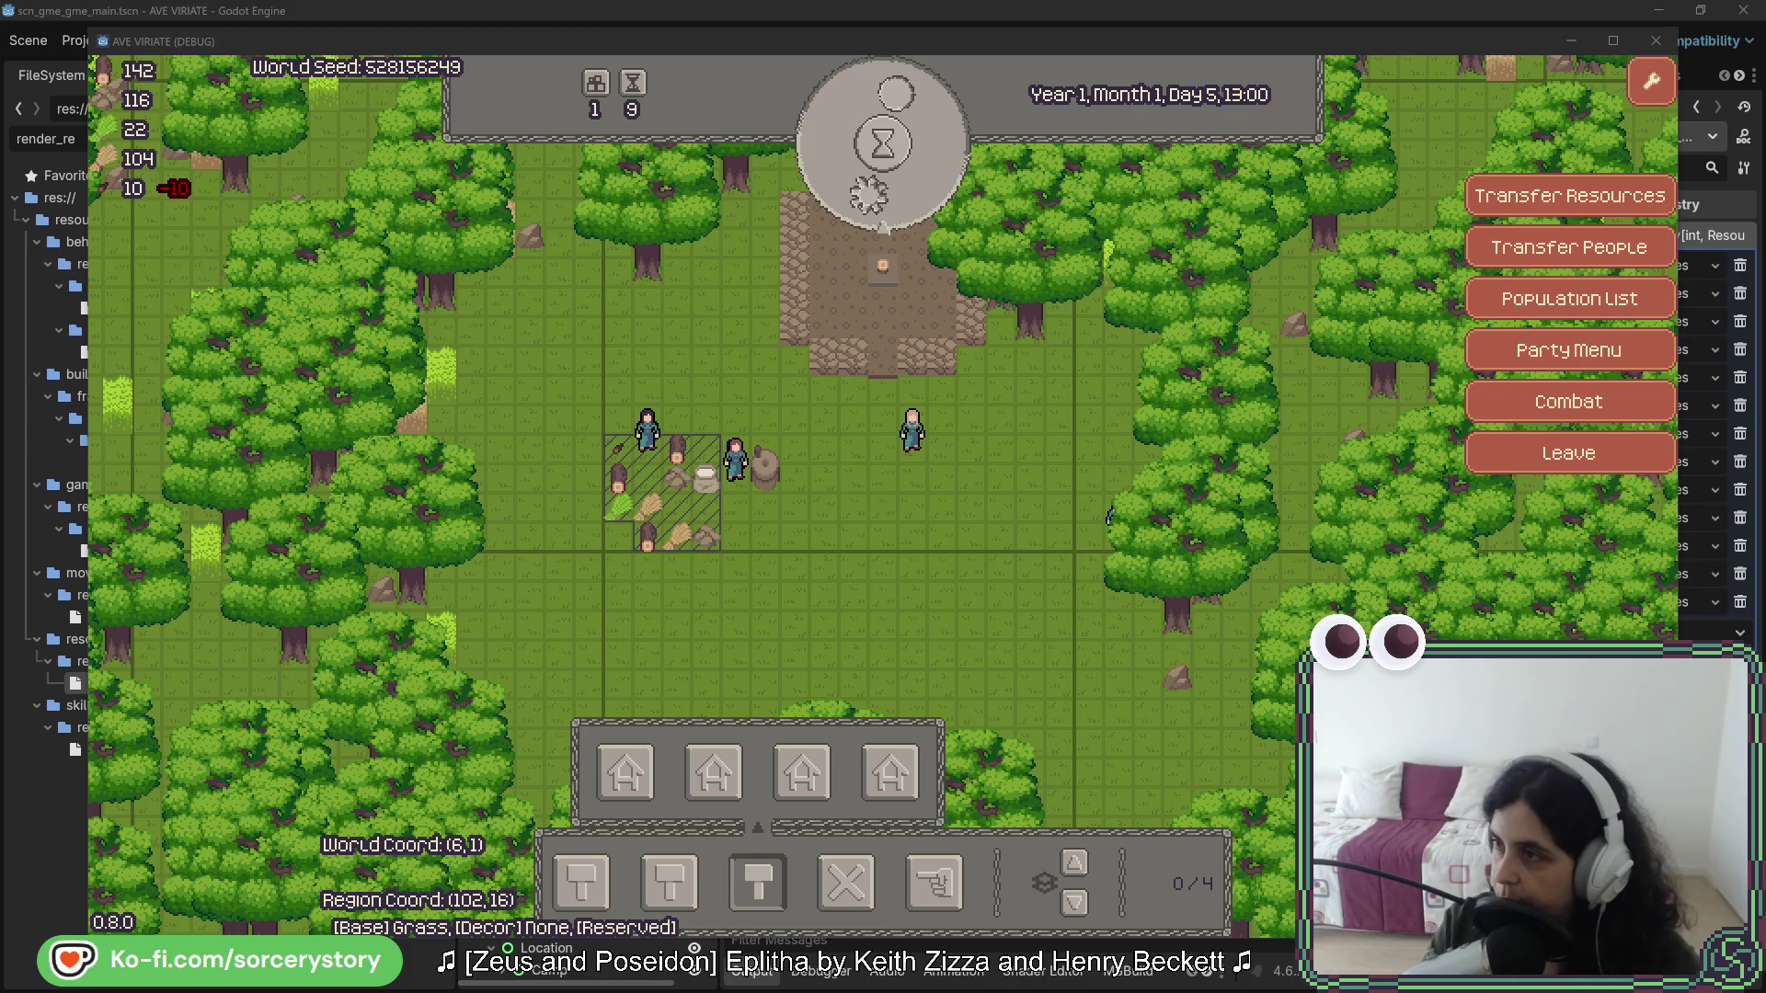
- Bring Firefox forward and drag its window left over the running AVE VIRIATE game
key("alt+Tab")
left_click_drag(876, 230, 660, 166)
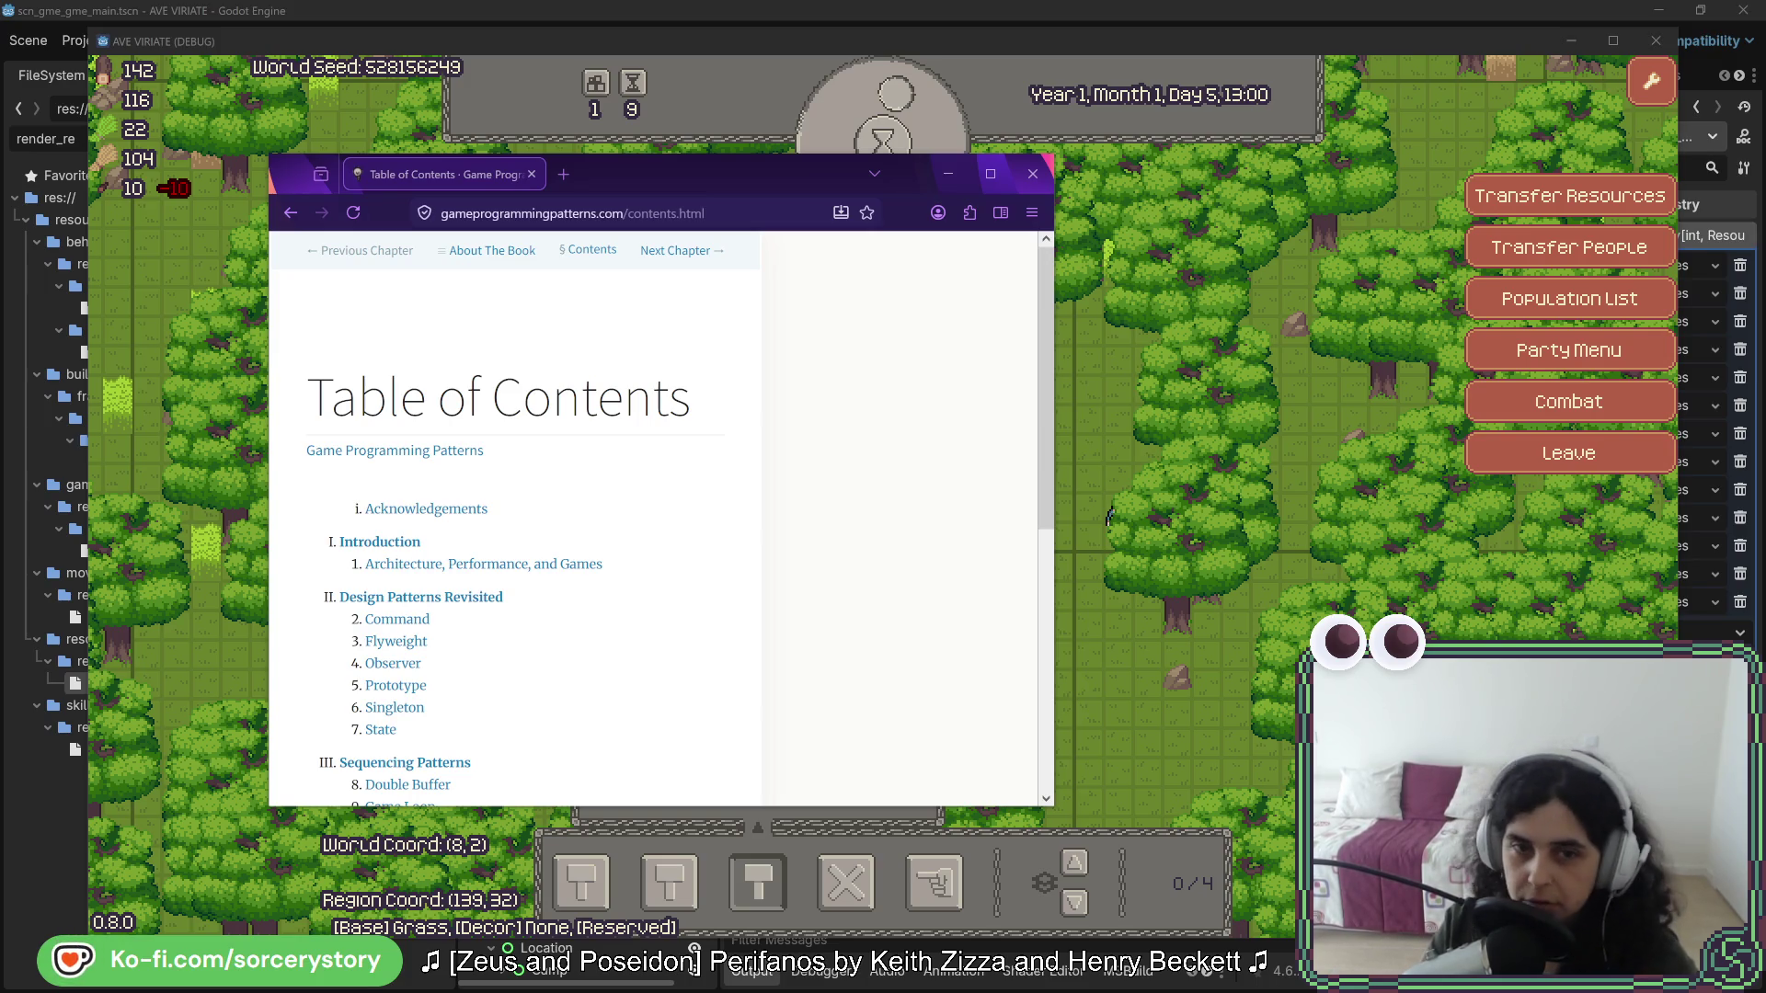
- Maximize Firefox and open the State chapter in a background tab
double_click(760, 174)
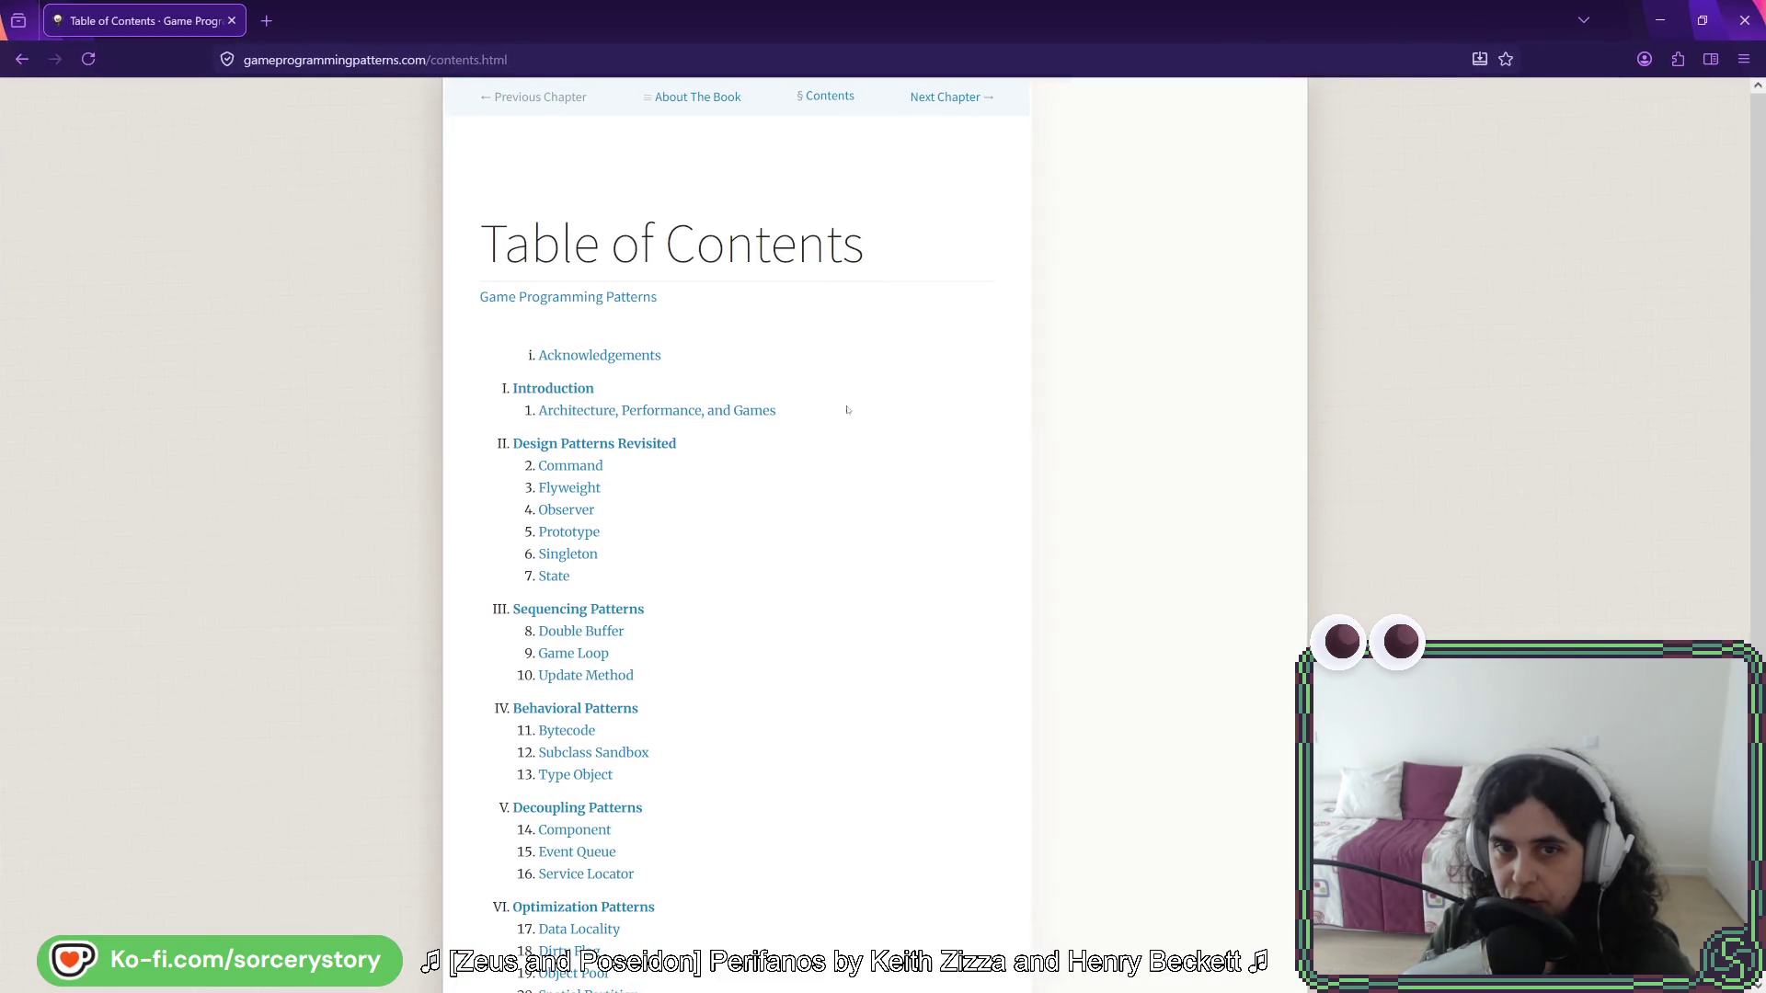
scroll(809, 334, "down", 3)
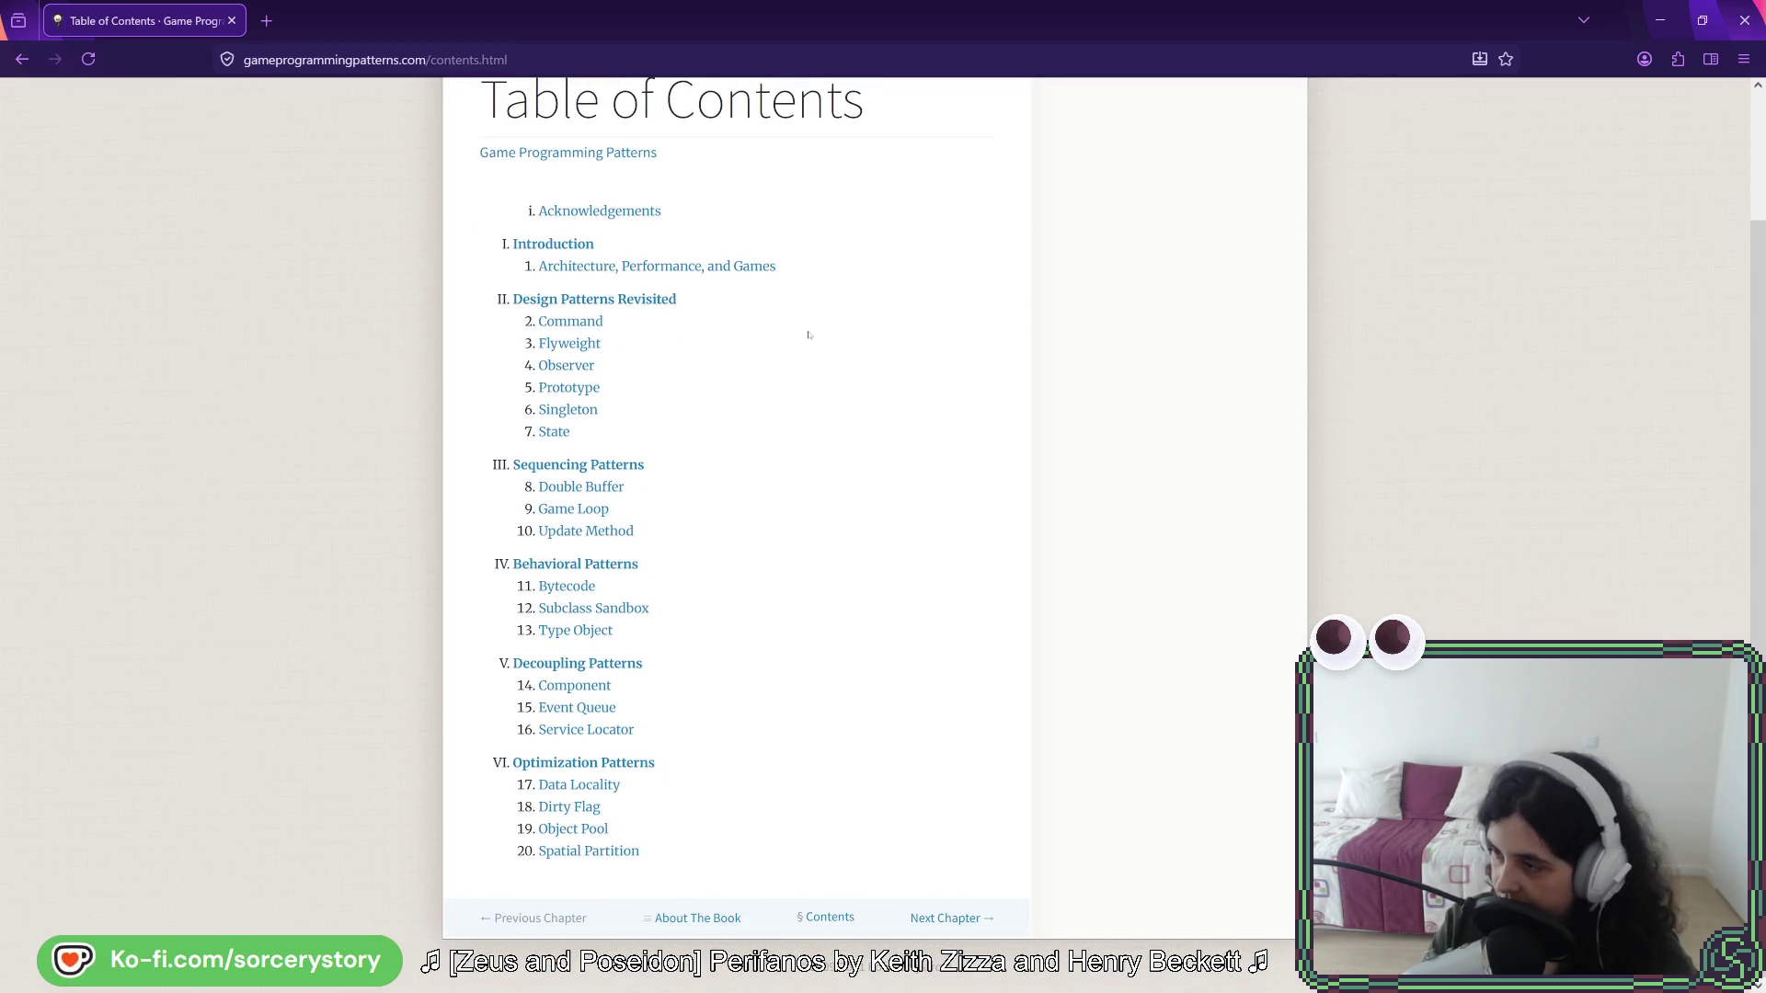
middle_click(554, 435)
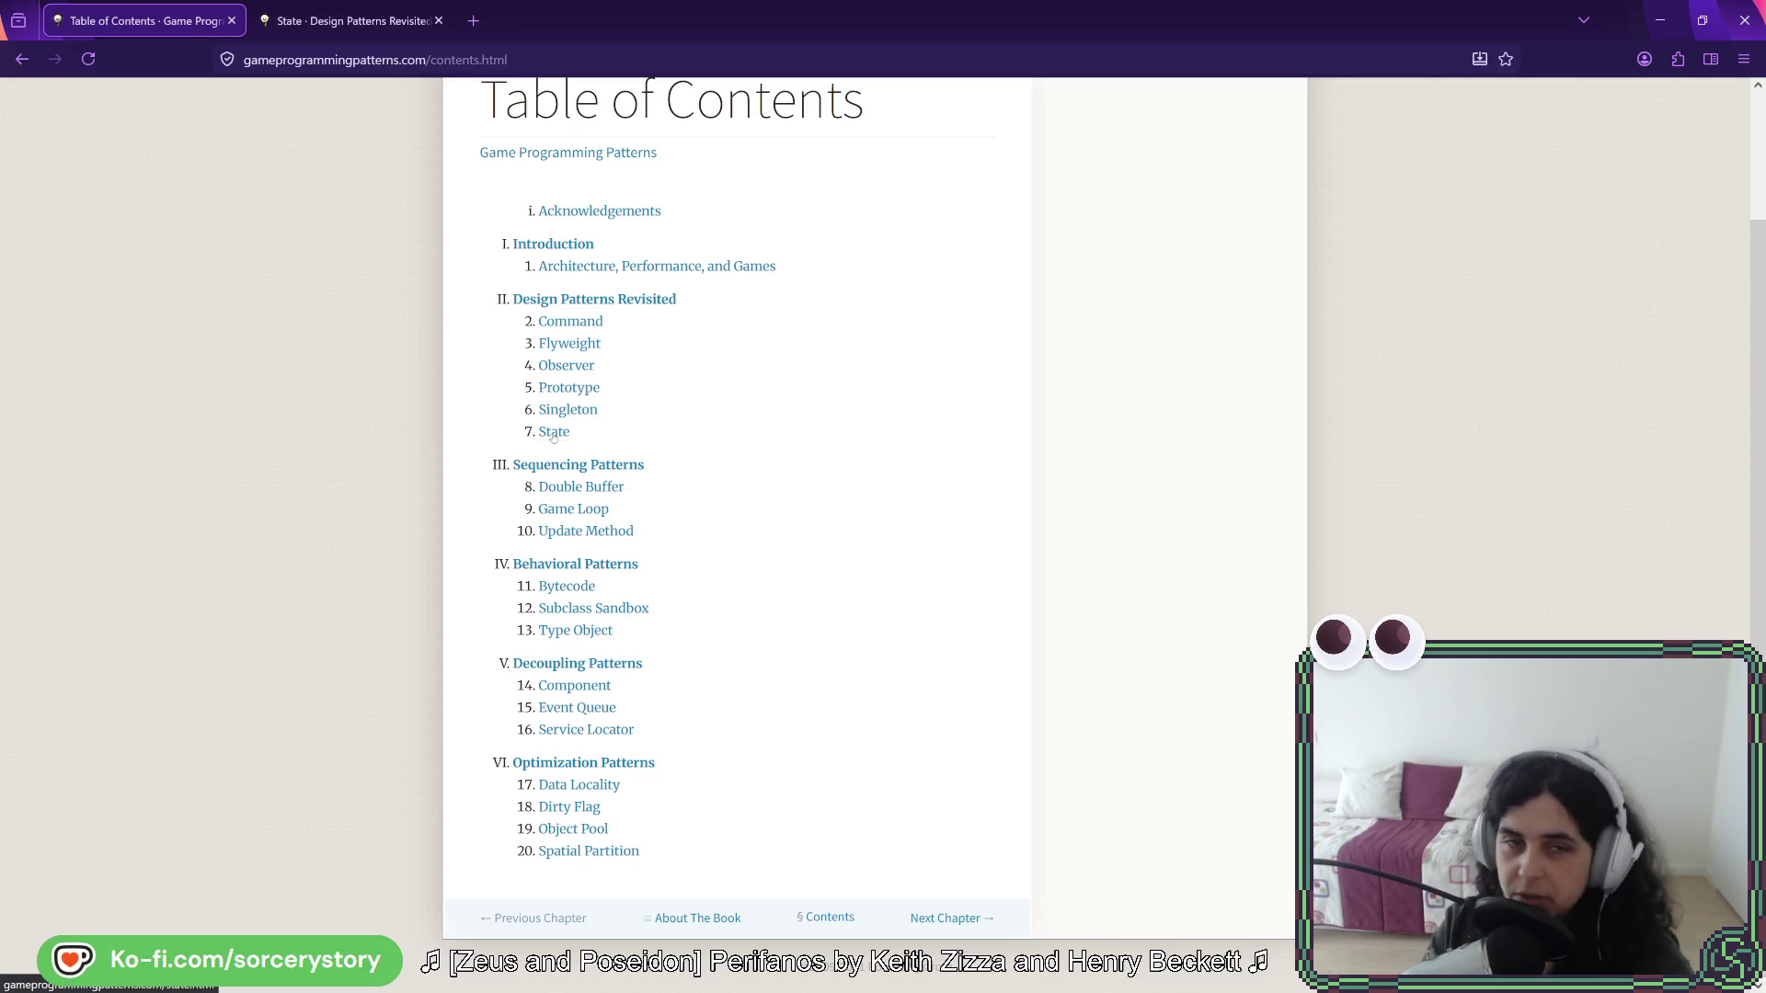
- Flip between the State chapter and the table of contents tabs
left_click(351, 30)
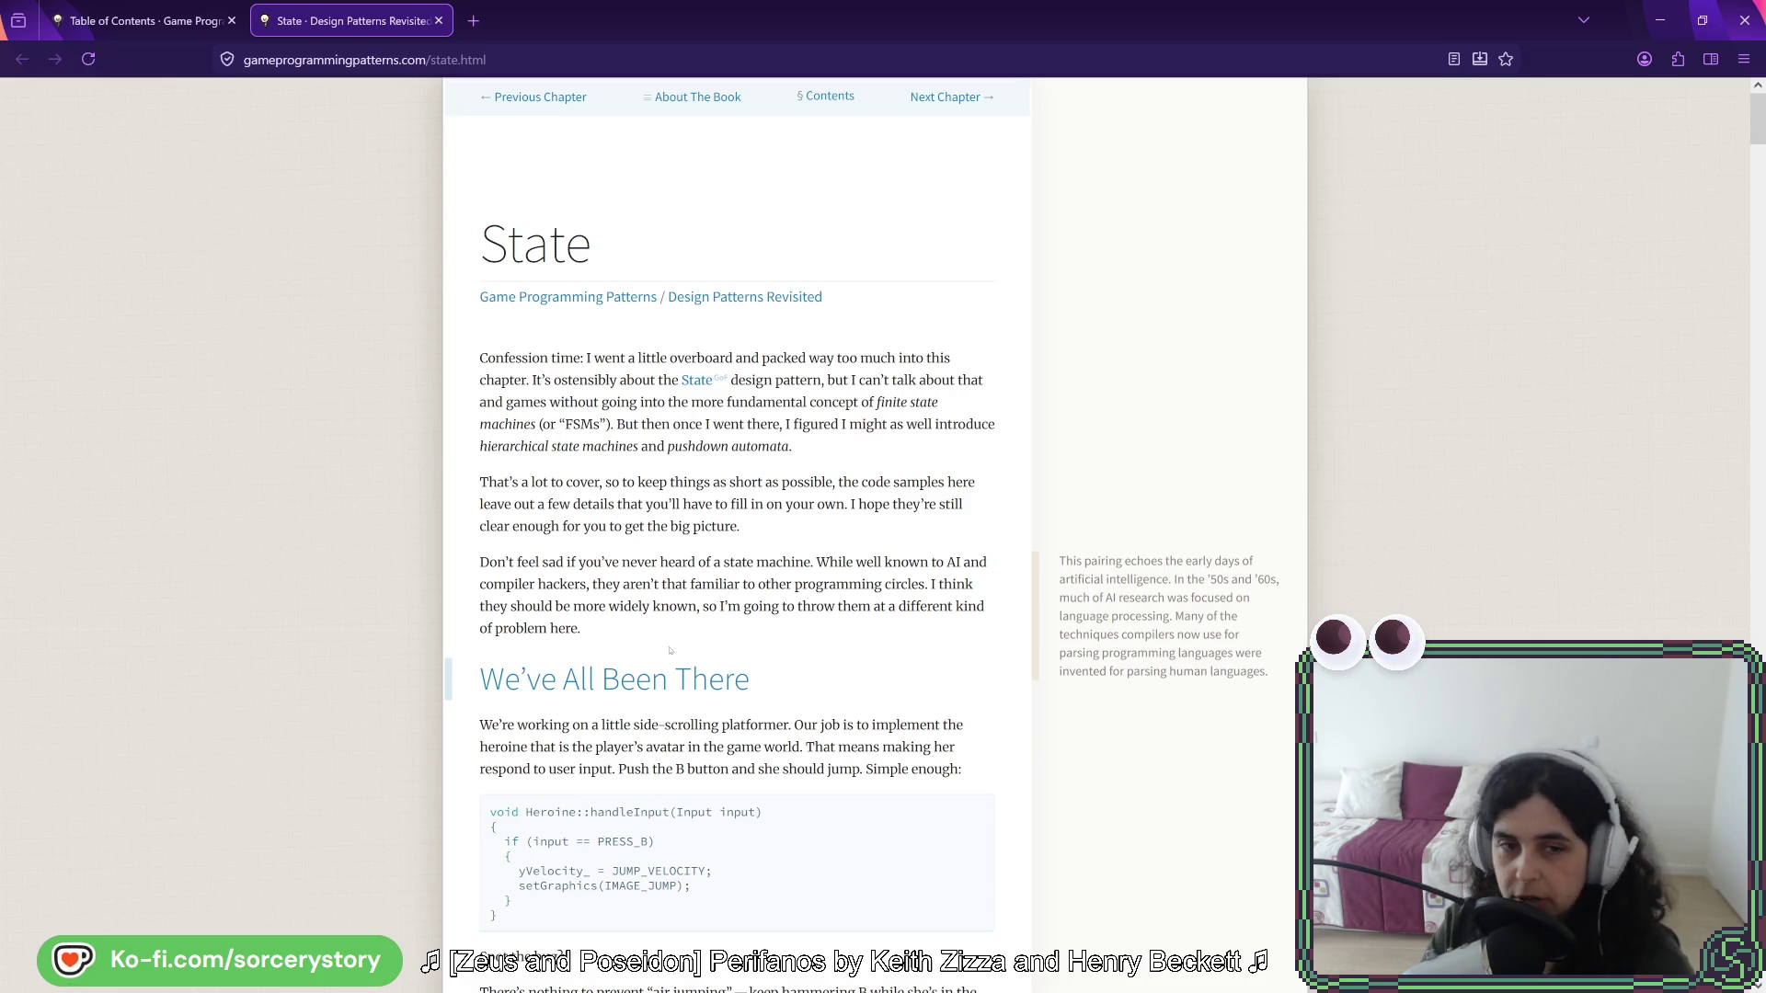
left_click(143, 21)
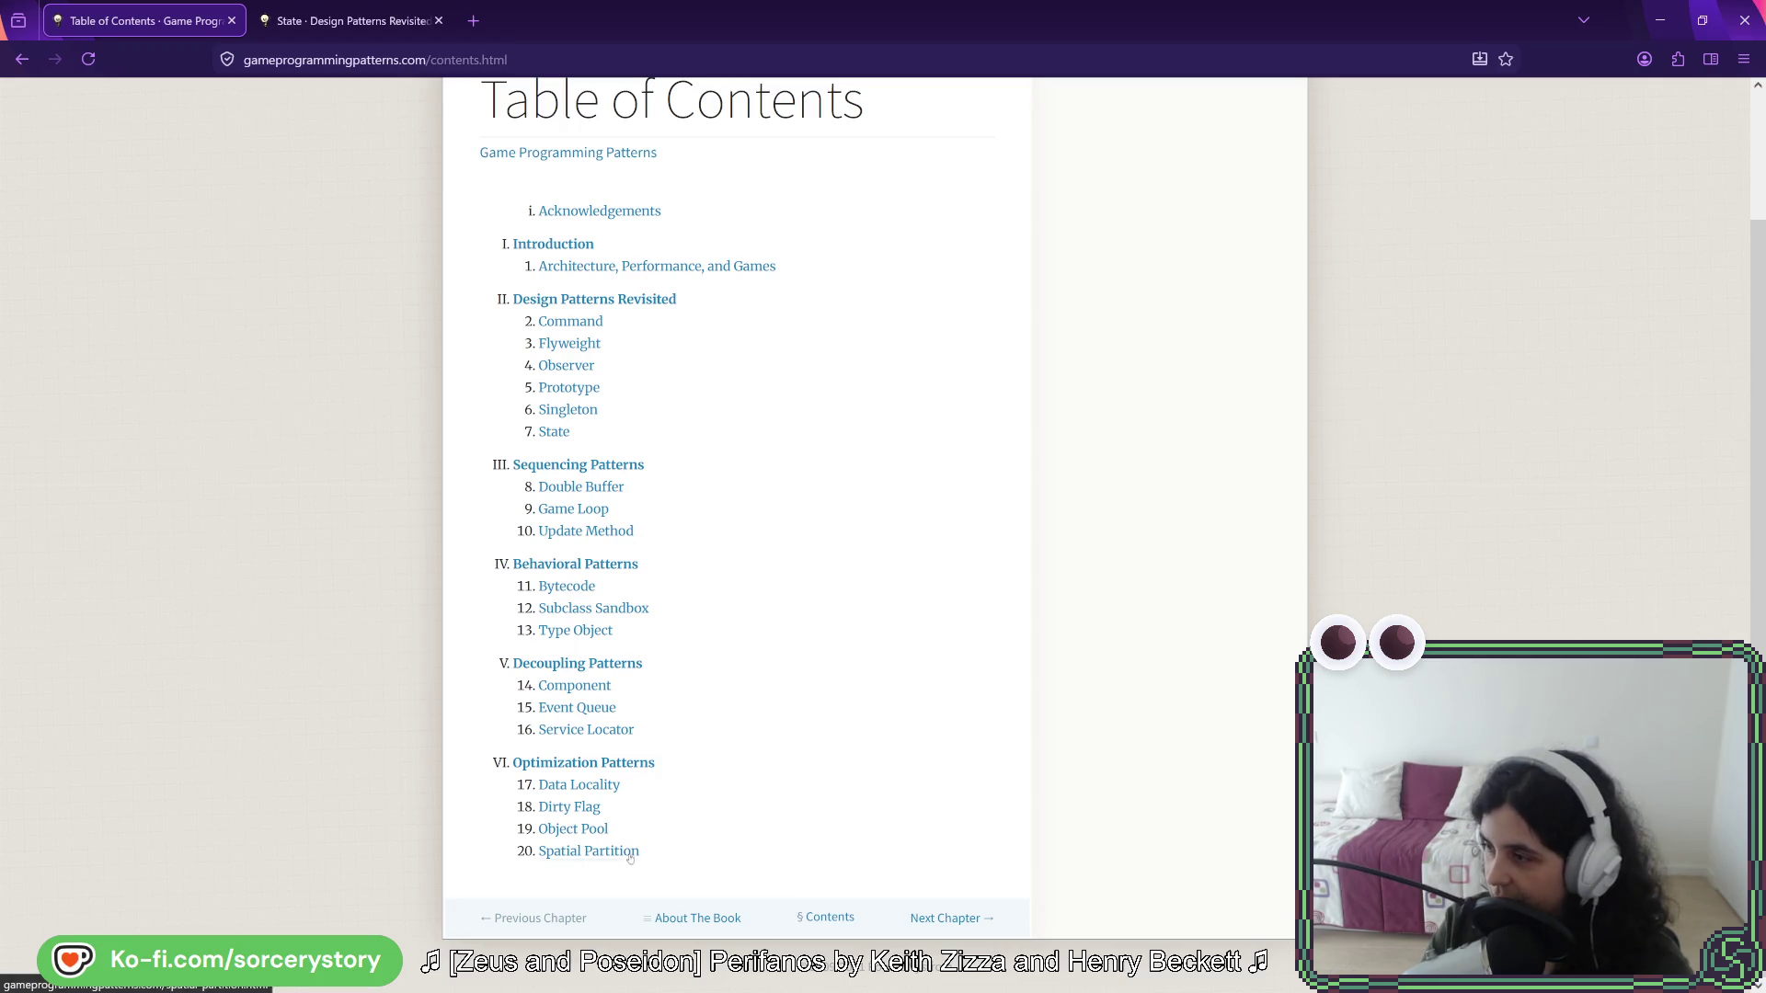
key("ctrl+Tab")
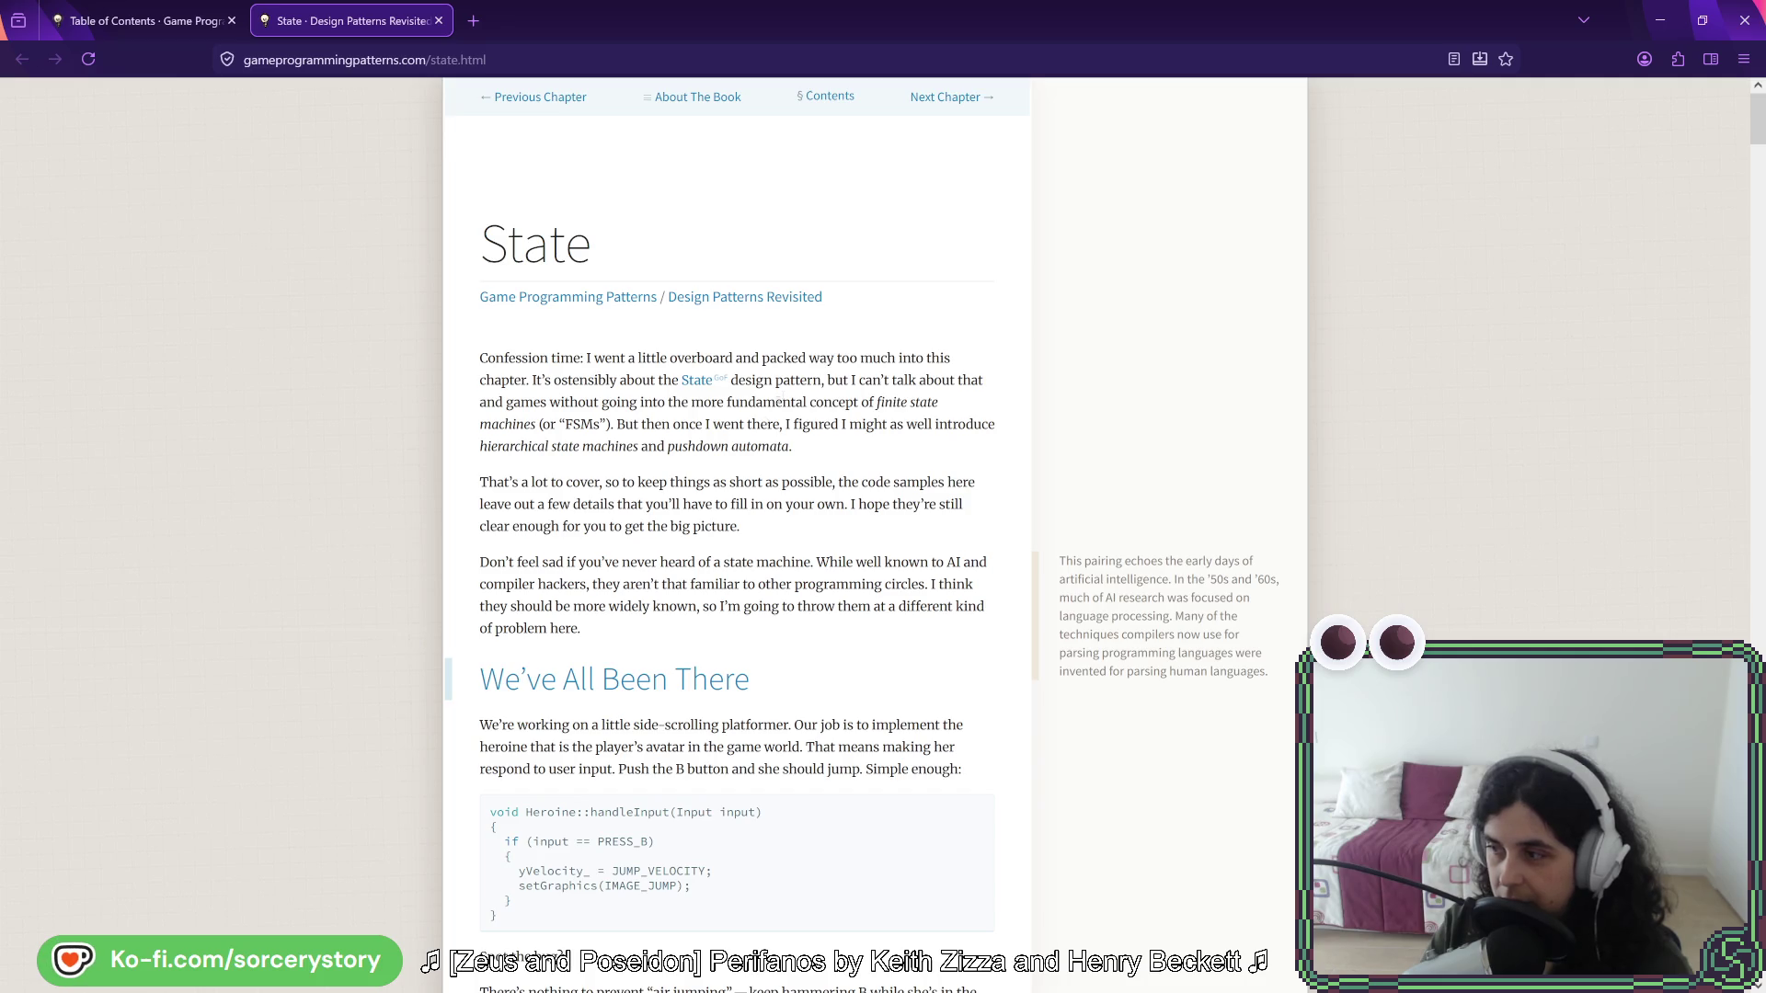
scroll(699, 506, "down", 15)
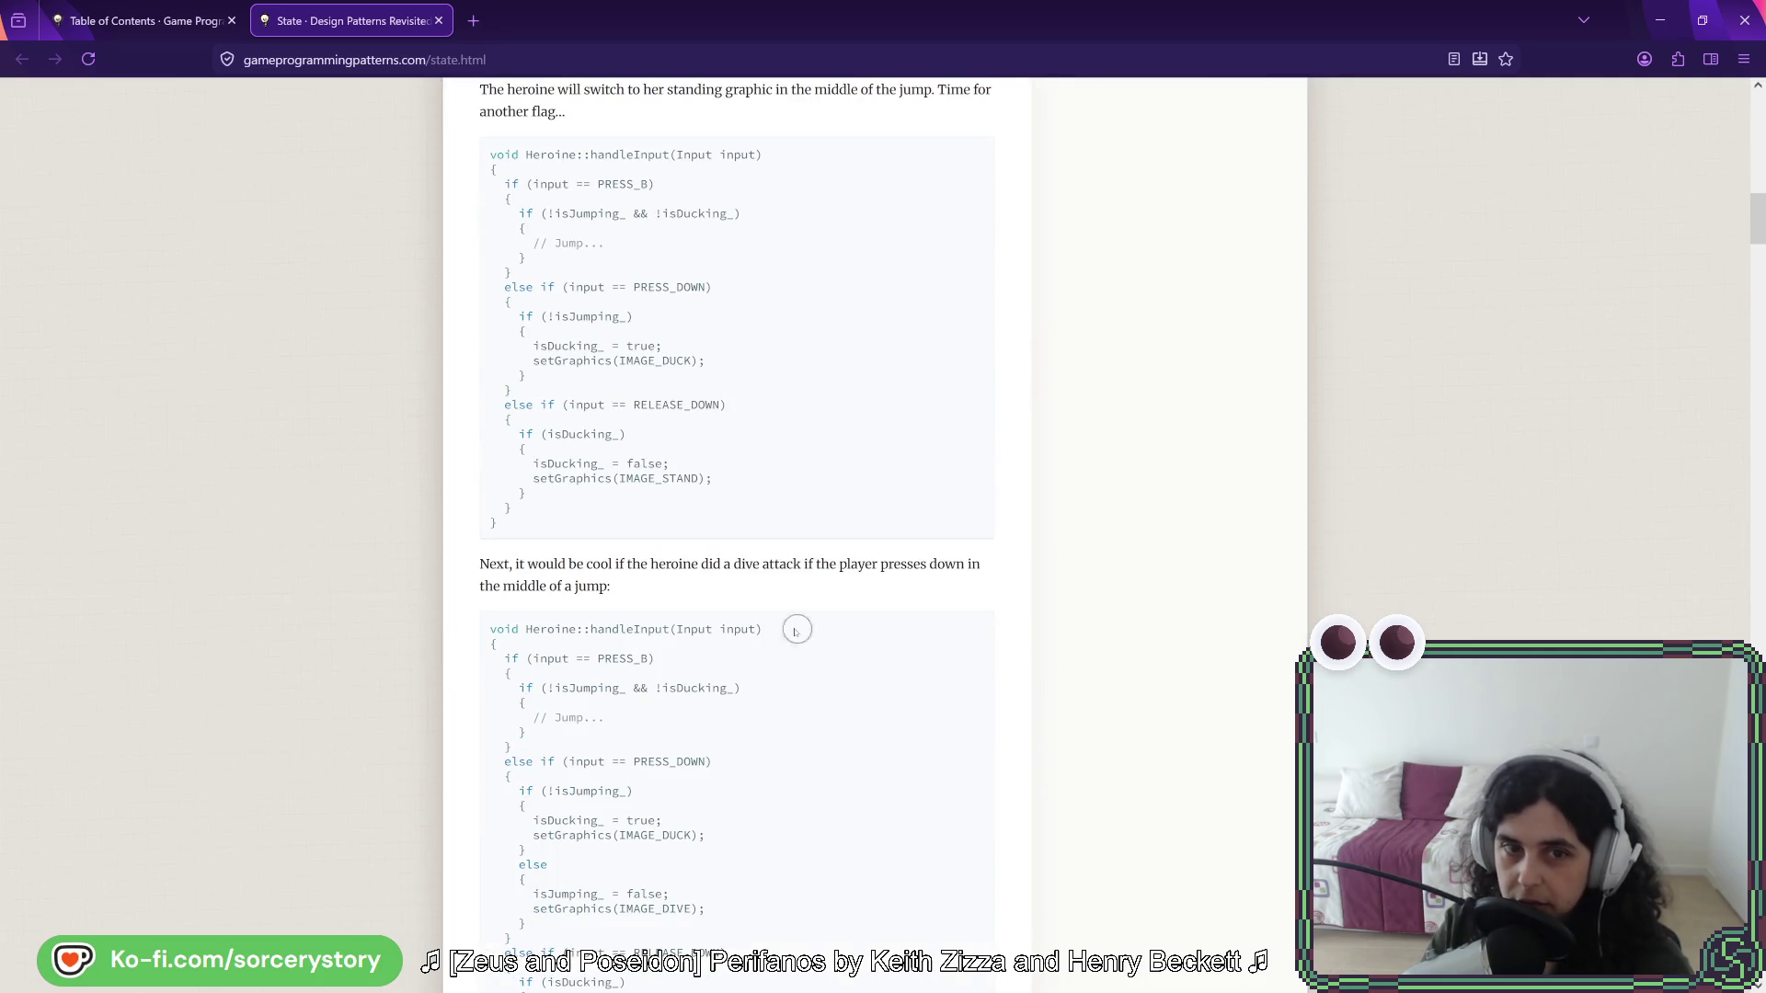
scroll(788, 623, "up", 15)
key("ctrl+Tab")
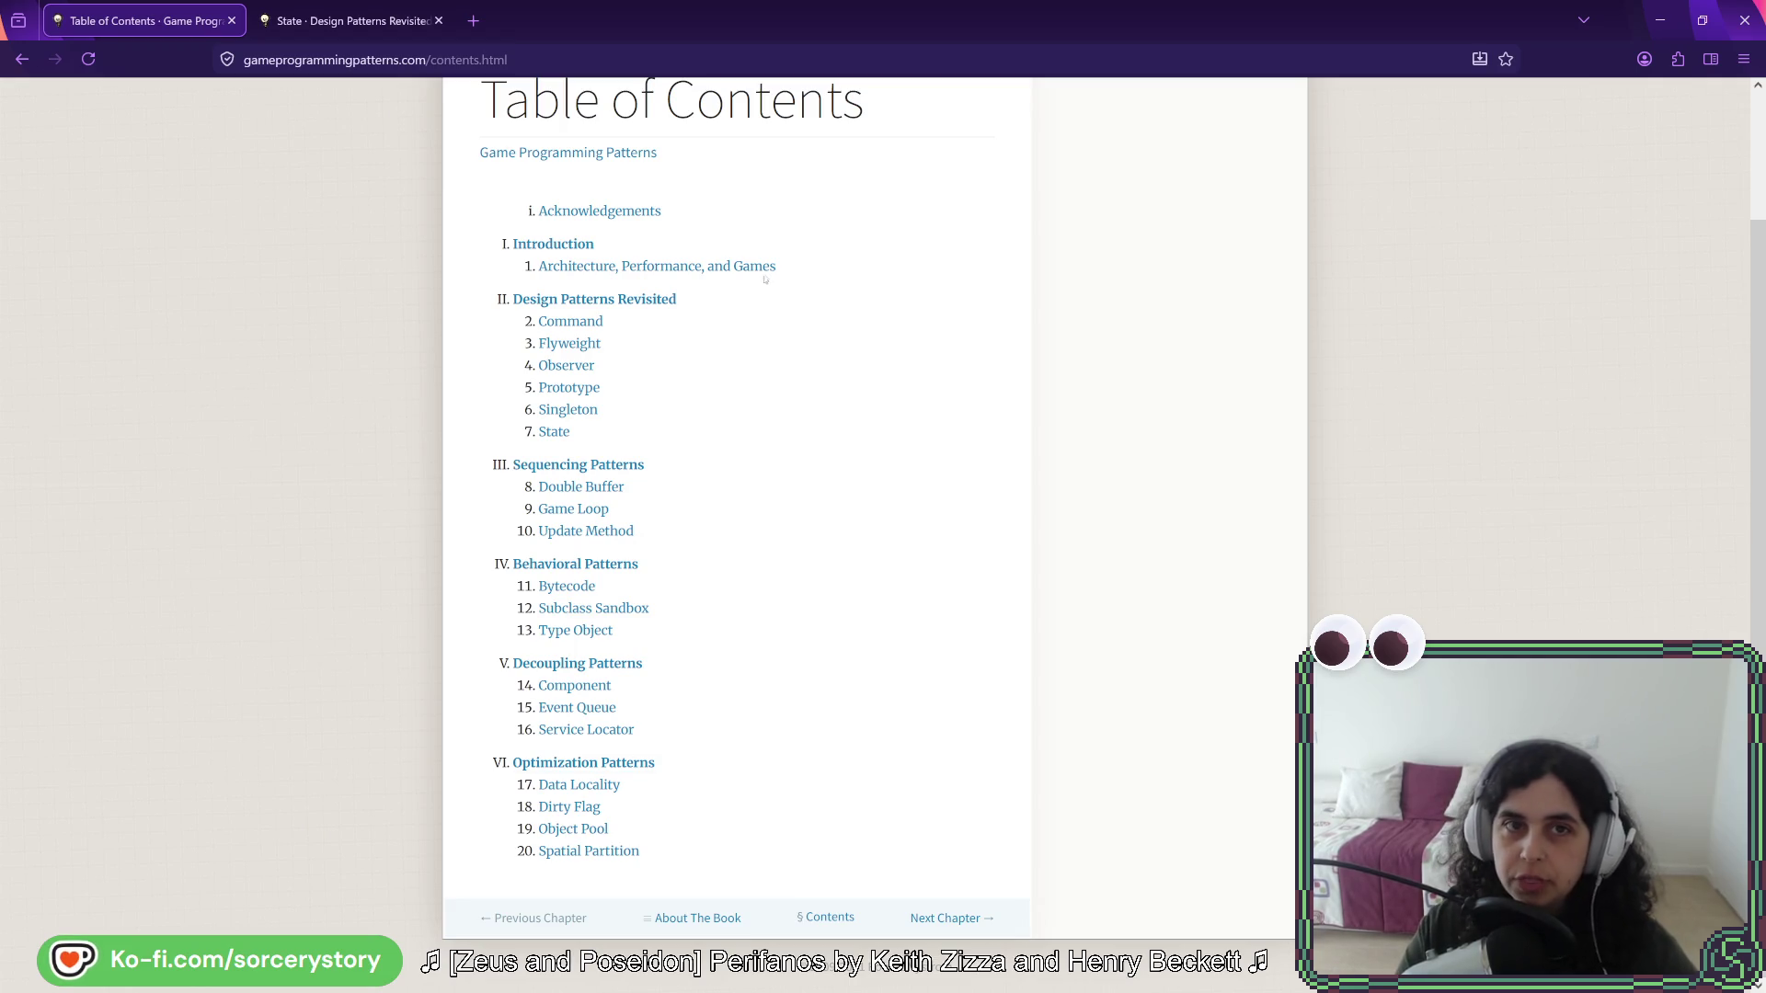
- Move Firefox off the game, inspect the 50/100 FlourAcorn pile, then switch to Rider
mouse_move(670, 24)
left_mouse_down()
mouse_move(655, 31)
mouse_move(769, 114)
left_mouse_up()
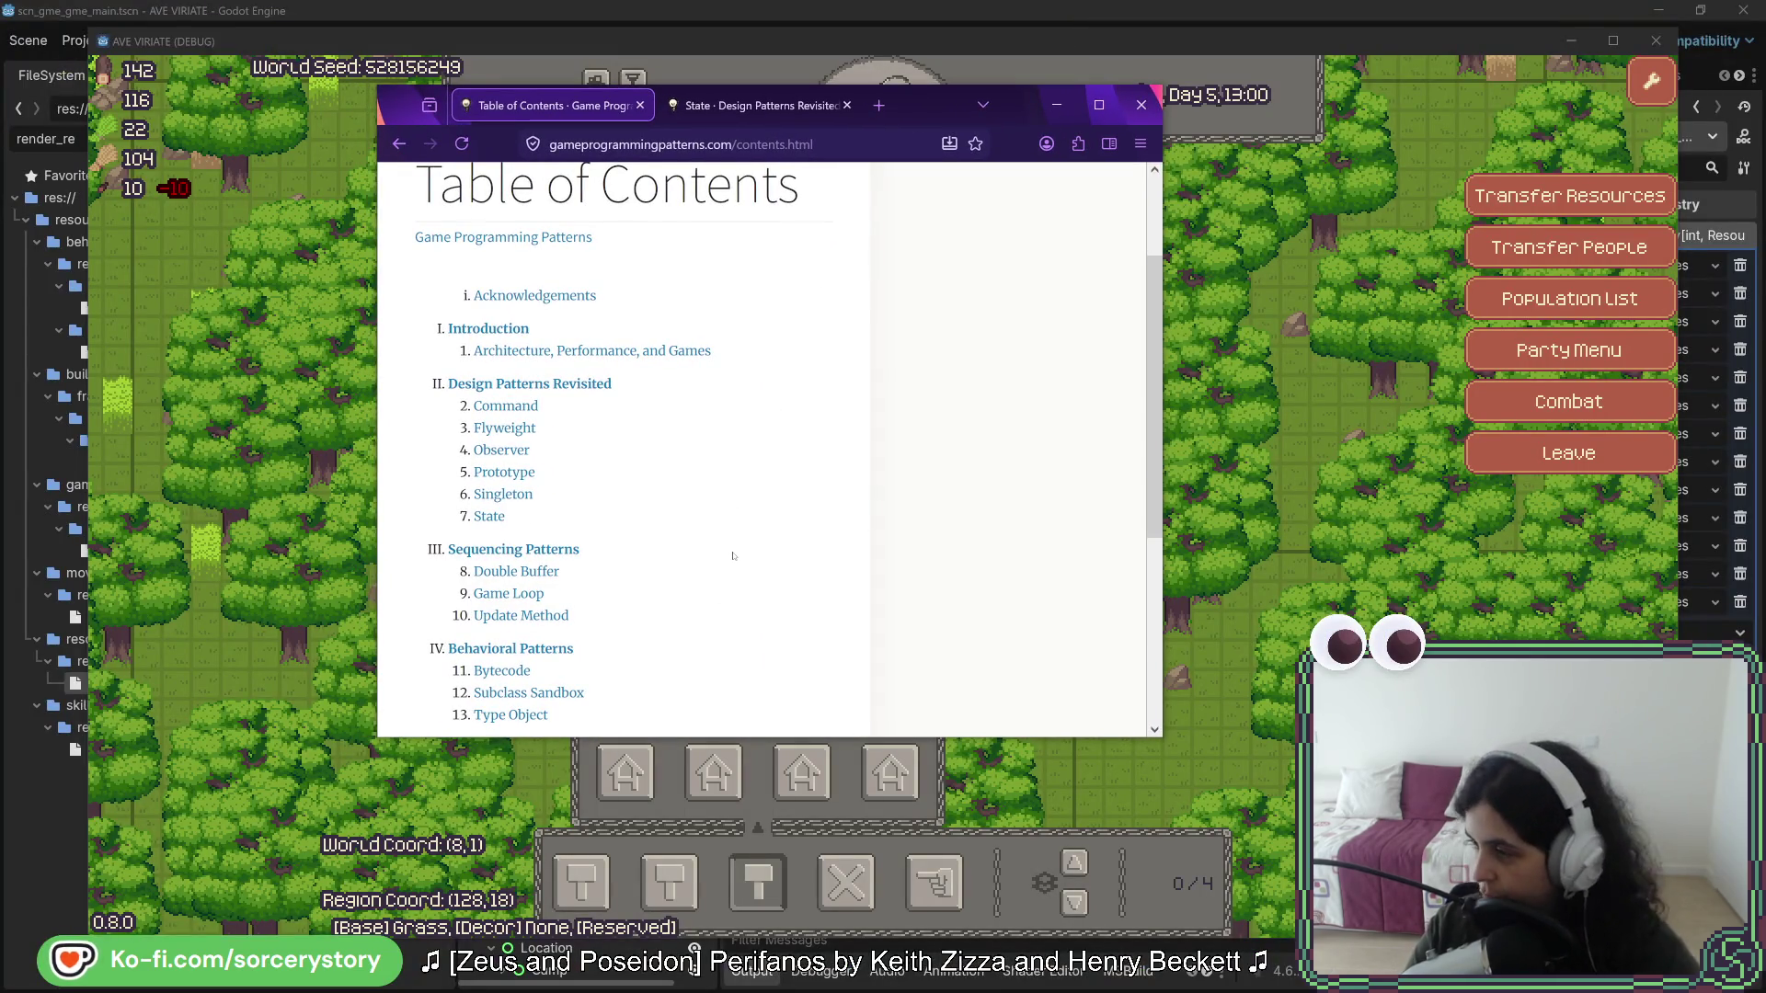
scroll(737, 560, "down", 2)
scroll(737, 560, "down", 3)
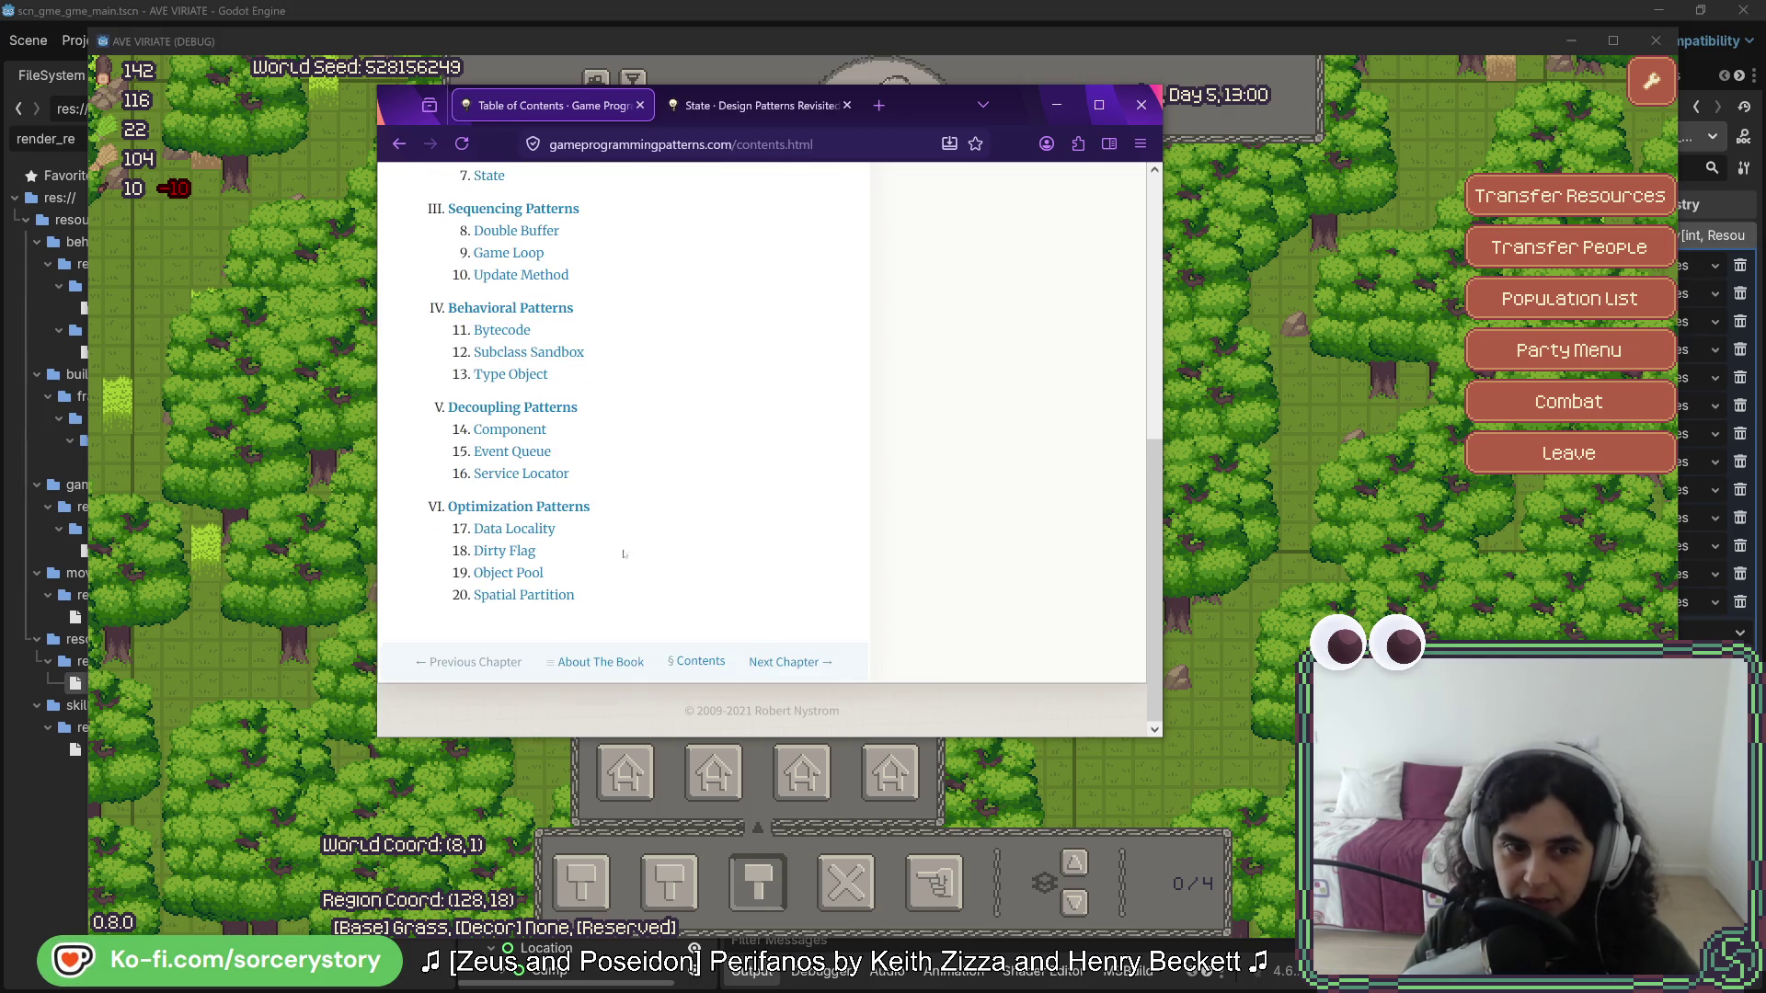
left_click_drag(936, 109, 1765, 147)
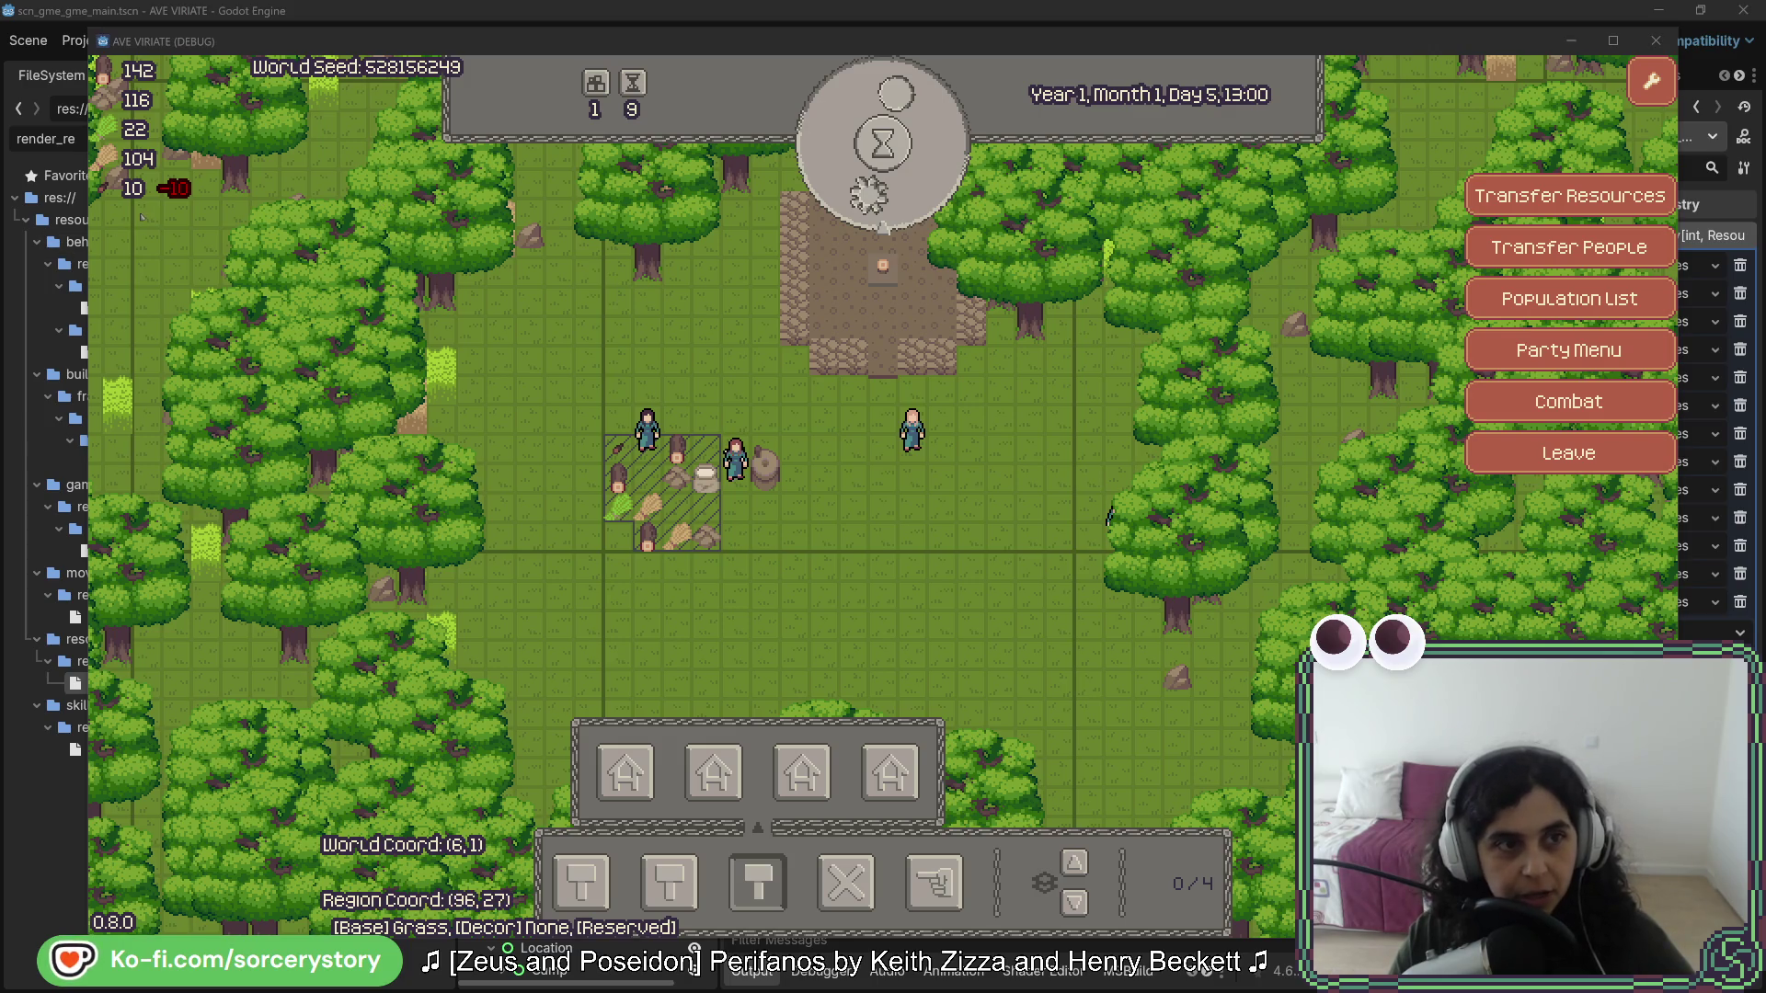
left_click(706, 477)
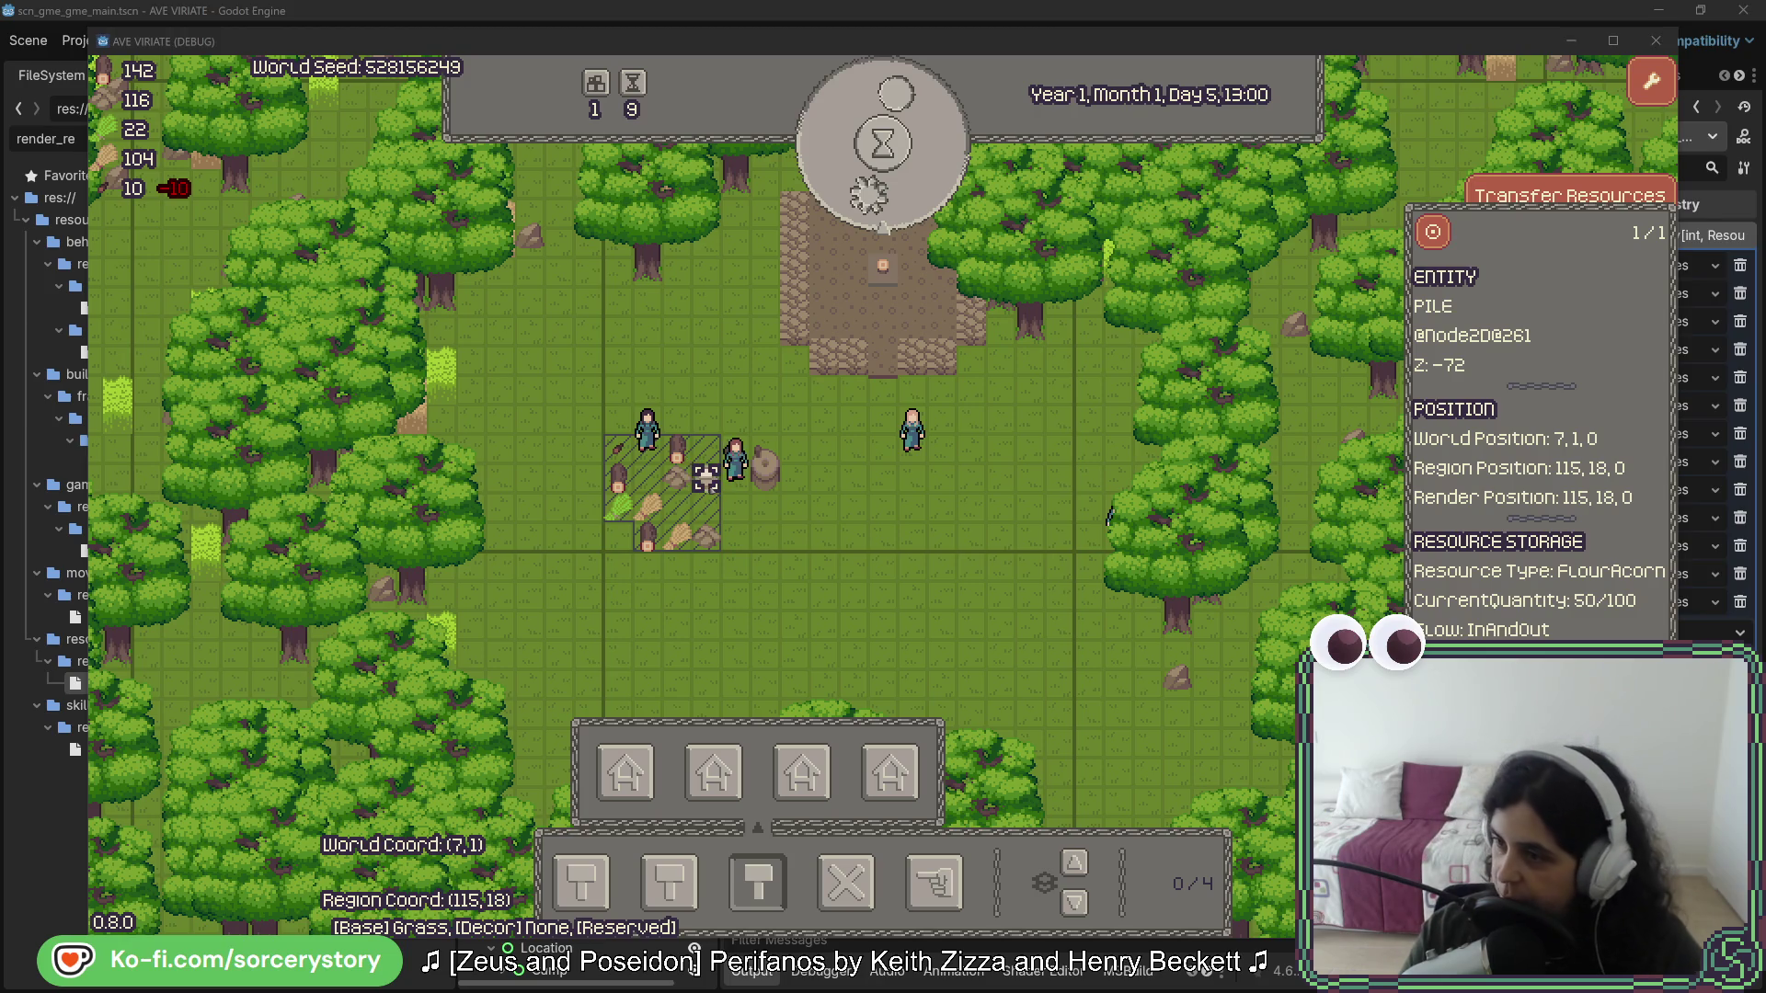
key("alt+Tab")
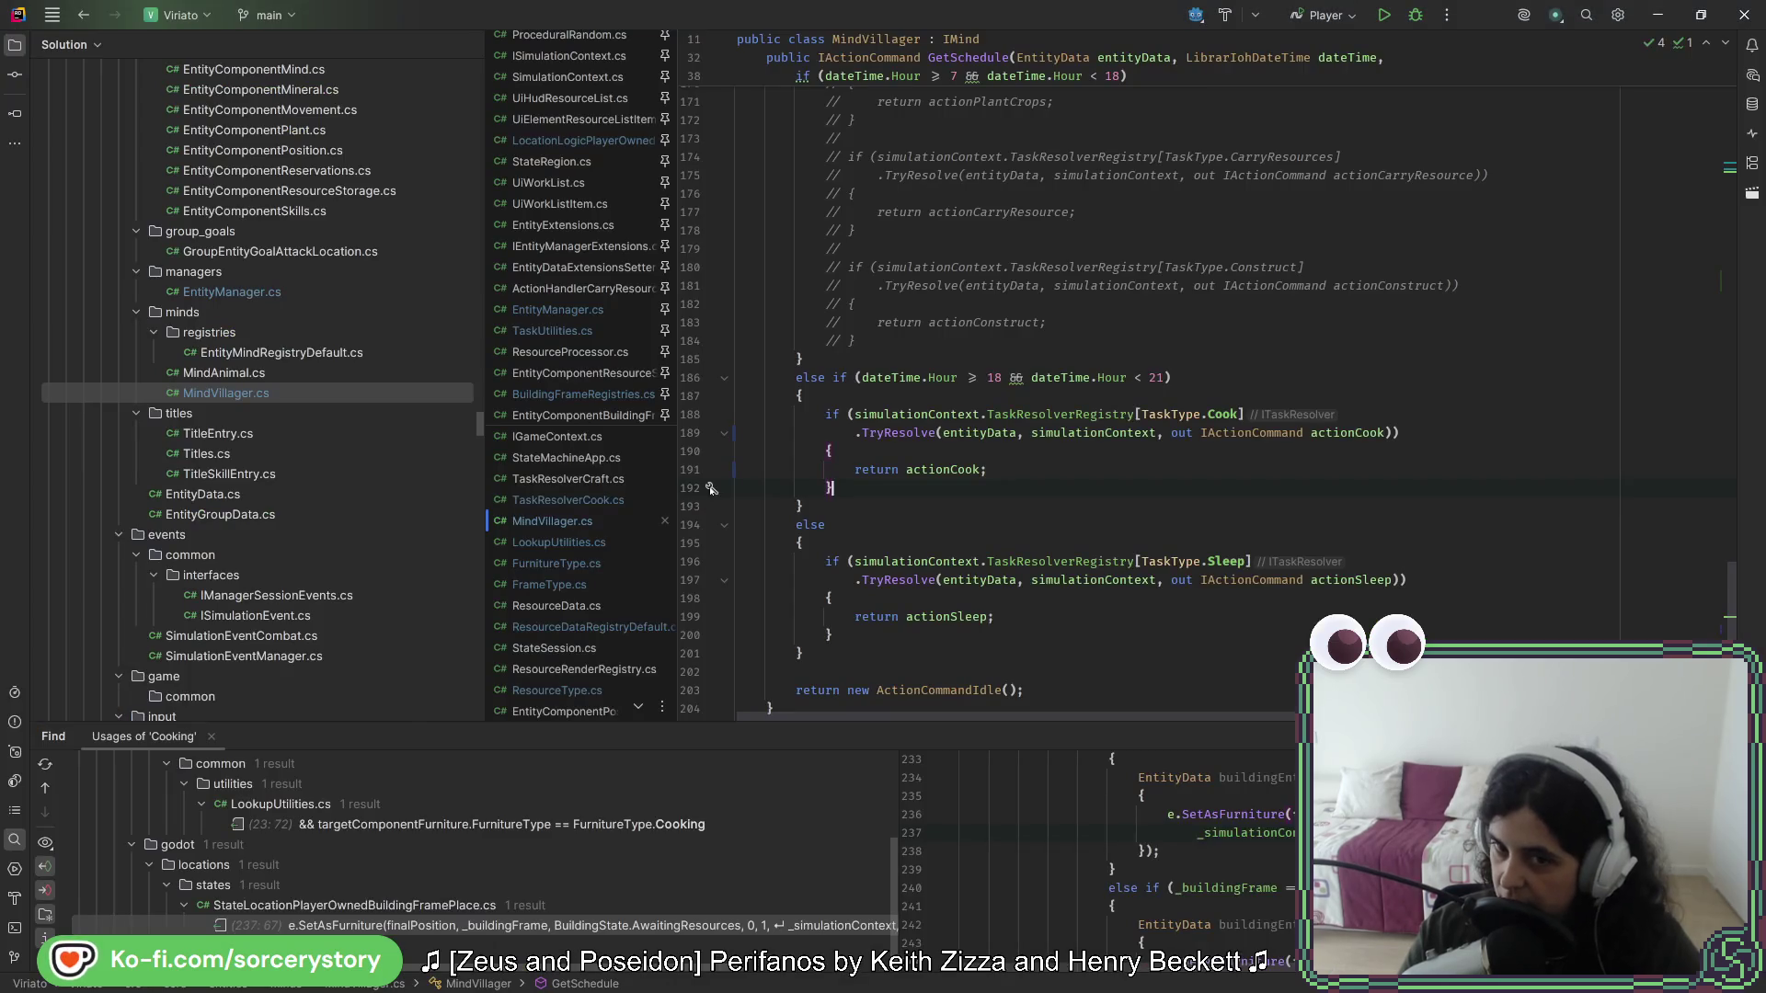
- Place the cursor after line 193's brace and scroll up the Solution explorer
left_click(881, 511)
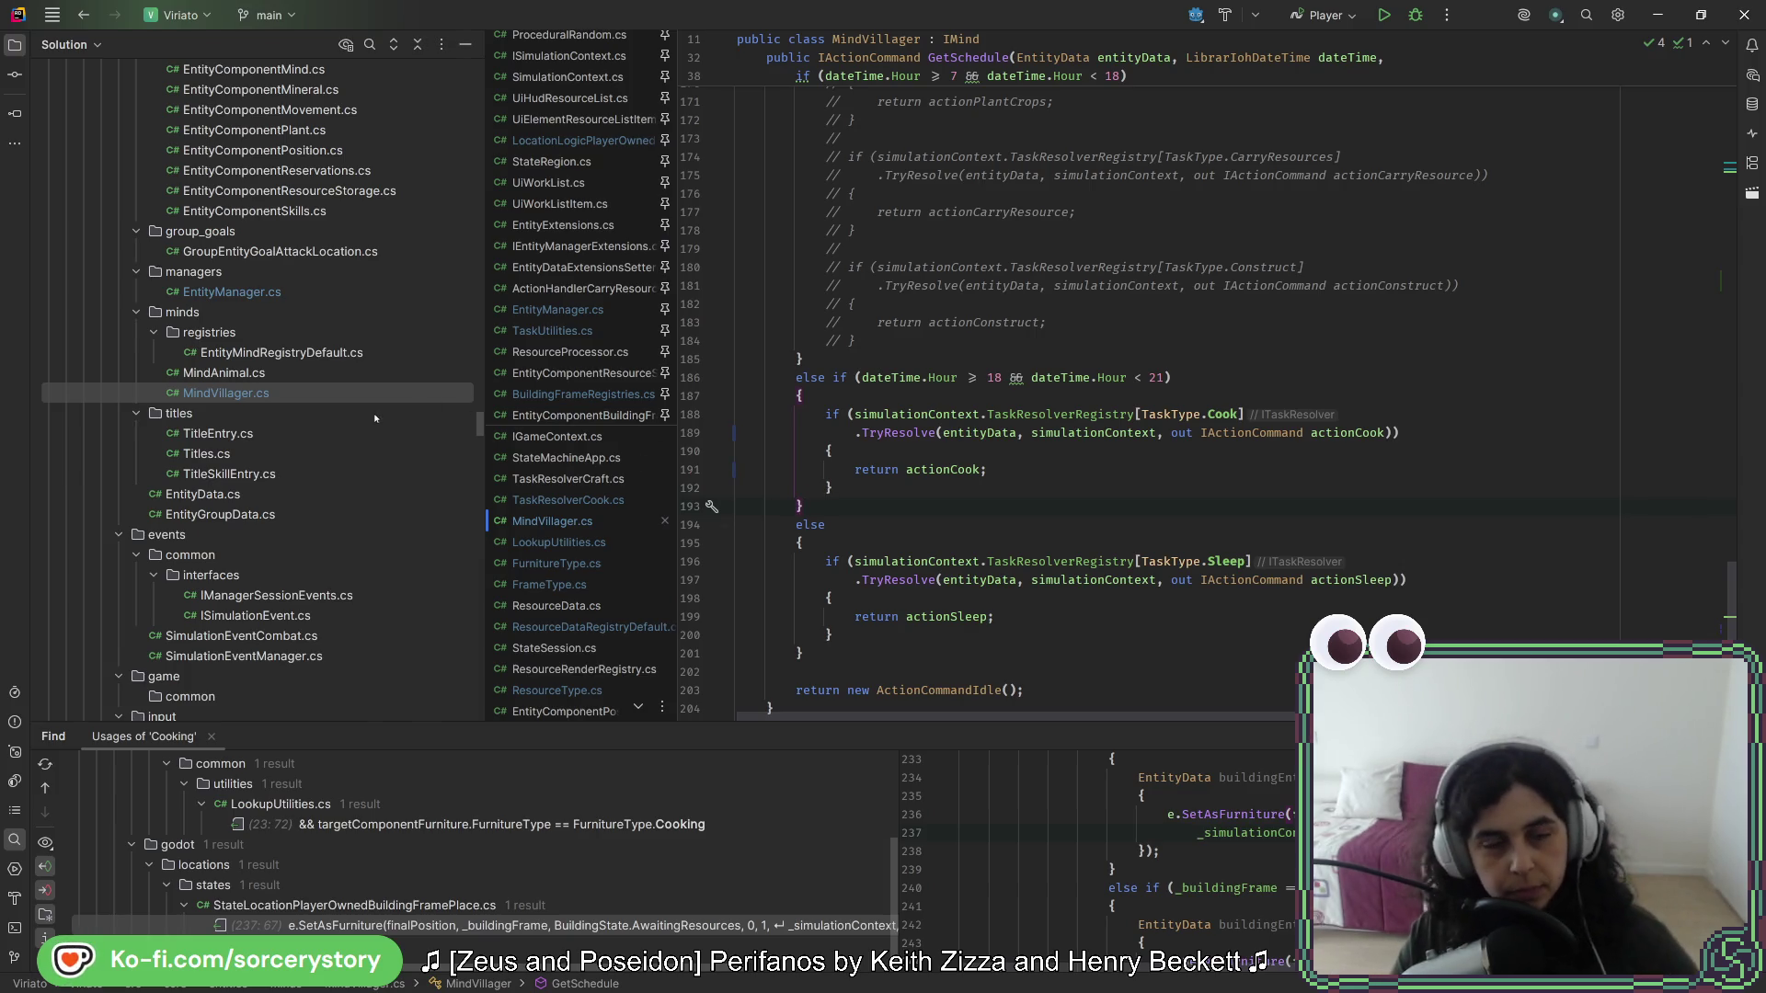
scroll(370, 396, "up", 5)
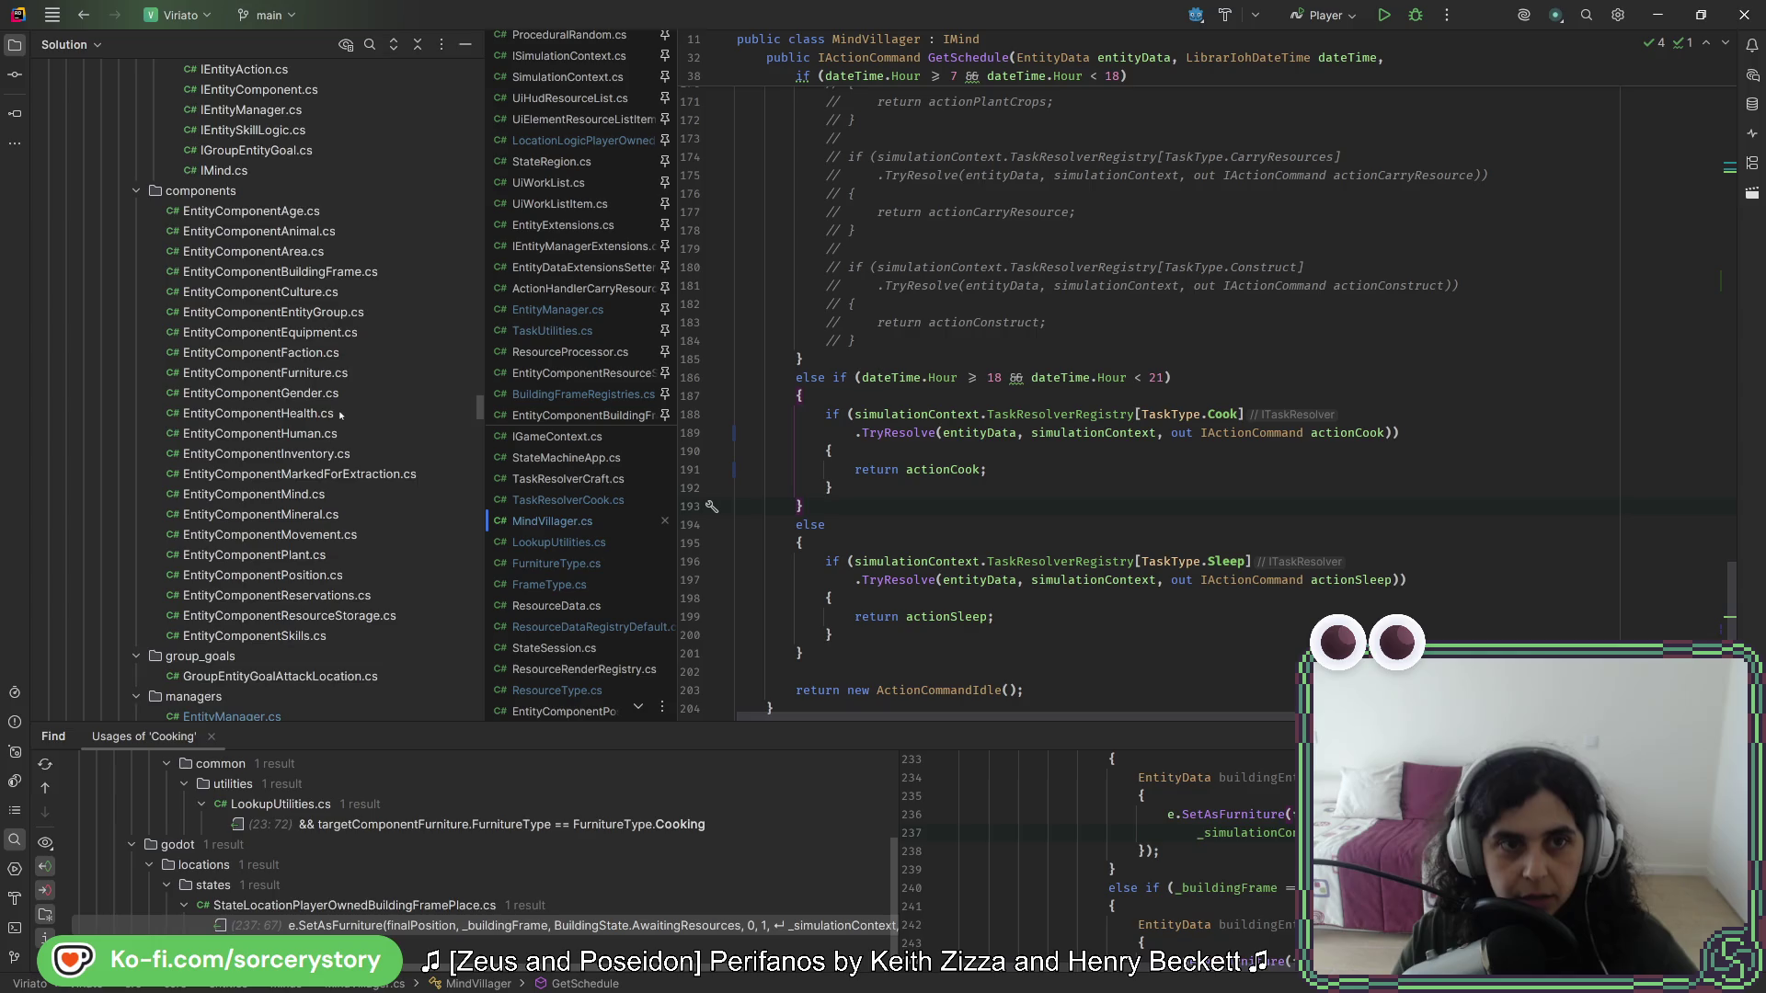
scroll(340, 415, "up", 5)
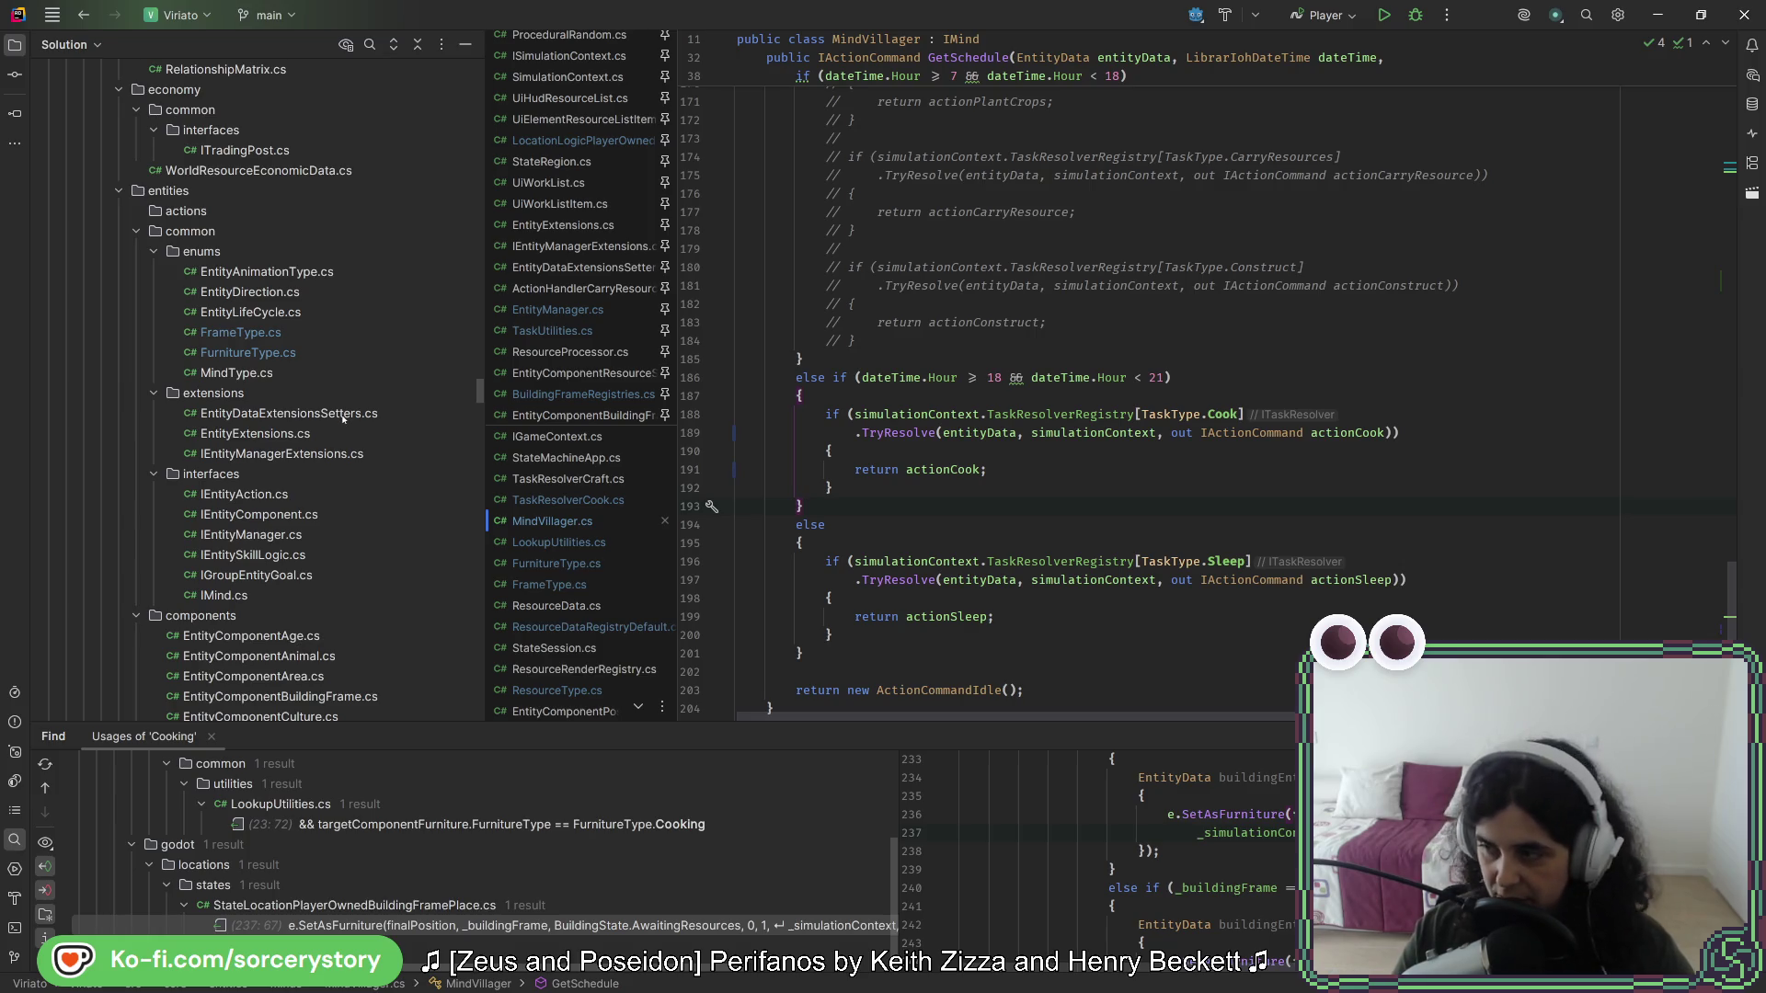
scroll(288, 547, "up", 7)
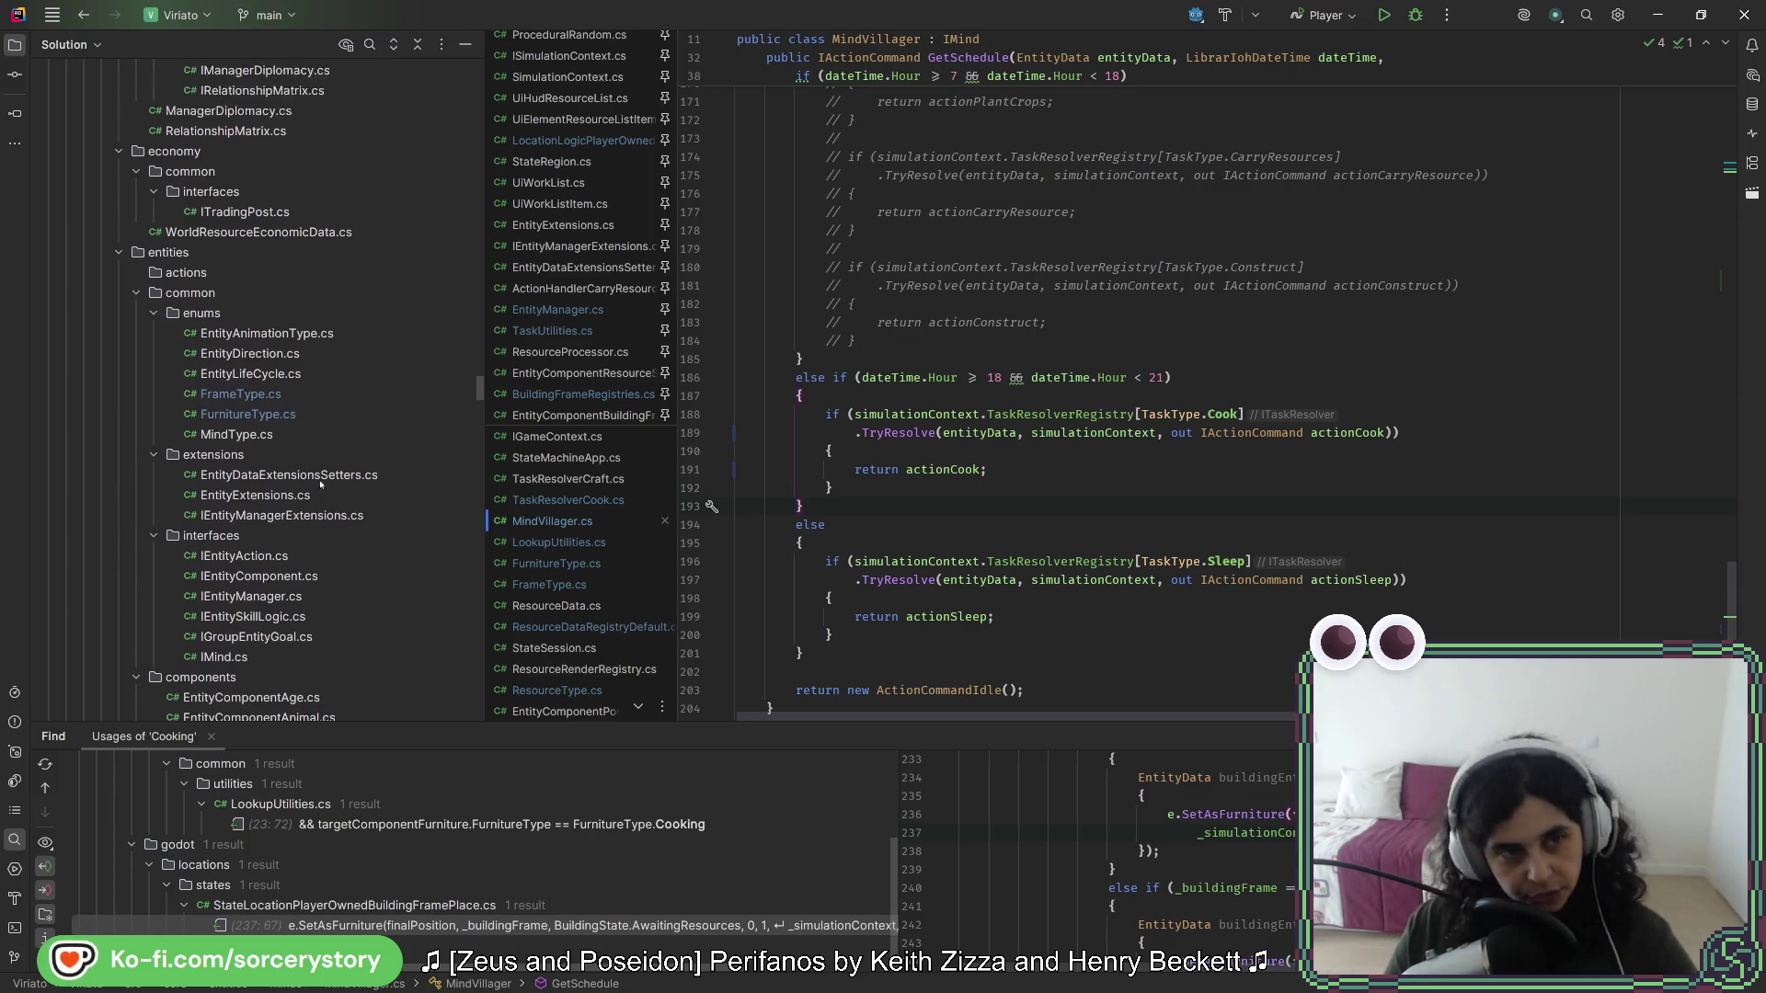
scroll(288, 546, "up", 10)
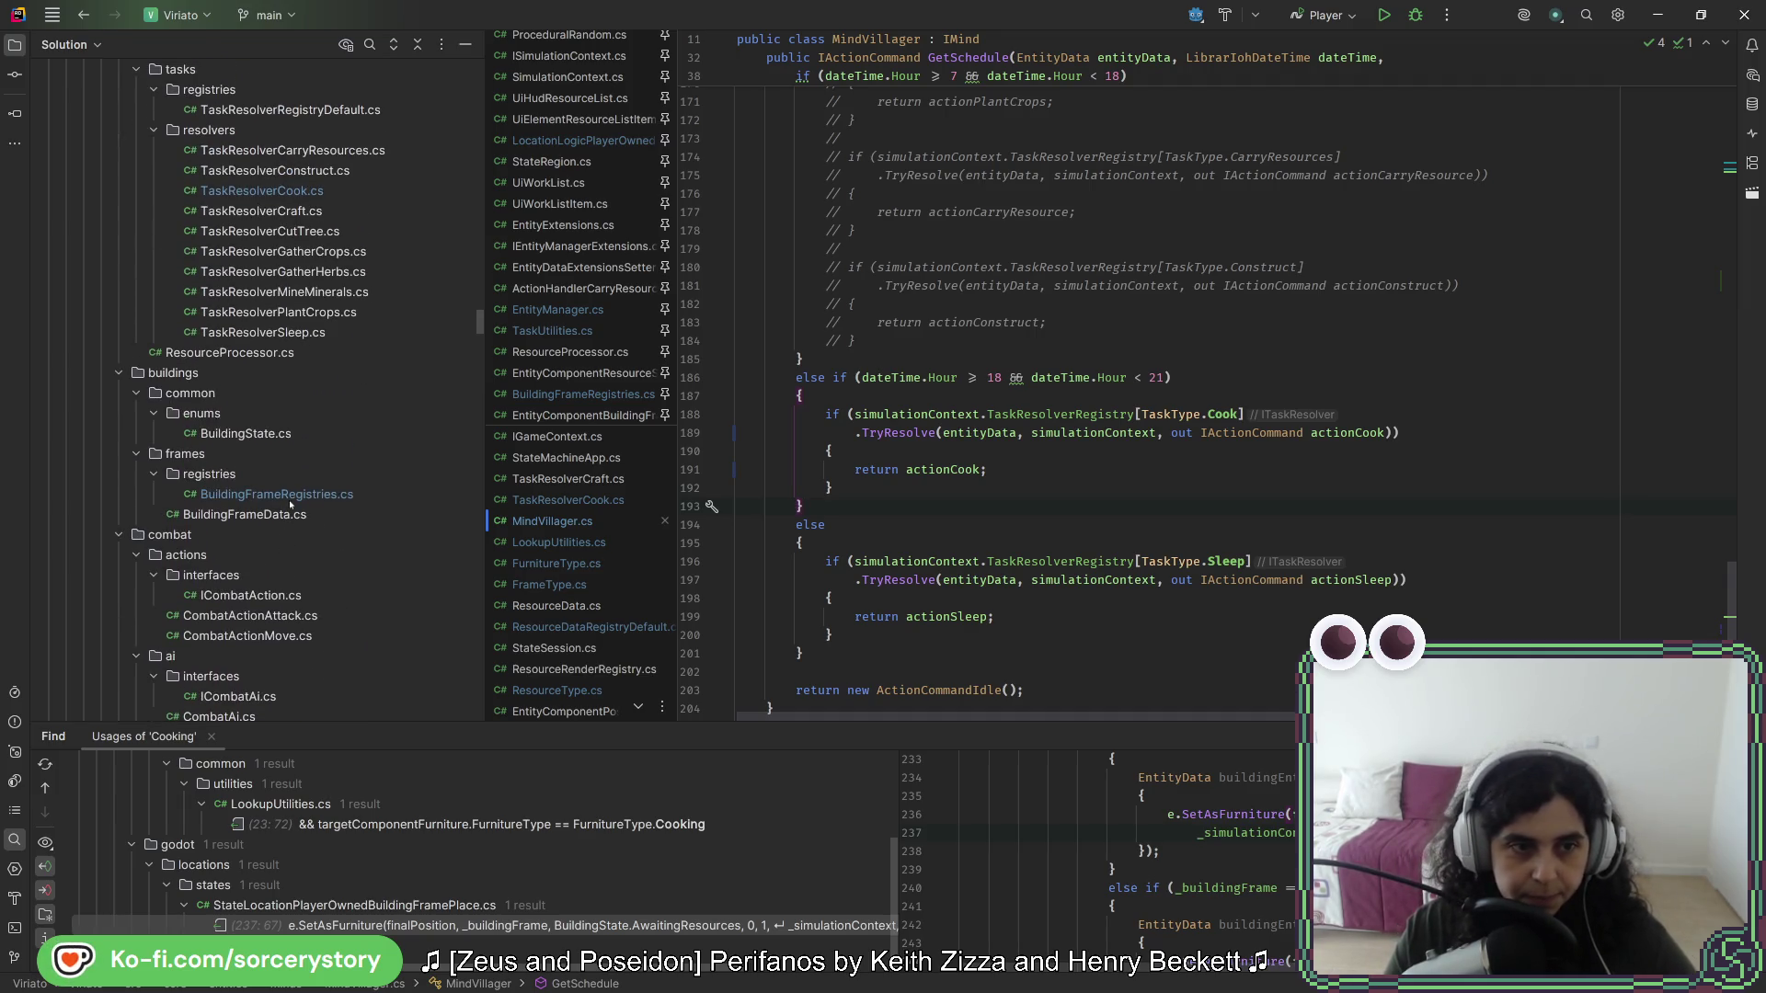
scroll(290, 505, "up", 6)
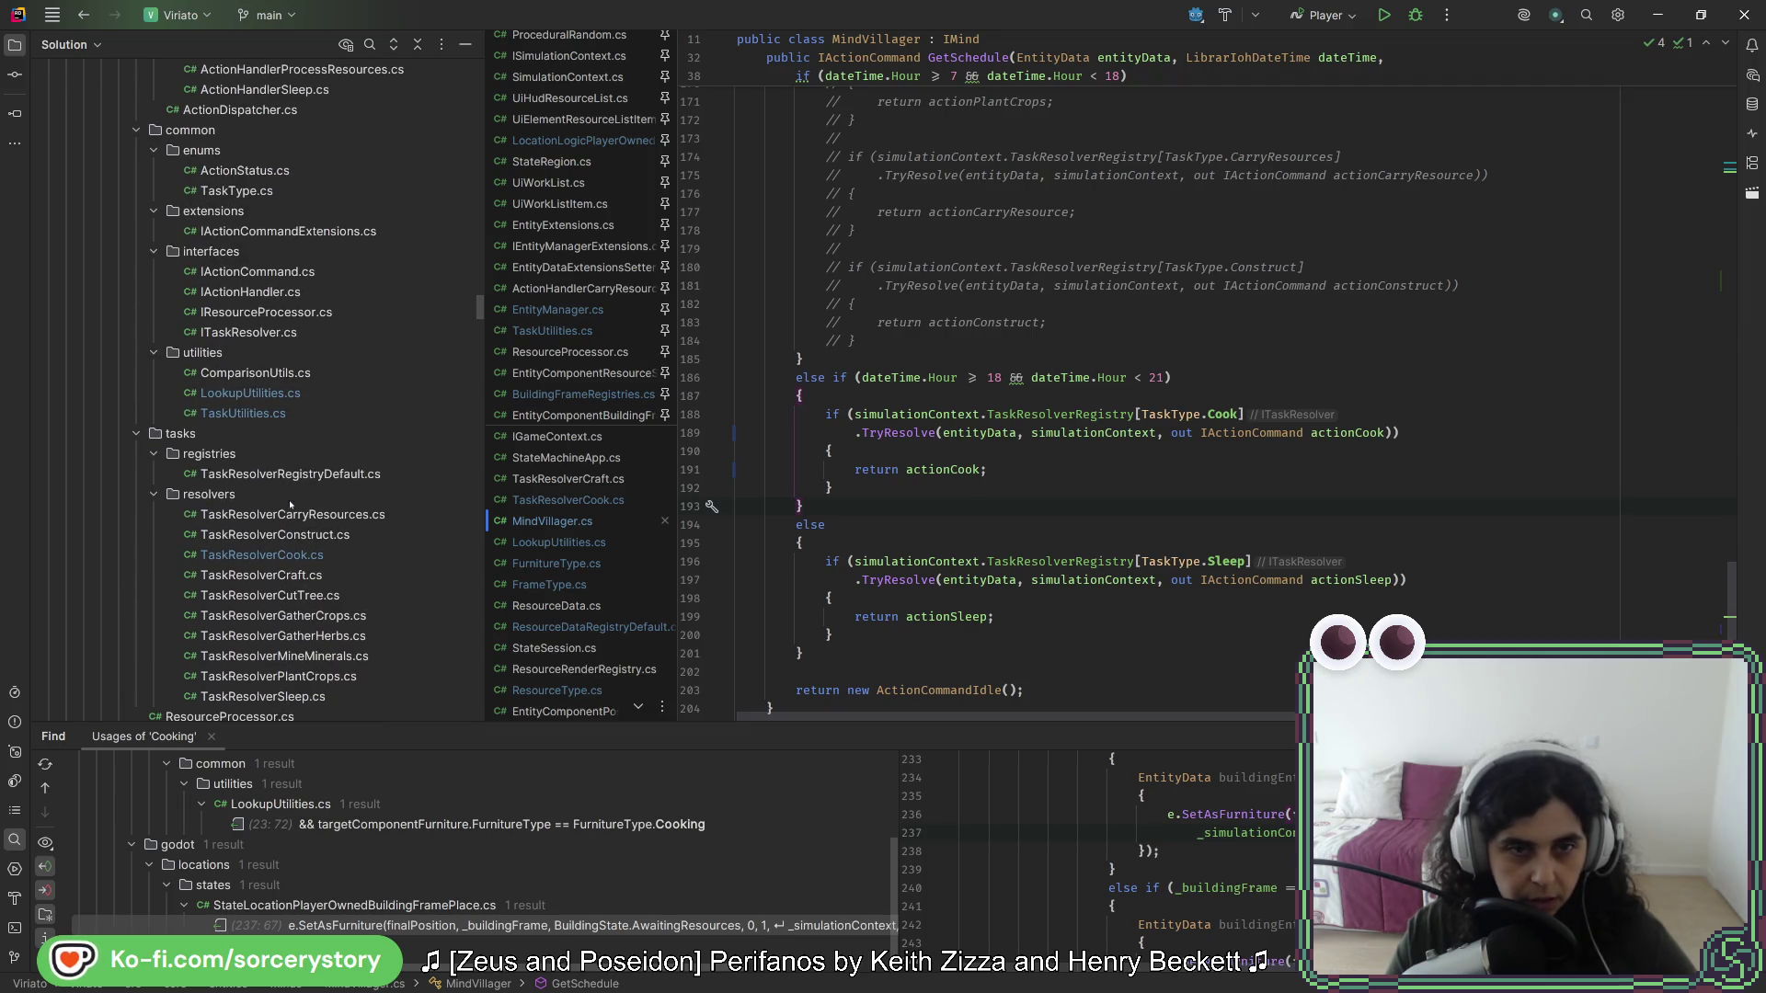
- Search everywhere in the project for 'registry'
key("shift")
key("shift")
type("regois")
key("BackSpace")
type("istry")
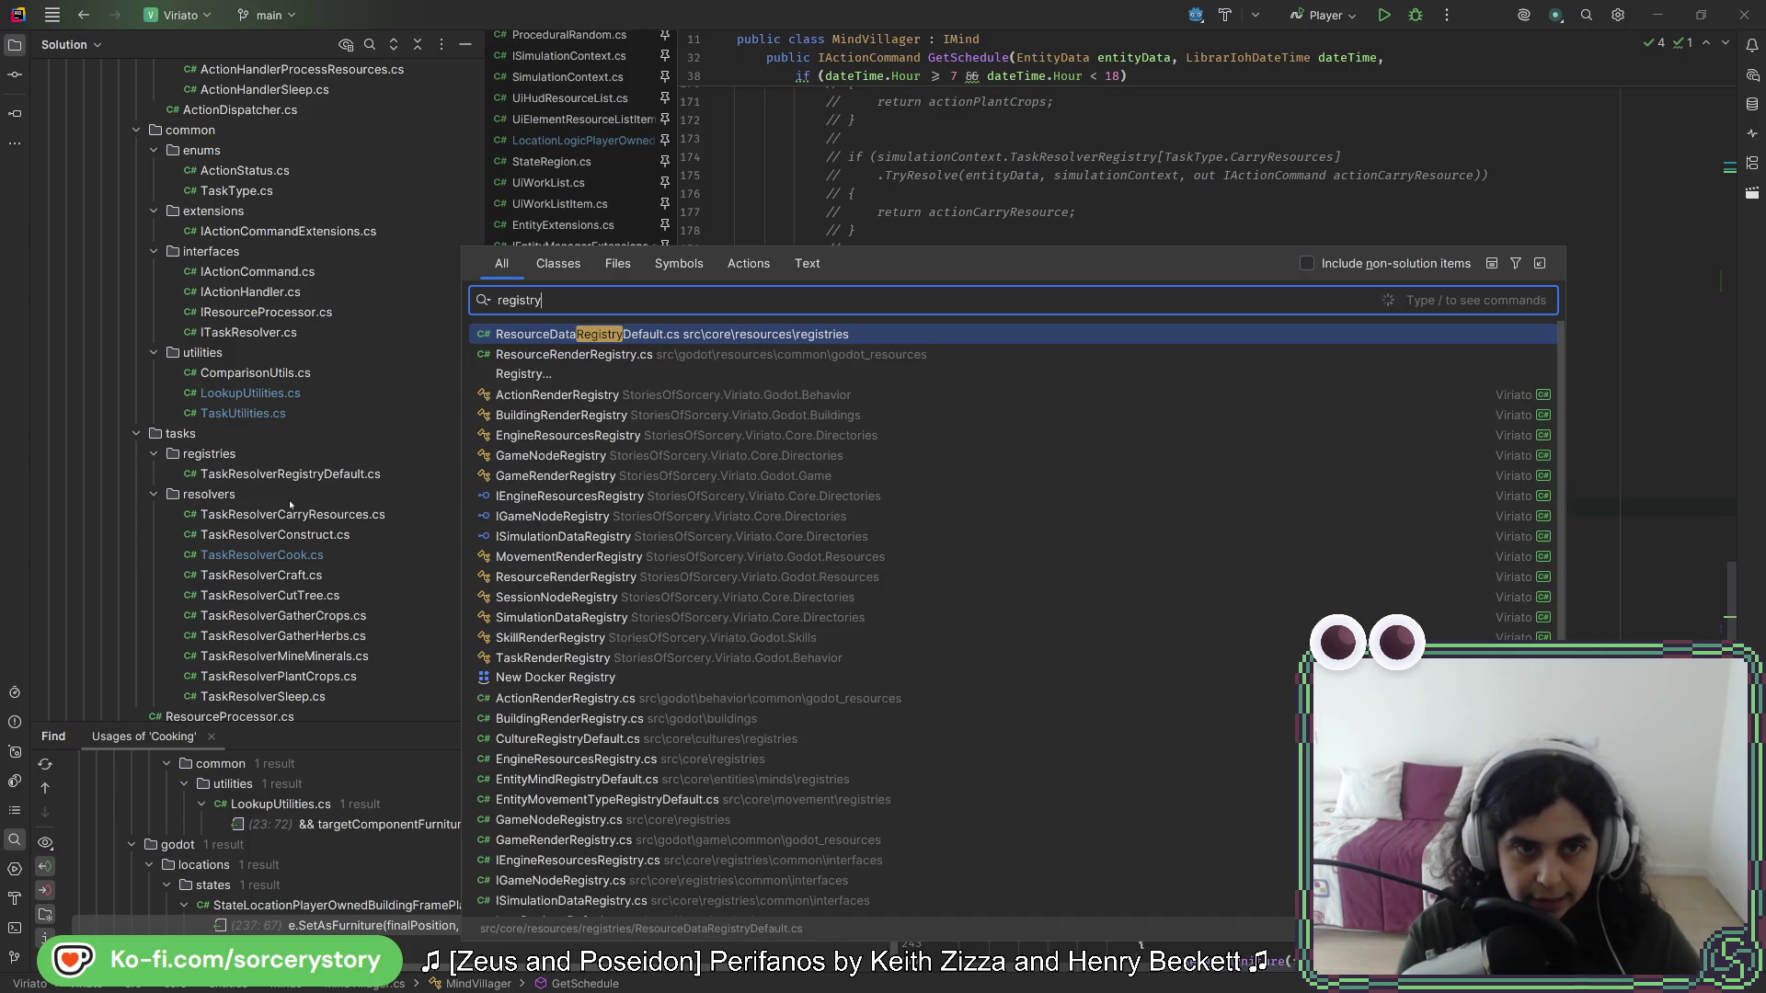
- Open ResourceDataRegistryDefault.cs and paste a second copy of the ResourceType.Acorn entry after it
key("Return")
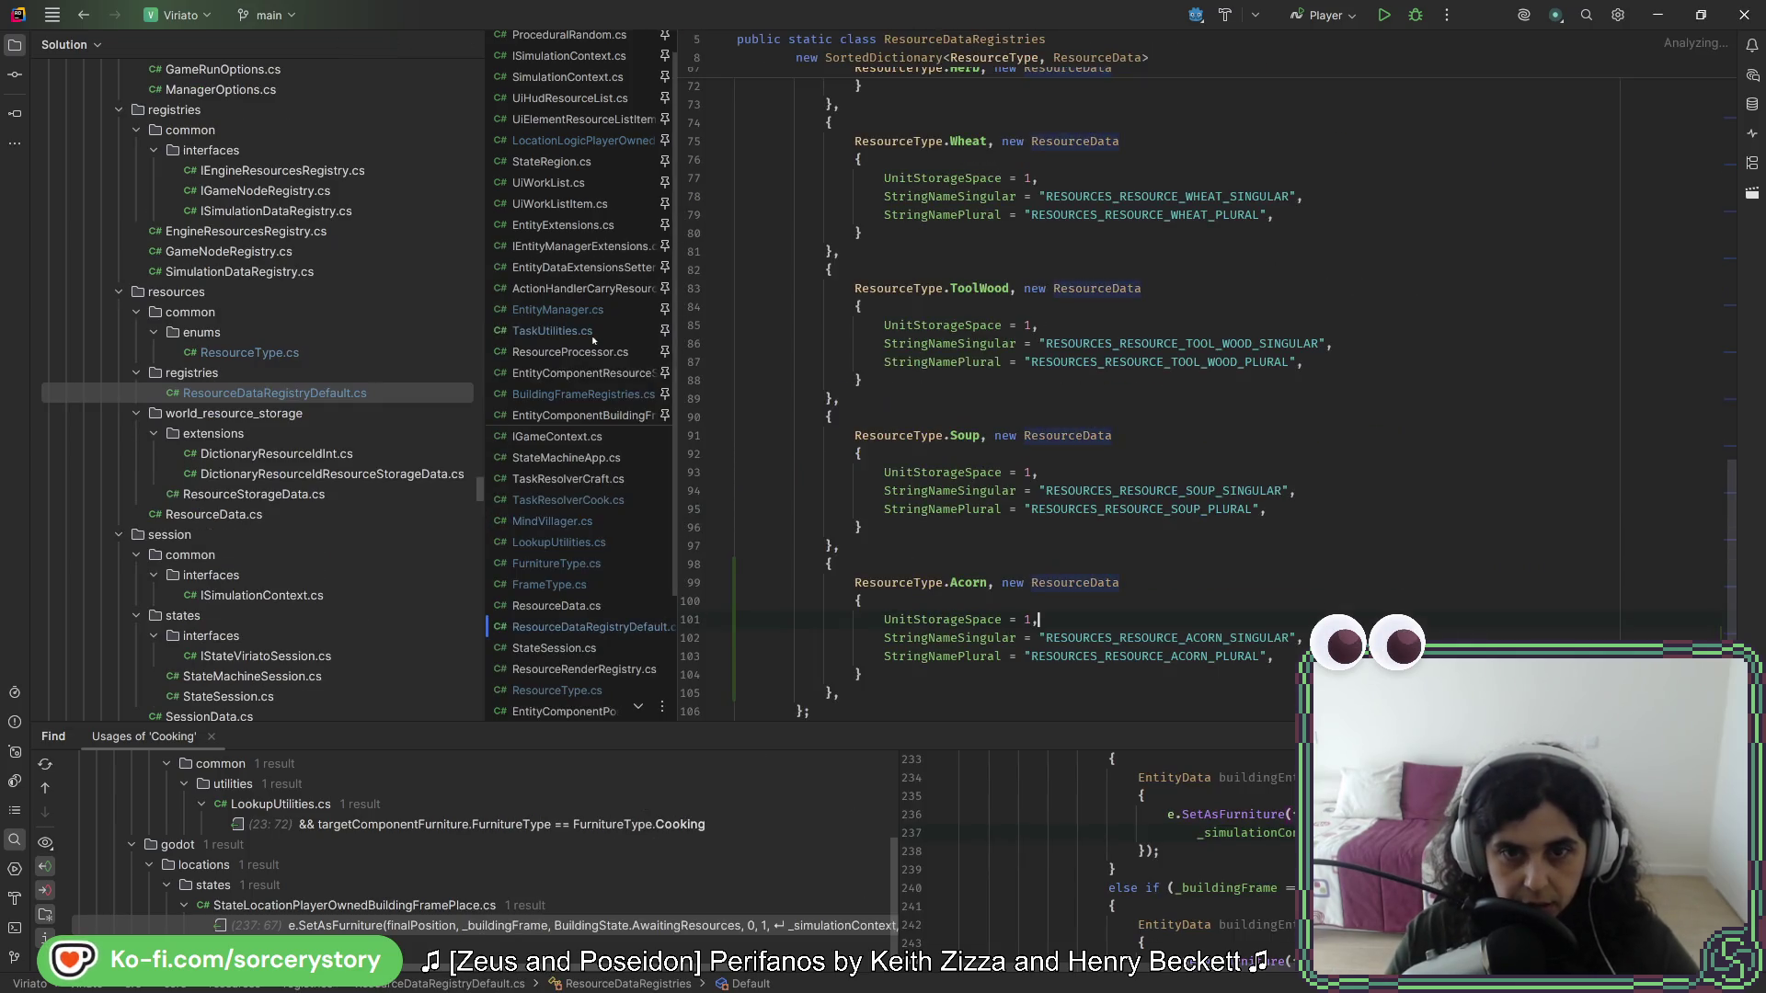
scroll(1129, 527, "down", 3)
left_click_drag(887, 561, 897, 421)
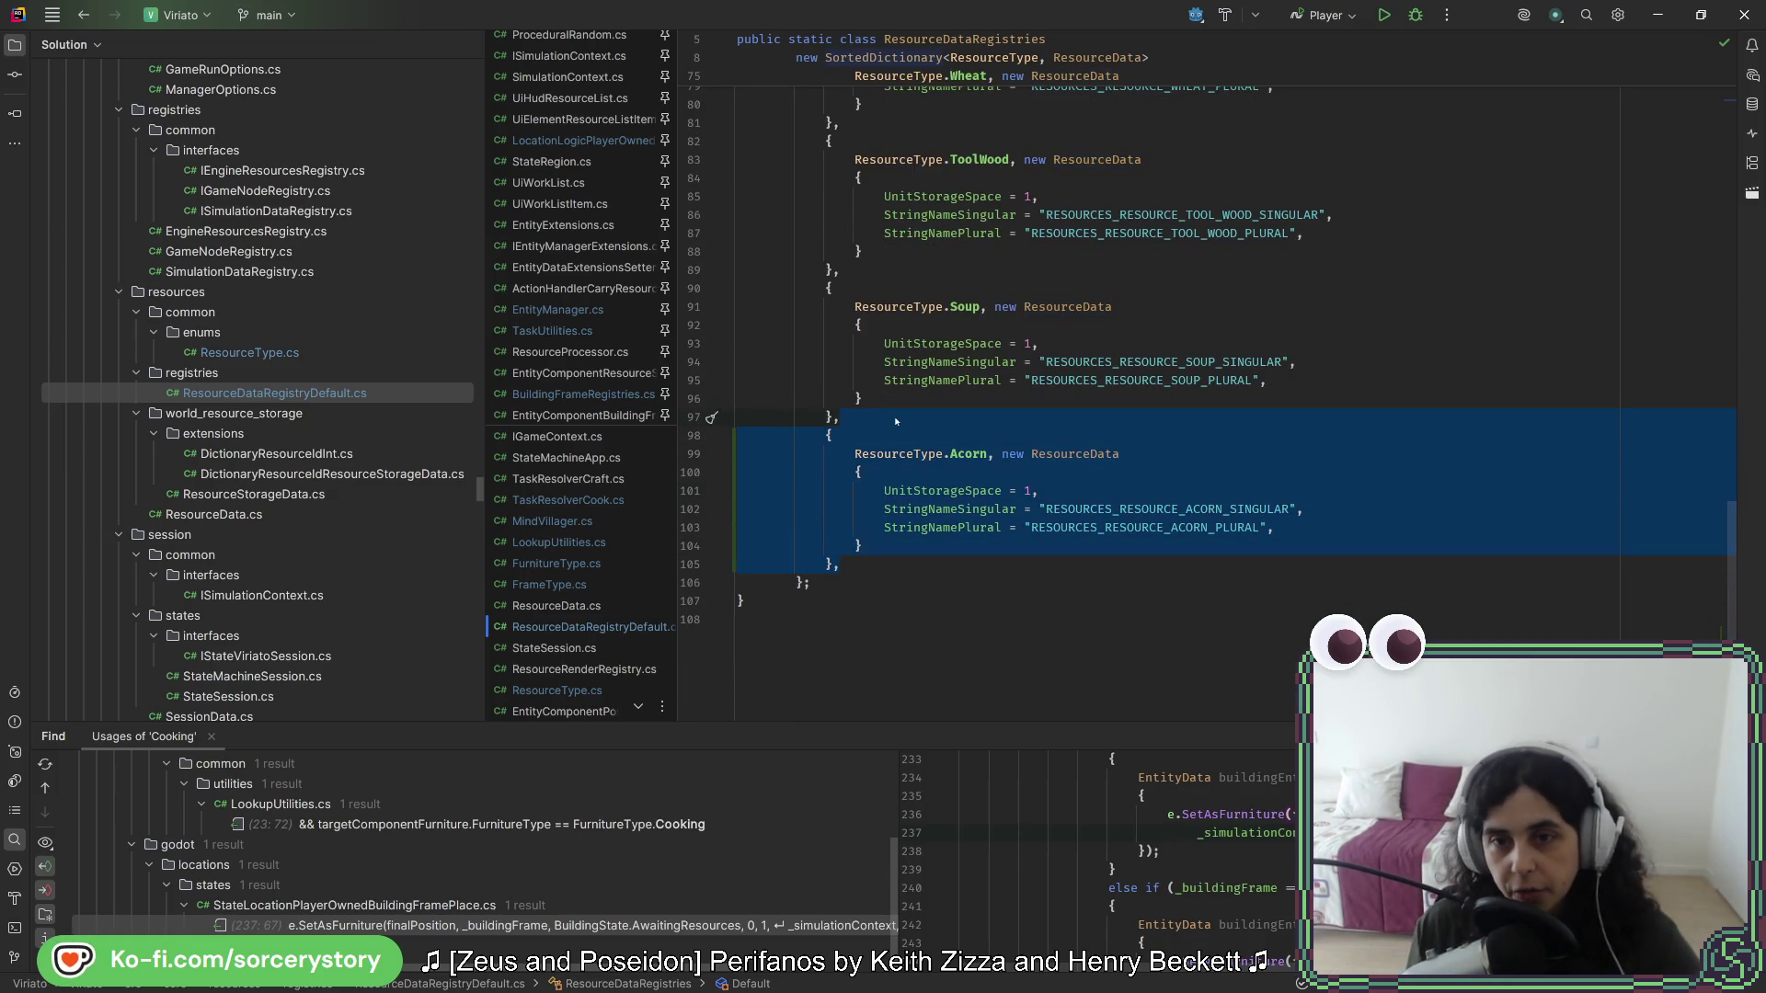
key("ctrl+c")
key("Right")
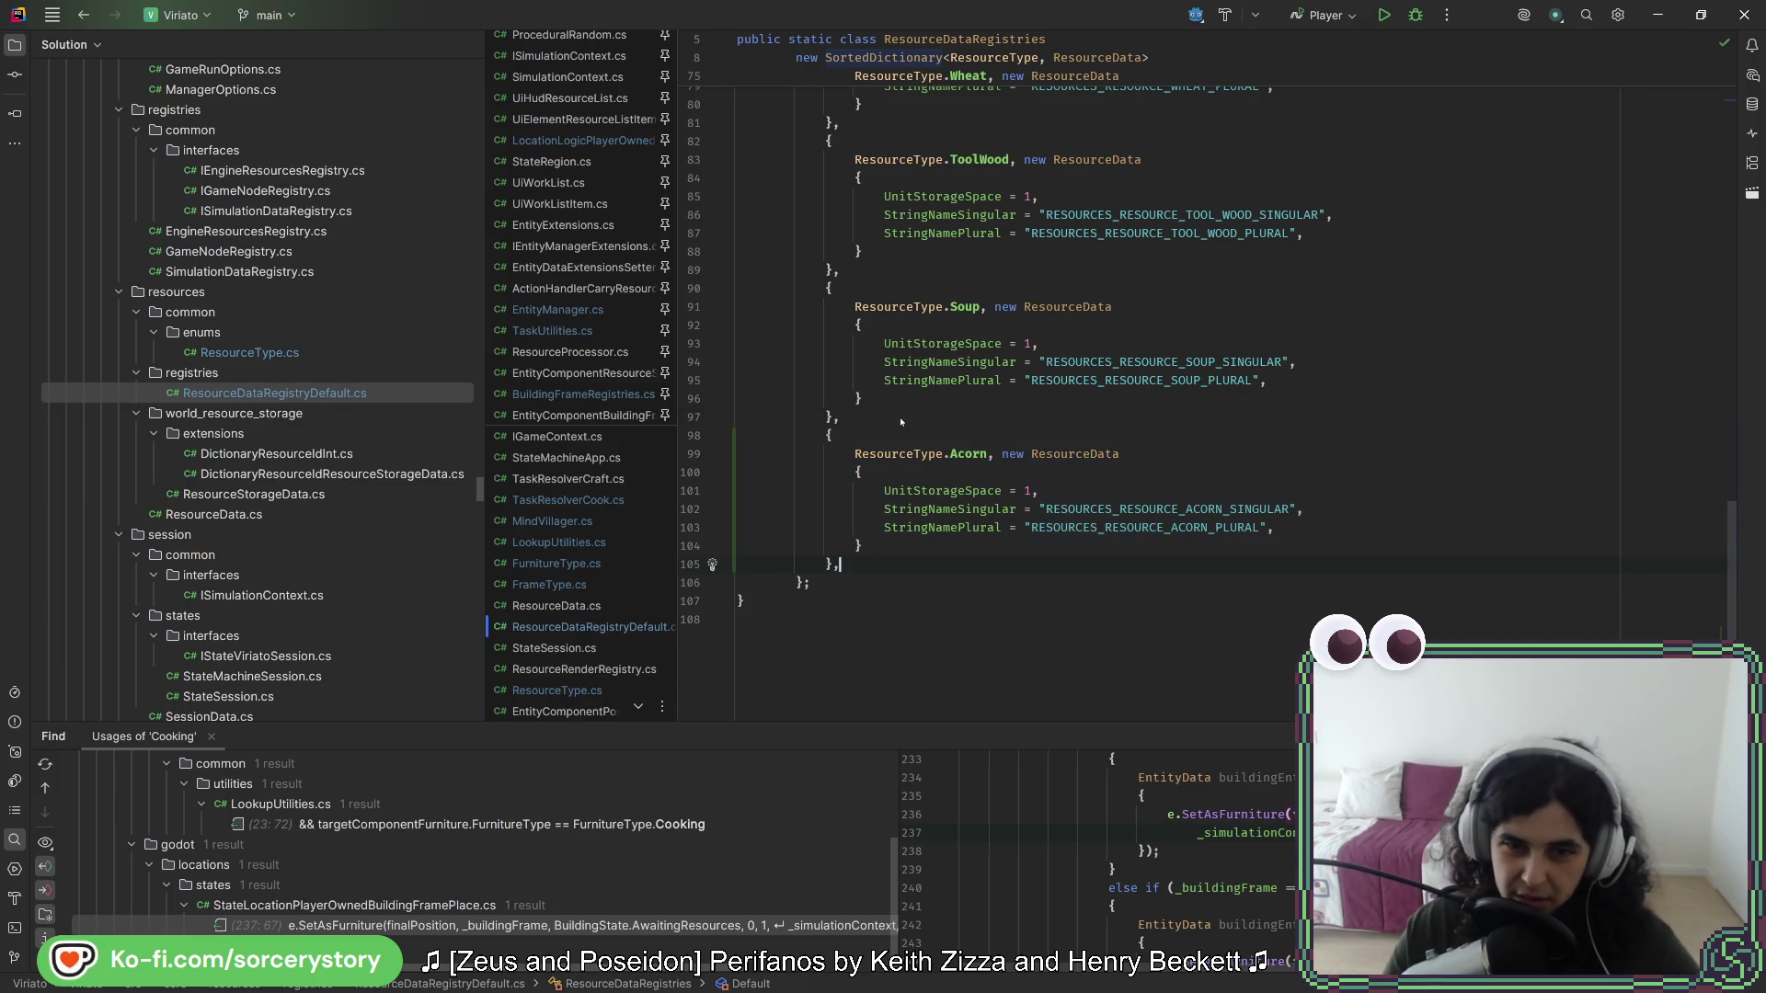
key("ctrl+v")
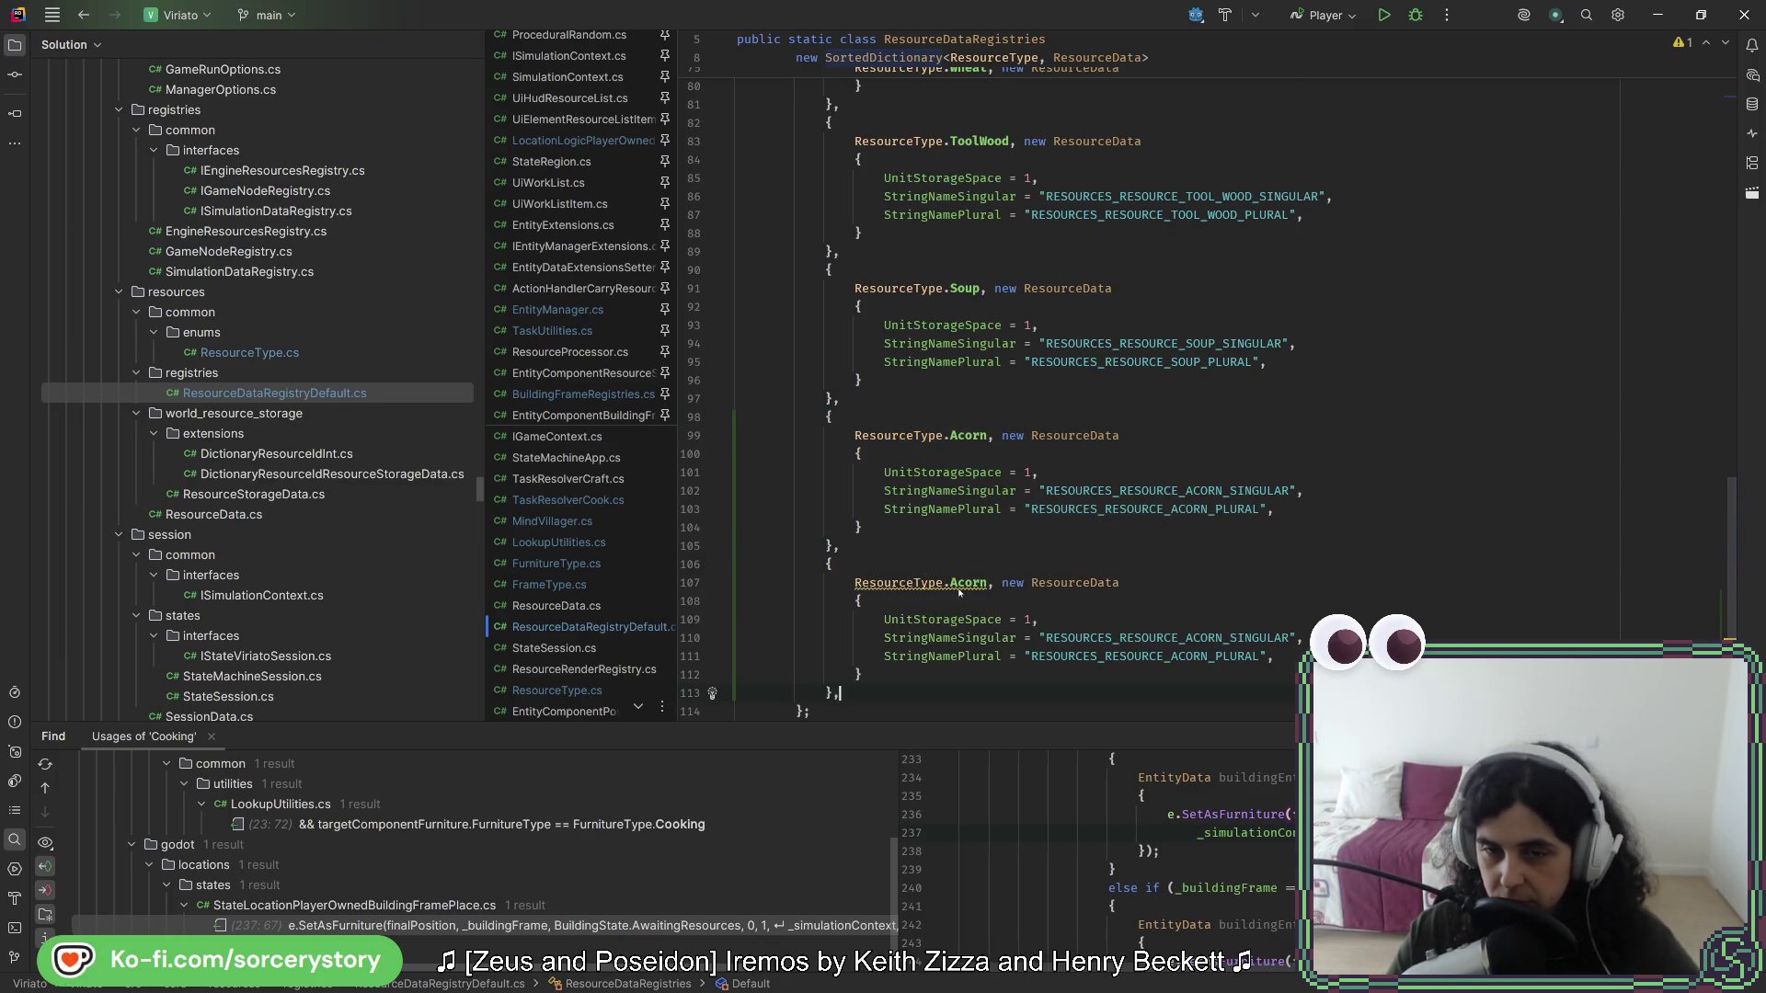
mouse_move(959, 592)
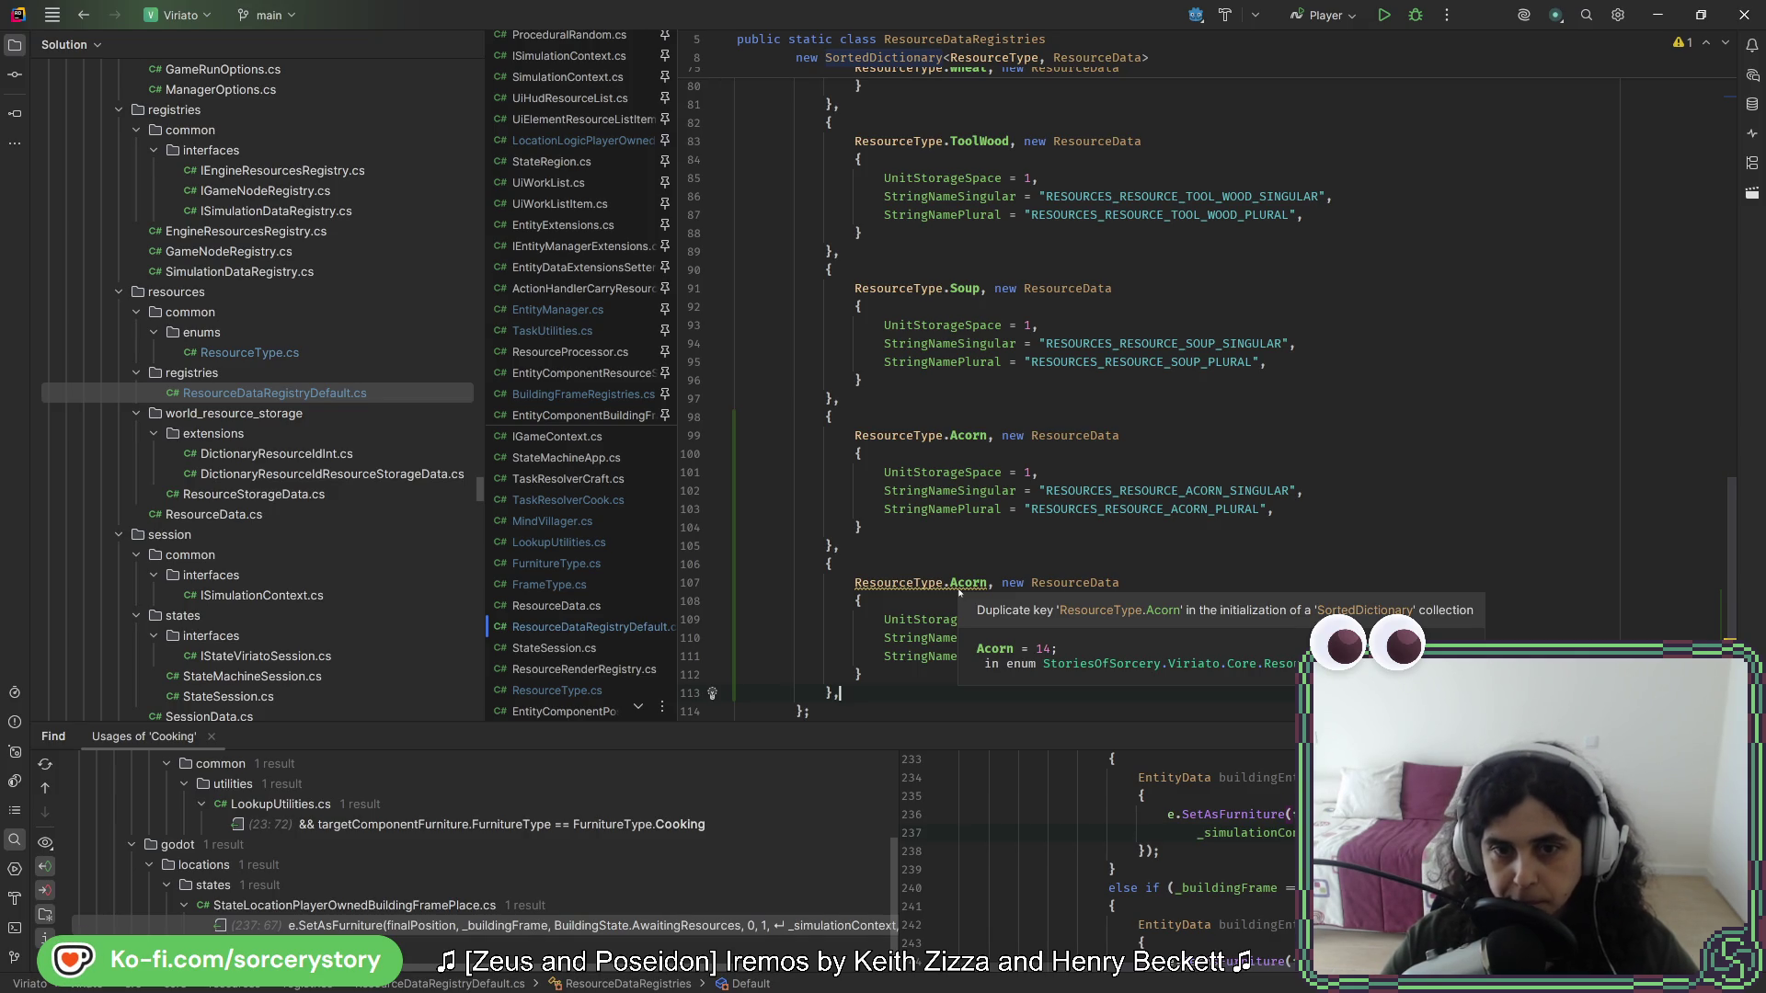
double_click(957, 584)
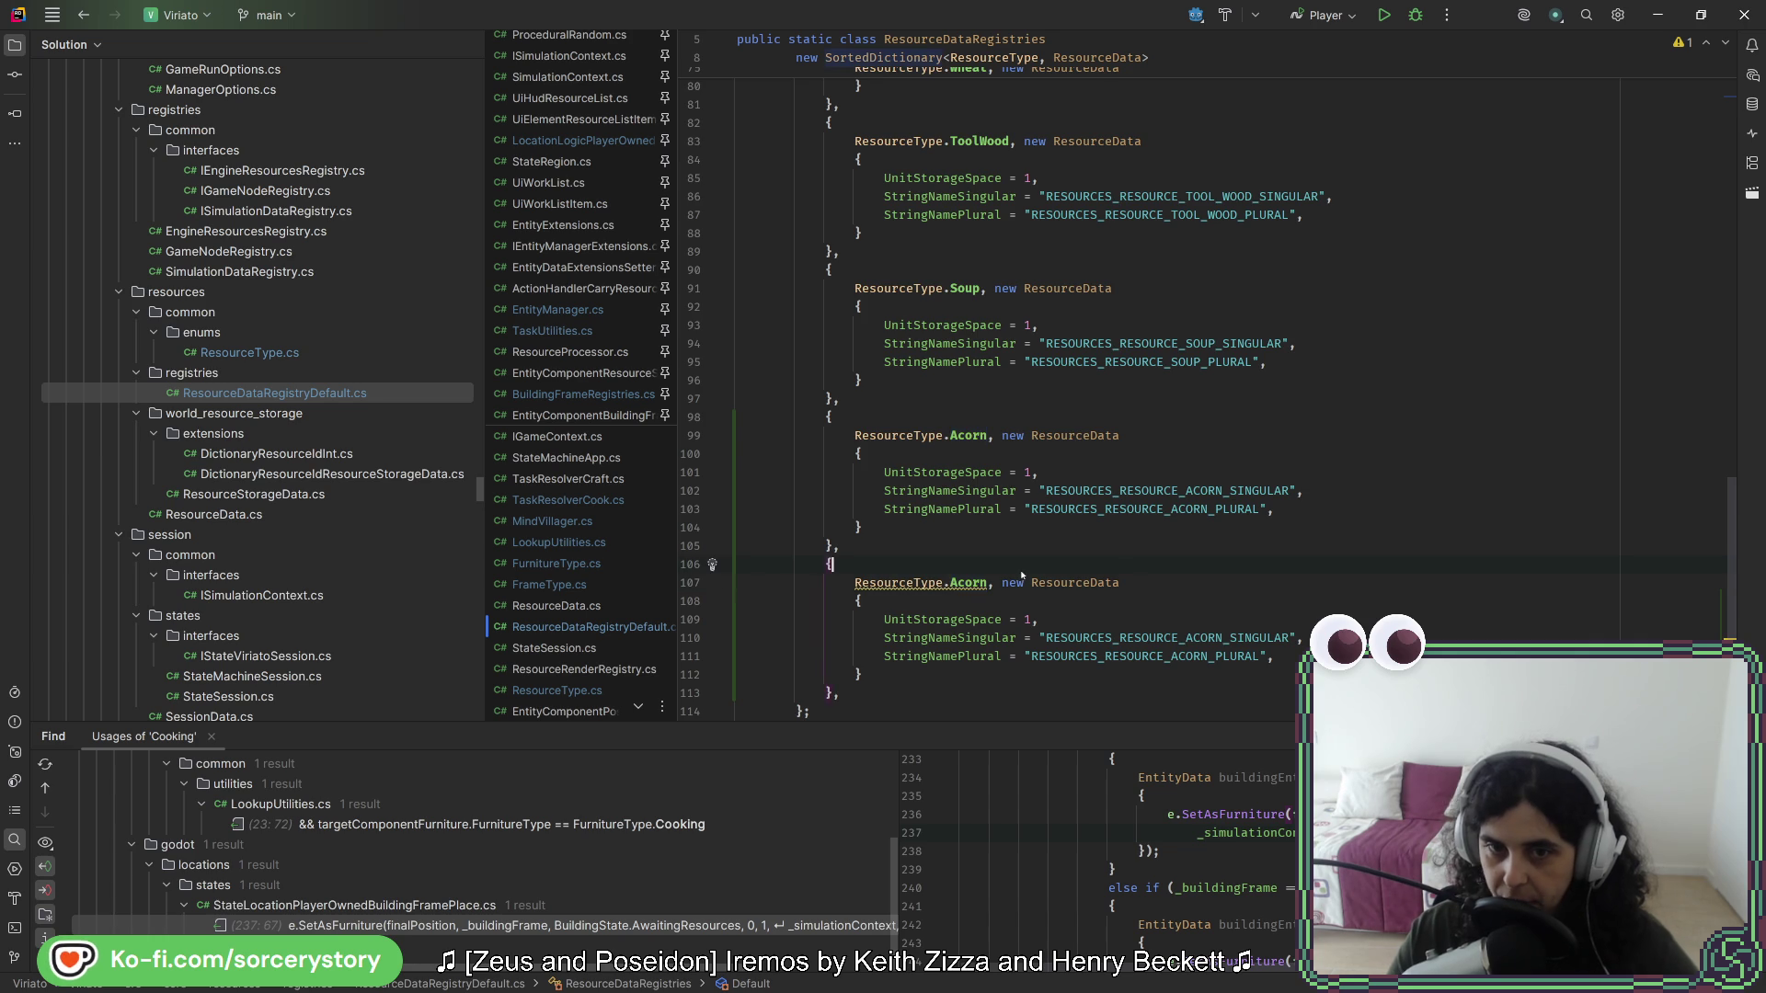
- Rename the duplicate to FlourAcorn with FLOUR_ACORN name strings, then restart the game in Godot
scroll(957, 516, "down", 2)
type("Fl")
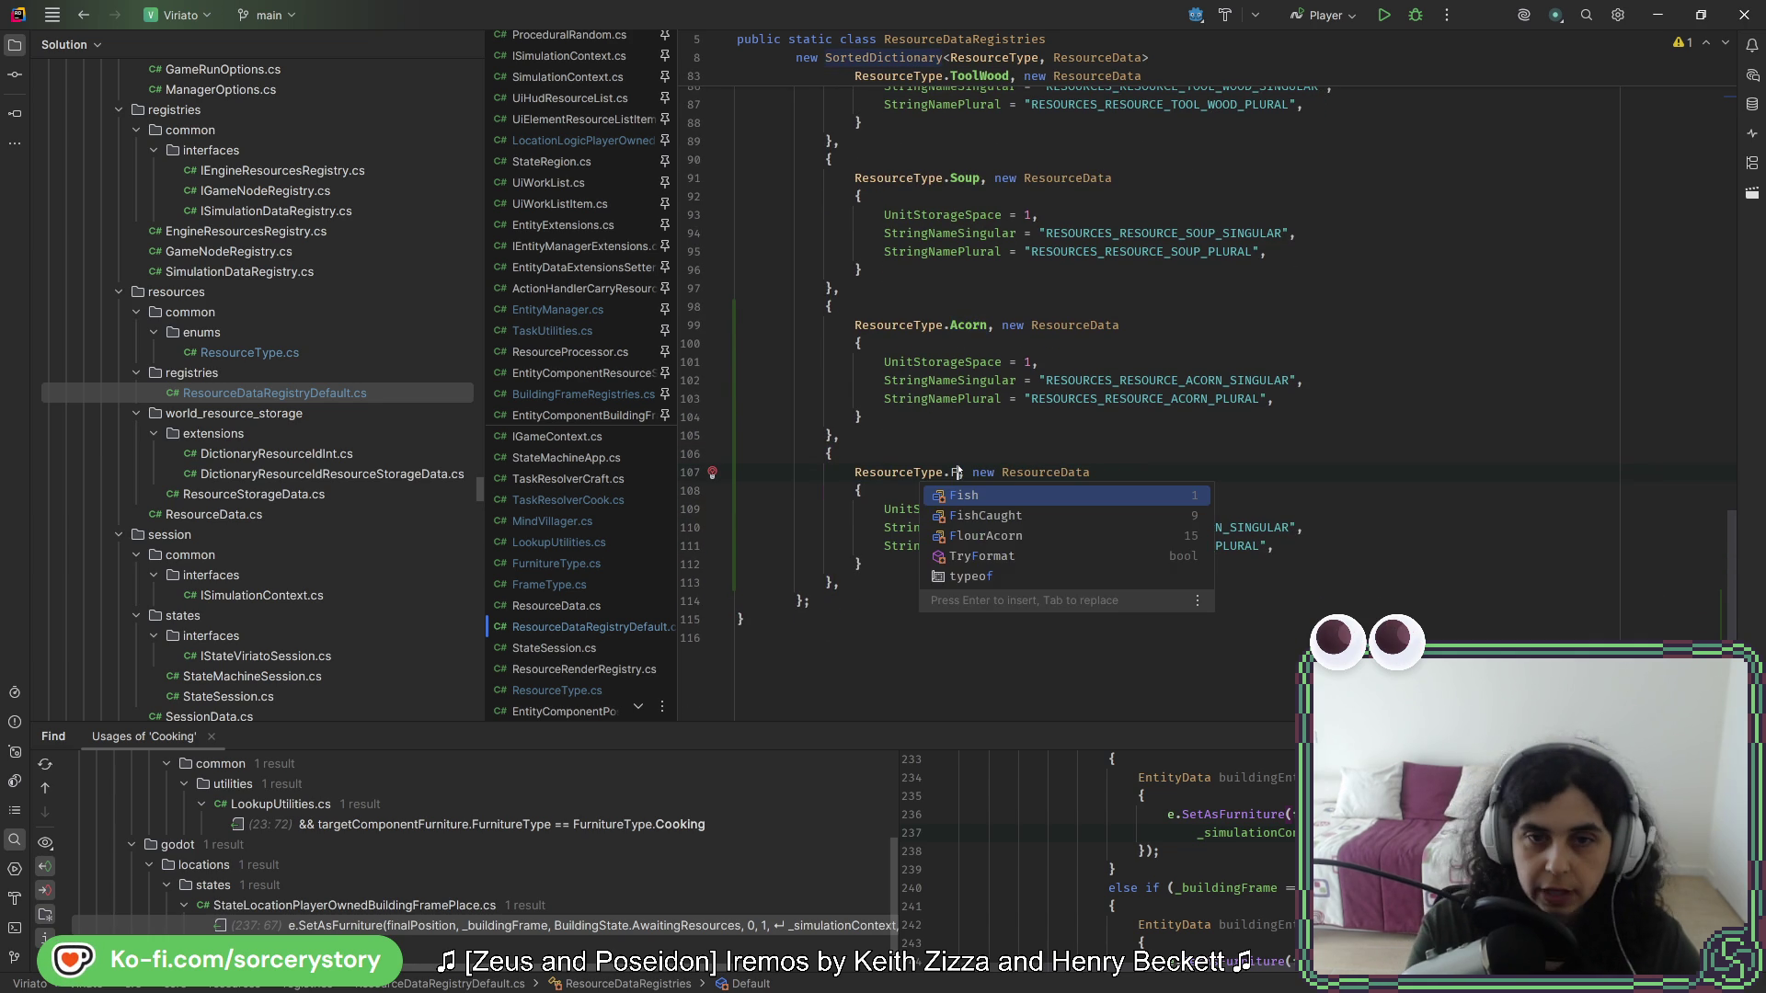
key("Return")
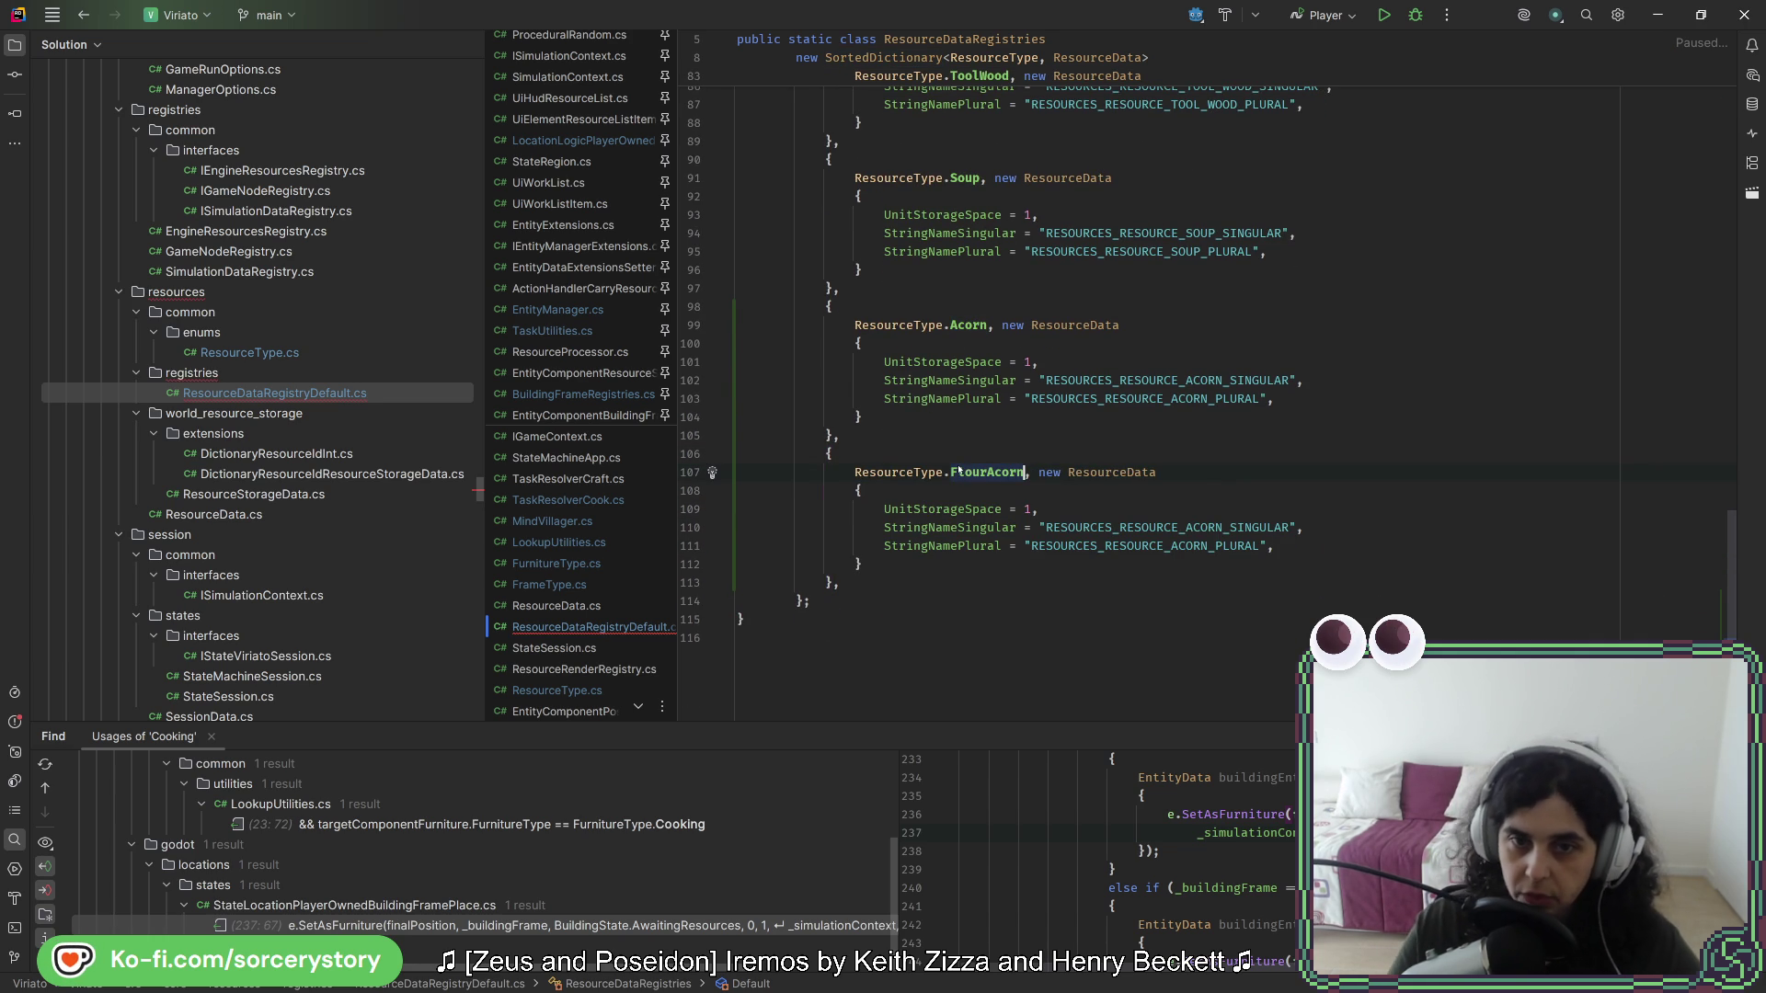
left_click(1187, 527)
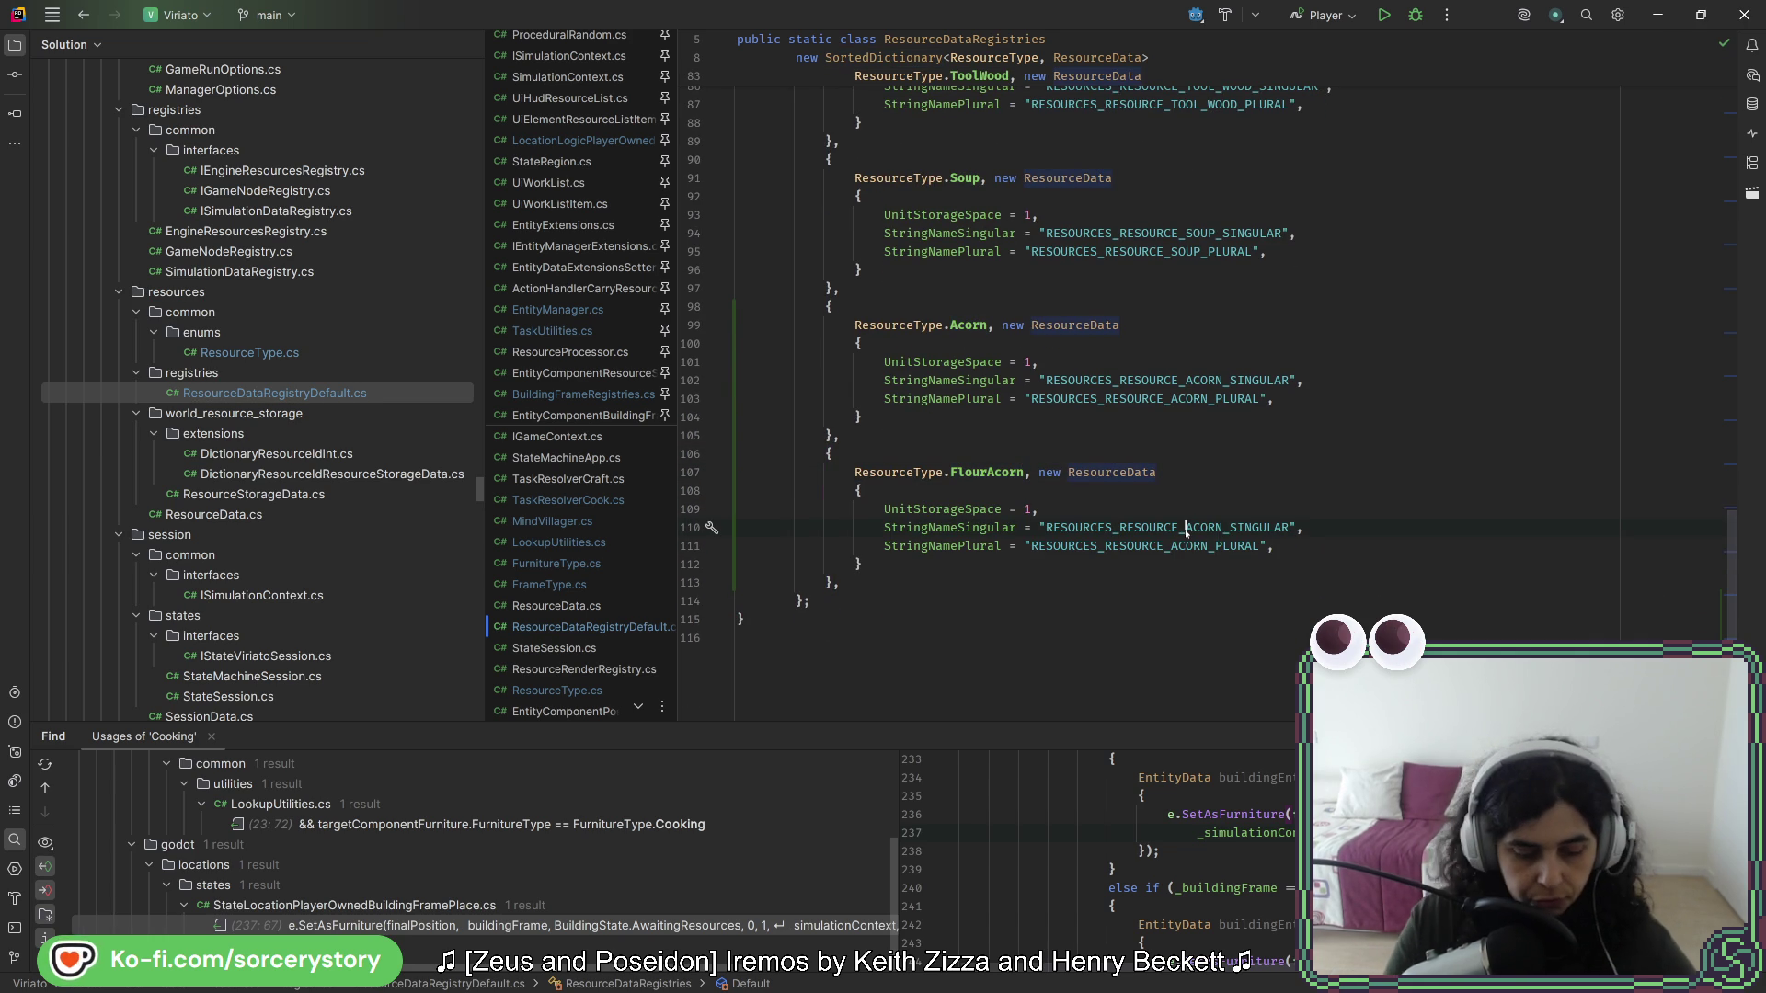
type("FLOUR_")
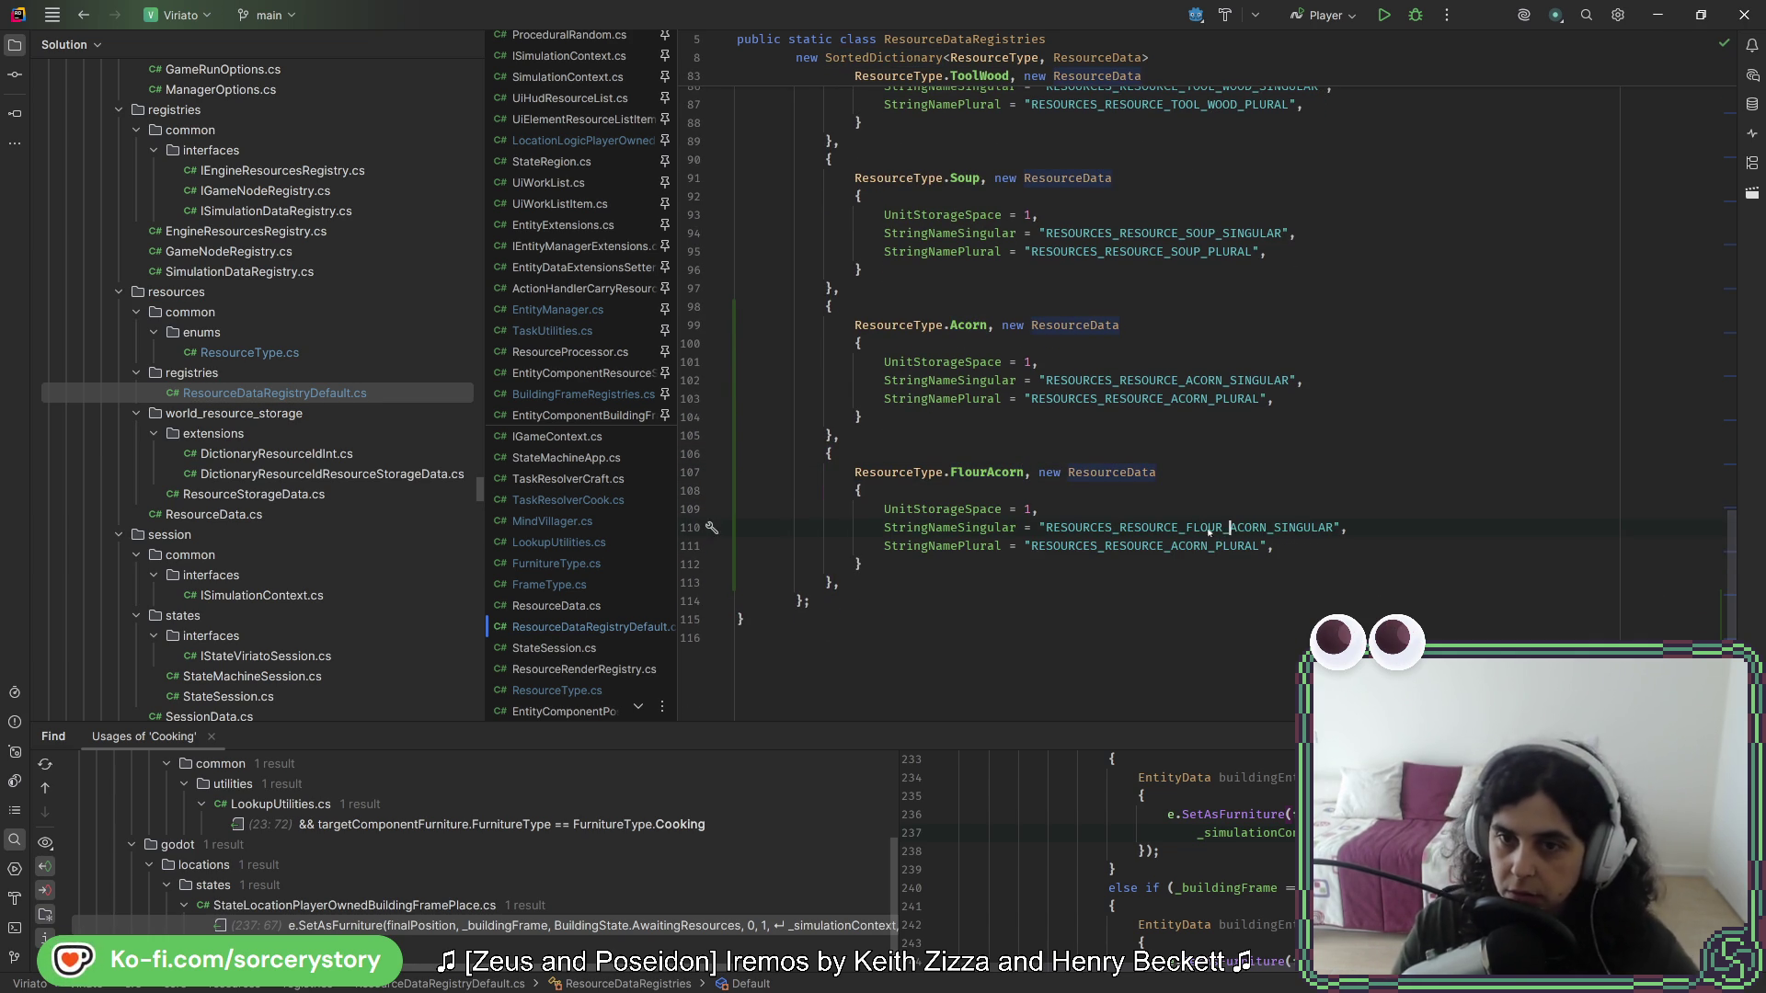
type("FLOUR_")
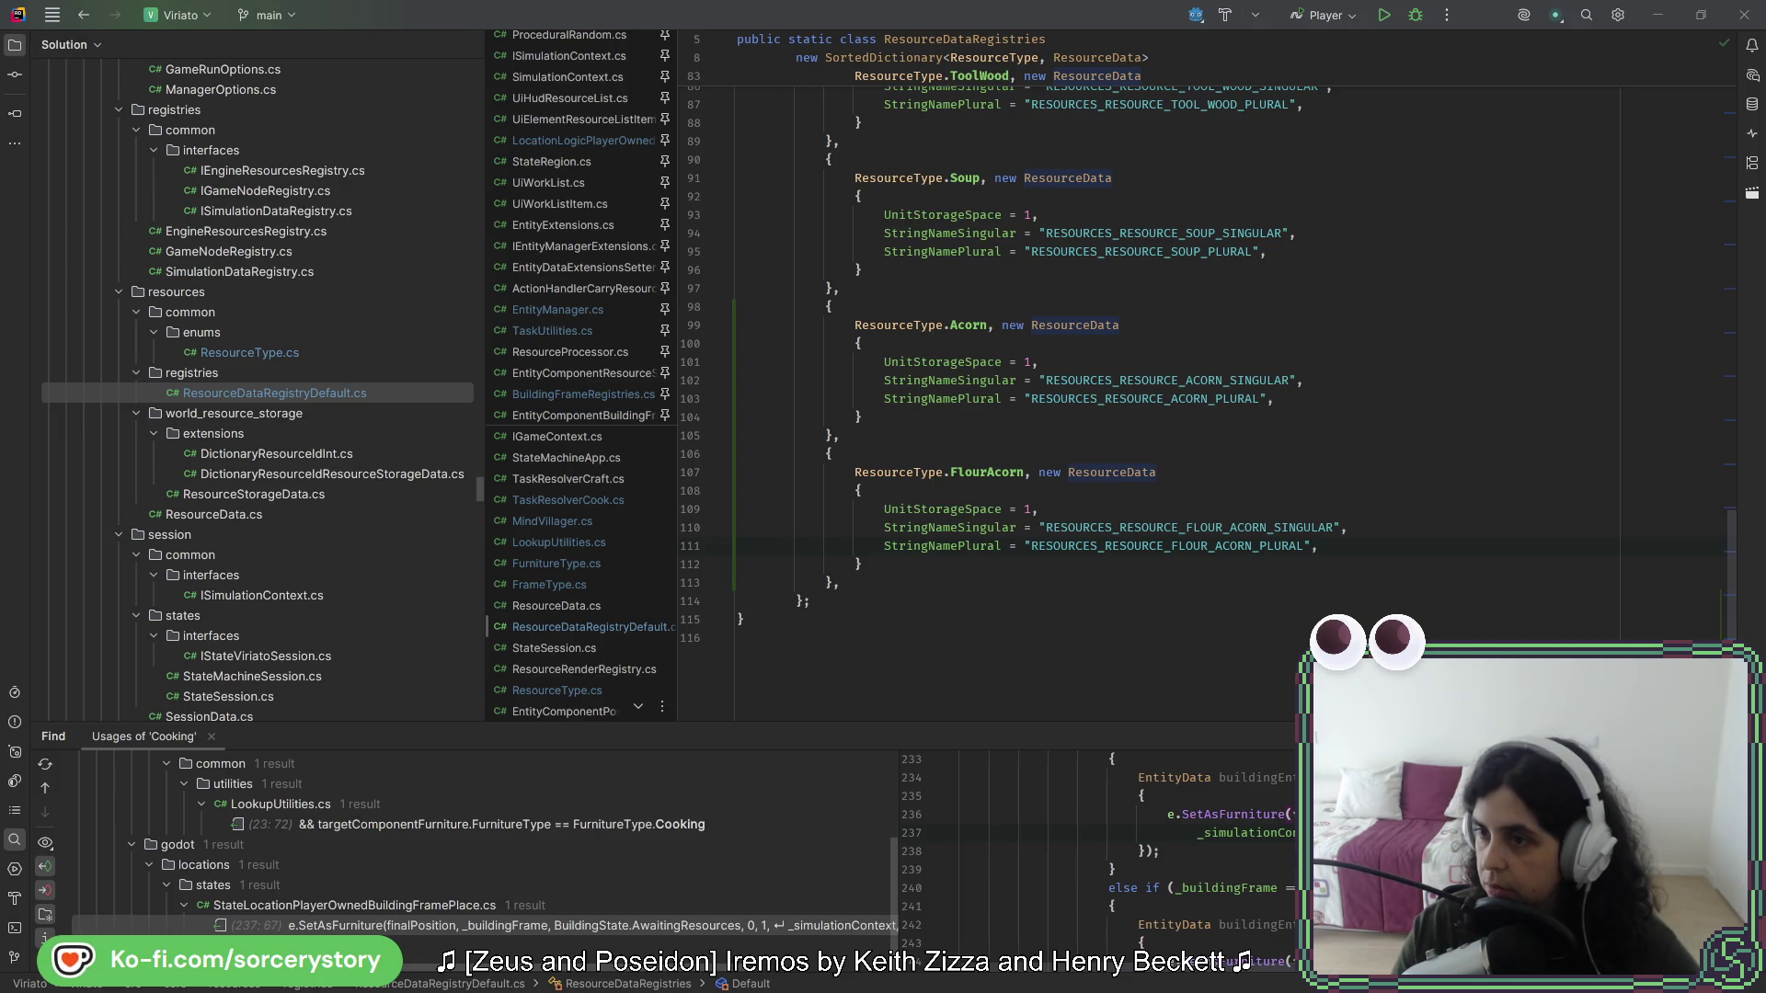
key("alt+Tab")
left_click(1451, 40)
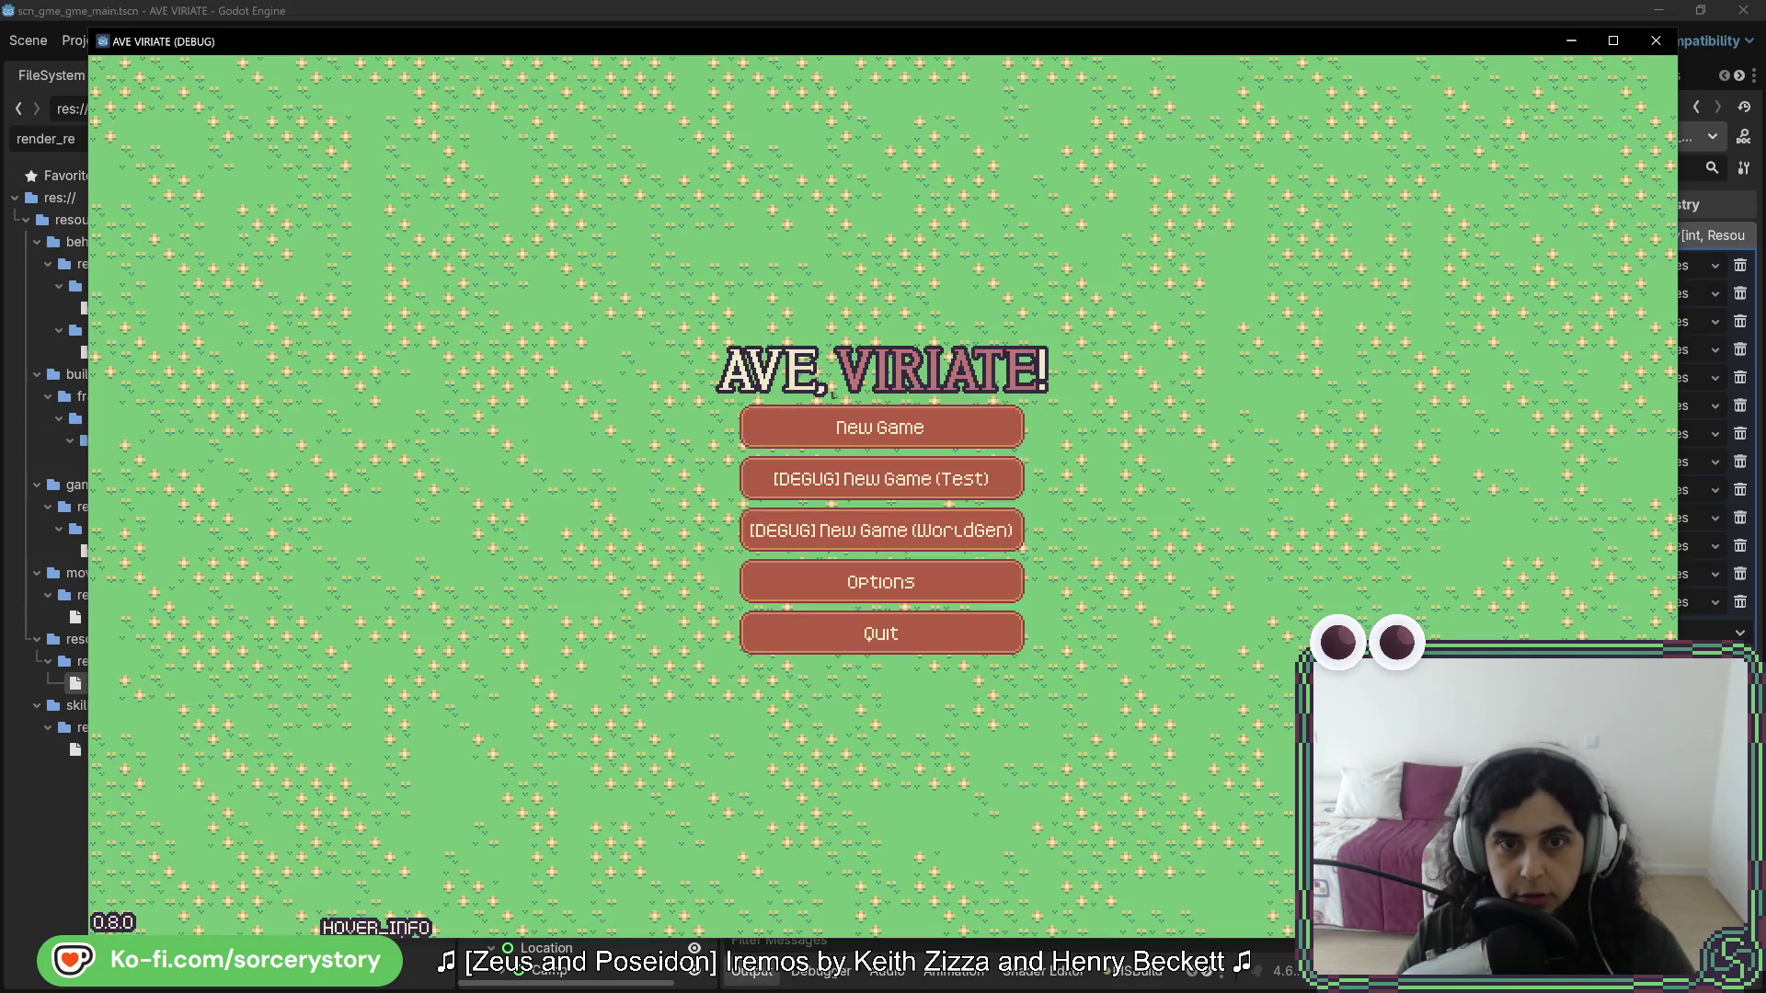
- Start a new game and enter the player settlement
left_click(865, 425)
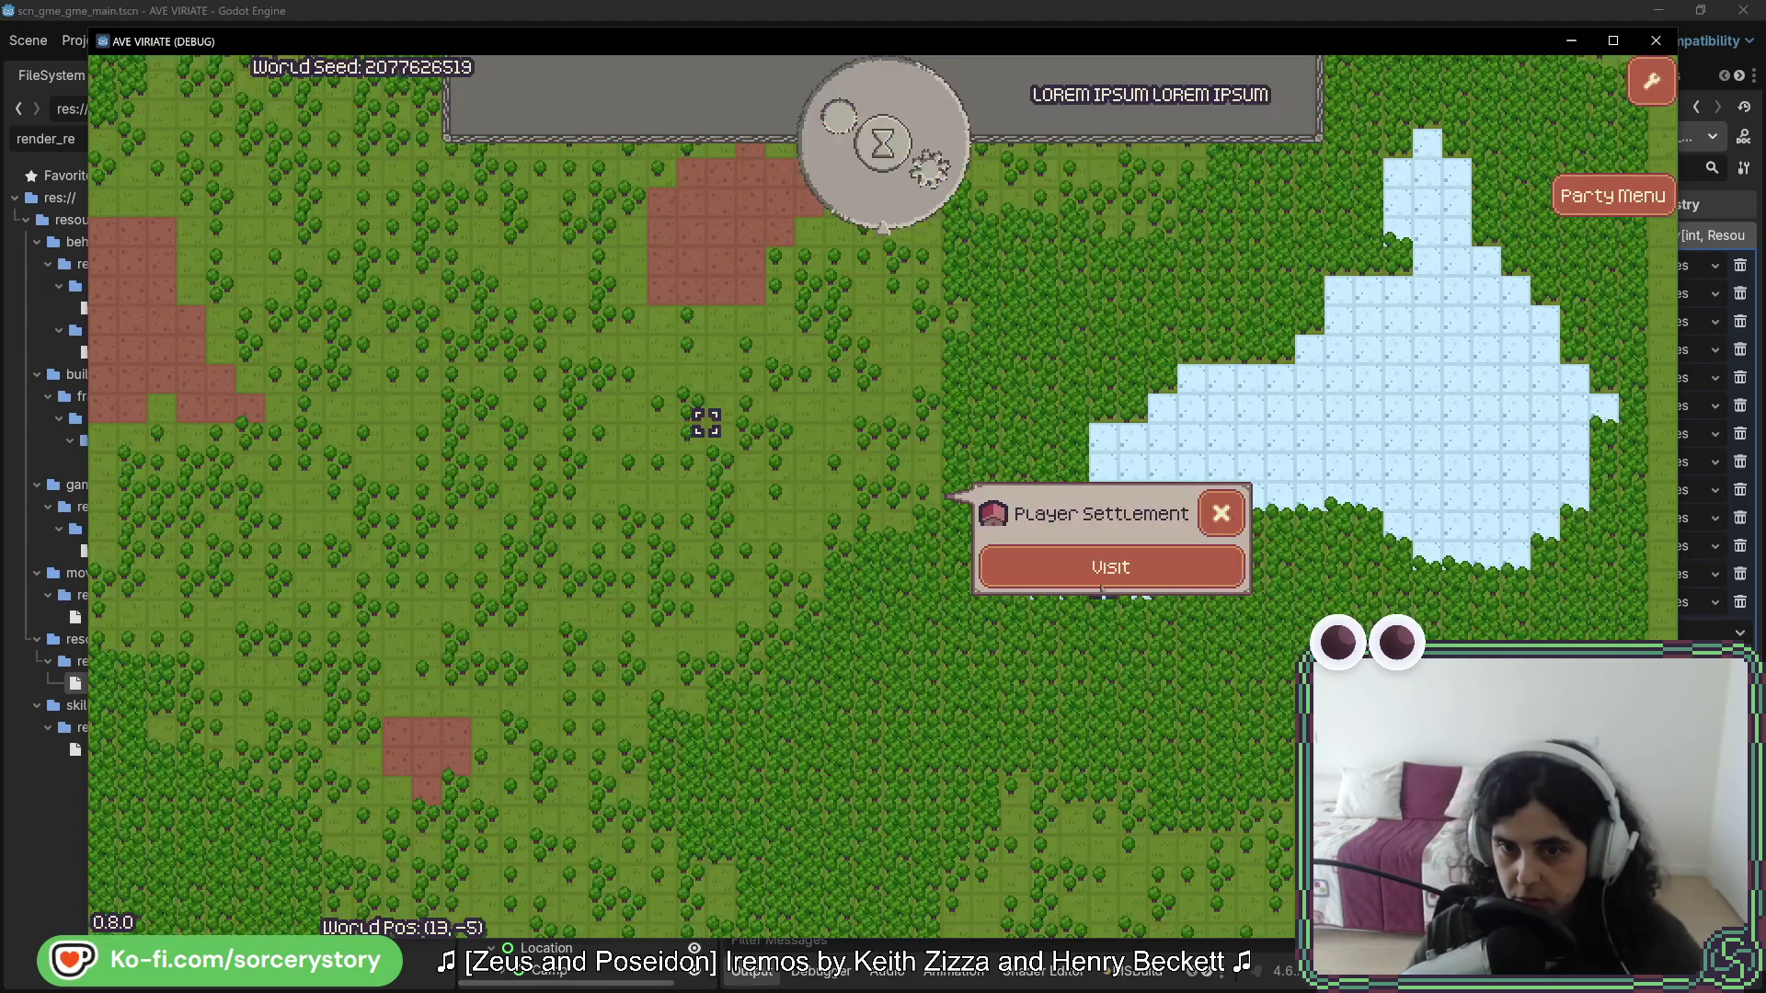
left_click(1166, 559)
left_click(934, 883)
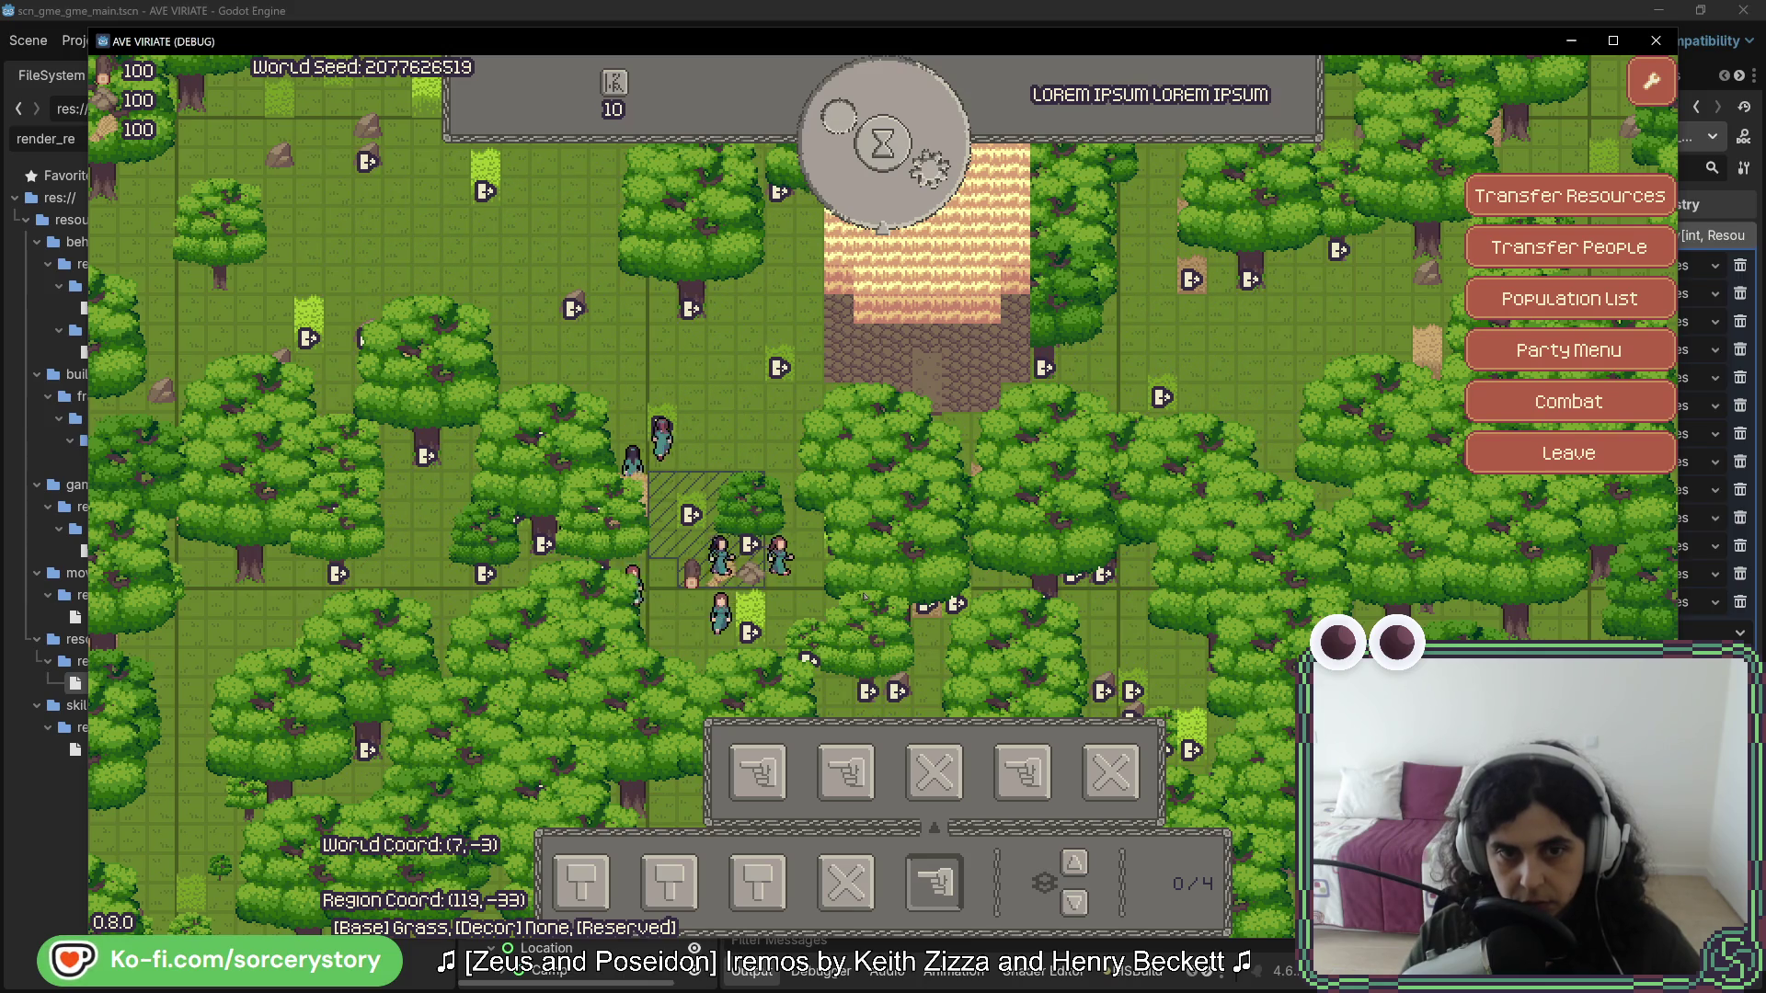
- Skip time ahead to Day 4, 10:00, briefly checking a resource pile
left_click(883, 142)
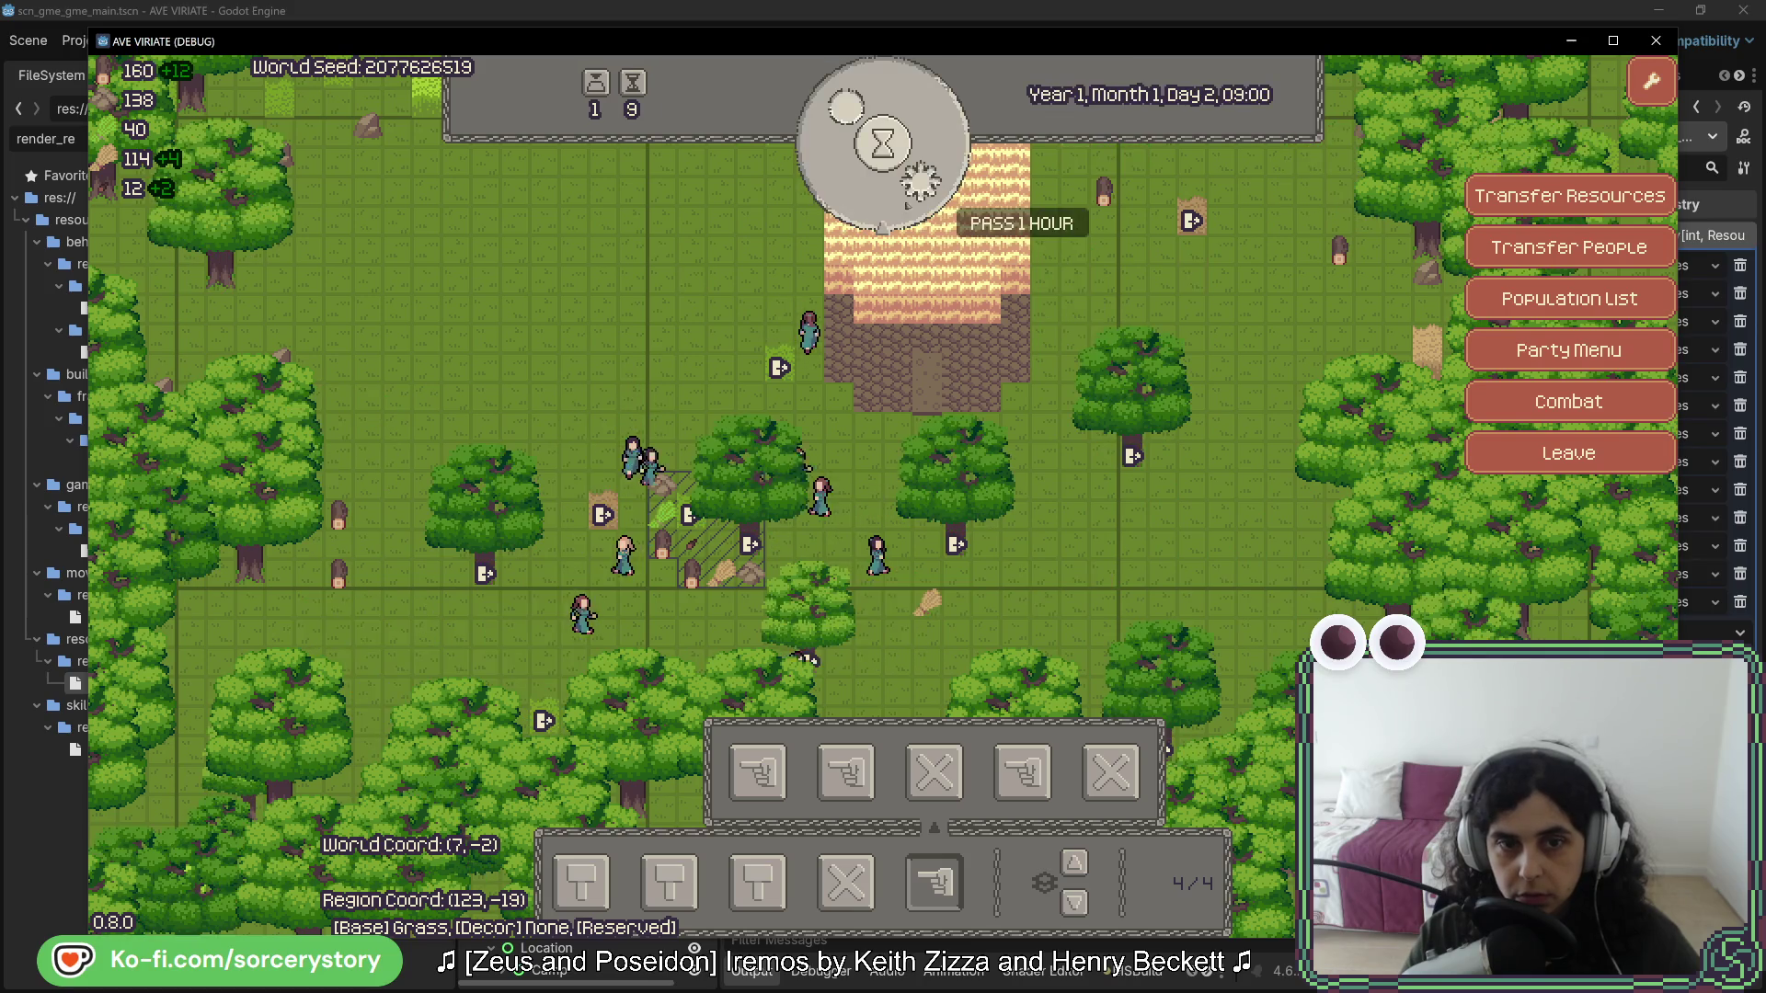
left_click(906, 201)
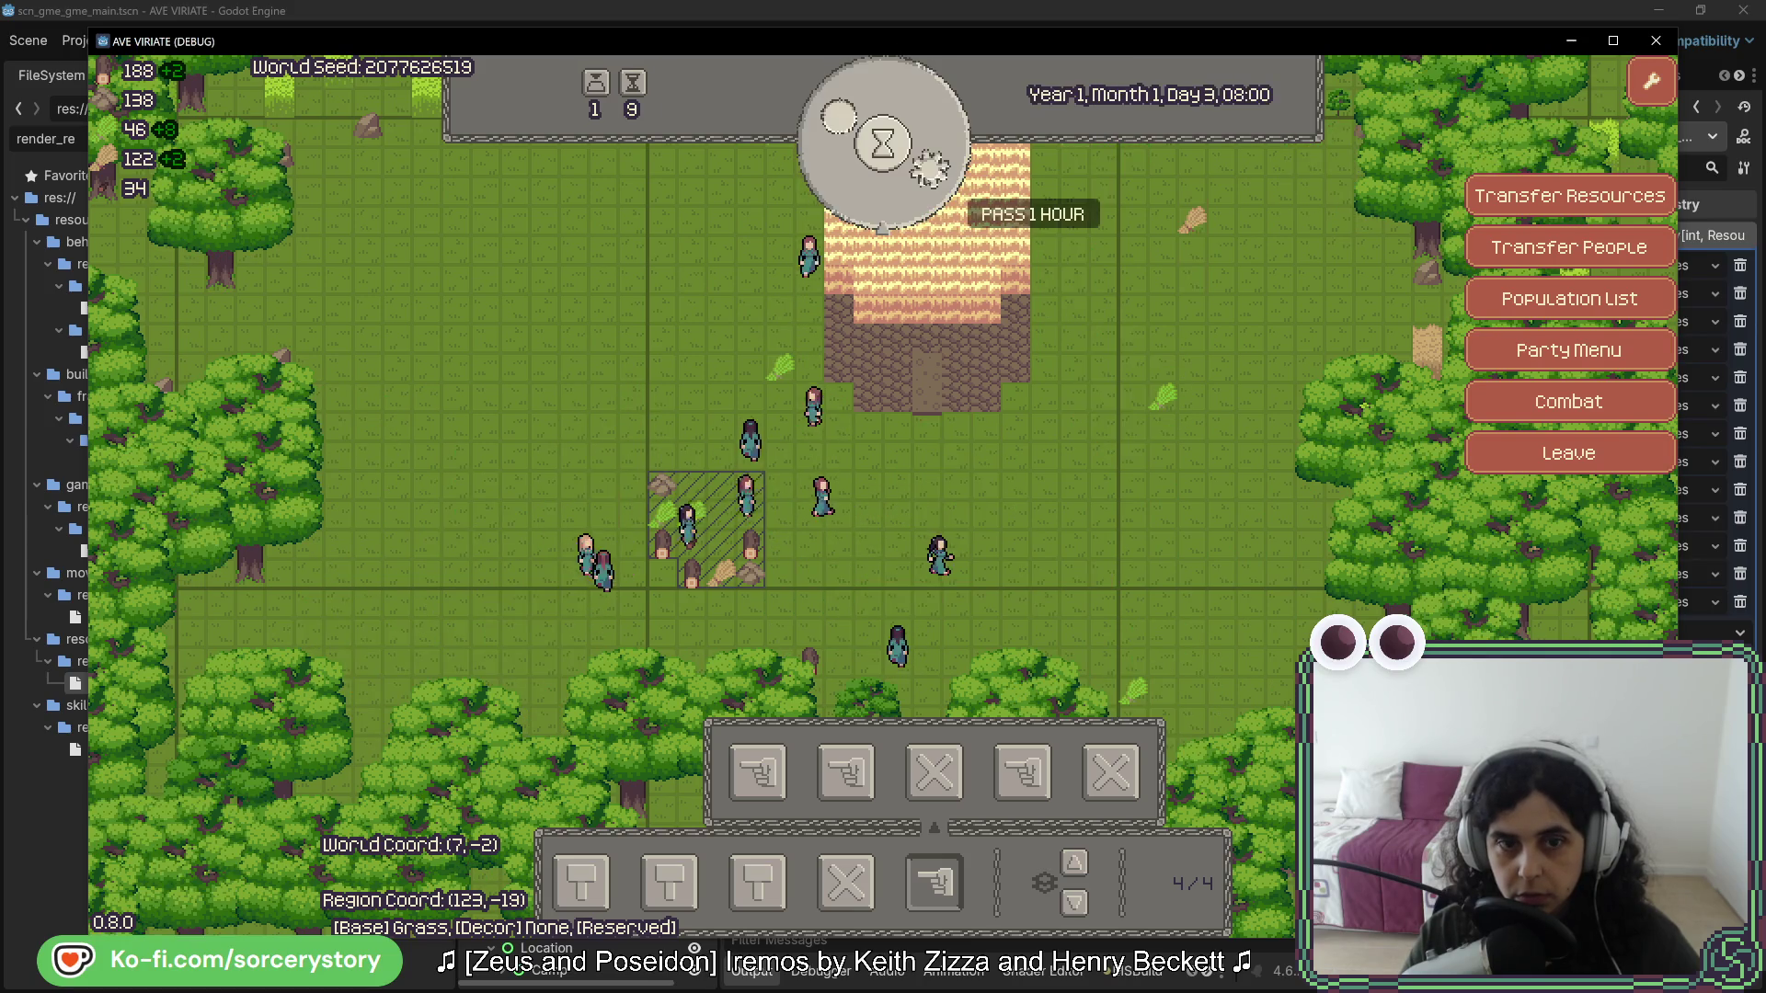
left_click(907, 201)
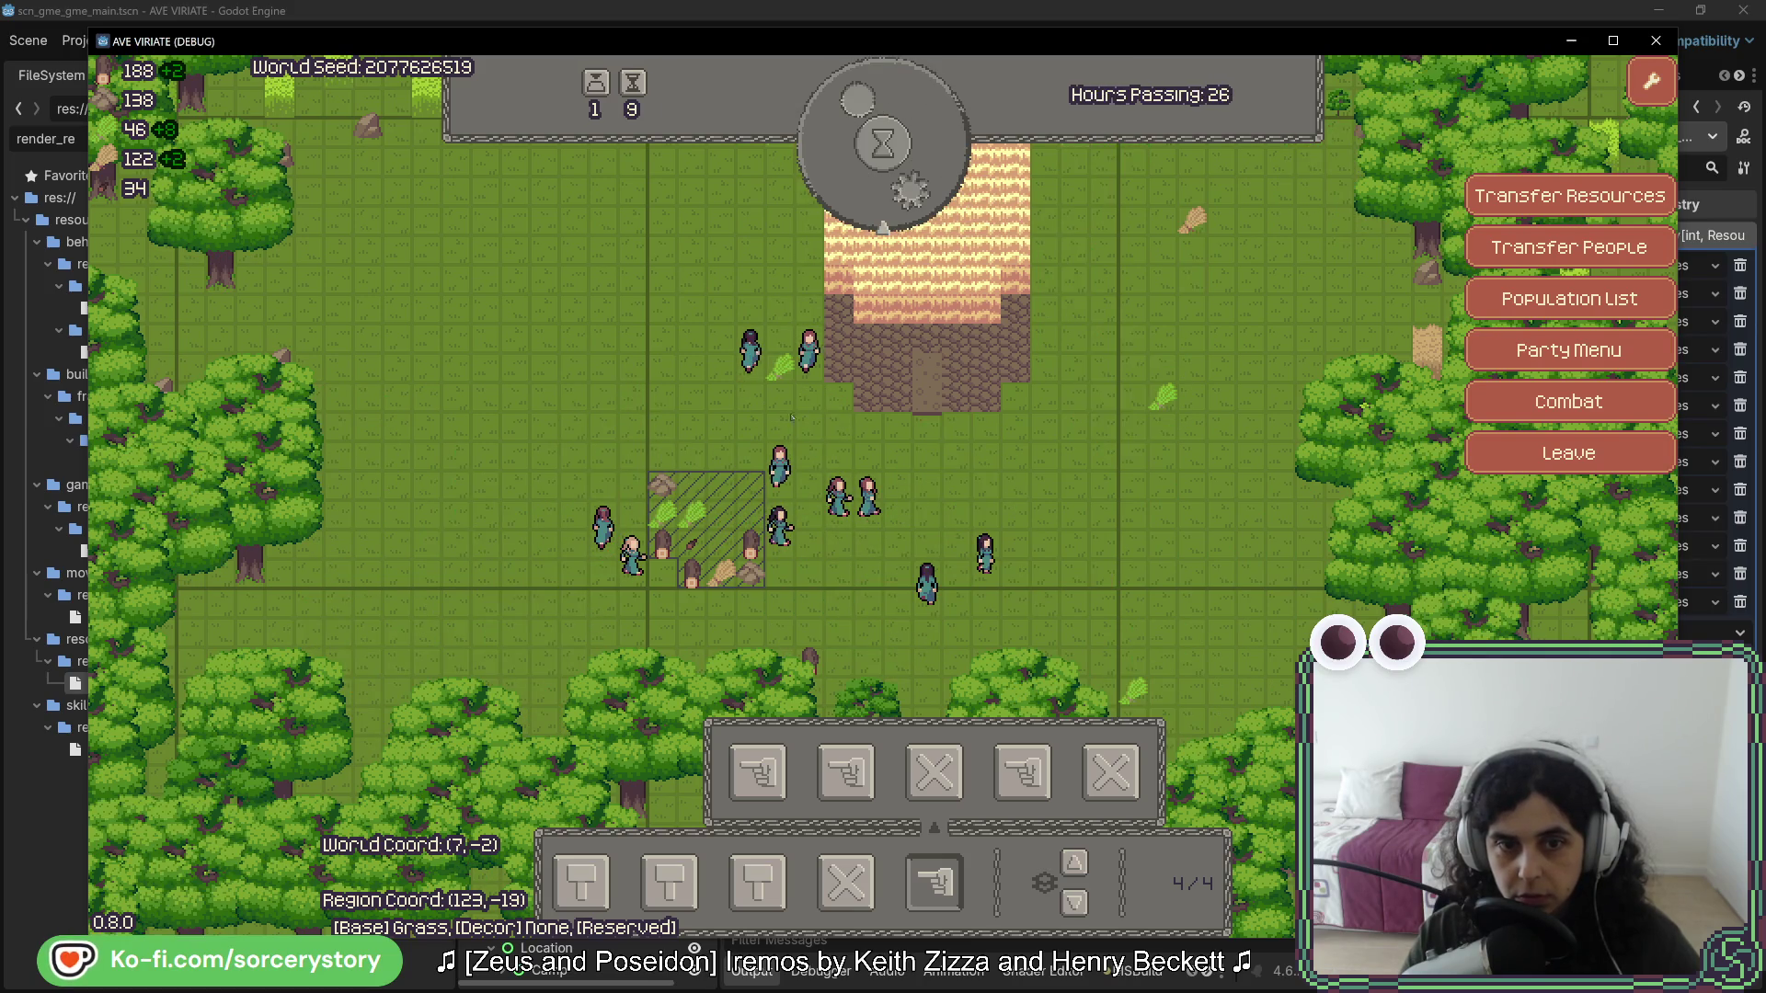
left_click(707, 529)
key("Escape")
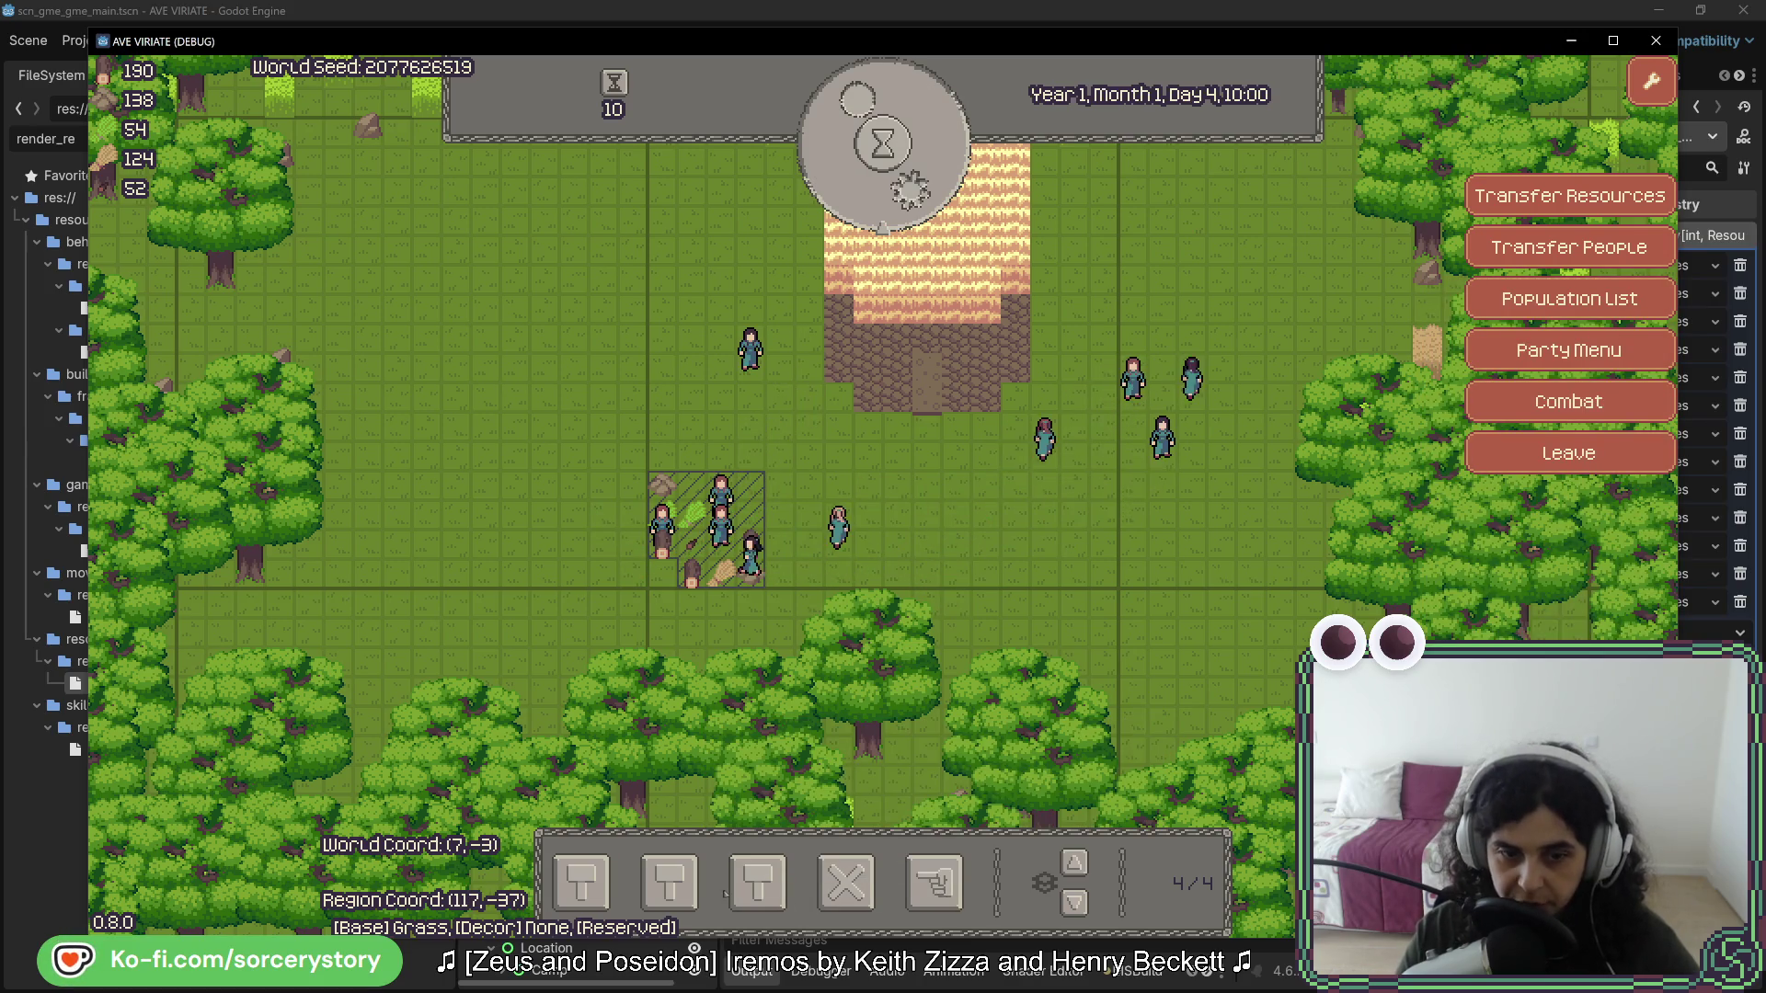
- Build a new pile on the tile beside the crop plot
left_click(782, 896)
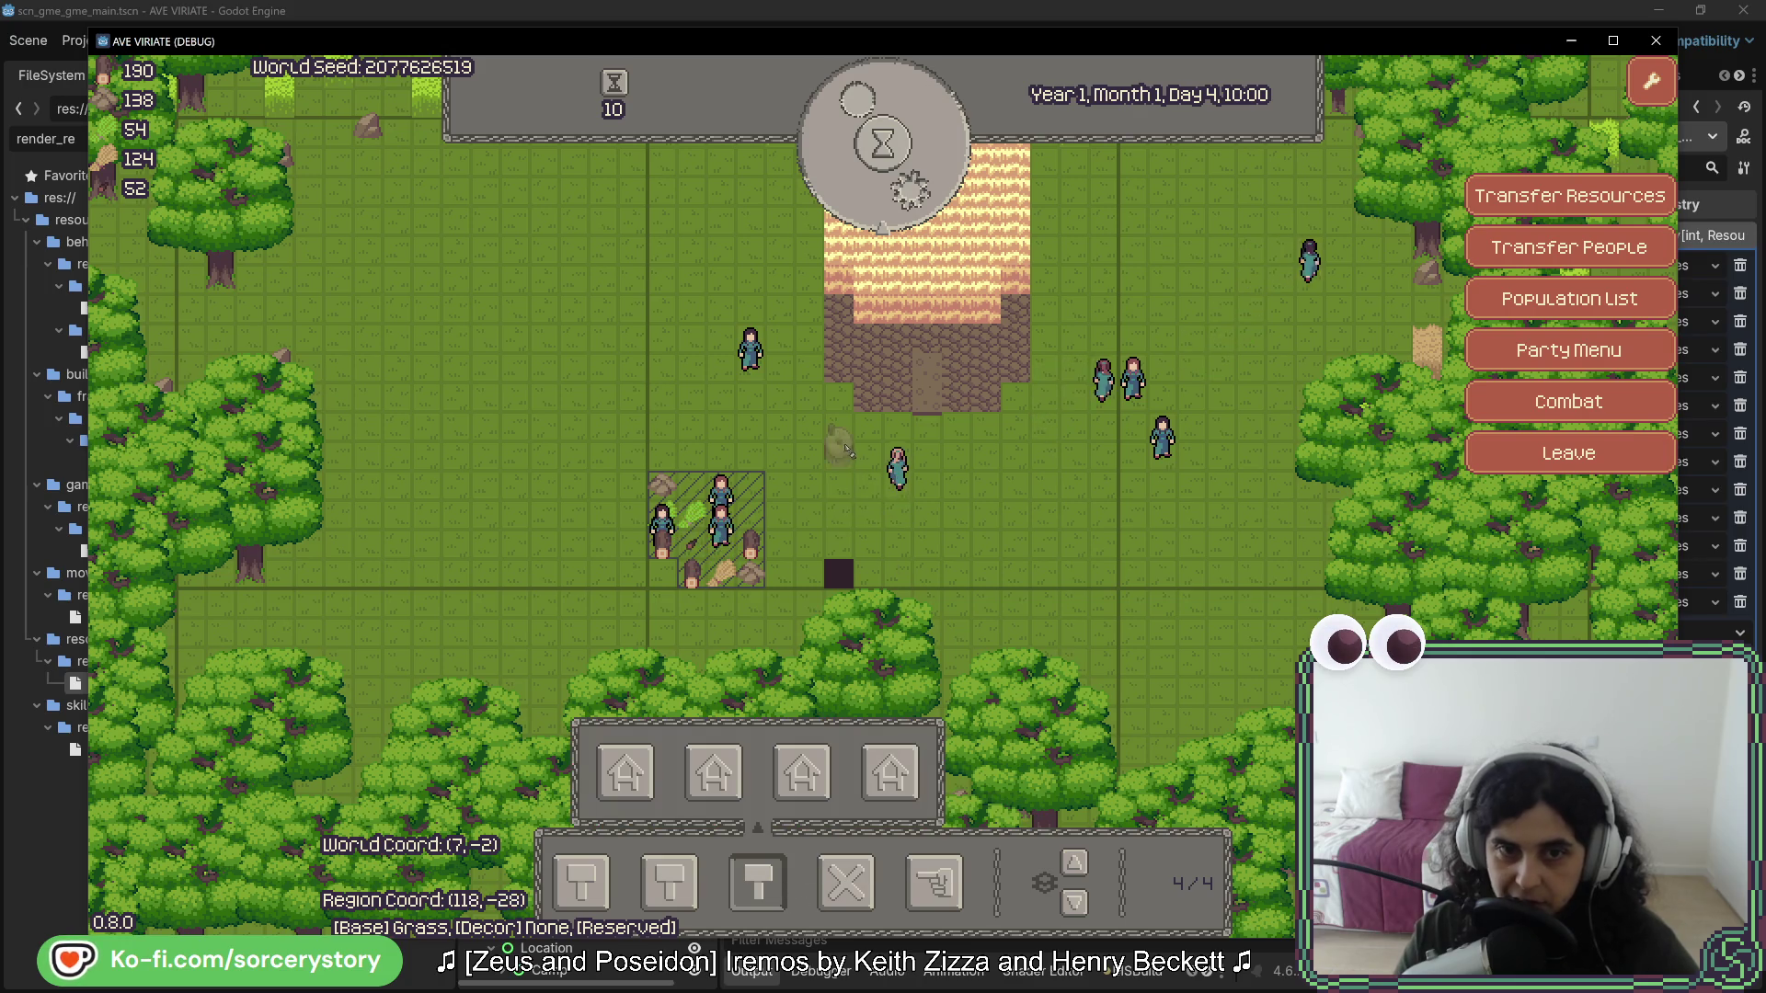
left_click(869, 501)
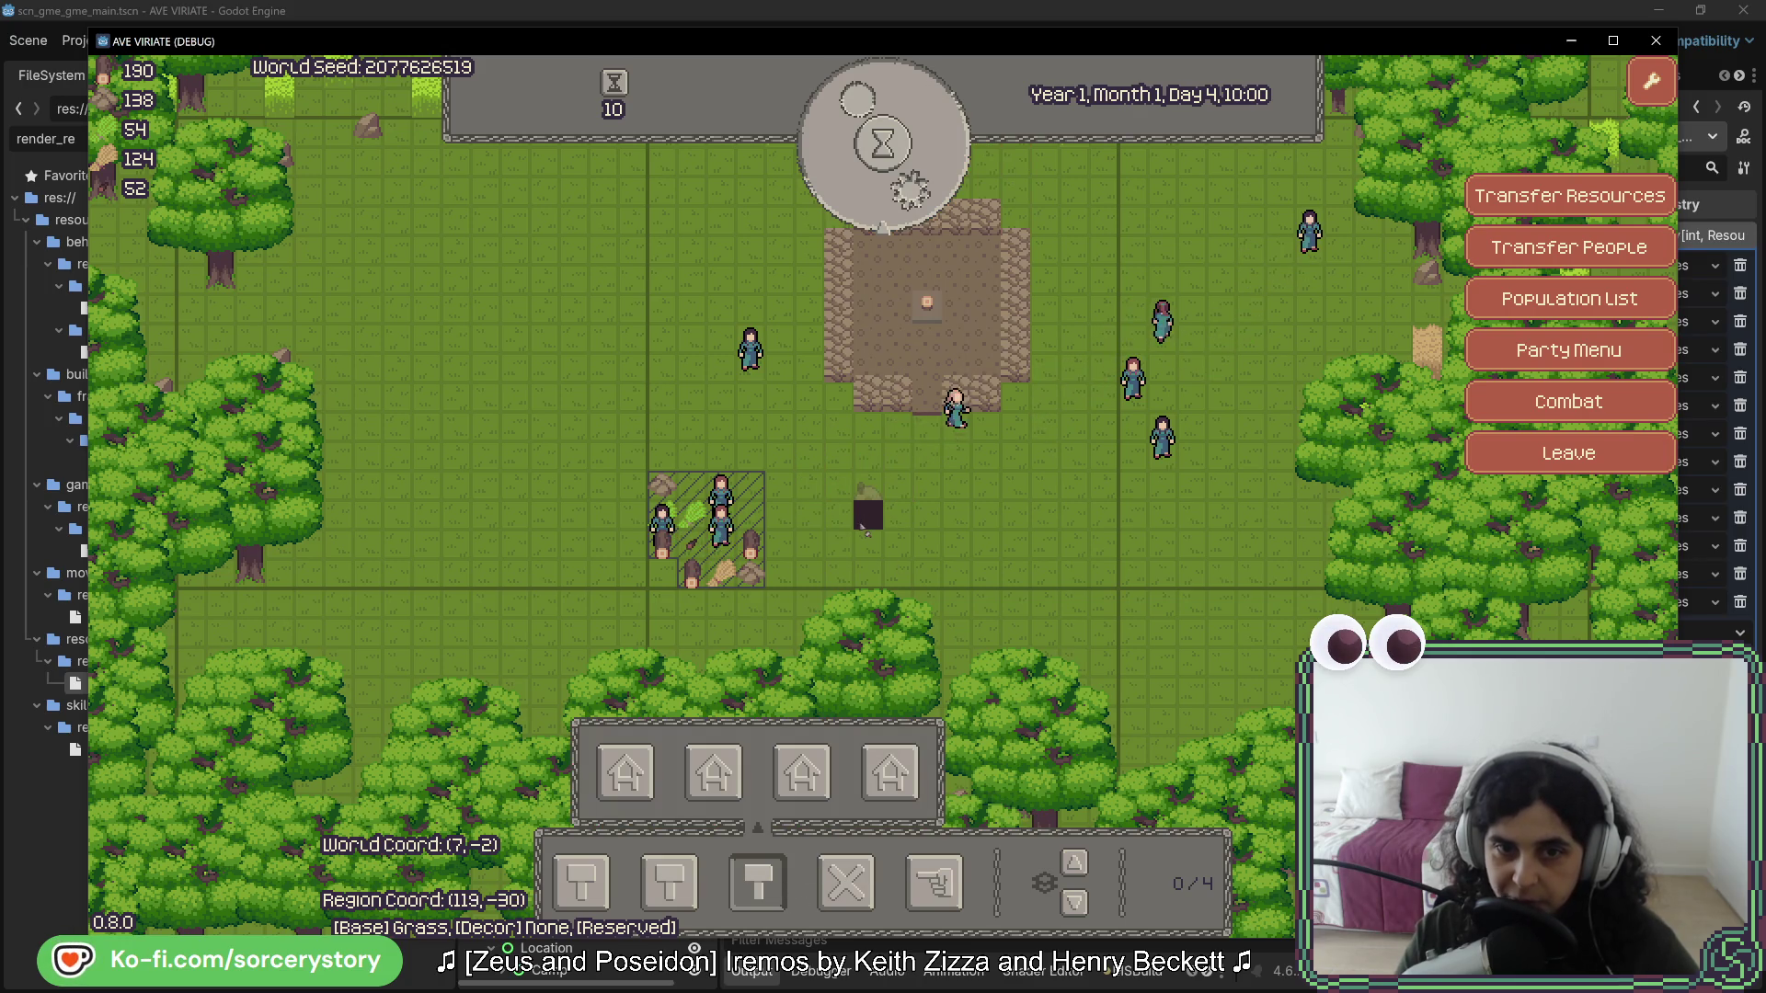
left_click(868, 501)
- Pass six hours to 16:00 and confirm the new pile holds FlourAcorn at 0/100
left_click(927, 292)
left_click(924, 207)
left_click(925, 204)
left_click(924, 204)
left_click(925, 204)
left_click(924, 204)
left_click(924, 204)
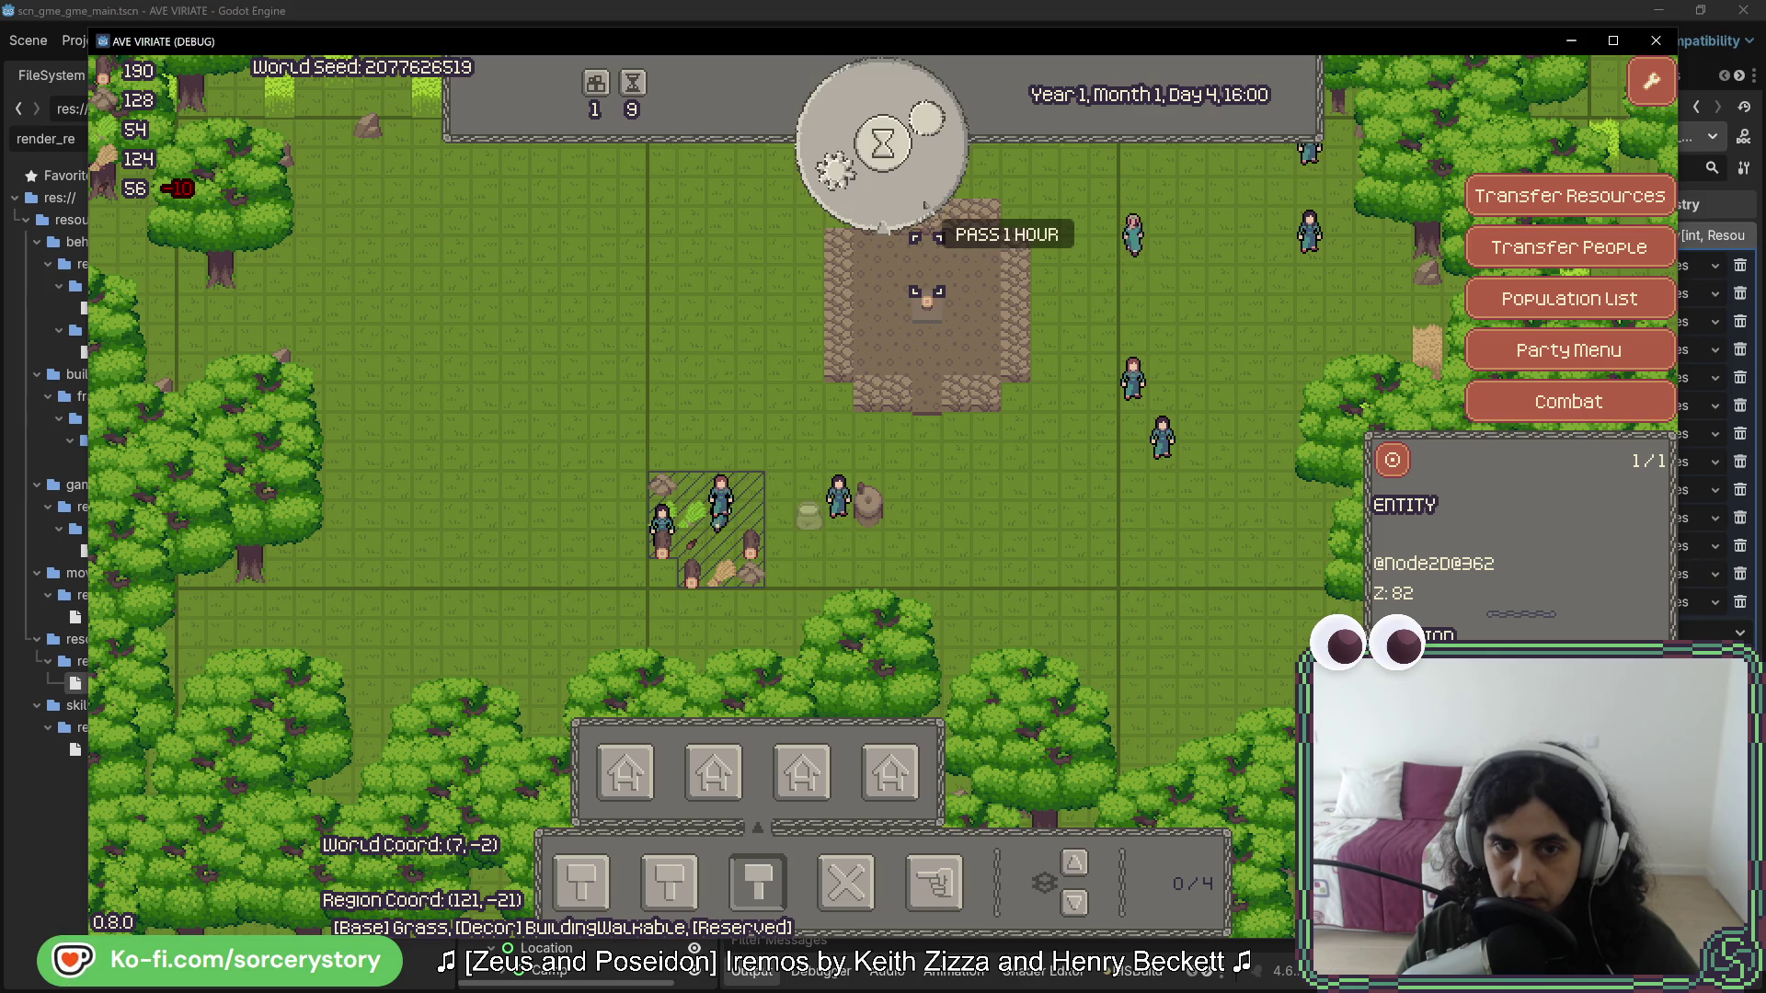
left_click(884, 549)
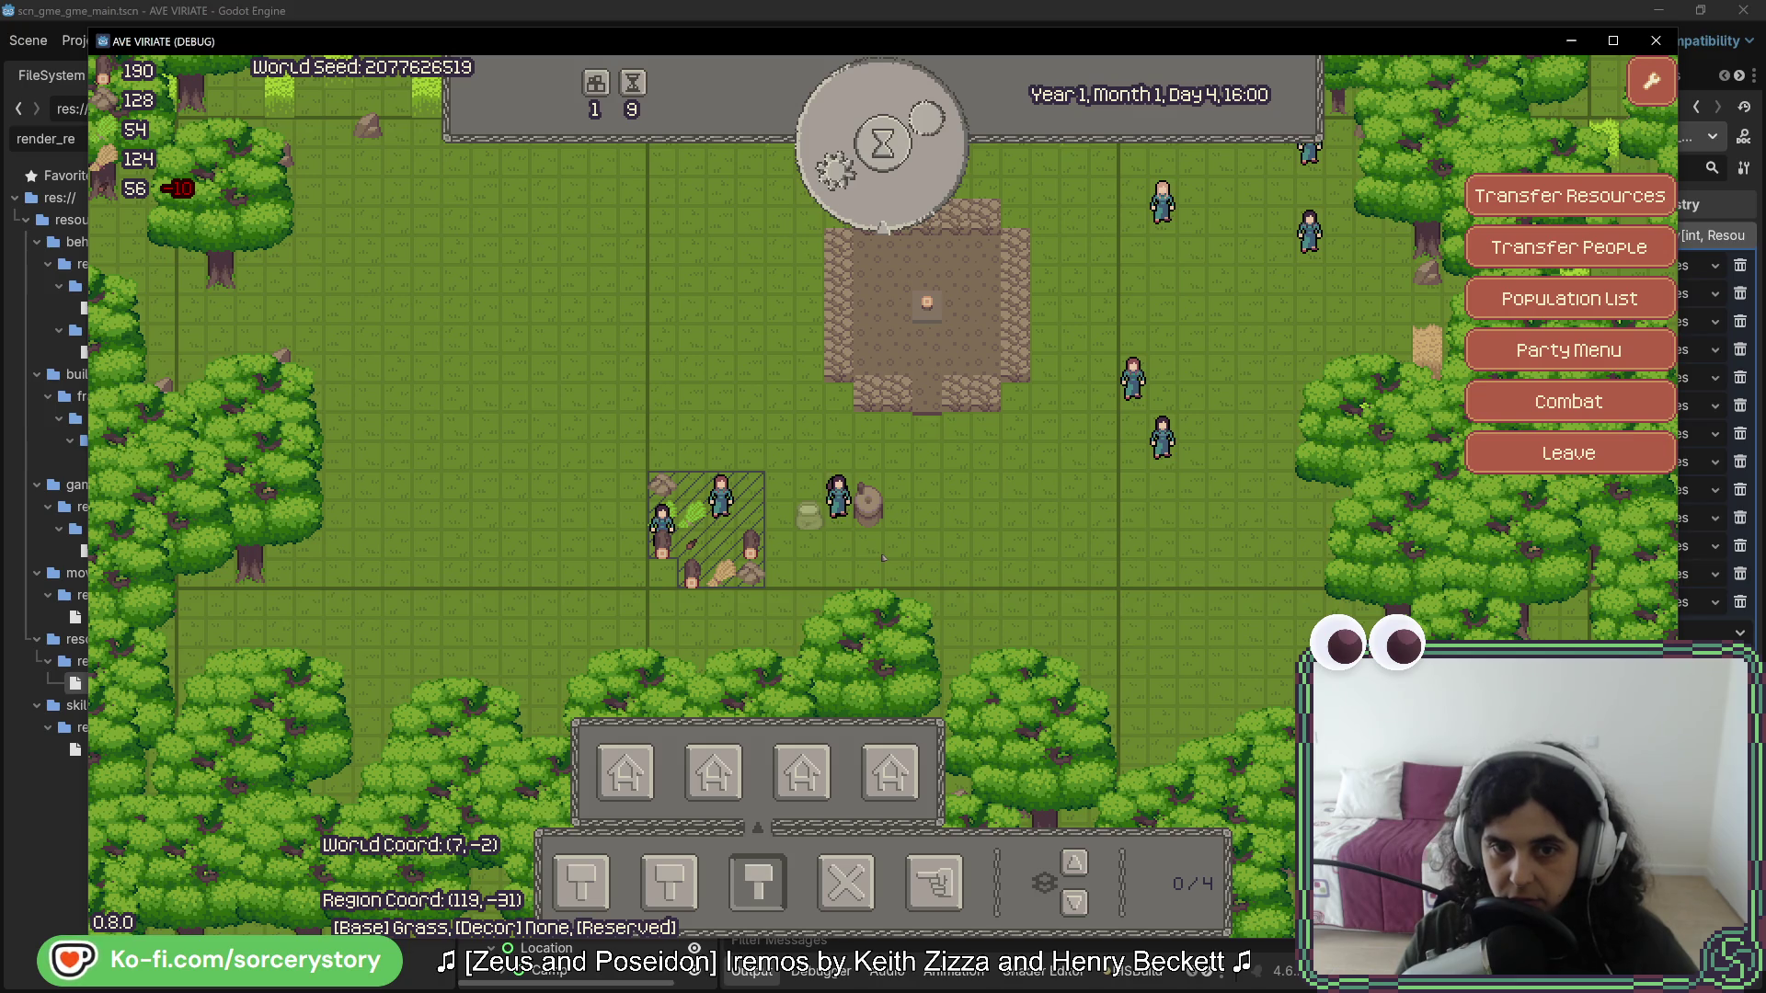
left_click(810, 515)
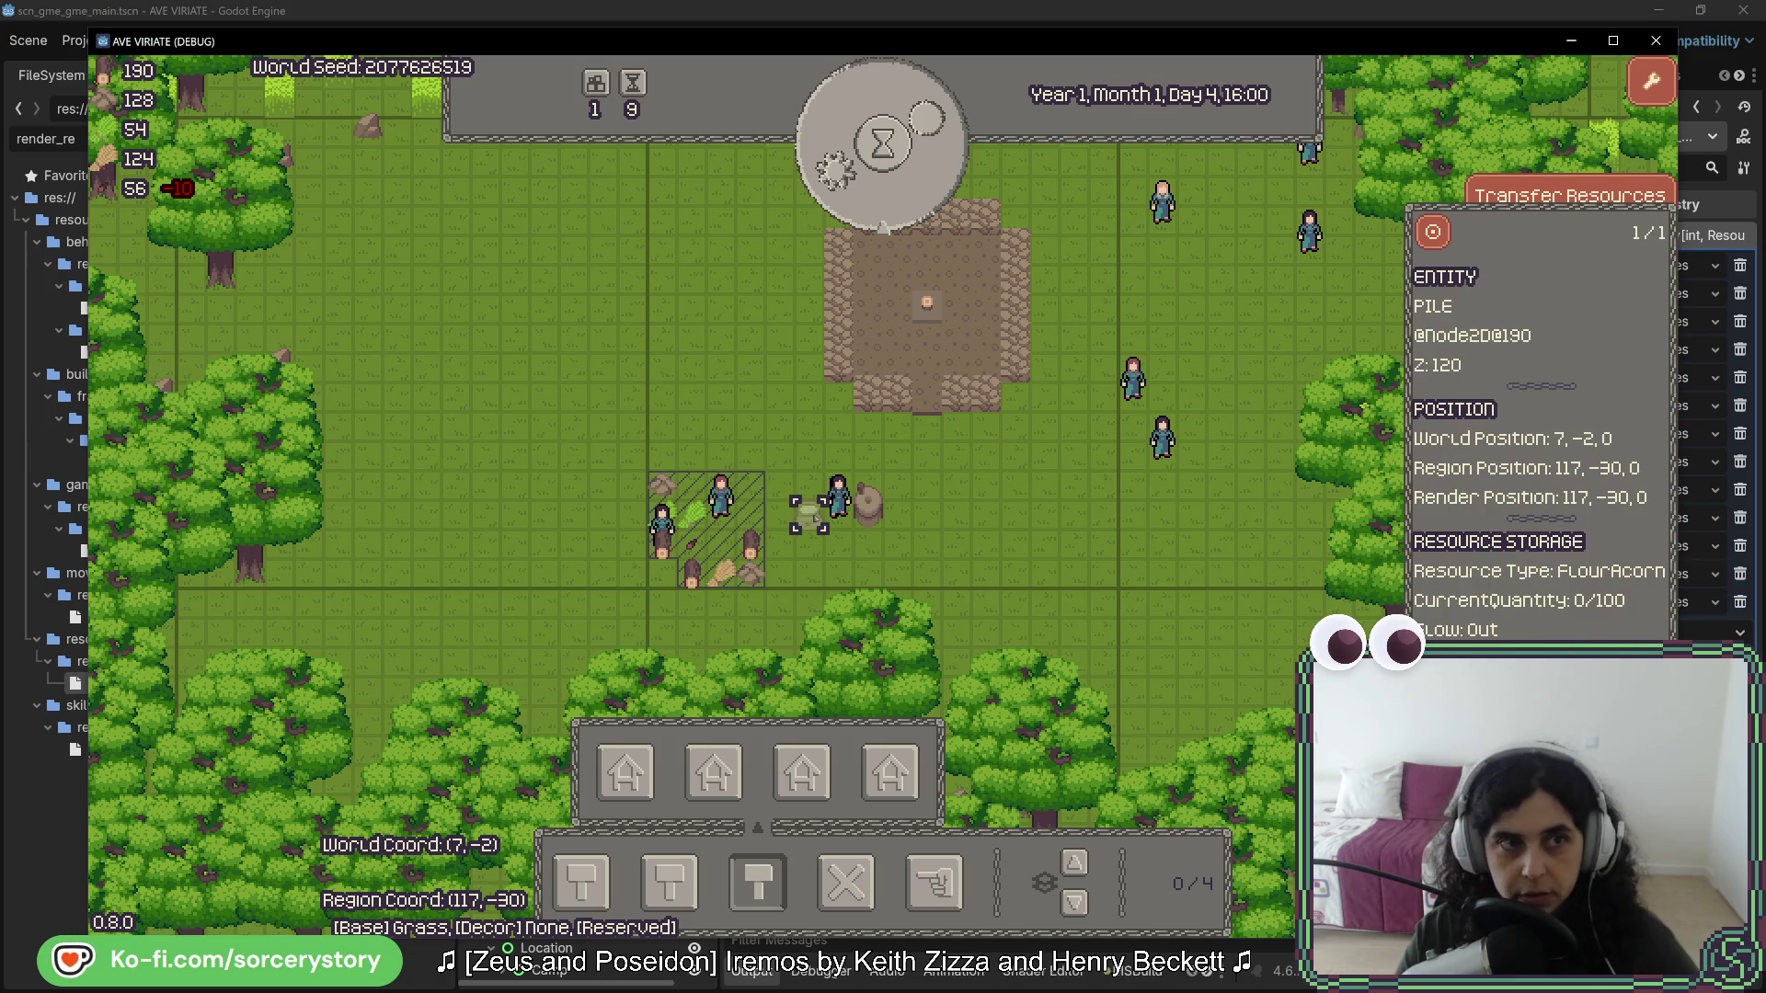
- Advance the clock to Day 4, 17:00, then stop the debug game with F8
left_click(883, 142)
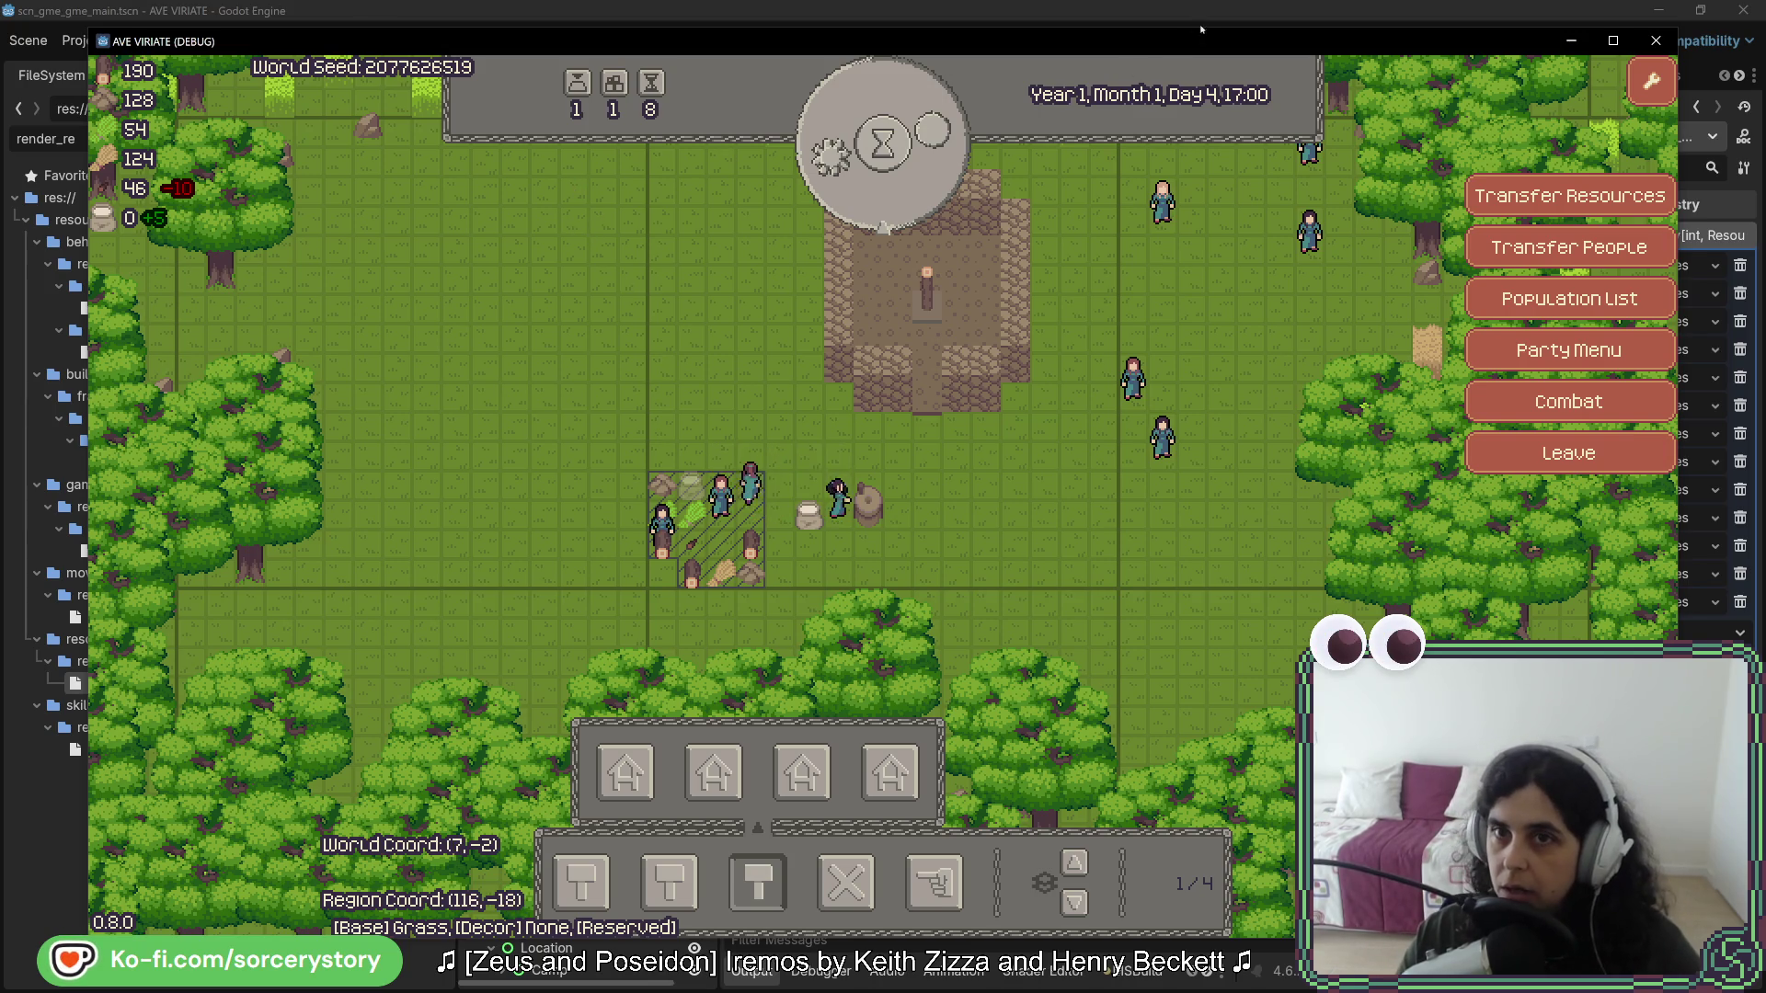
key("F8")
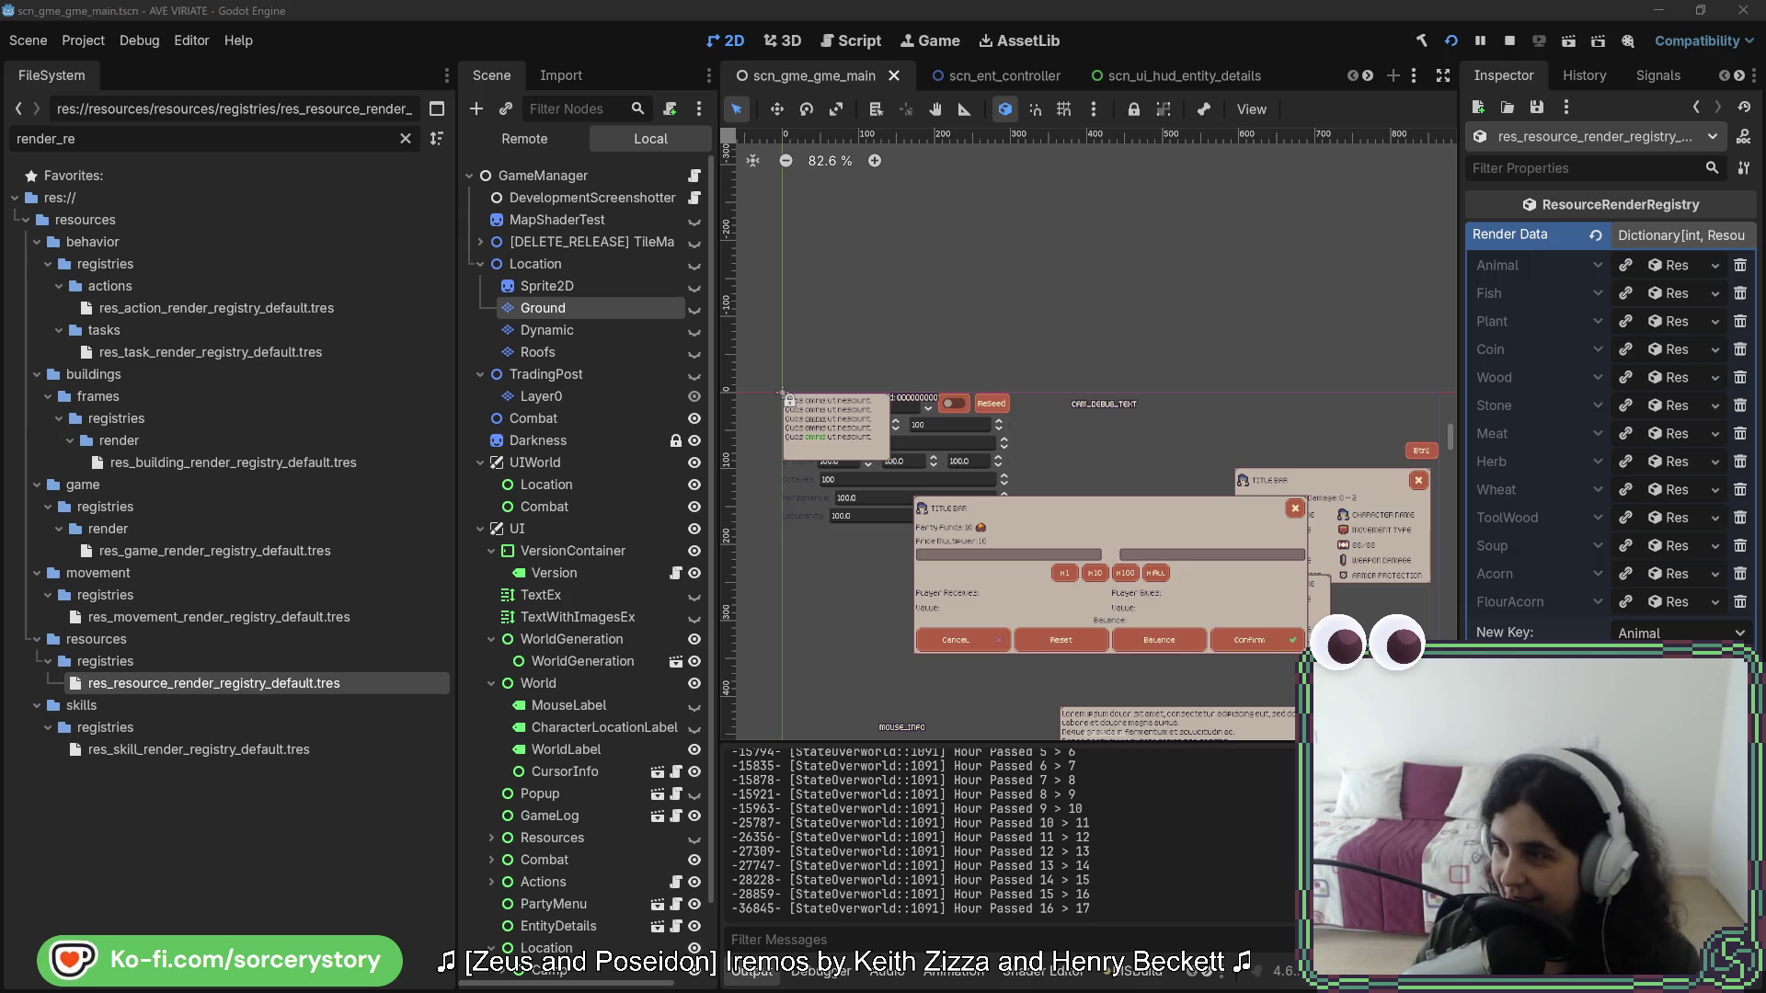
left_click_drag(1217, 163, 662, 161)
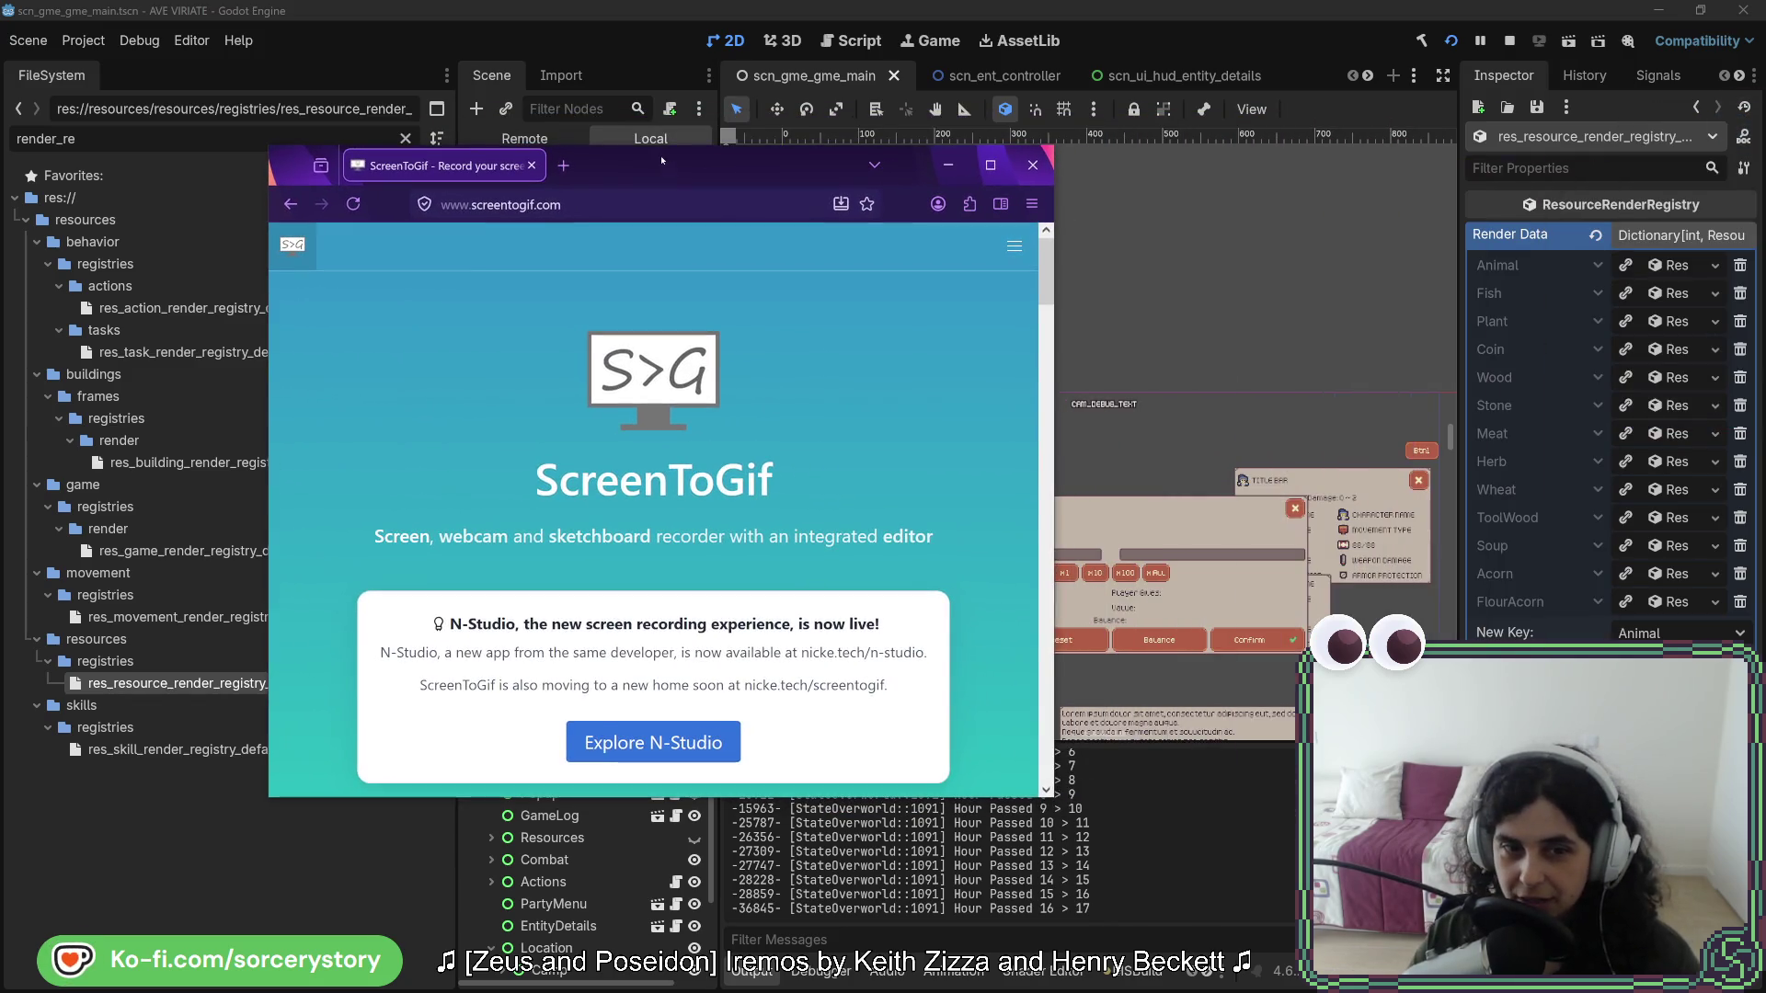
left_click(560, 205)
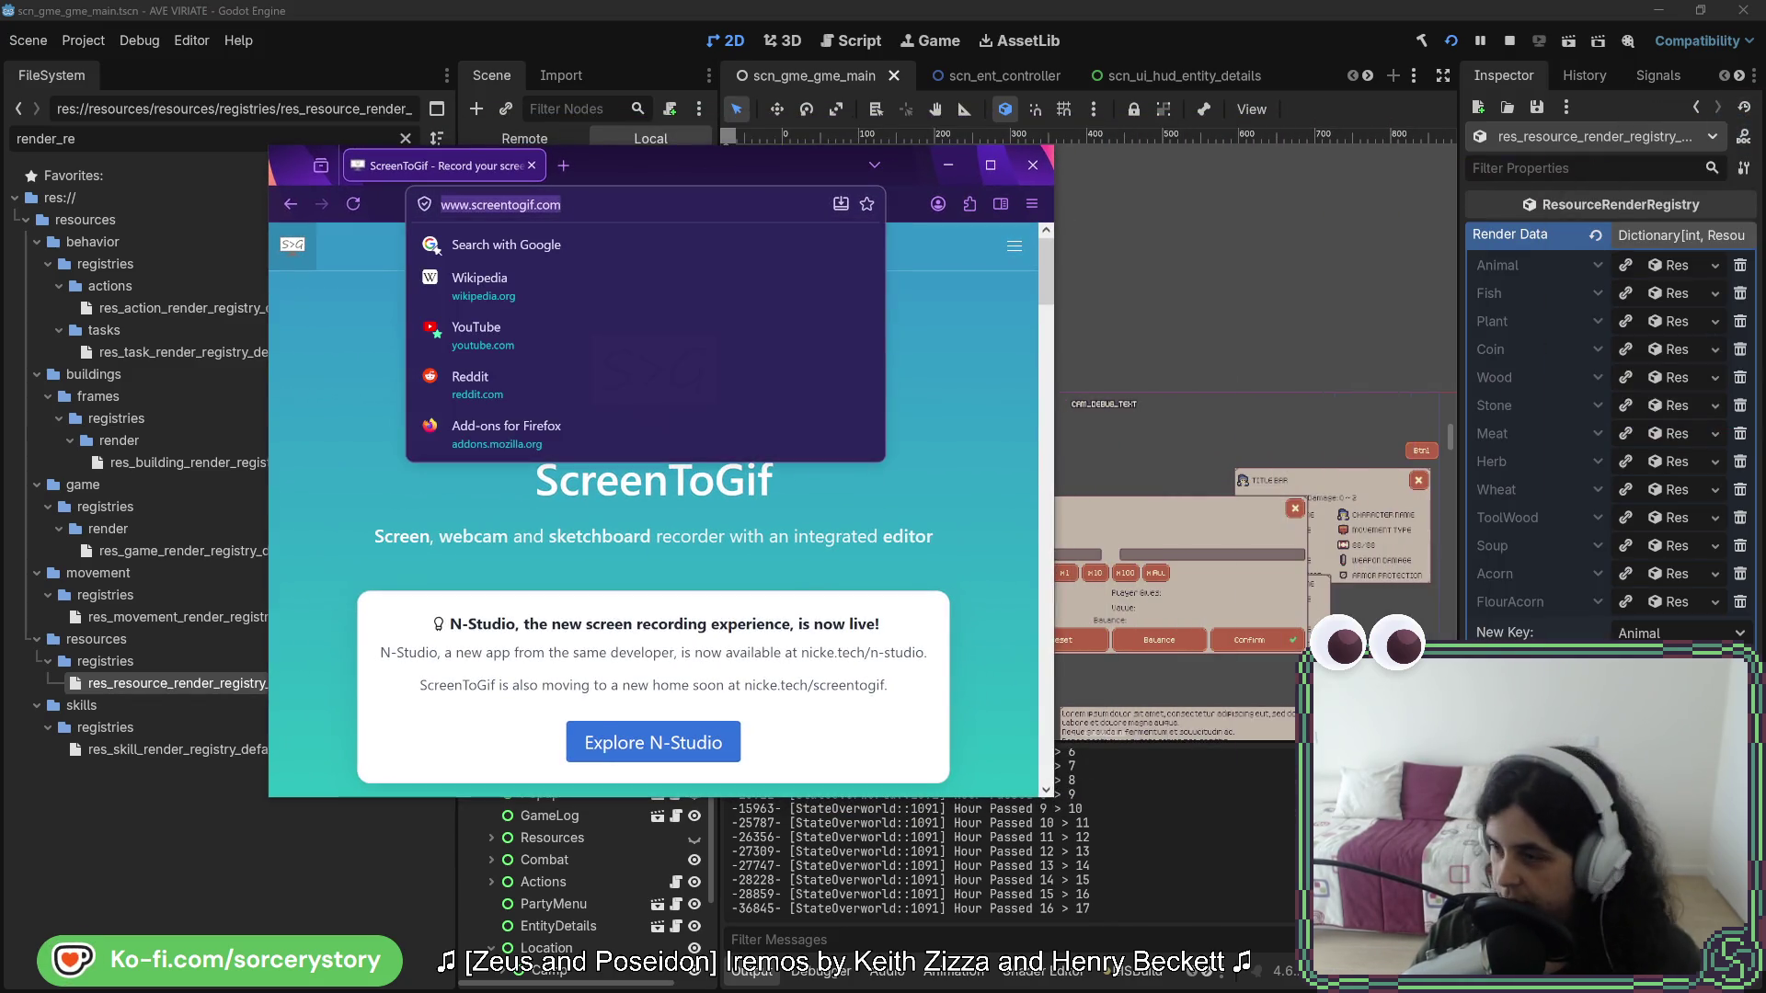
key("Escape")
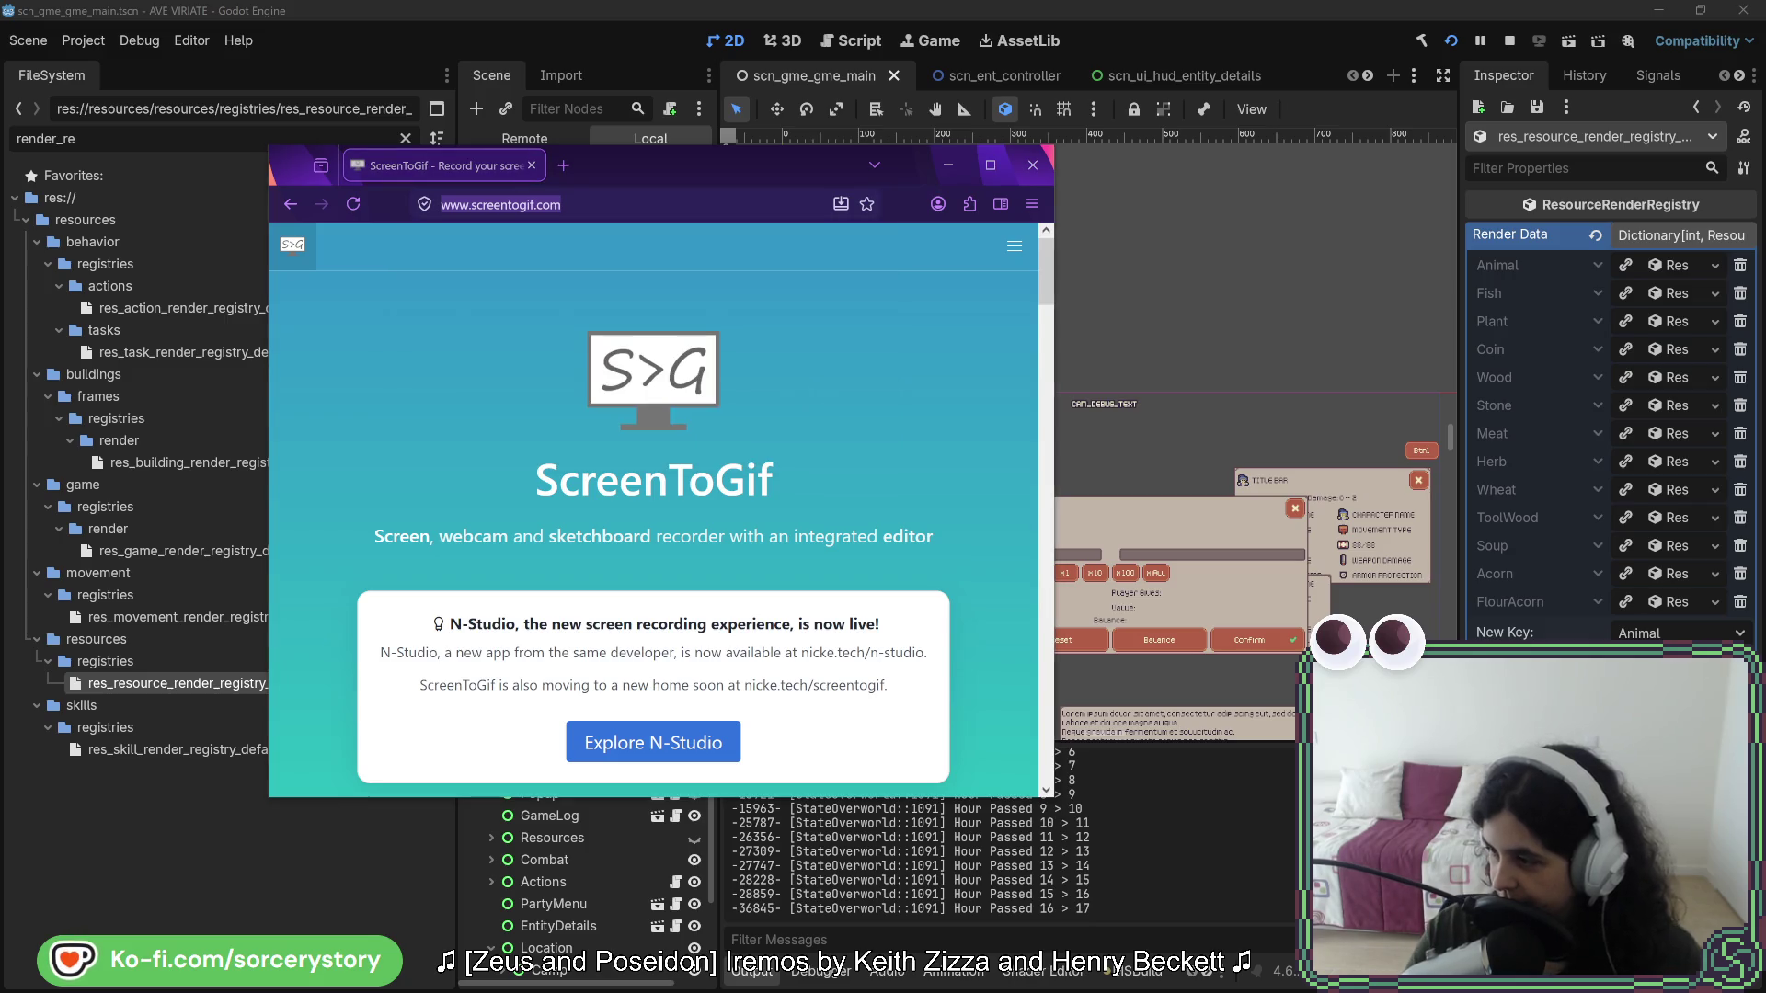
scroll(868, 431, "down", 3)
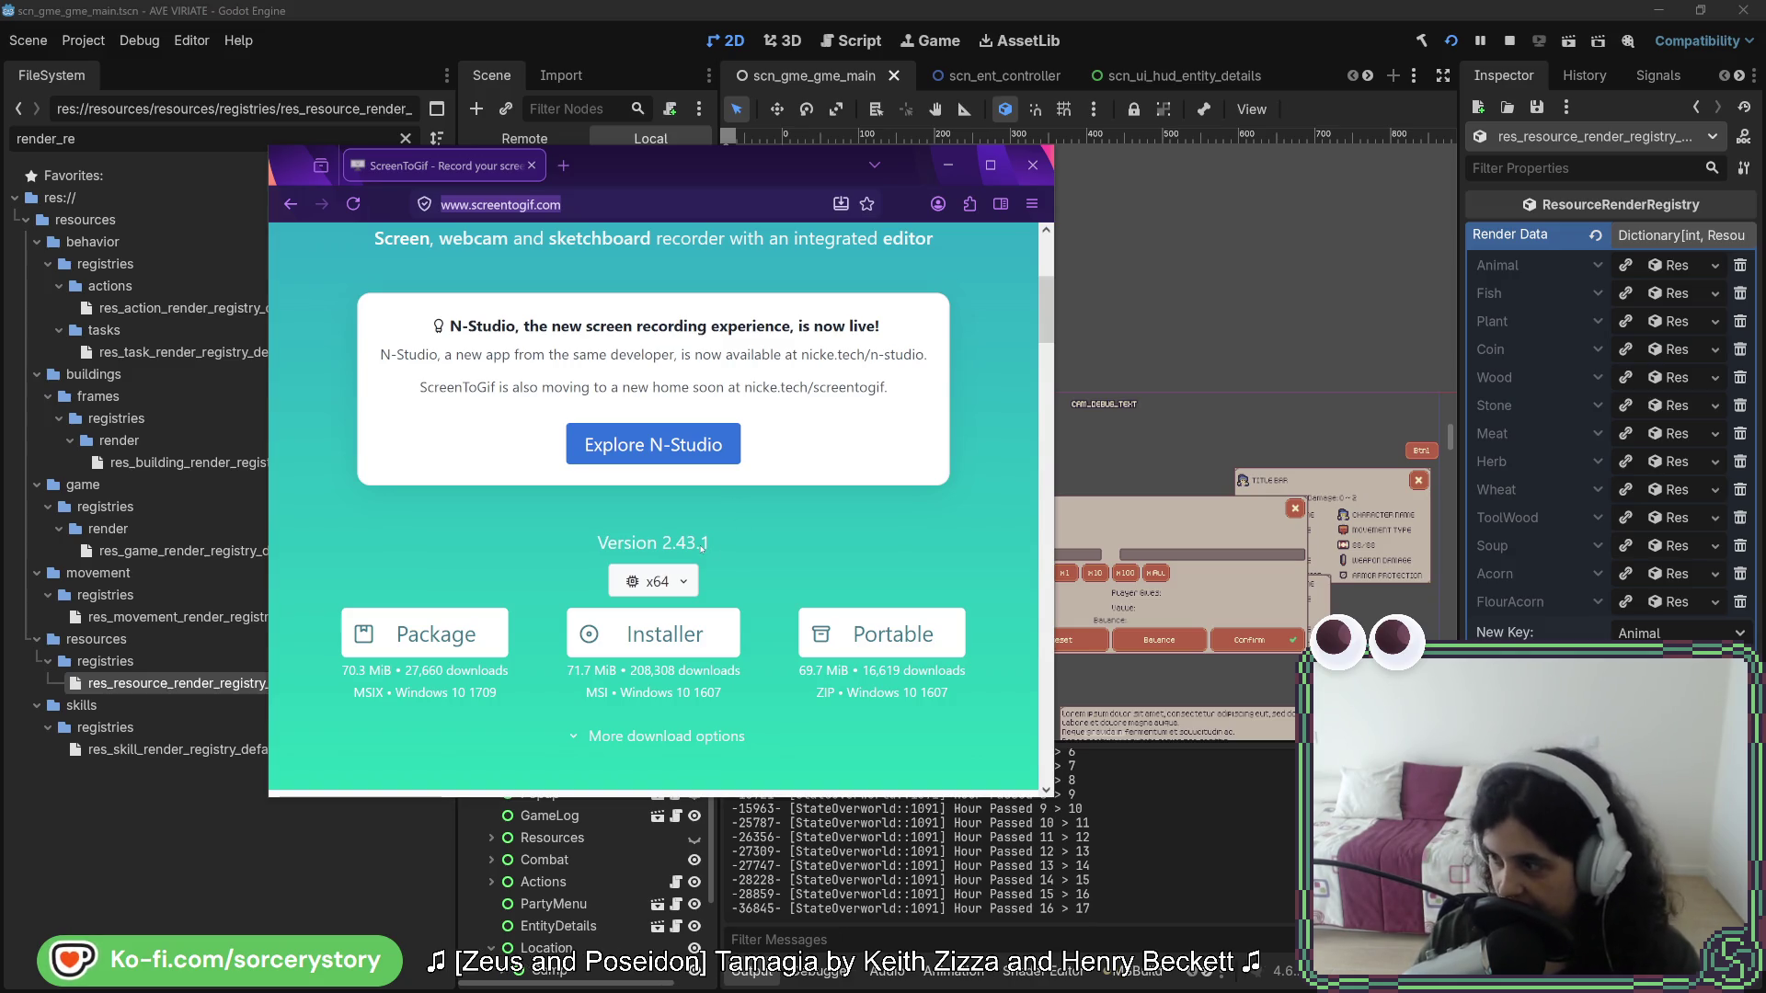
scroll(831, 499, "up", 3)
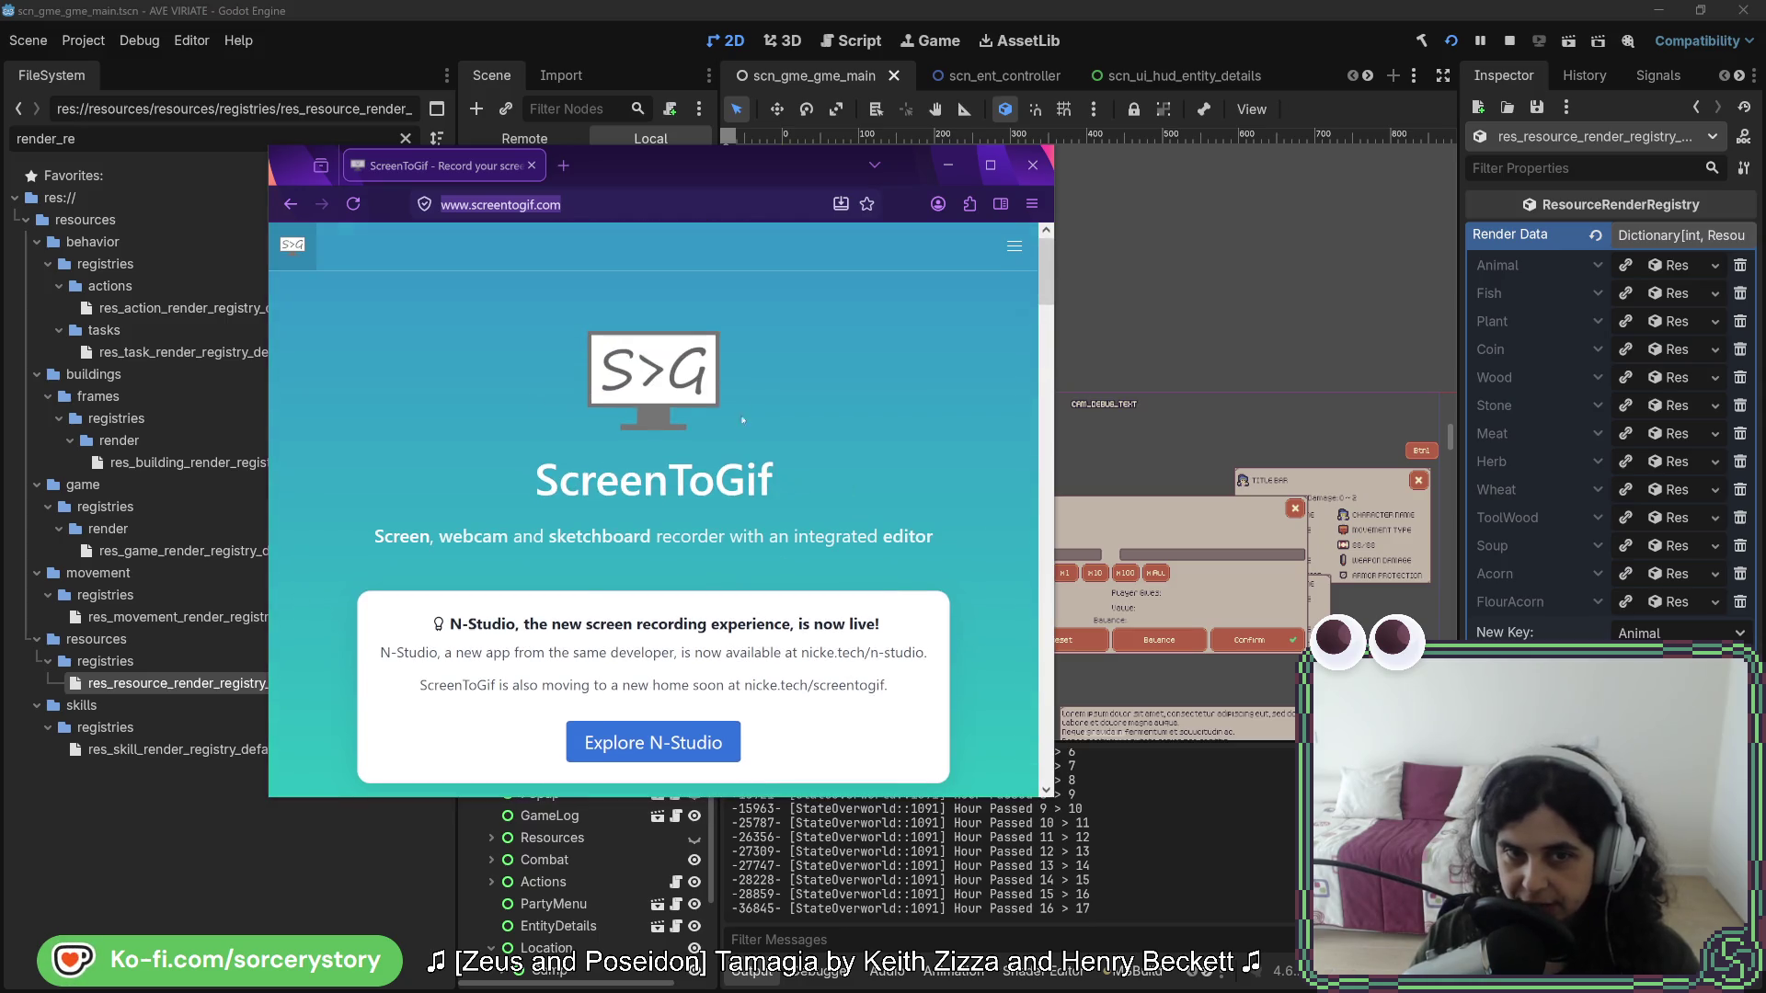
scroll(745, 460, "down", 1)
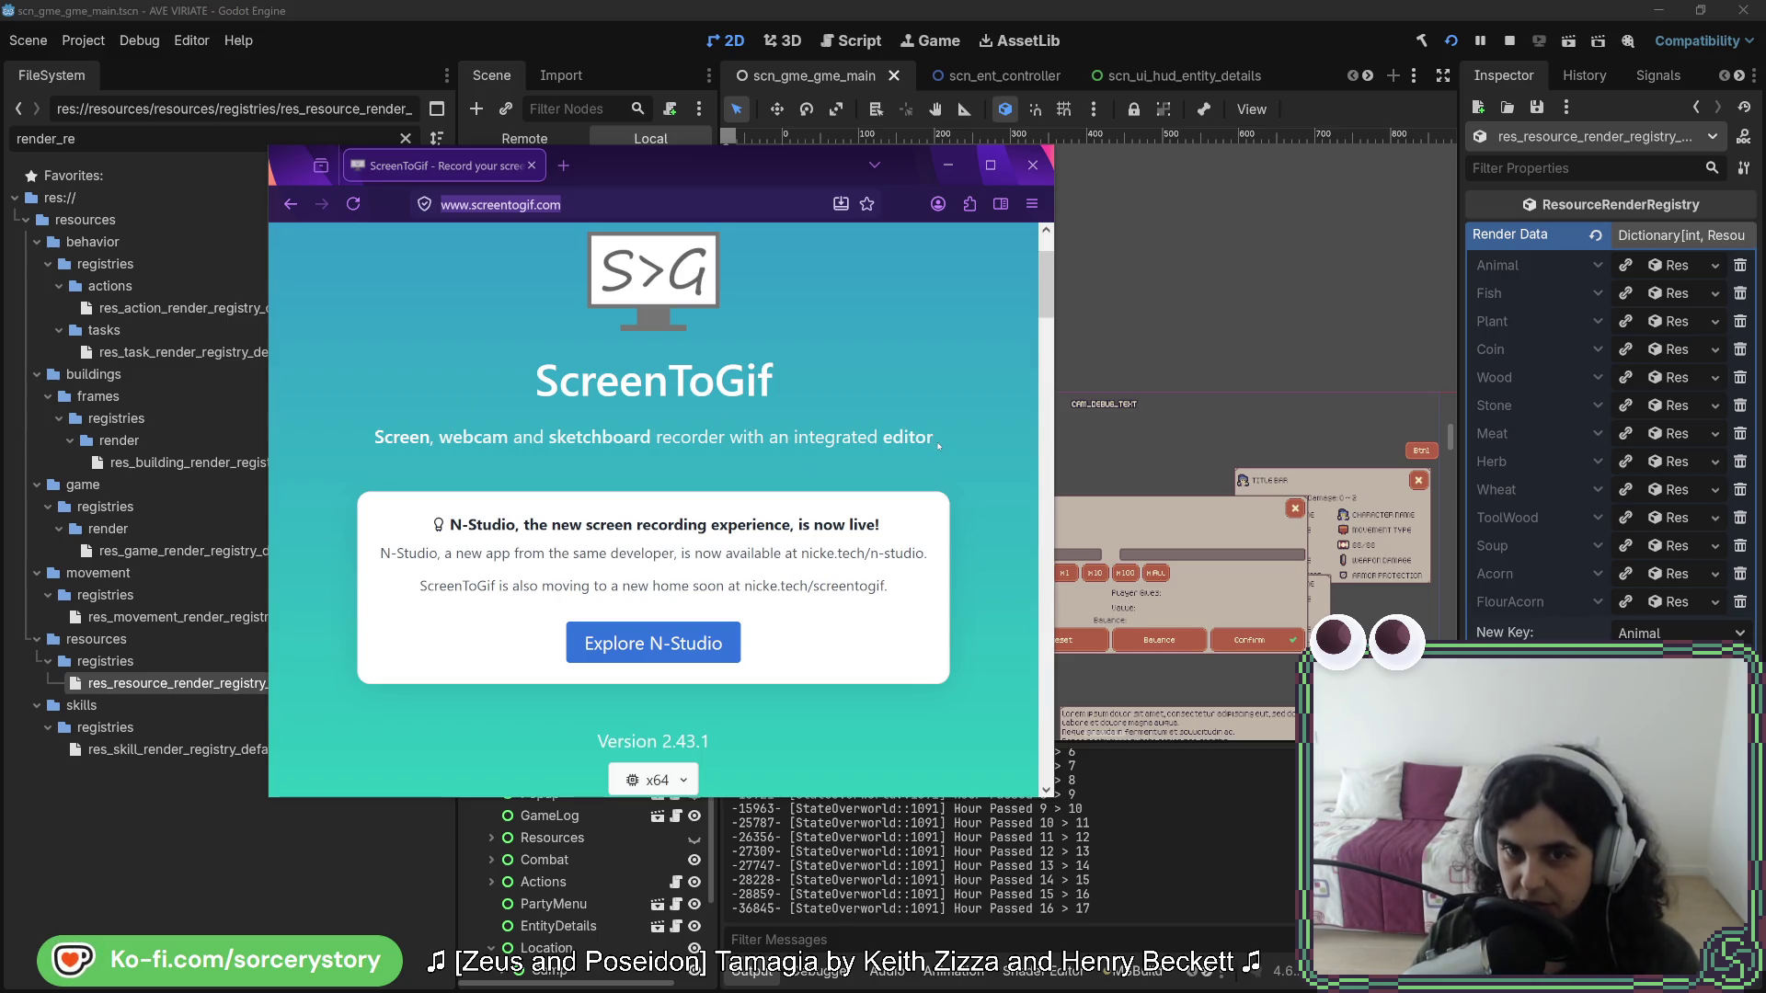
scroll(938, 447, "down", 7)
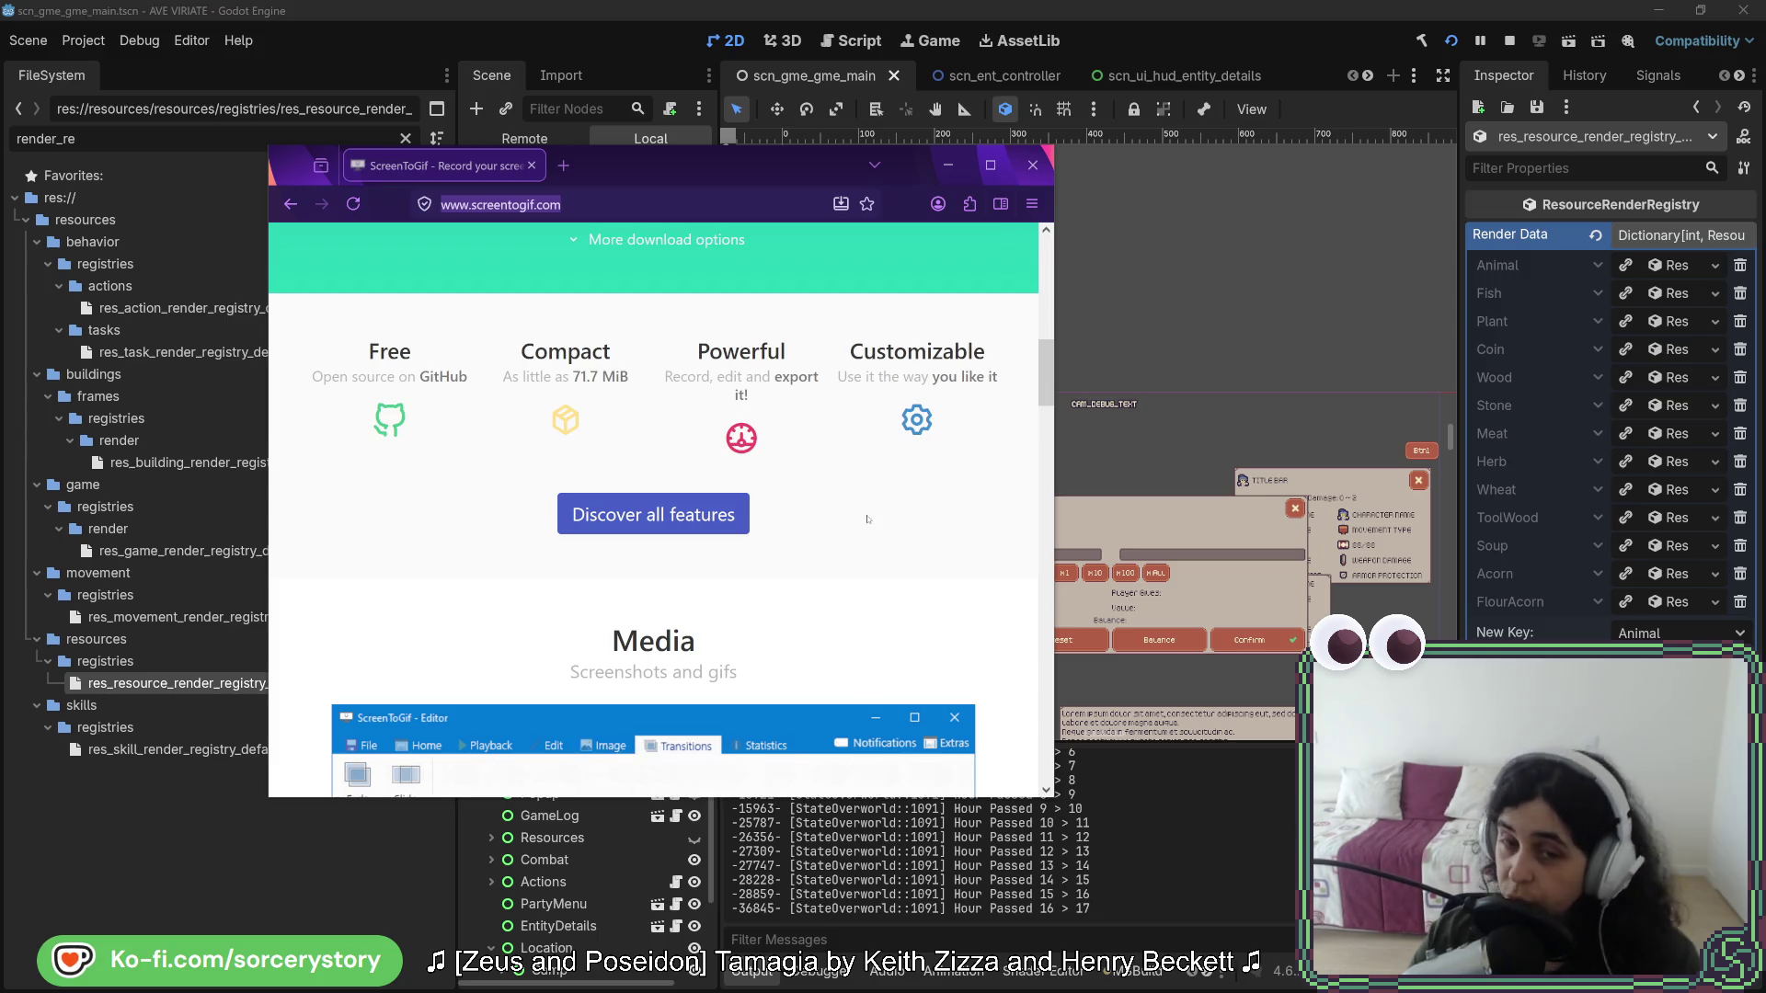
scroll(967, 449, "down", 4)
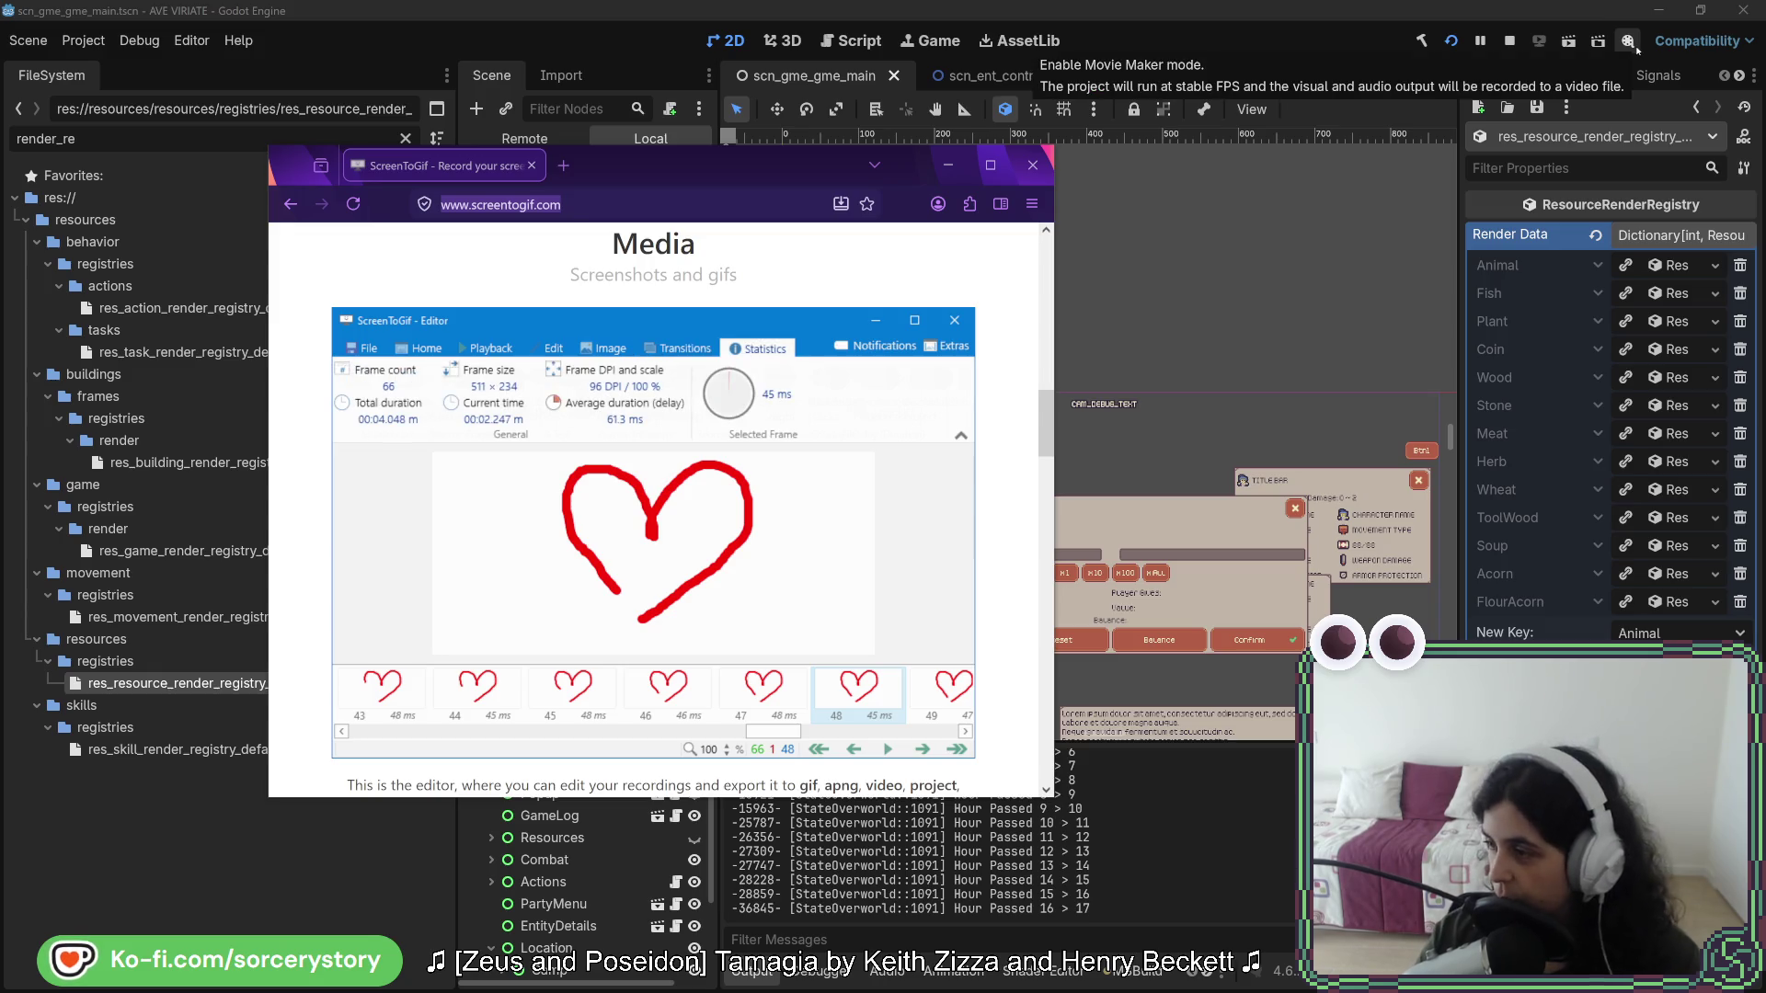
scroll(631, 587, "up", 6)
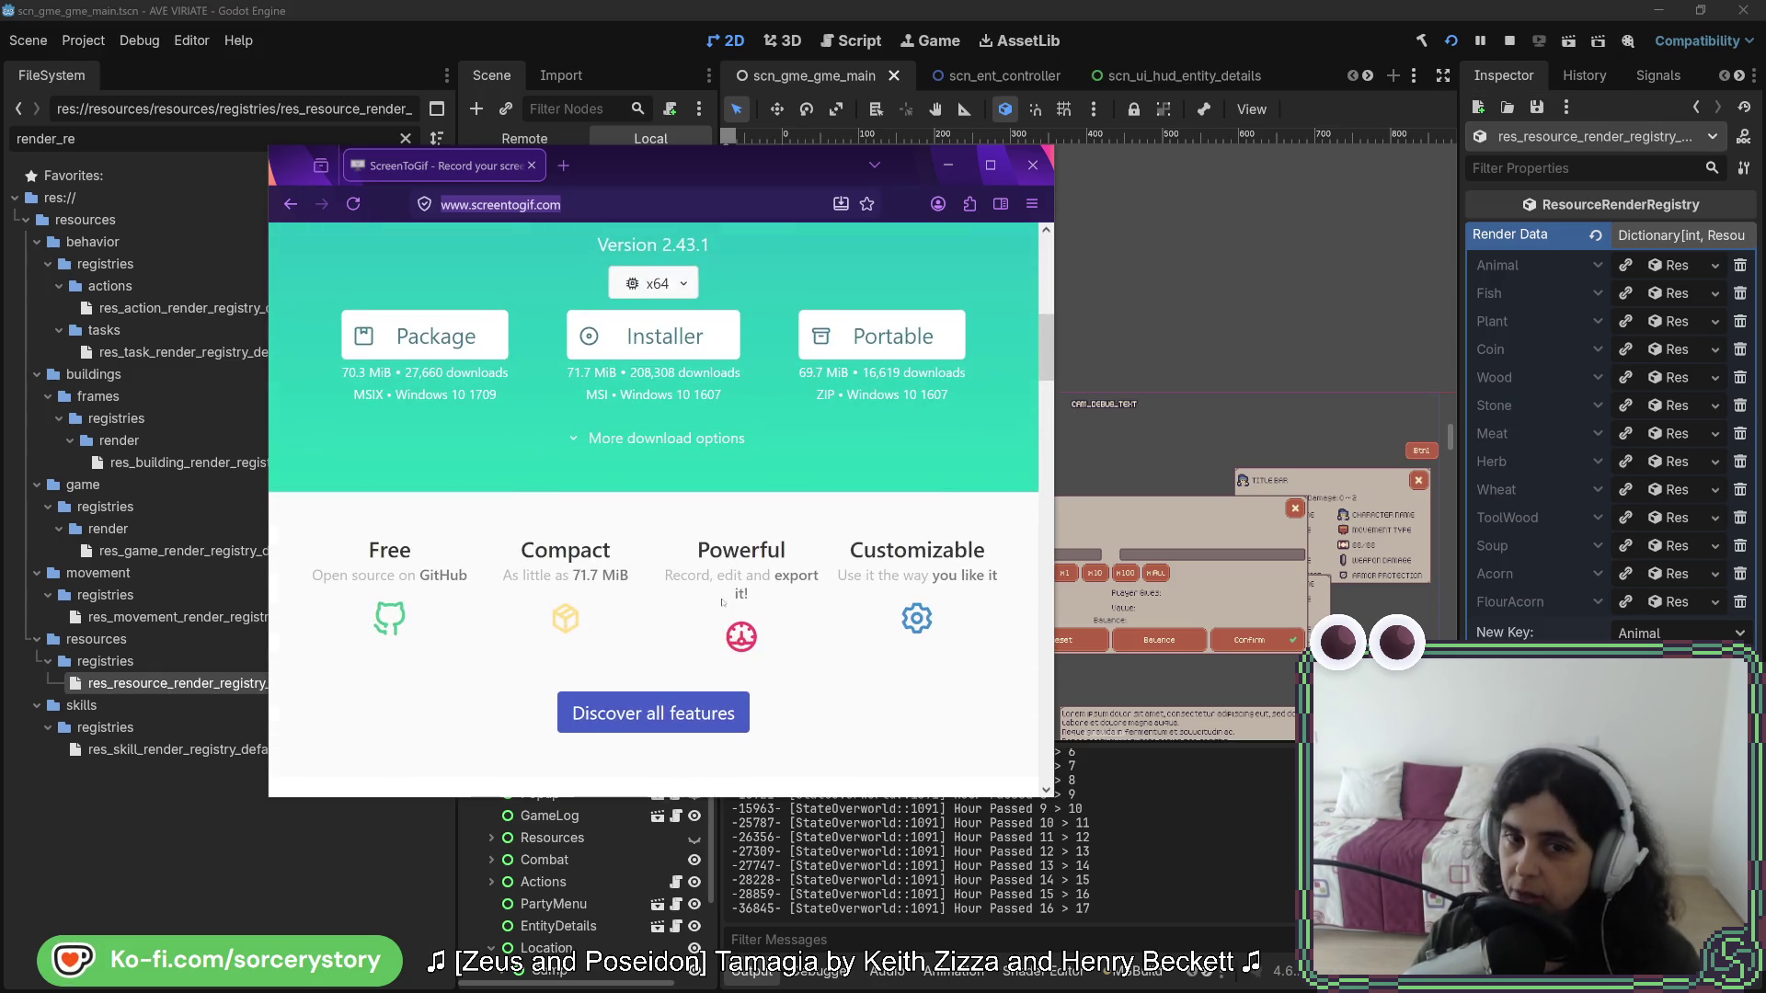
scroll(834, 696, "up", 5)
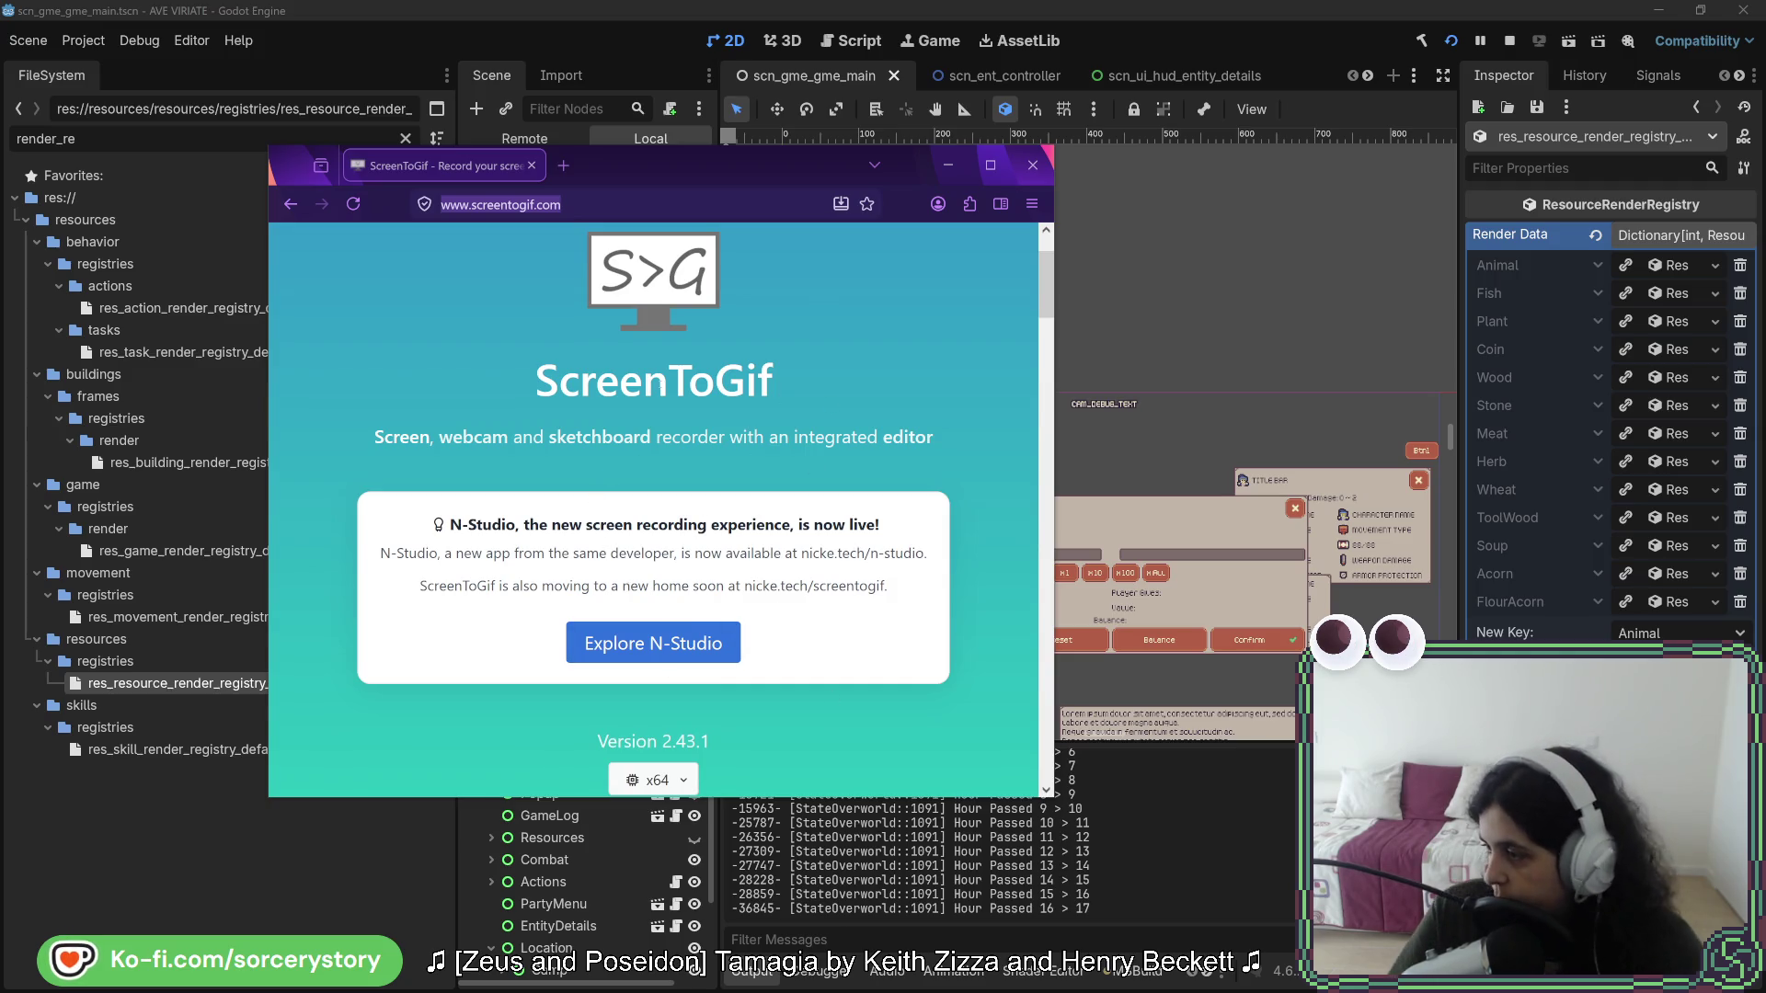
scroll(631, 368, "down", 5)
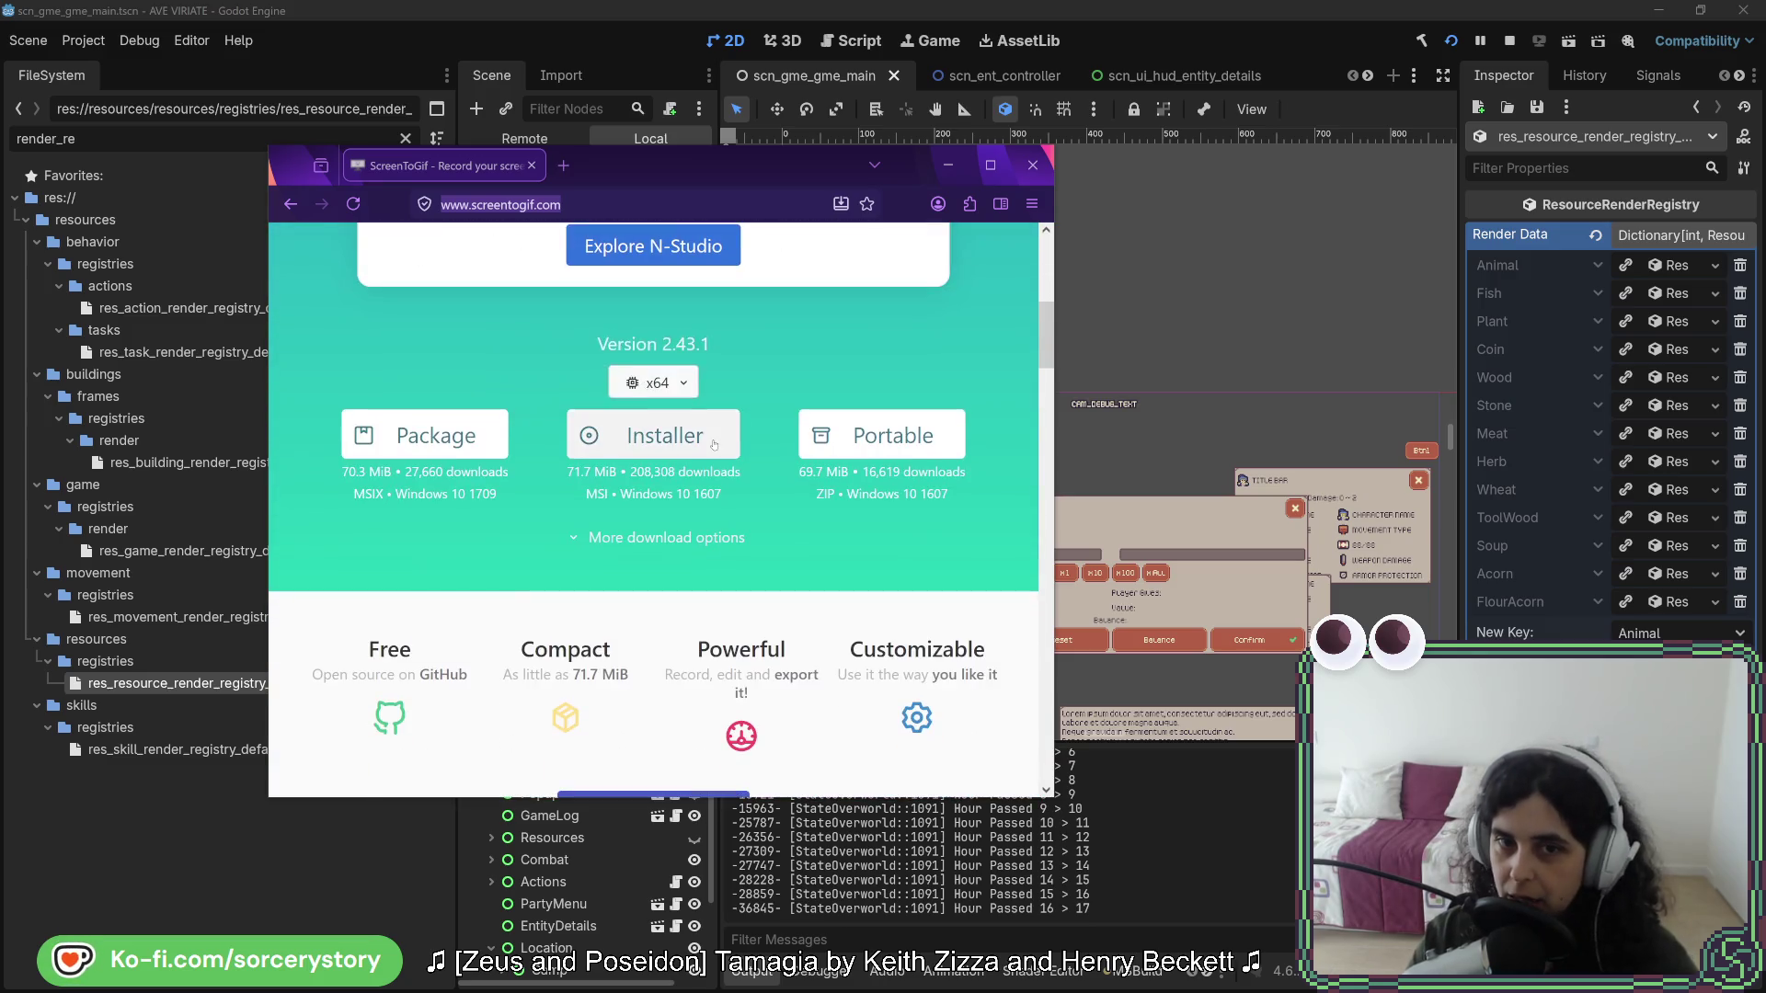
scroll(853, 541, "up", 3)
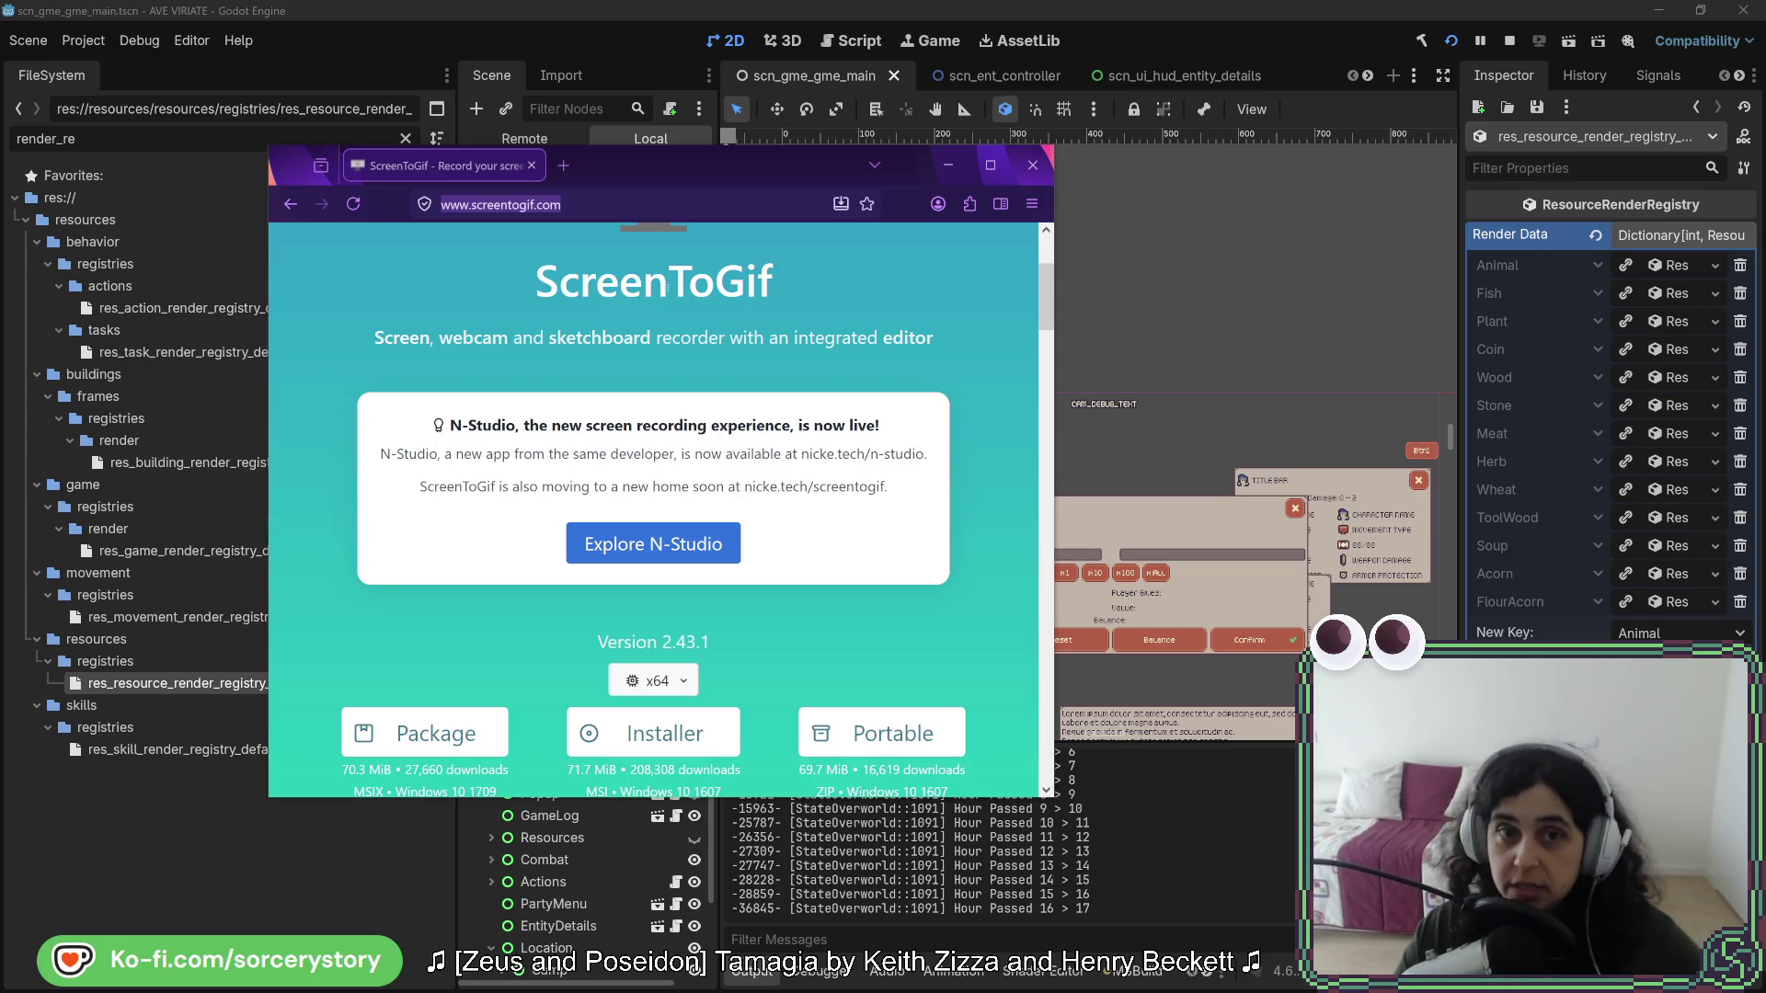
- Open the recorded 2026-03-14_16-13-56.gif in IrfanView and move its window to the top-left
left_click(549, 202)
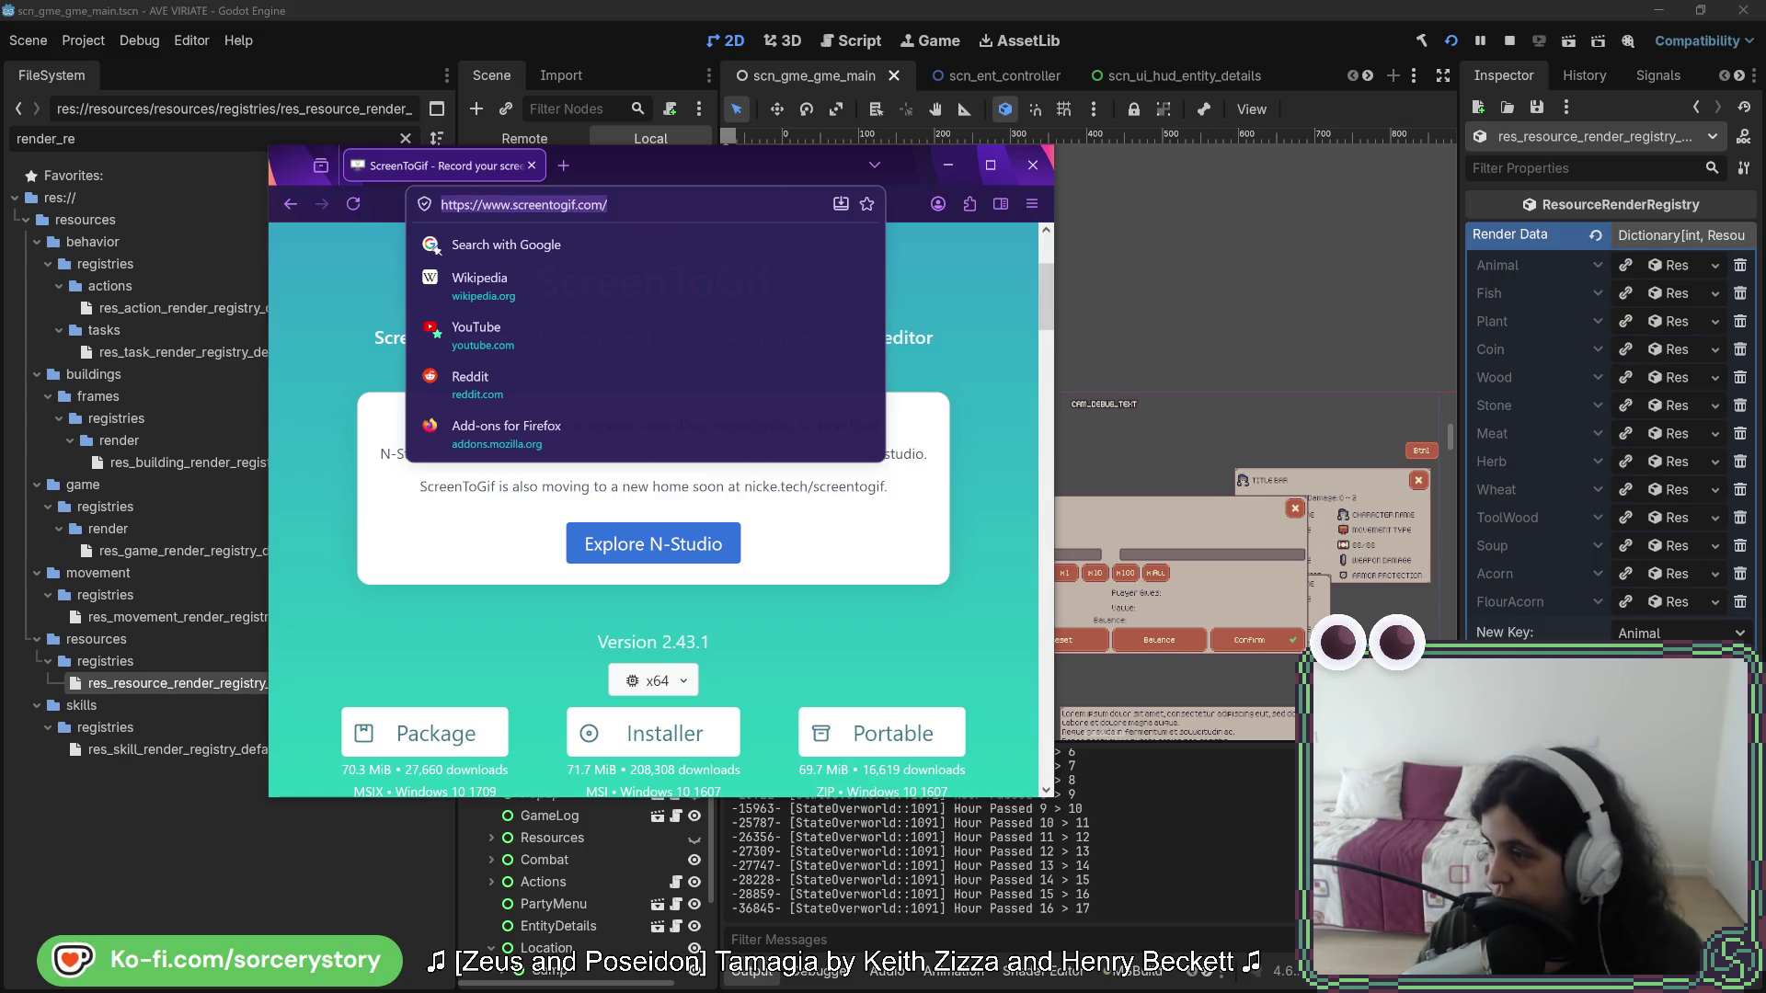
left_click(956, 279)
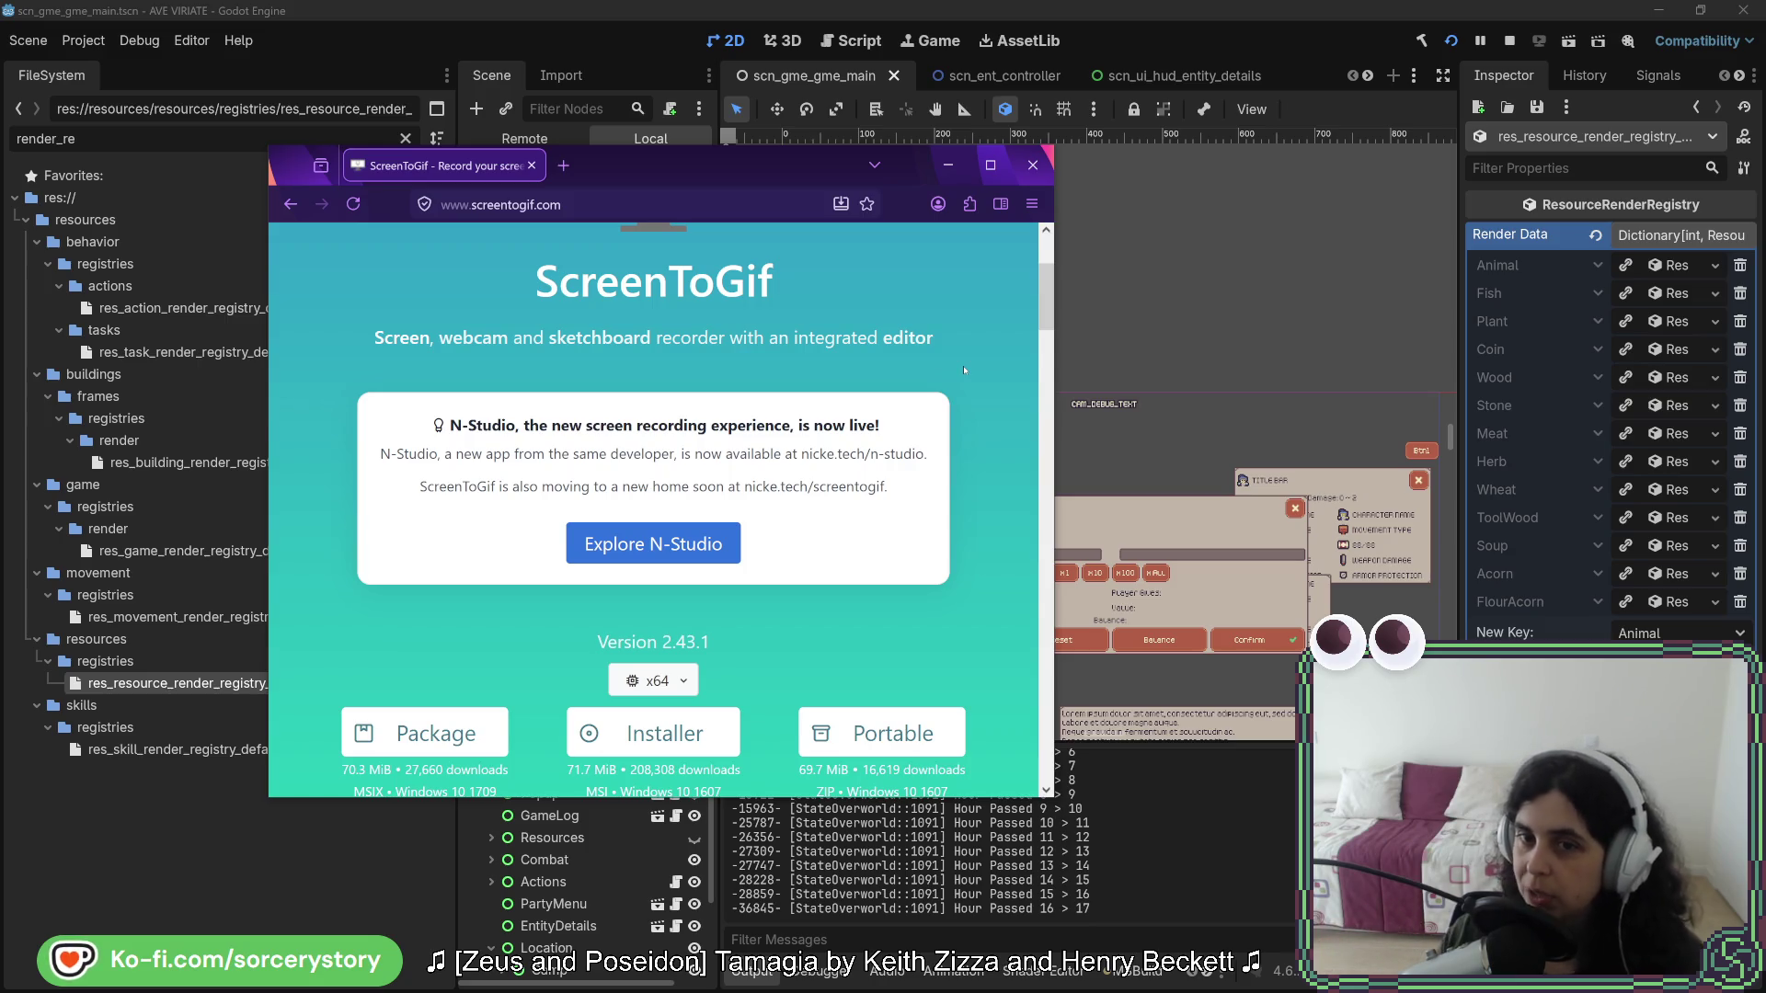
scroll(897, 516, "up", 2)
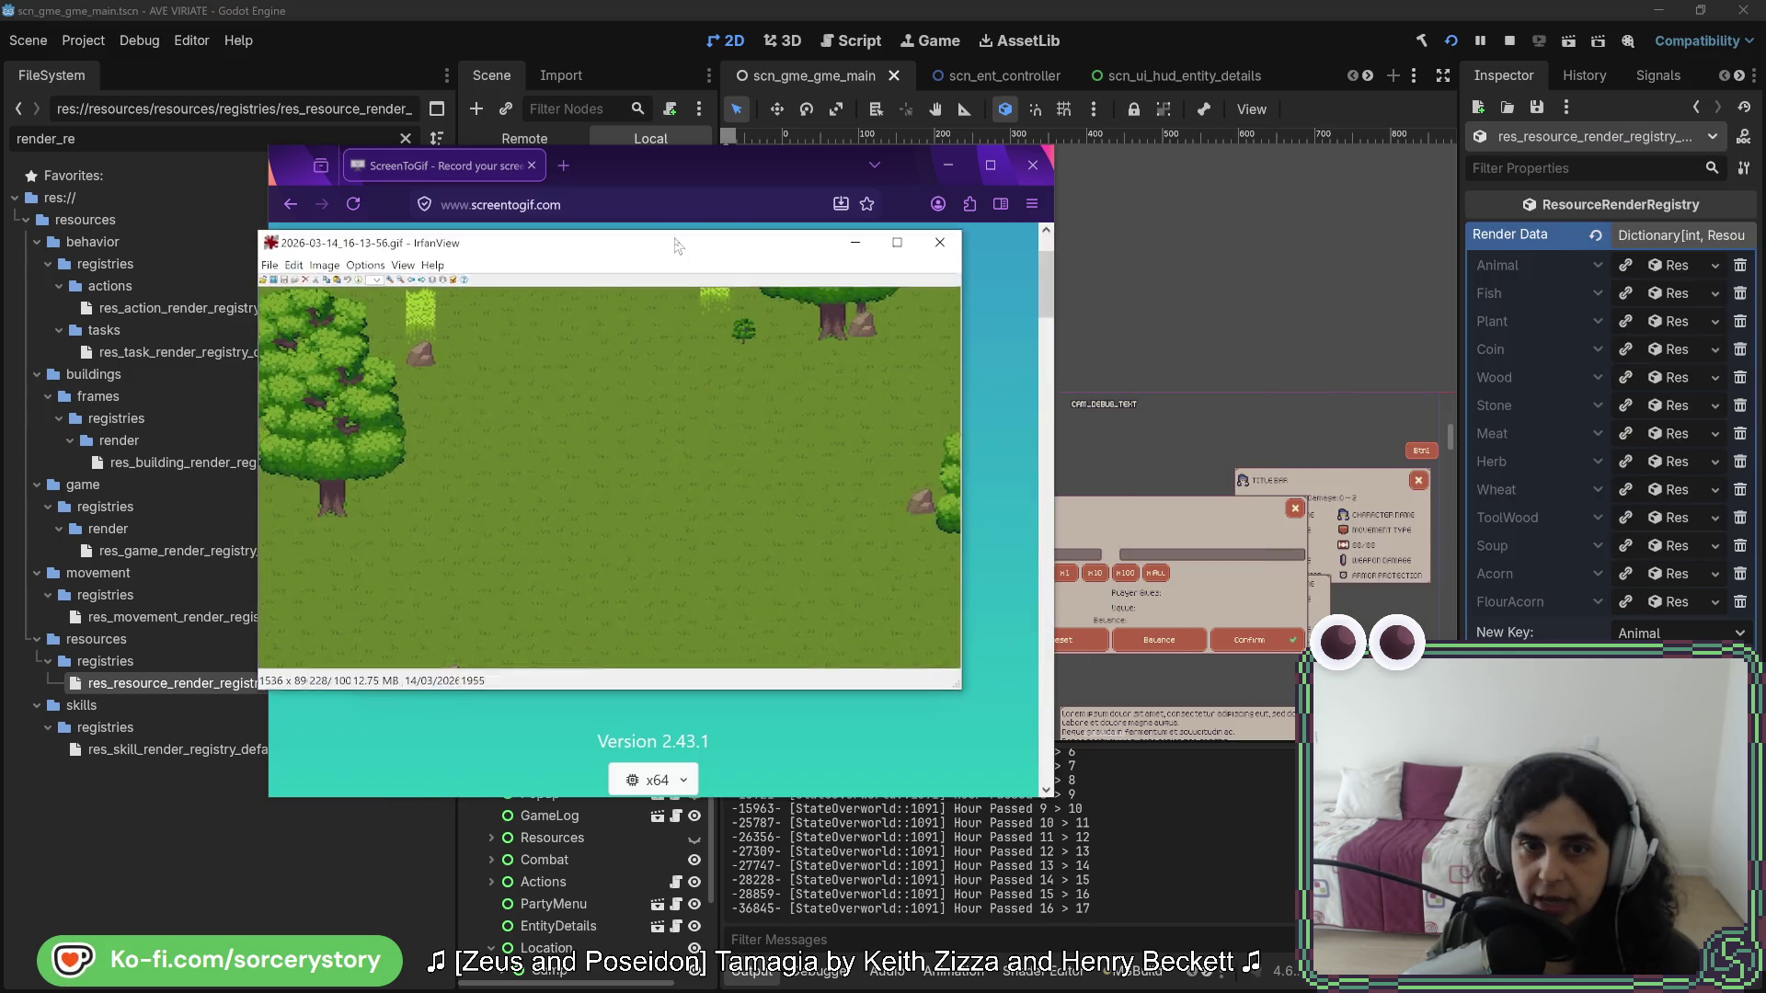
left_click_drag(677, 237, 479, 76)
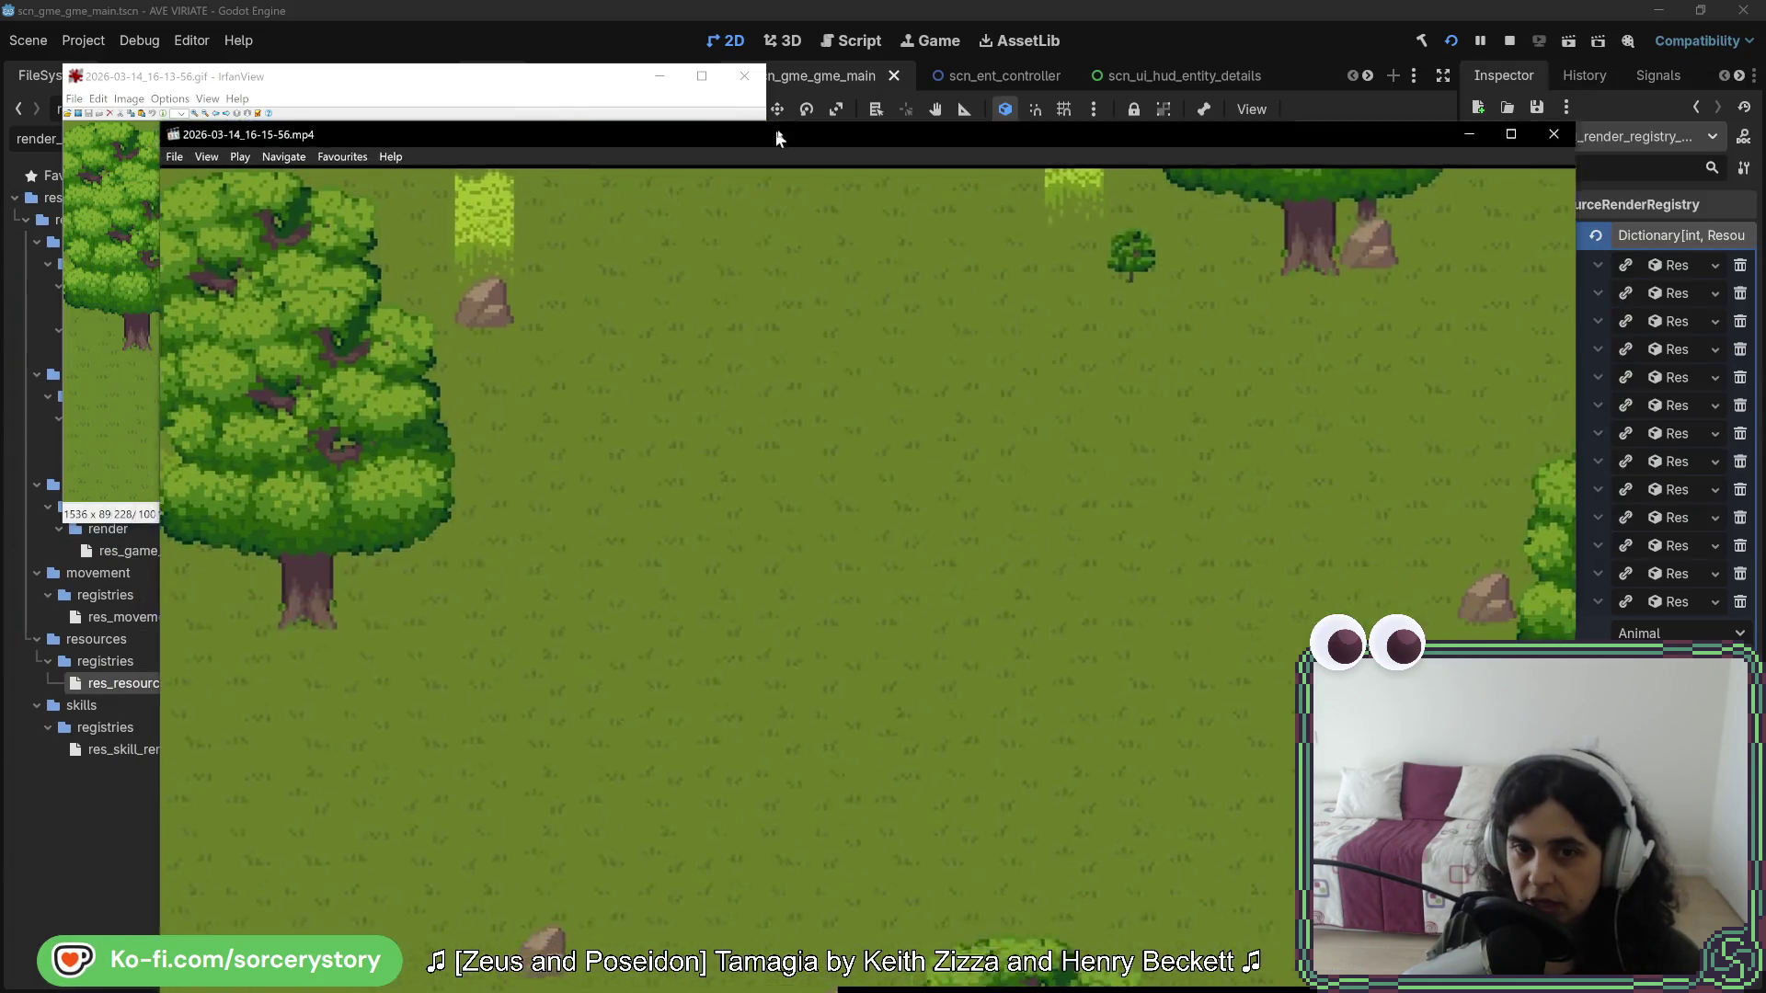
- Place the mp4 recording beside the gameplay GIF and switch between the two
left_click_drag(774, 129, 915, 51)
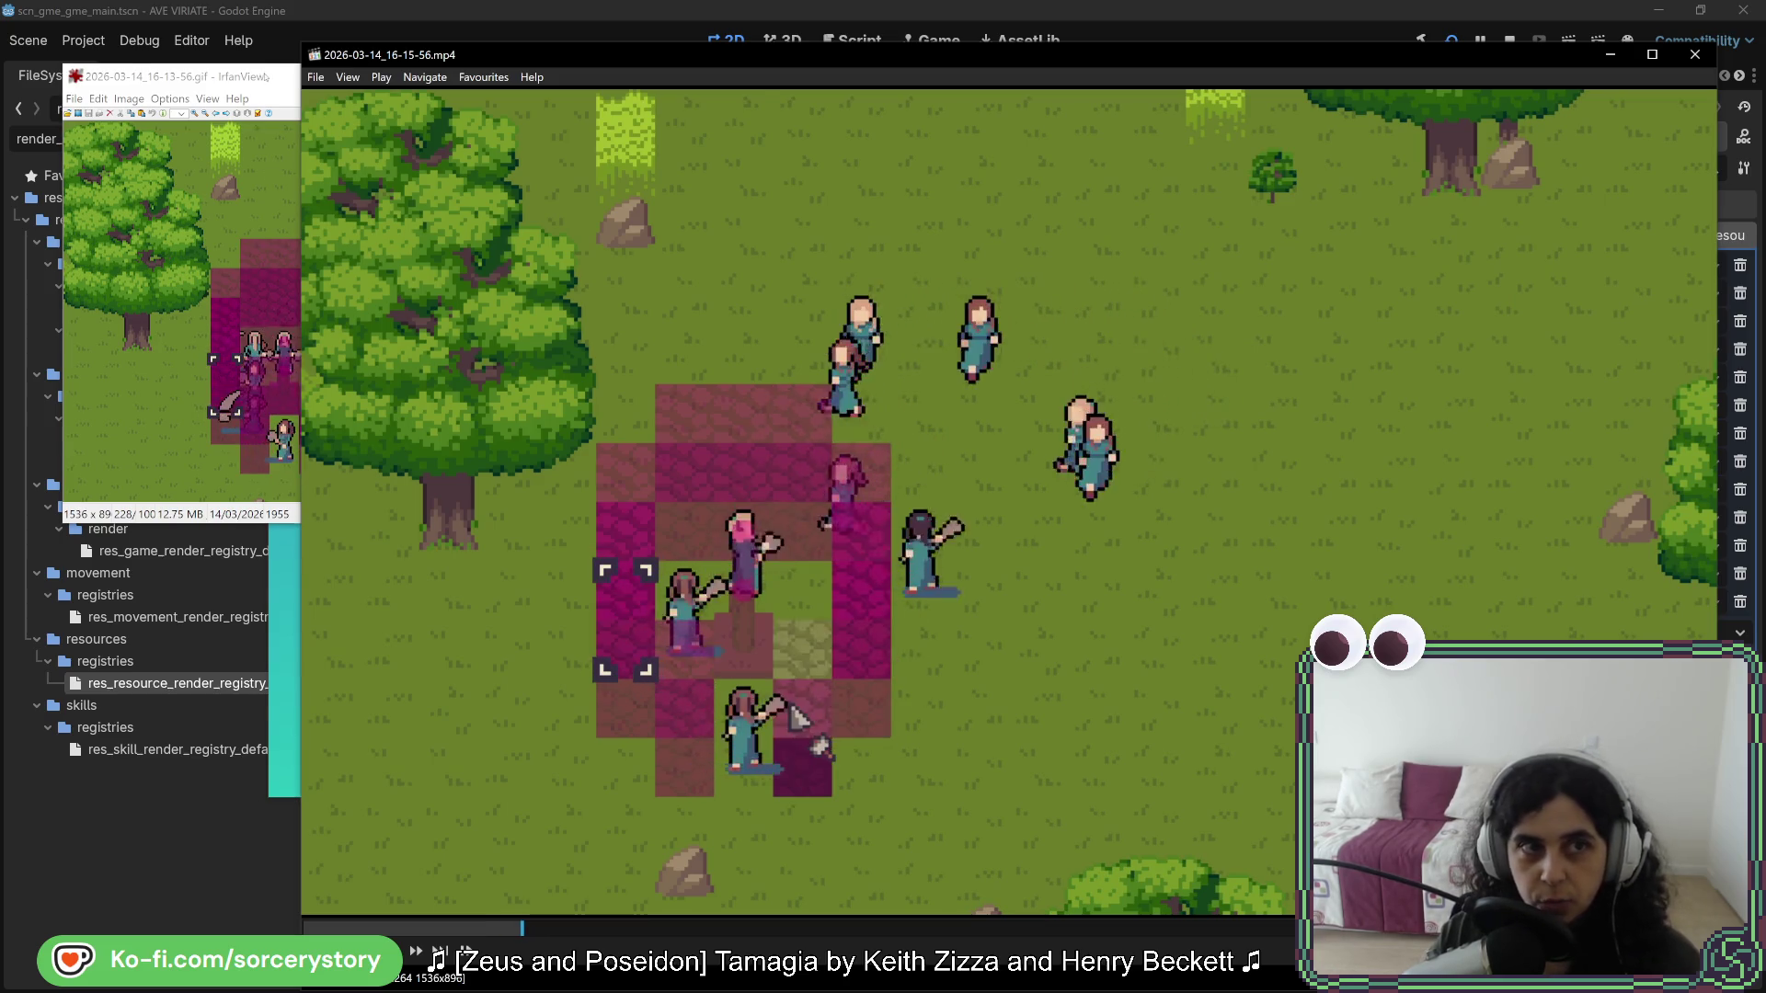
left_click(258, 125)
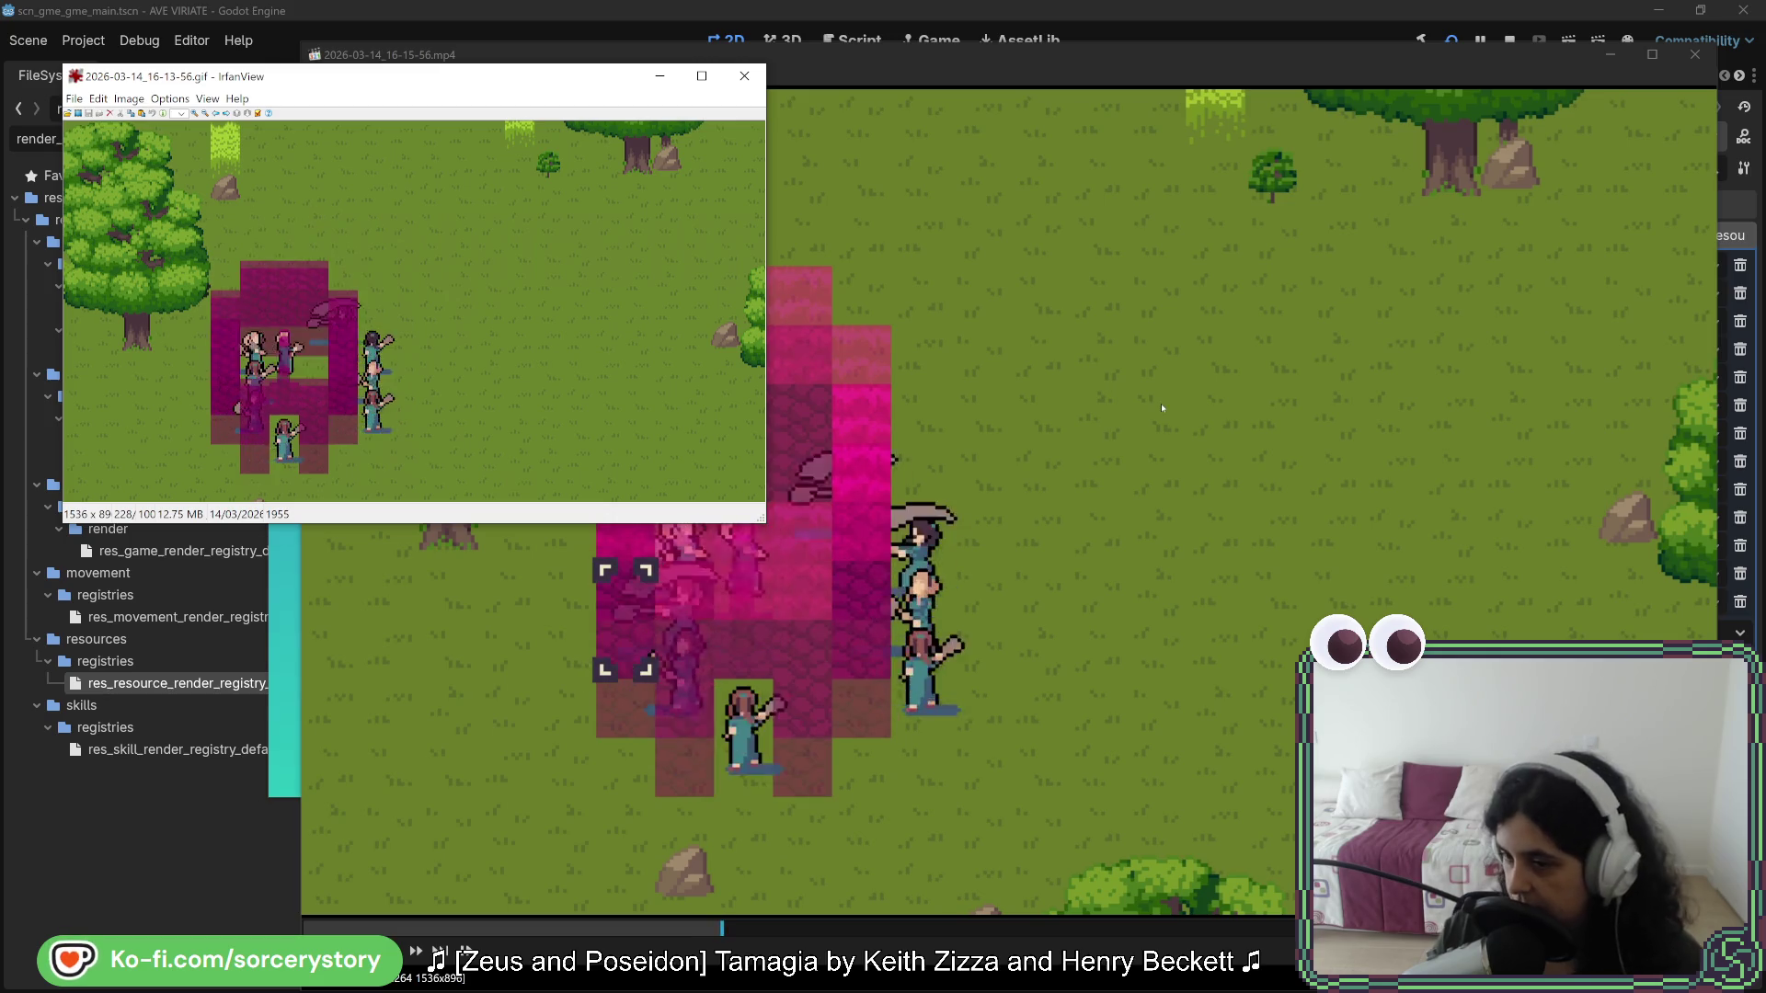
left_click_drag(1095, 56, 1107, 55)
- Close the mp4 player and the GIF viewer, and move the ScreenToGif browser window aside
key("alt+F4")
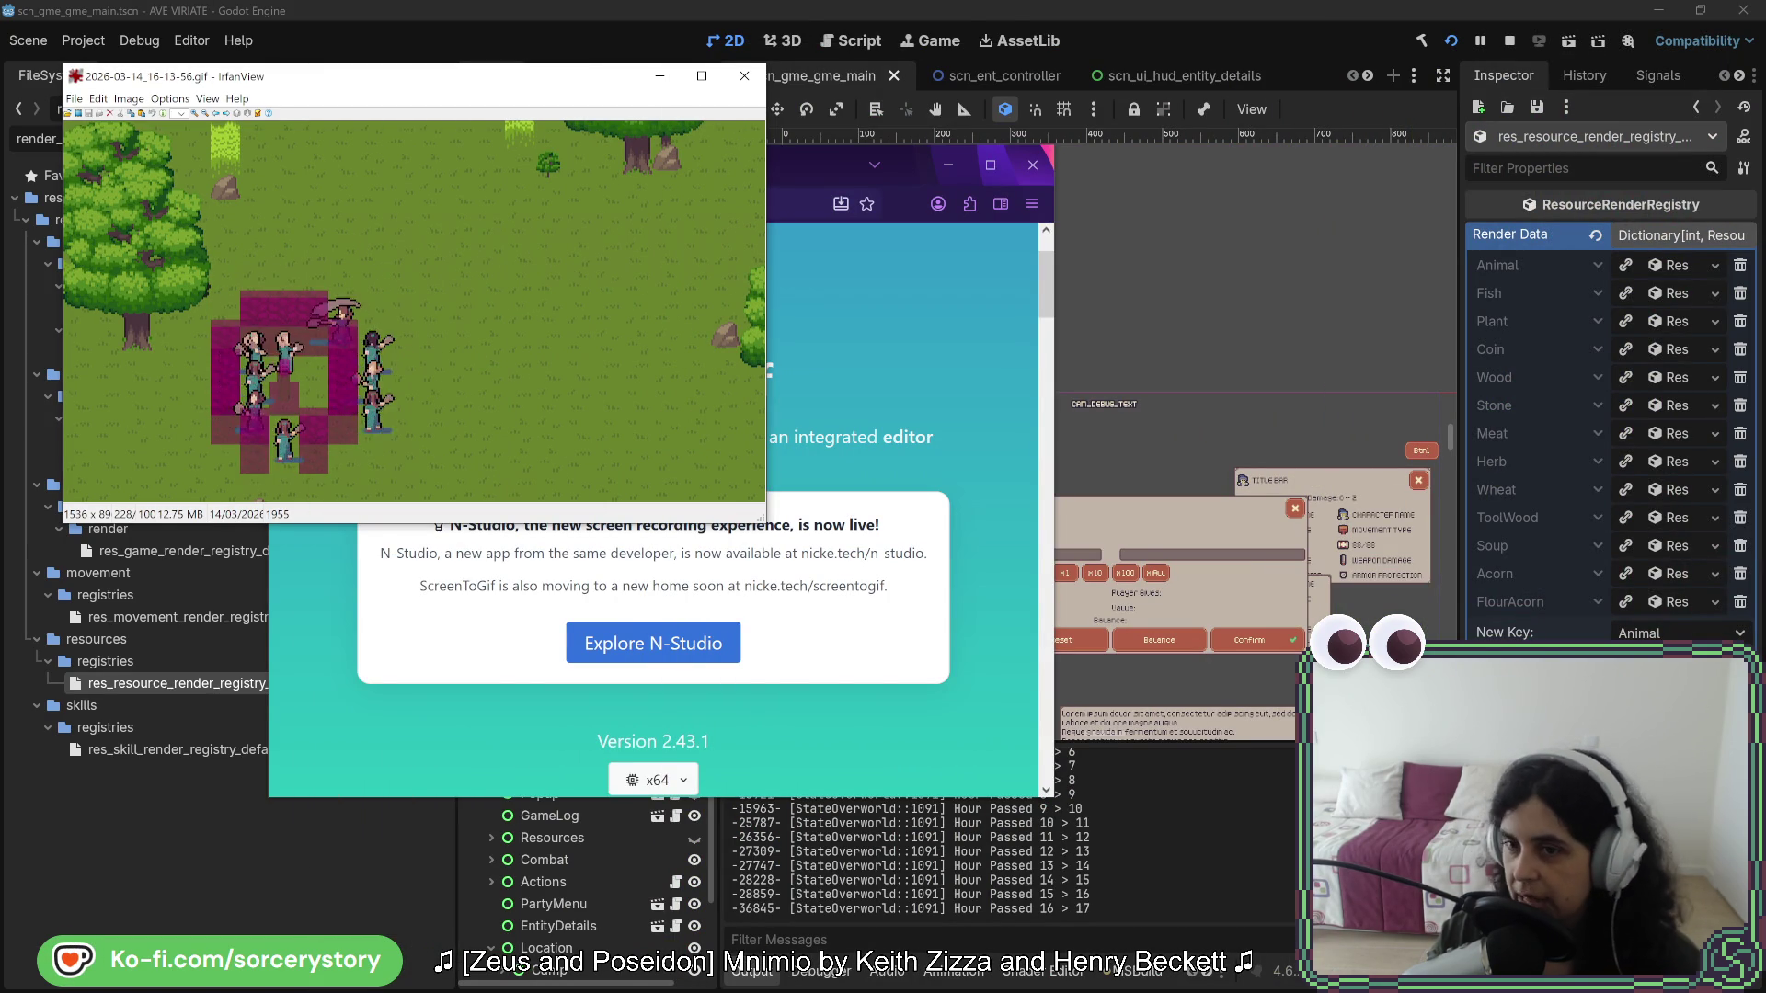
left_click_drag(386, 76, 1739, 39)
key("alt+F4")
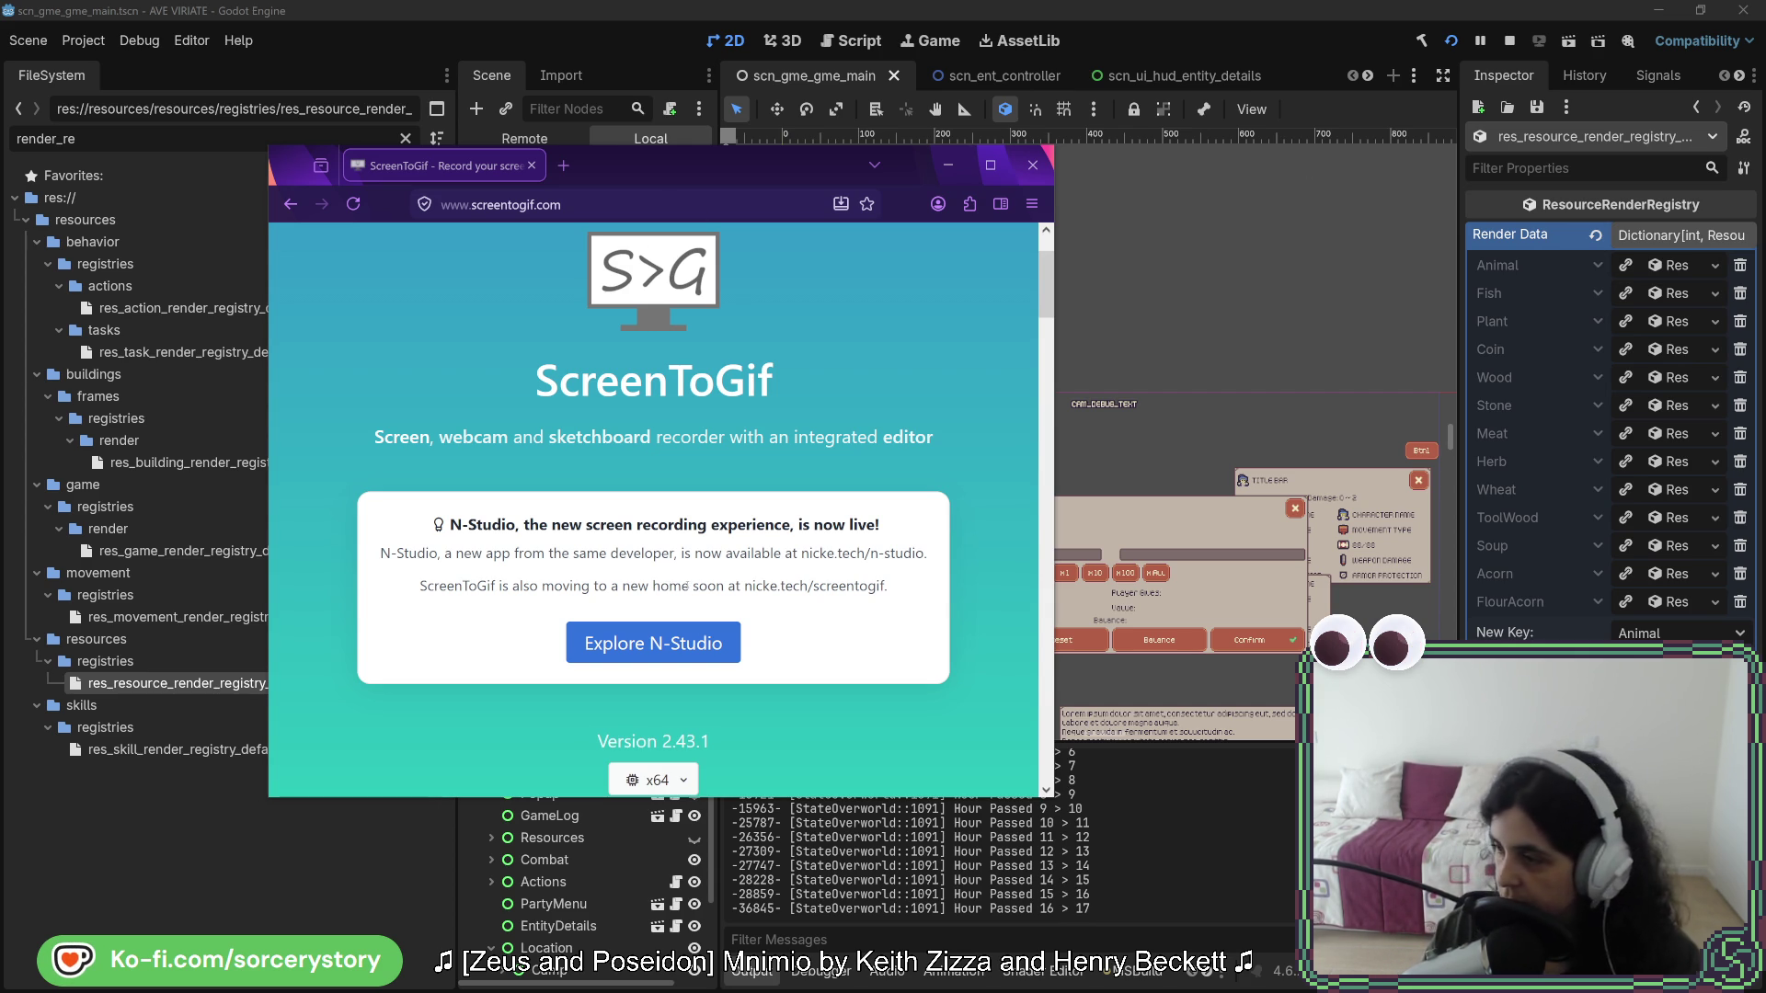
left_click_drag(657, 177, 1765, 254)
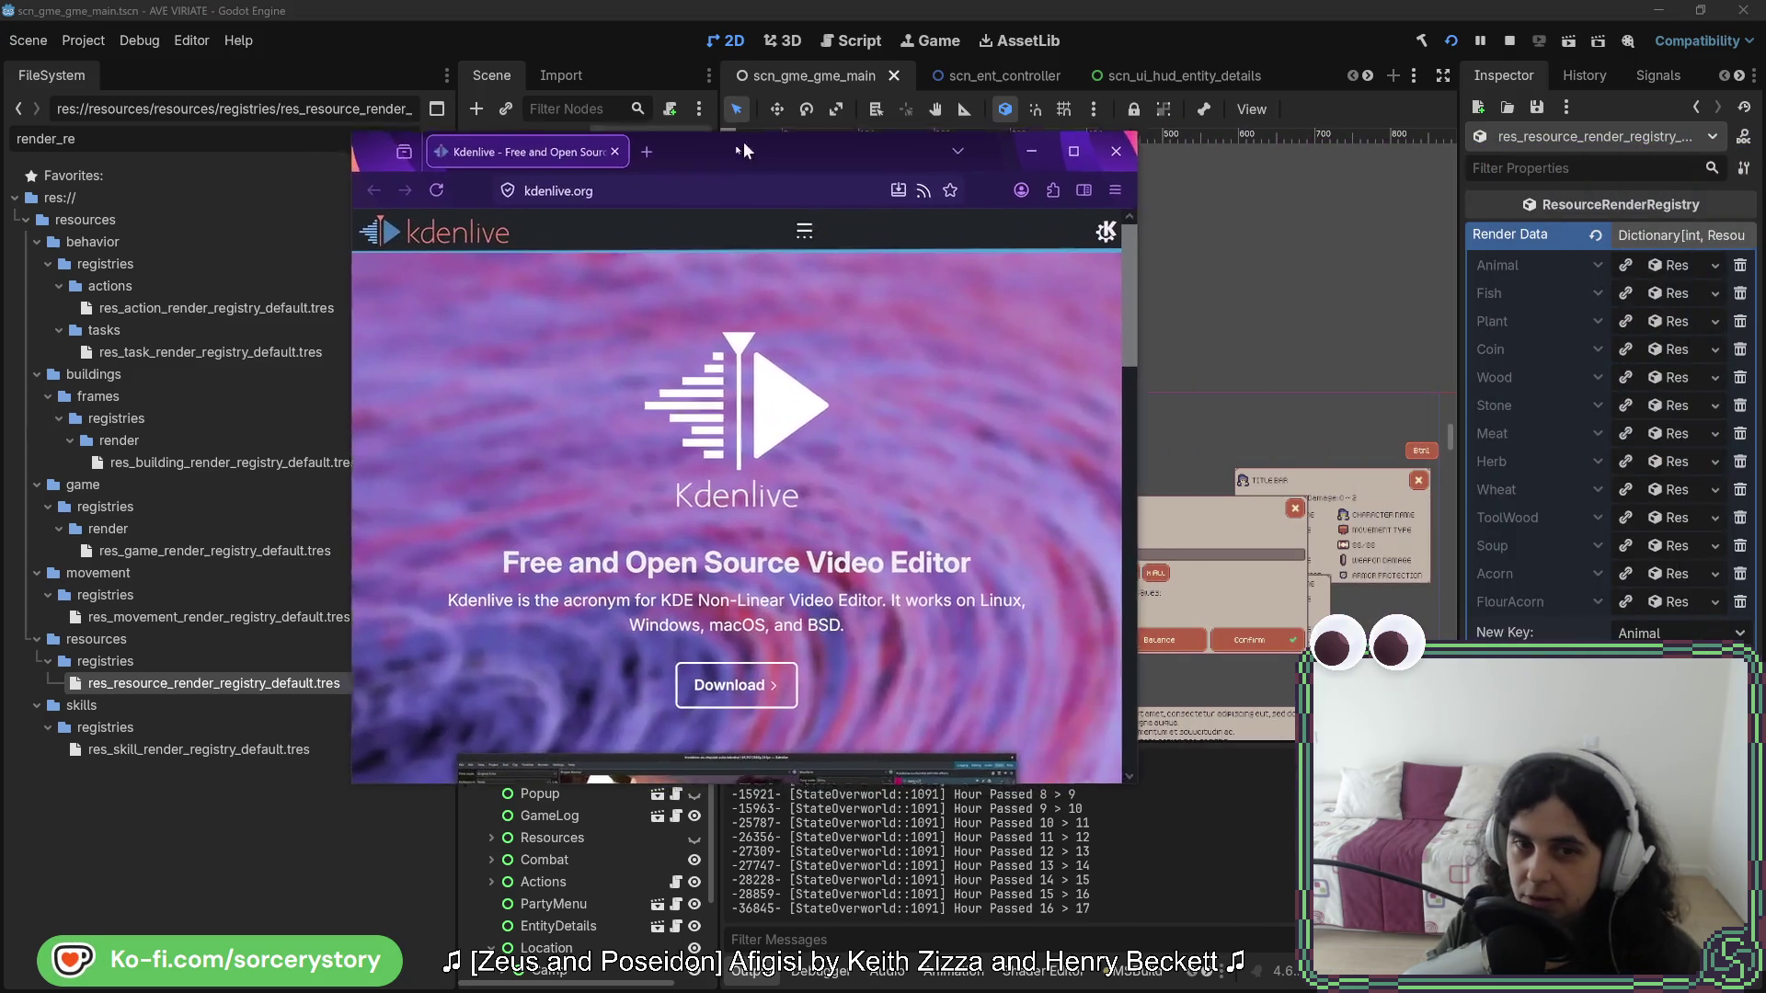
- Maximize Firefox on the Kdenlive homepage and scroll through the page
left_click_drag(743, 141, 696, 168)
double_click(719, 166)
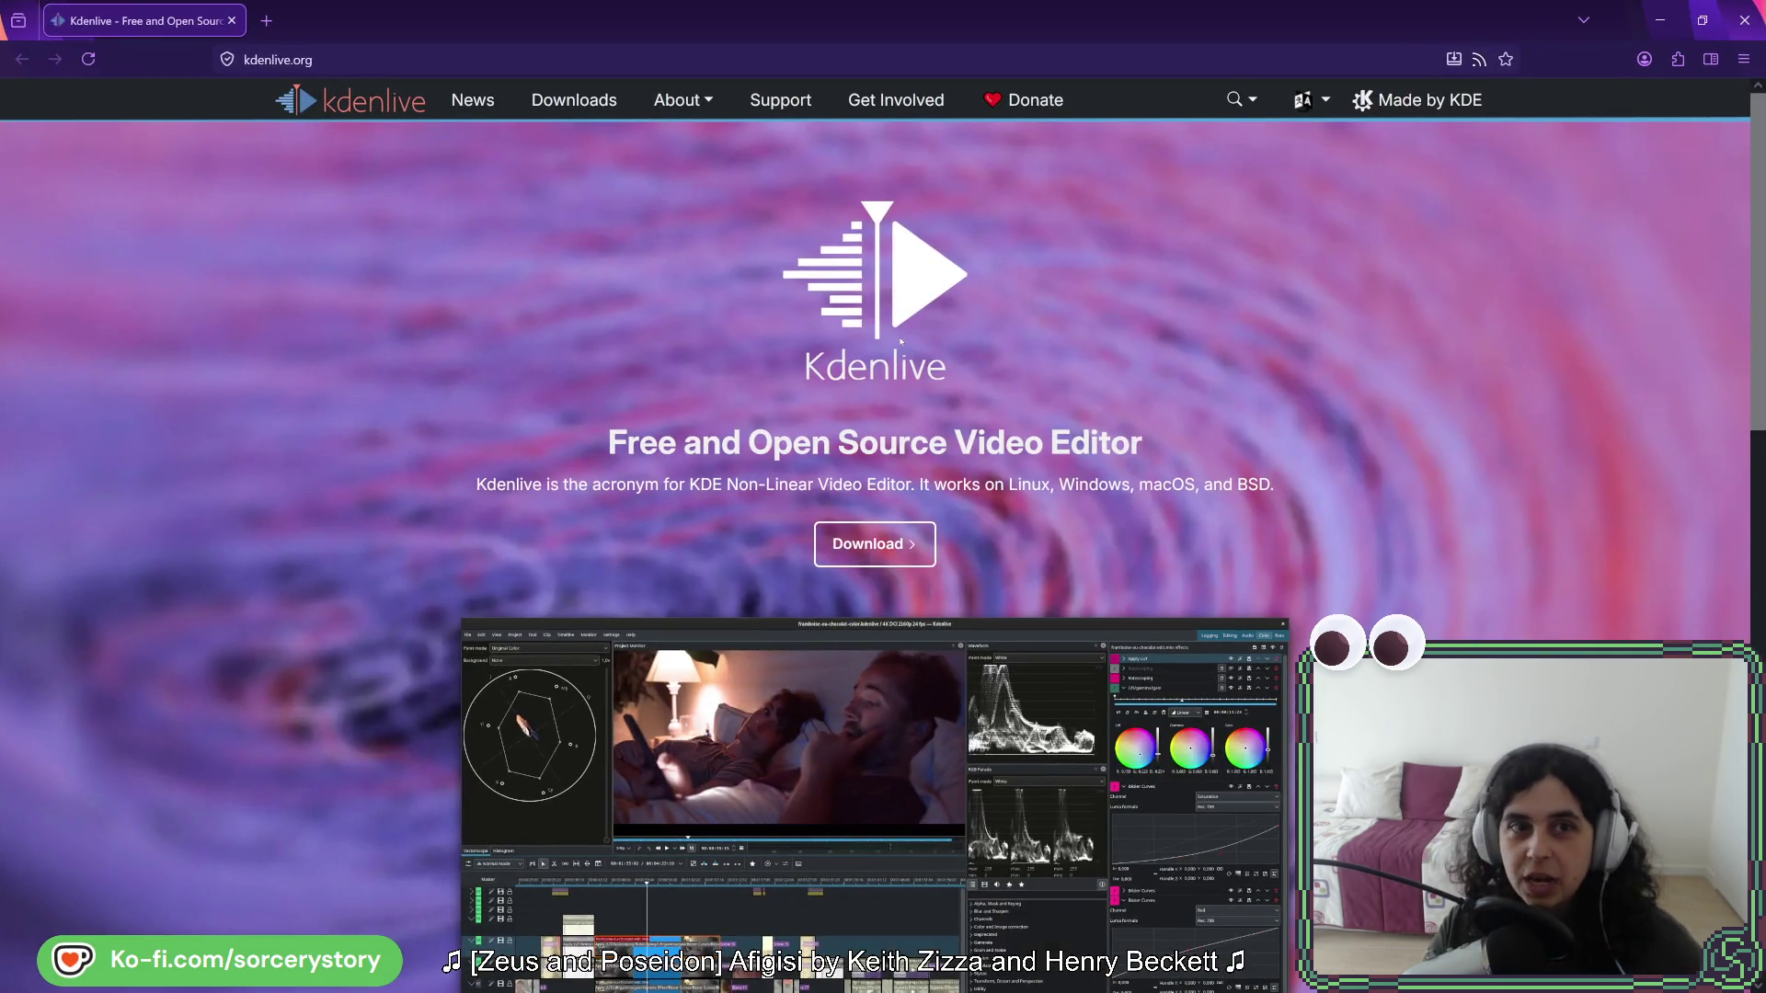
left_click(396, 61)
key("Escape")
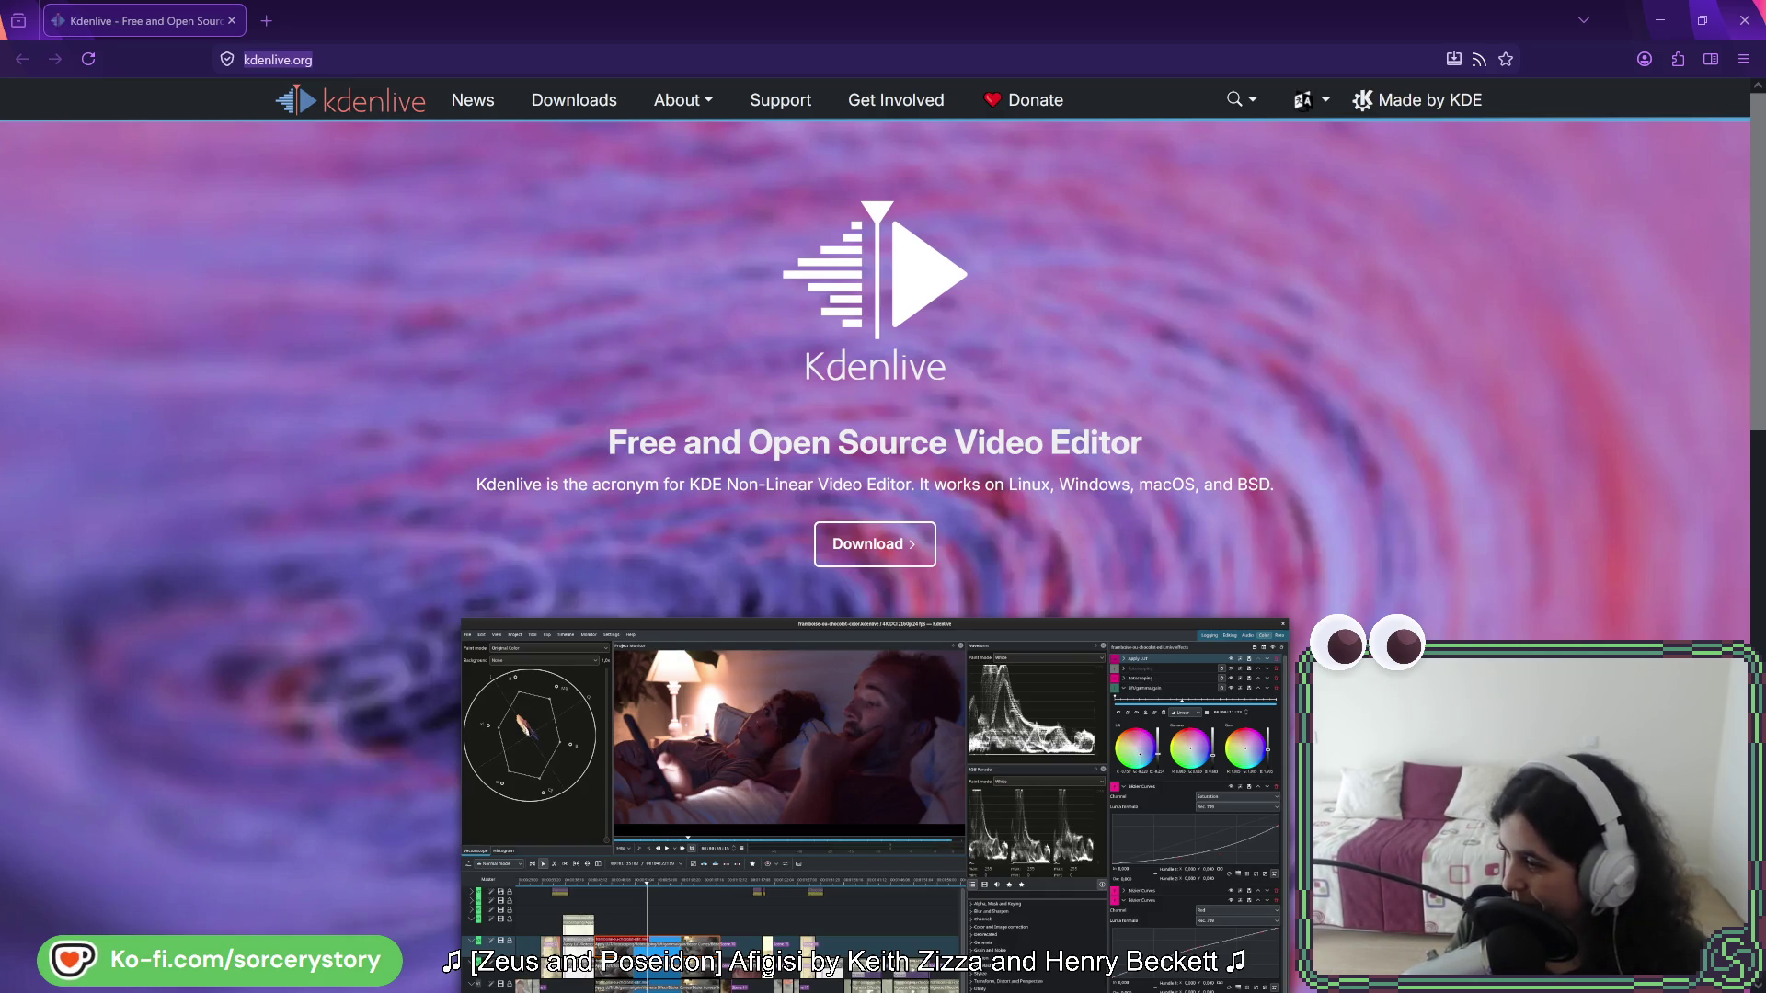
scroll(962, 555, "down", 2)
scroll(962, 555, "down", 2)
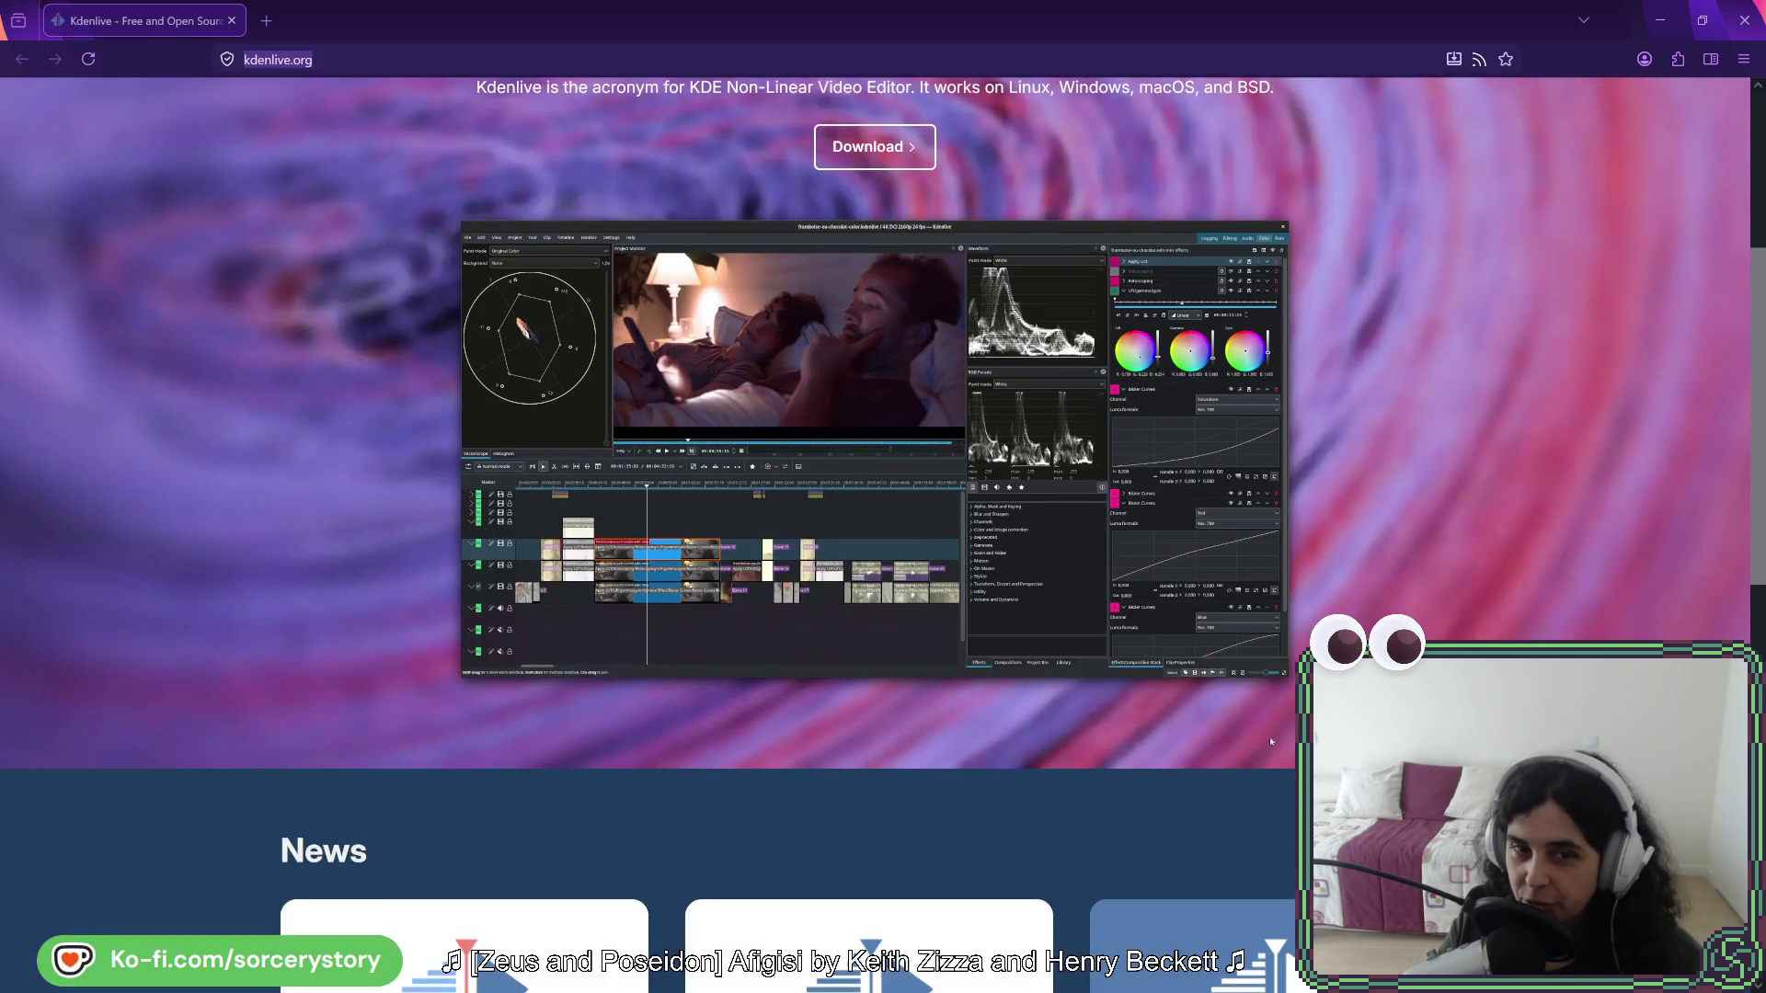
scroll(962, 556, "down", 4)
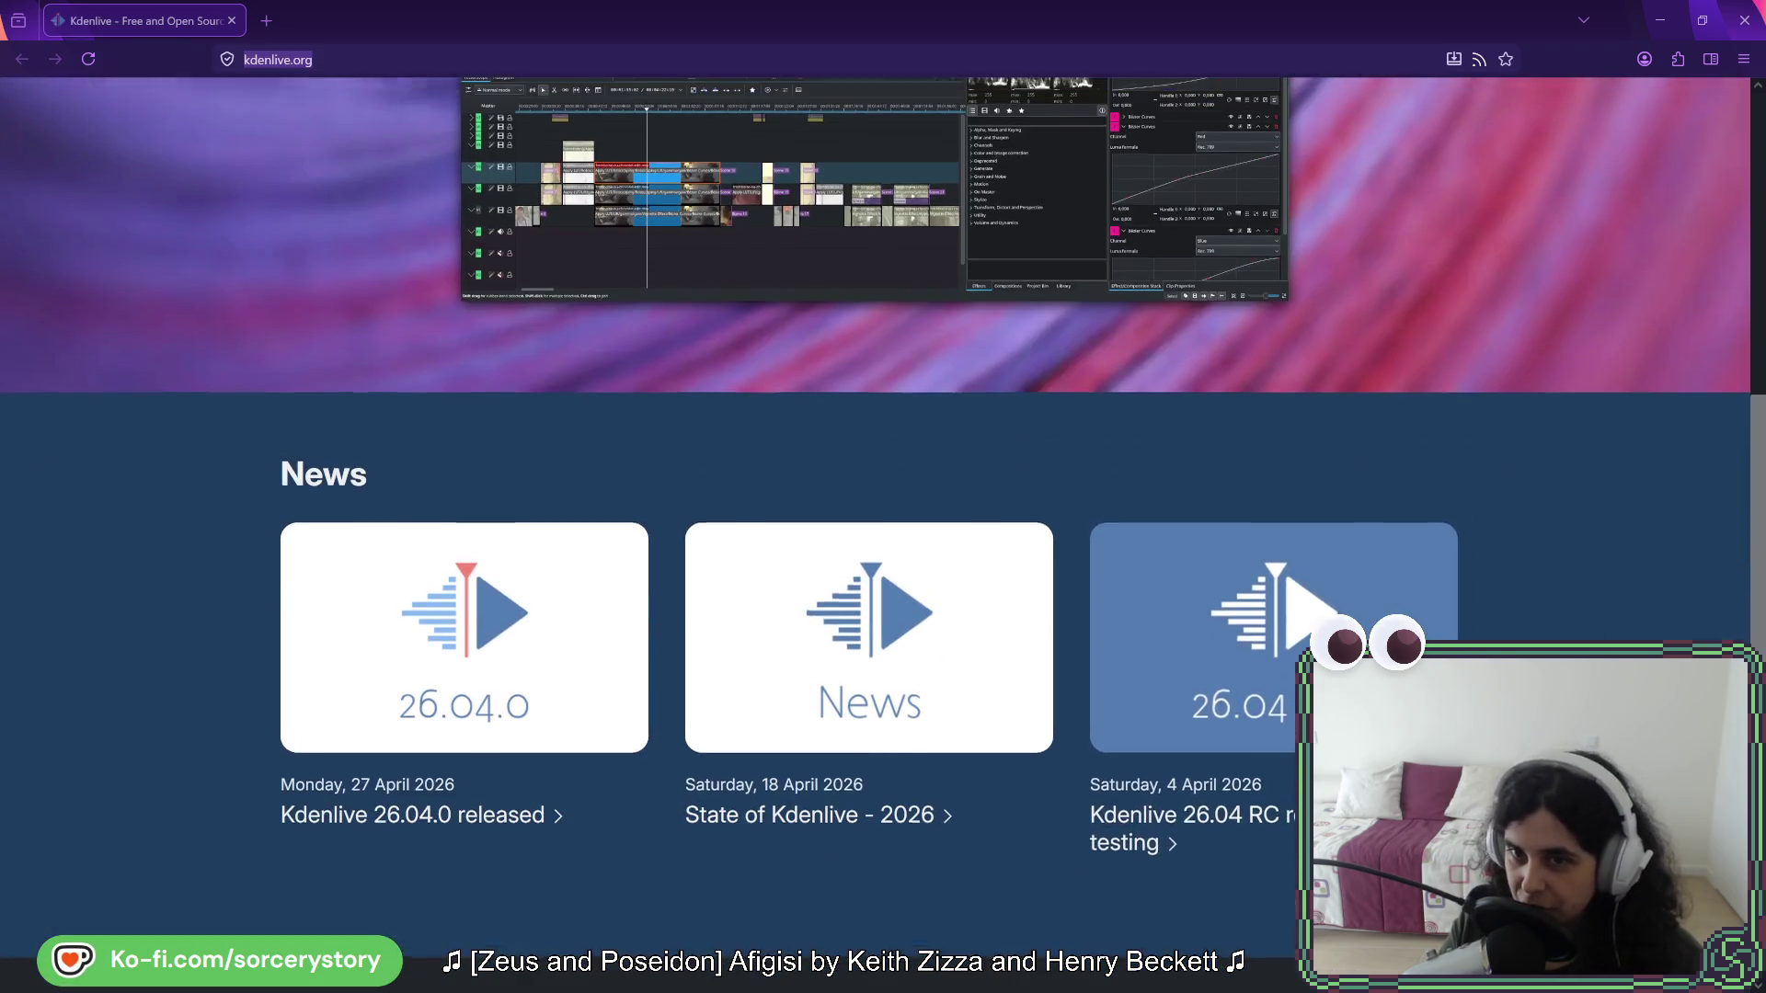
scroll(962, 555, "up", 5)
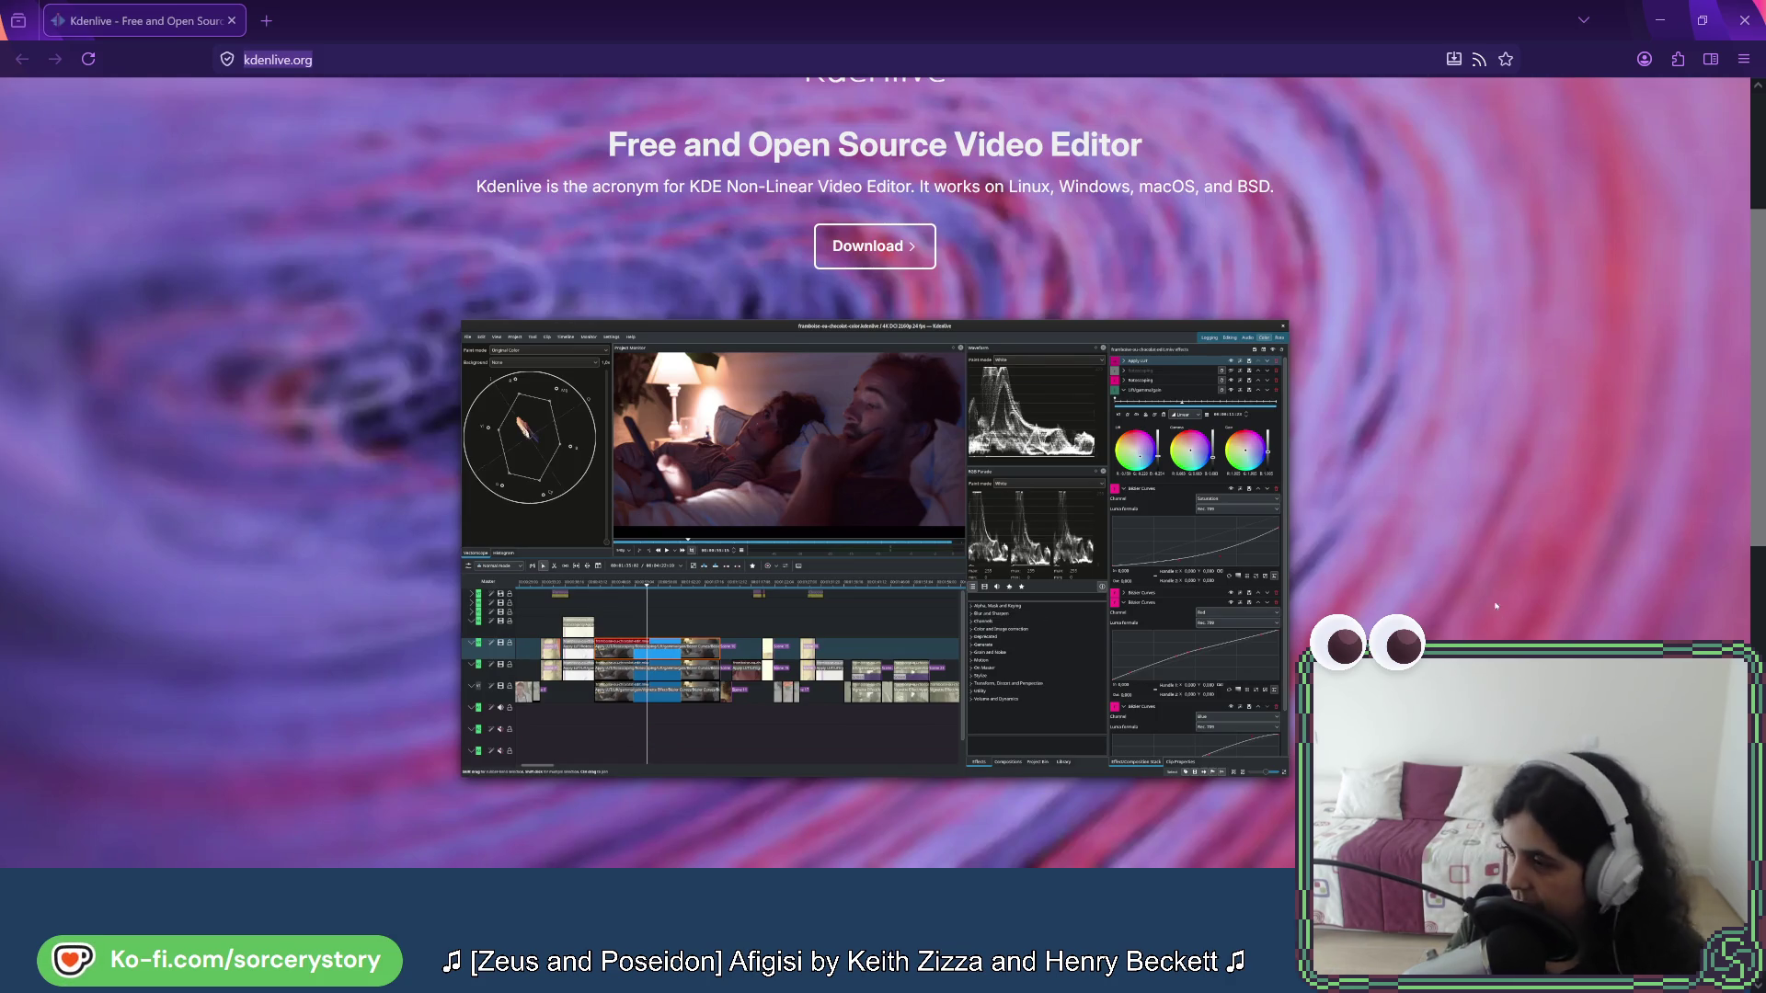
scroll(1073, 335, "up", 3)
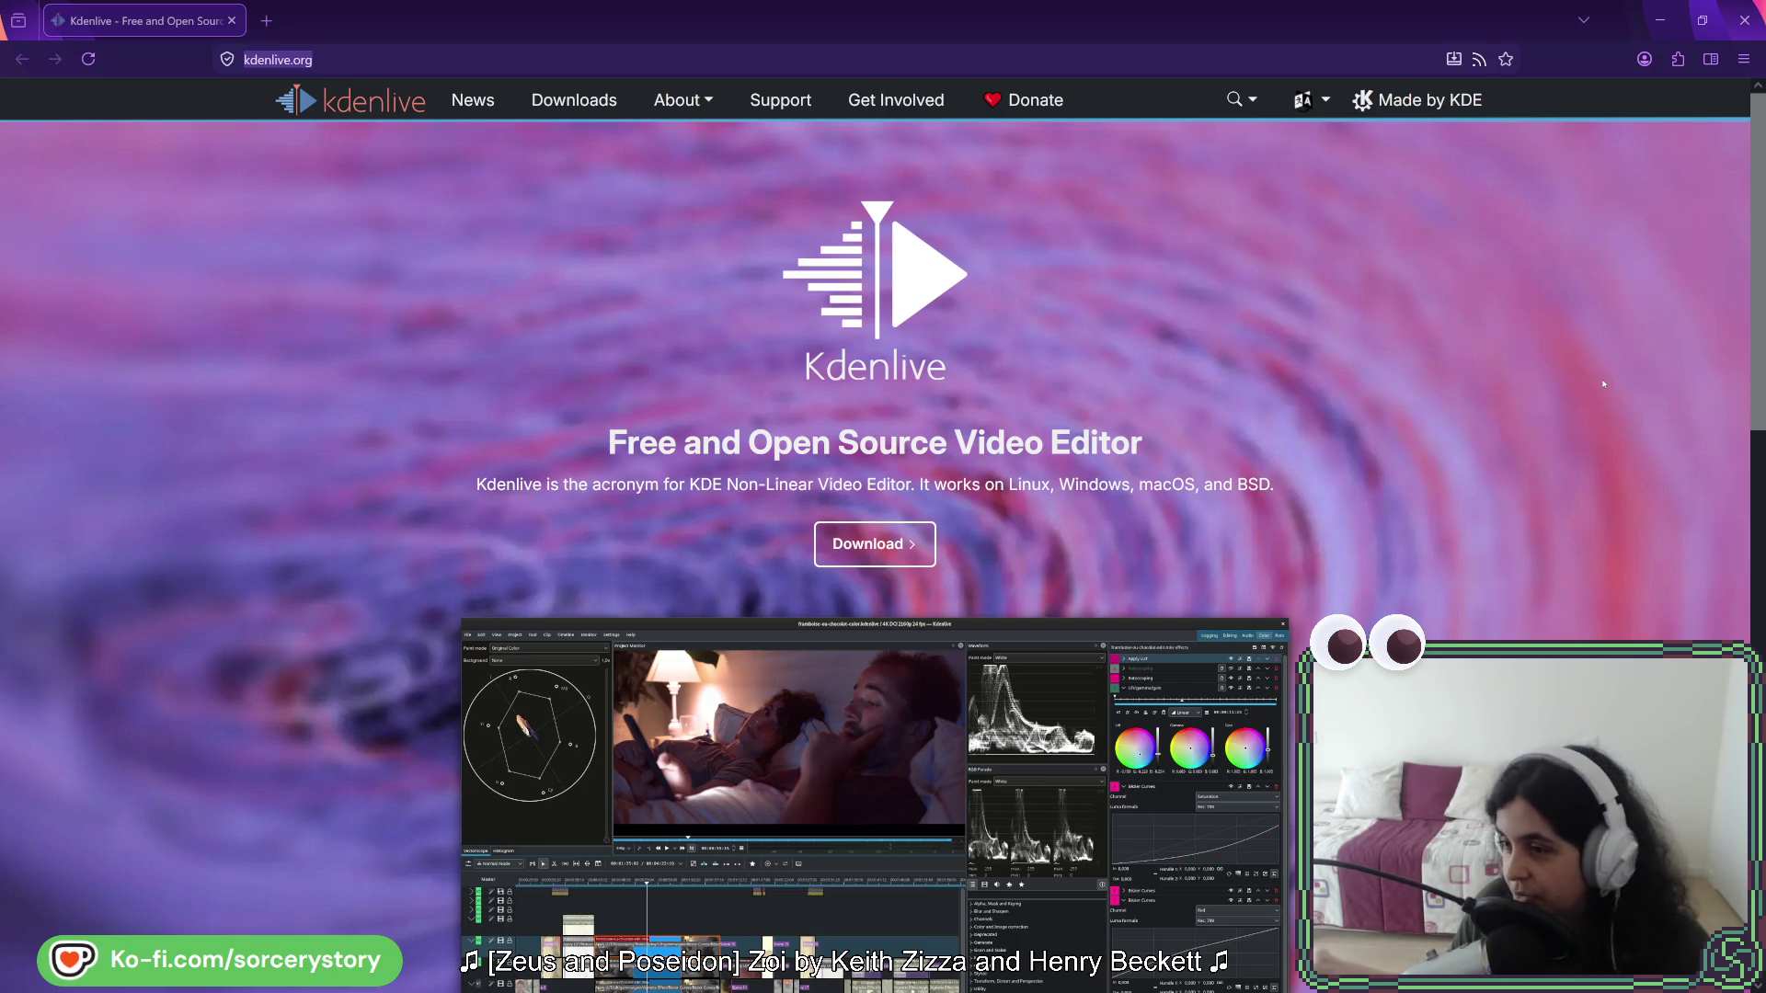
- Shrink the Kdenlive Firefox window back to floating size and switch away to Godot
mouse_move(1196, 20)
left_mouse_down()
mouse_move(1174, 14)
mouse_move(999, 195)
mouse_move(911, 158)
left_mouse_up()
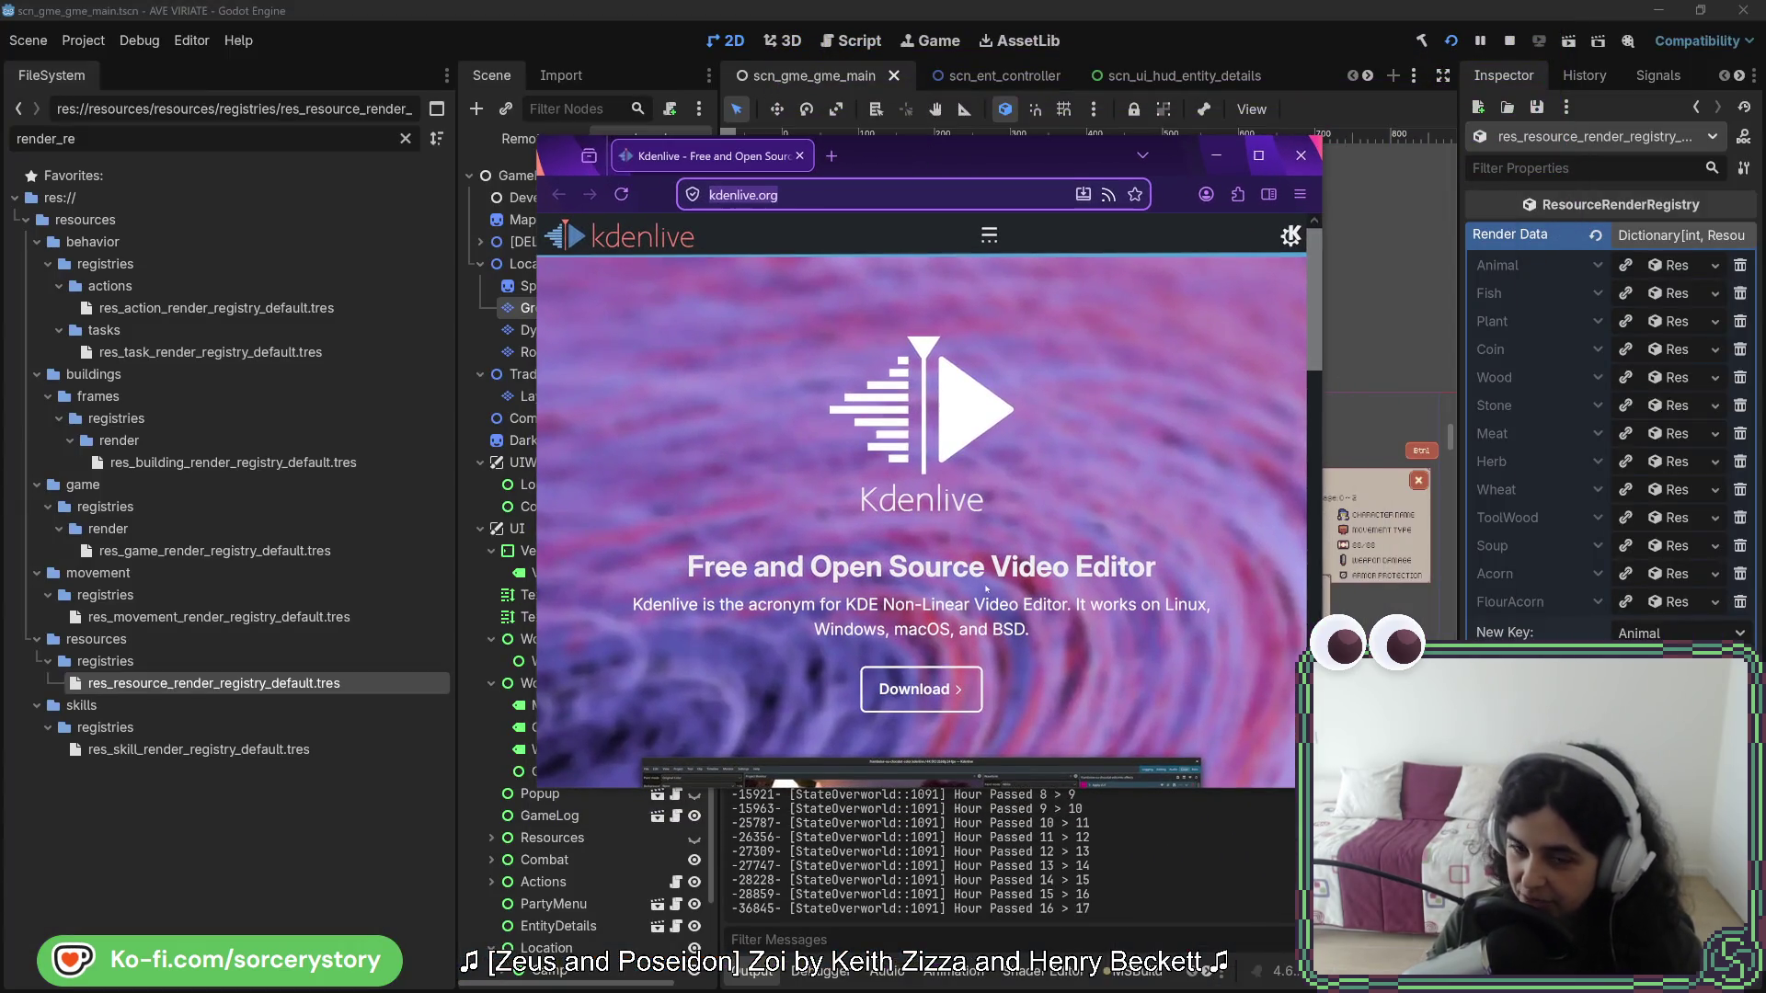
scroll(986, 589, "down", 3)
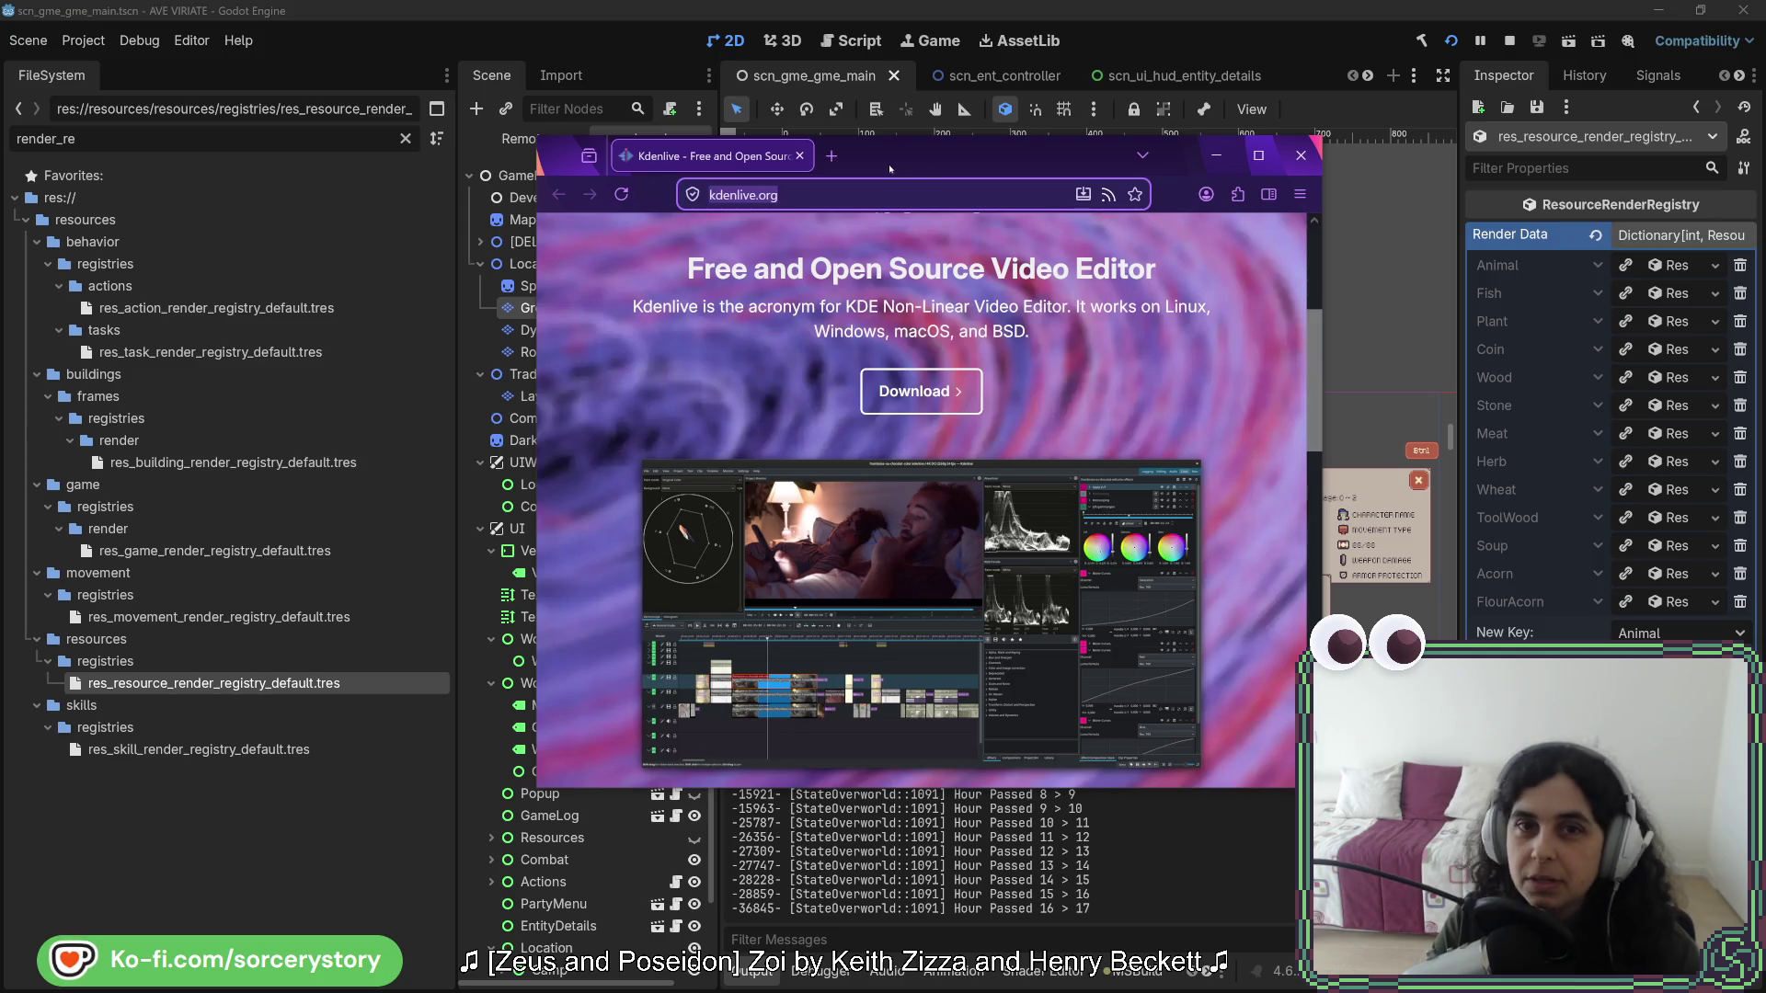
key("alt+Tab")
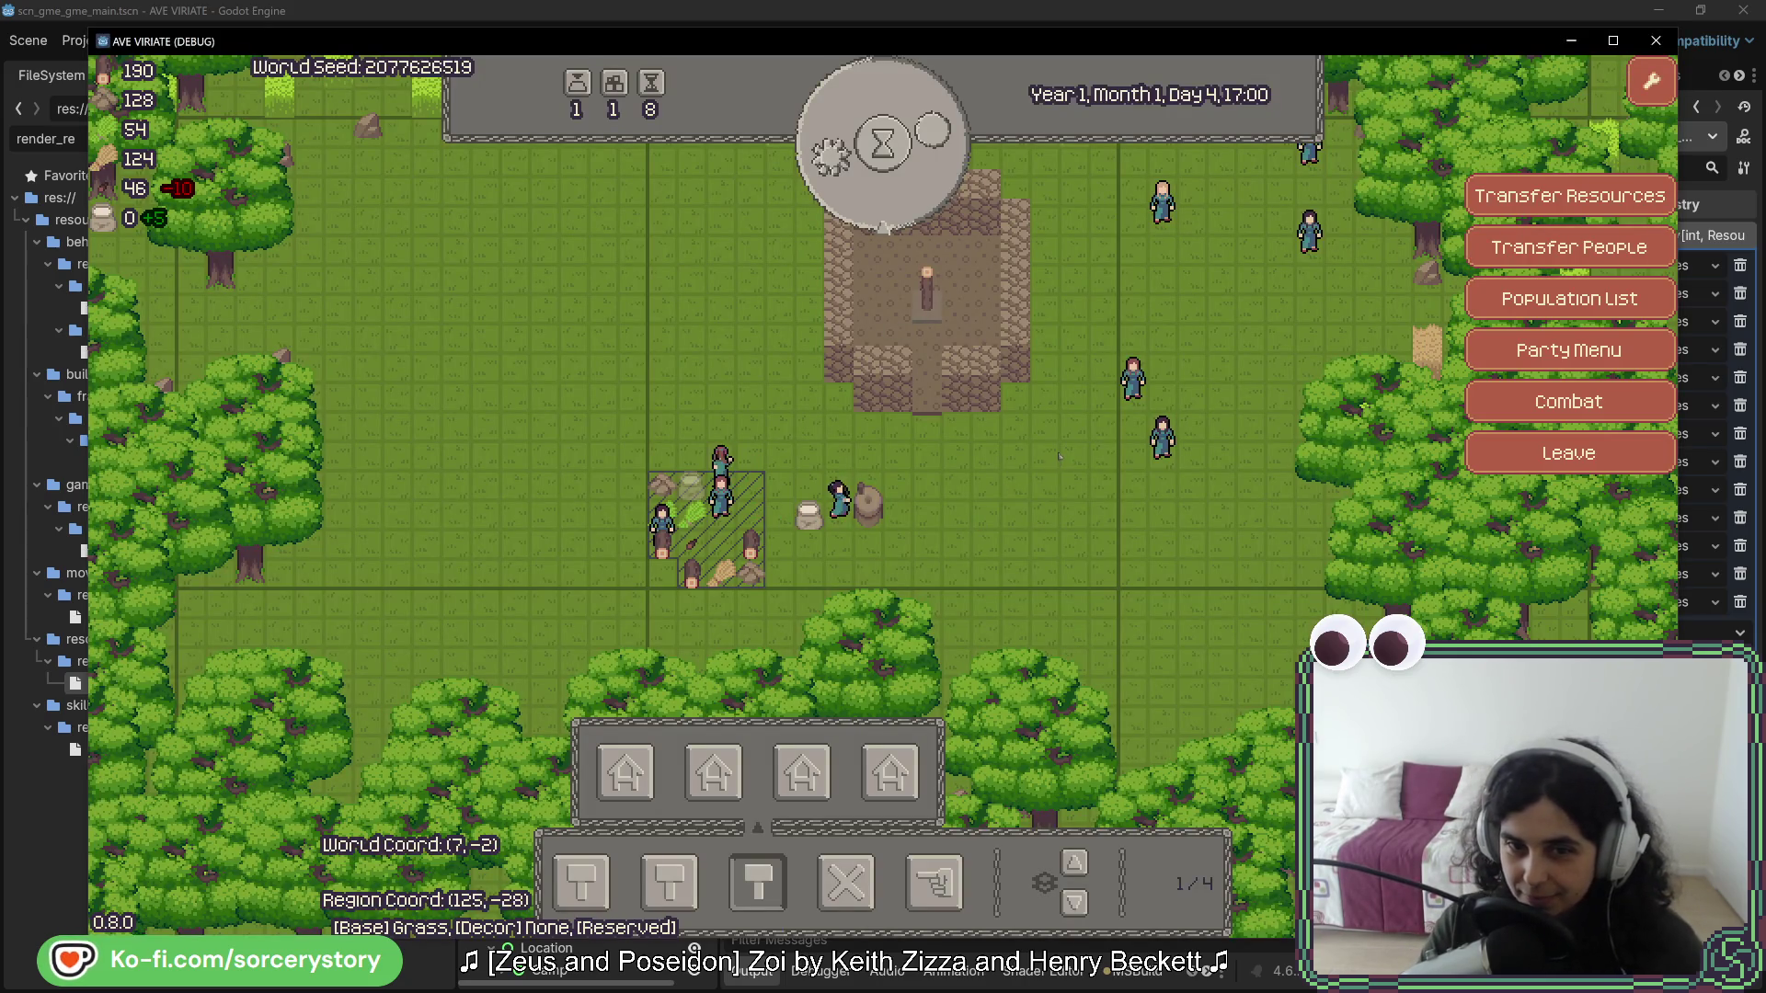
- Pan the game map upward, then go to Rider and select the FlourAcorn registry entry
key("w")
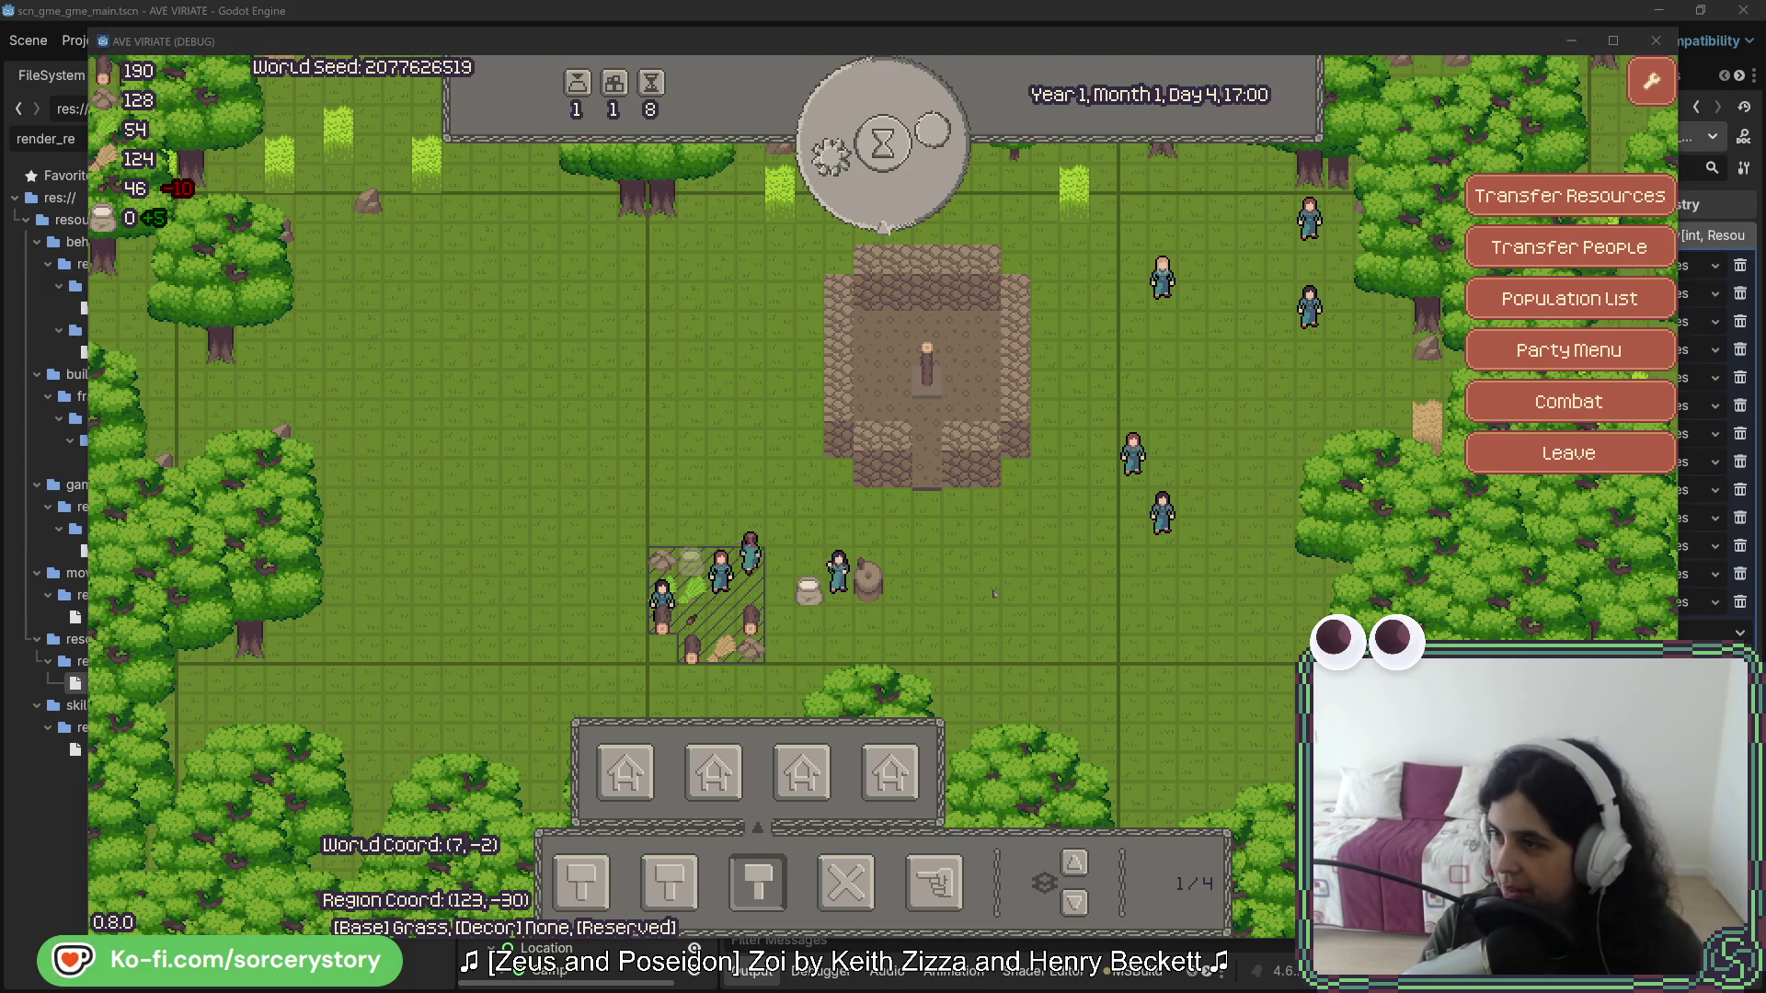
key("alt+Tab")
left_click_drag(875, 581, 839, 435)
- Duplicate the FlourAcorn registry entry and rename the copy to Bread
key("ctrl+c")
left_click(875, 581)
key("ctrl+v")
double_click(986, 582)
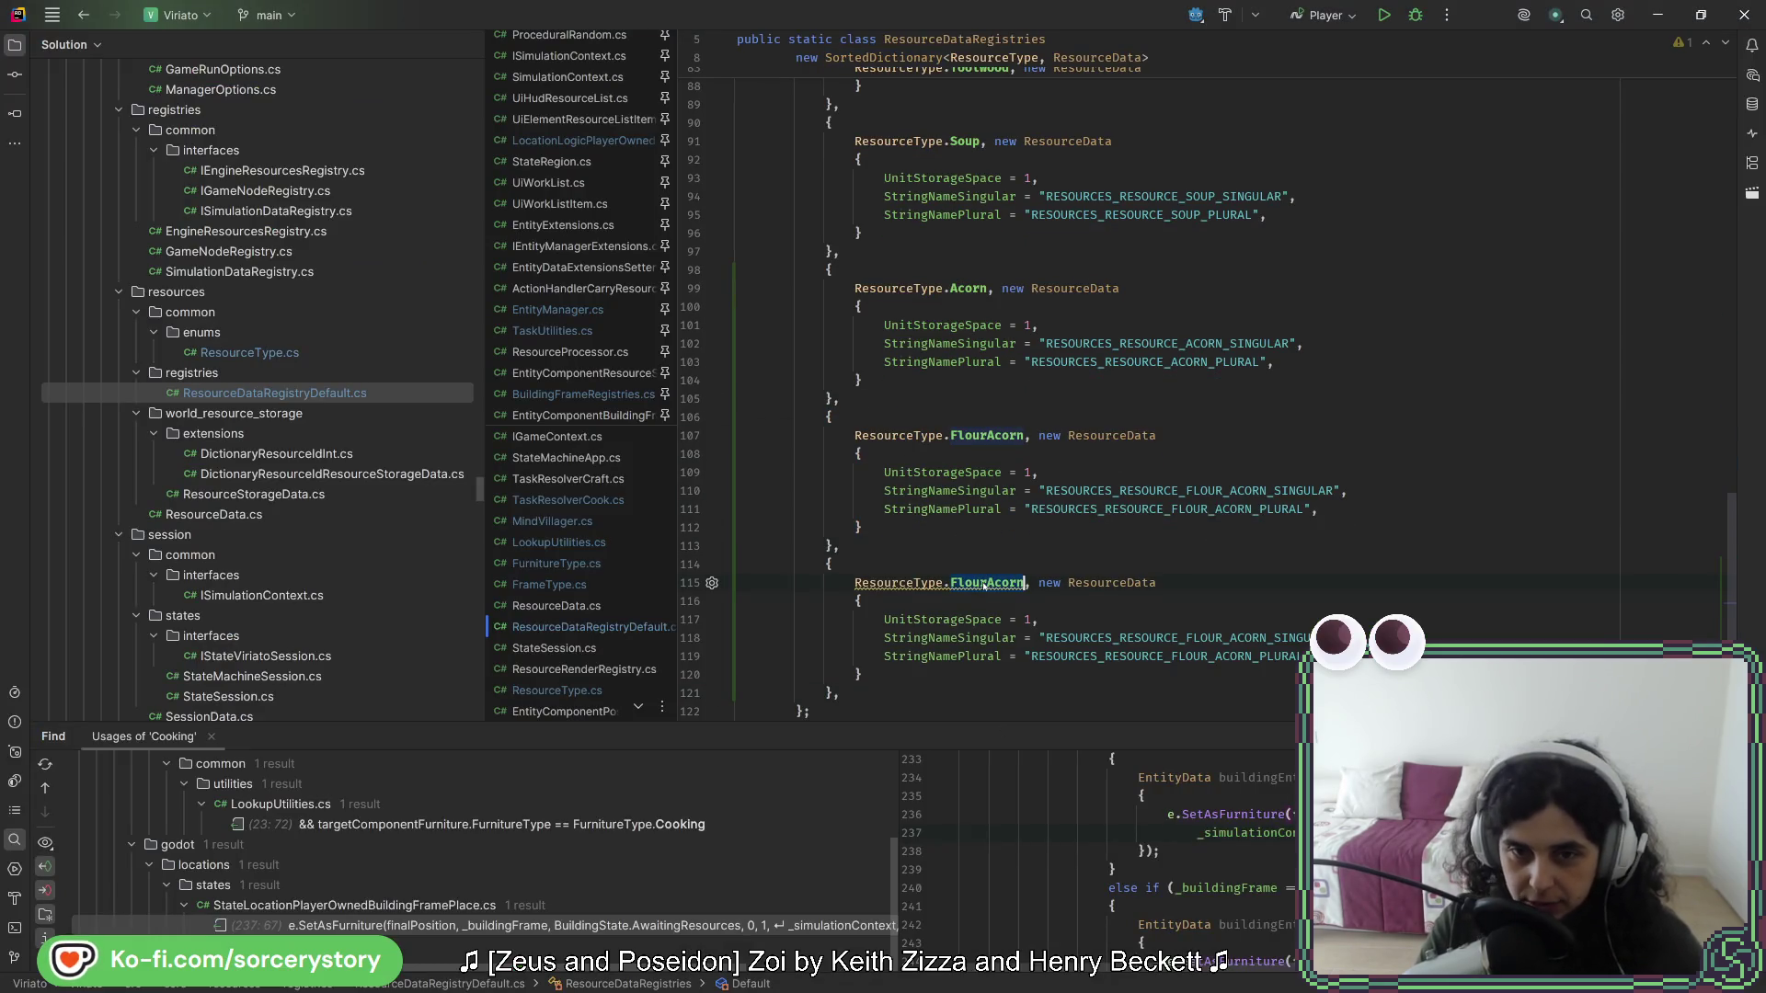
type("Bread")
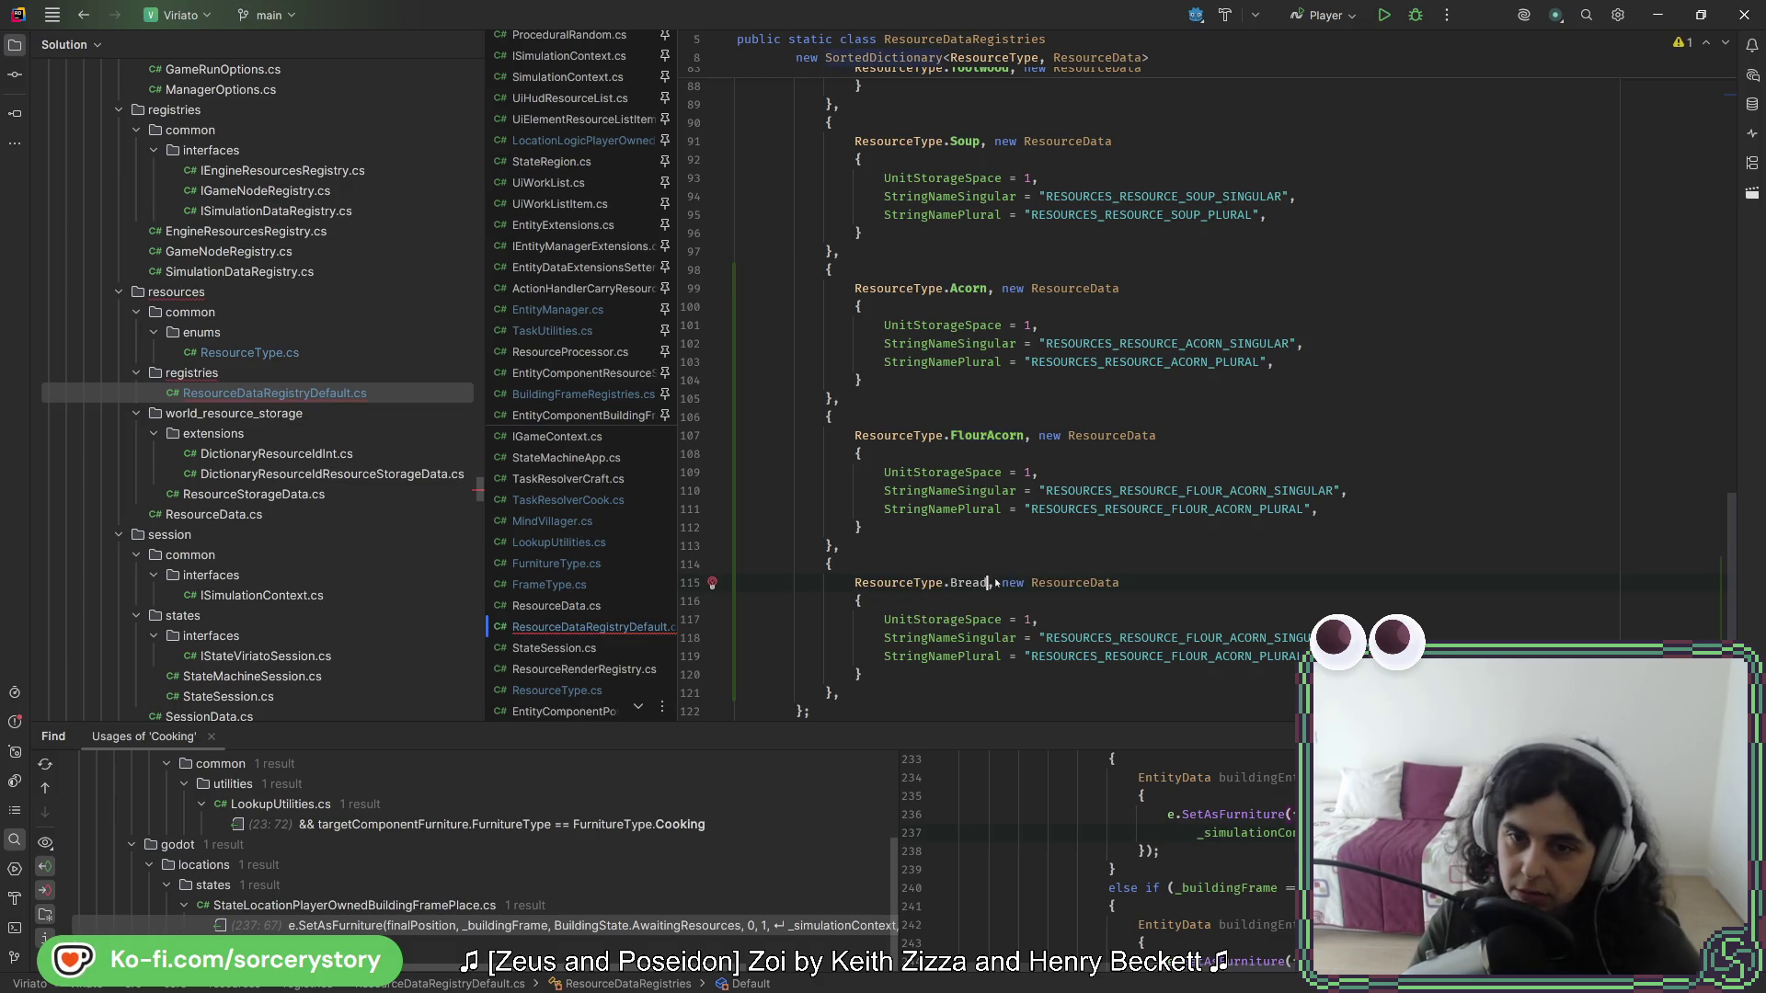
- Replace FLOUR_ACORN with BREAD in both the singular and plural name string keys
left_click(1267, 637)
type("BREAD")
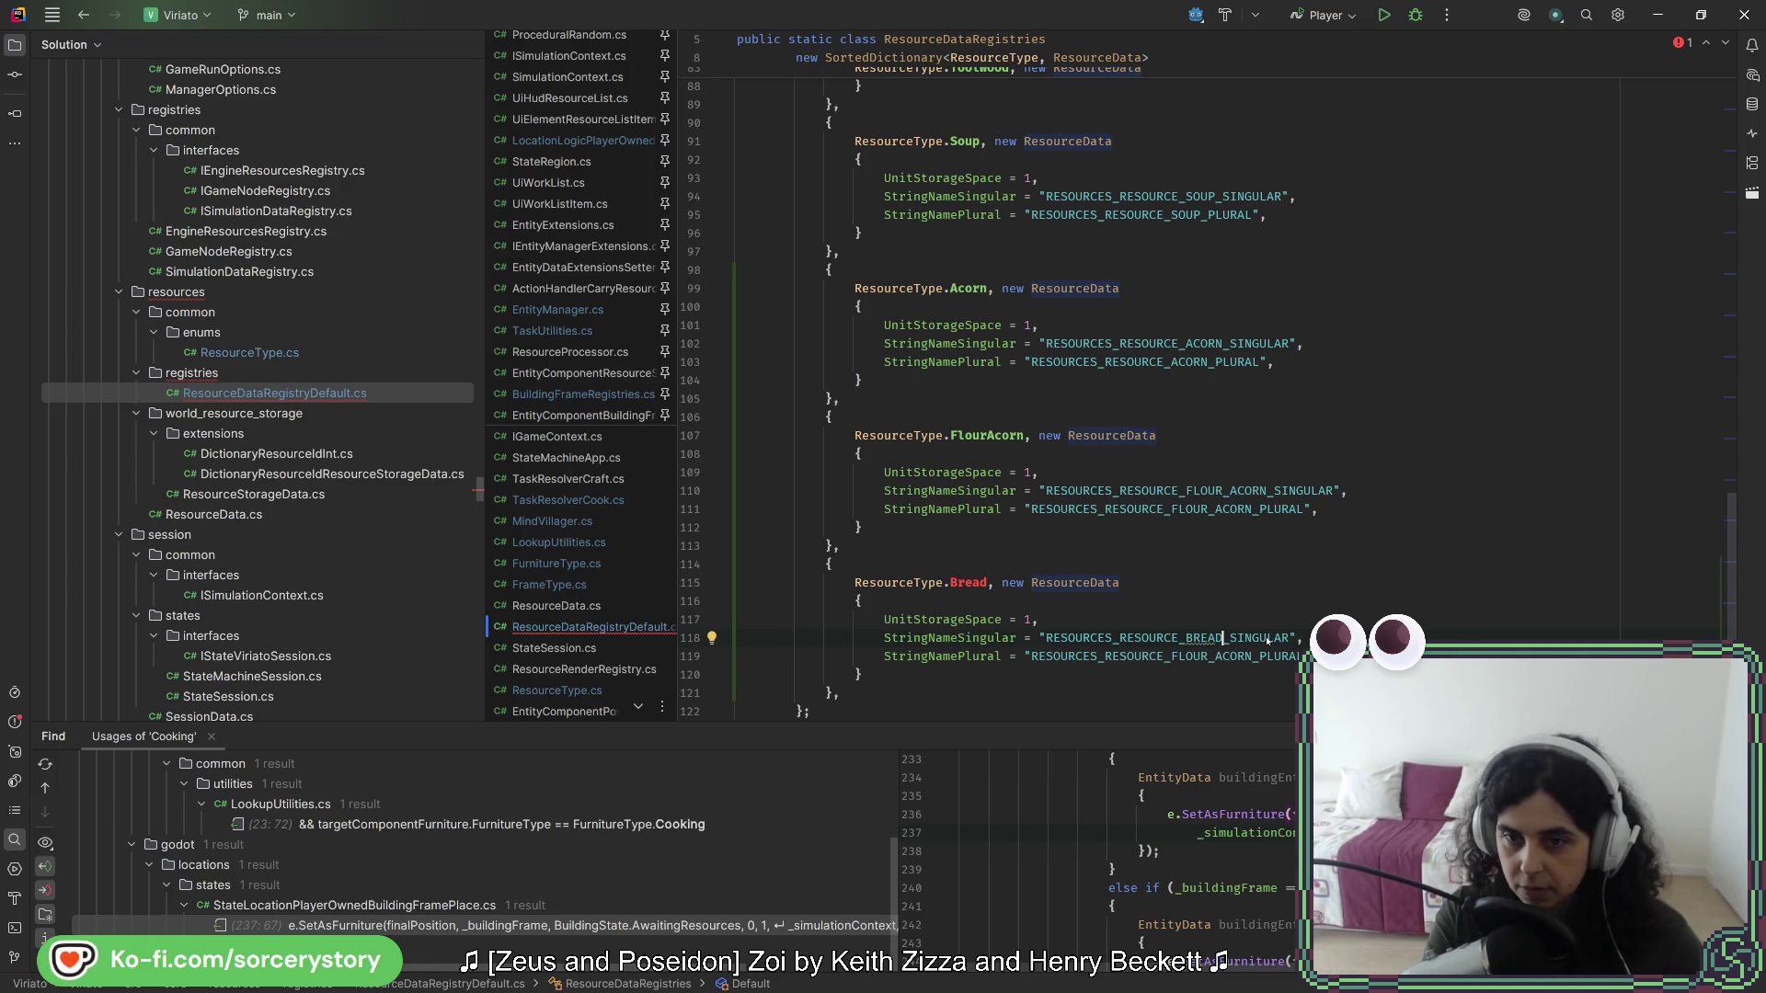
key("ctrl+shift+Left")
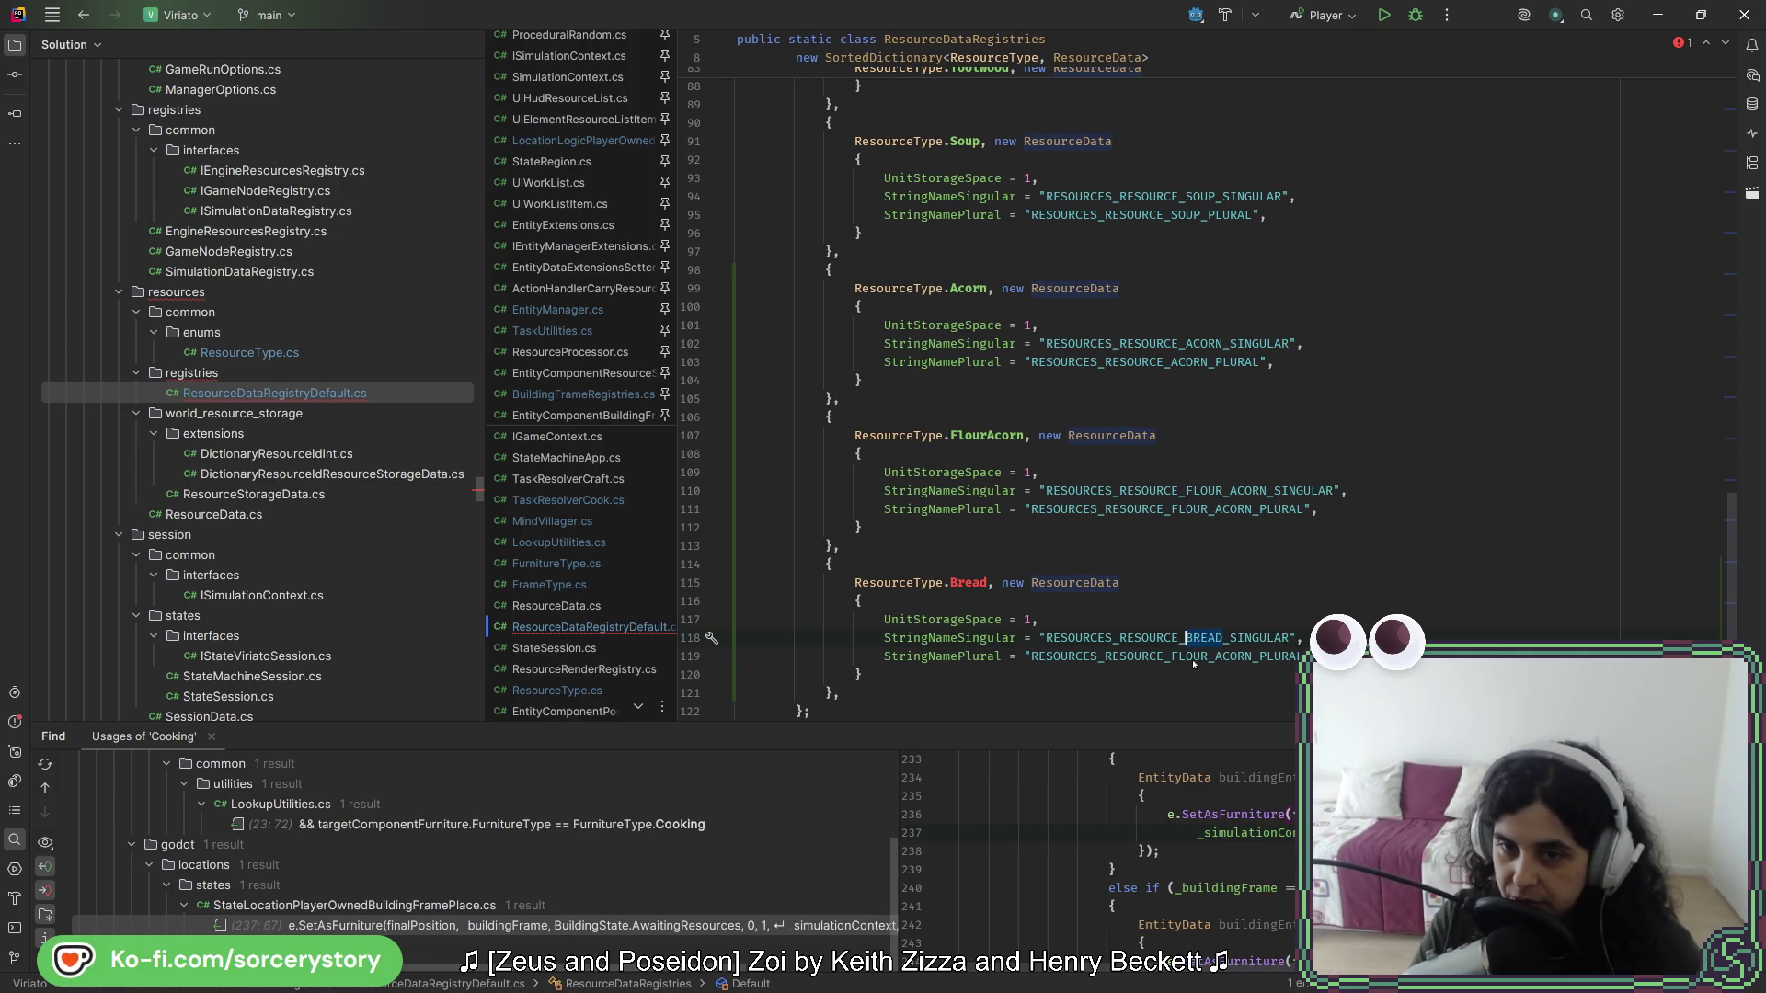
left_click_drag(1173, 658, 1252, 657)
key("ctrl+v")
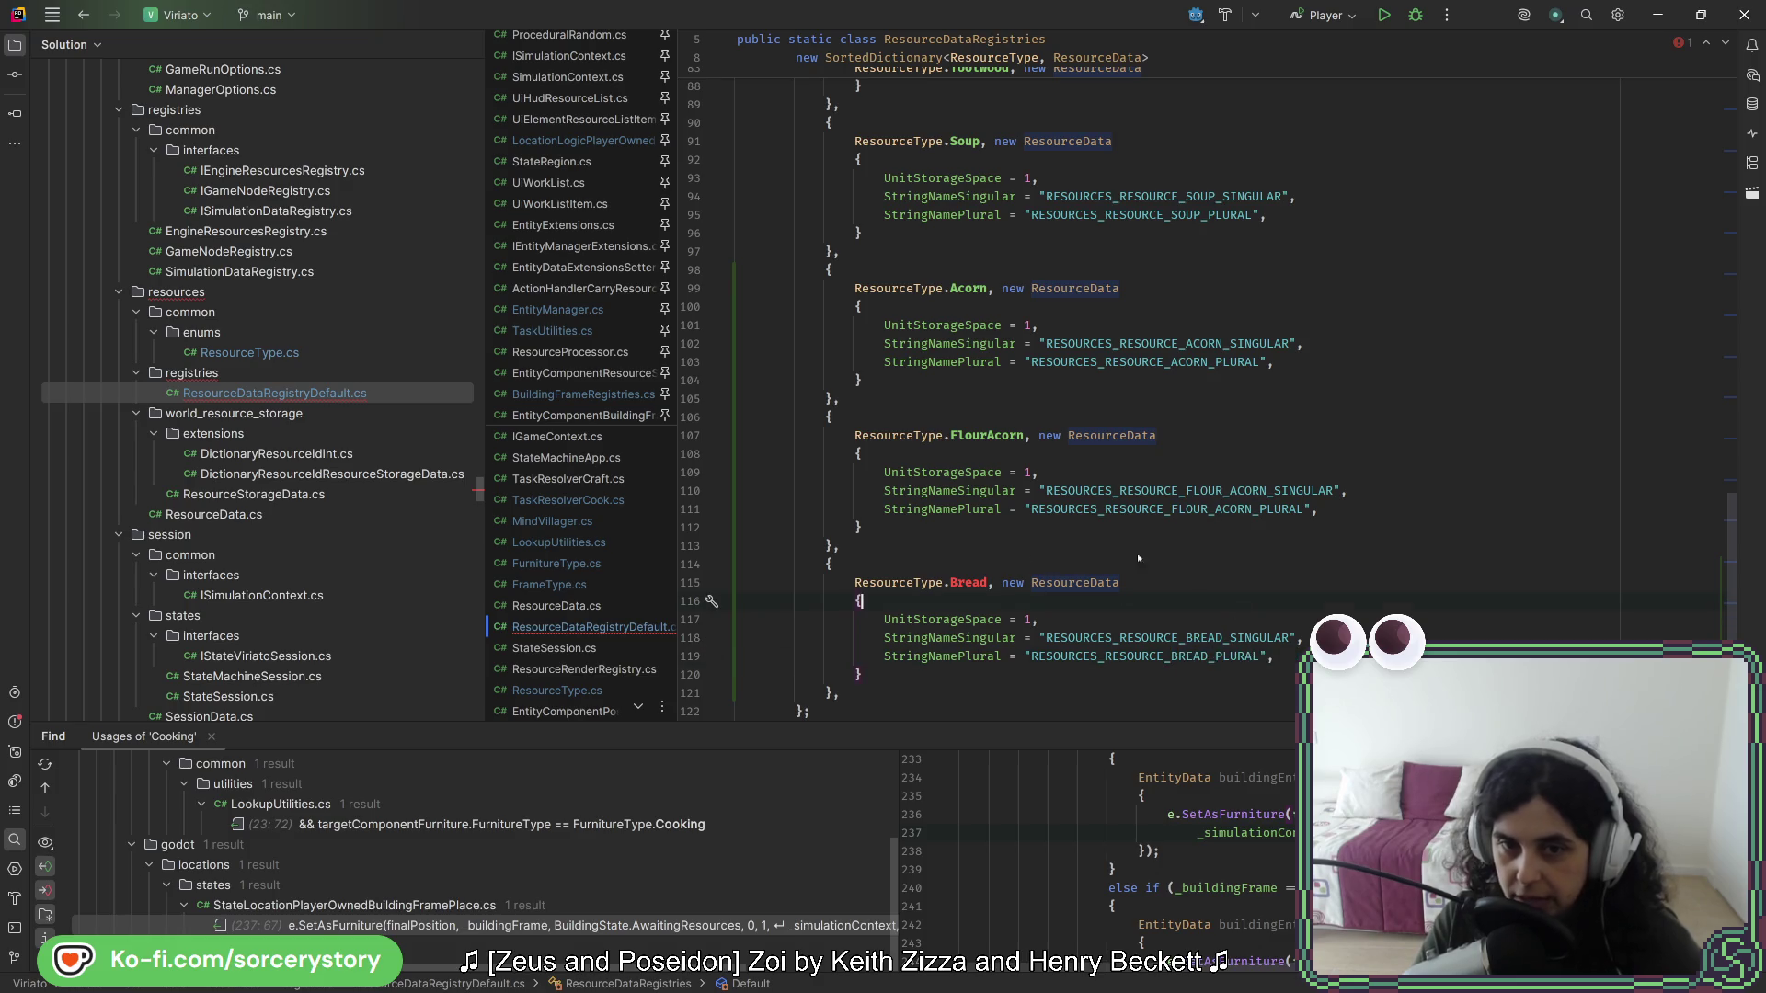
- Review the new Bread entry and its three property lines
left_click(954, 582)
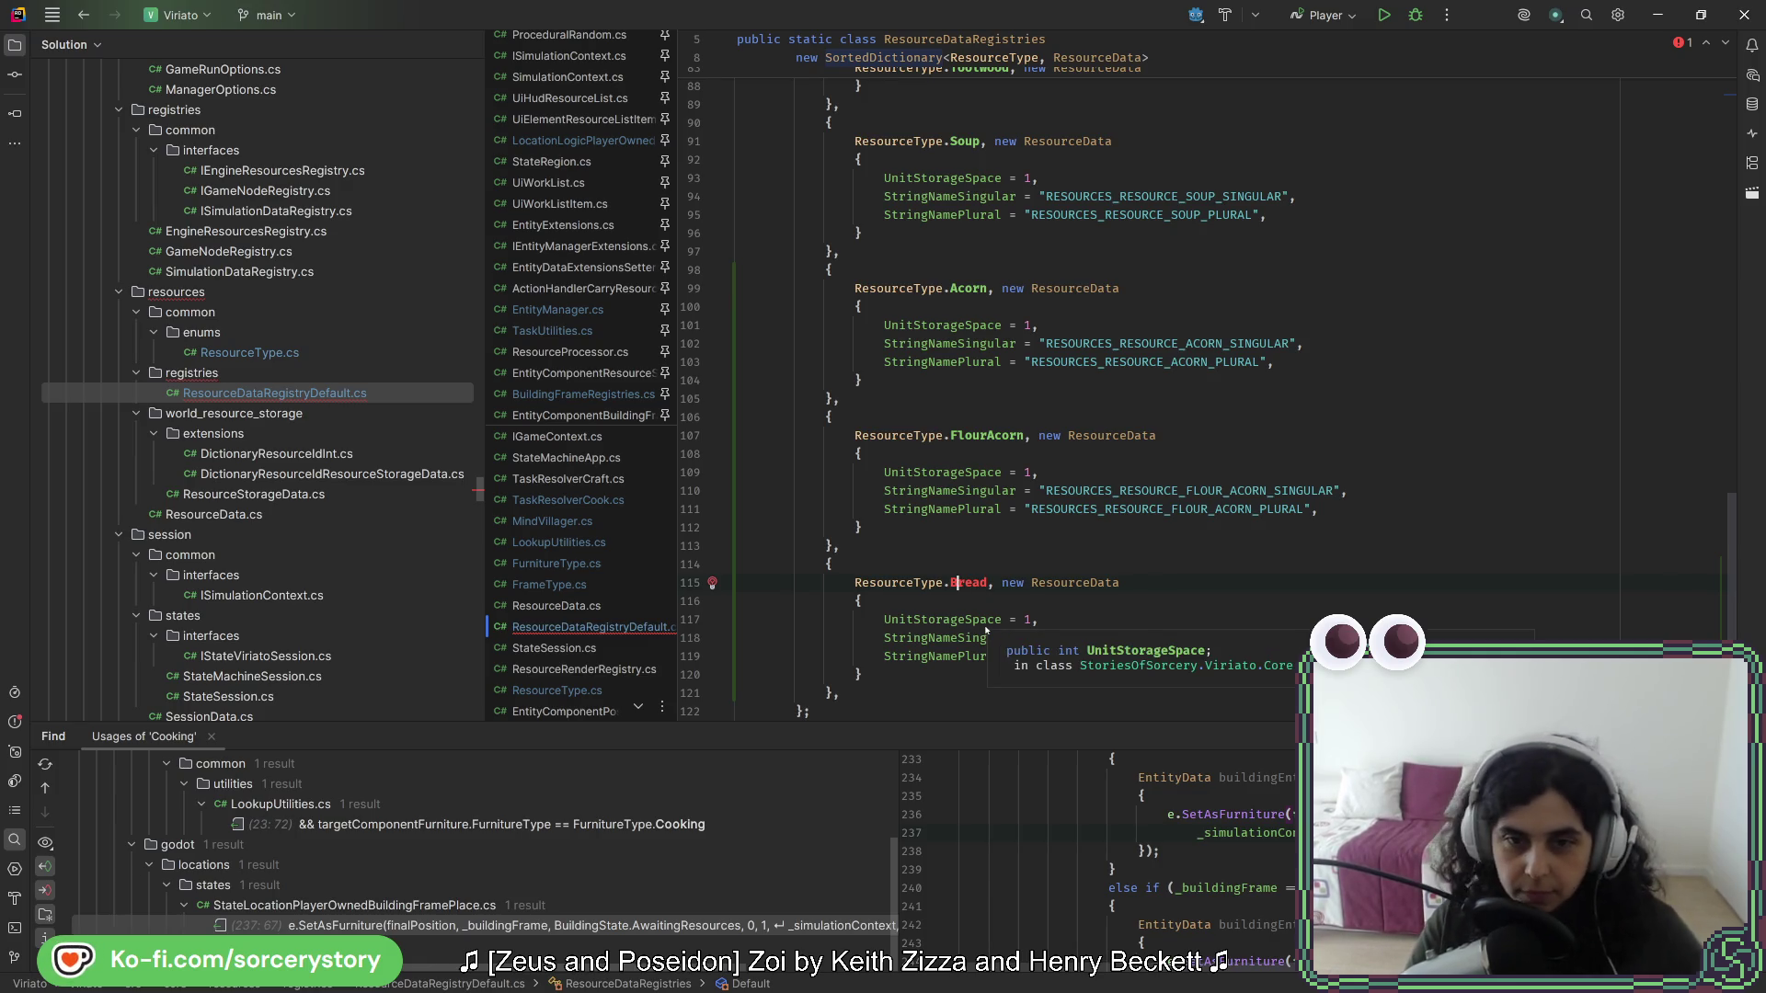
scroll(1078, 611, "down", 2)
left_click(992, 585)
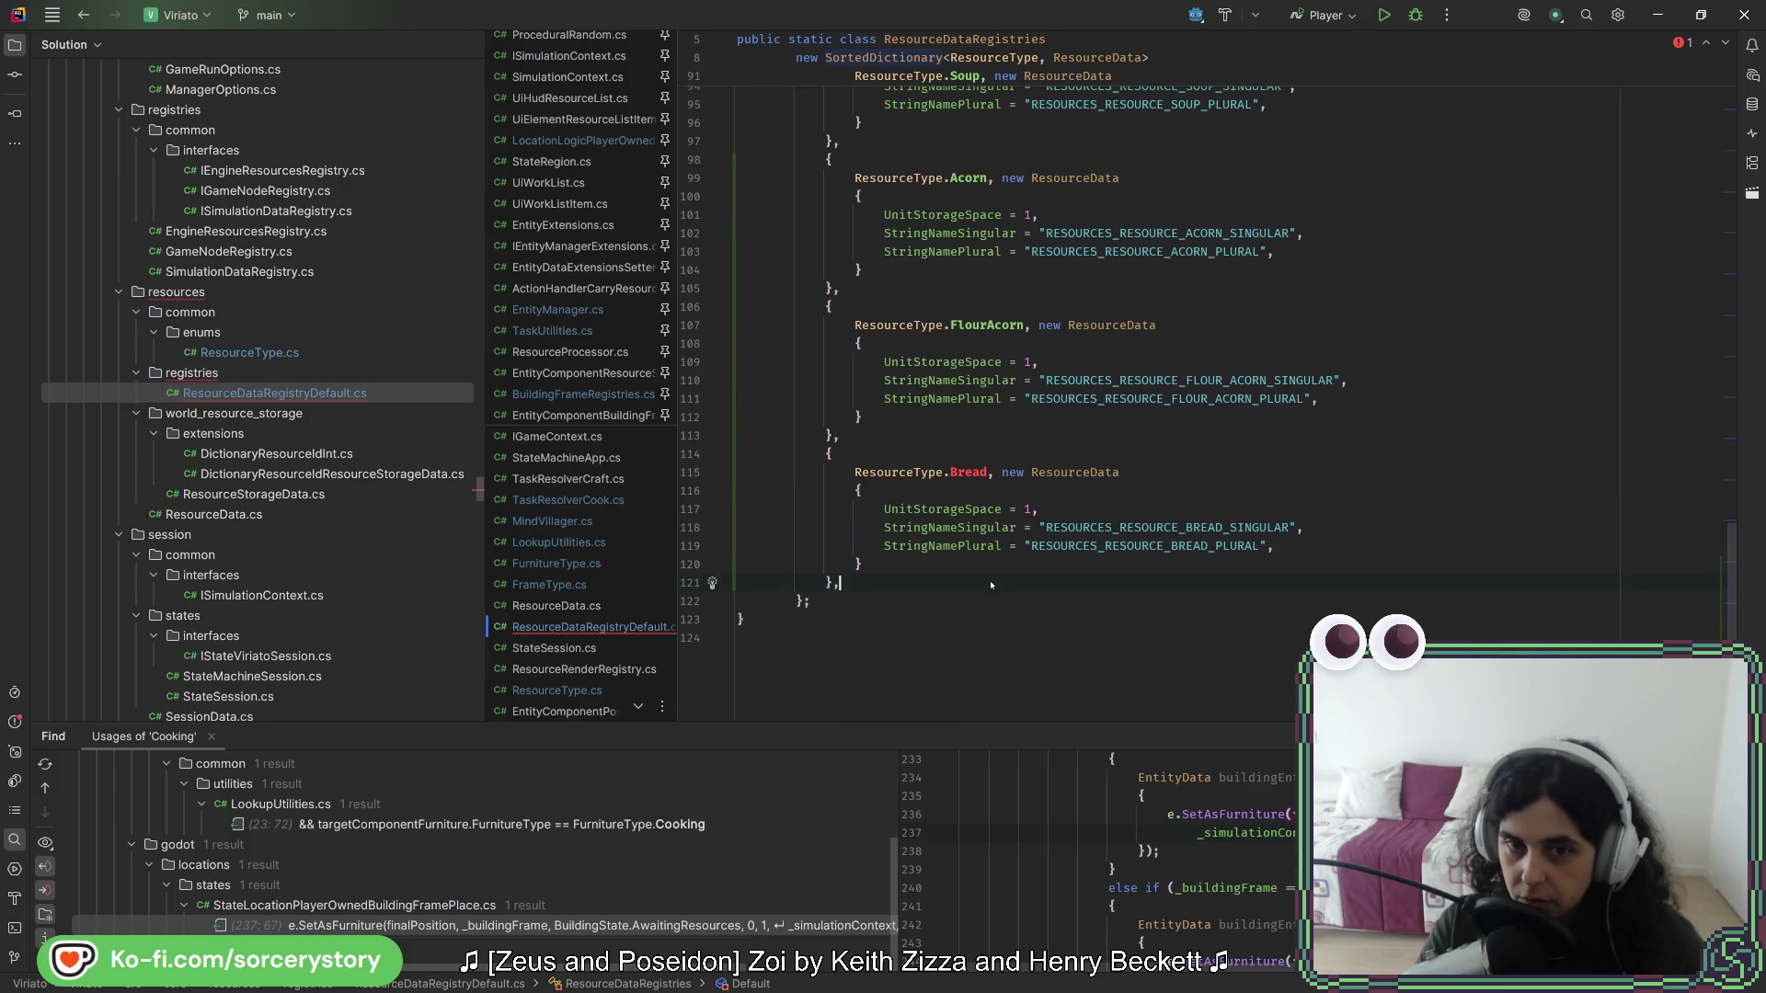
left_click_drag(1209, 546, 1211, 511)
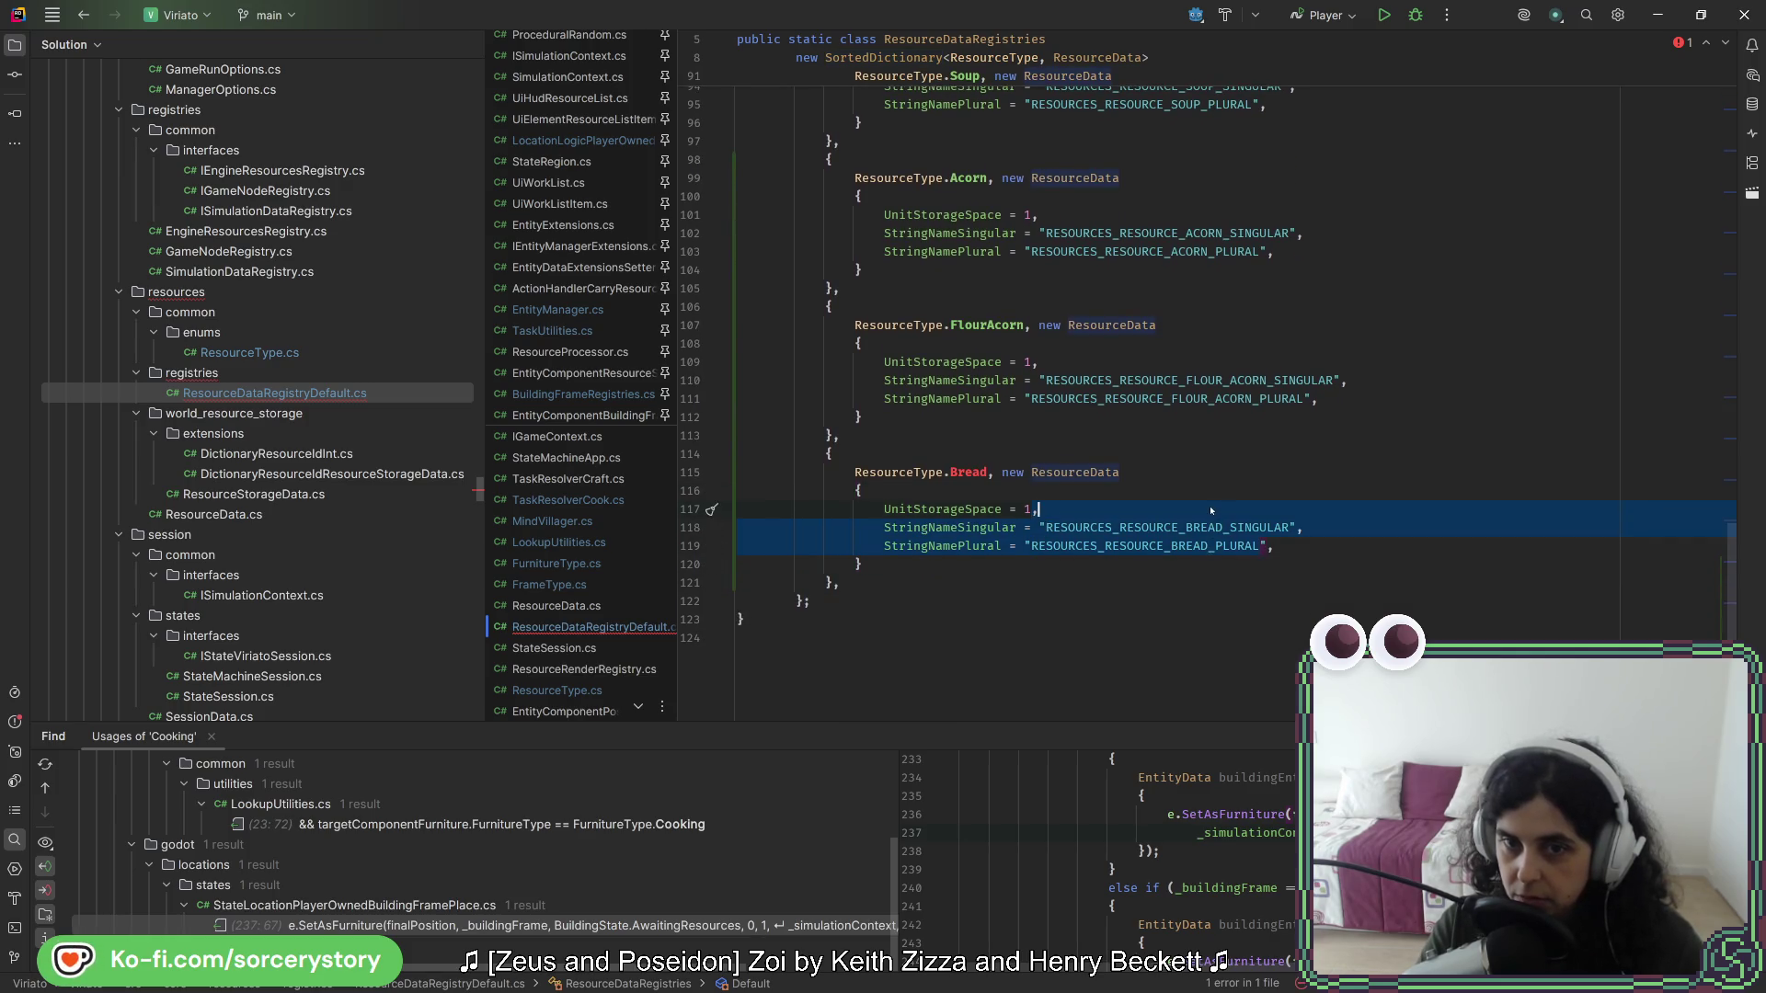
left_click(1214, 487)
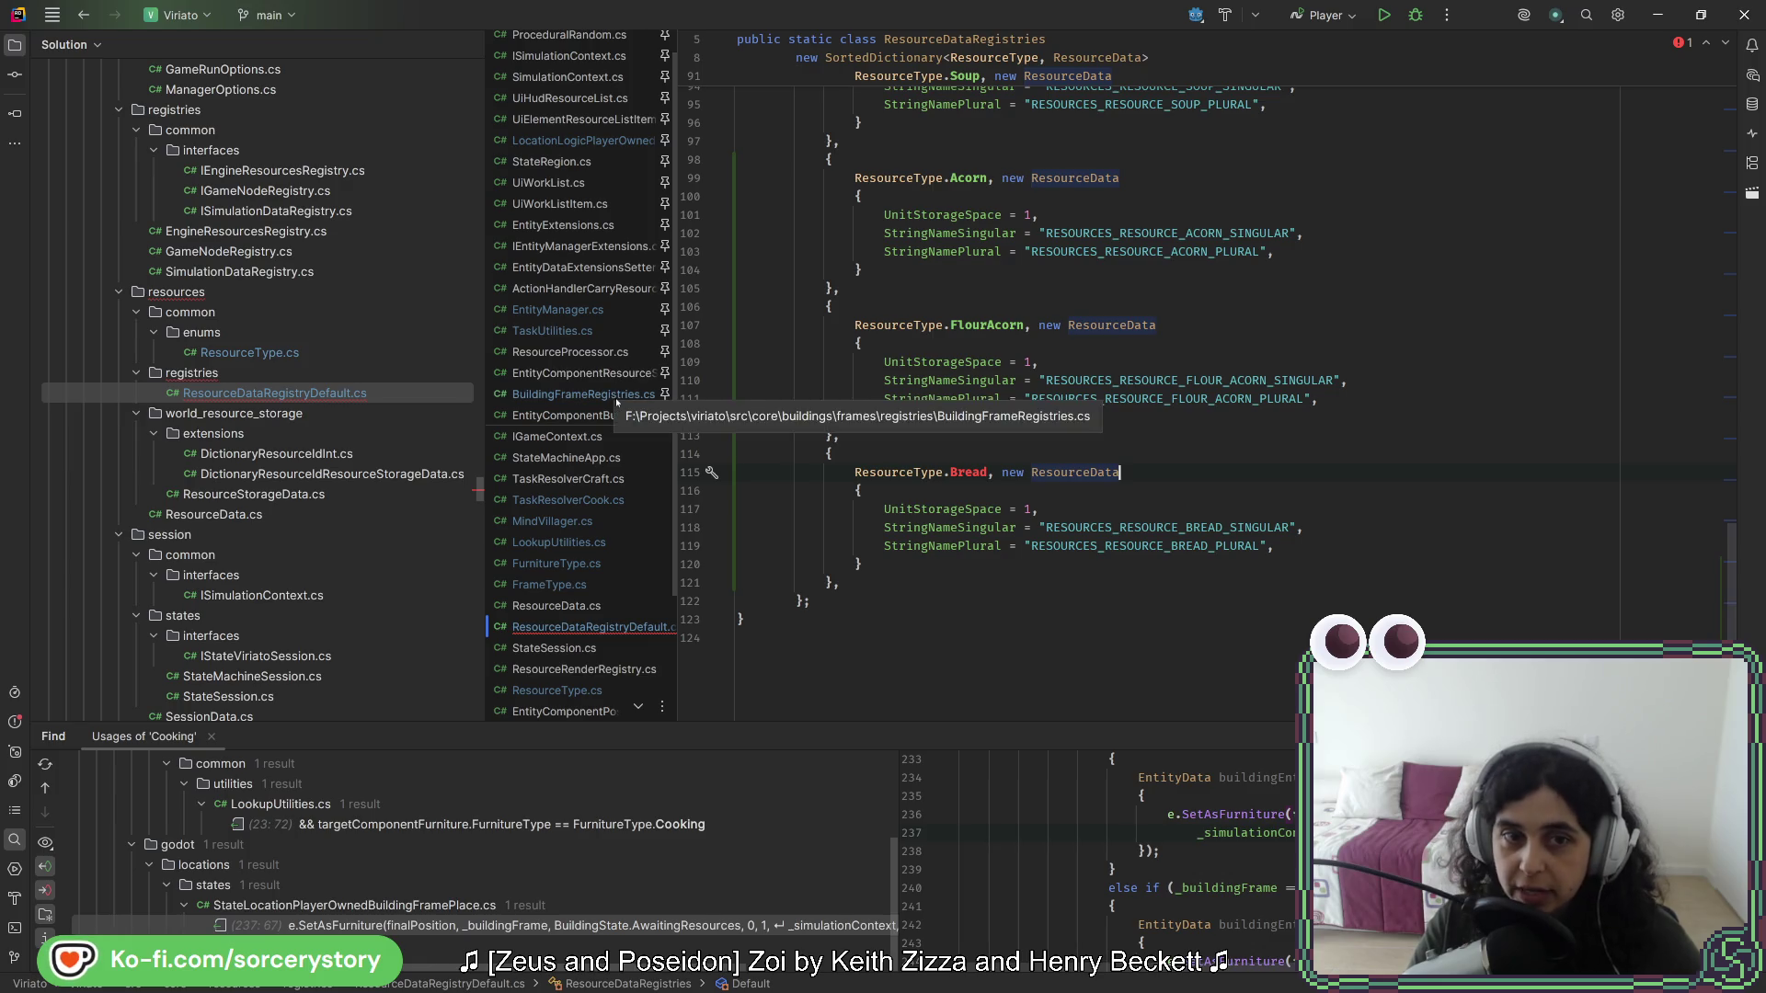
- Open BuildingFrameRegistries.cs and duplicate the MillingStone frame entry
left_click(616, 397)
scroll(1107, 526, "down", 5)
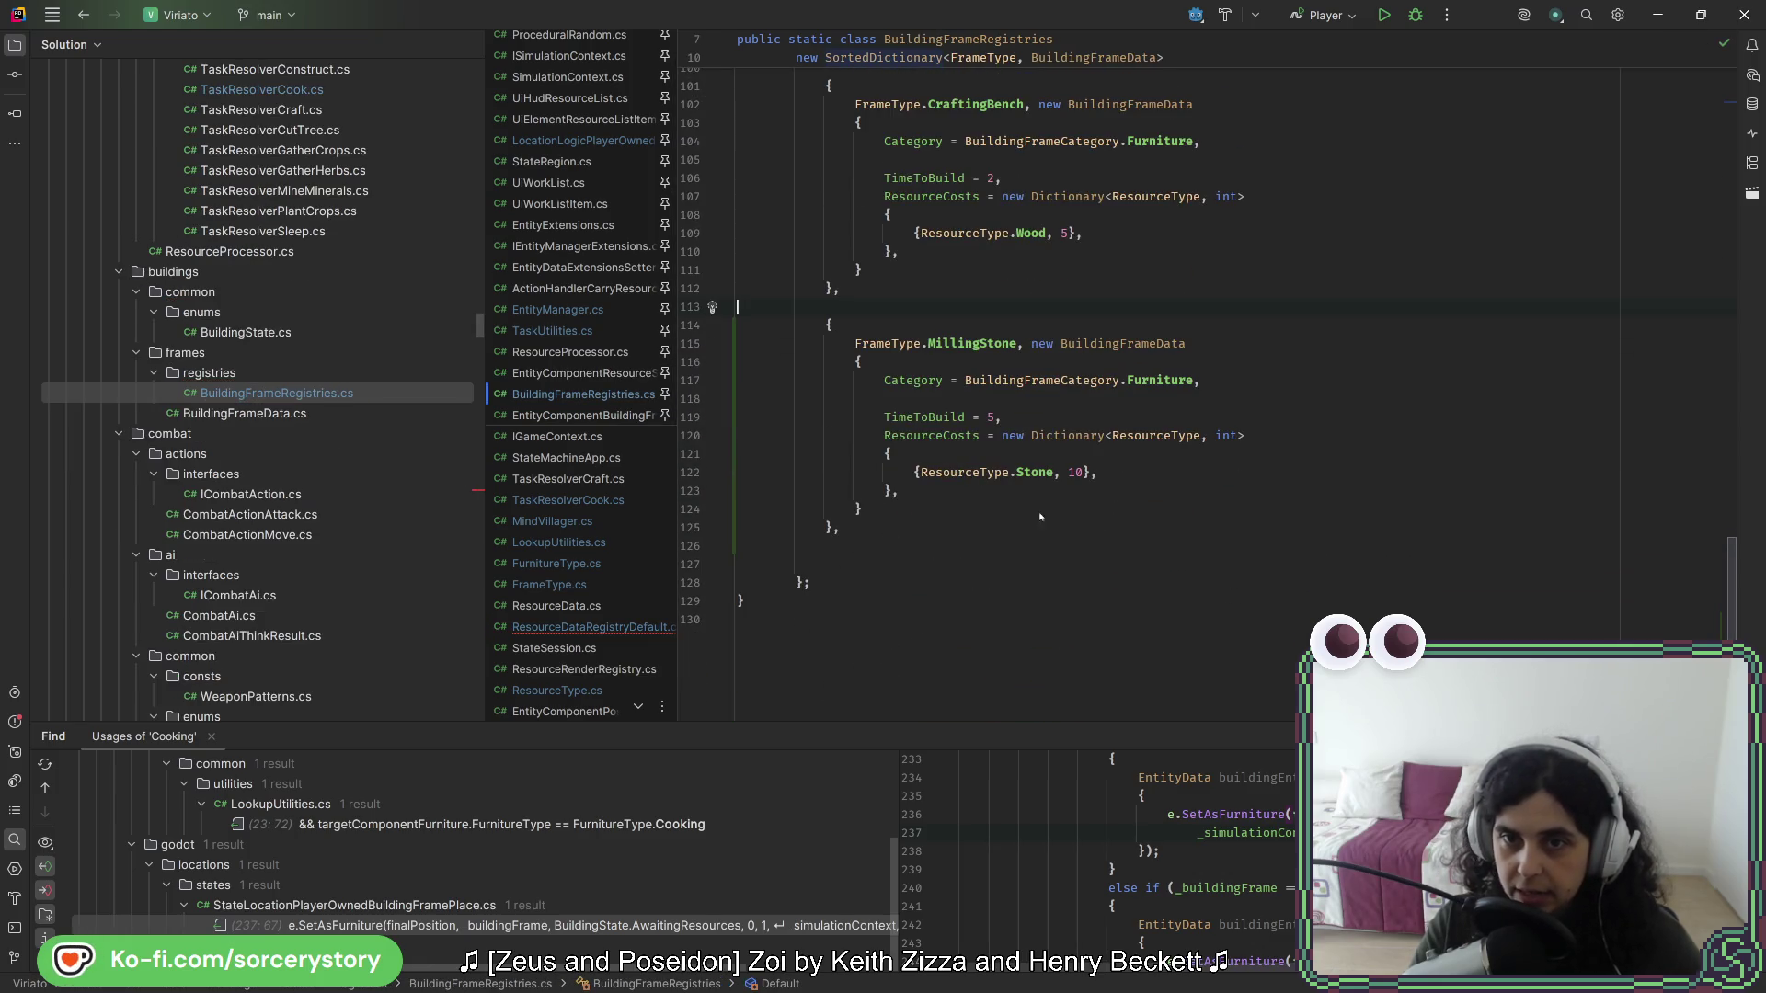
left_click_drag(880, 522, 913, 296)
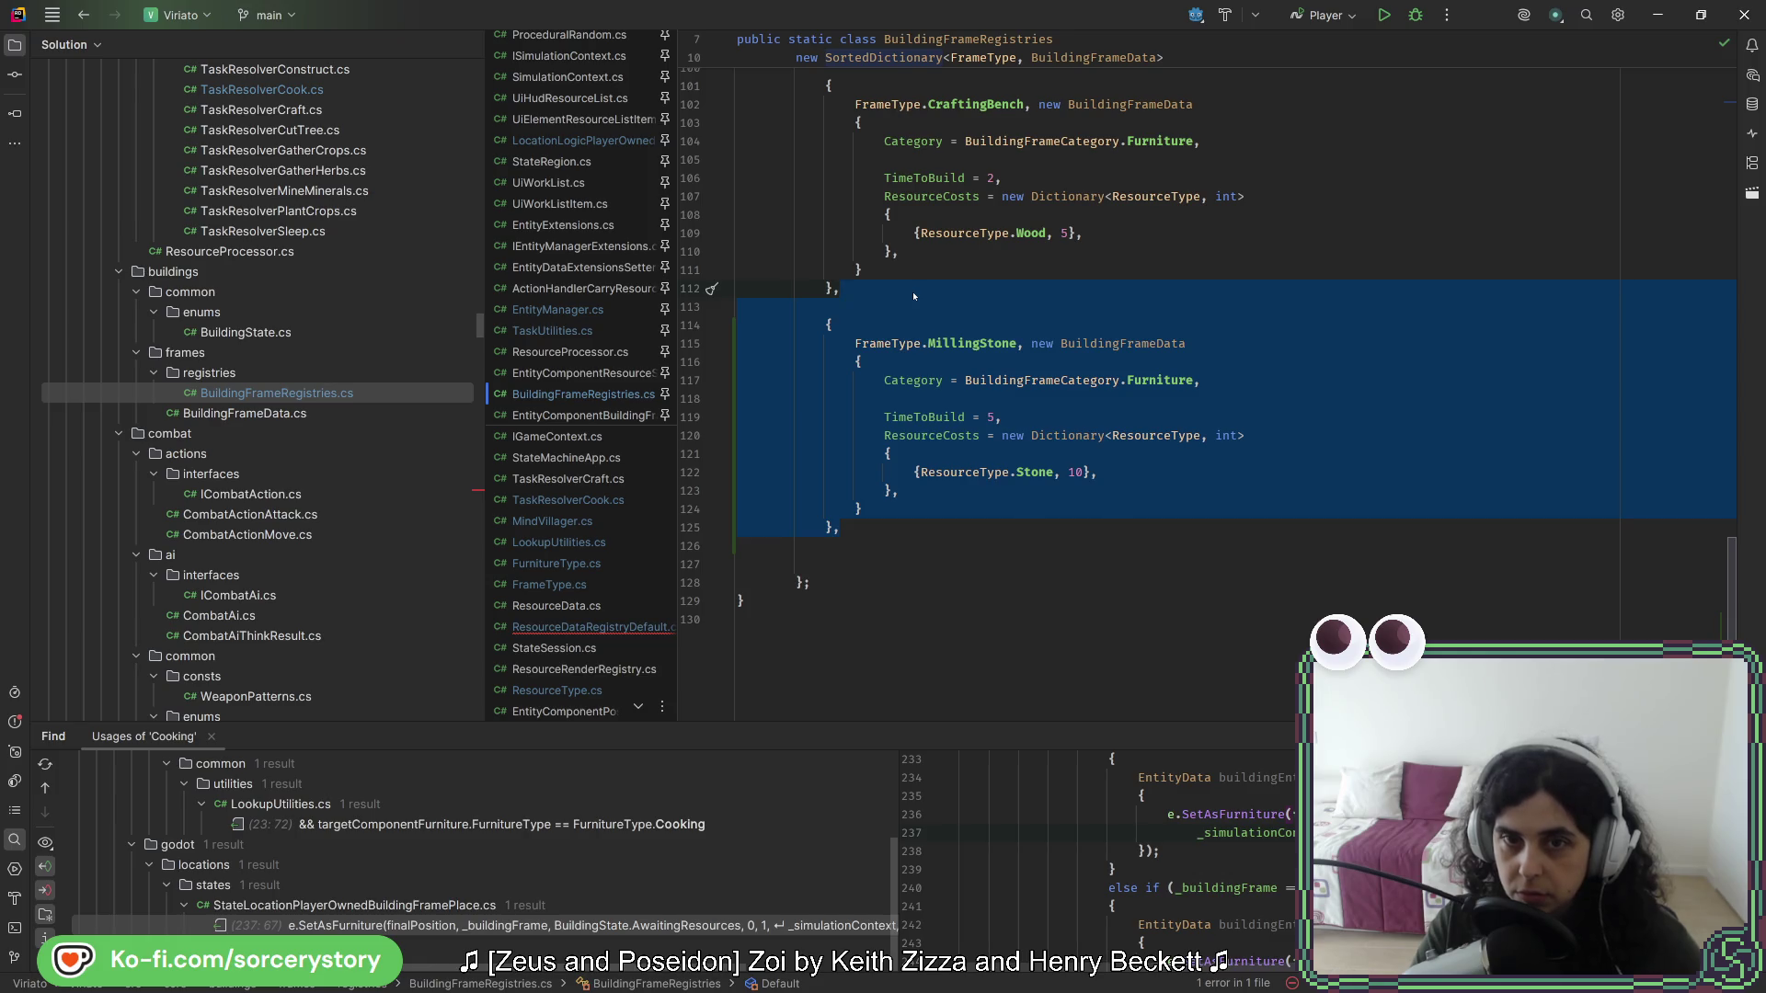
key("ctrl+d")
- Rename the copied frame to Oven with TimeToBuild 10 and a Stone cost of 20
double_click(1128, 547)
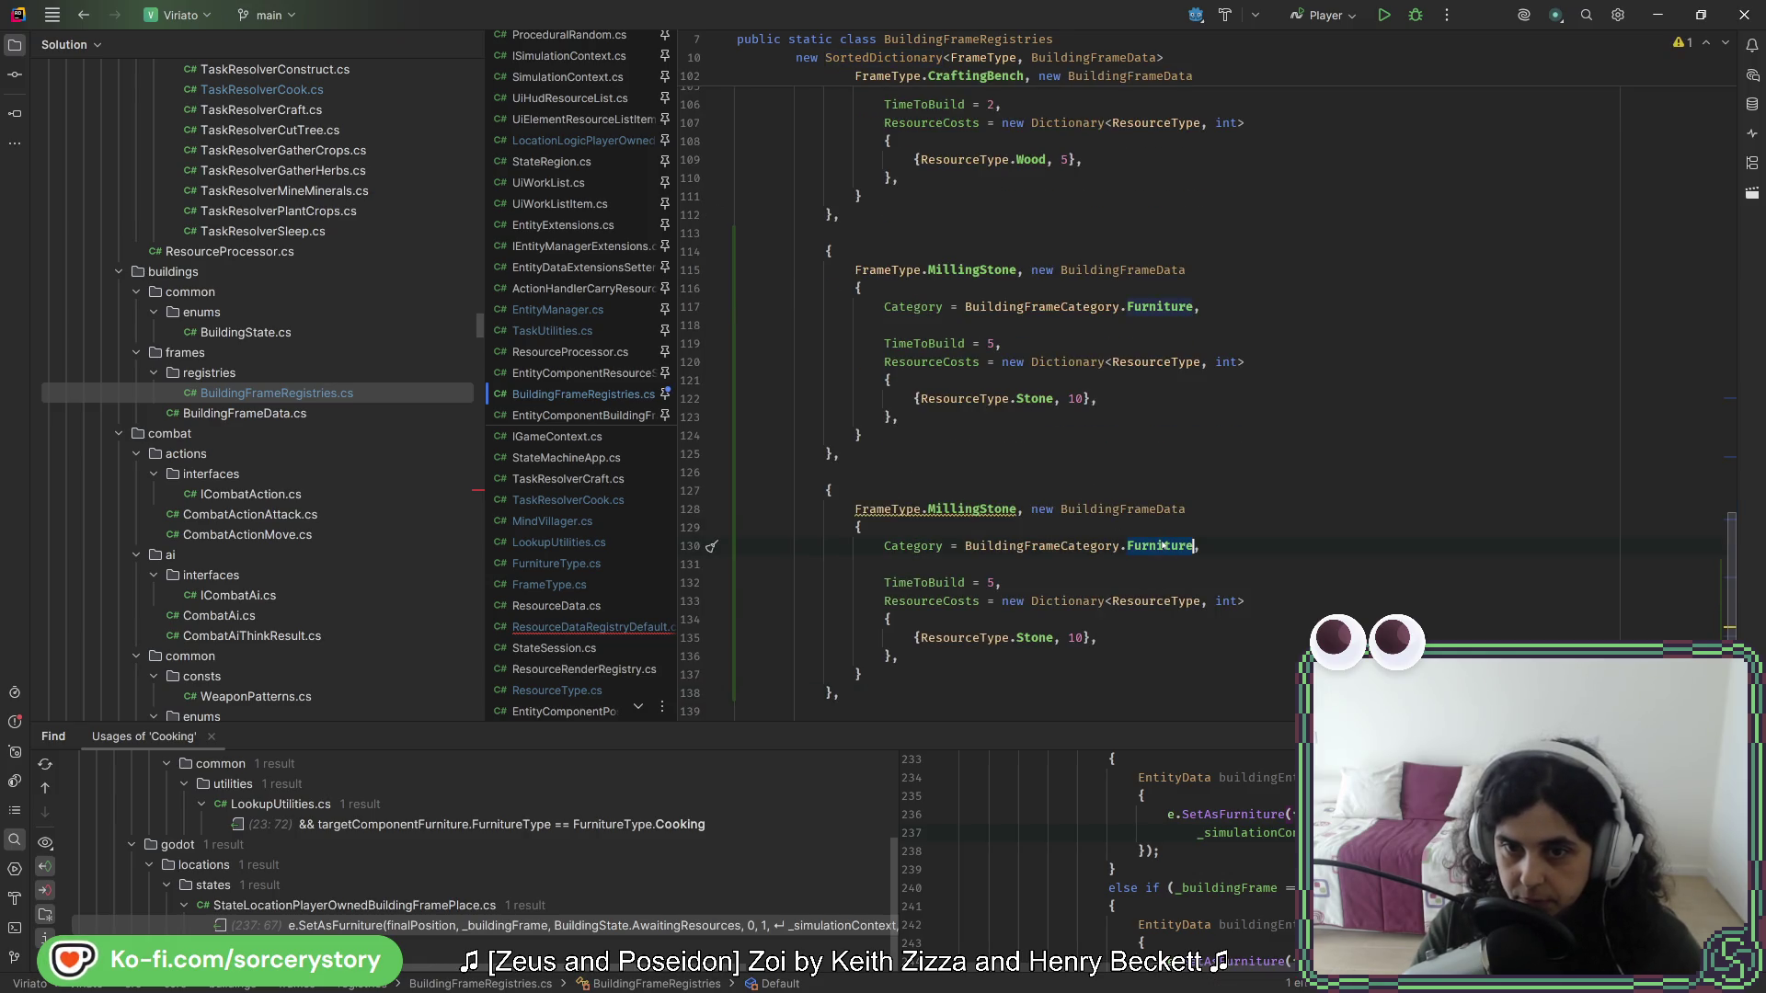
double_click(956, 511)
type("Oven")
double_click(991, 584)
type("10")
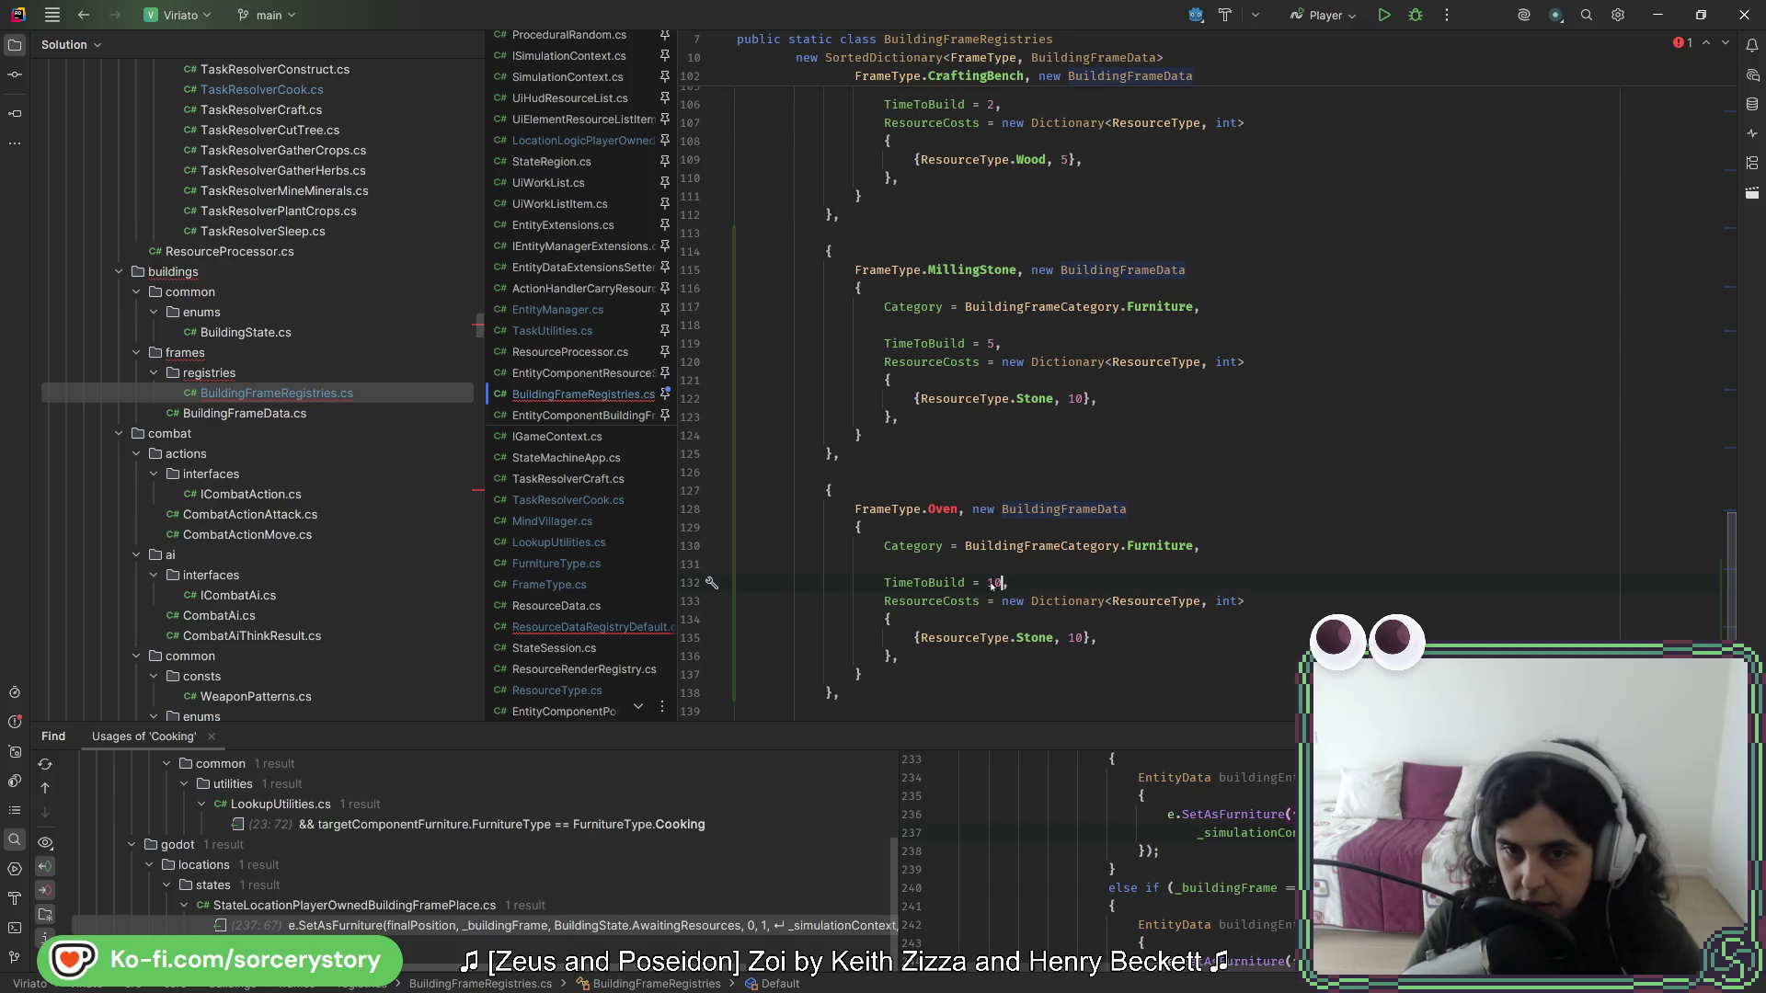
double_click(1074, 638)
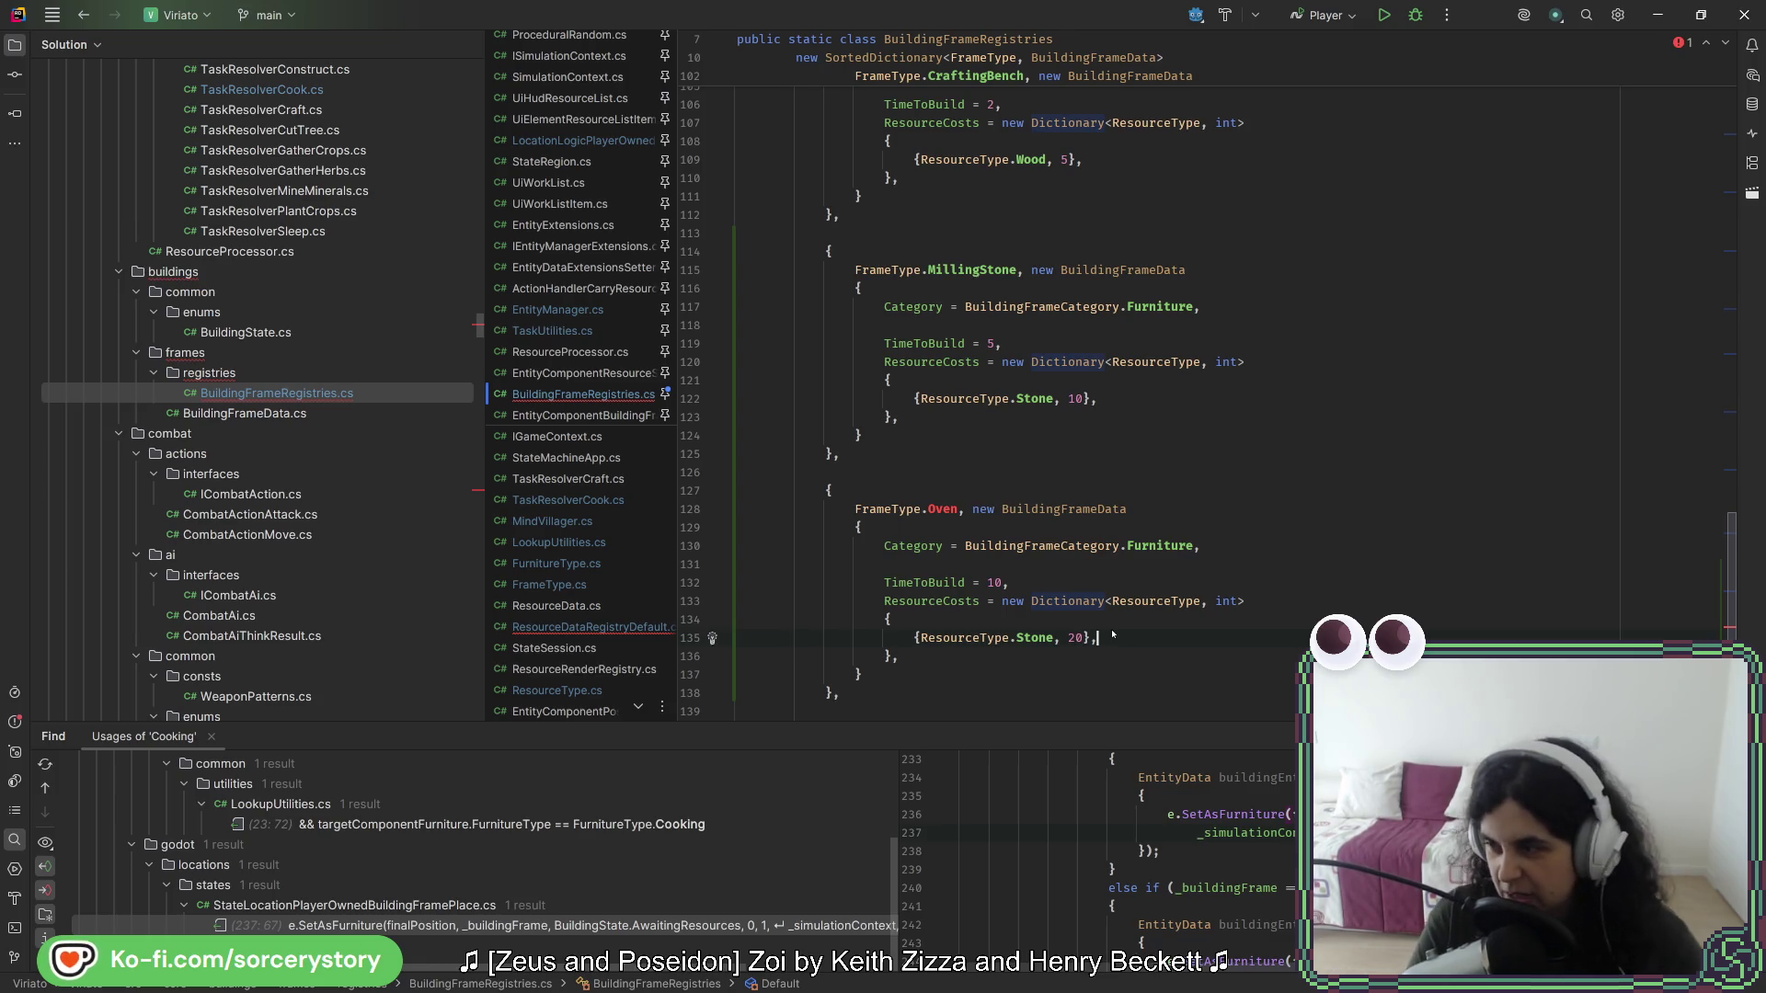
left_click(1074, 620)
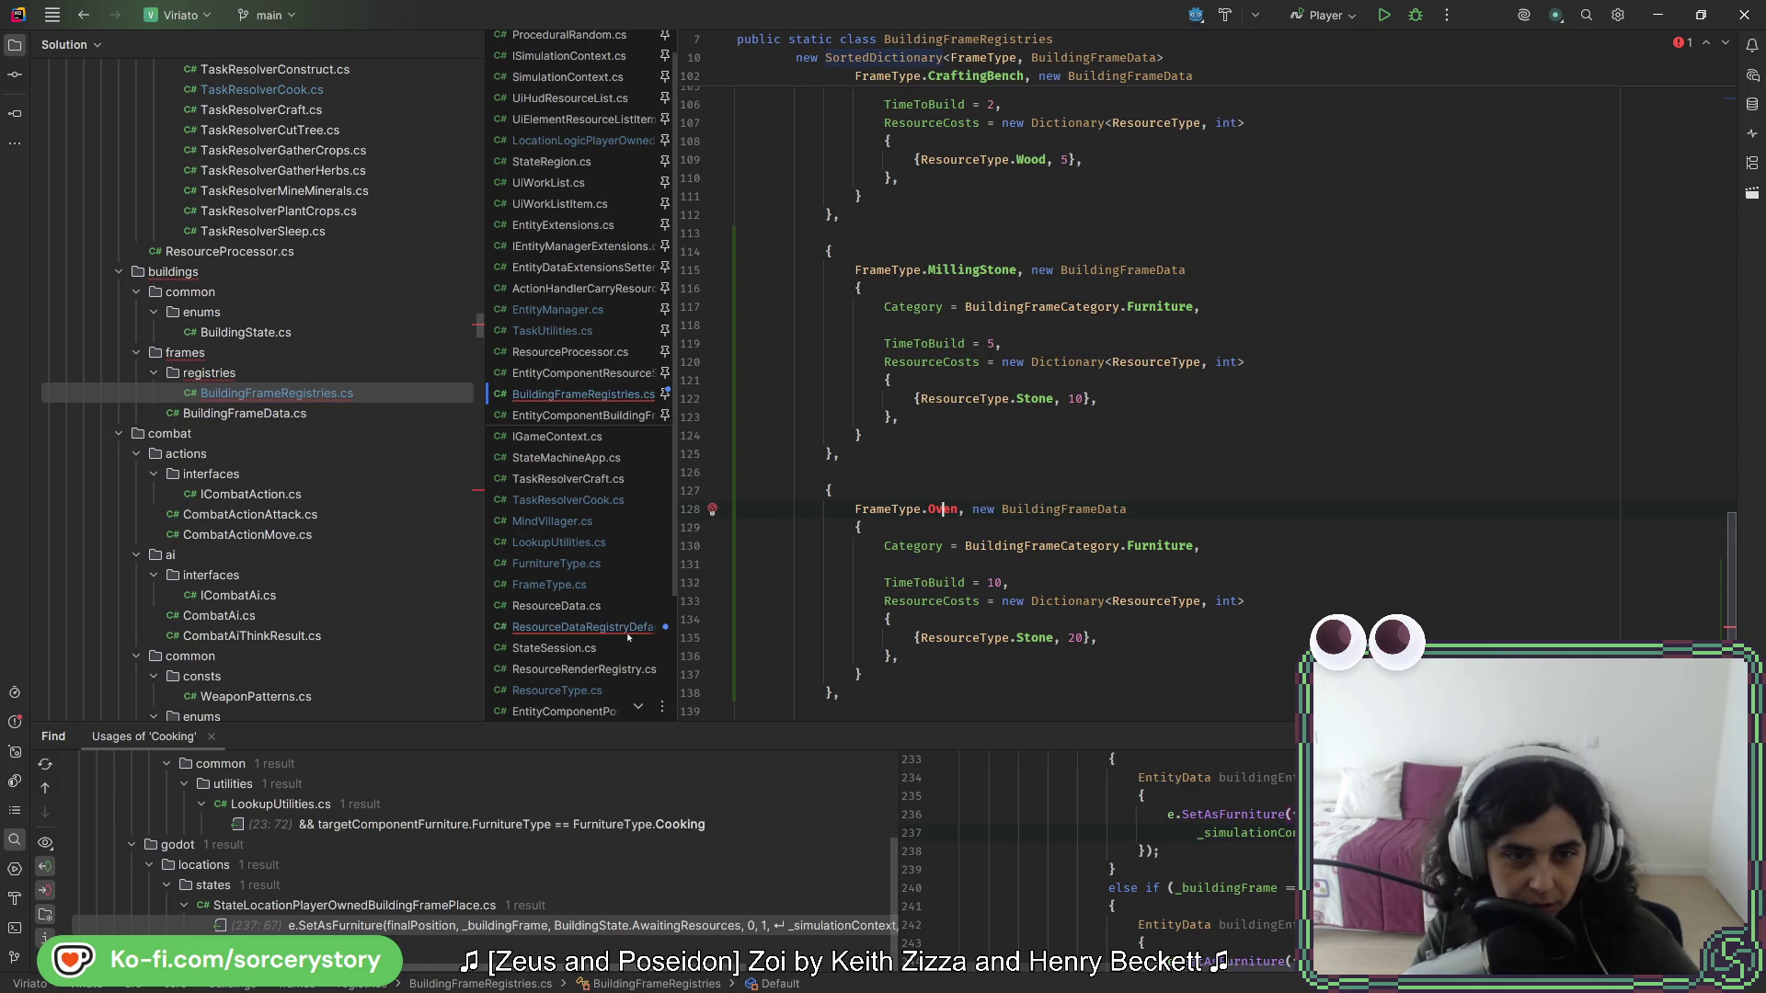
left_click(593, 627)
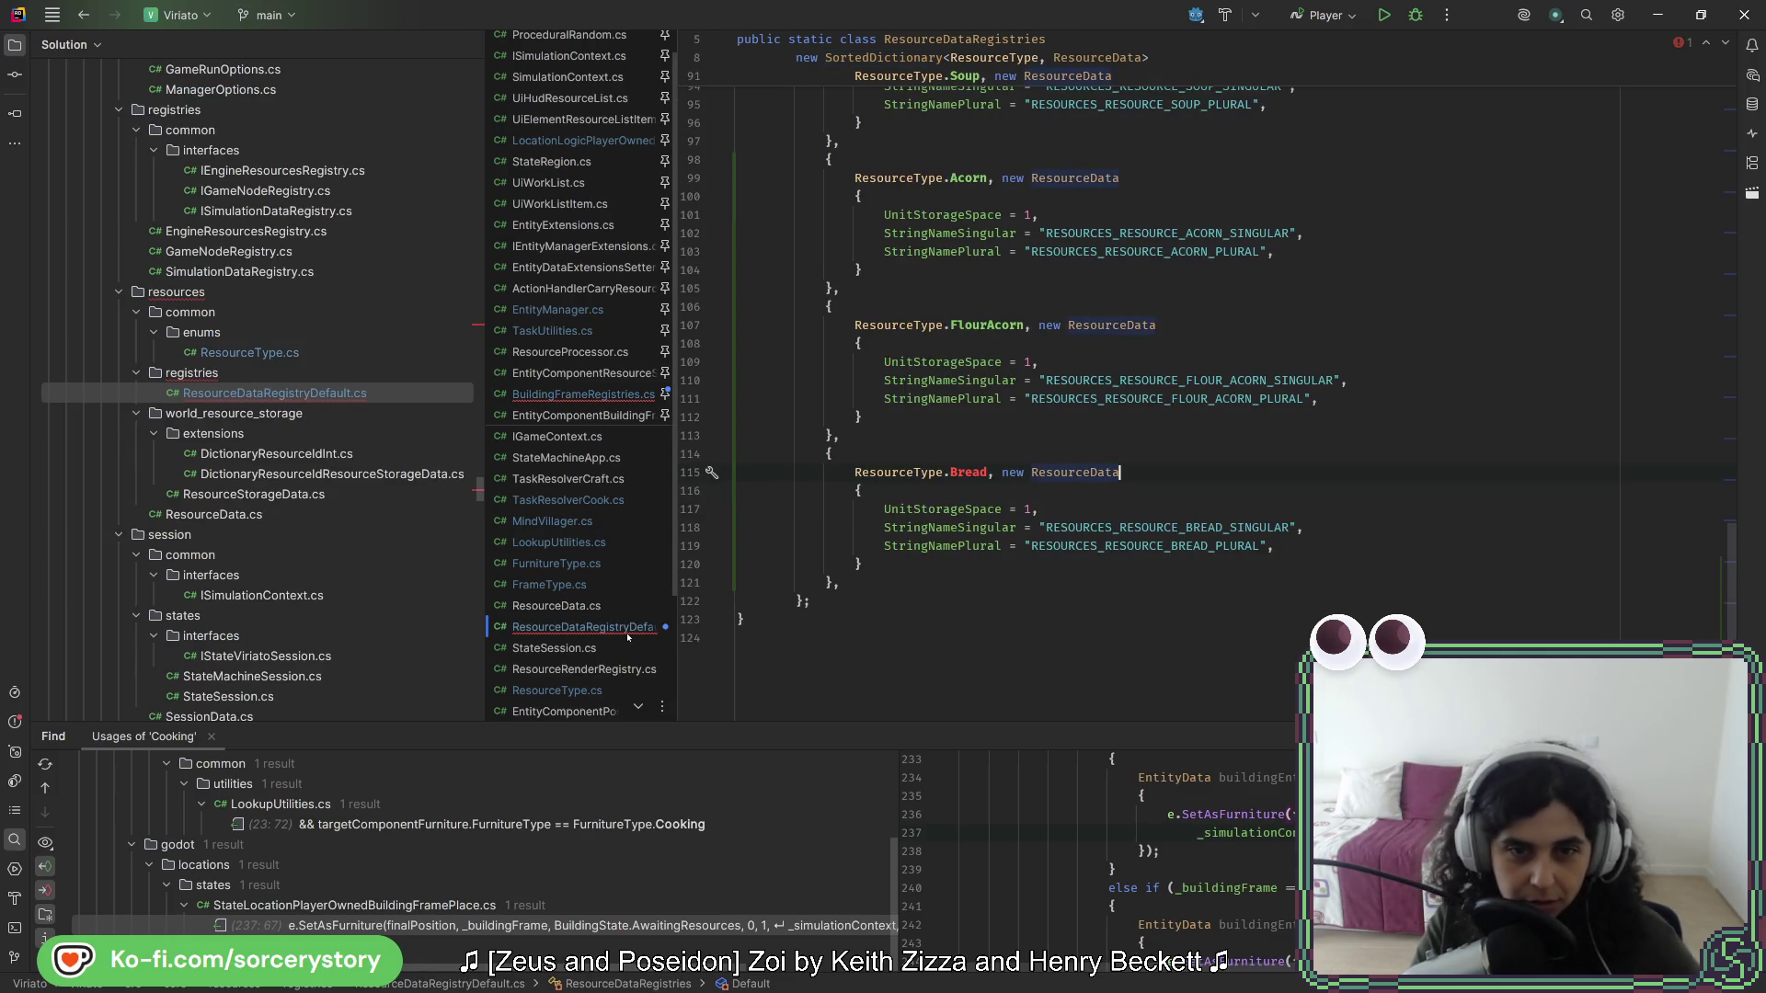
- Start a new 'Br' entry in the ResourceType enum after FlourAcorn
left_click(994, 326, "ctrl")
left_click(894, 493)
key("Return")
type("Acorn")
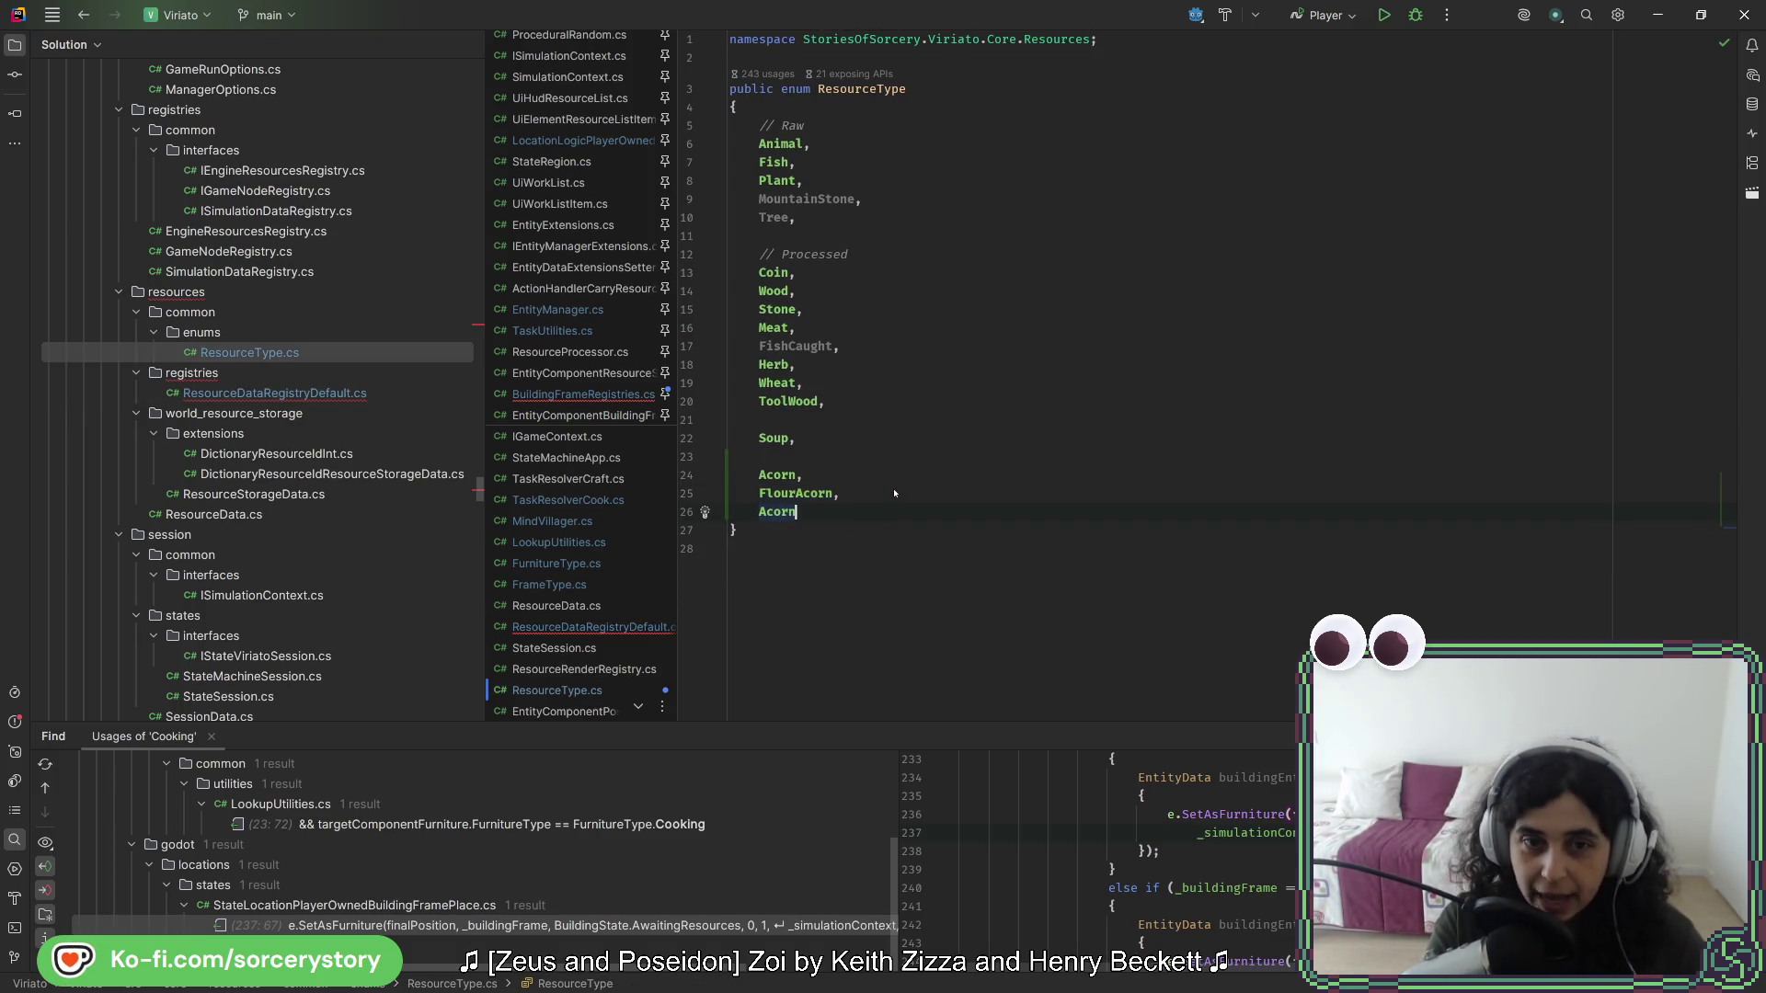
key("BackSpace")
key("BackSpace")
key("BackSpace")
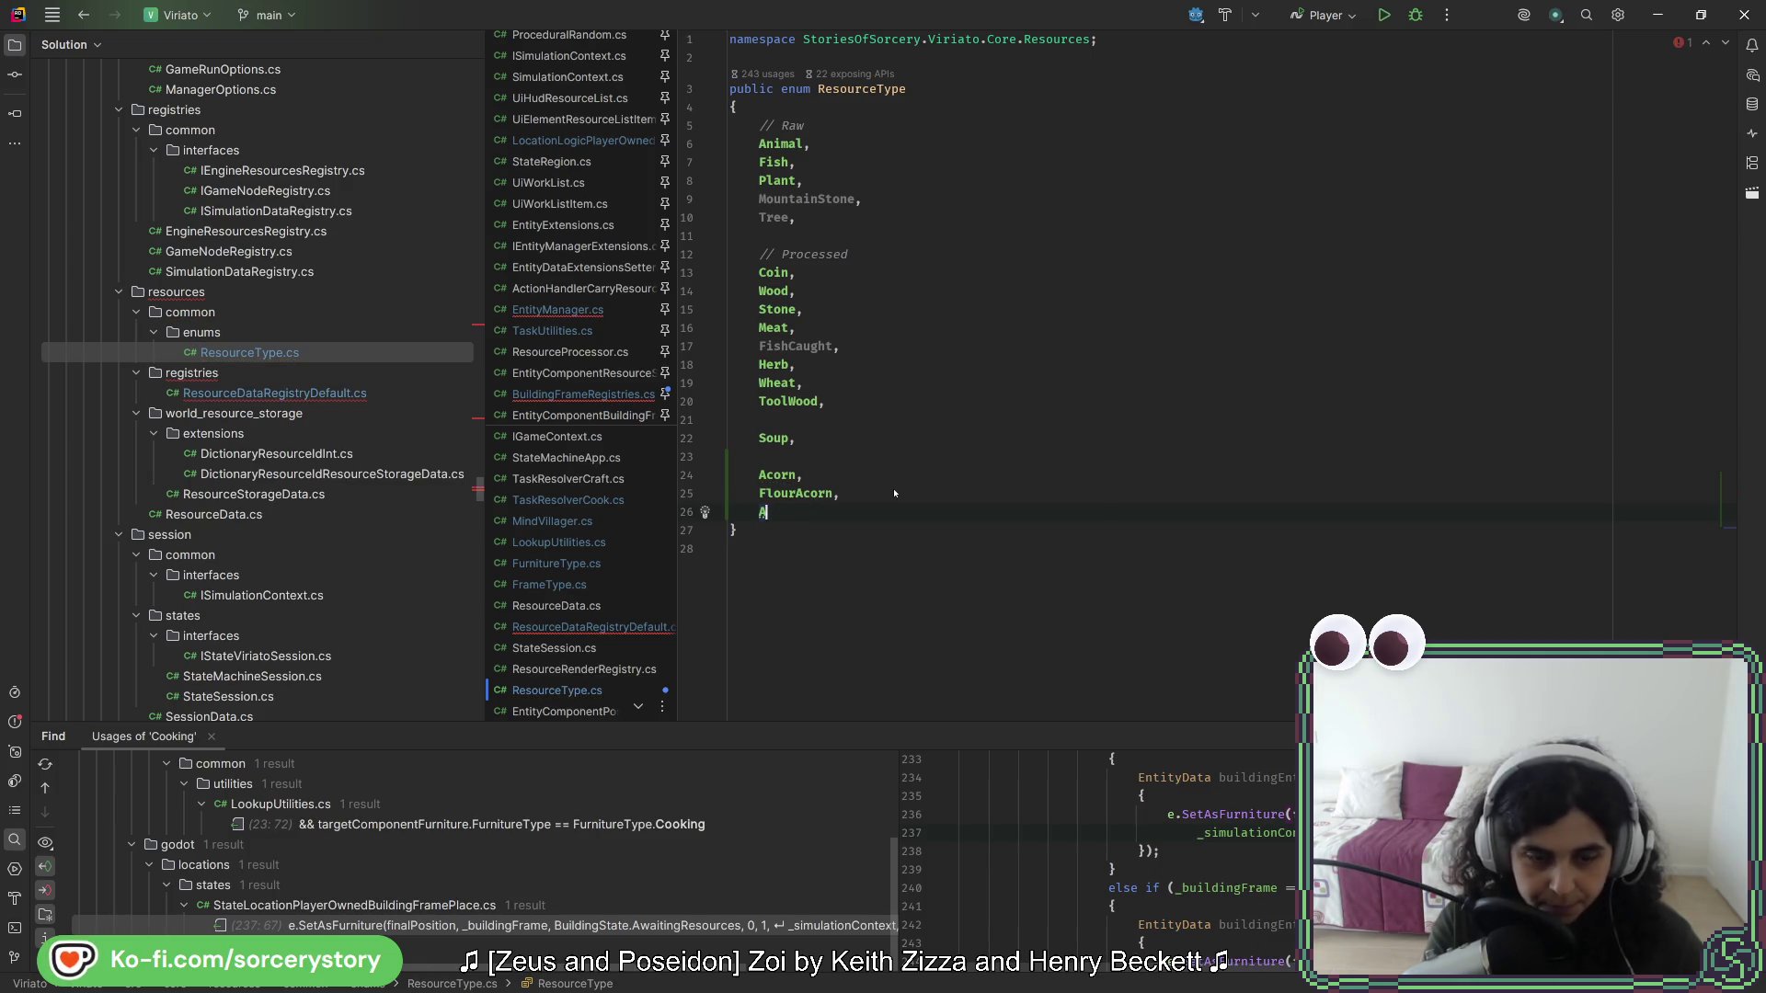
key("BackSpace")
type("BreadAcorn,")
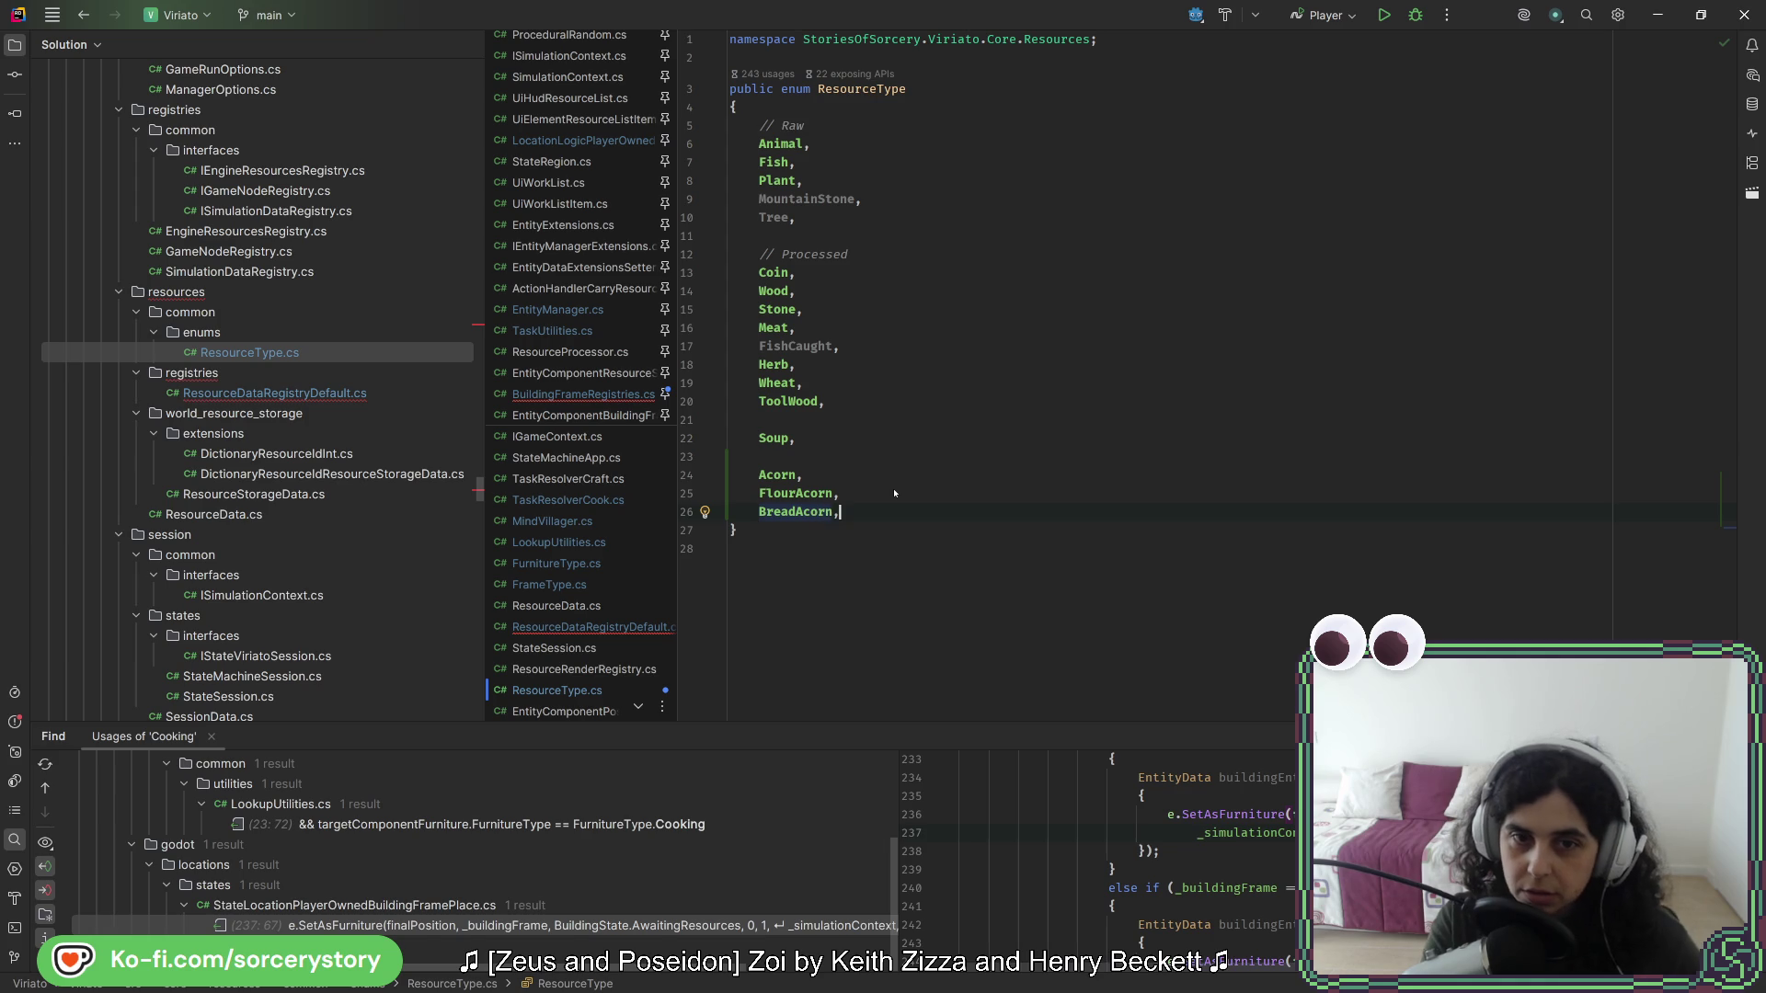
- Rename the registry entry from Bread to BreadAcorn
left_click(583, 394)
left_click(594, 628)
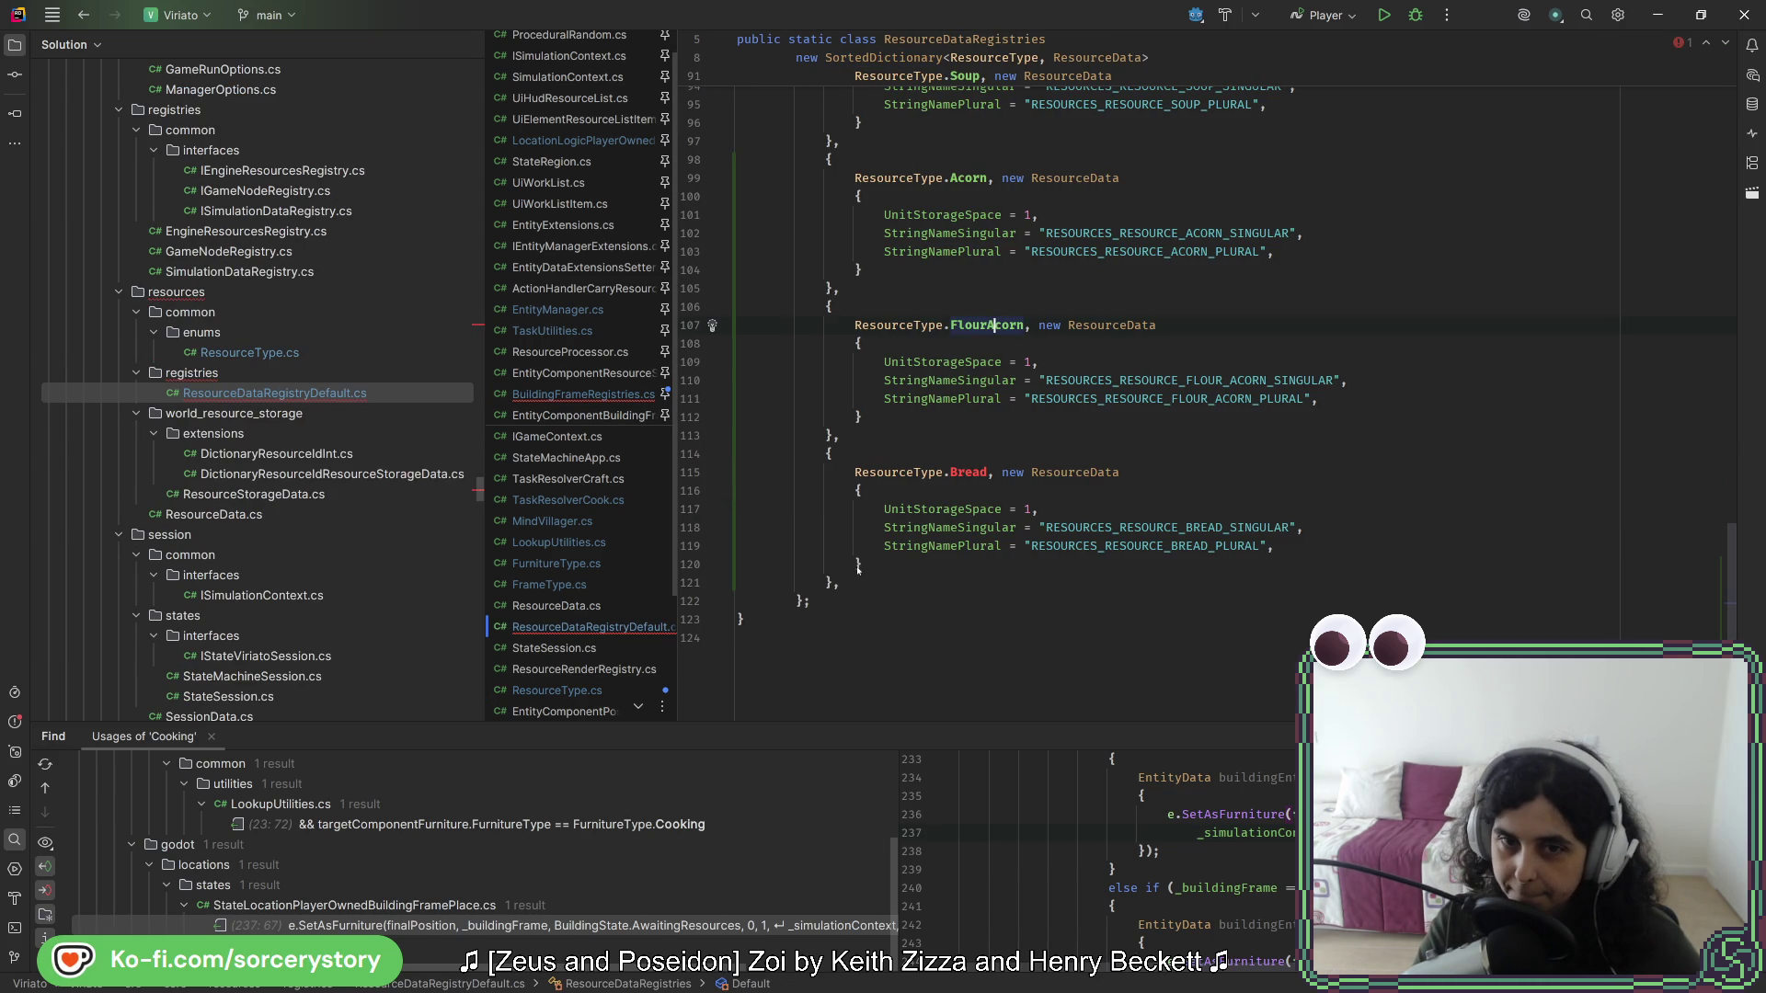
left_click(986, 472)
type("Acorn")
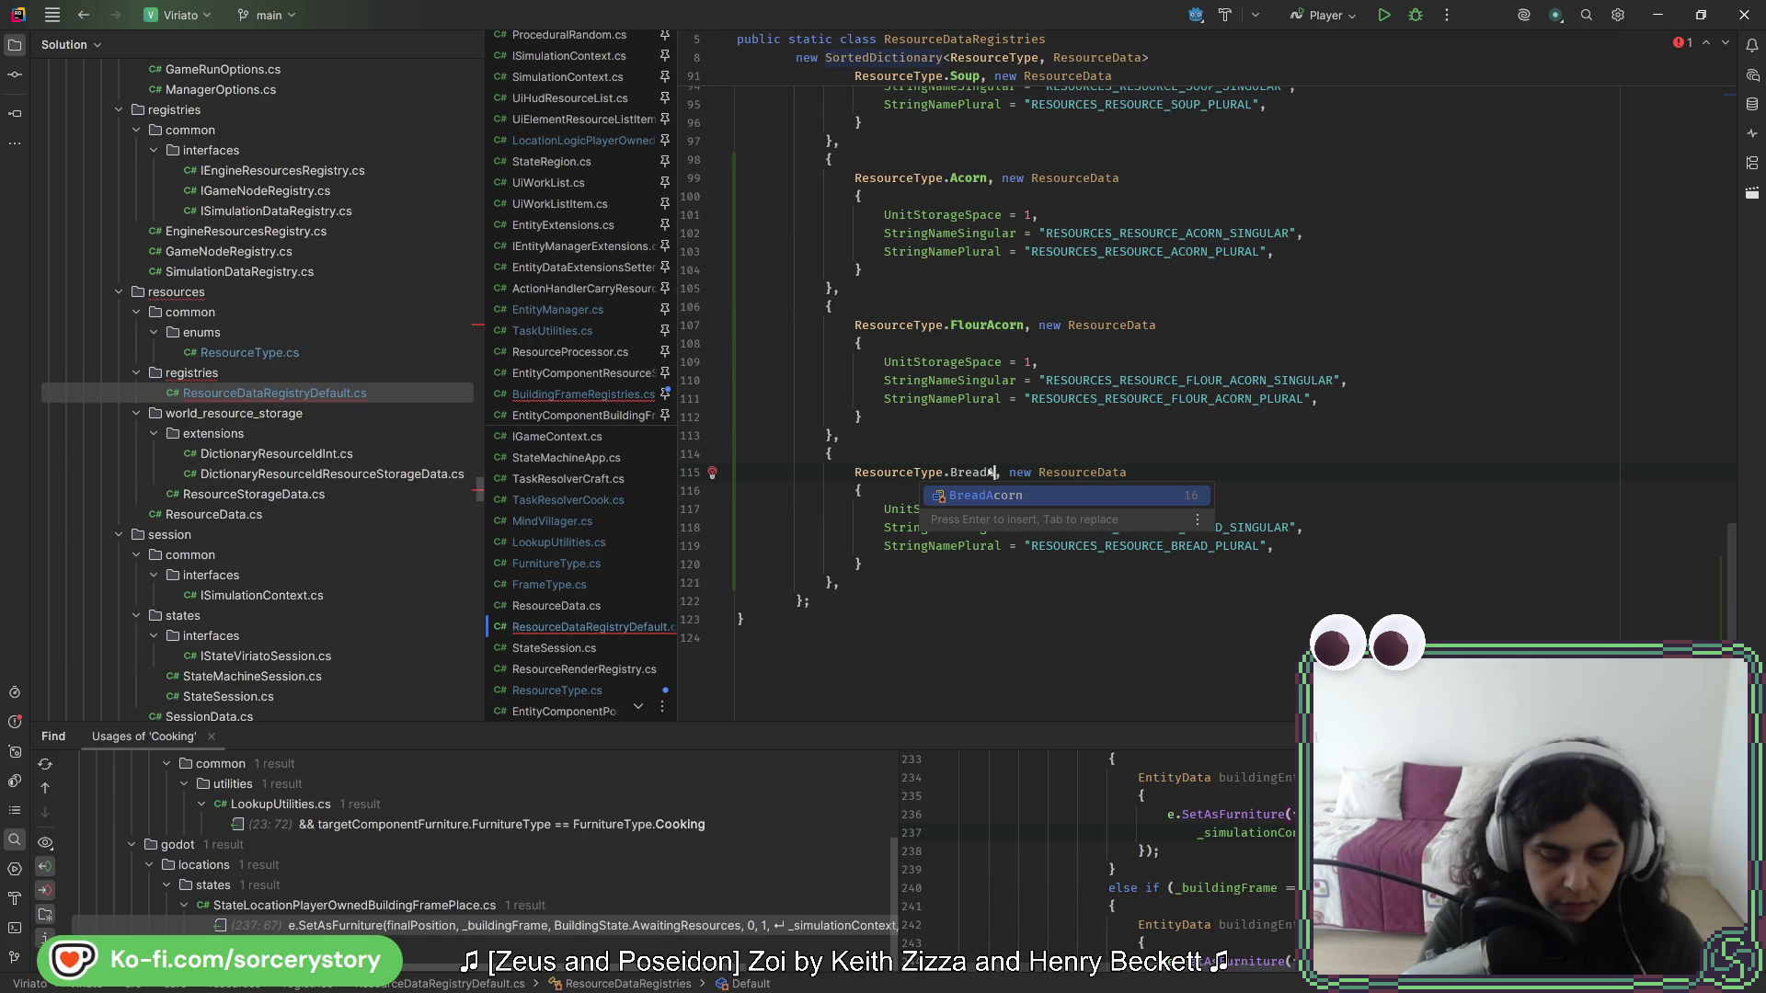
key("Escape")
key("Up")
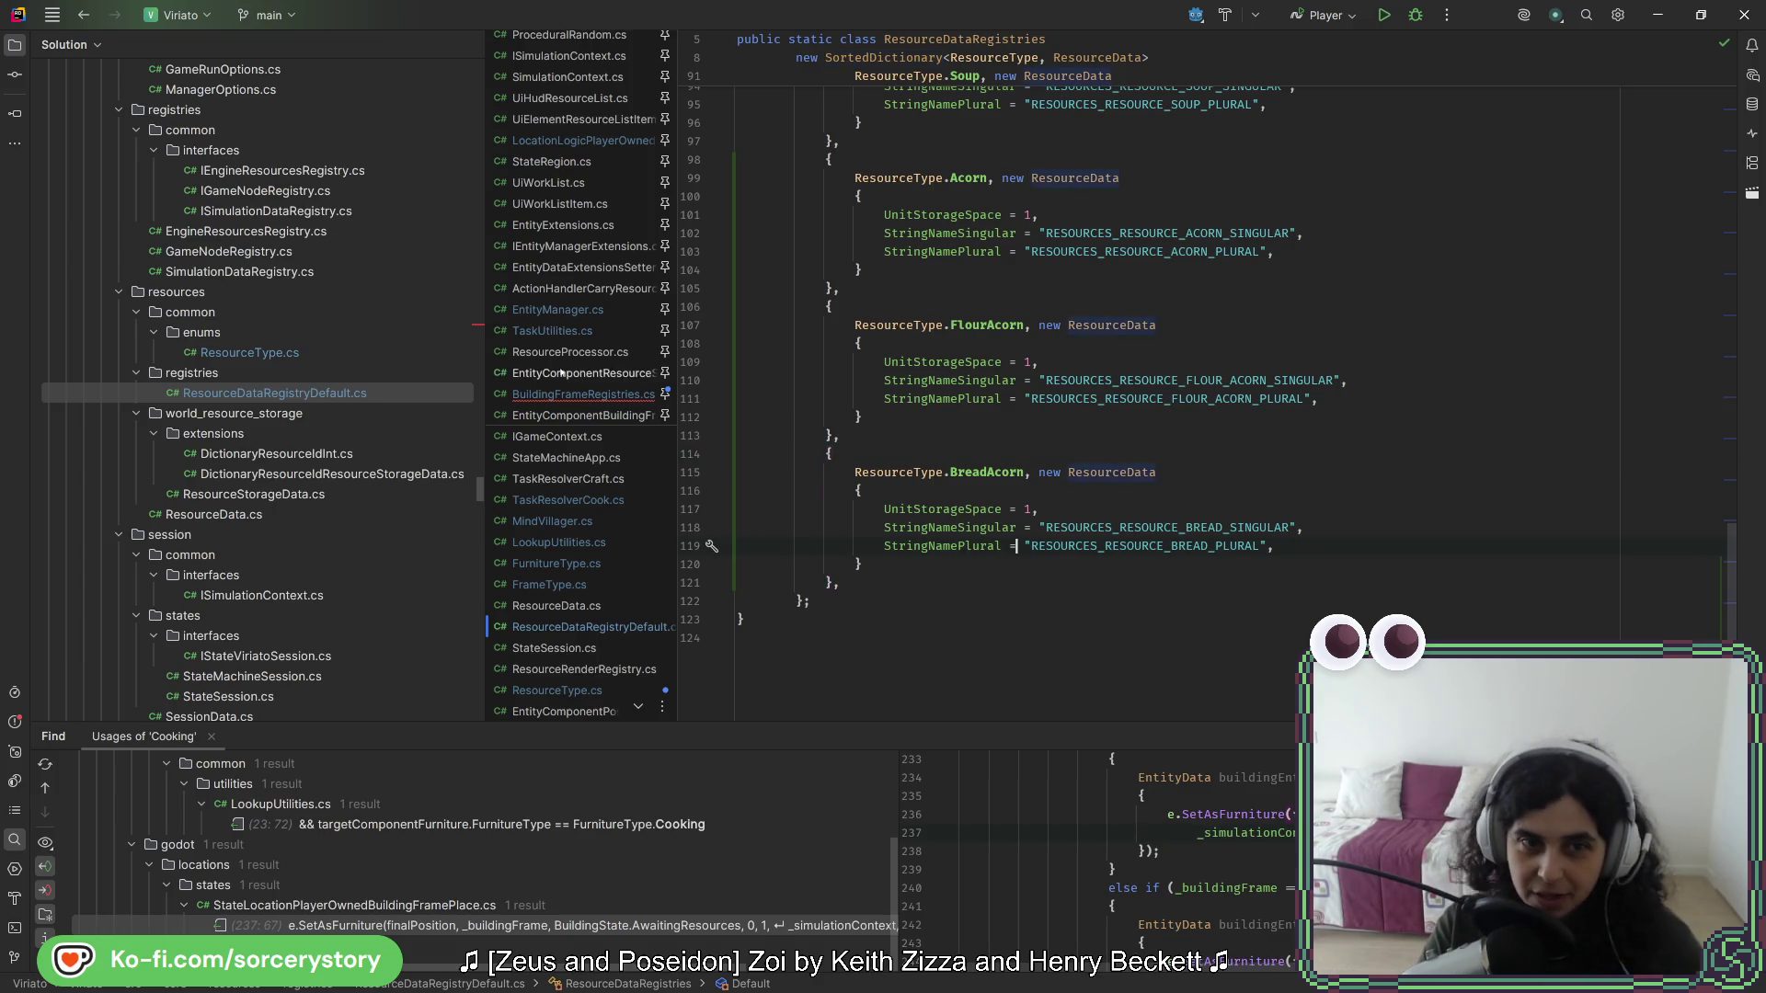
- Add a new FrameType enum line after MillingStone for Oven
left_click(574, 395)
left_click(978, 271)
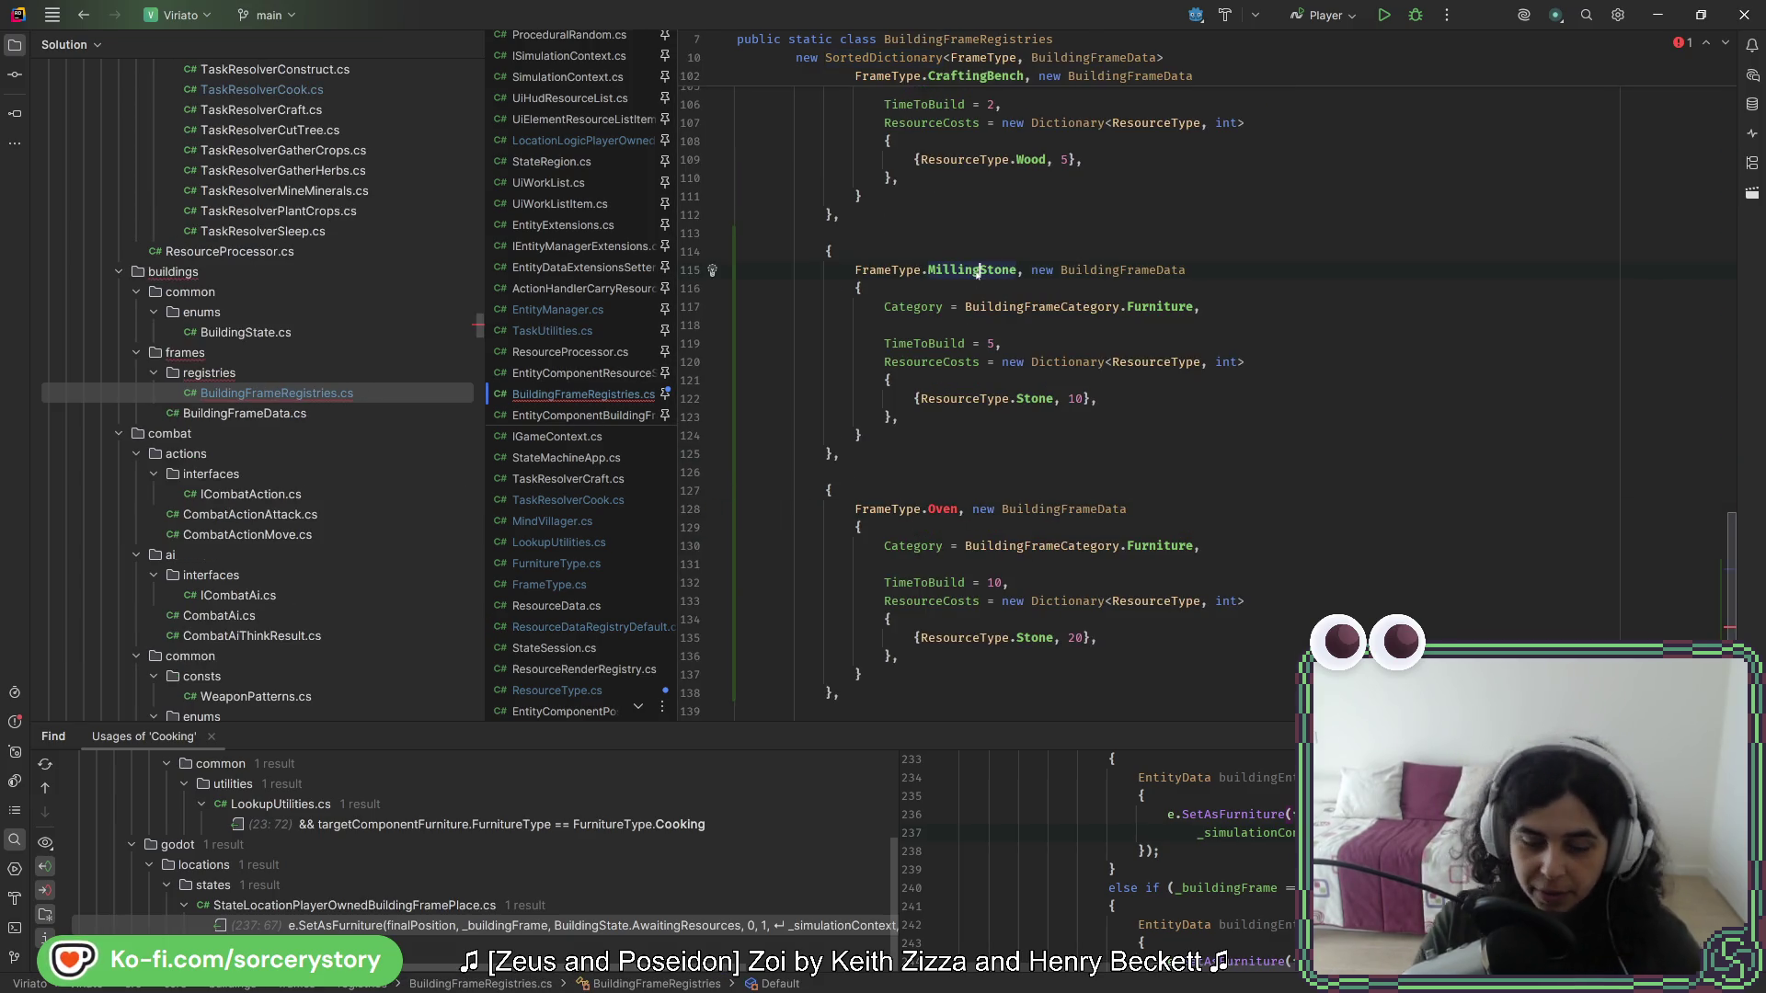
left_click(978, 271, "ctrl")
key("Return")
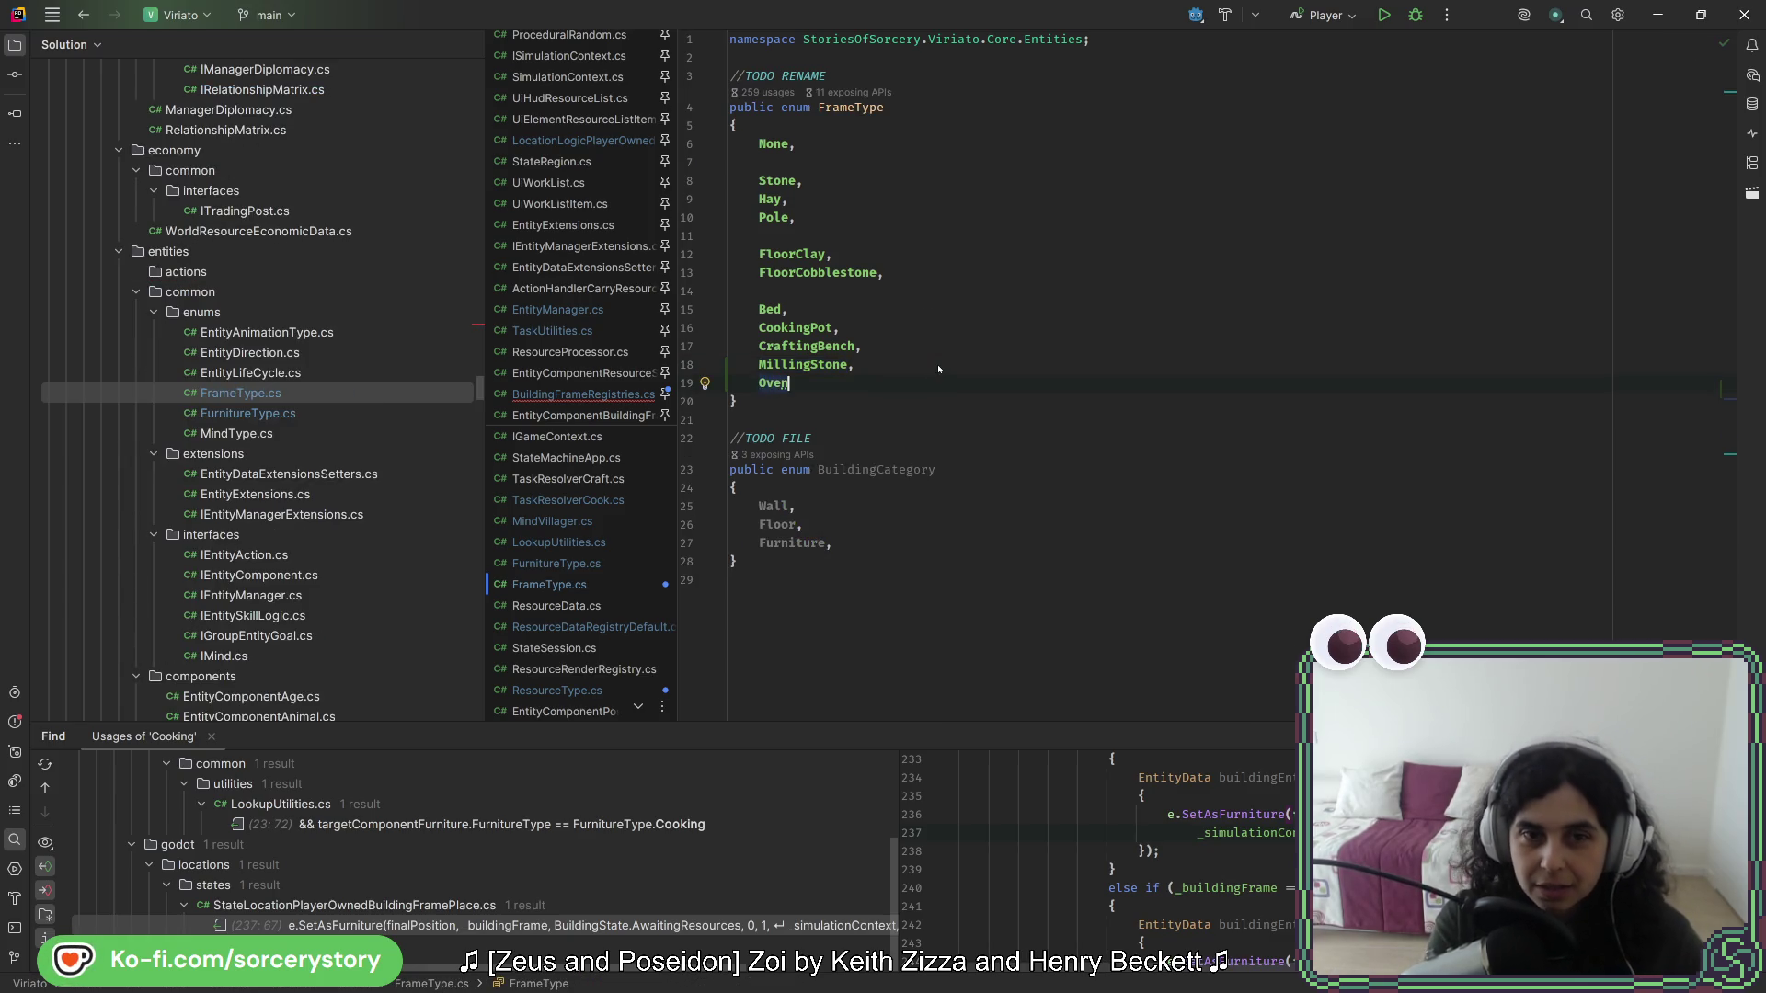
left_click(855, 366)
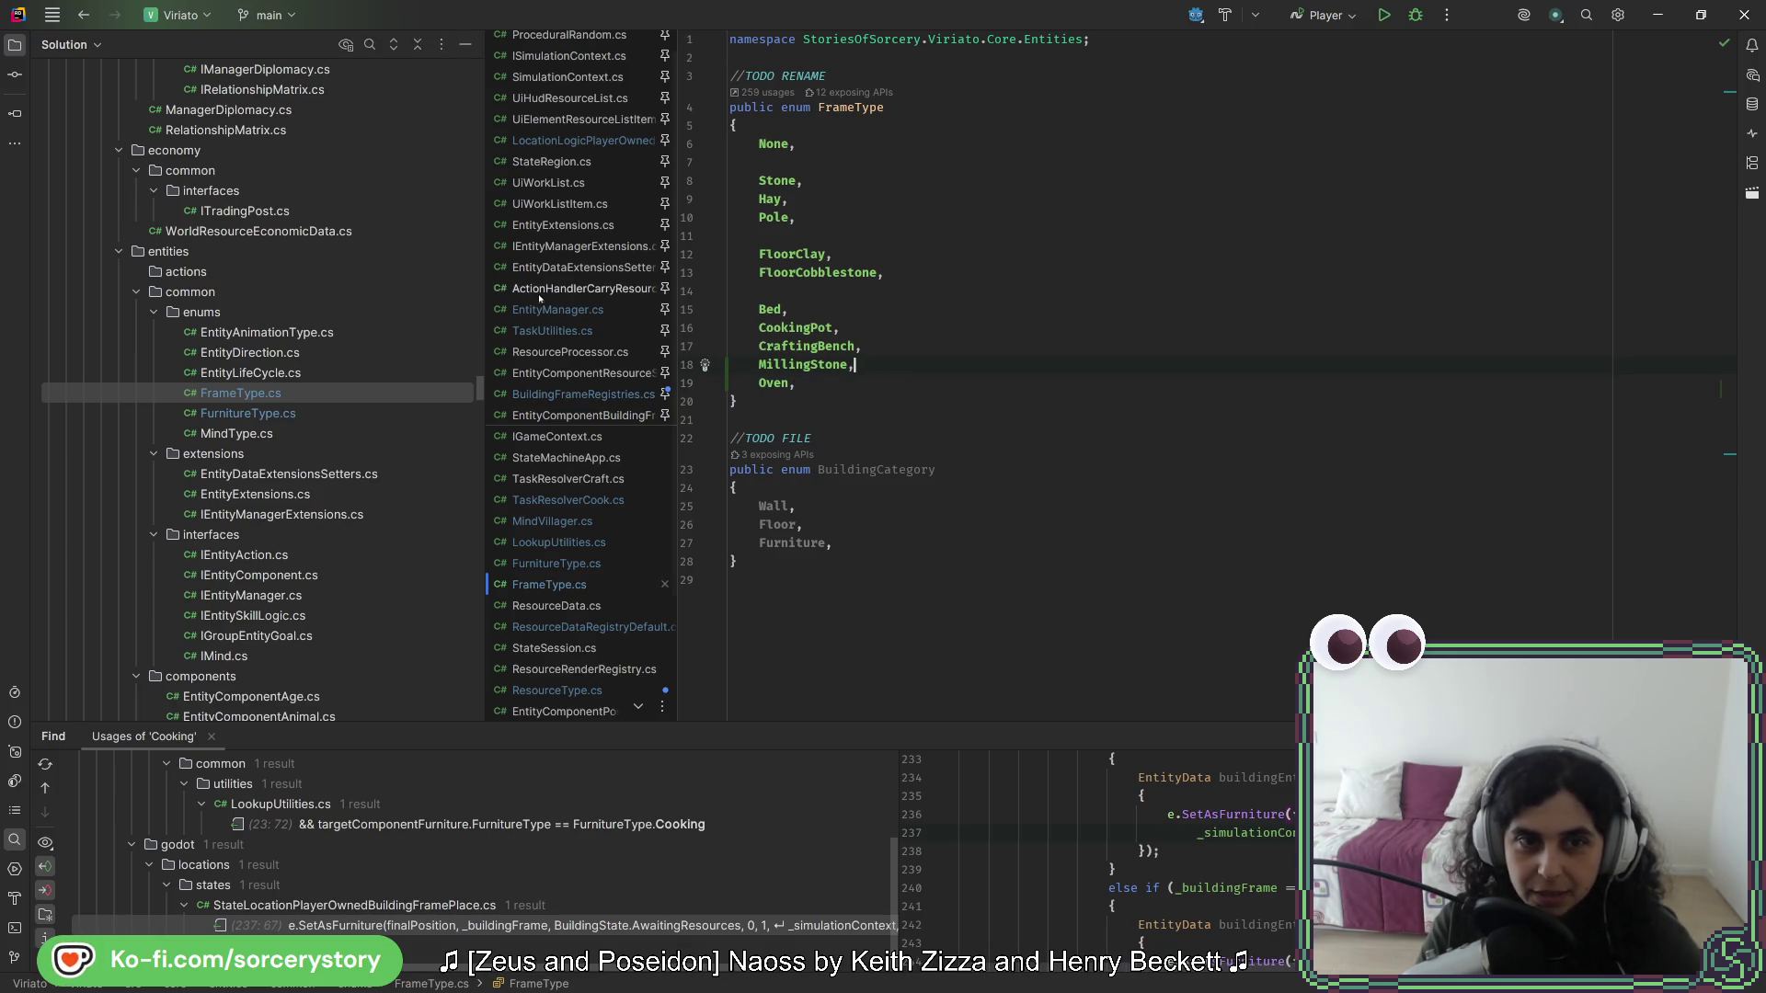
left_click(579, 394)
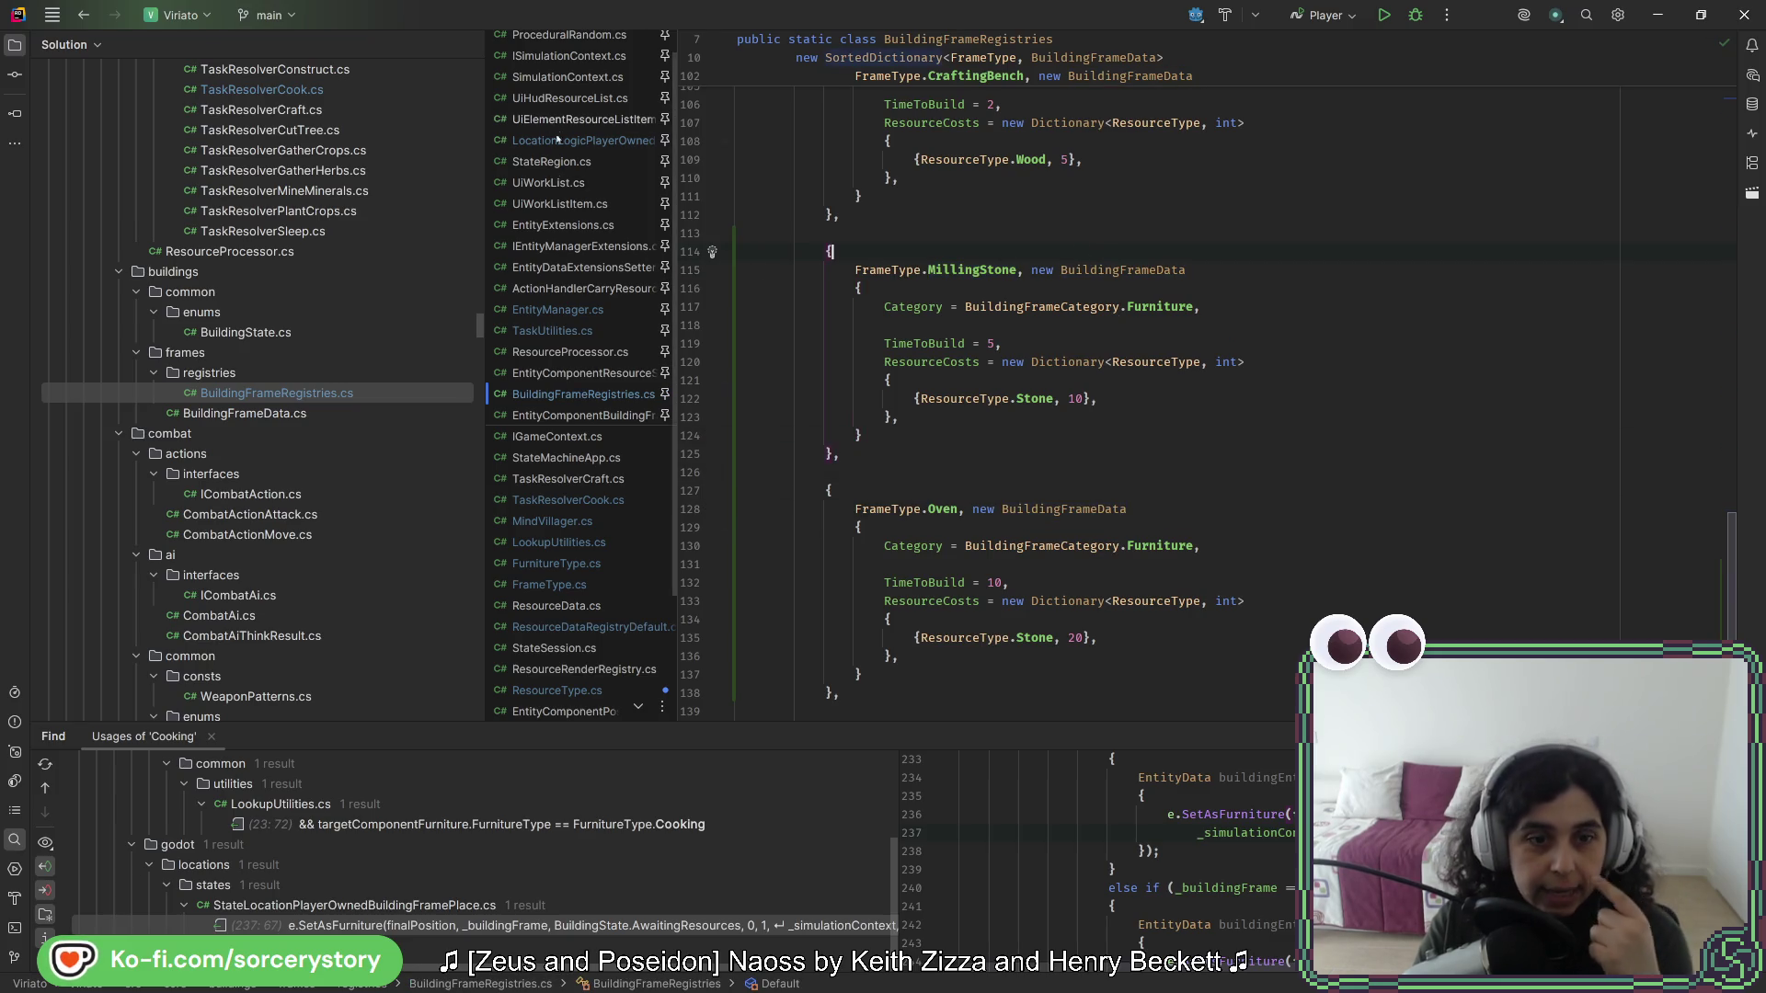
- Review the BreadAcorn entry in ResourceDataRegistryDefault.cs
scroll(618, 521, "down", 1)
scroll(618, 521, "down", 2)
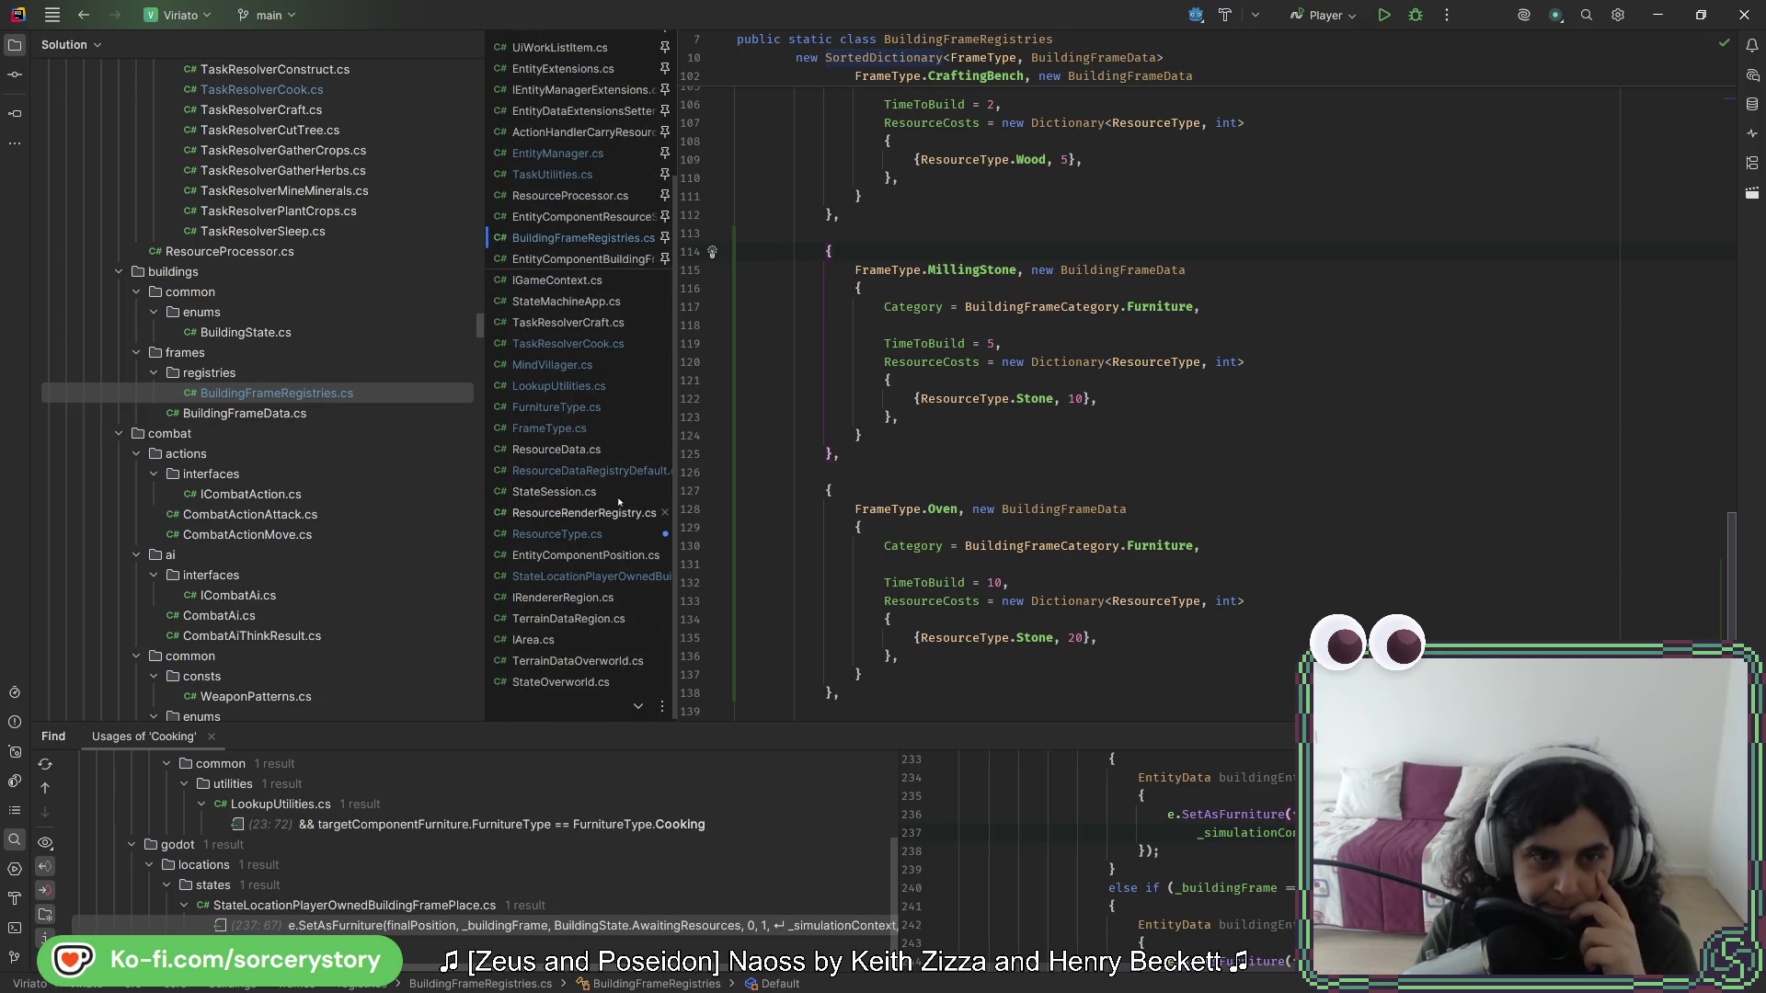
left_click(608, 470)
left_click(876, 582)
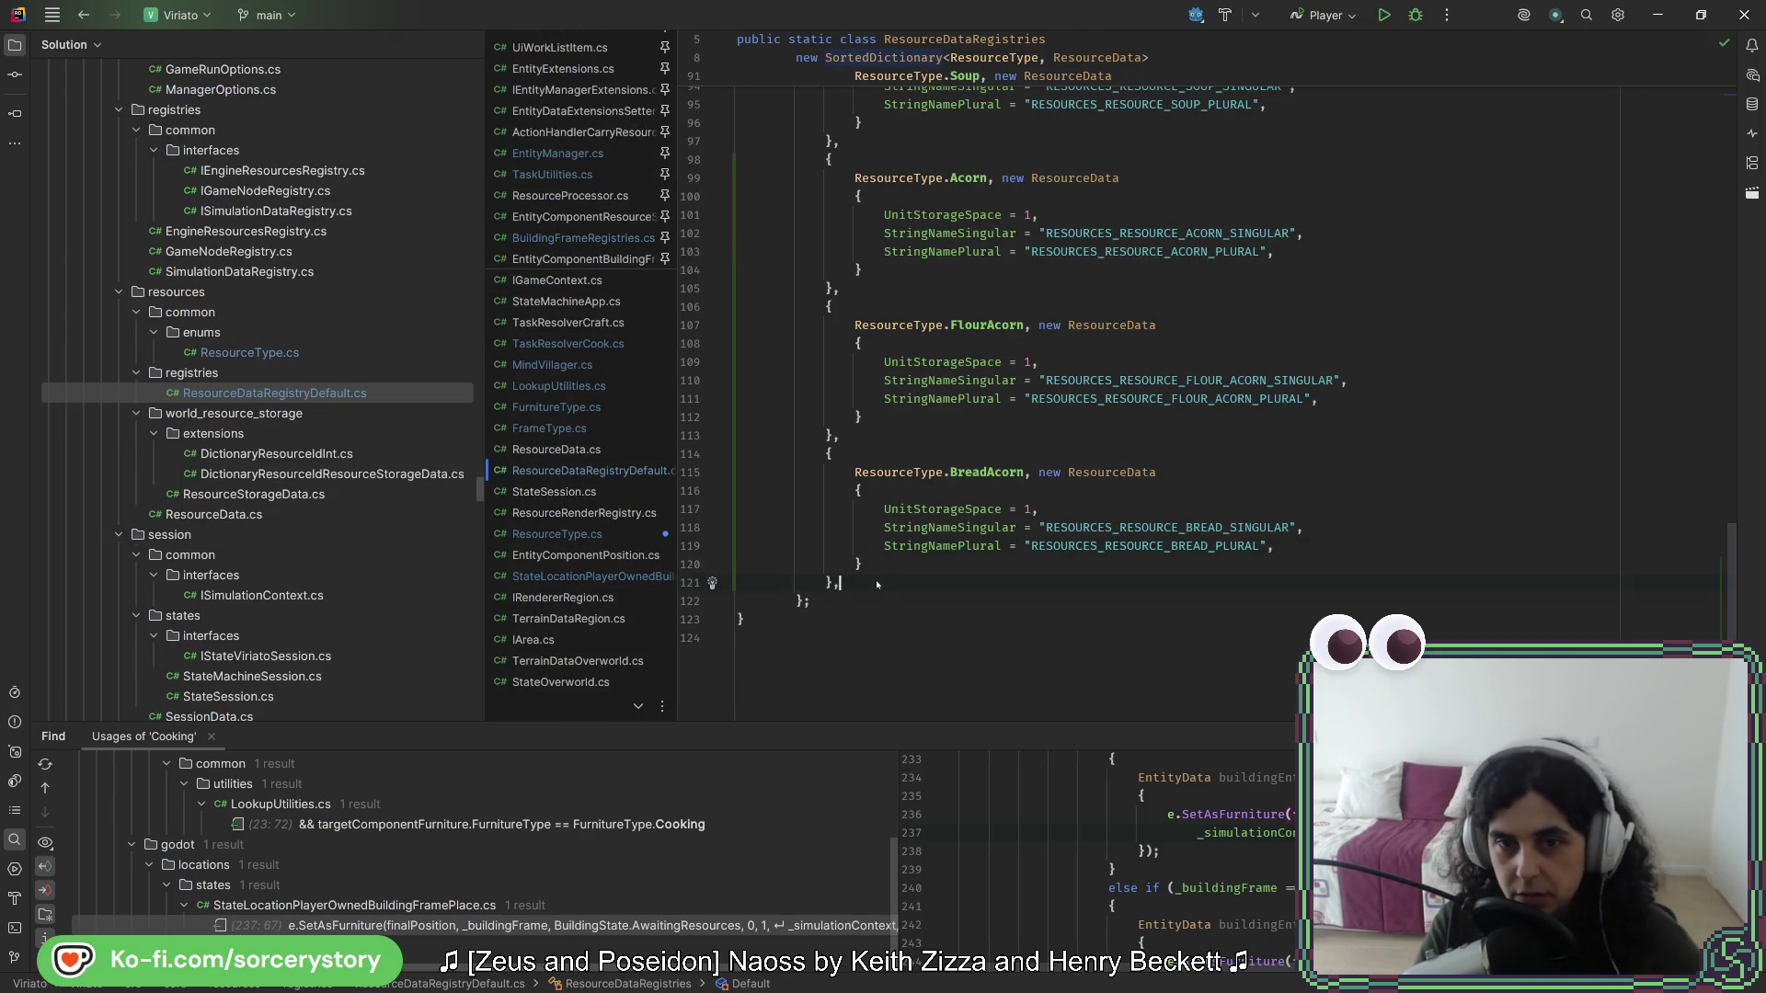
left_click(998, 471)
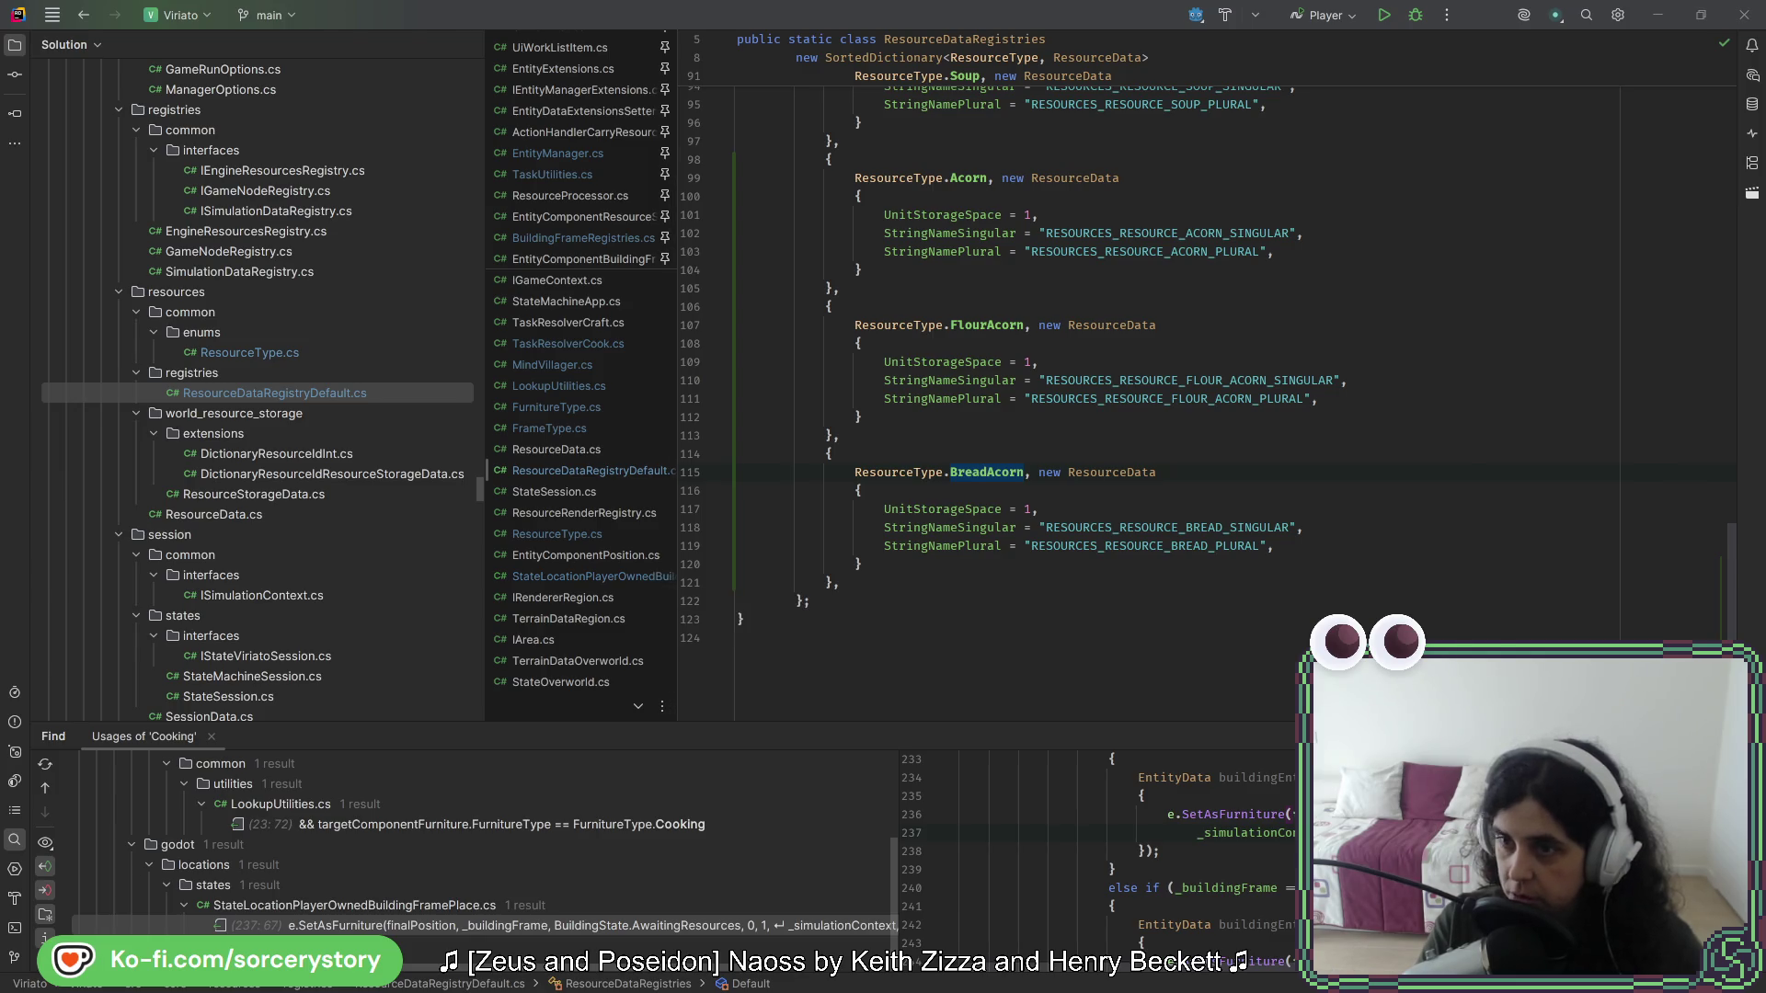
- Switch via Godot to Aseprite showing the sack sprites
key("alt+Tab")
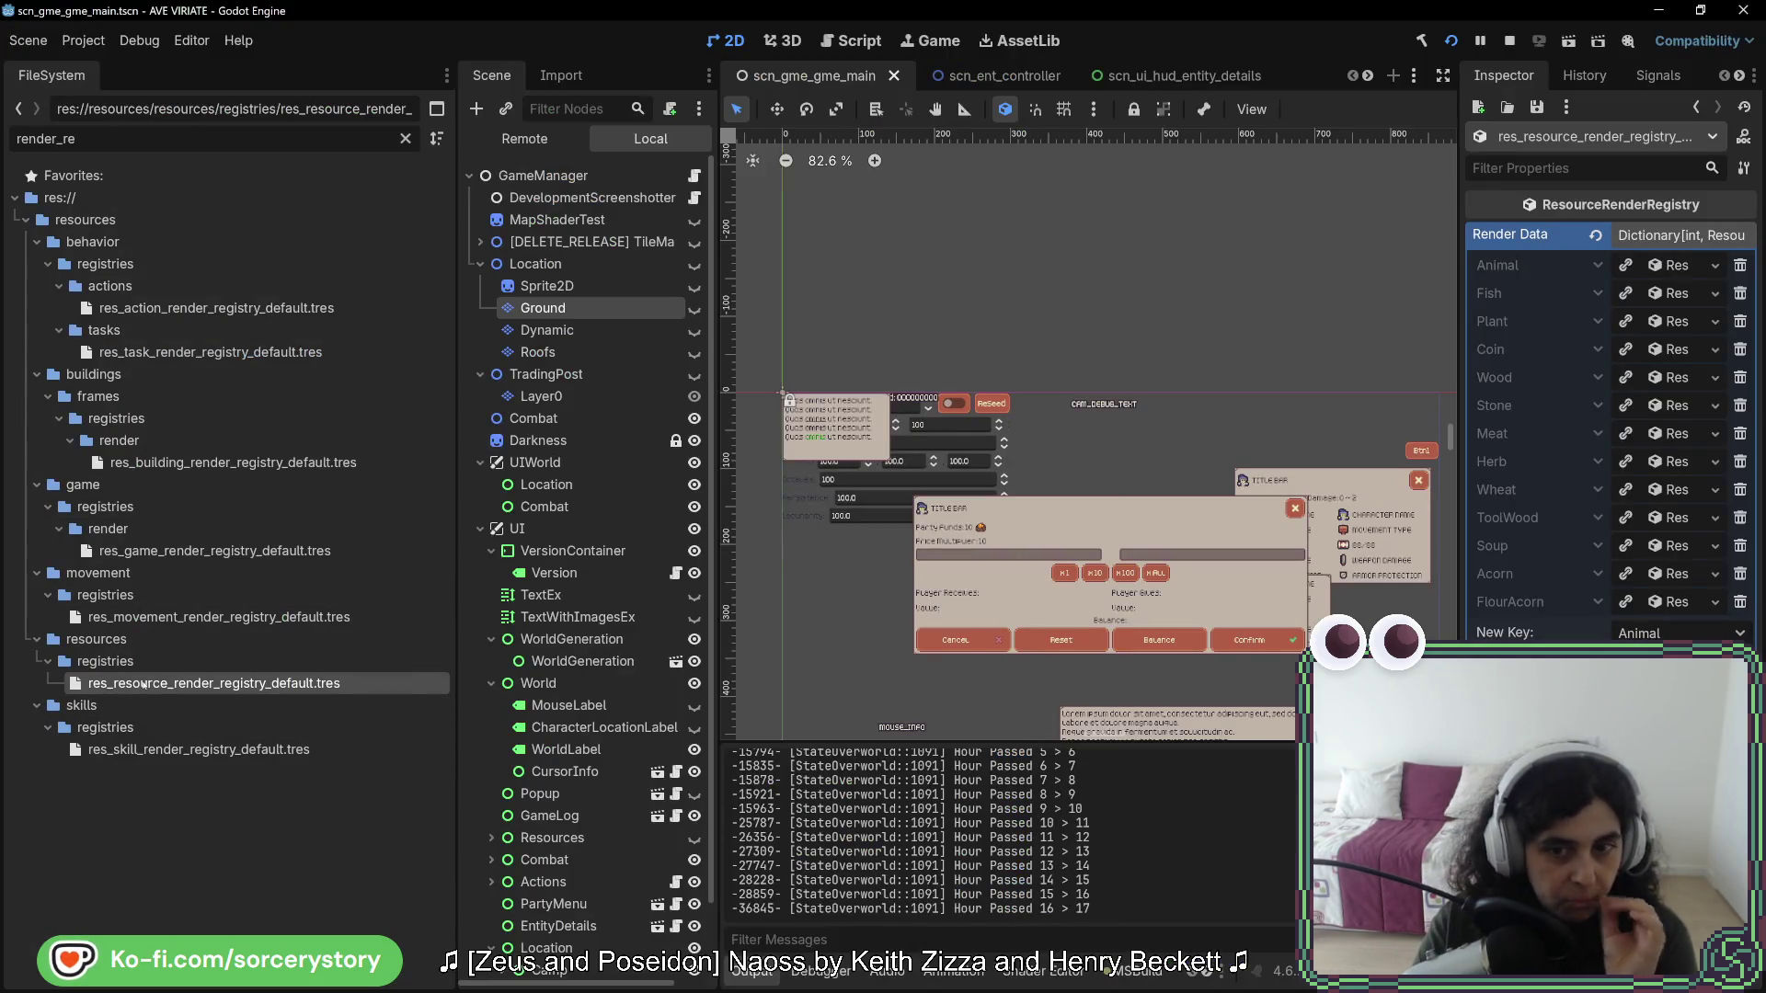
mouse_move(145, 685)
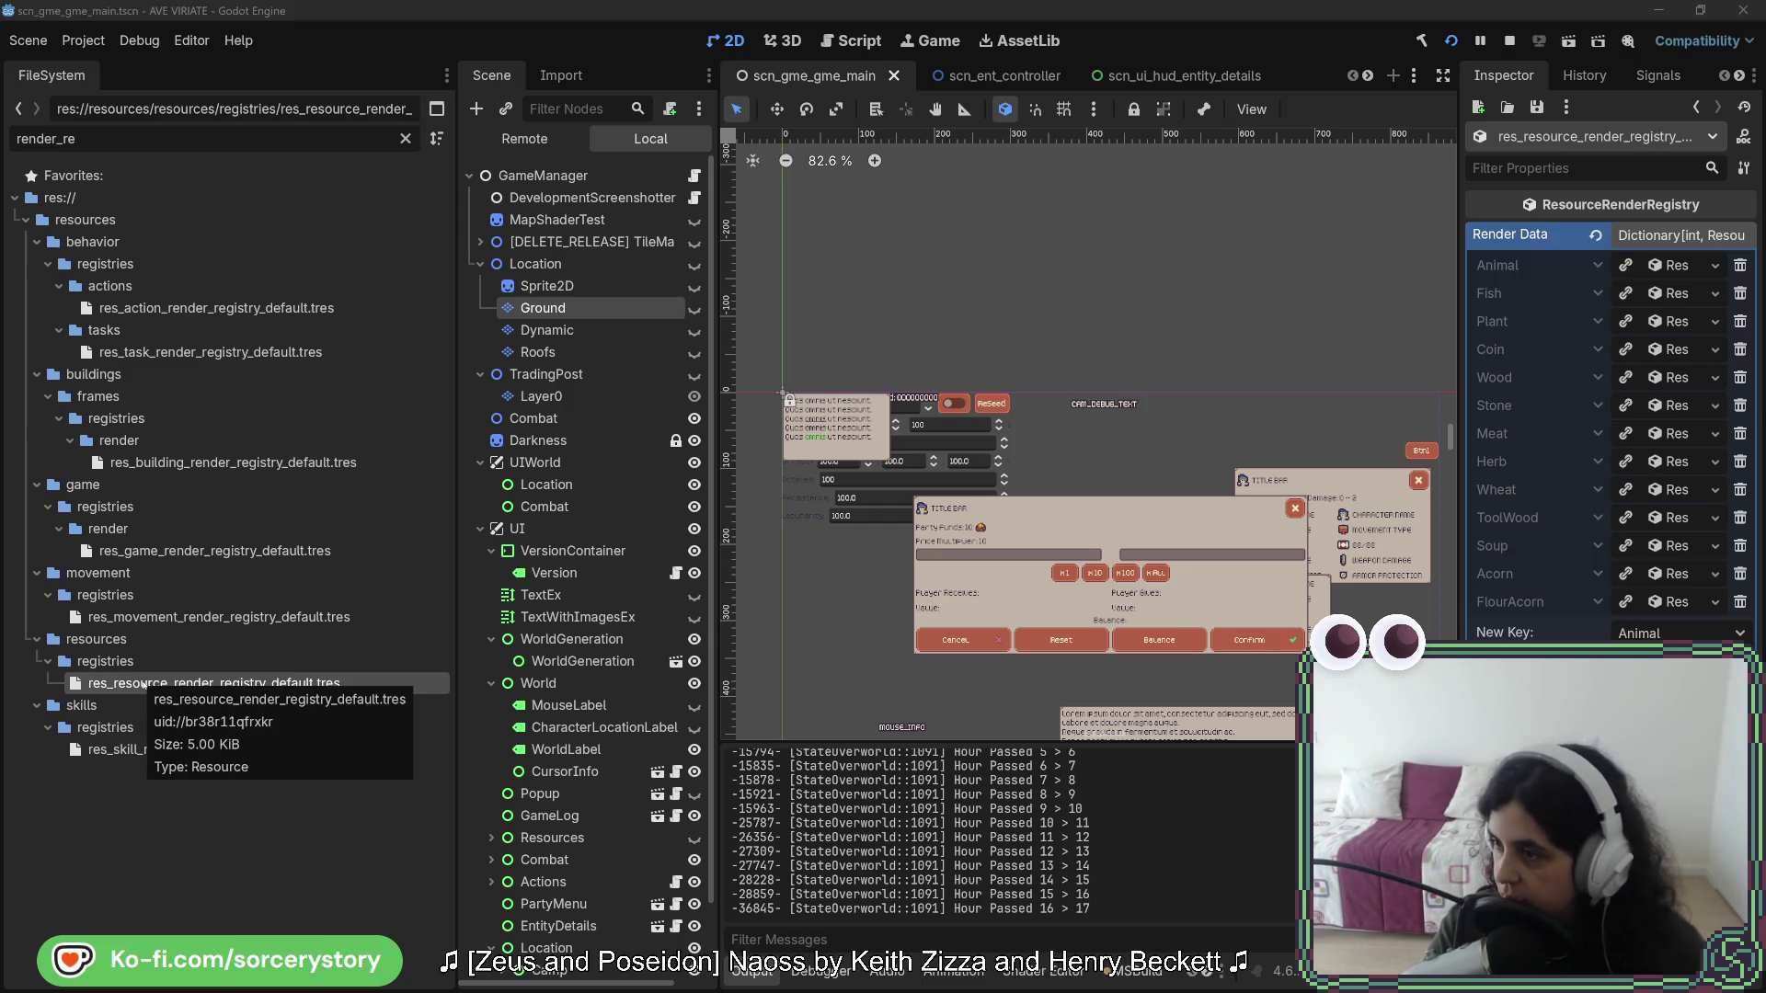
key("alt+Tab")
scroll(741, 569, "down", 5)
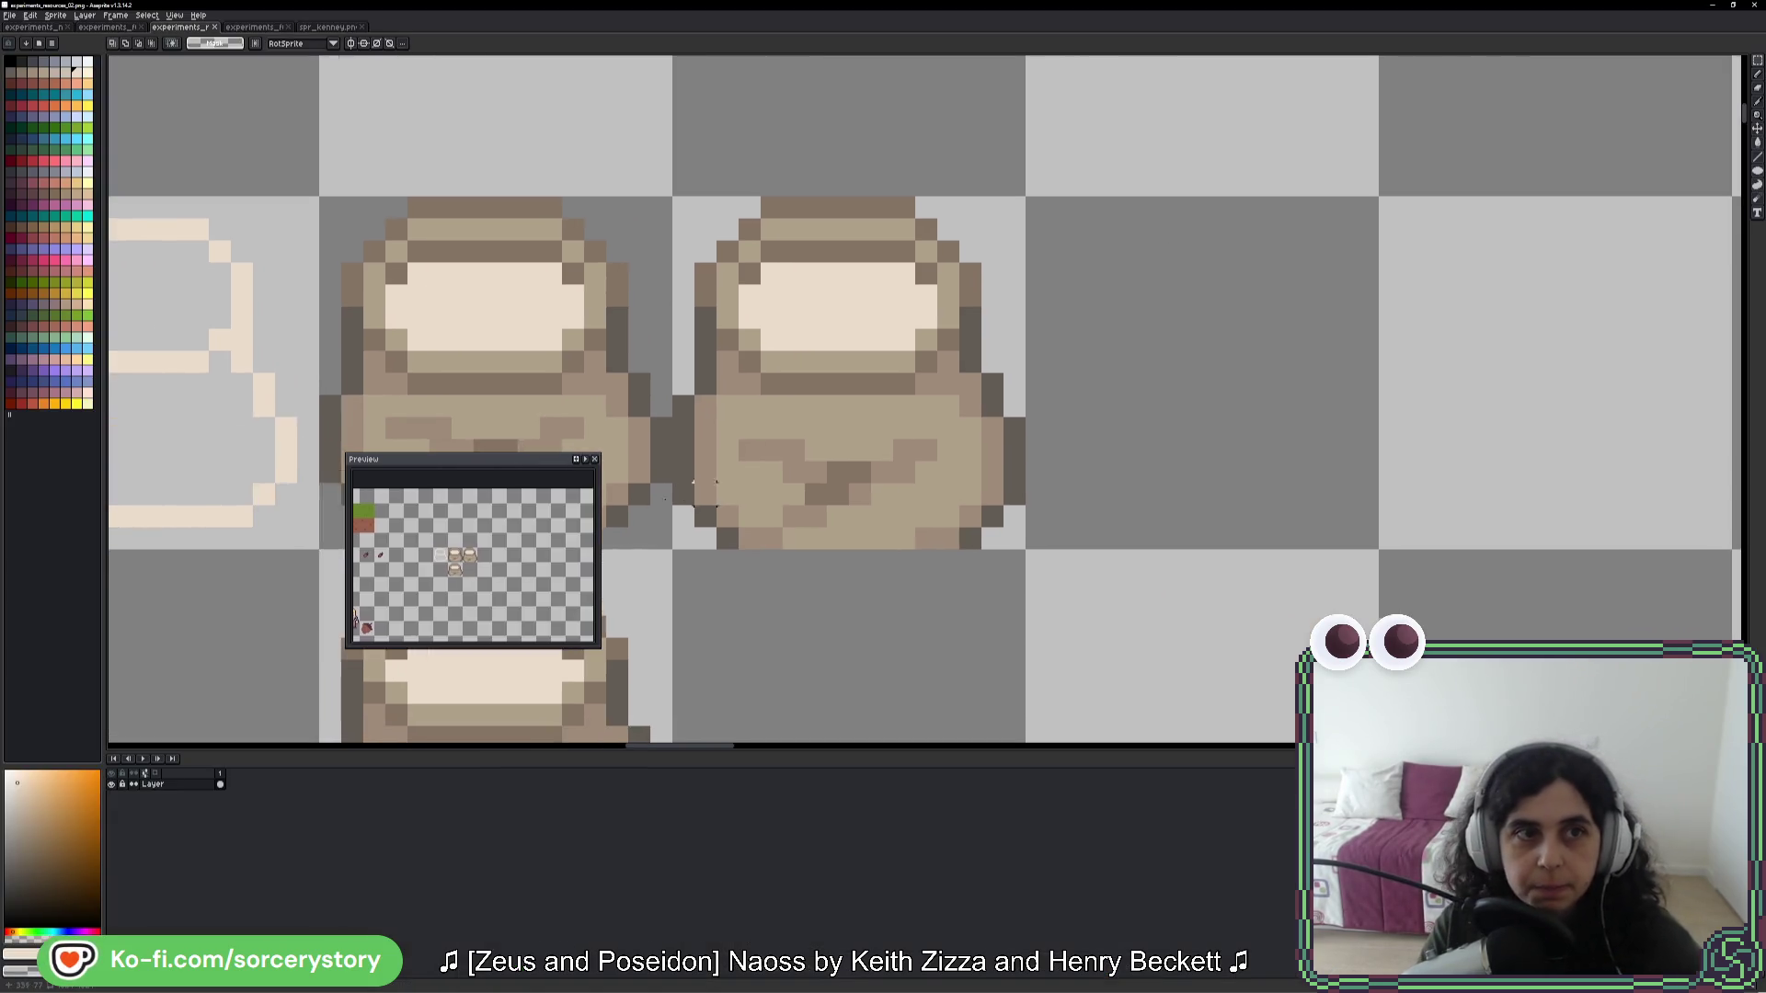
- Draw a brown oval outline for the bread loaf with the Pencil on an empty tile
scroll(741, 570, "down", 3)
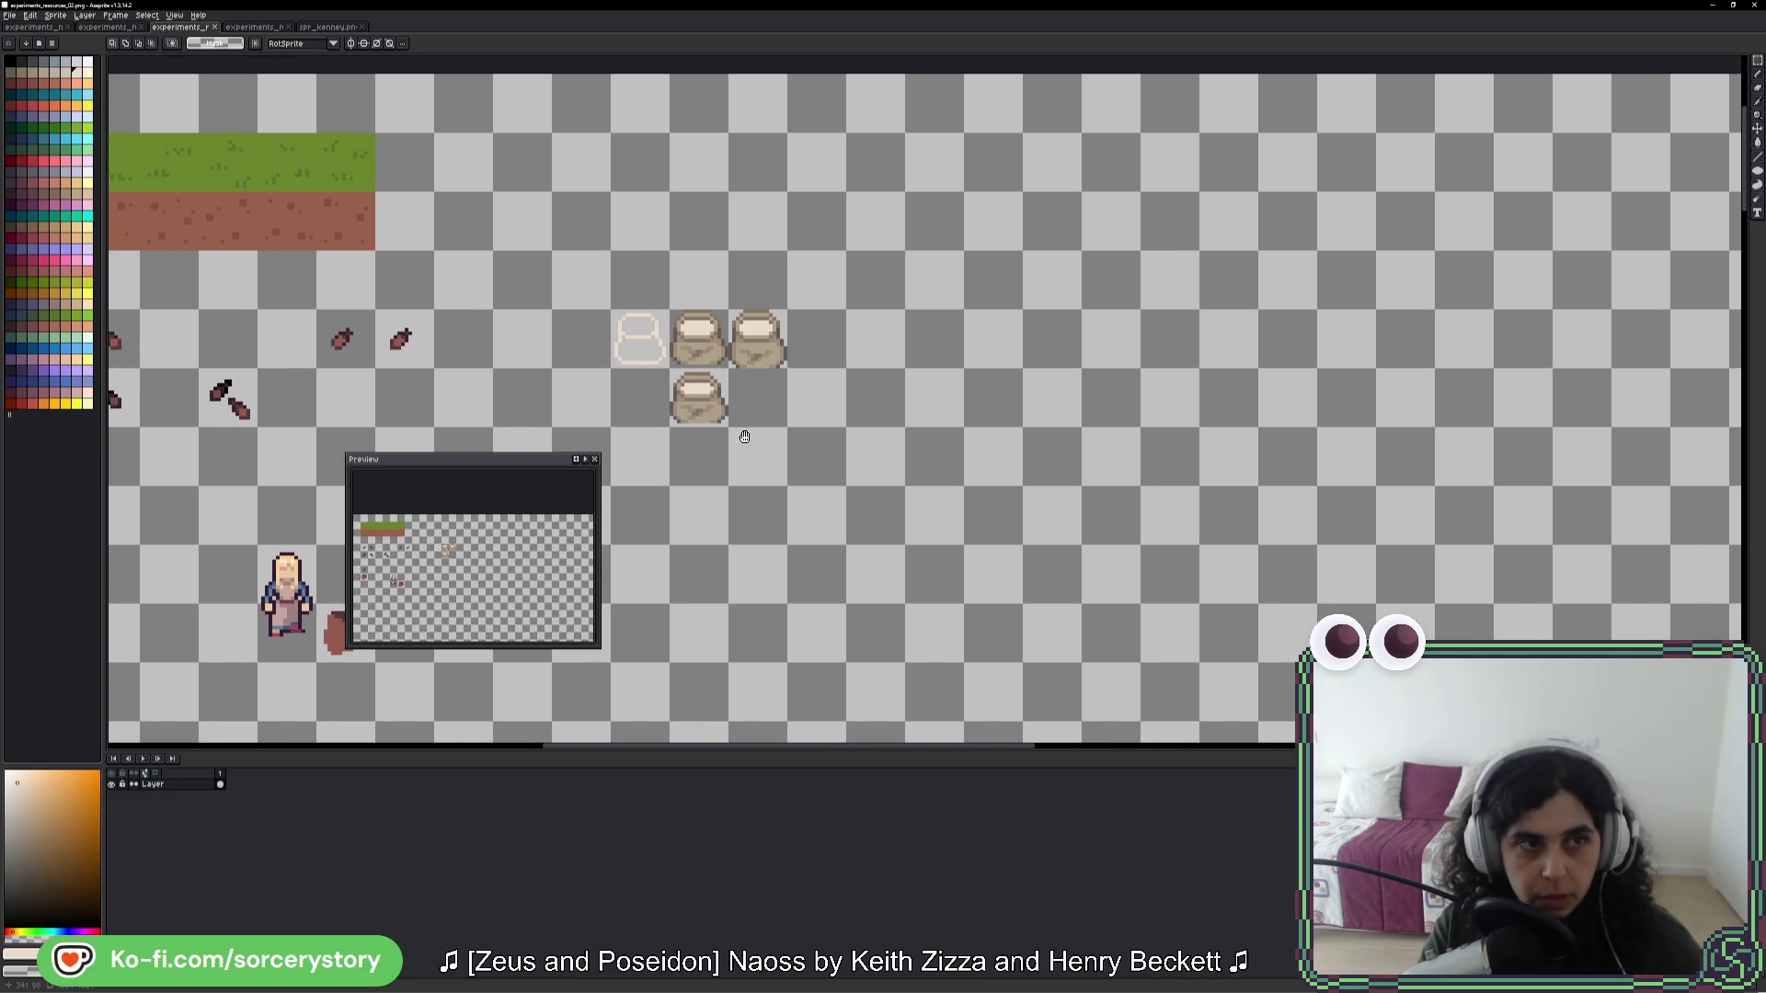
scroll(727, 432, "right", 2)
scroll(702, 410, "up", 5)
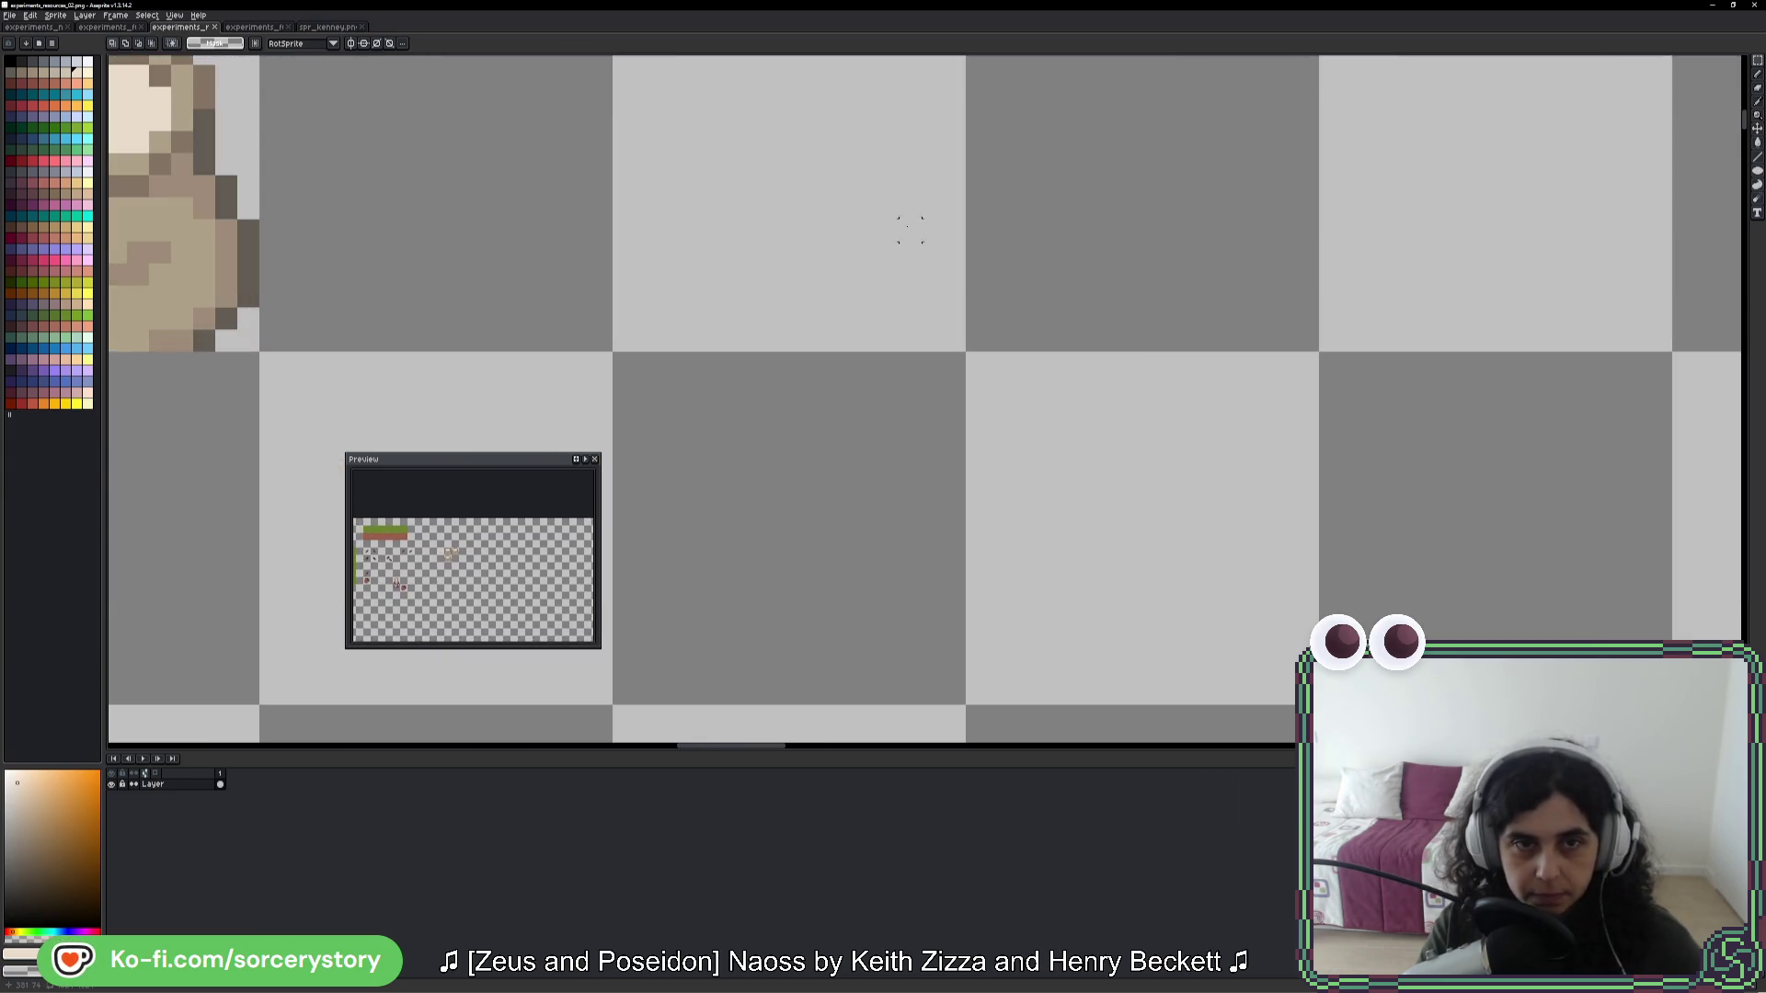
key("b")
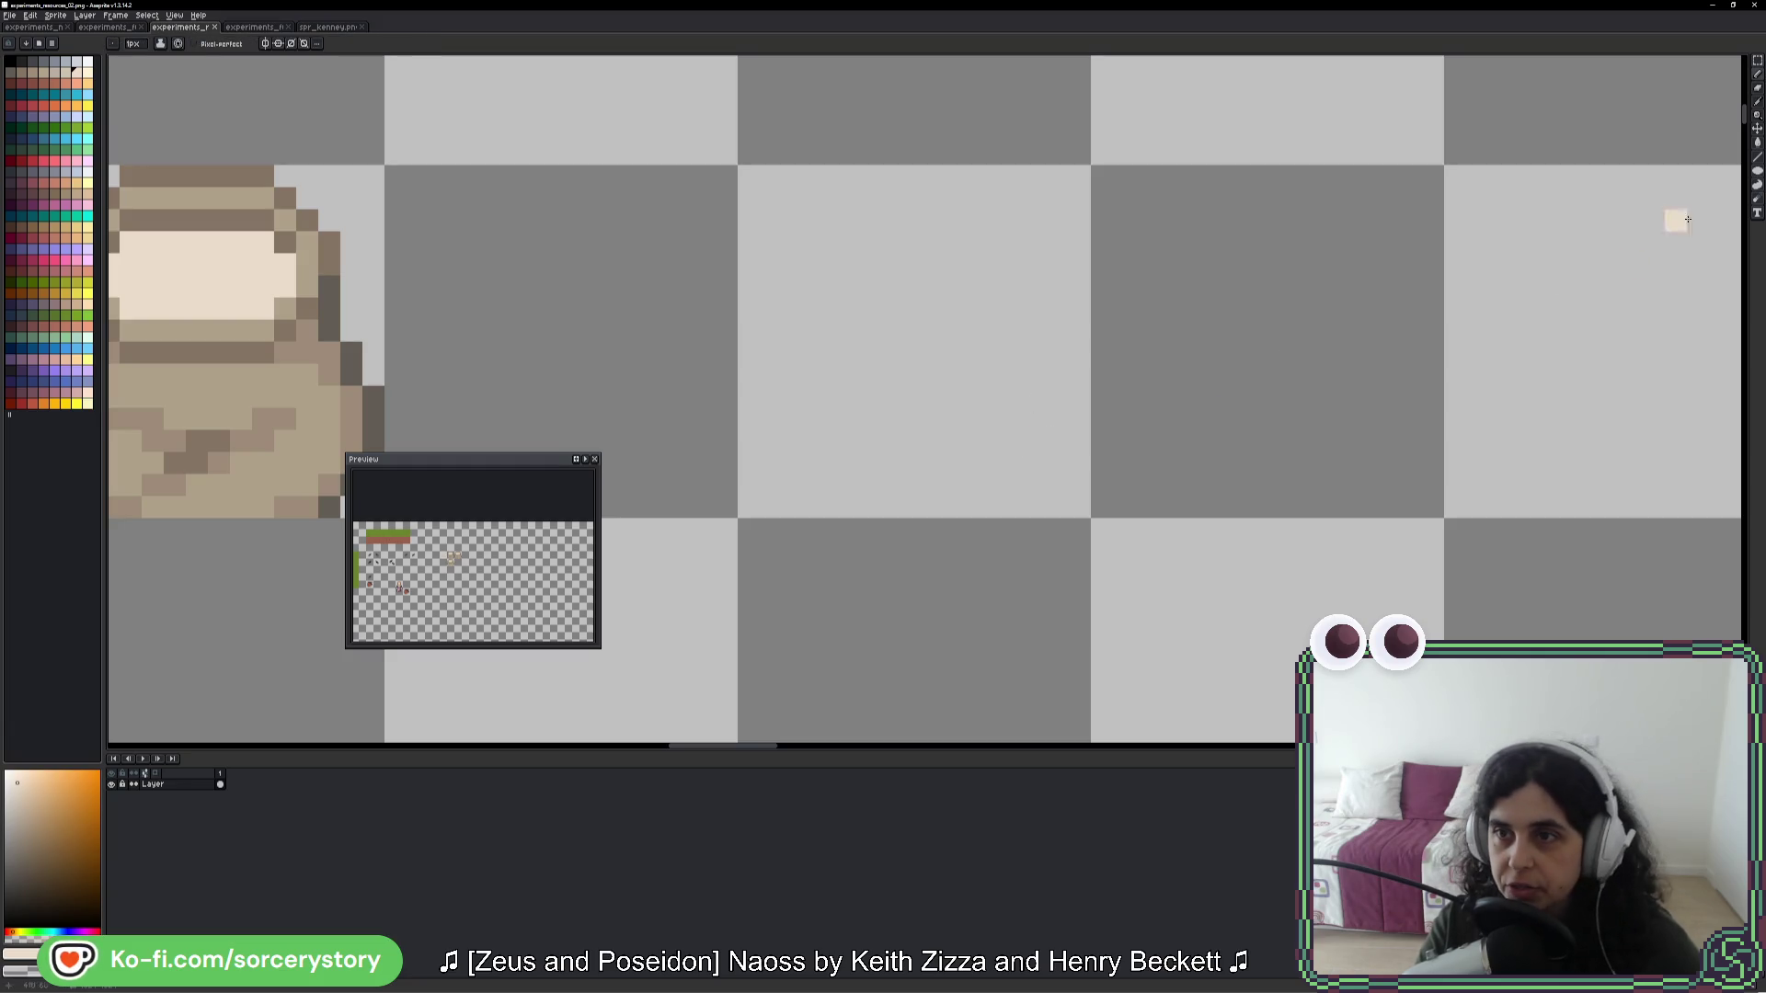
left_click(46, 229)
mouse_move(817, 399)
left_mouse_down()
mouse_move(890, 278)
mouse_move(1017, 239)
mouse_move(1025, 322)
mouse_move(928, 415)
mouse_move(824, 437)
left_mouse_up()
- Patch and rework the oval's upper-left, lower-right and bottom edges
key("ctrl+z")
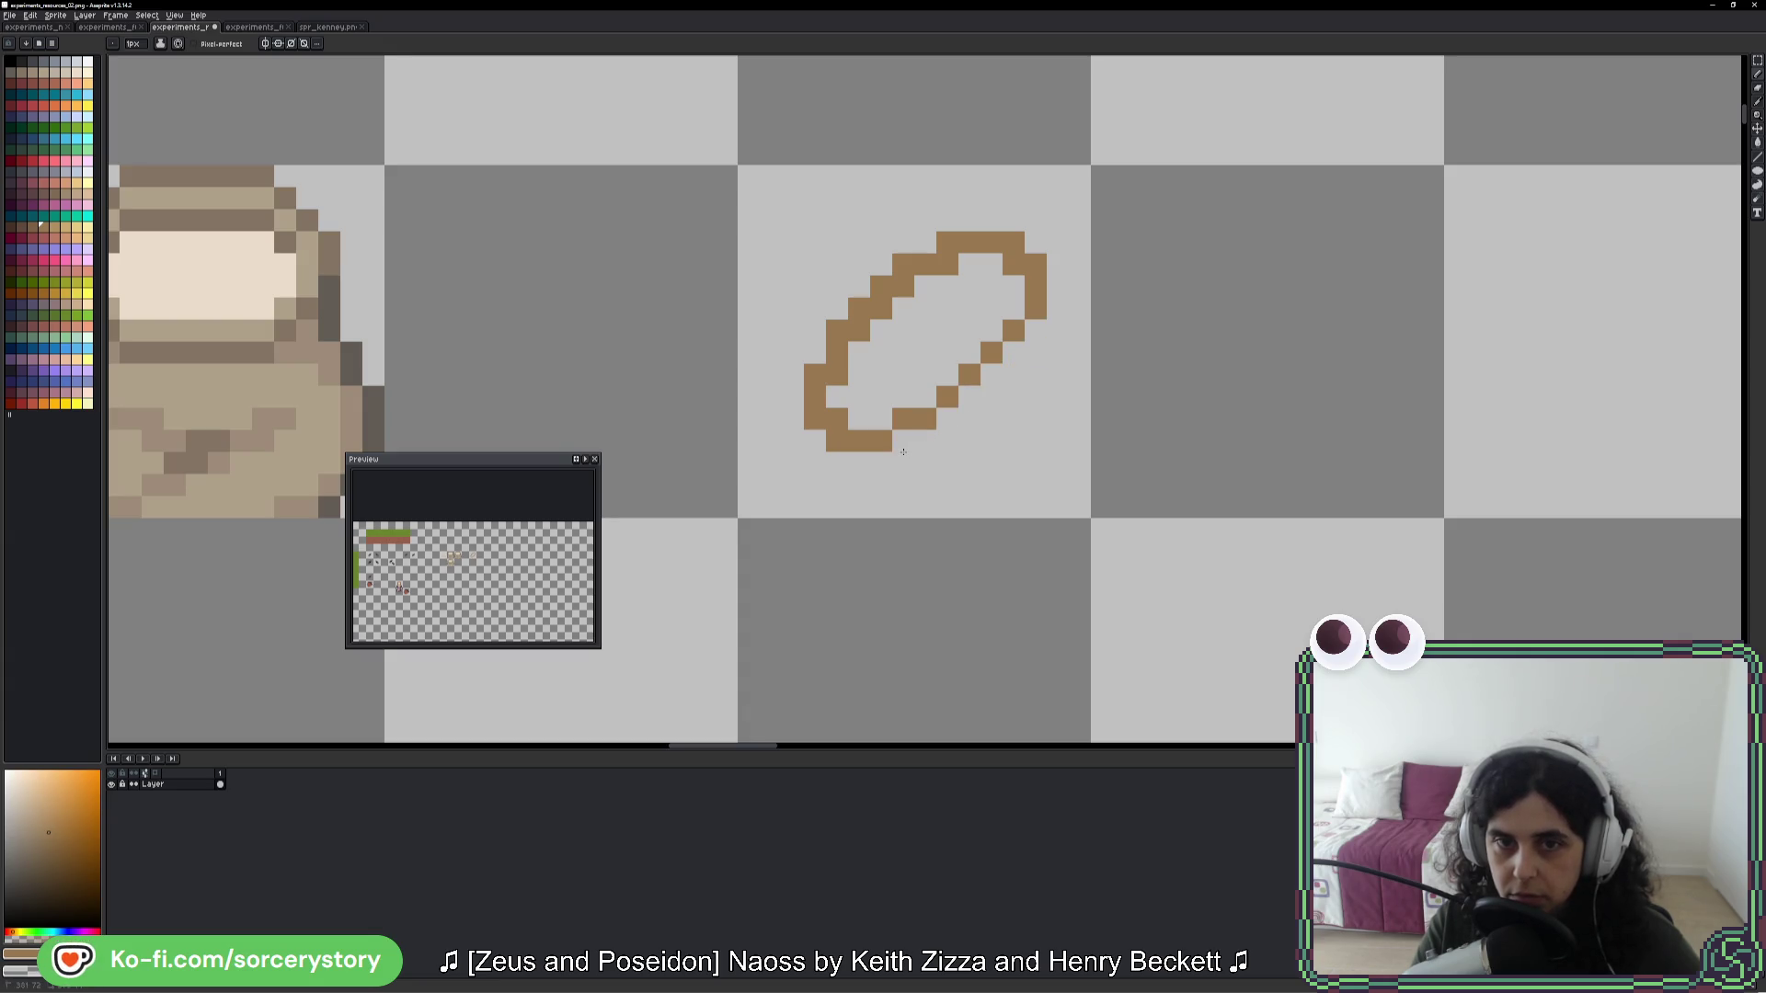
mouse_move(836, 368)
left_mouse_down()
mouse_move(891, 278)
mouse_move(944, 242)
left_mouse_up()
left_click(925, 264)
left_click(1011, 350)
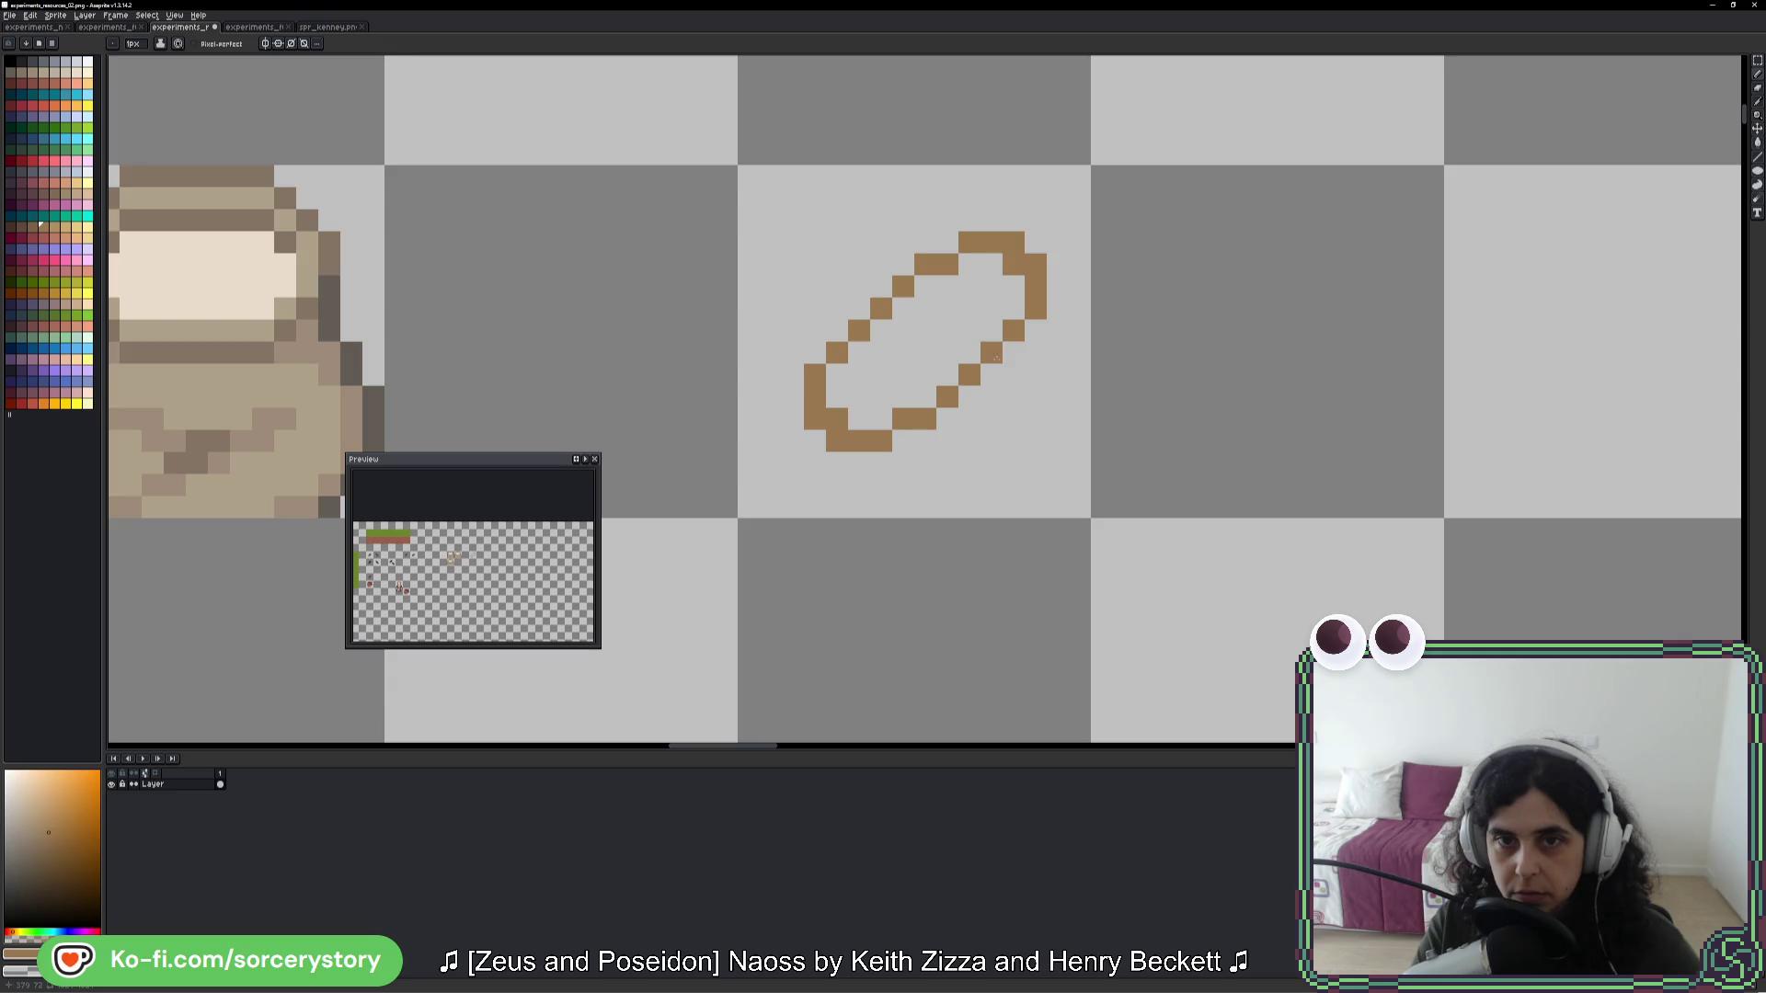
left_click(966, 397)
left_click(951, 419)
left_click_drag(941, 397, 991, 353)
left_click(970, 397)
mouse_move(926, 420)
left_mouse_down()
mouse_move(816, 375)
mouse_move(816, 419)
mouse_move(881, 463)
left_mouse_up()
- Tidy stray bottom and top-right pixels of the oval, then select its top-right corner
right_click(905, 441)
left_click(924, 441)
right_click(881, 441)
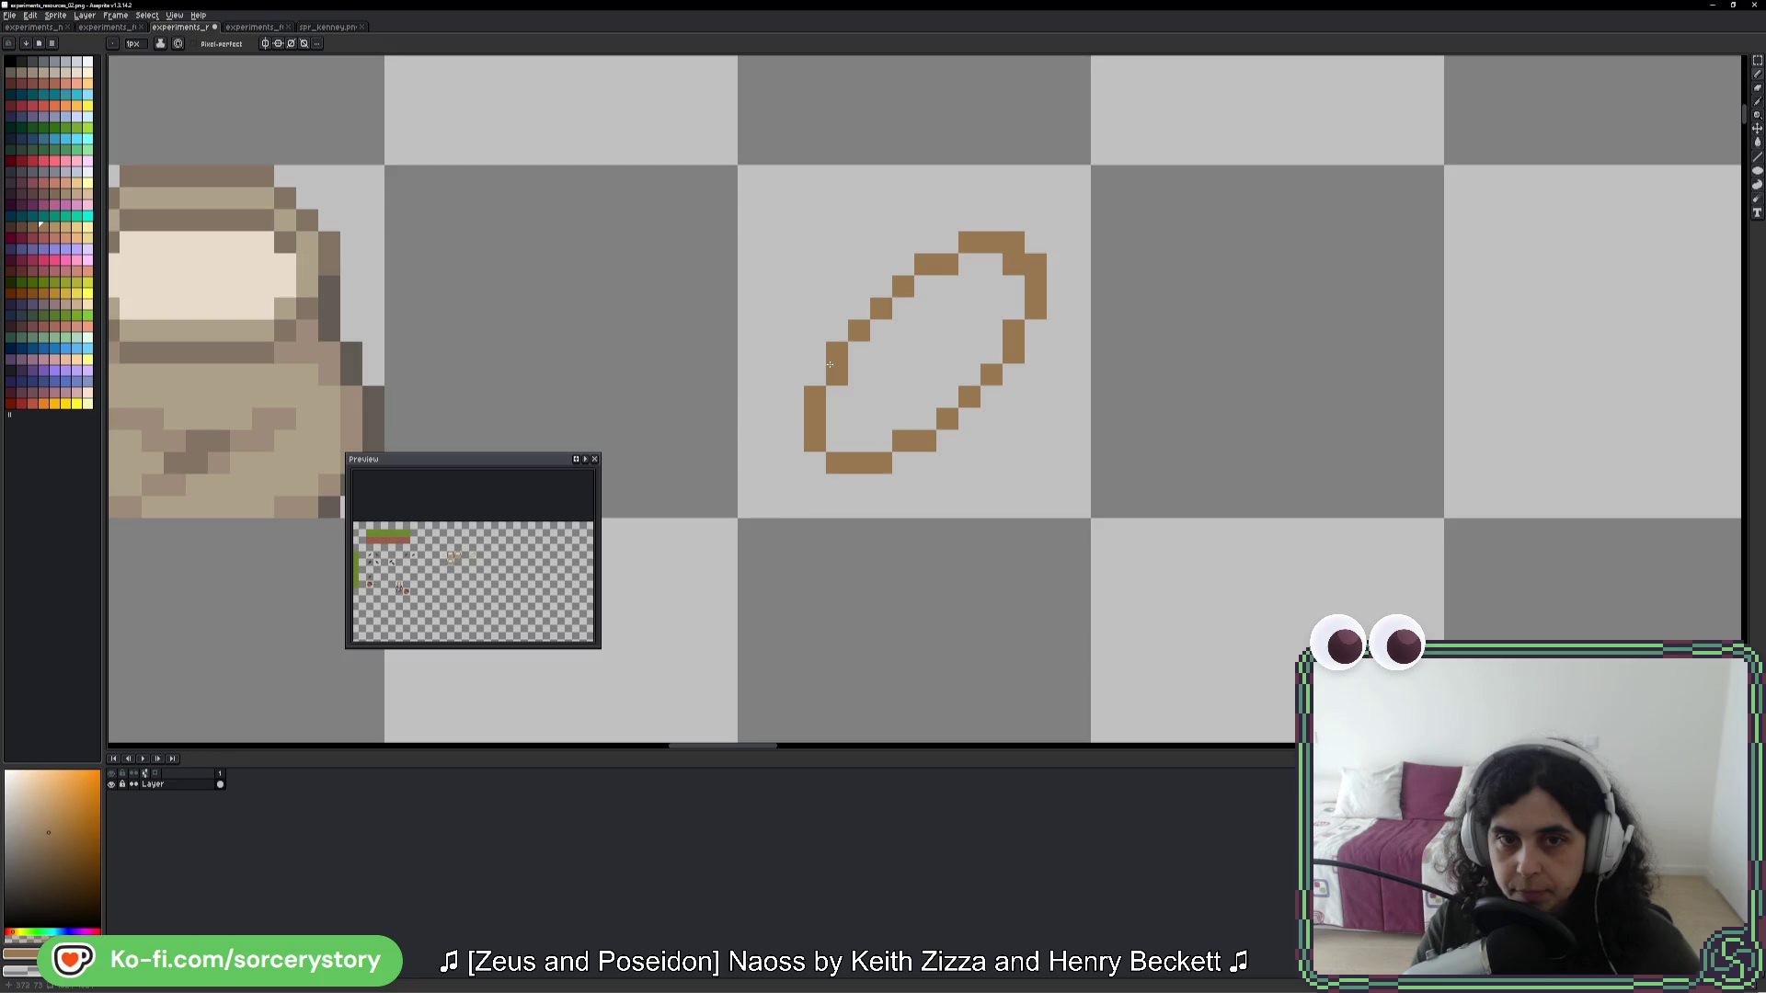
right_click(1021, 265)
left_click(1057, 419)
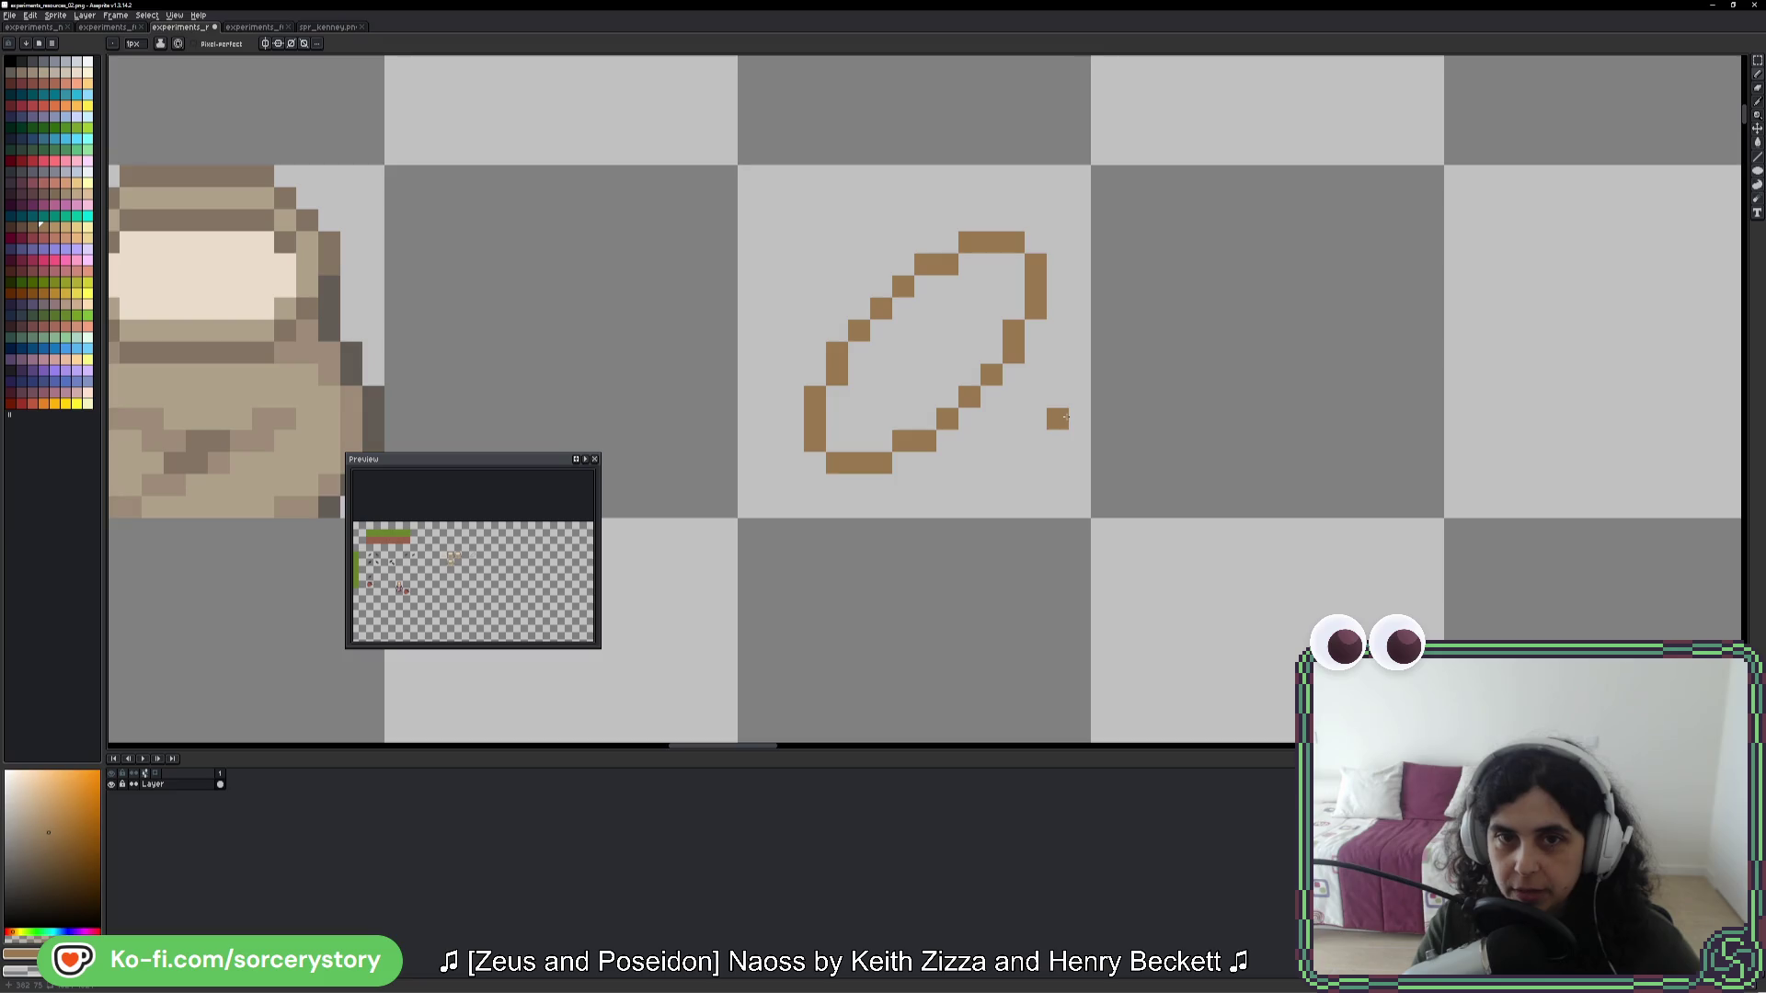
key("ctrl+z")
left_click(1757, 59)
left_click_drag(960, 211, 1088, 317)
- Nudge the oval's top-right corner and lower-left part one pixel each to reshape it
left_click_drag(935, 210, 1092, 345)
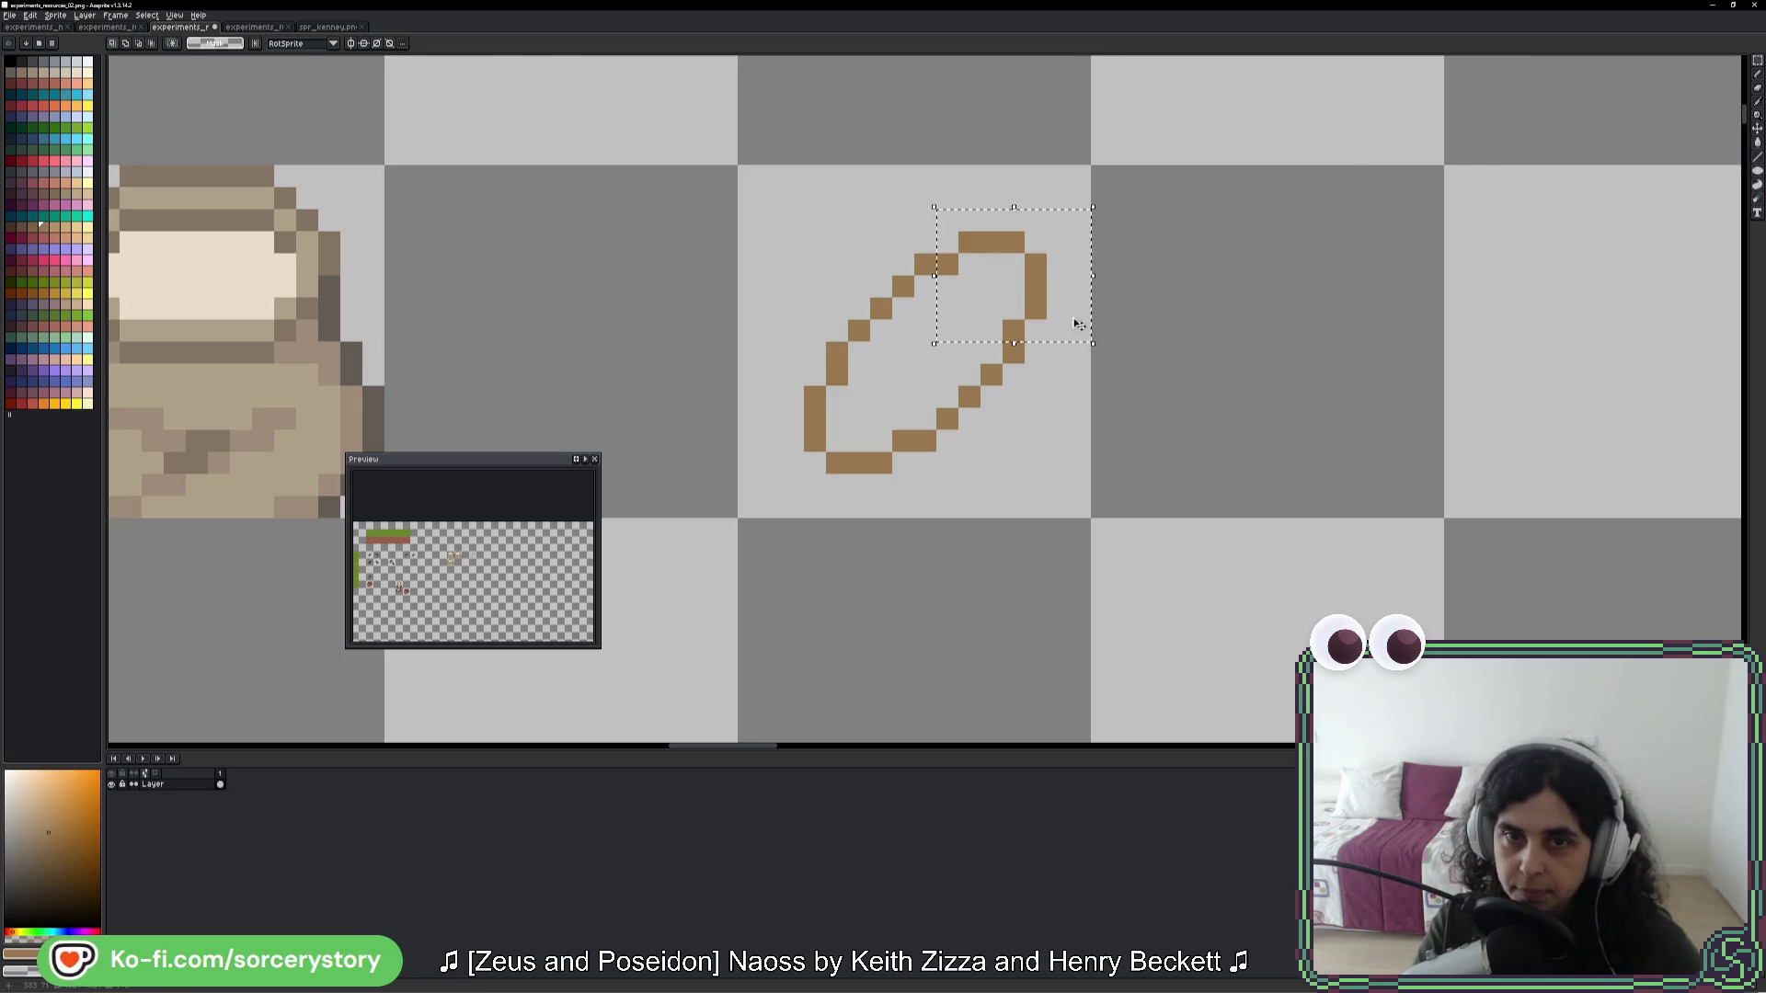
left_click_drag(1023, 275, 1001, 297)
left_click(793, 396)
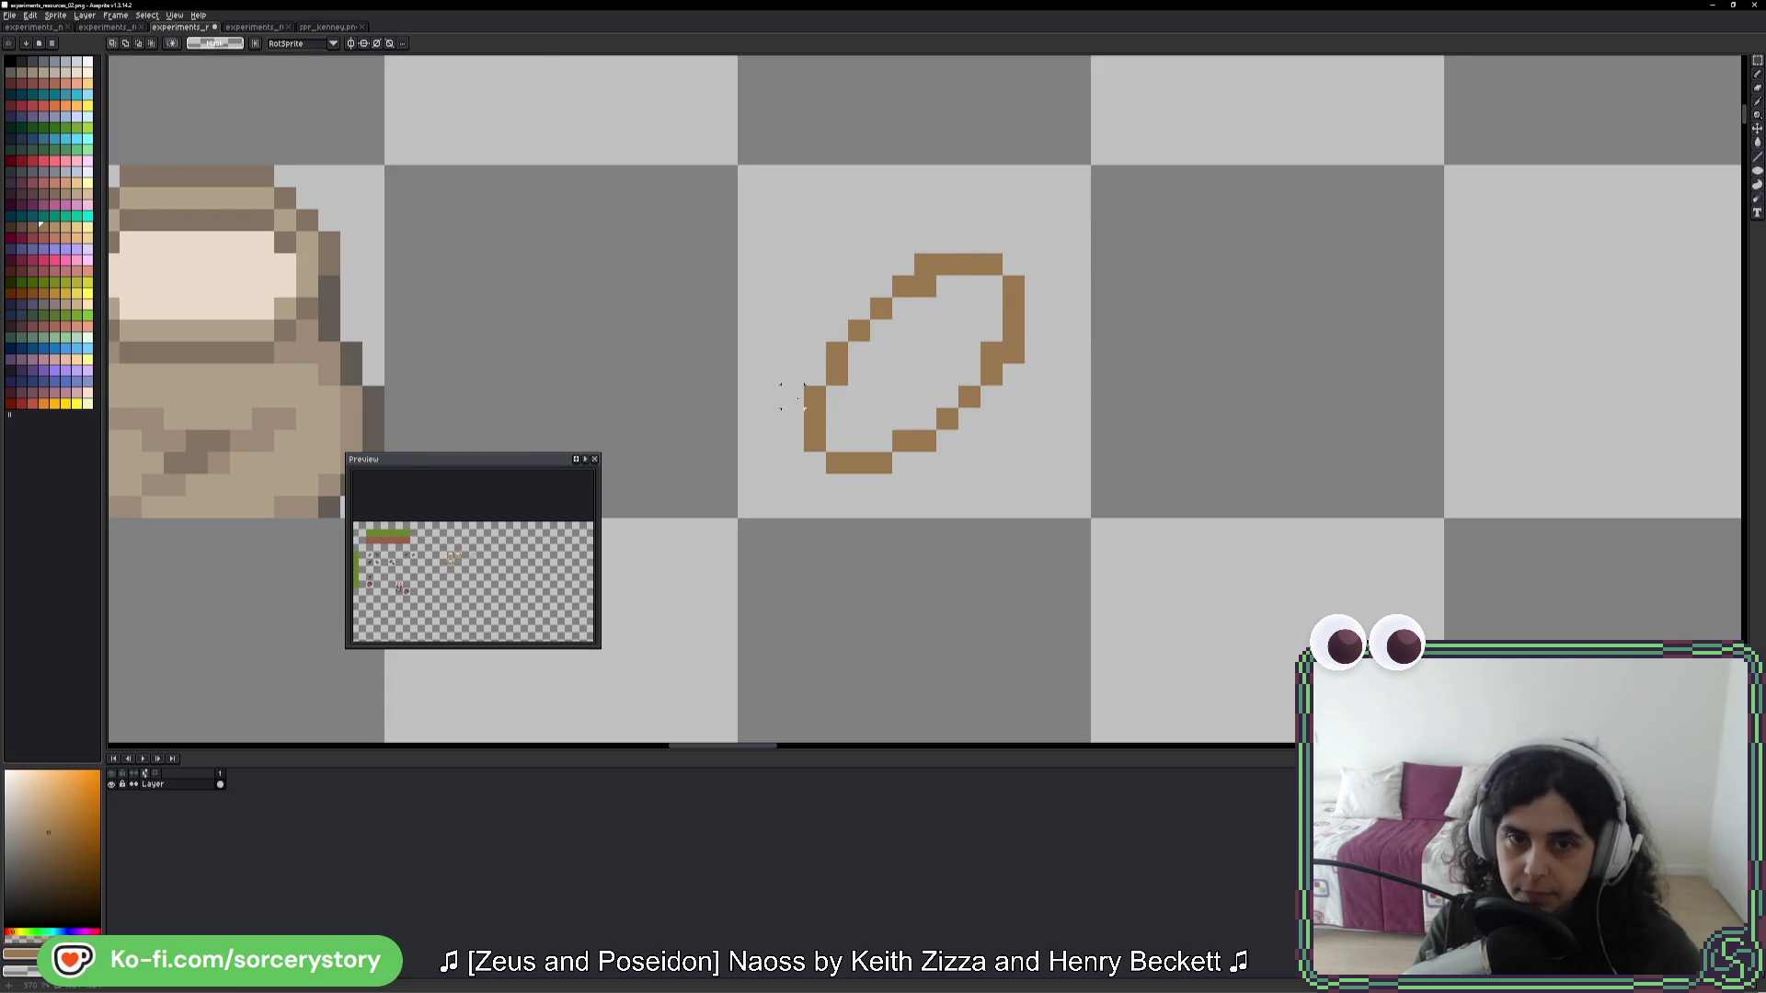
left_click_drag(783, 364, 919, 522)
left_click_drag(866, 453, 888, 431)
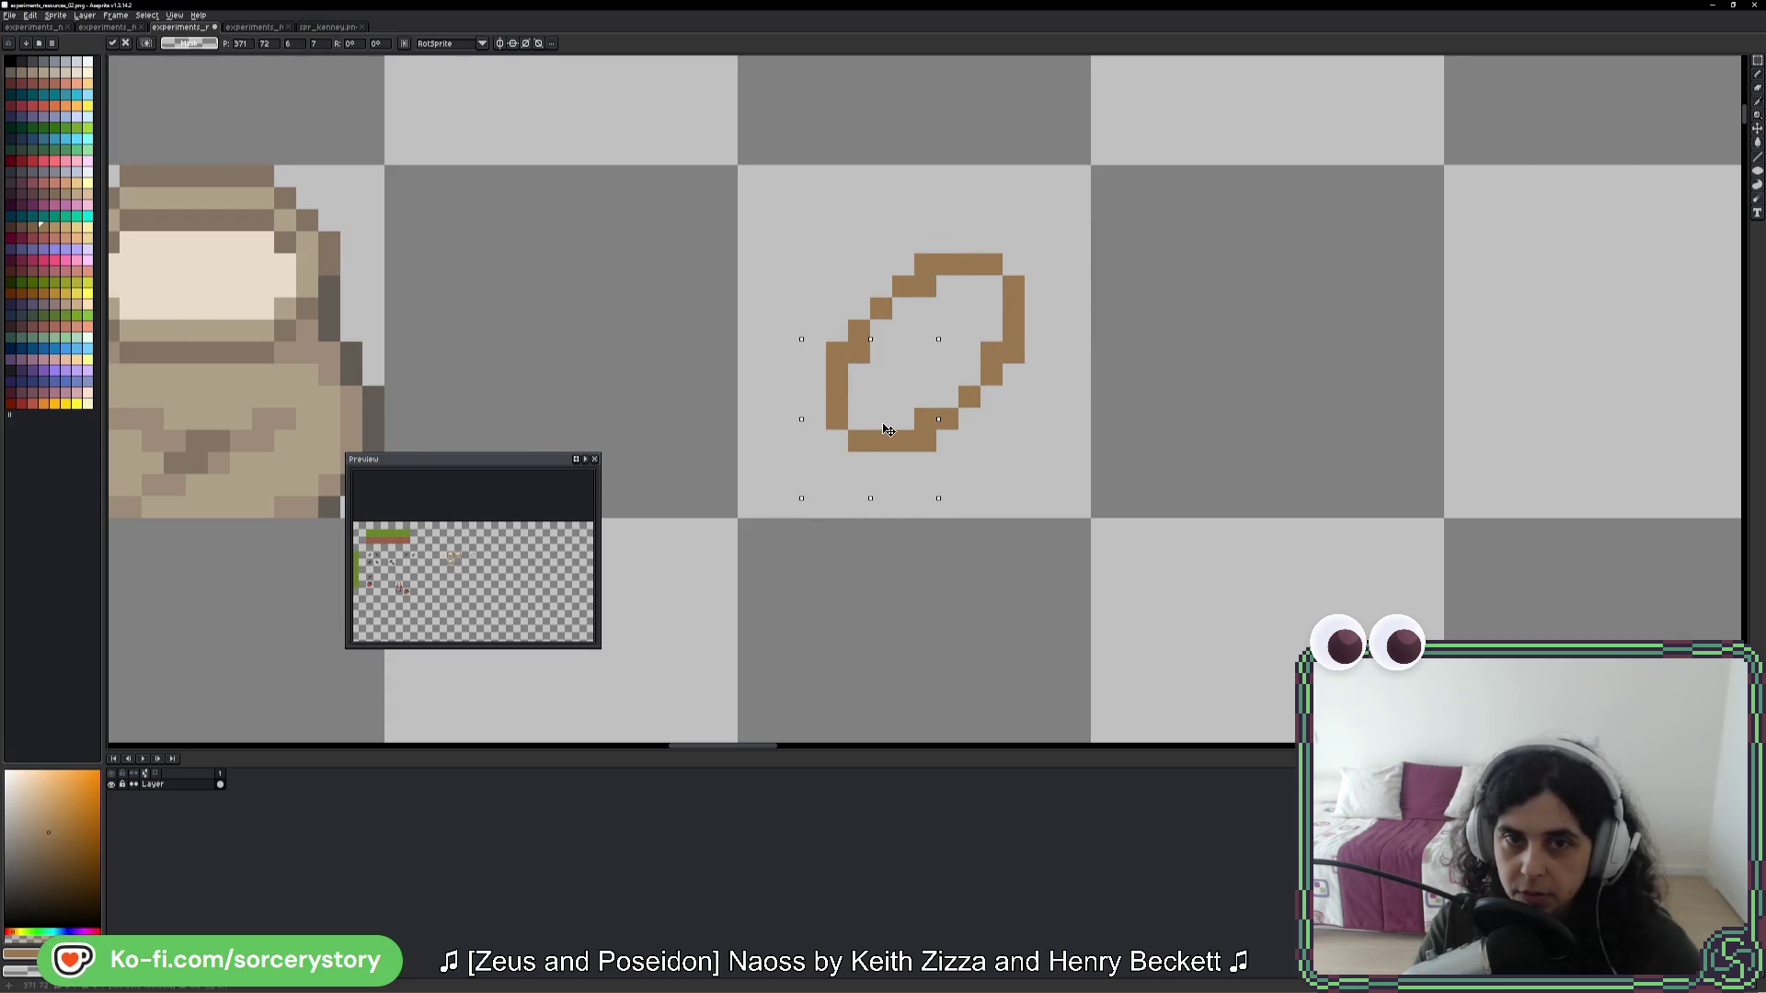
left_click(1057, 457)
- Touch up the outline's lower-left and top-right pixels with the Pencil
key("b")
left_click(859, 419)
left_click_drag(992, 265, 1016, 297)
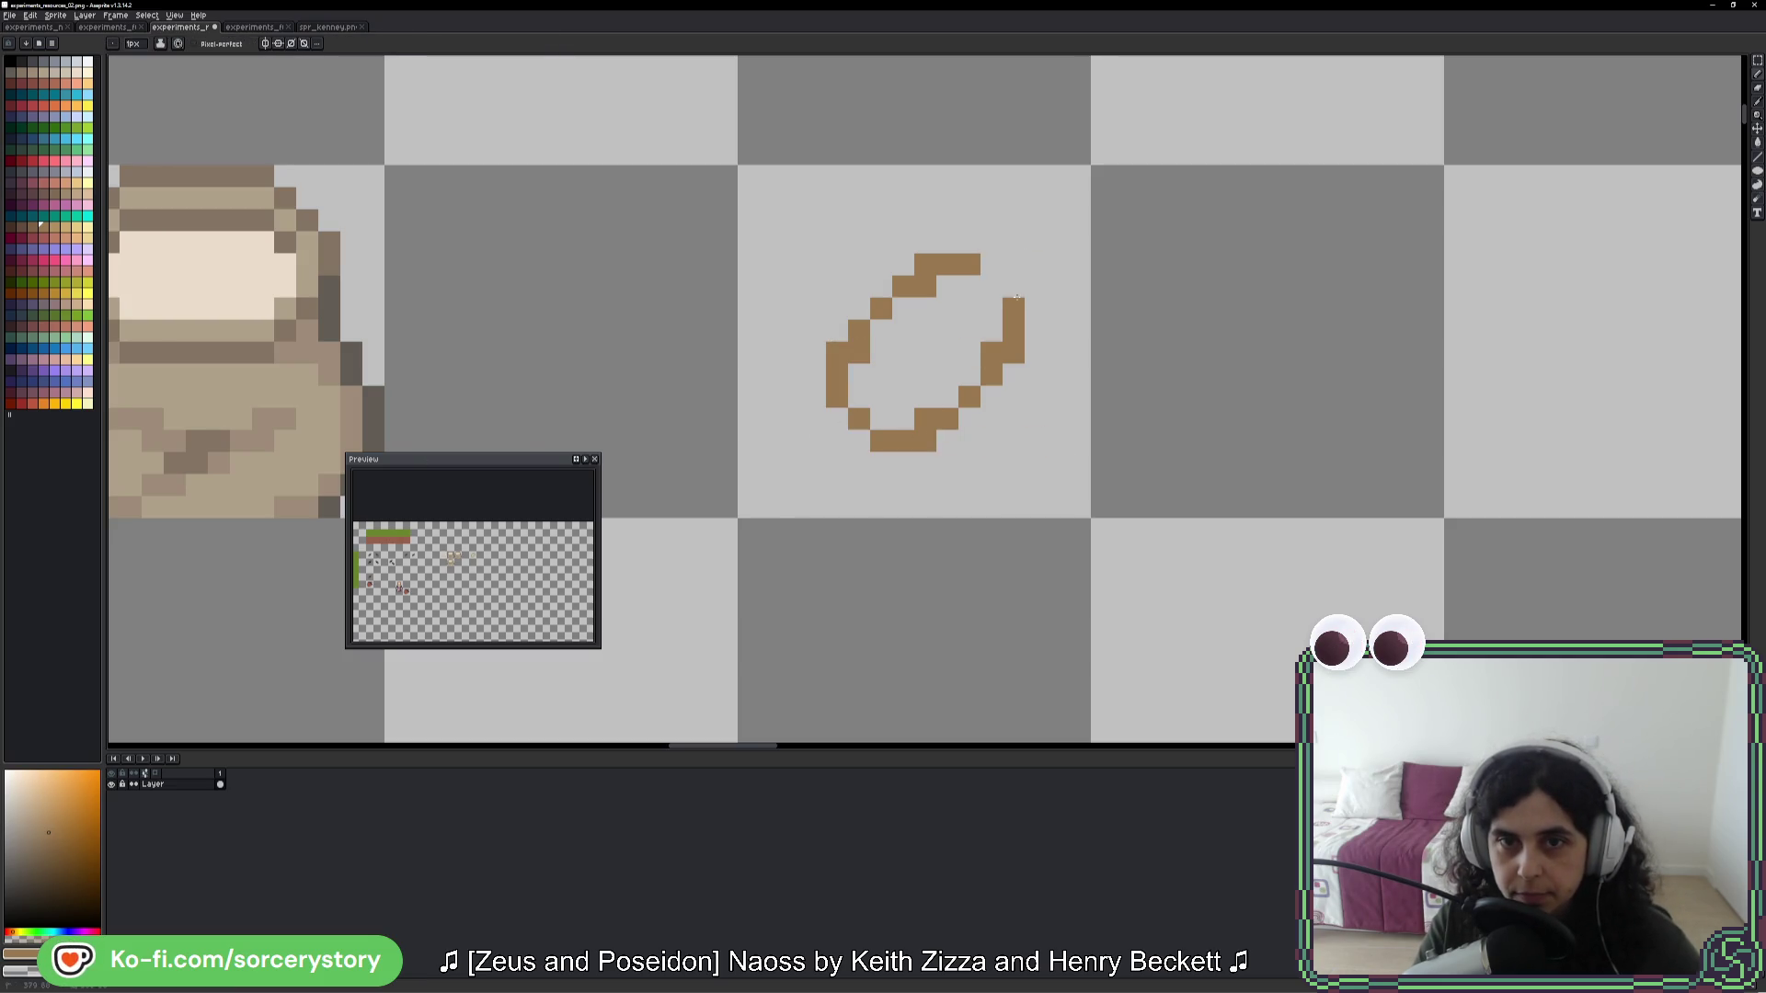
left_click(1035, 374)
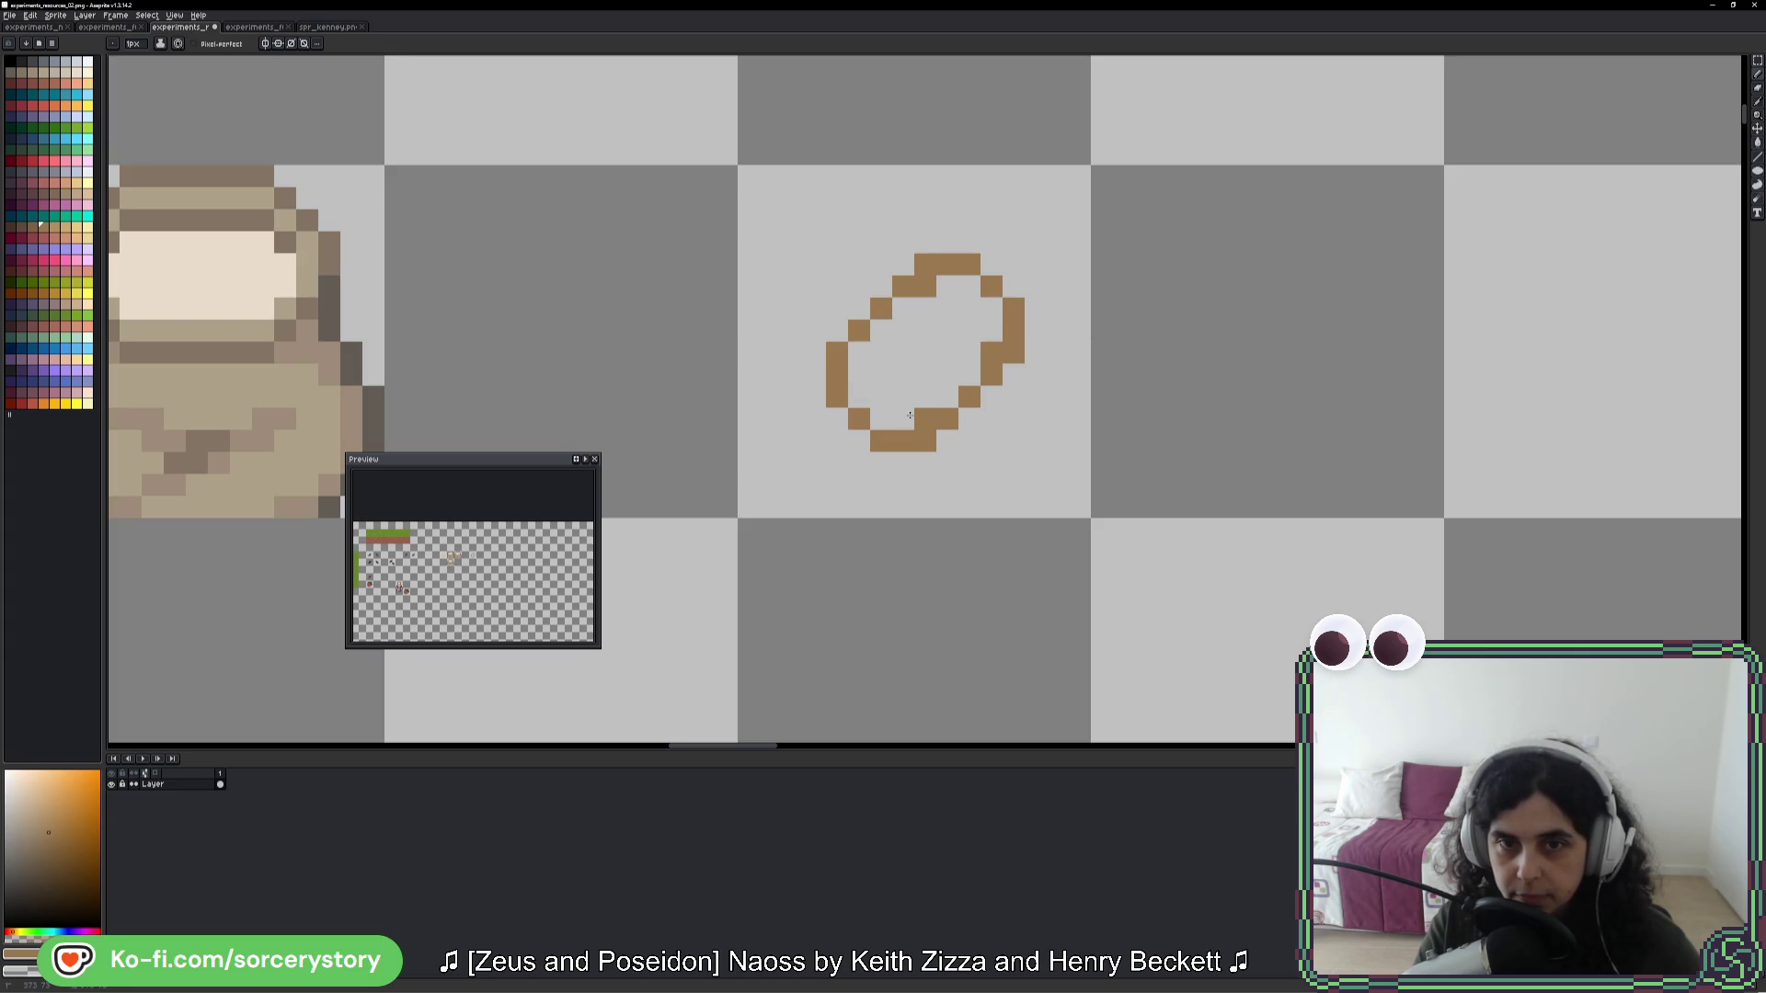
left_click(1124, 529)
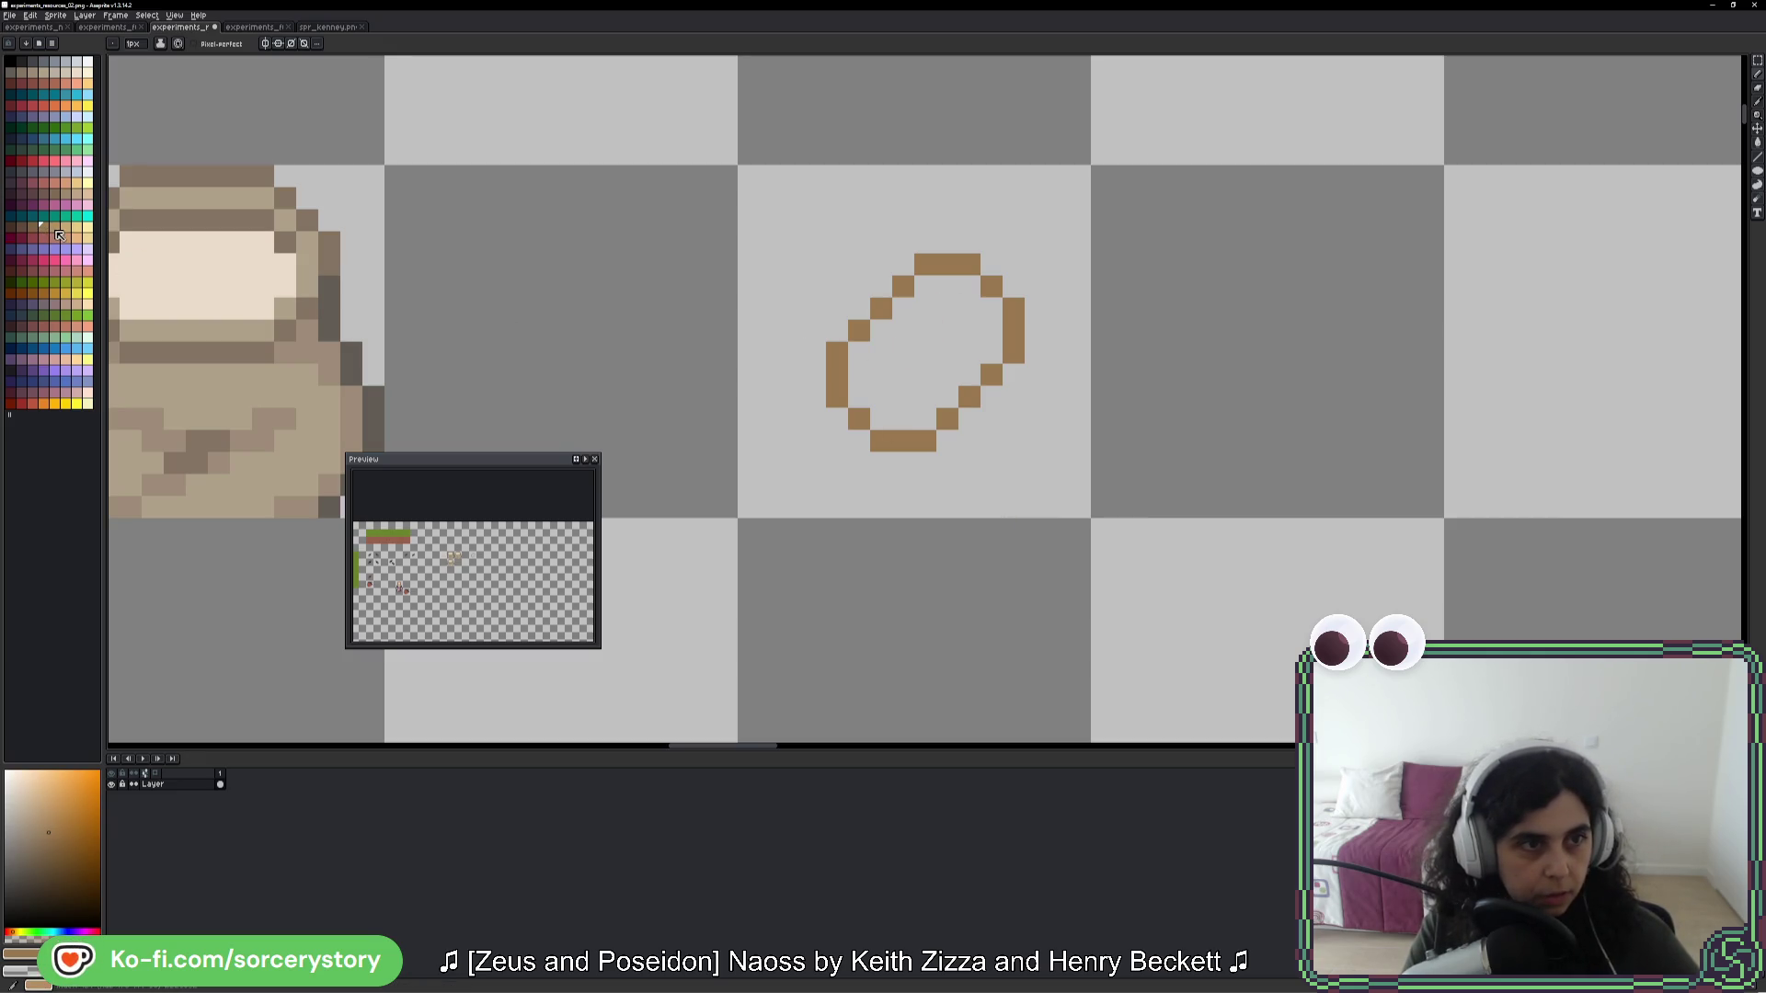
- Paint dark brown score marks and shading inside the loaf
left_click(23, 228)
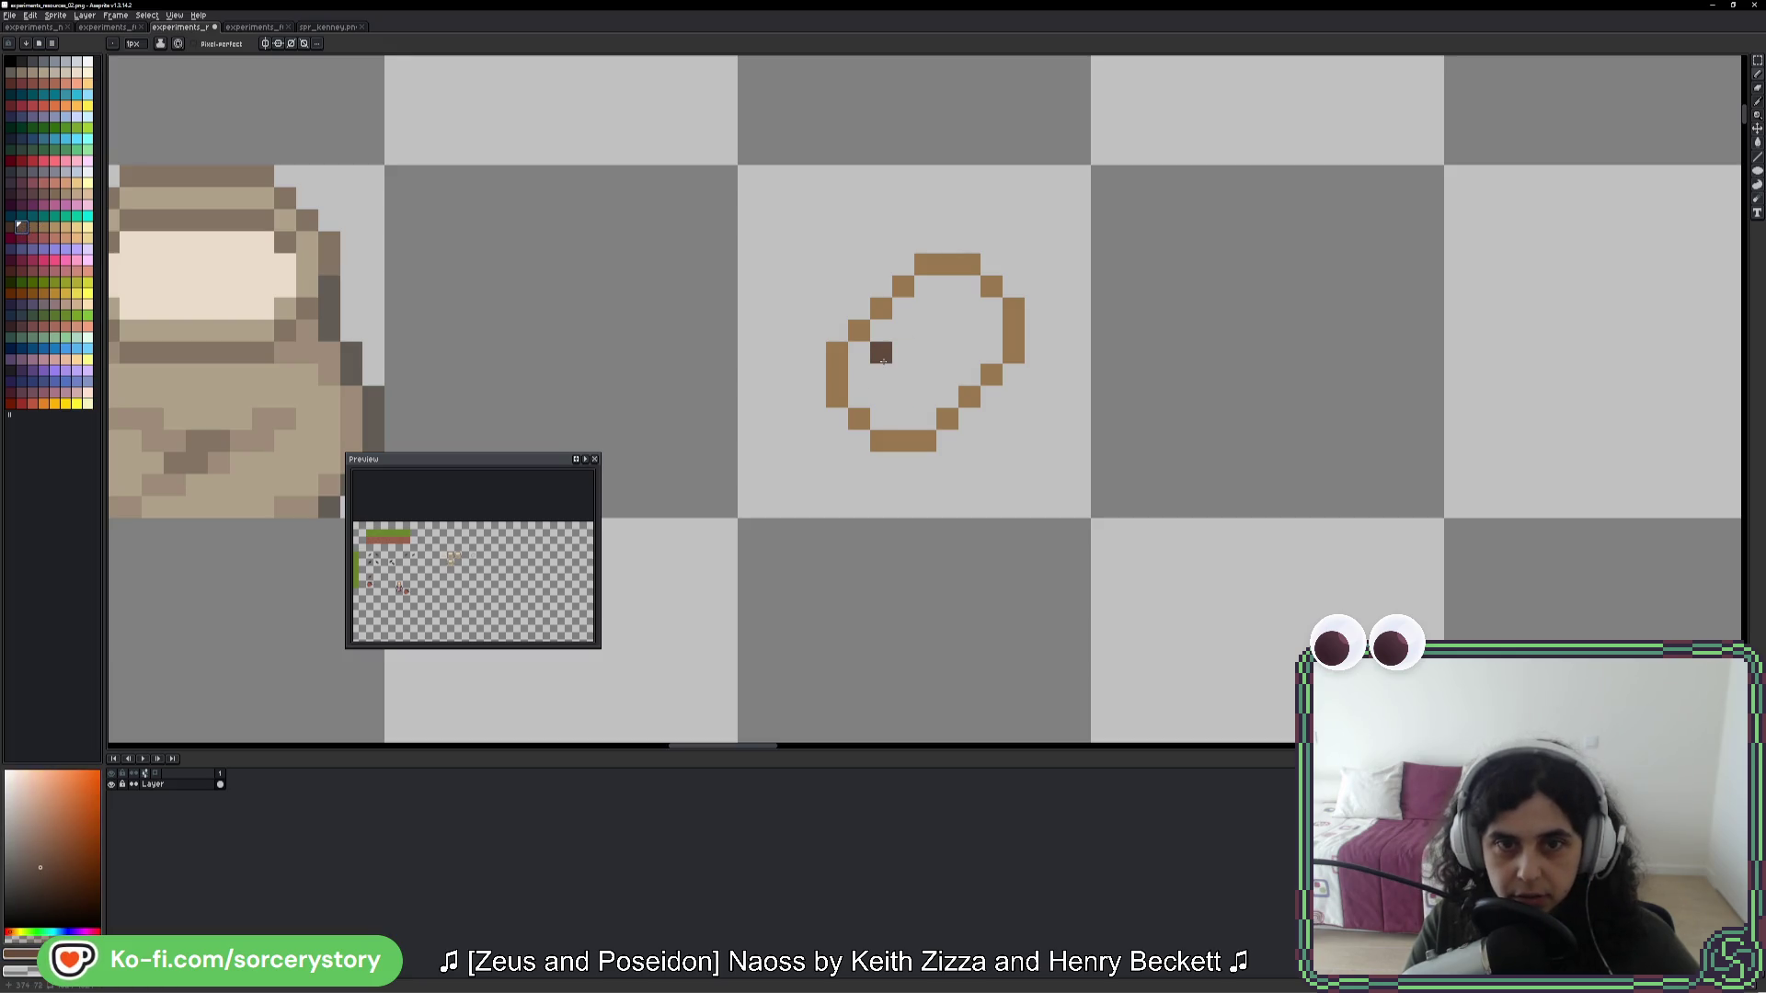
left_click(34, 229)
key("i")
key("b")
left_click(34, 229)
left_click_drag(902, 374, 880, 353)
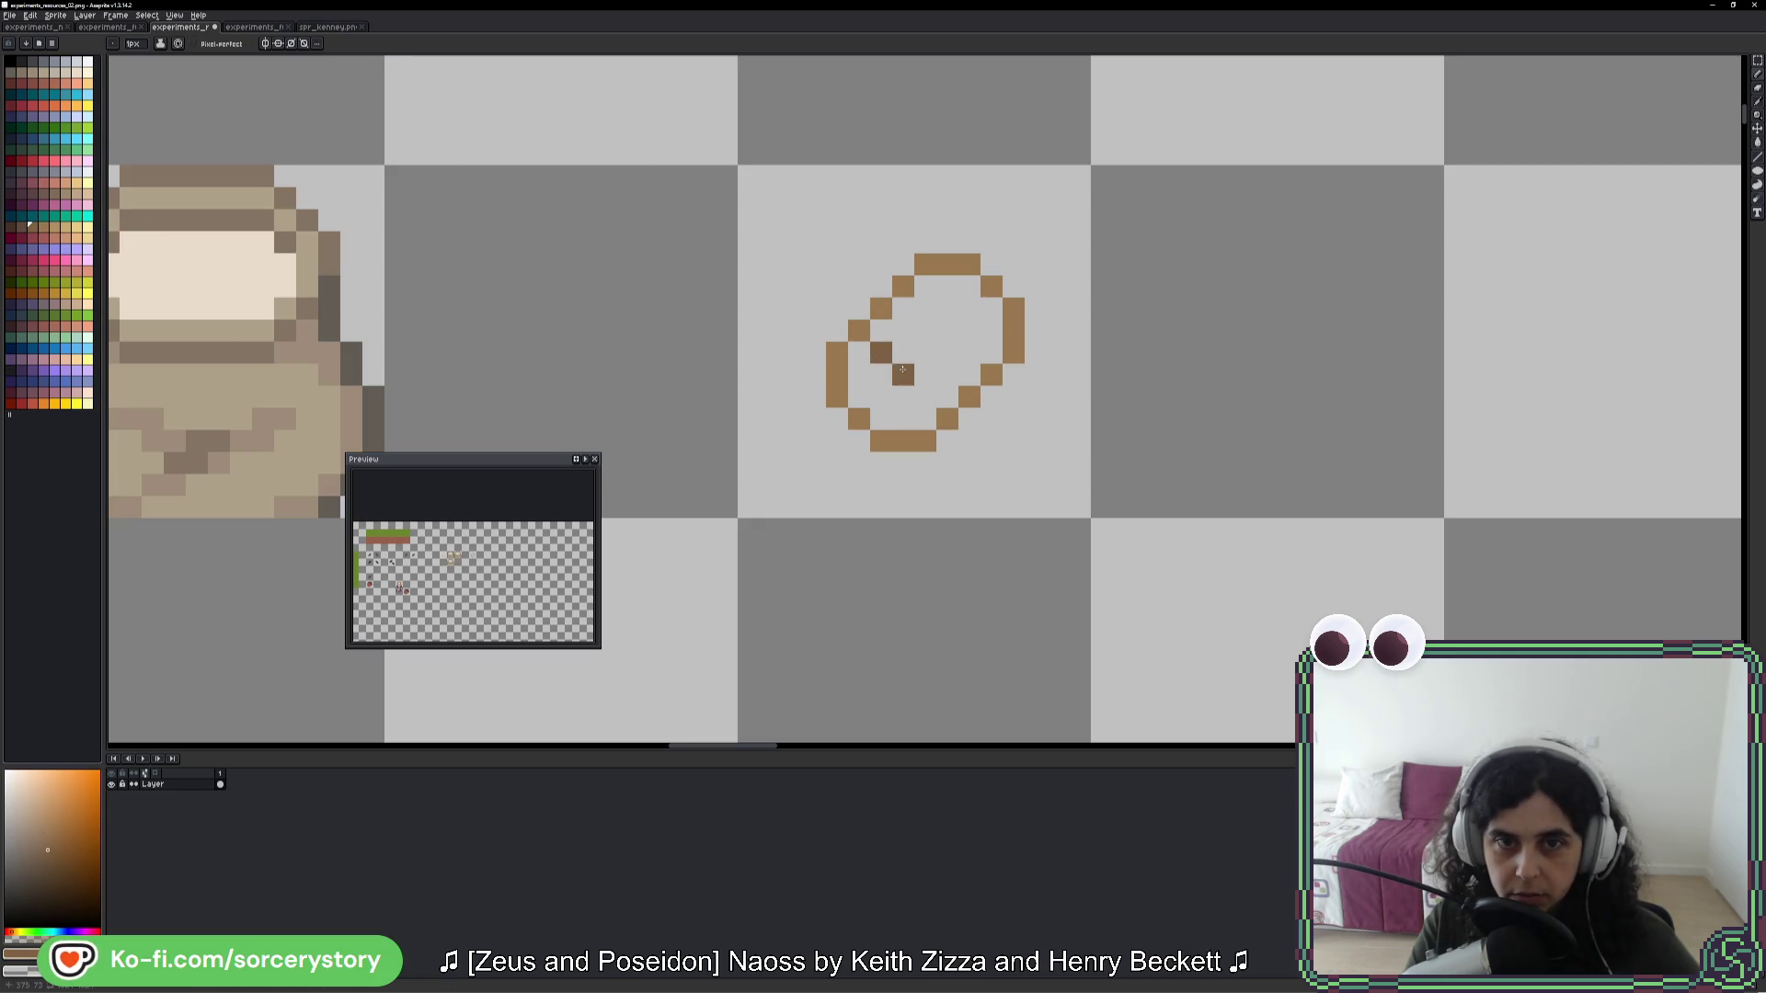
left_click(902, 352)
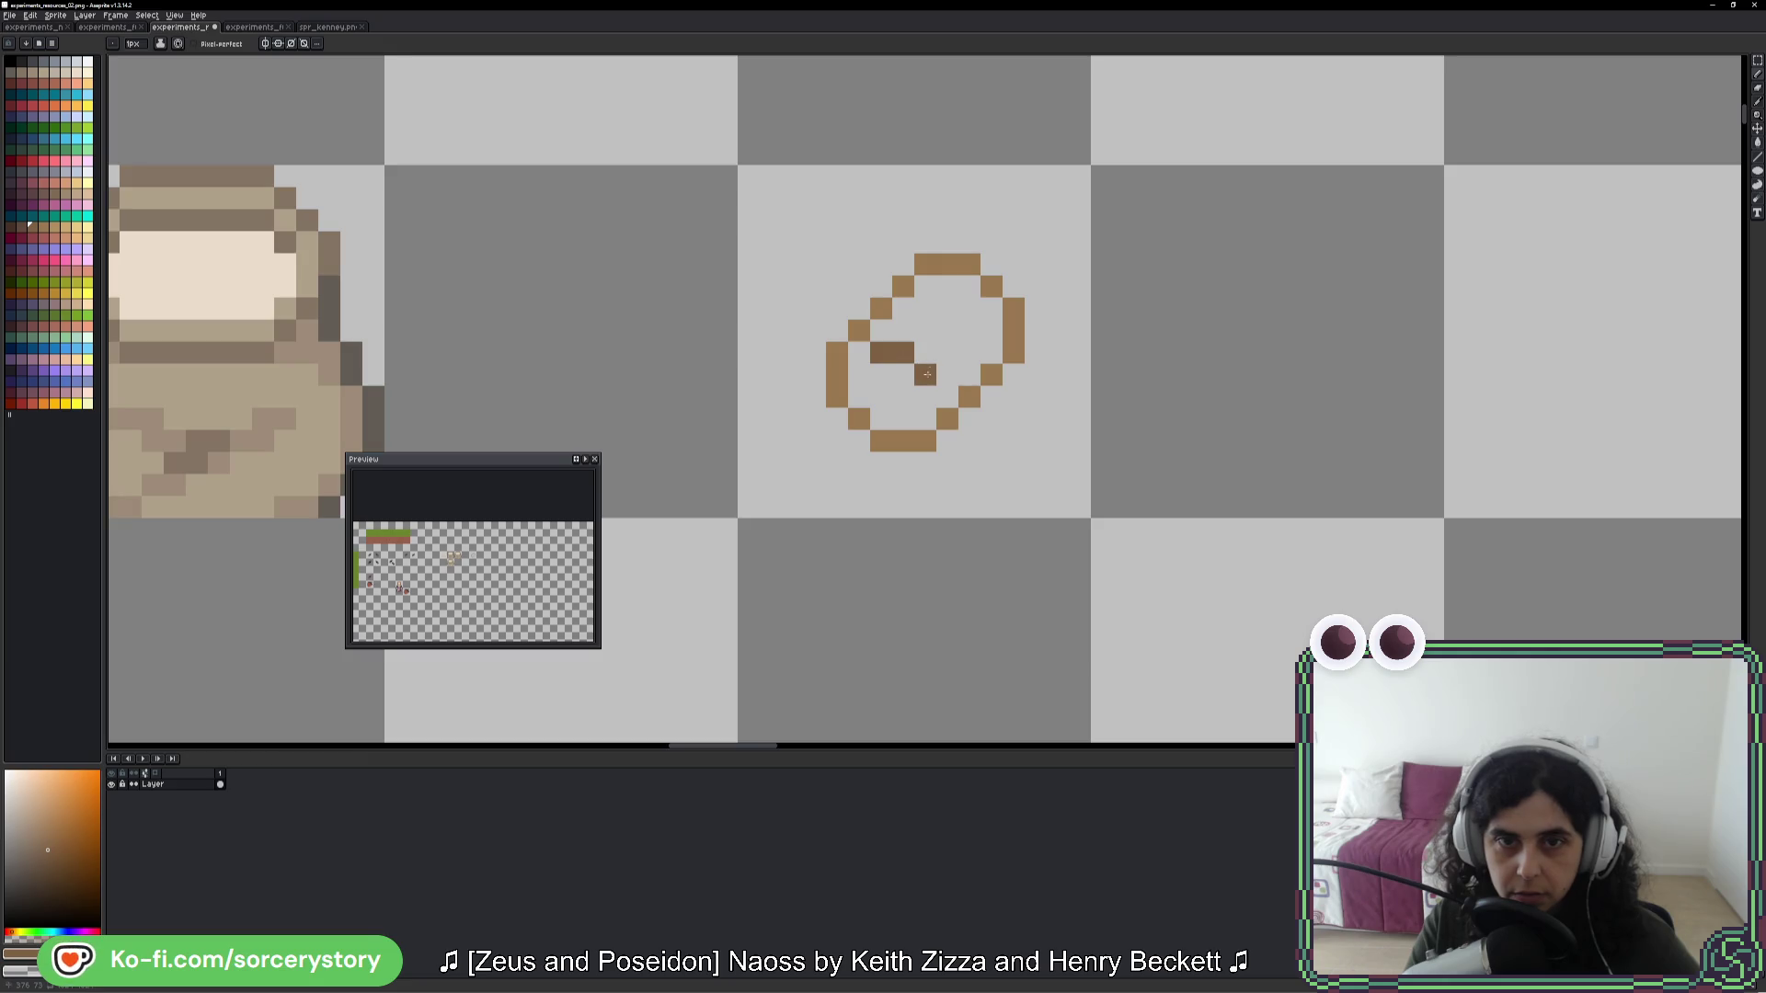
left_click_drag(927, 309, 948, 314)
left_click(972, 328)
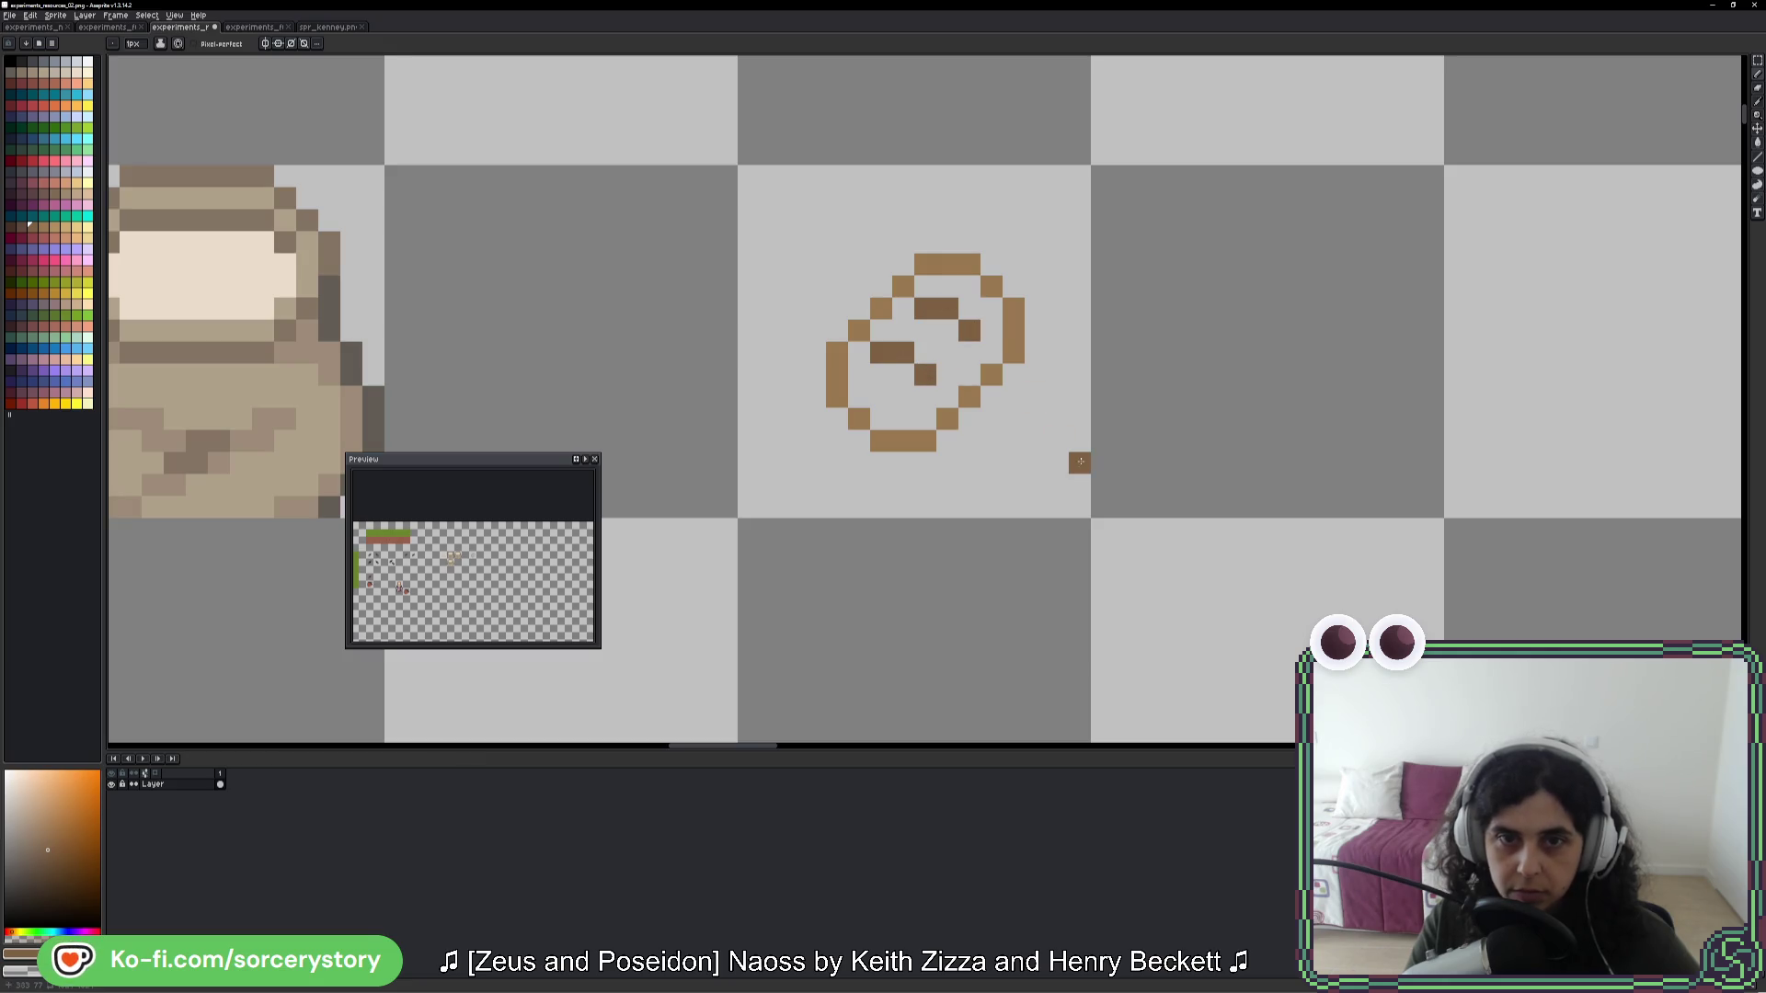
- Fill the loaf's lower-left interior with light tan
left_click(166, 329, "alt")
left_click(53, 227)
left_click(924, 395)
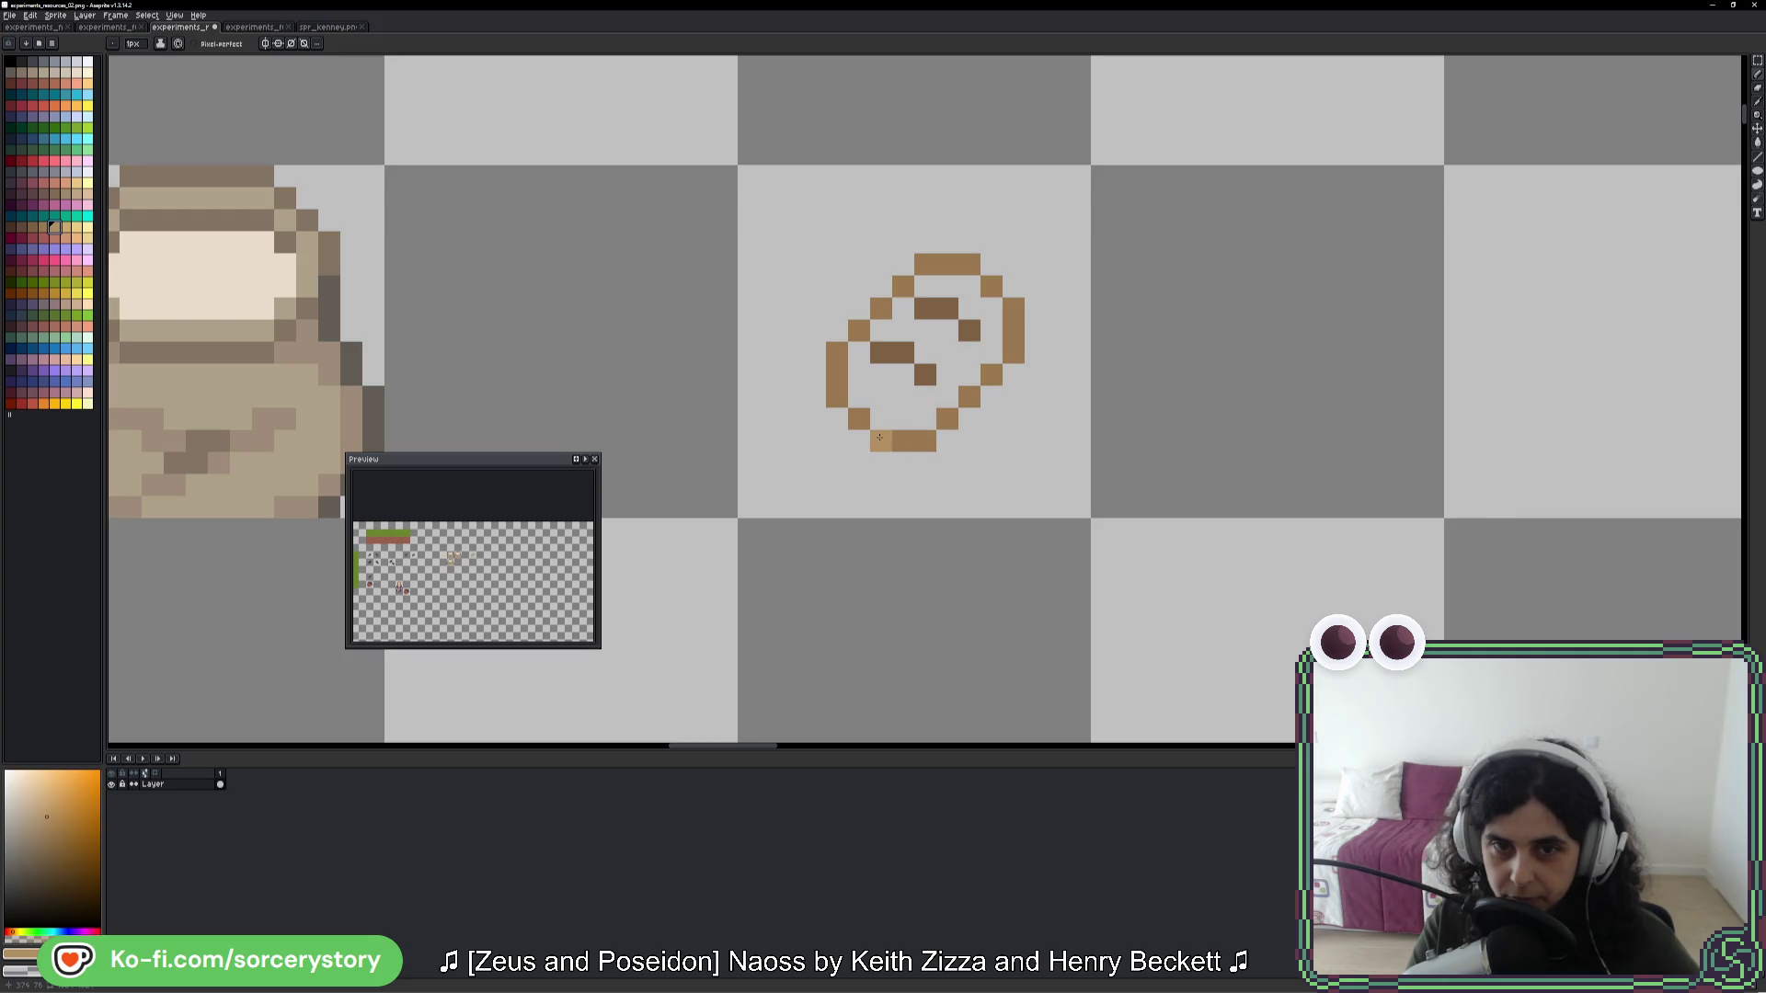
key("ctrl+z")
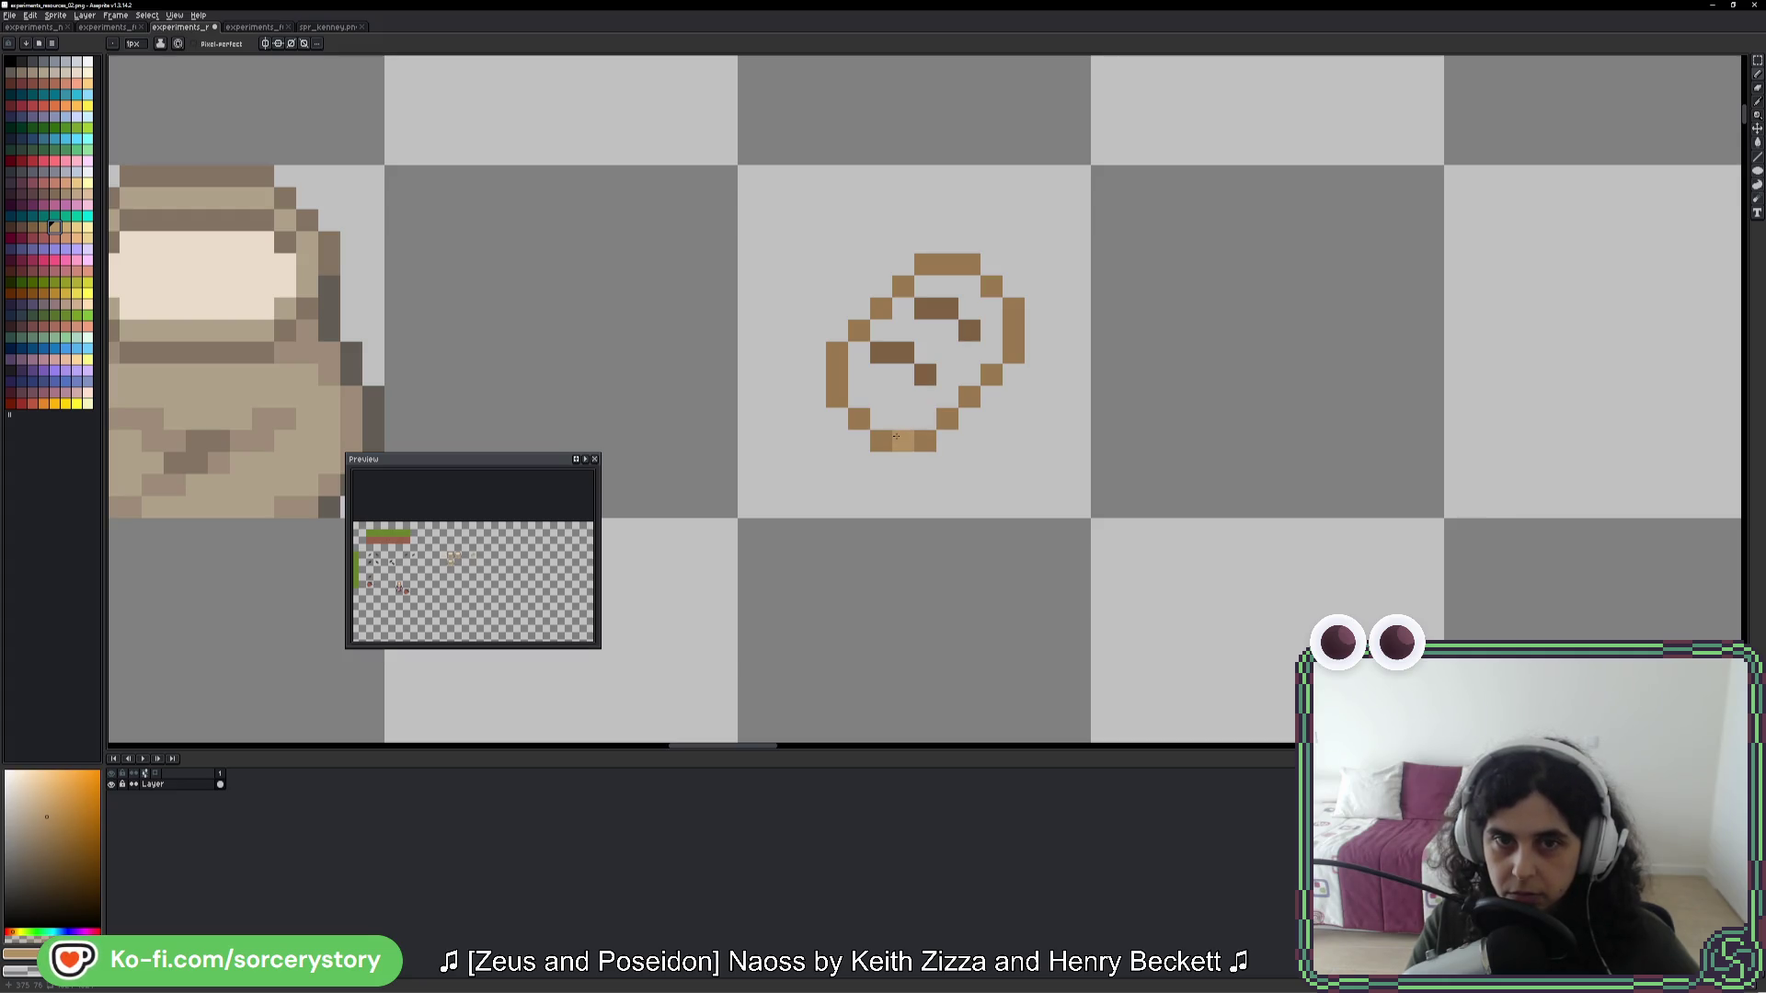
mouse_move(853, 354)
left_mouse_down()
mouse_move(874, 405)
mouse_move(931, 338)
mouse_move(970, 358)
mouse_move(992, 322)
mouse_move(970, 289)
mouse_move(930, 290)
left_mouse_up()
- Tidy the loaf's tan outline by erasing a stray pixel and adding tan pixels at the left and bottom edges
scroll(1166, 394, "down", 5)
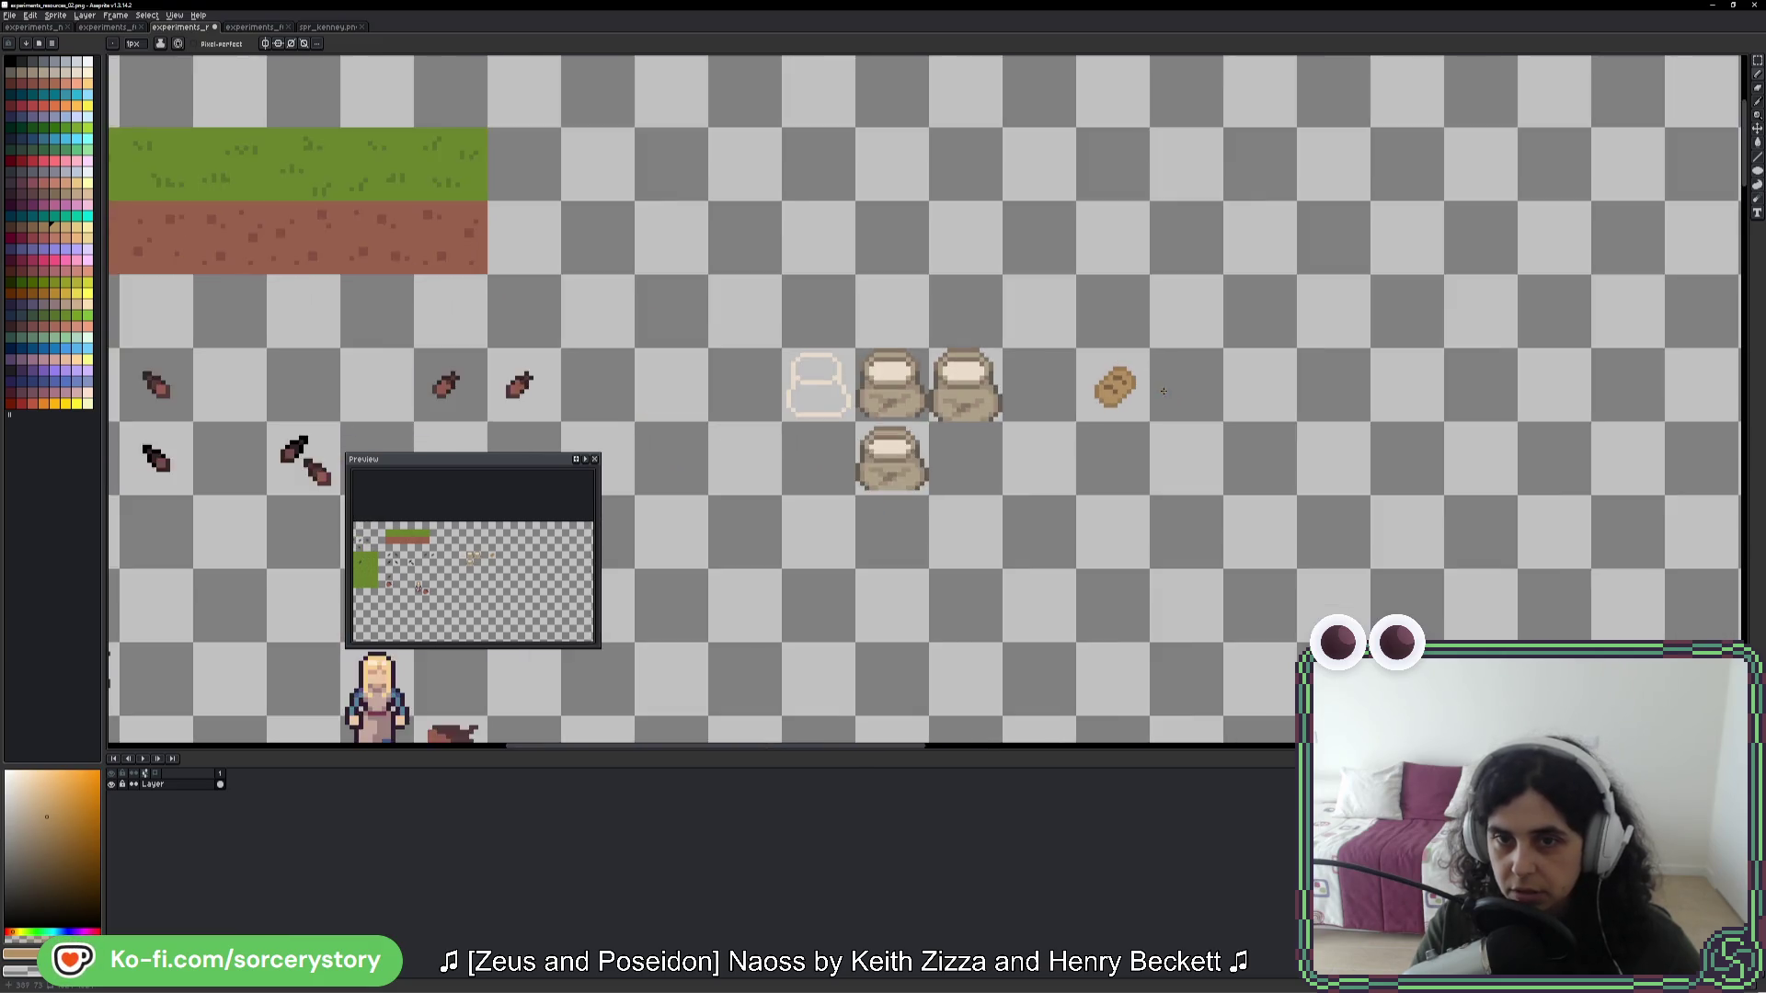
scroll(1181, 394, "up", 5)
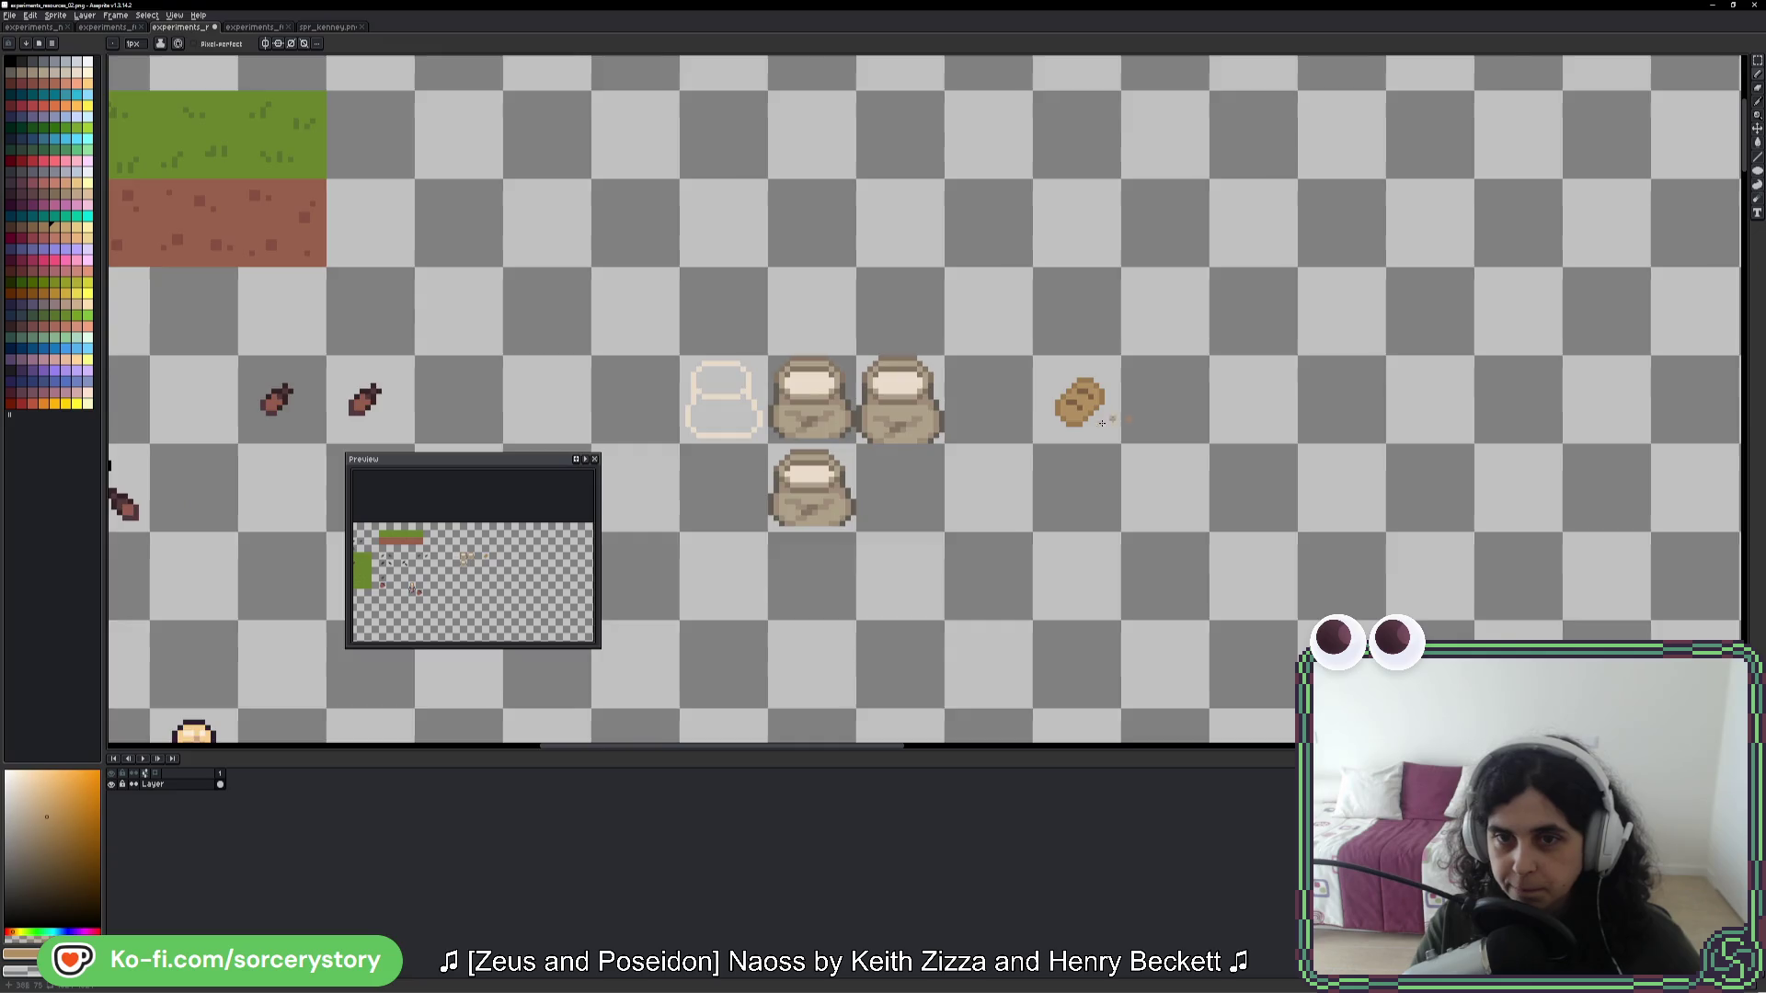
right_click(1092, 413)
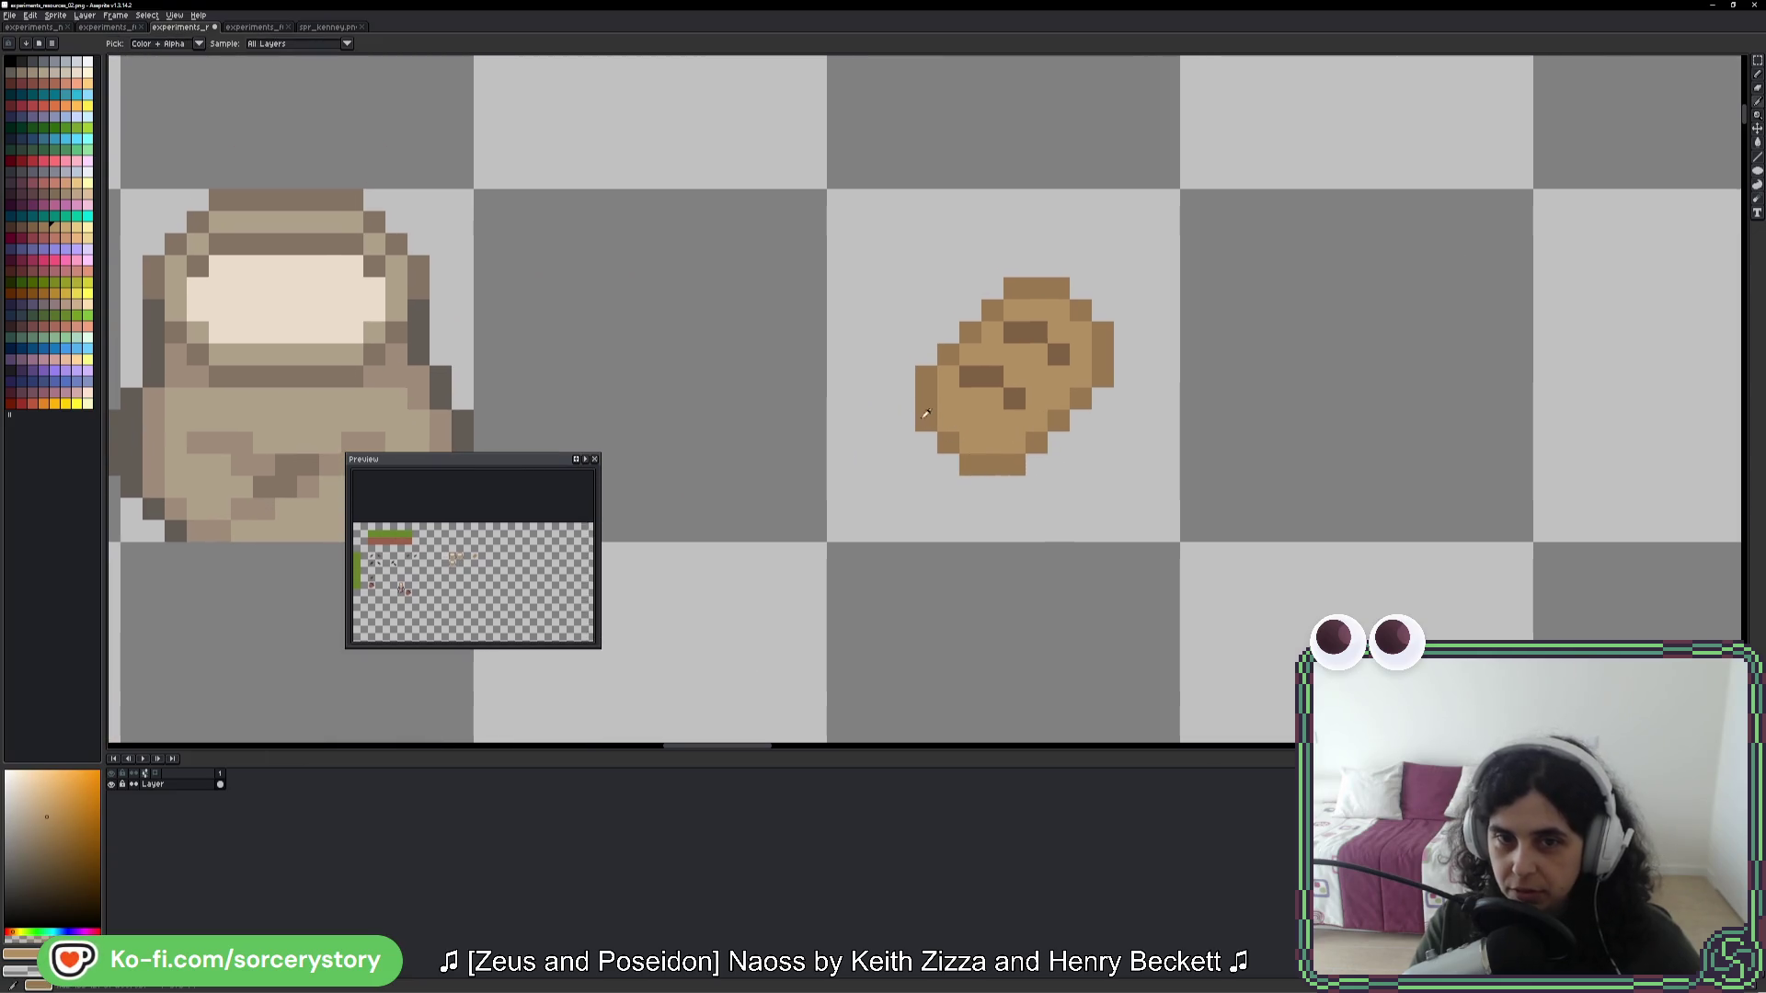
left_click(906, 405)
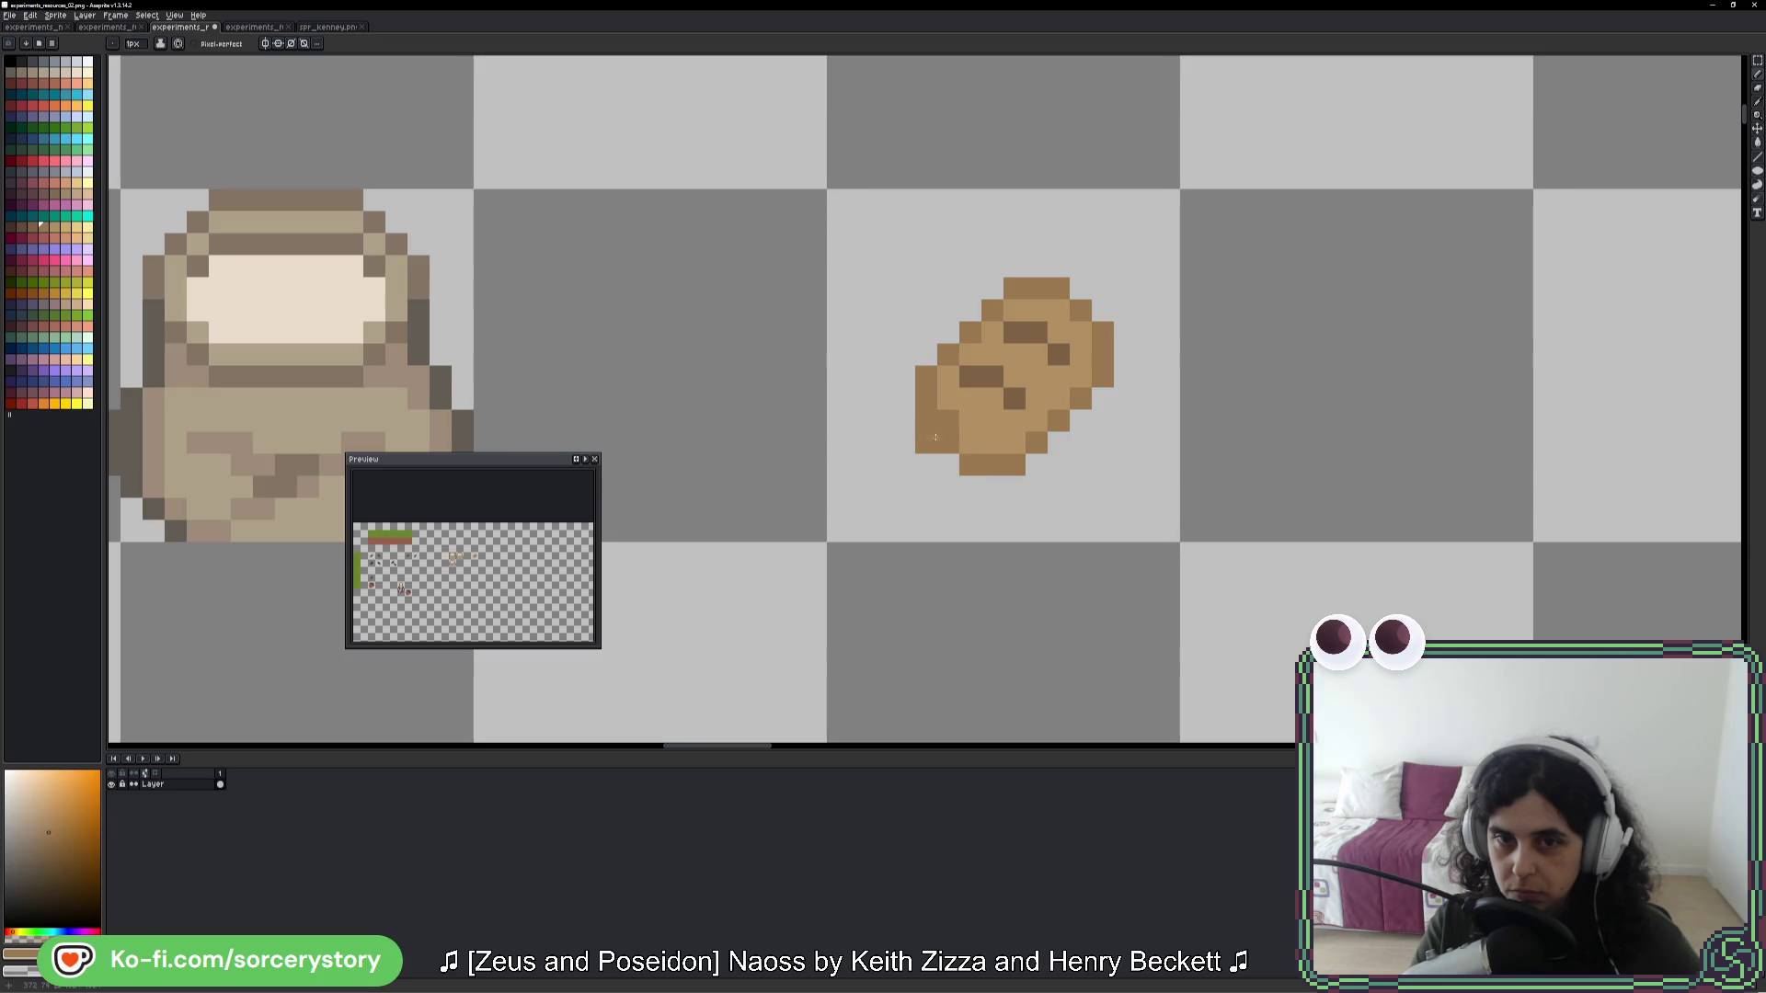
left_click_drag(934, 448, 974, 472)
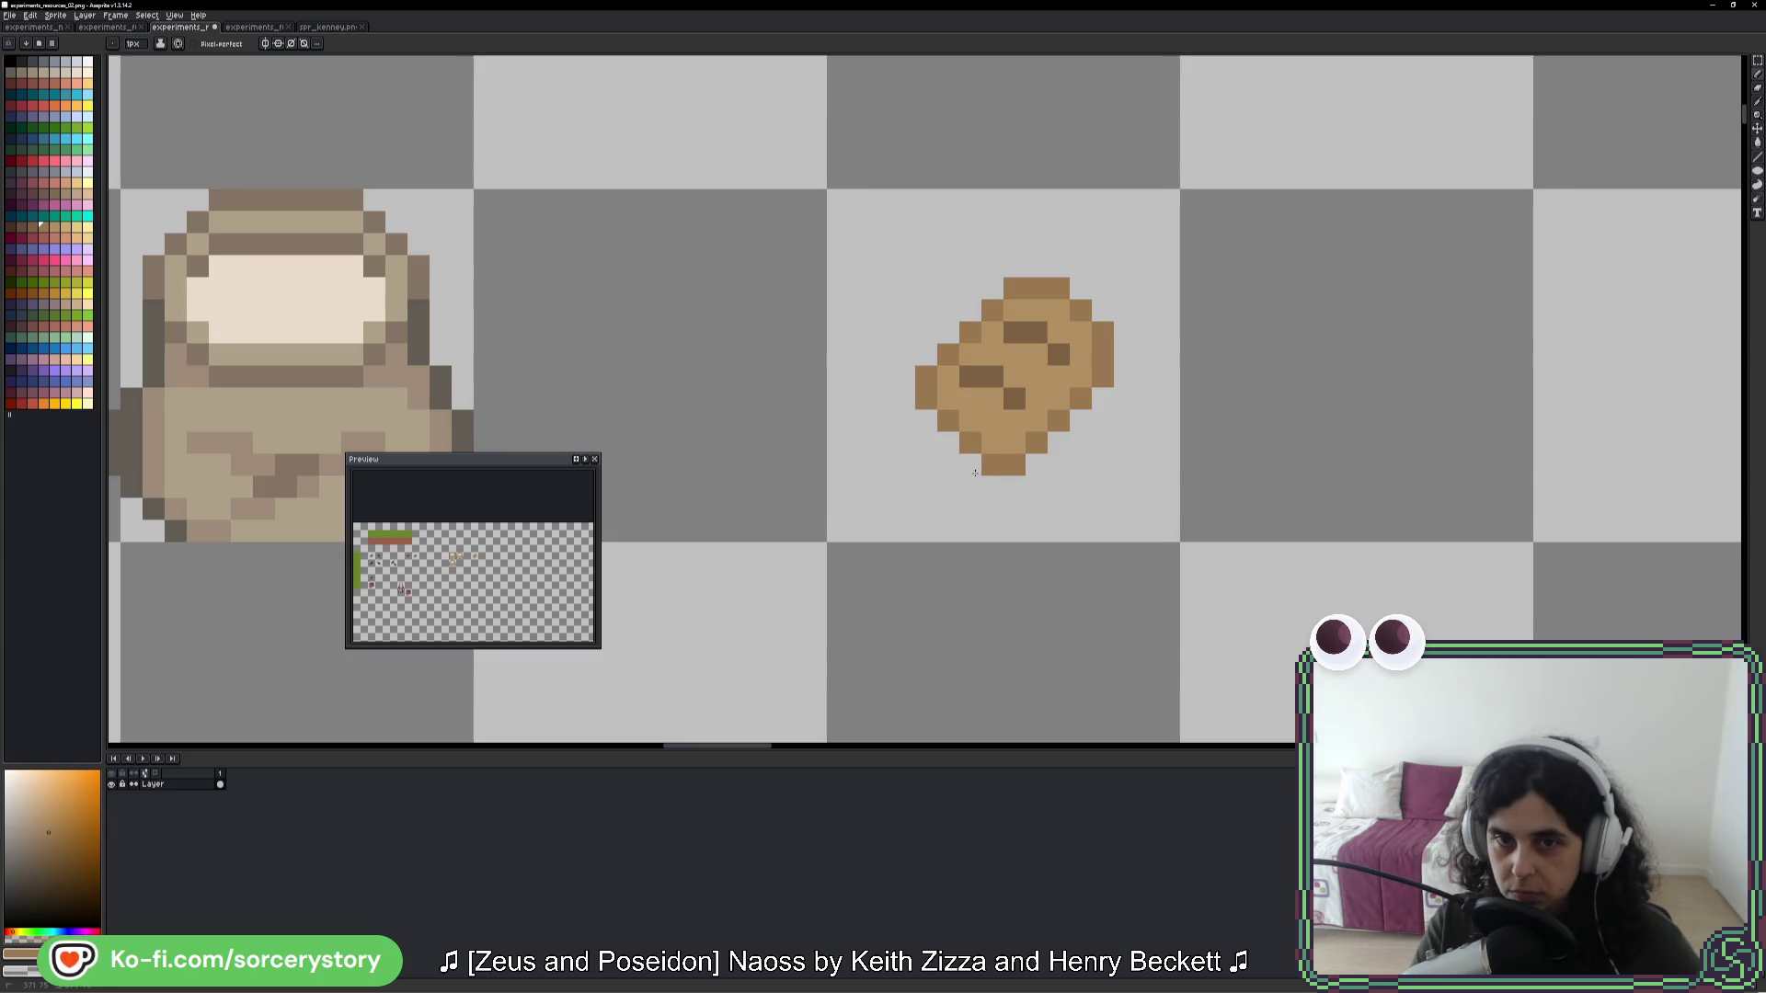
key("ctrl+z")
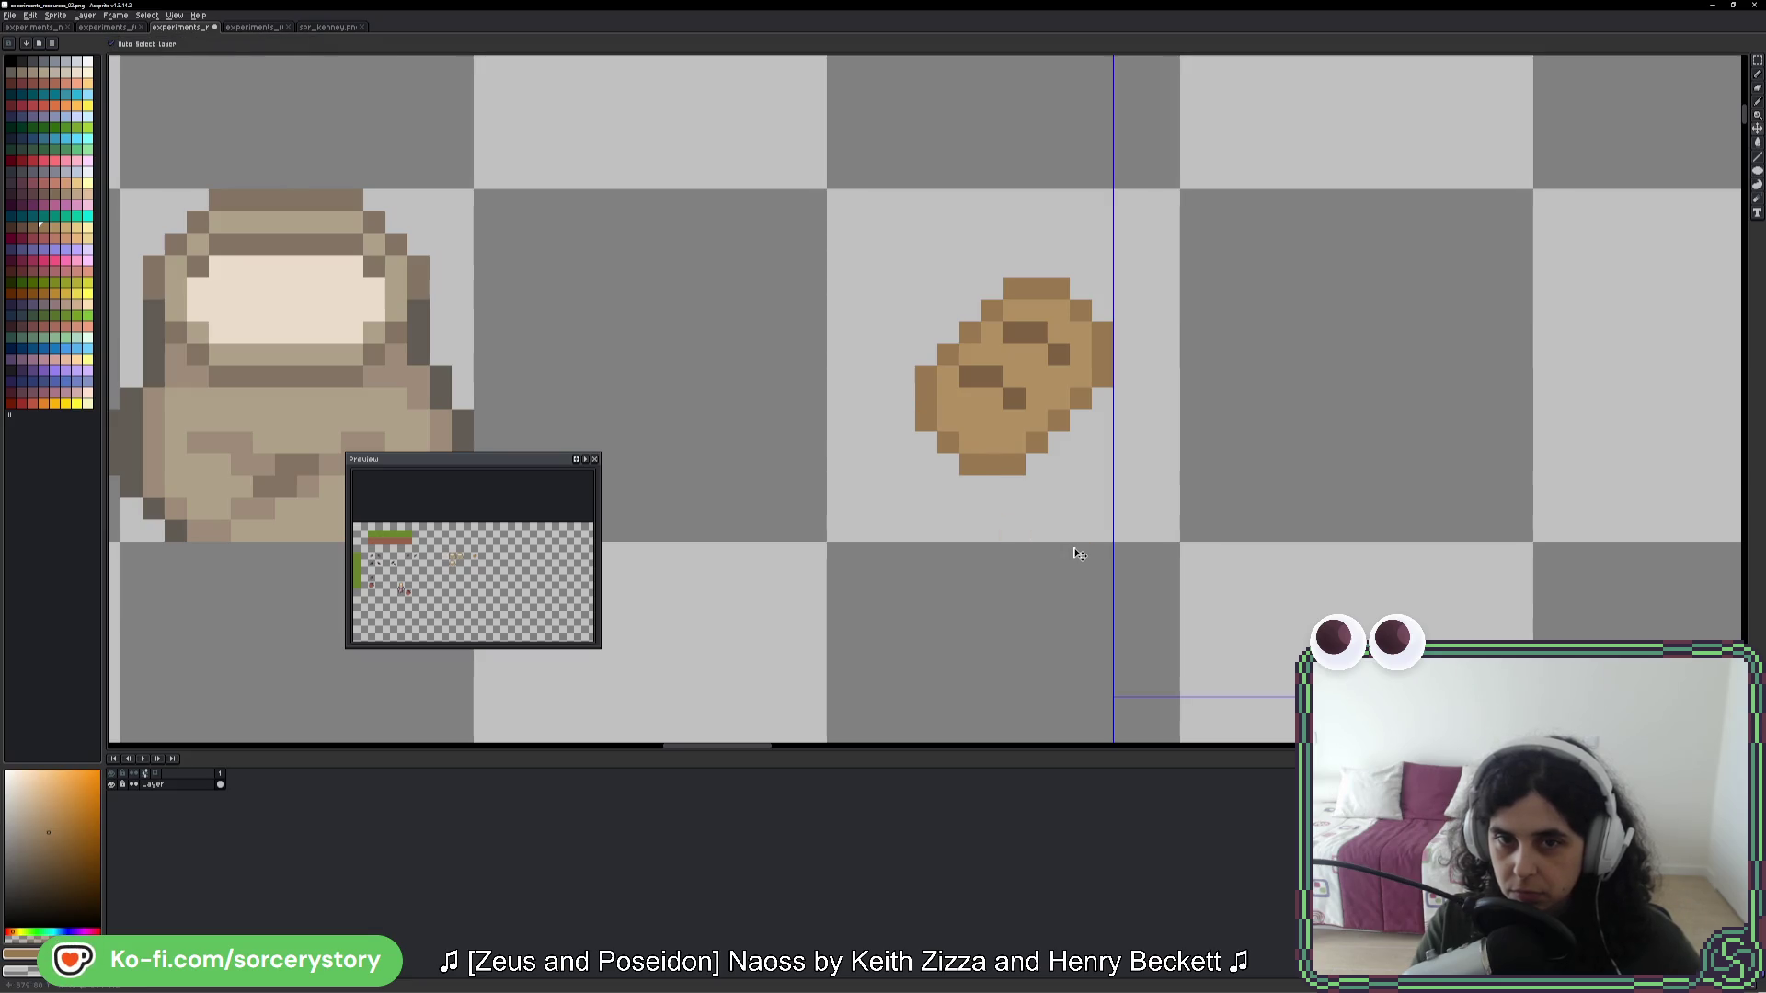
left_click(1016, 488)
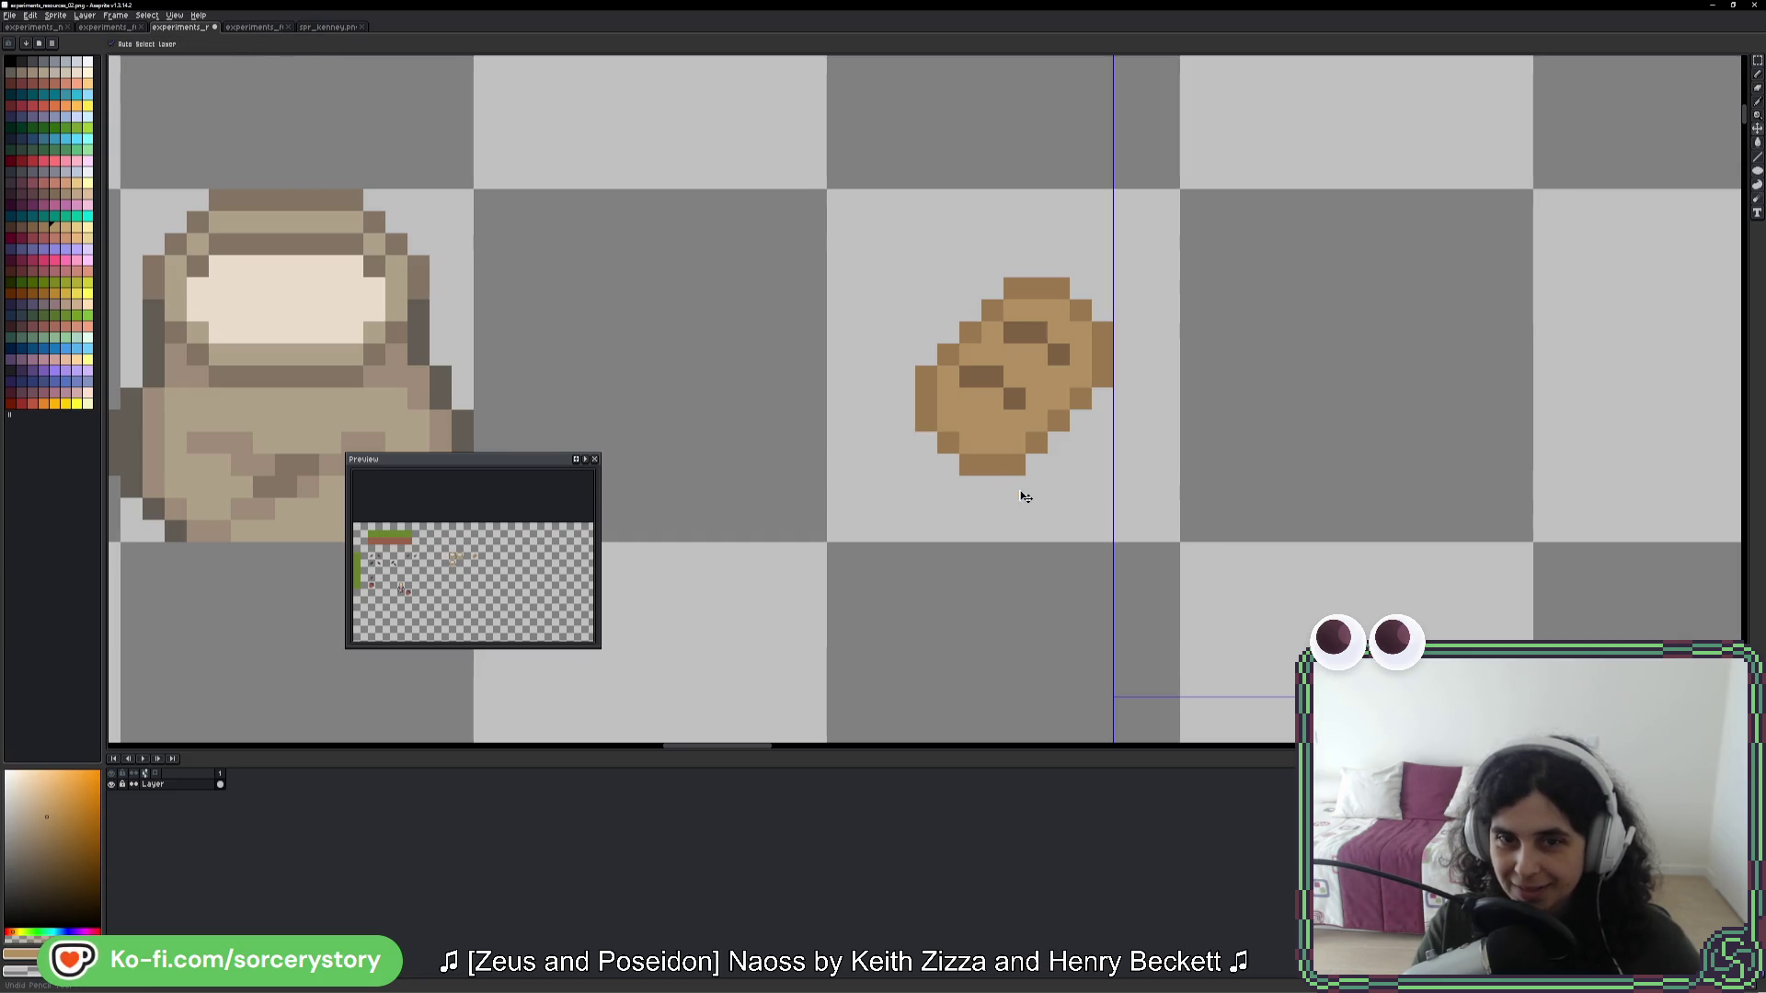
- Darken two pixels on the loaf's upper-right edge with a shading colour
scroll(1236, 418, "down", 5)
scroll(1246, 396, "up", 5)
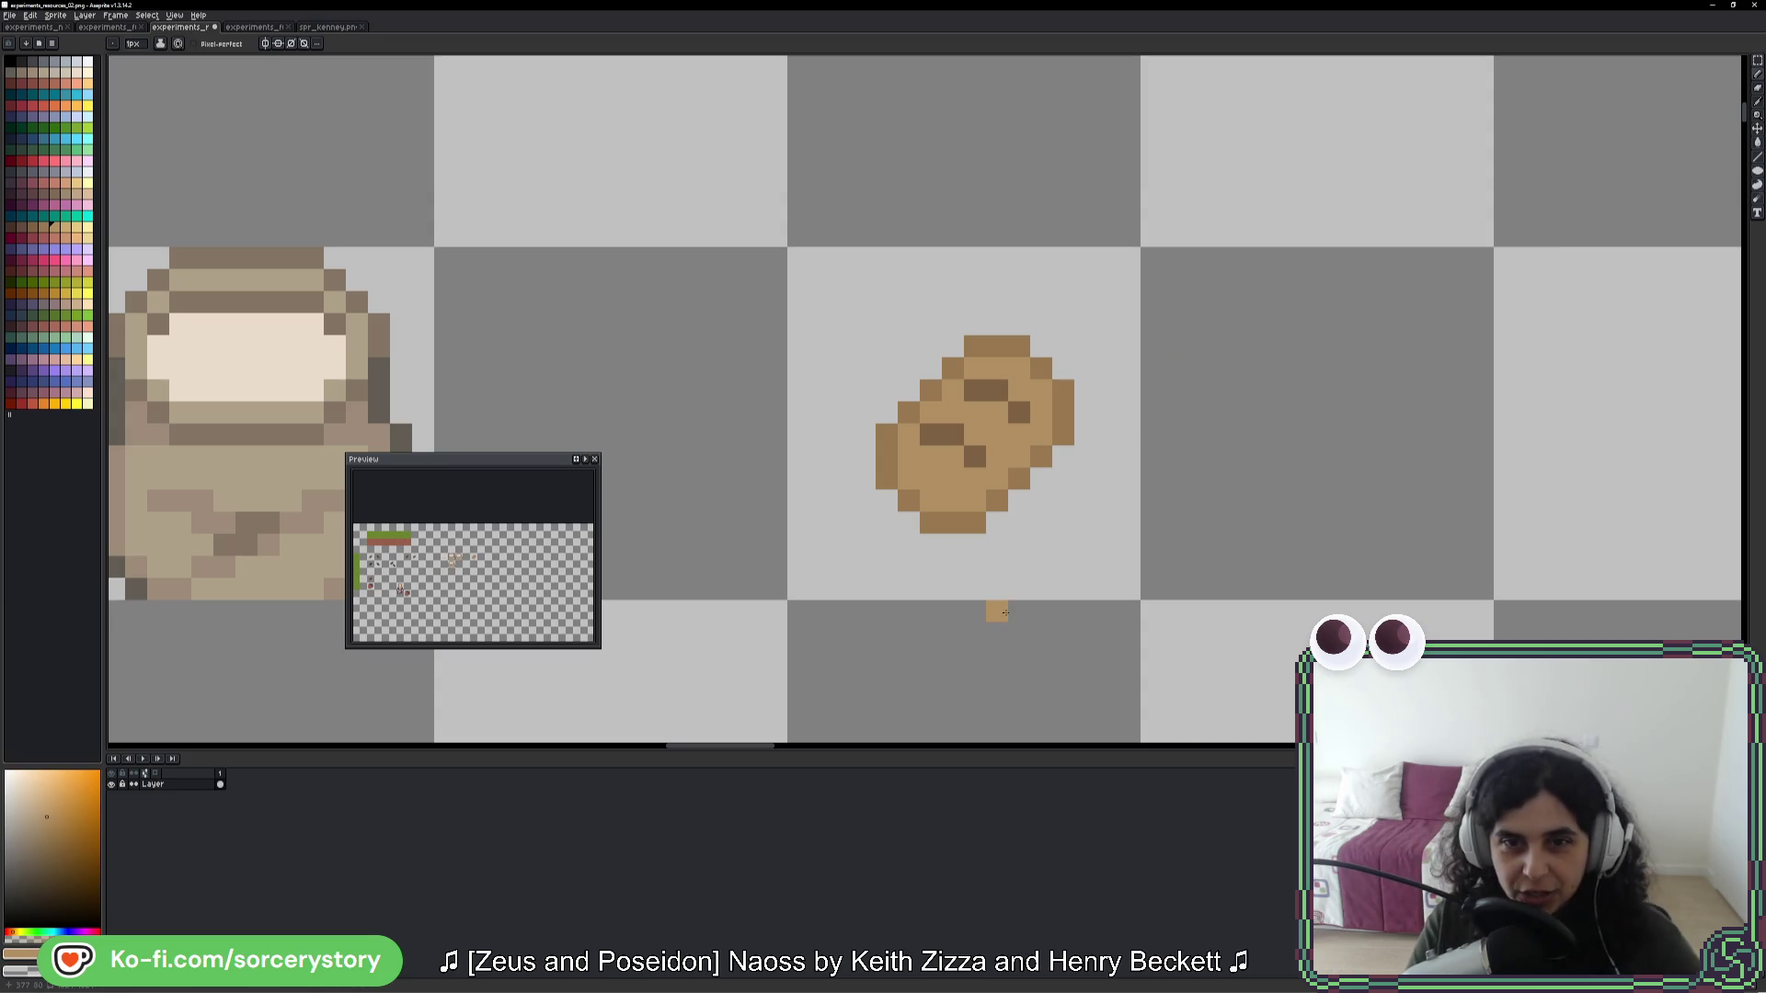
left_click(43, 228)
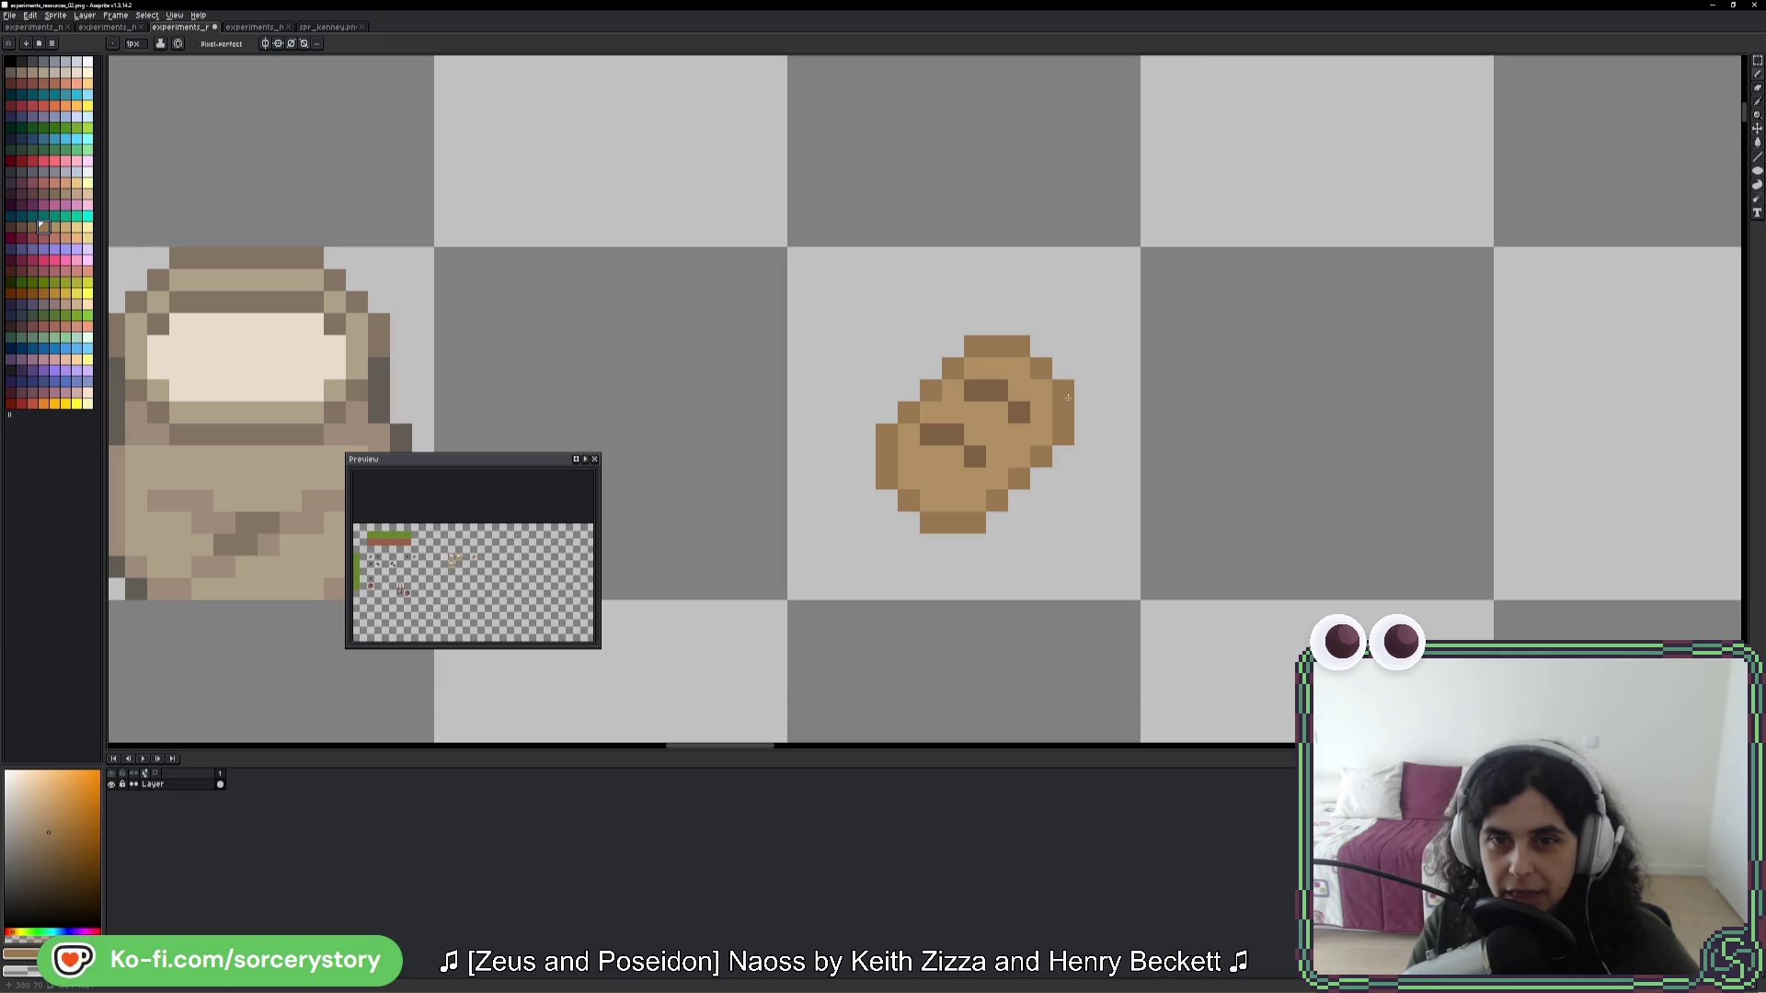
left_click(30, 224)
left_click(1041, 368)
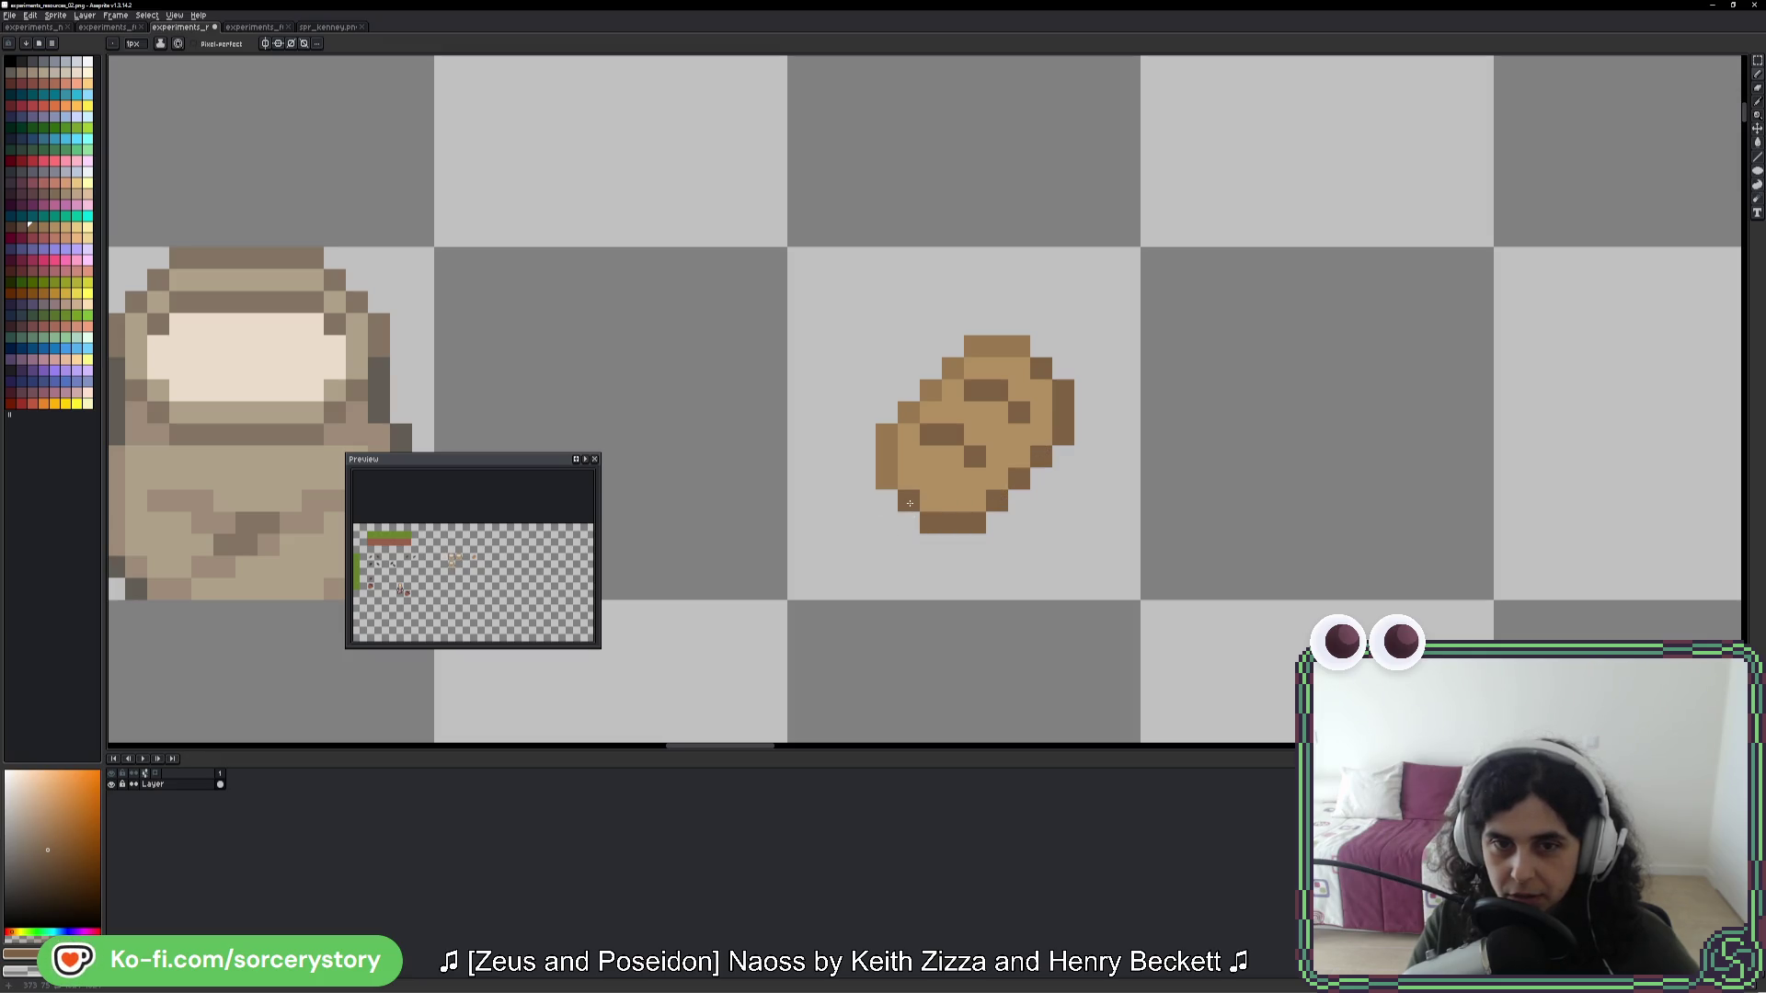
- Pick a darker shading colour for the loaf from the palette
key("alt")
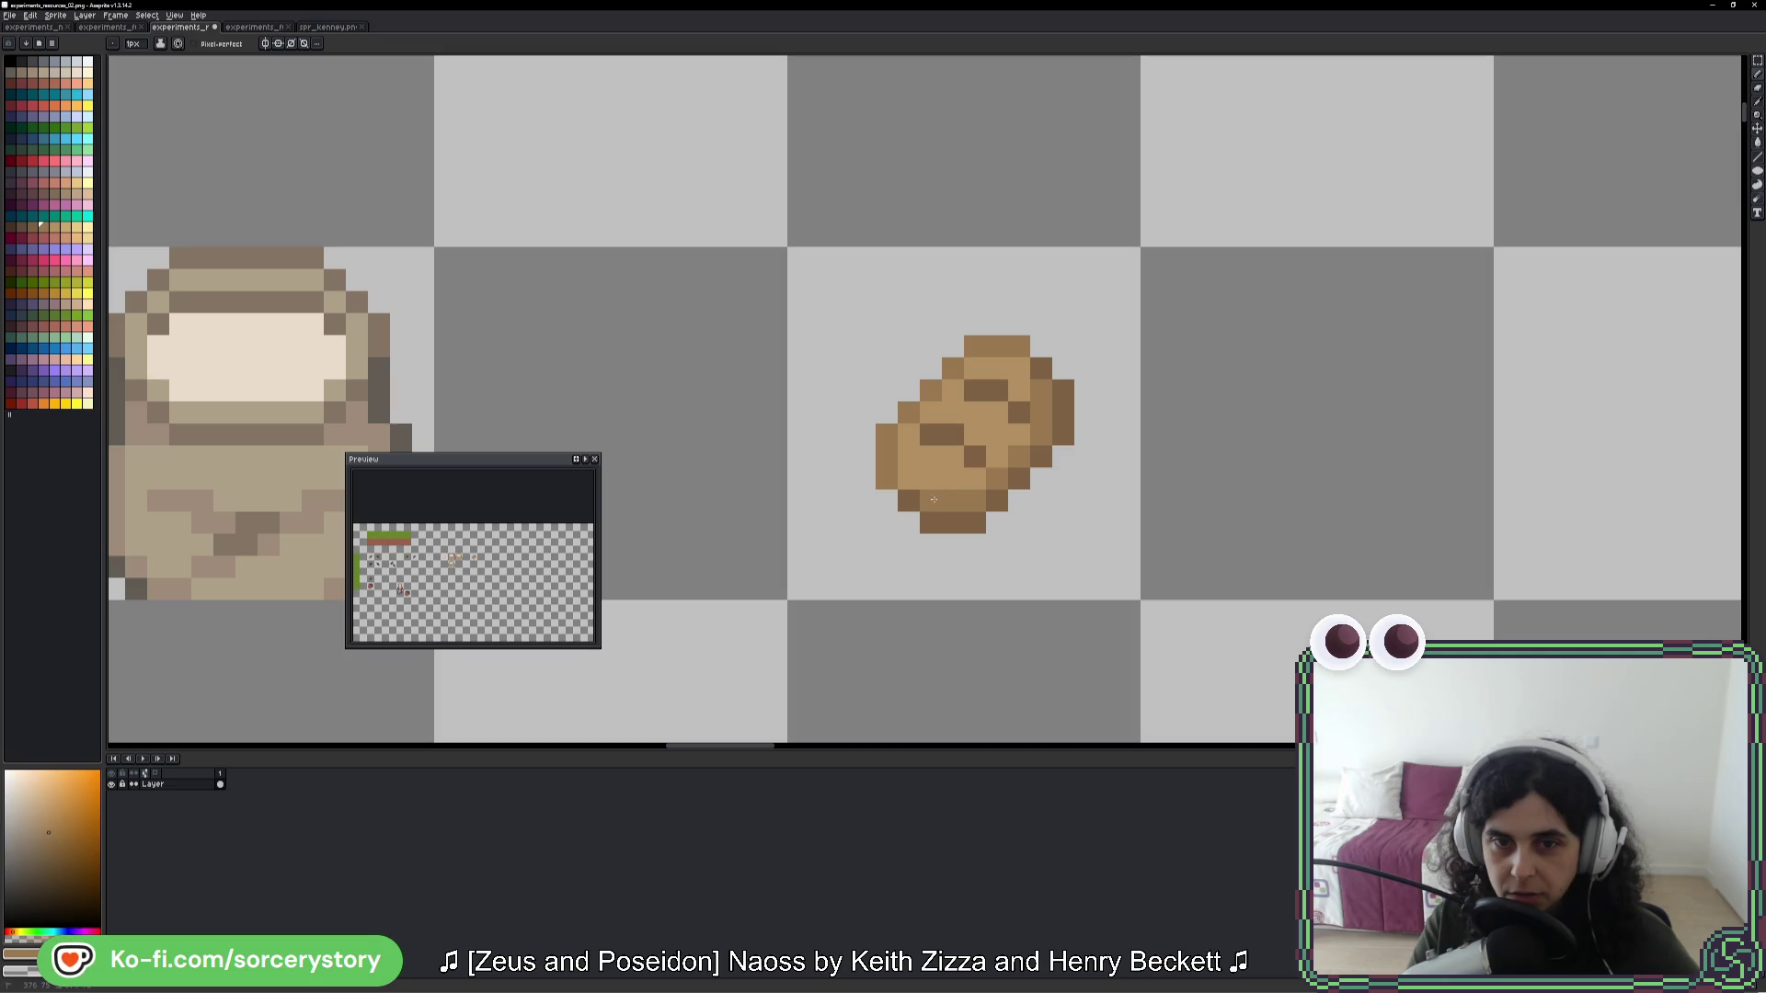
scroll(1096, 538, "down", 7)
scroll(1078, 546, "up", 7)
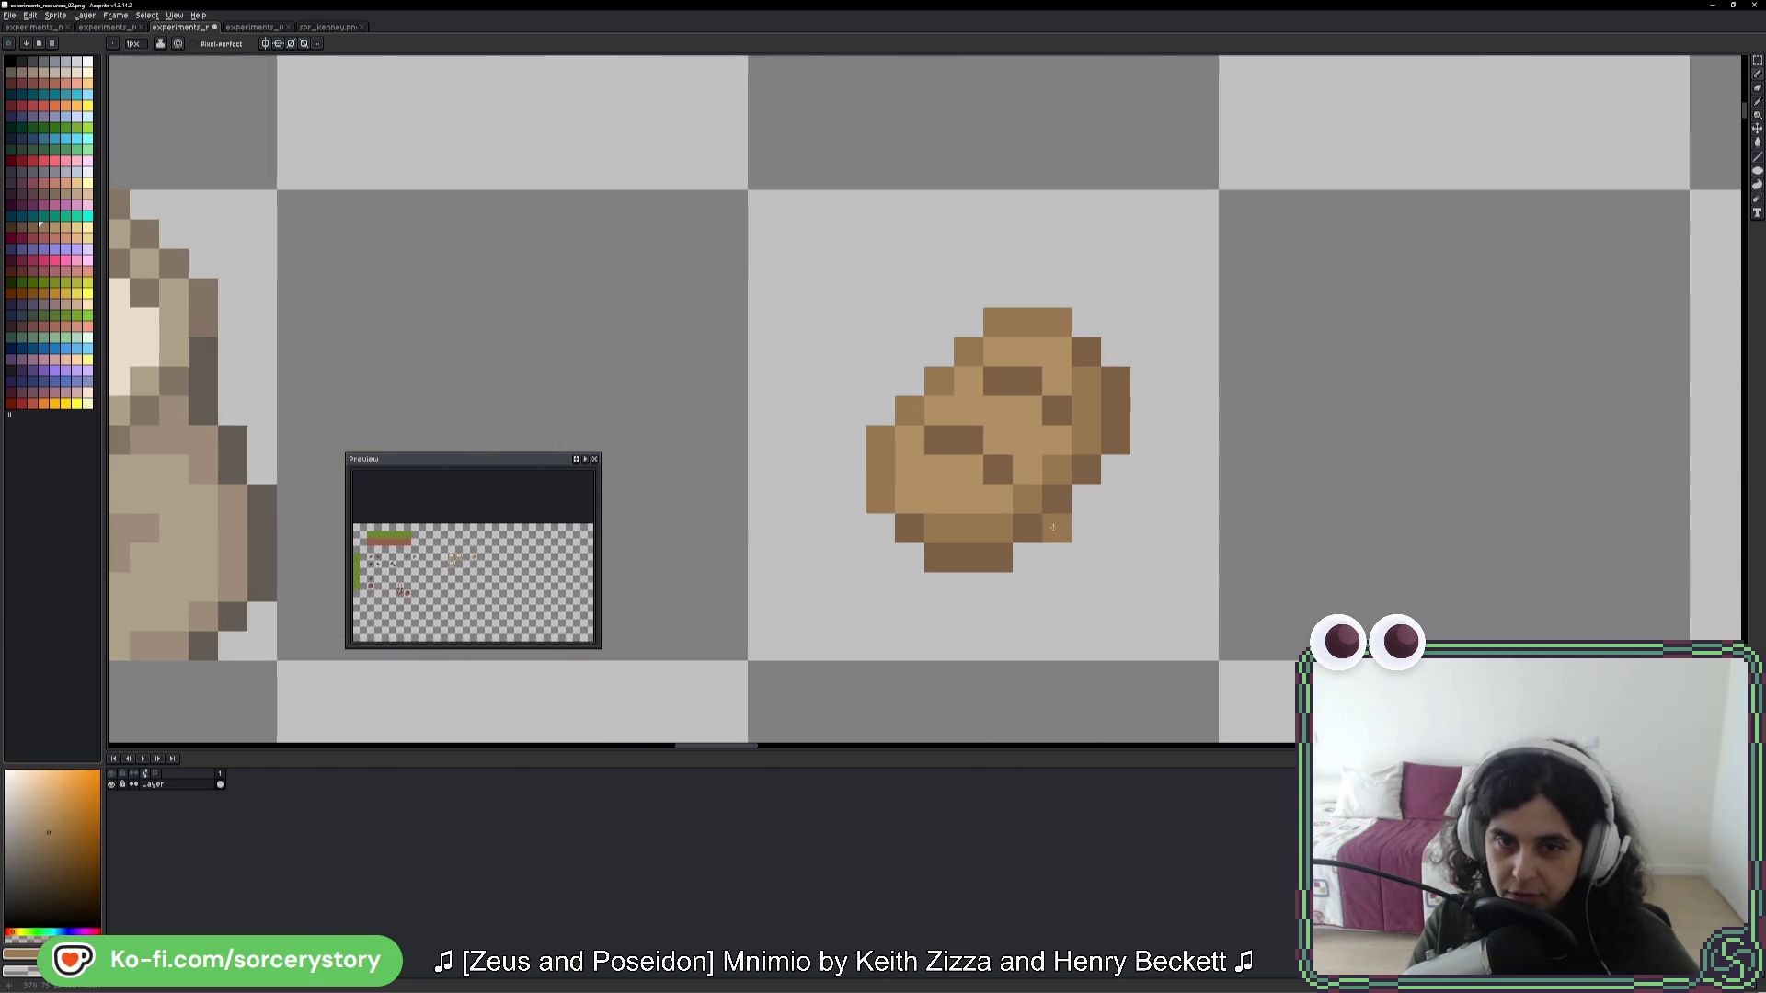
scroll(1056, 449, "down", 6)
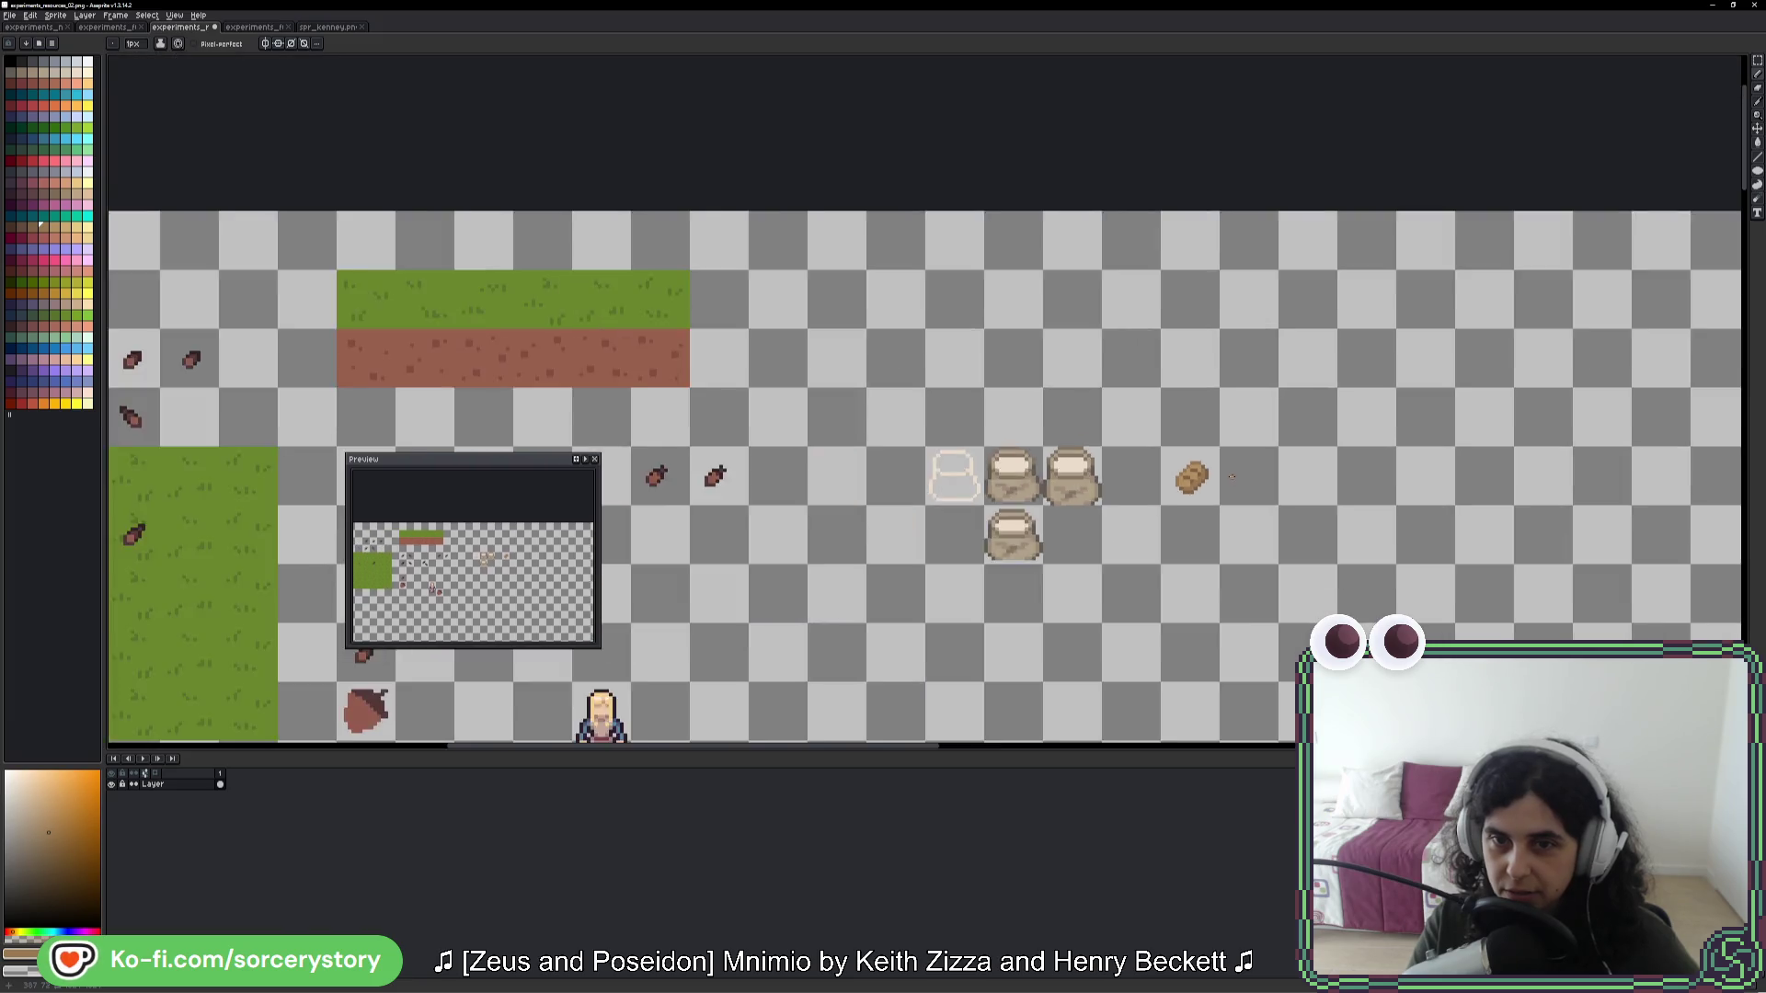
scroll(1213, 484, "up", 6)
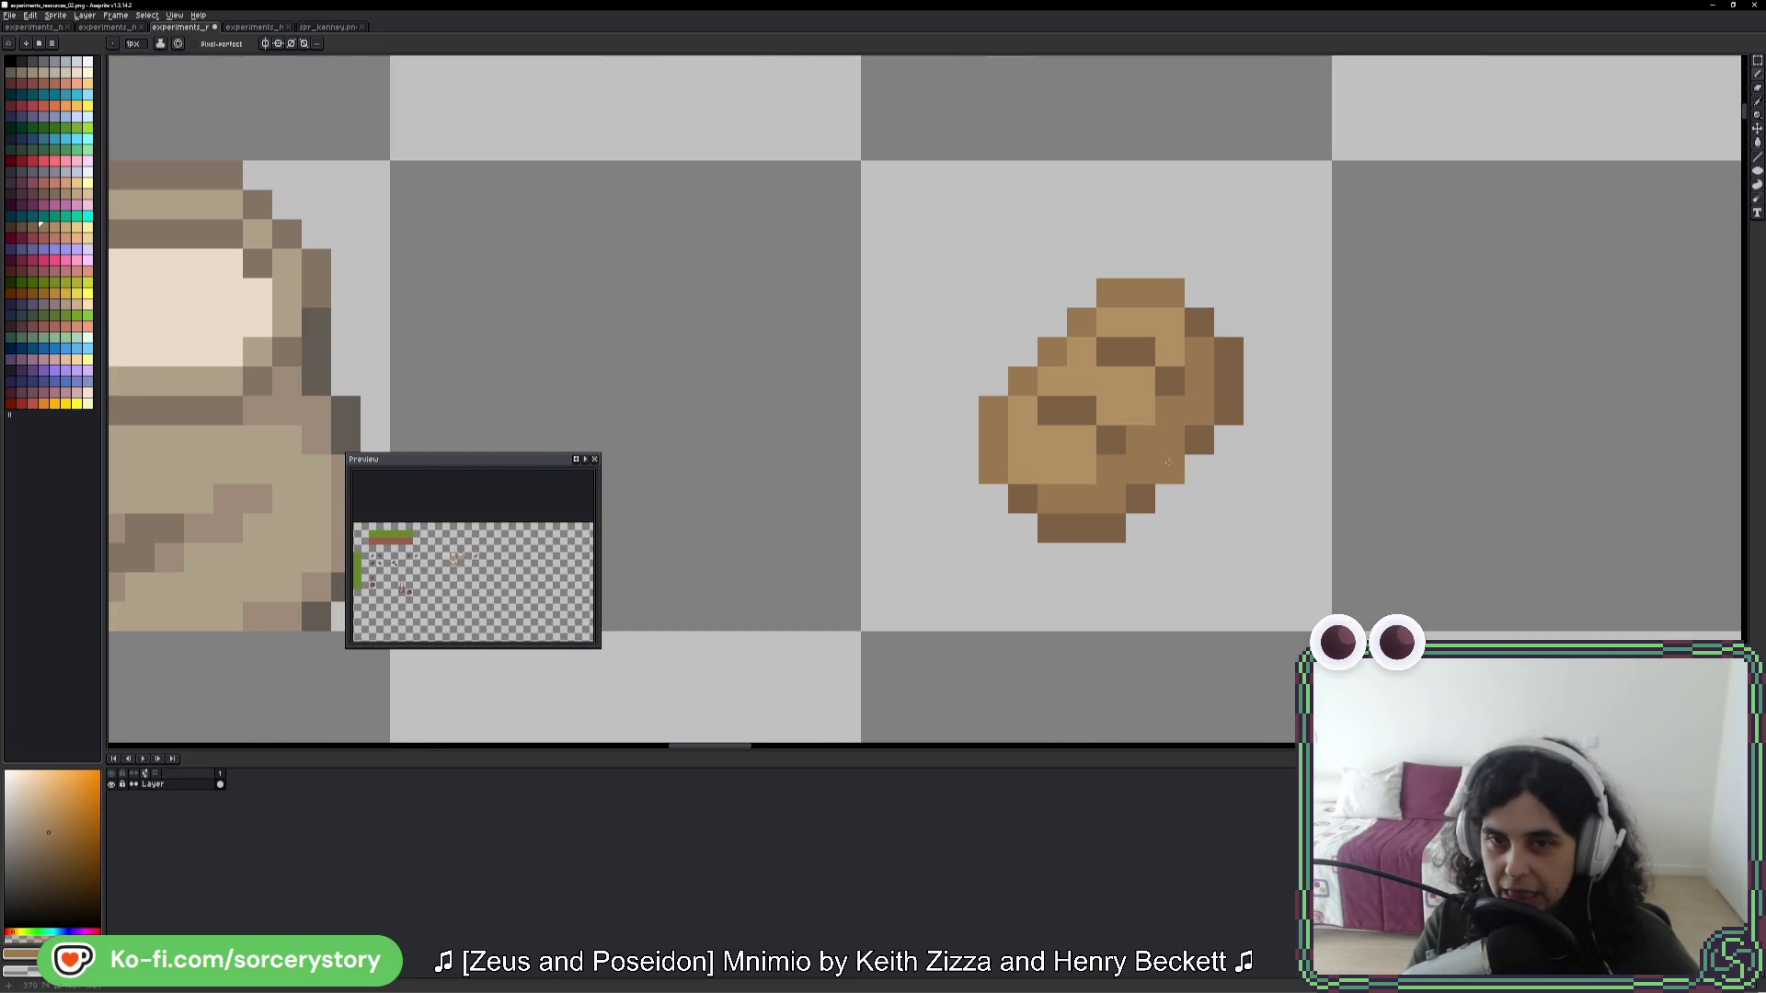
left_click(84, 263)
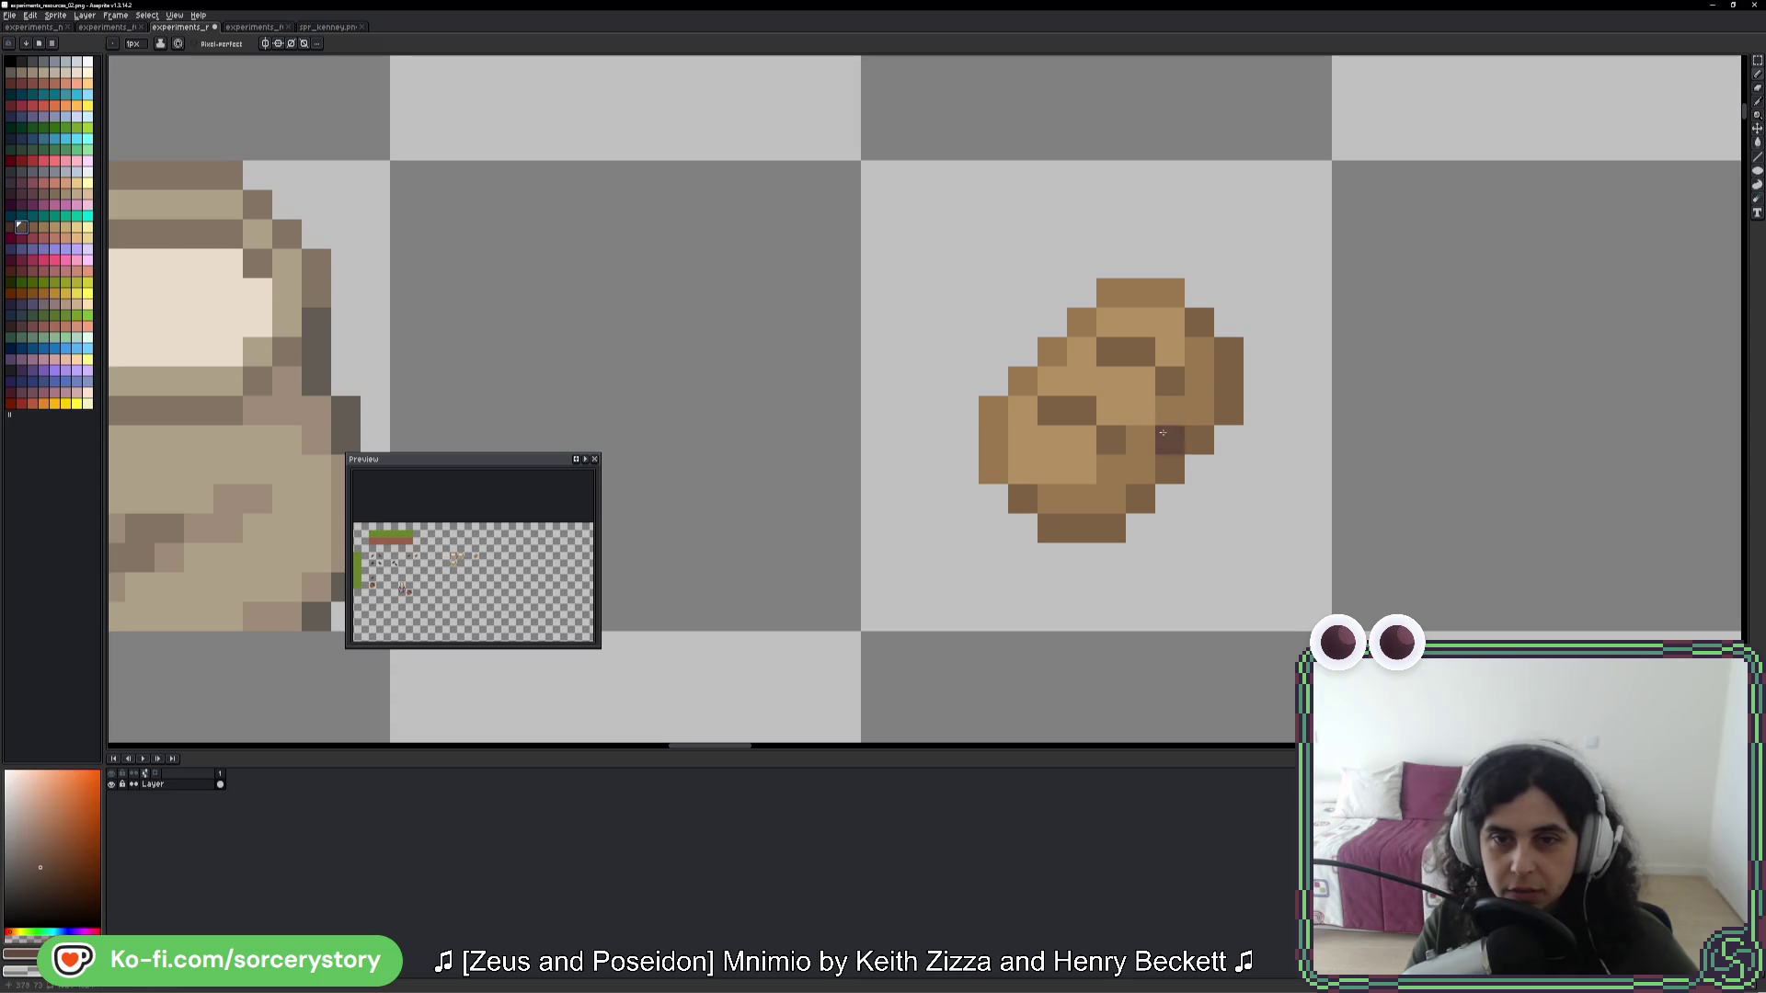
left_click(1171, 373, "alt")
scroll(1171, 374, "down", 6)
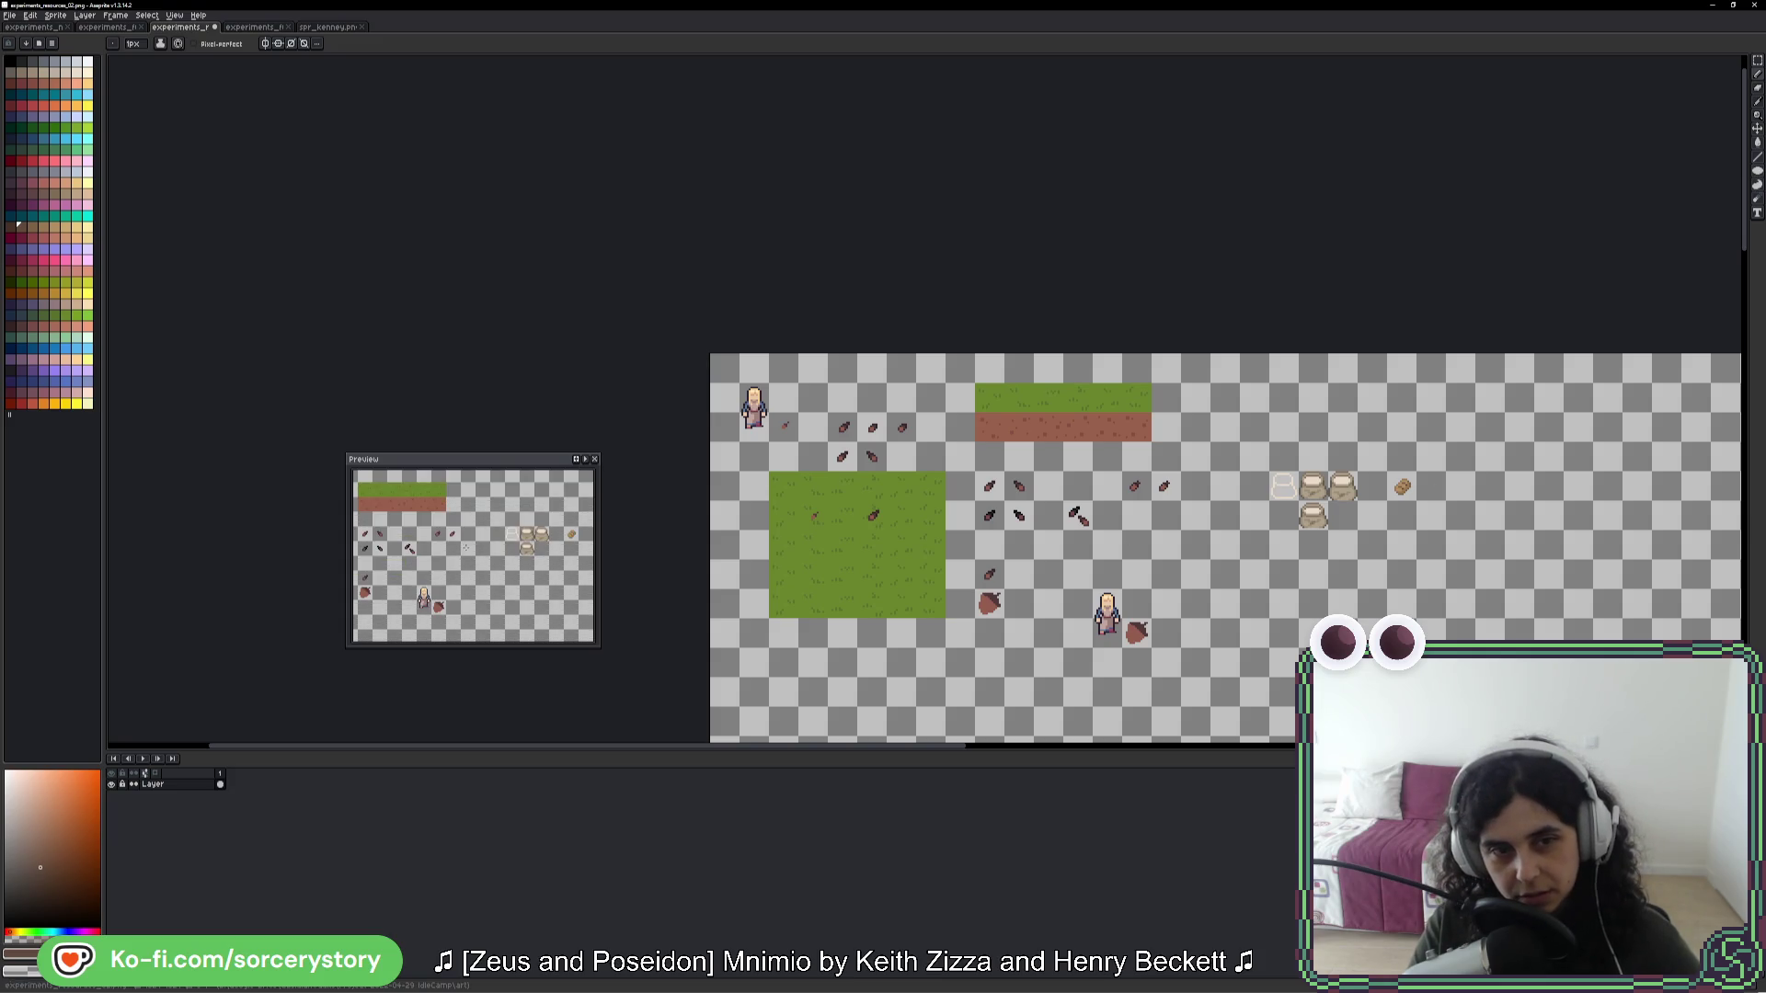
scroll(1198, 552, "right", 2)
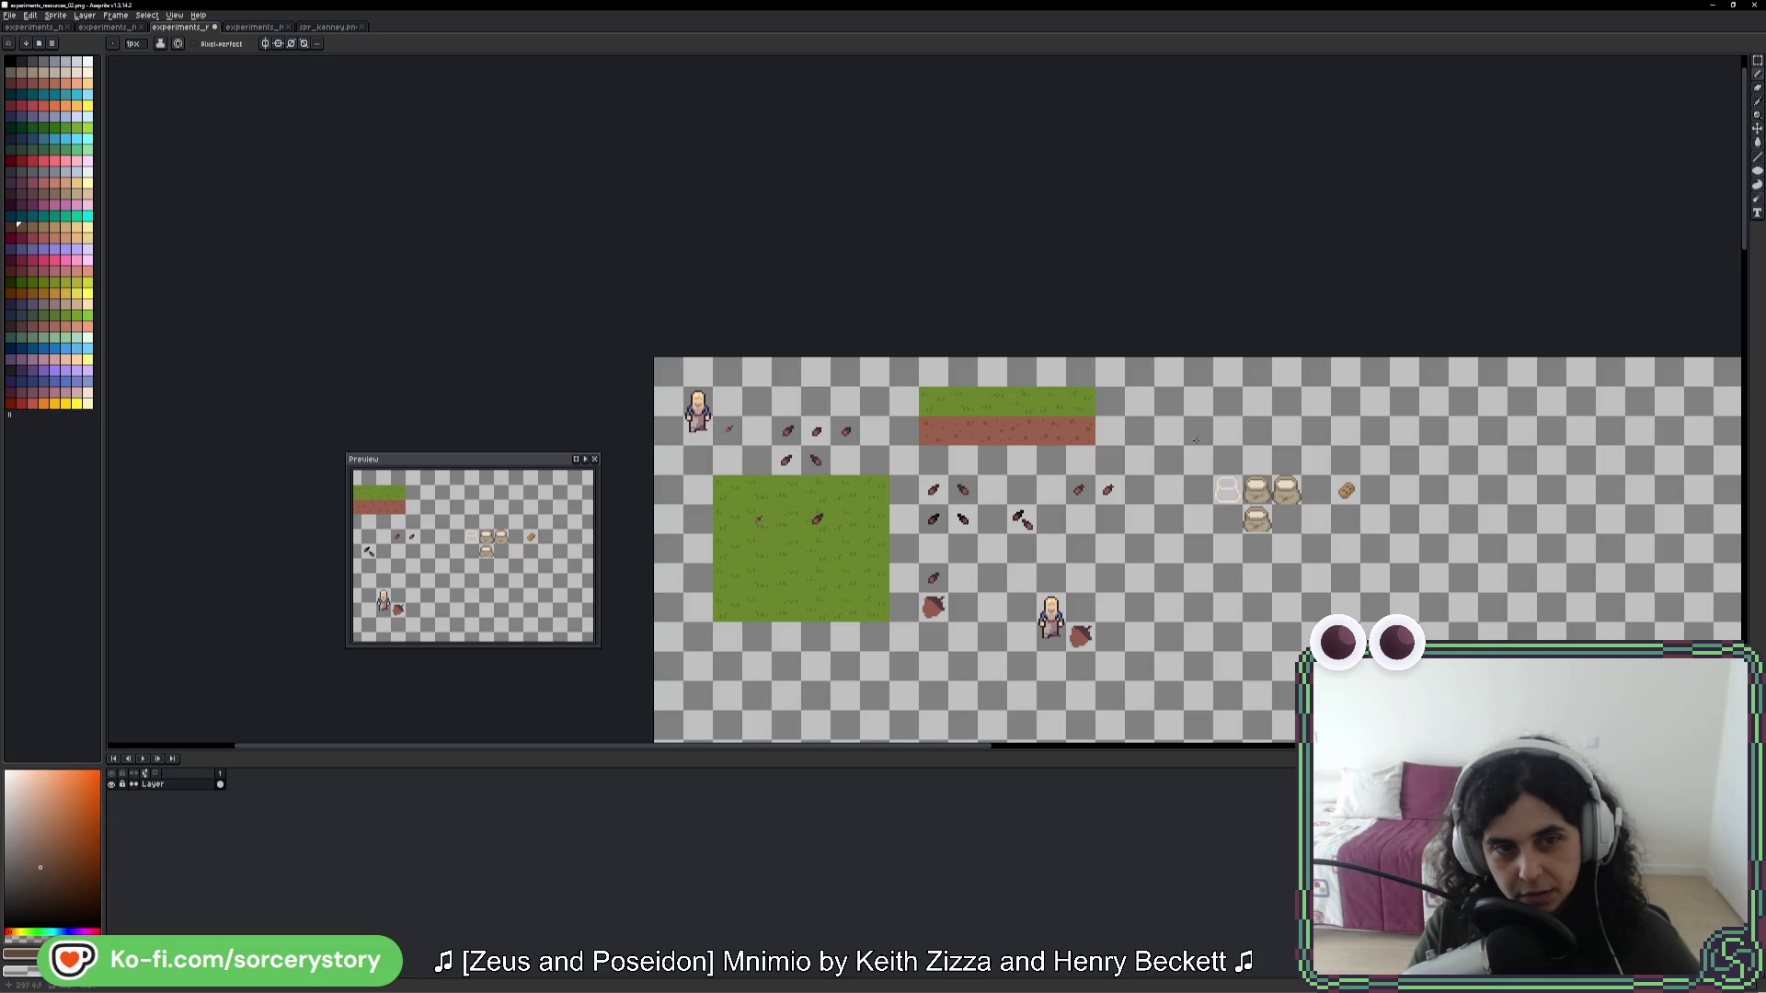
scroll(1373, 495, "up", 5)
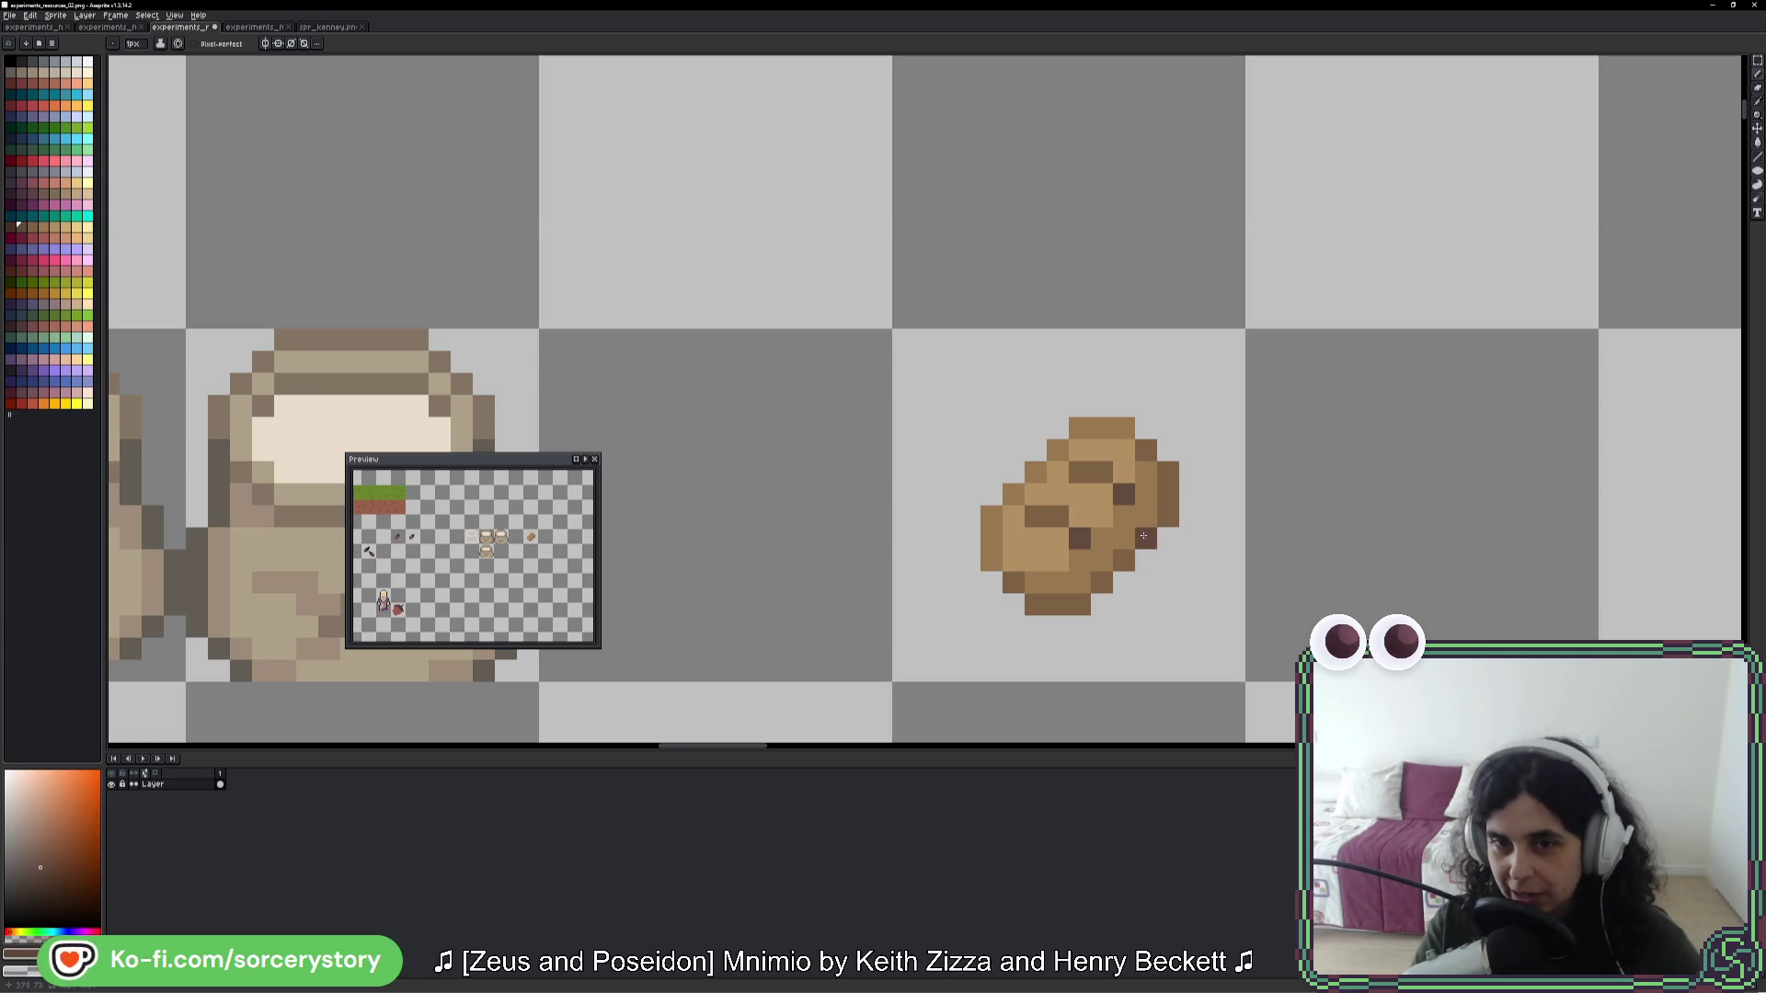
- Switch to the eyedropper to sample the loaf's browns from the canvas
key("i")
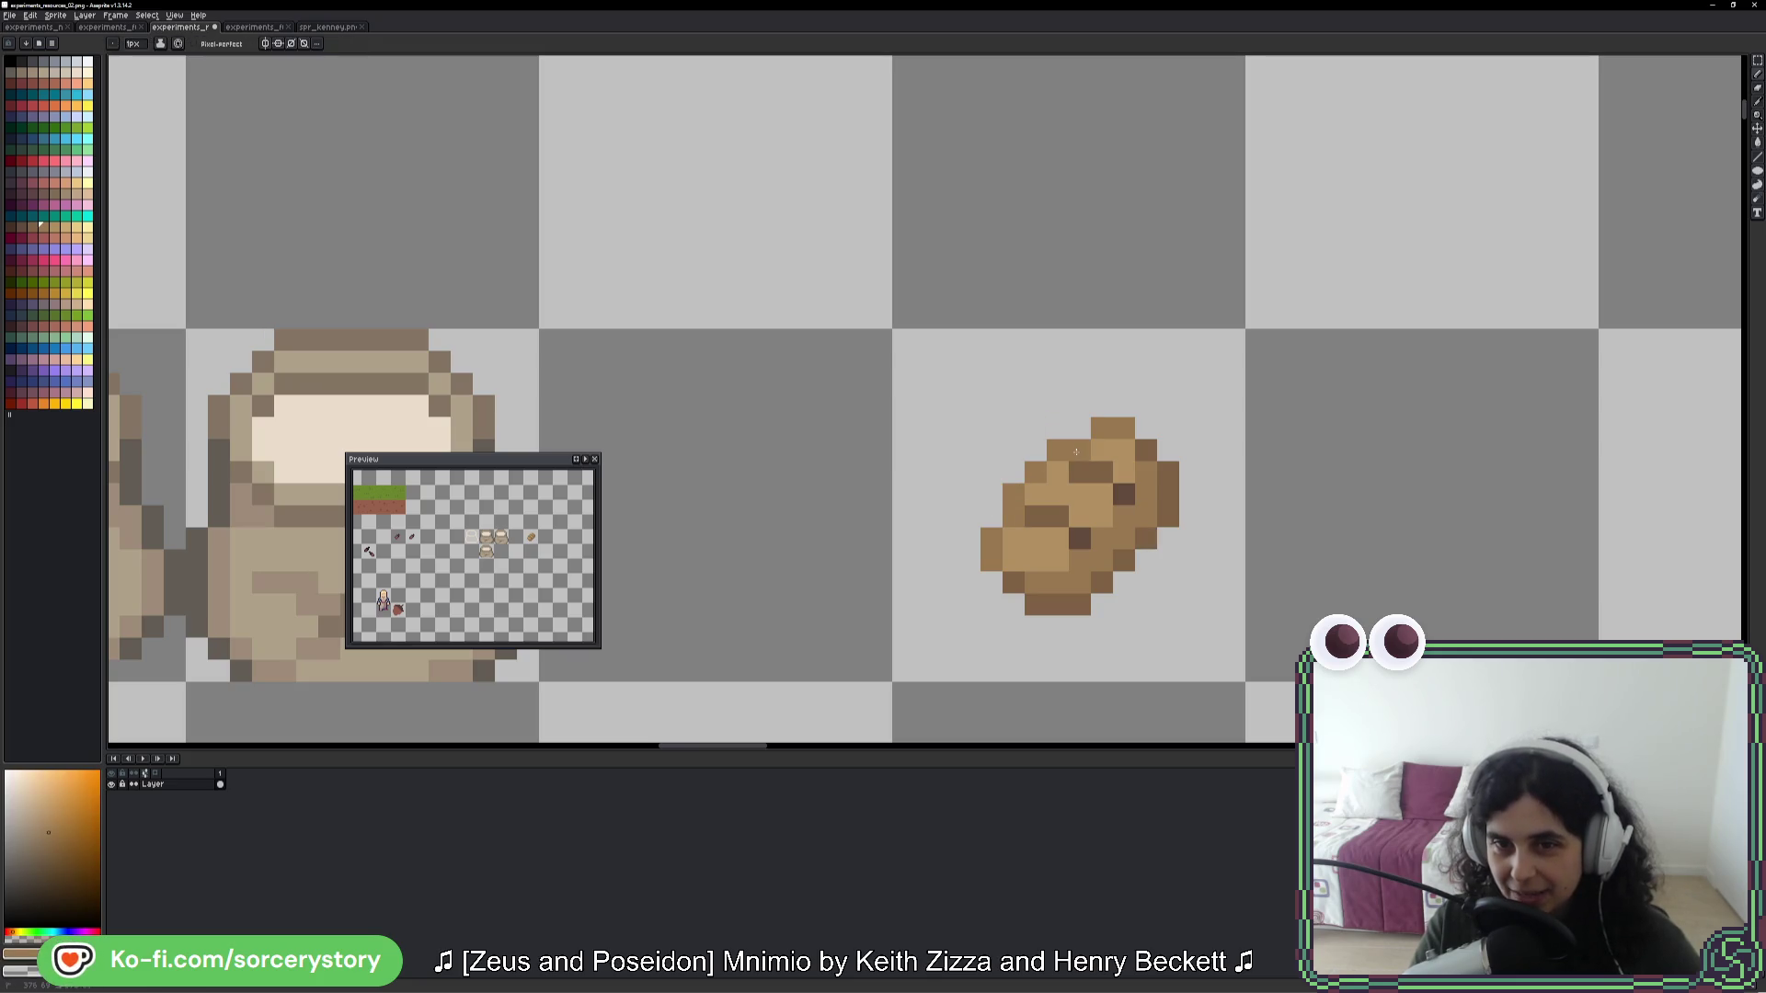
scroll(1228, 434, "down", 4)
scroll(1184, 439, "up", 4)
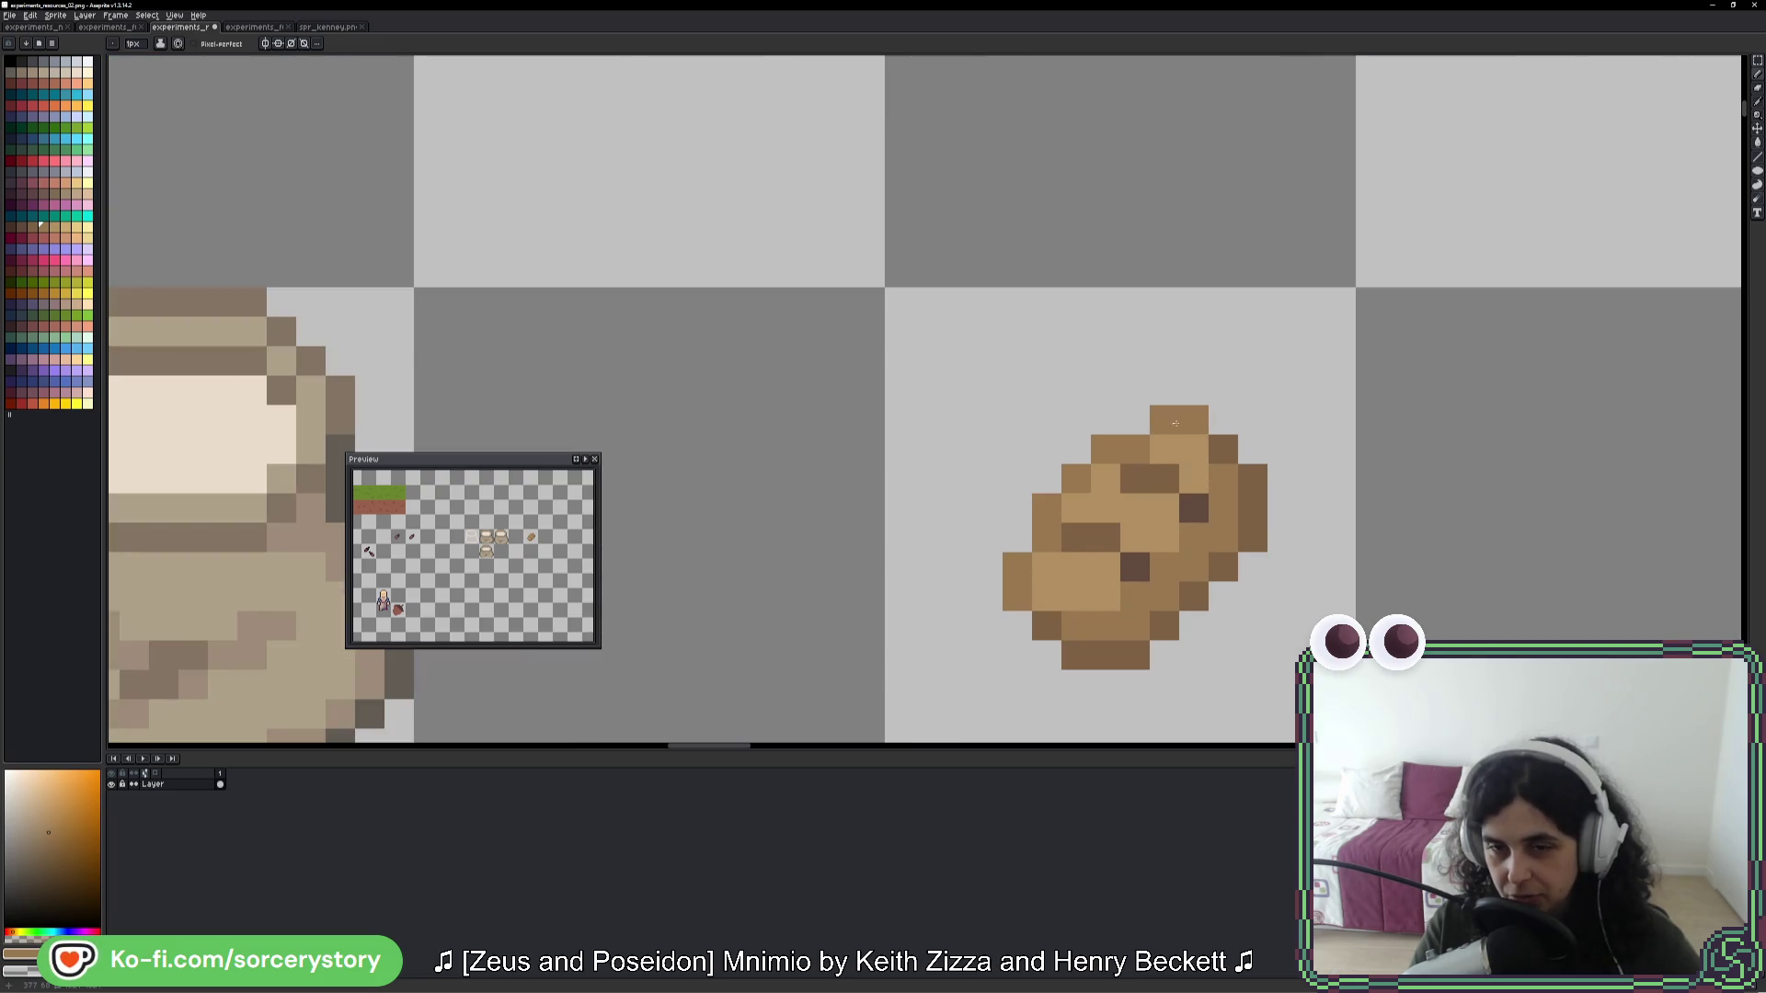
scroll(1175, 423, "down", 5)
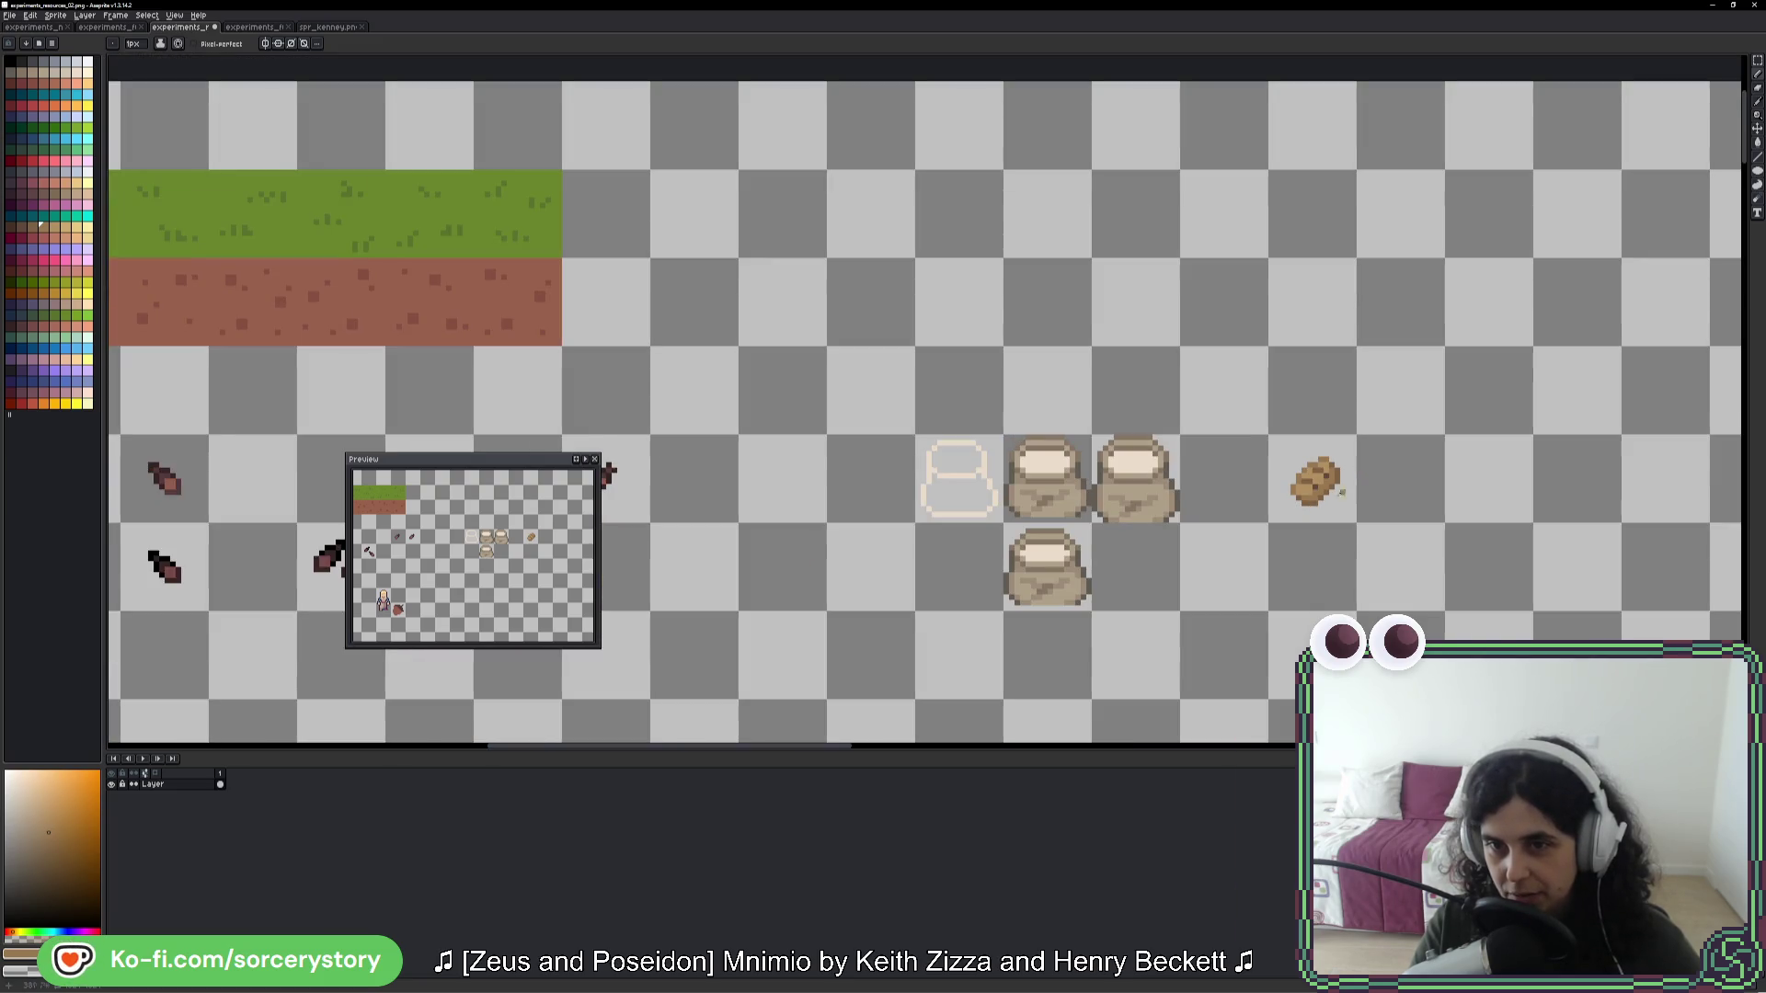
scroll(1341, 494, "up", 5)
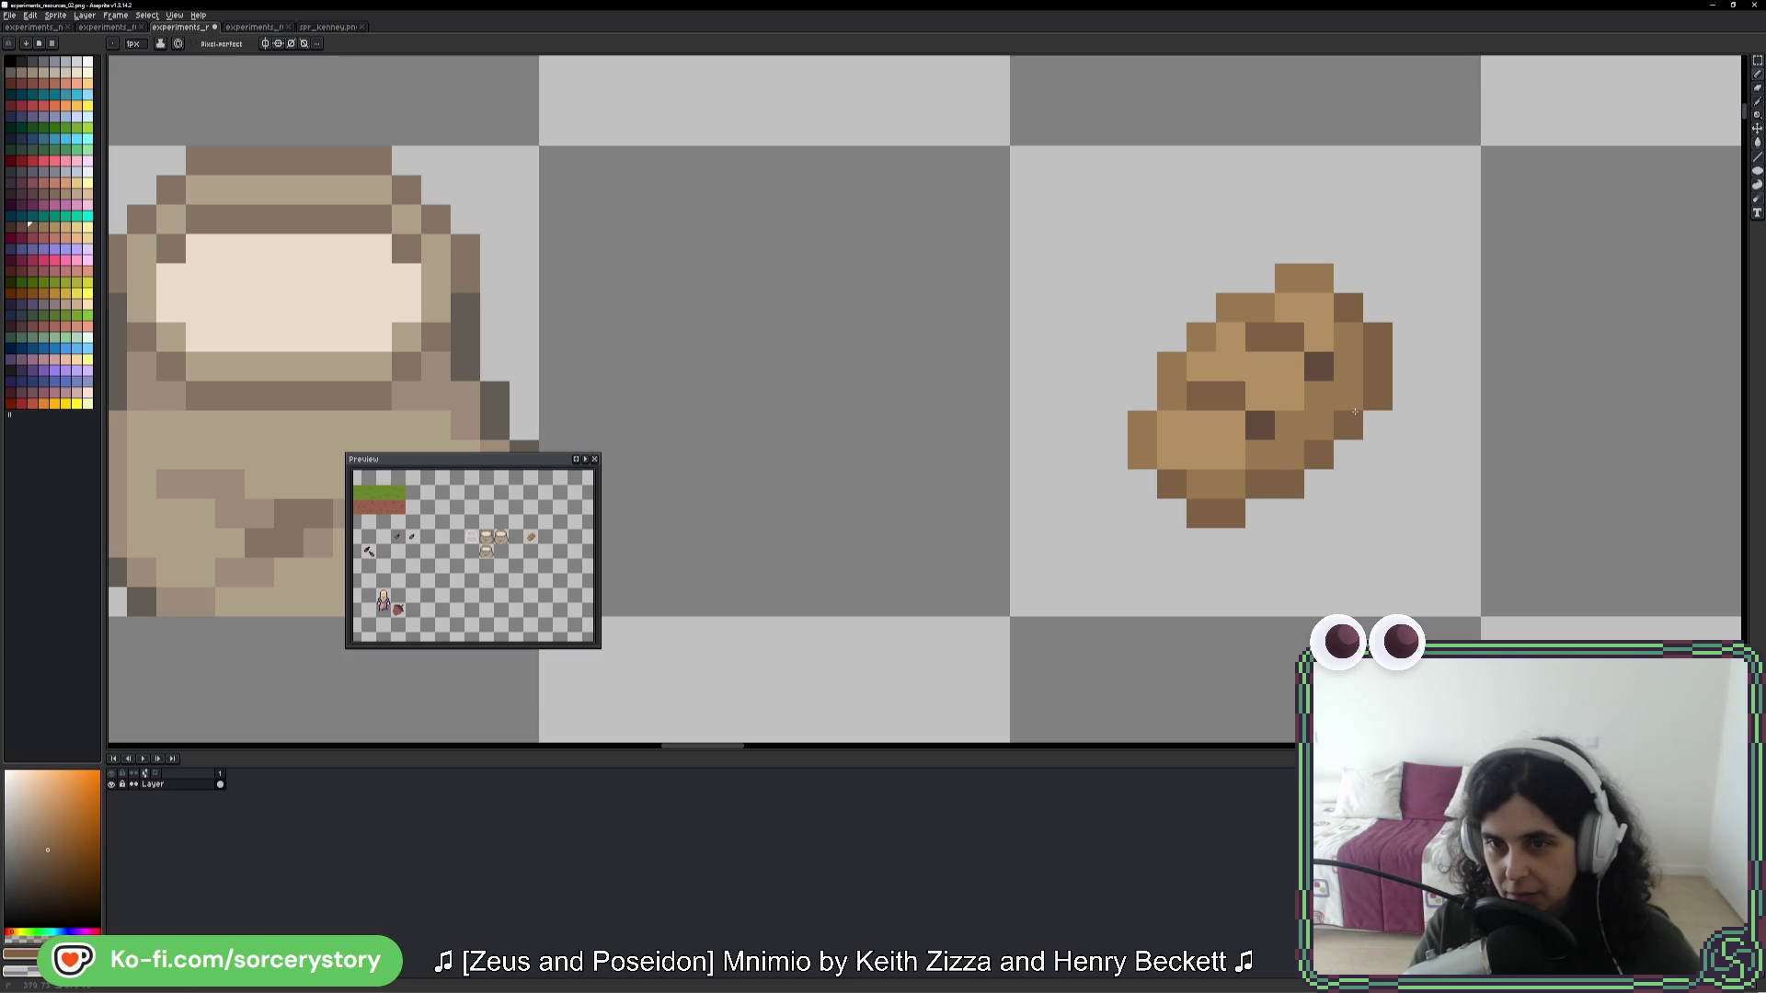
scroll(1389, 401, "down", 5)
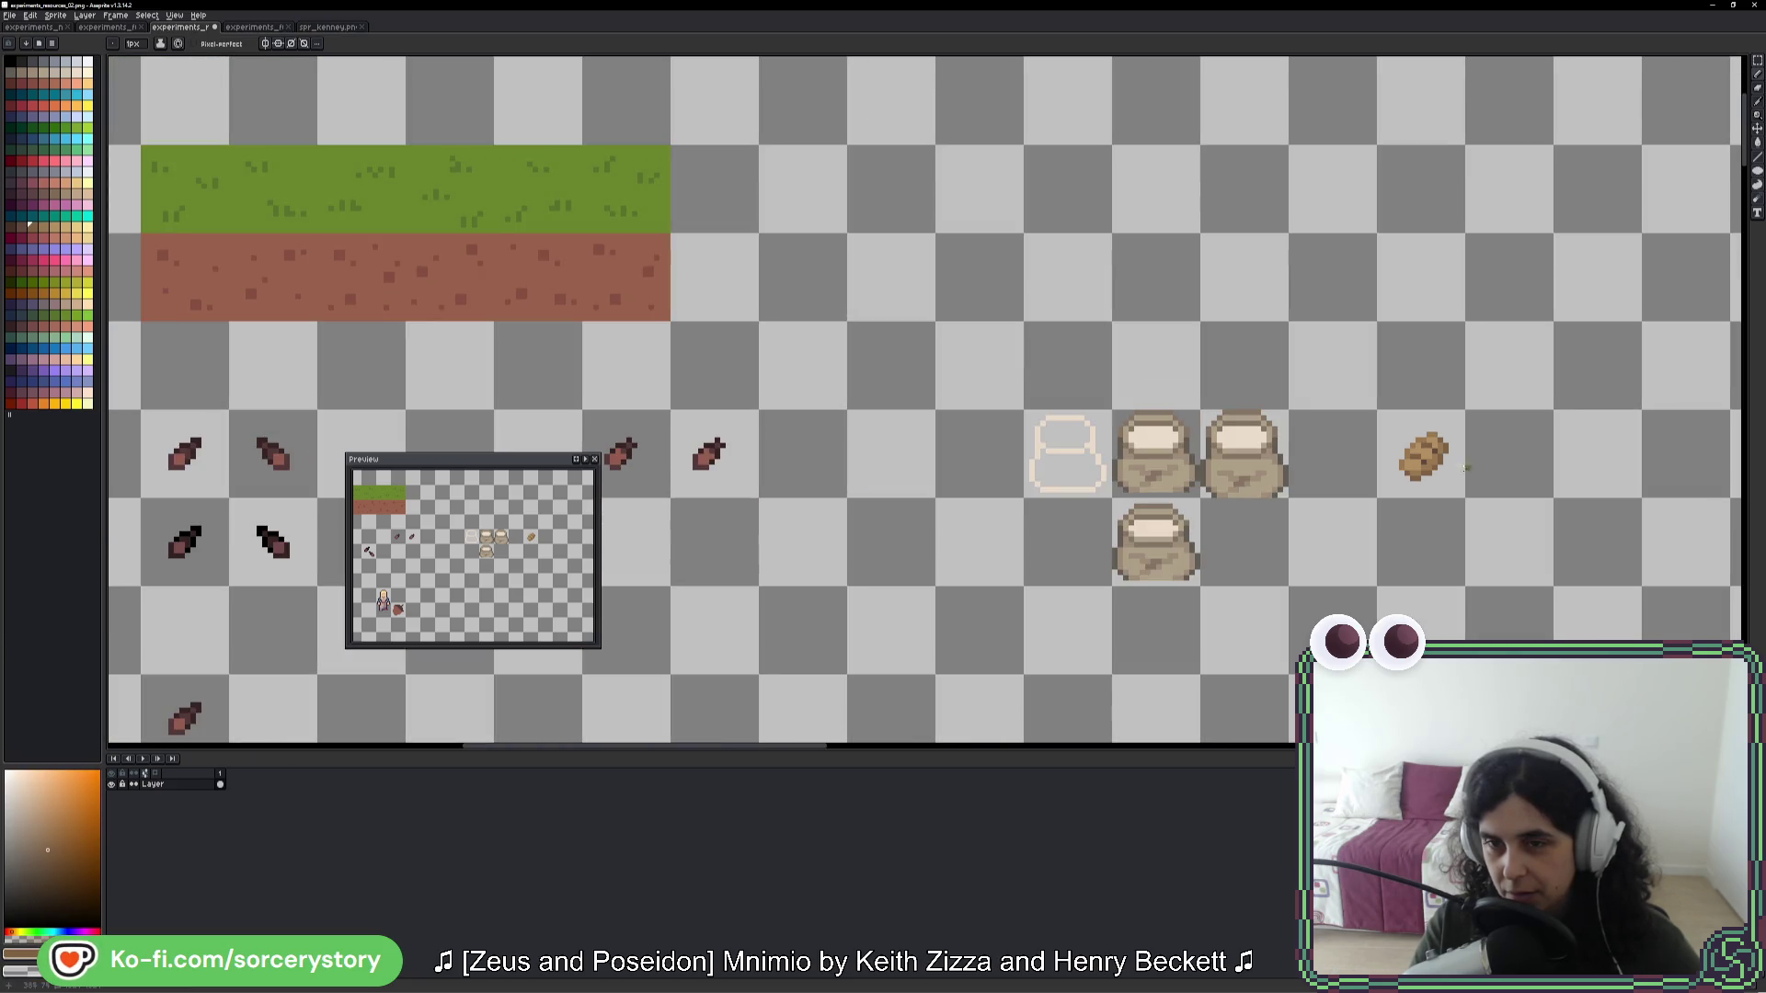
scroll(1466, 469, "up", 5)
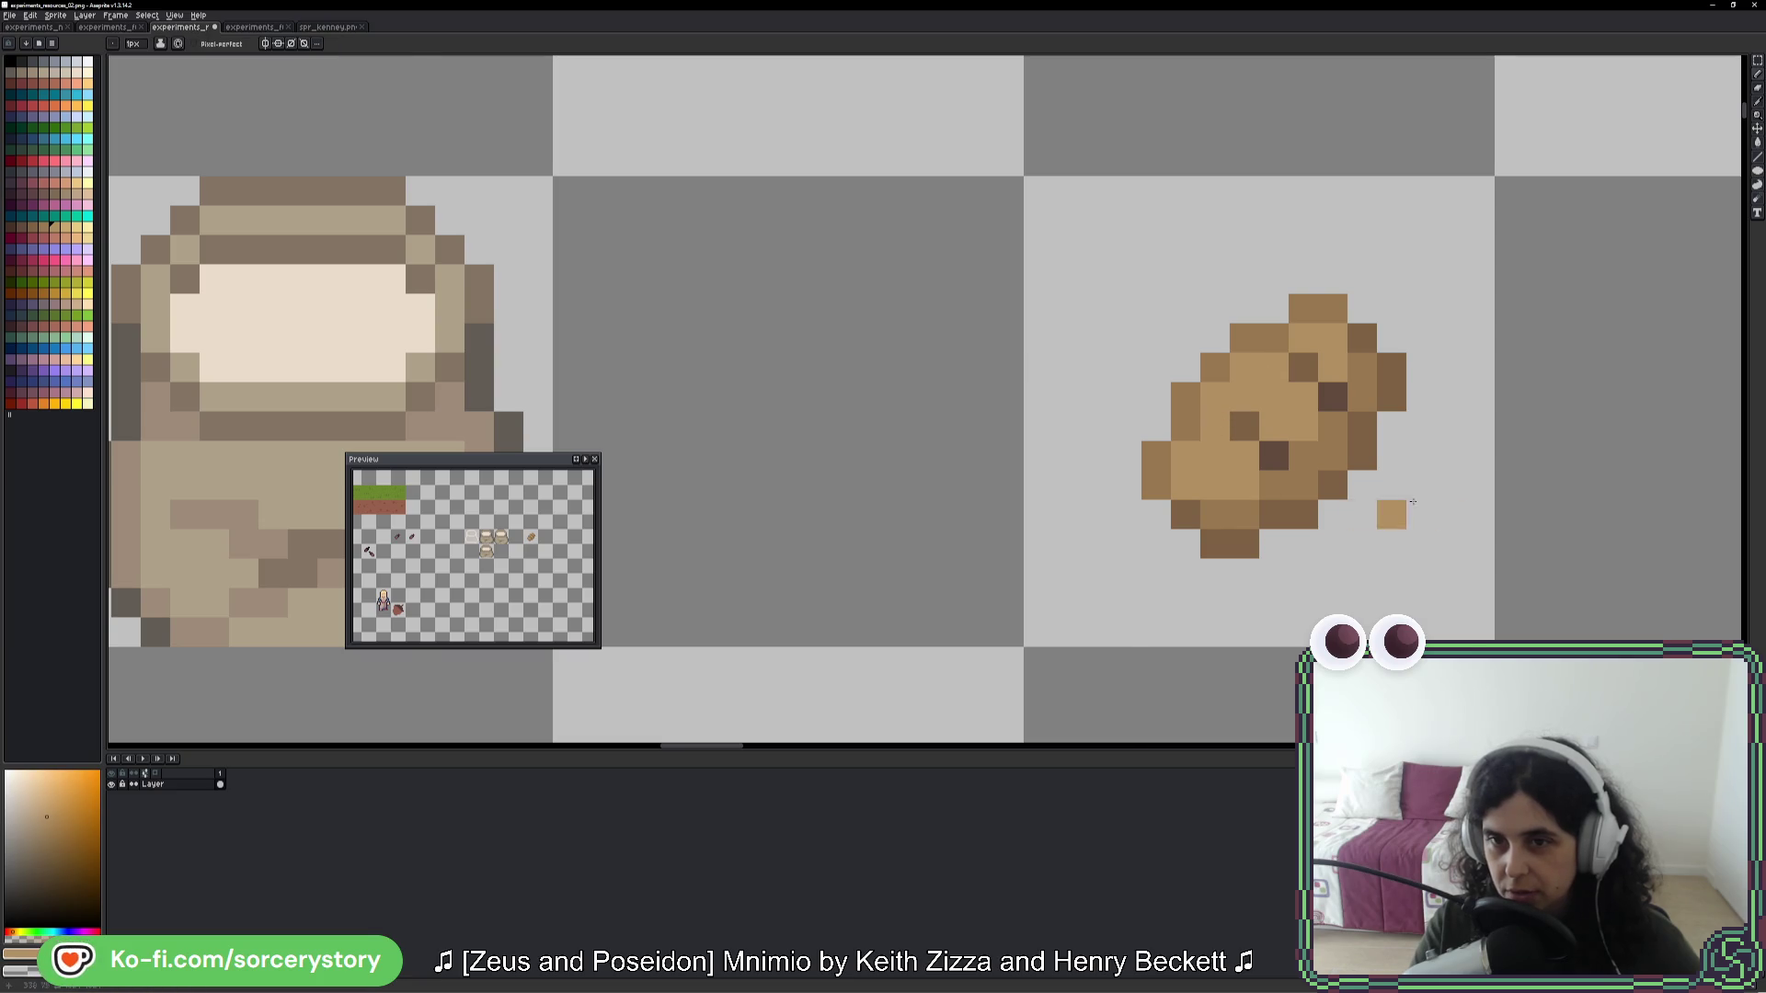
- Undo the last loaf edits and repaint pixels with the loaf's sampled medium brown
scroll(1413, 502, "down", 5)
scroll(1423, 477, "up", 5)
key("ctrl+z")
key("ctrl+z")
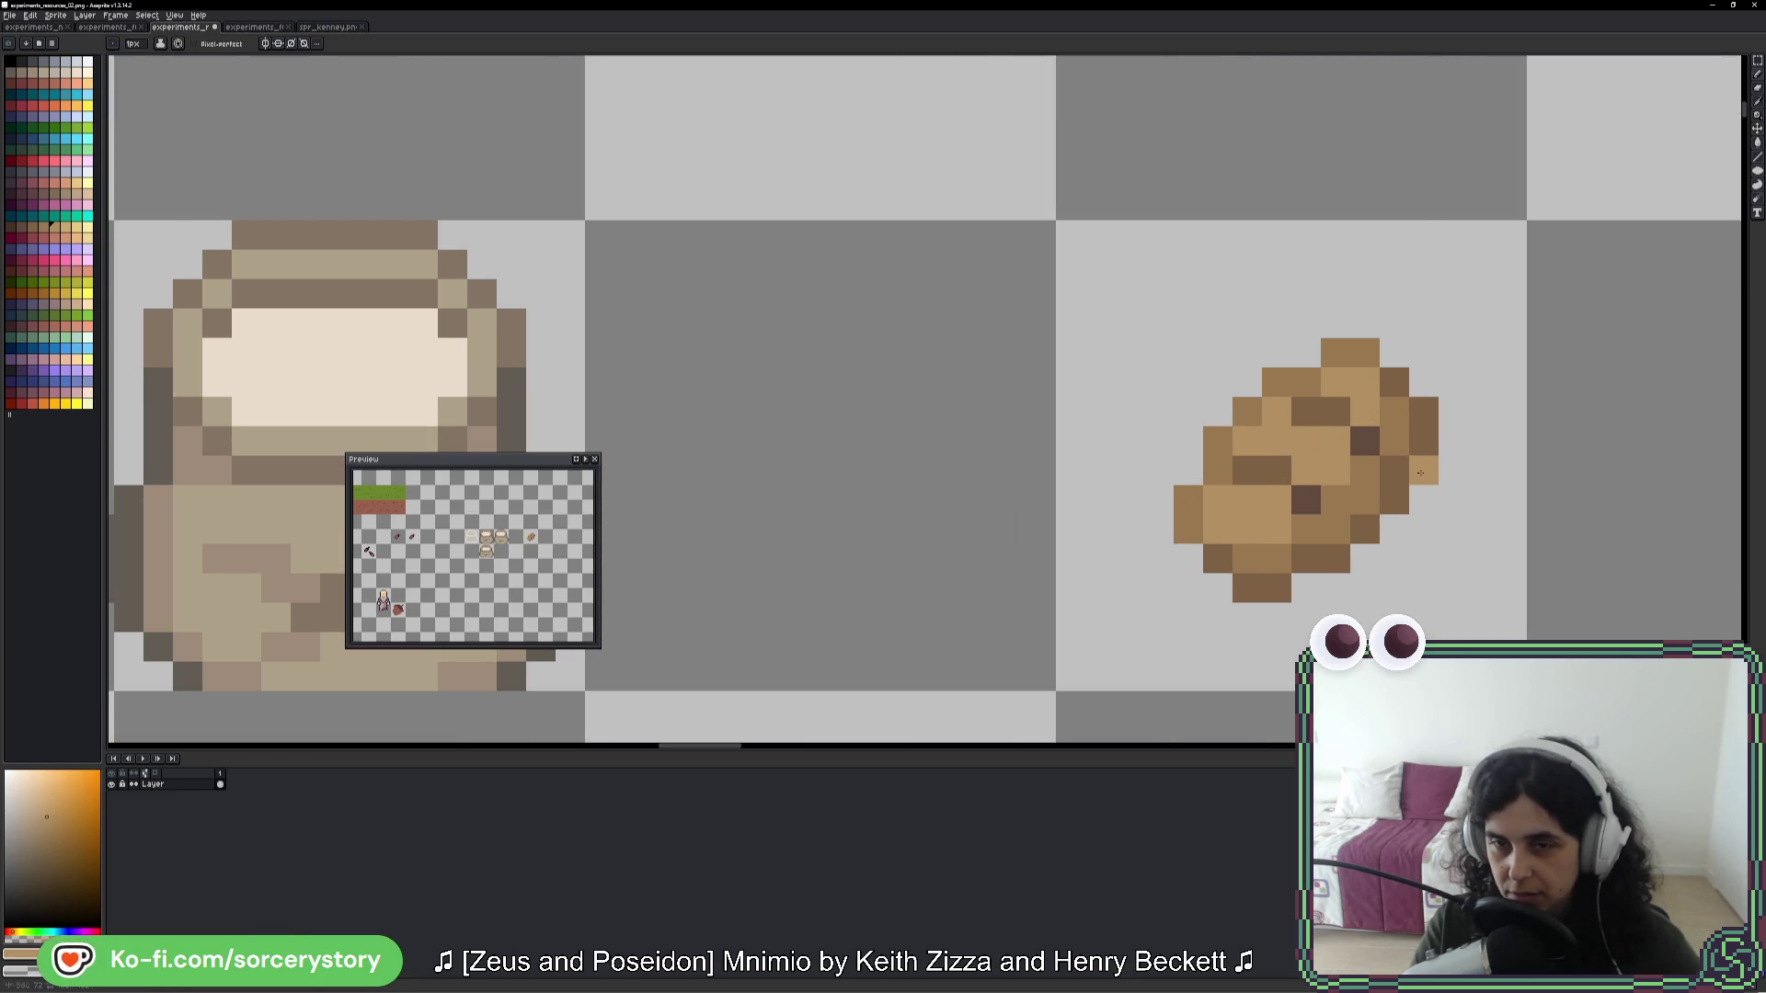
left_click(1312, 419, "alt")
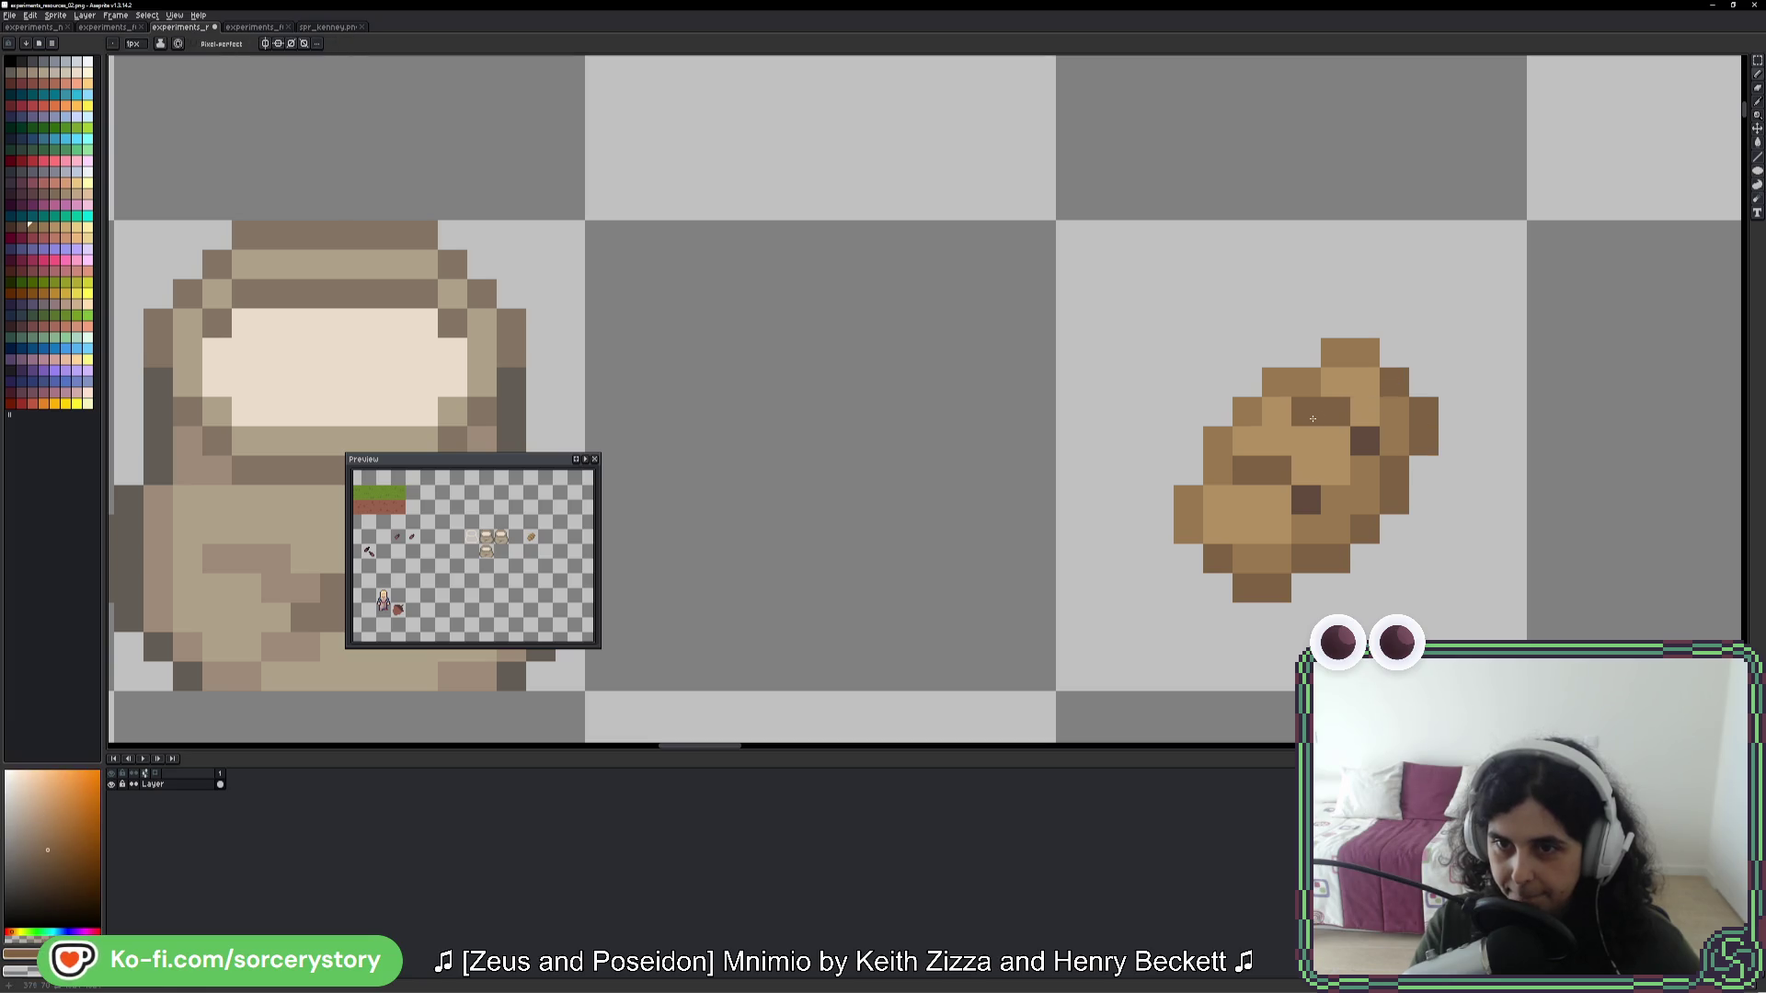
left_click(1339, 438, "alt")
left_click_drag(1306, 470, 1285, 500)
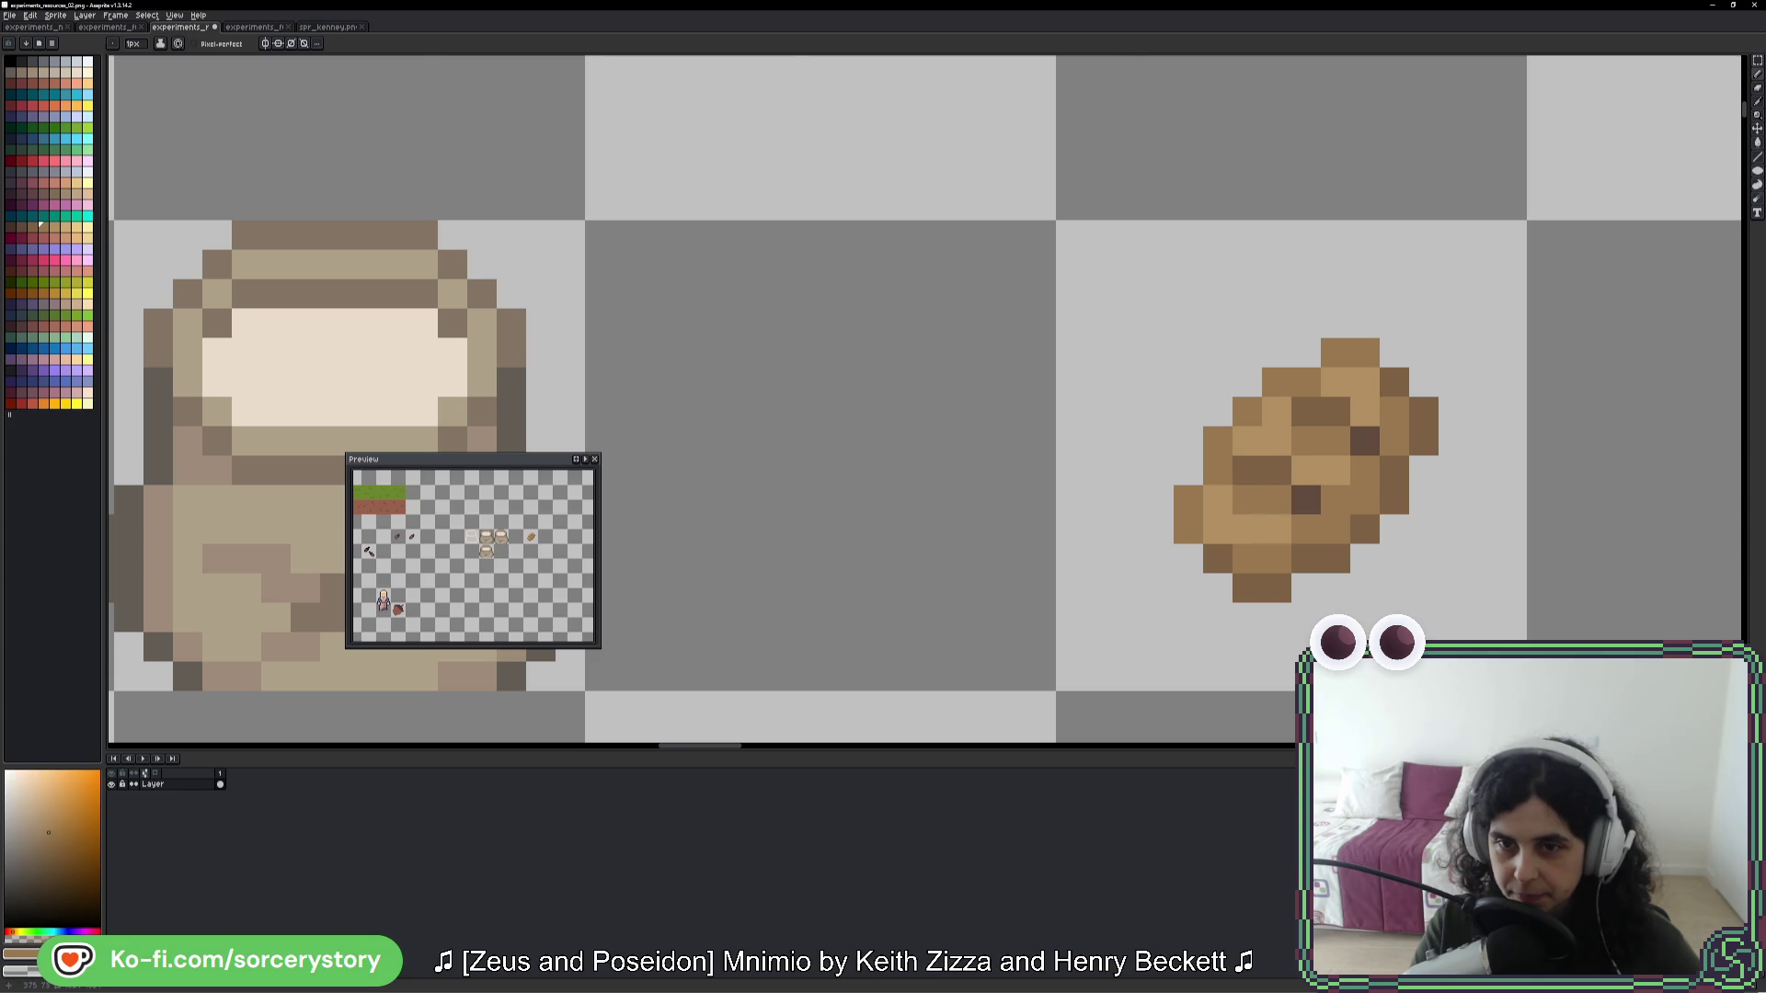
- Sample lighter browns from the loaf, then paste a copy of the loaf onto the sheet
scroll(1481, 504, "down", 8)
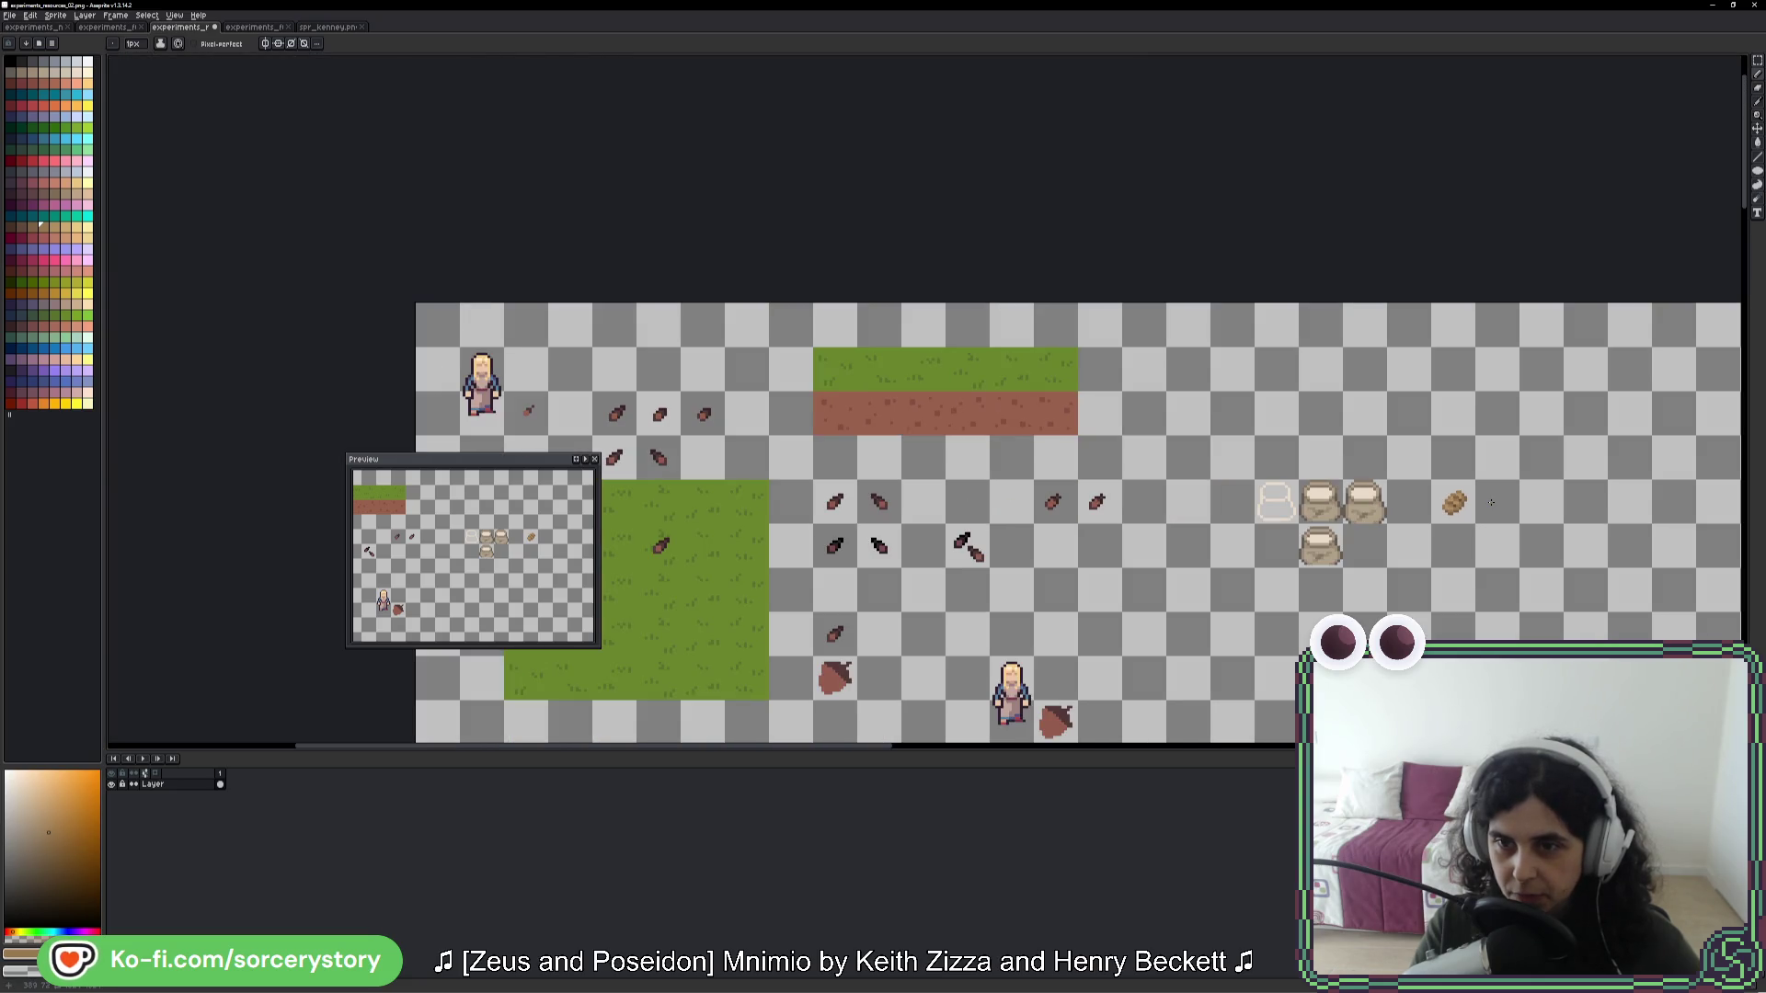
scroll(1491, 501, "up", 6)
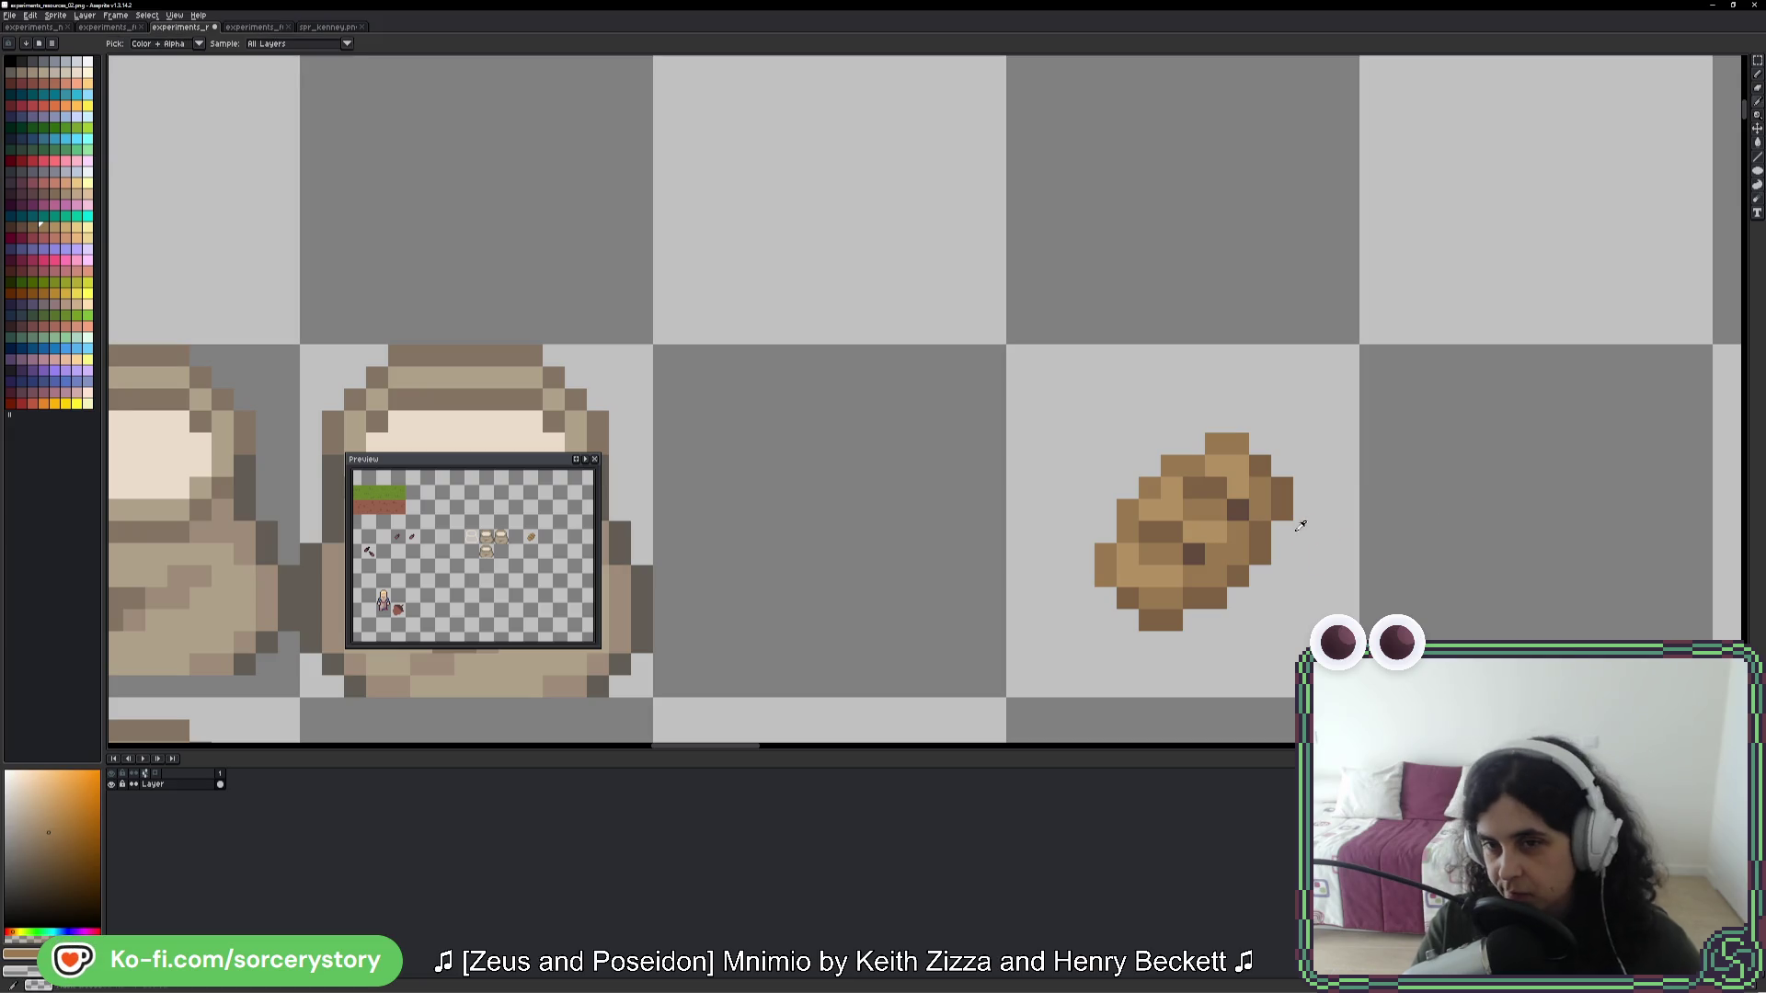
key("alt")
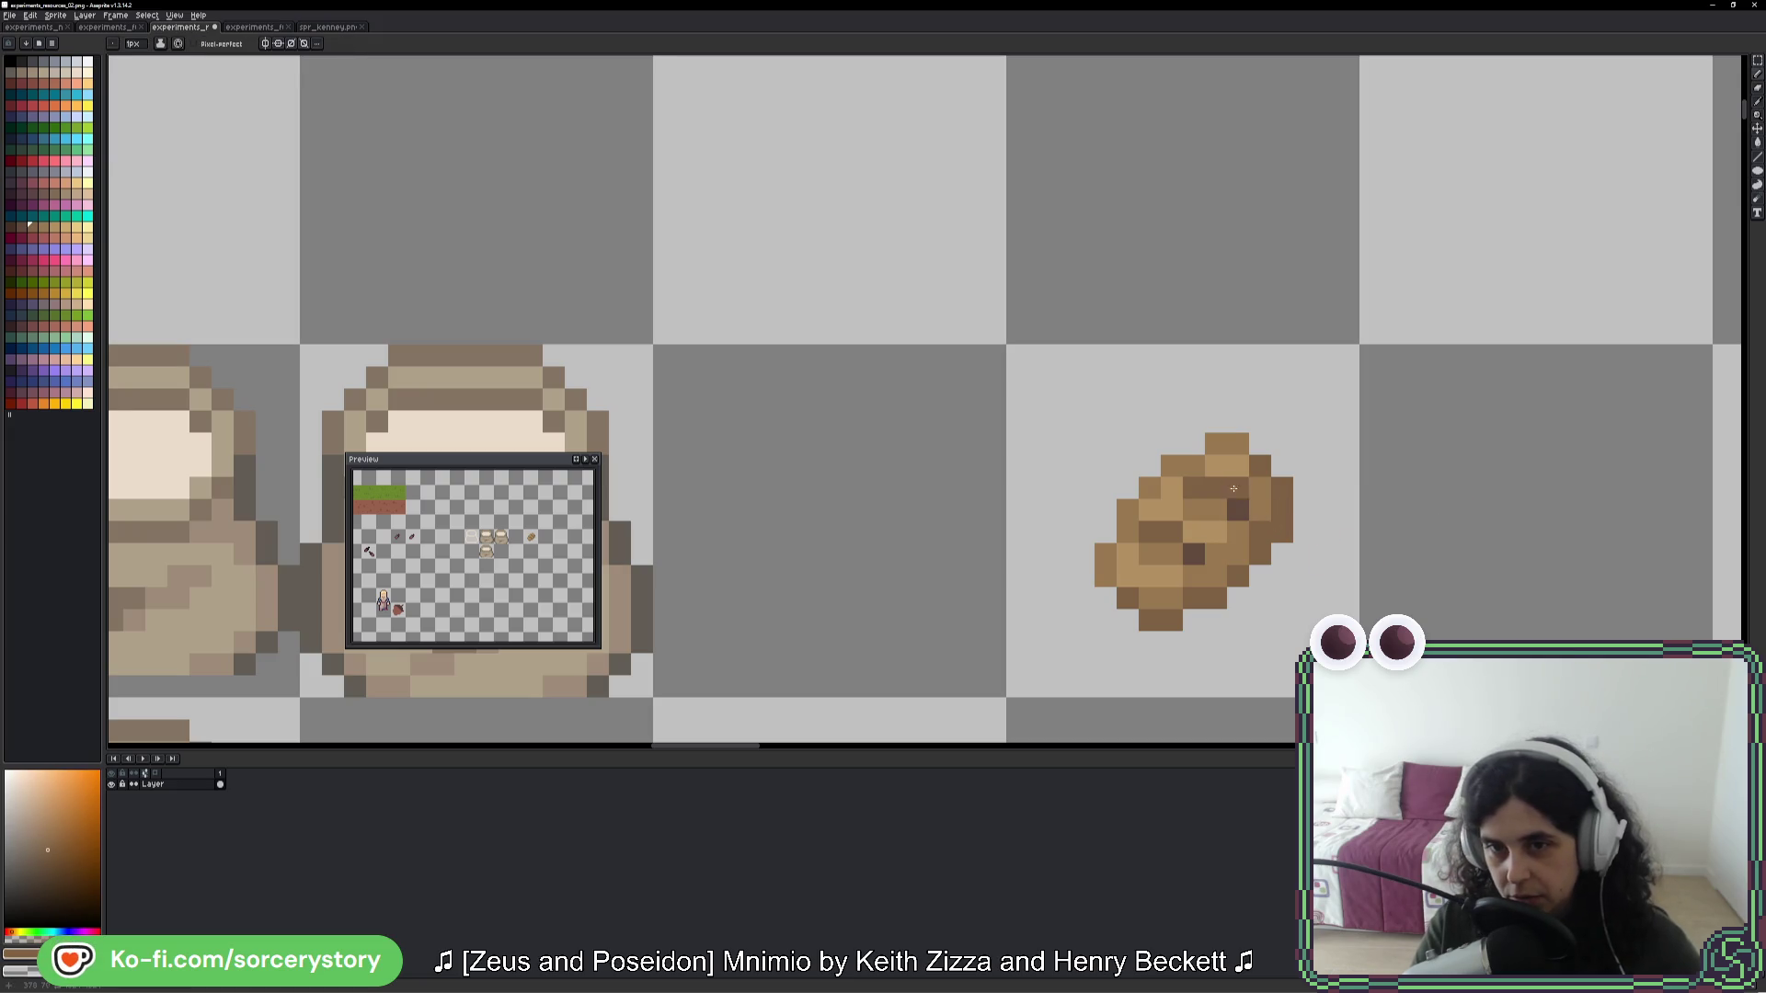
left_click(1271, 499, "alt")
left_click(1214, 575, "alt")
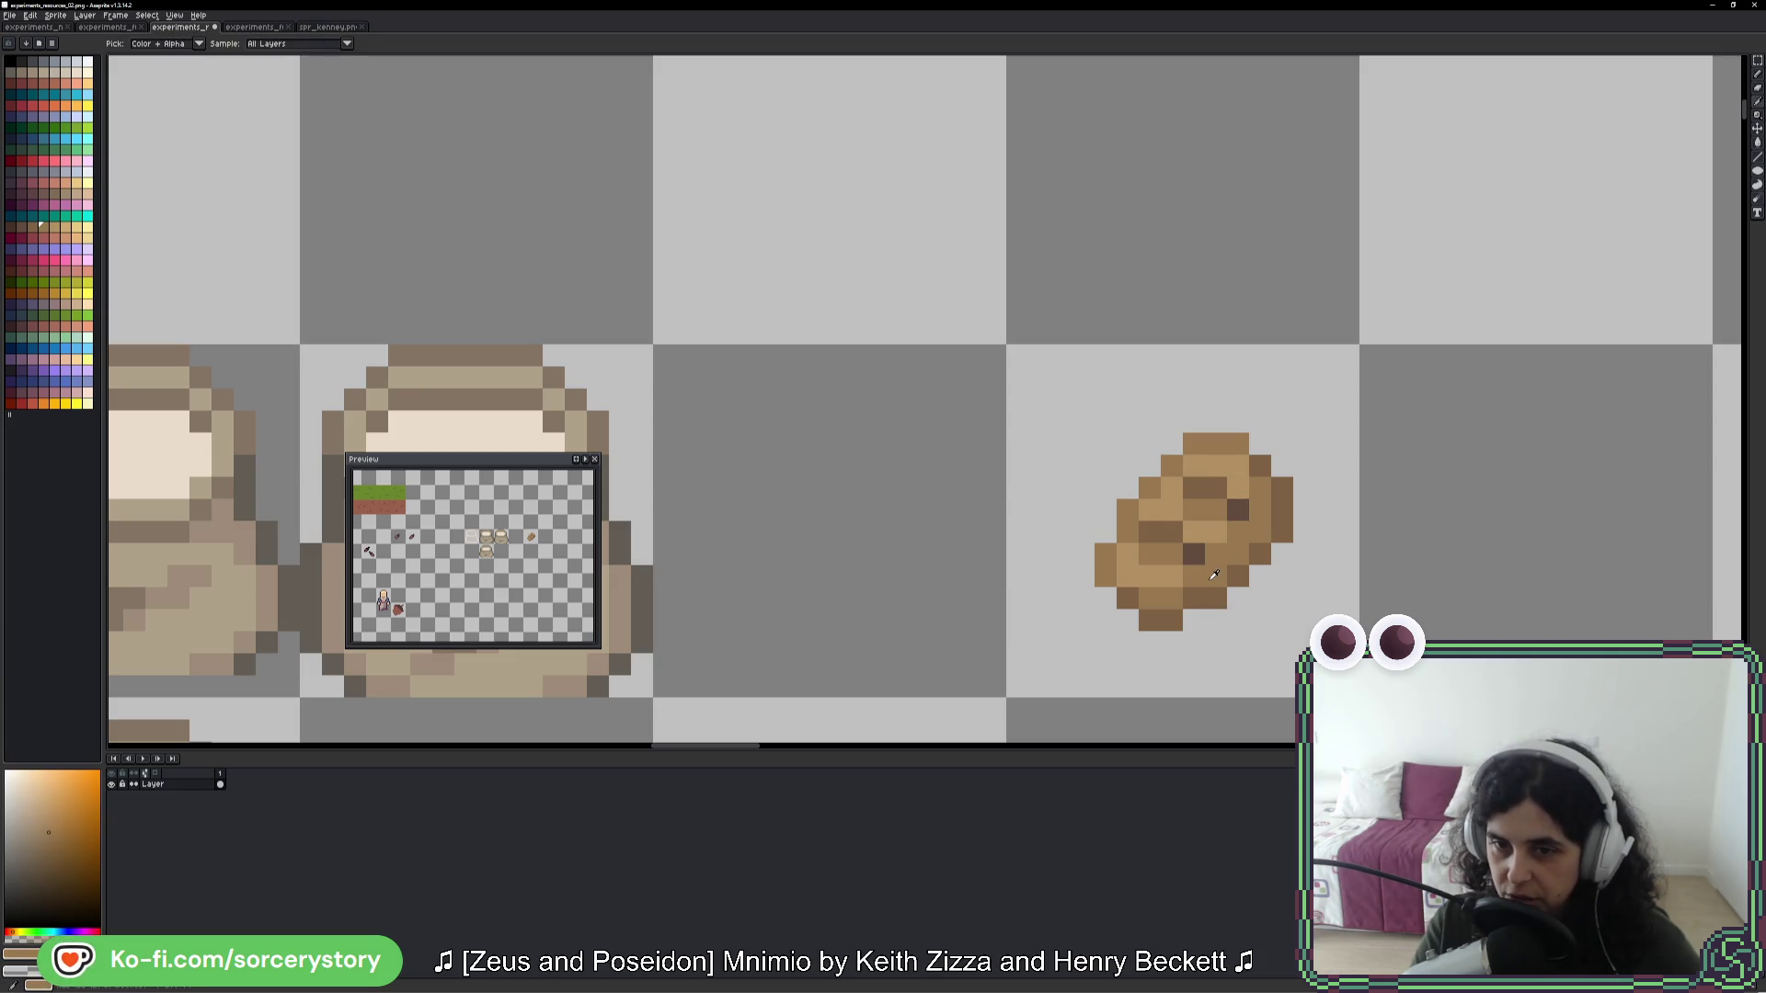
key("alt")
left_click(1131, 546, "alt")
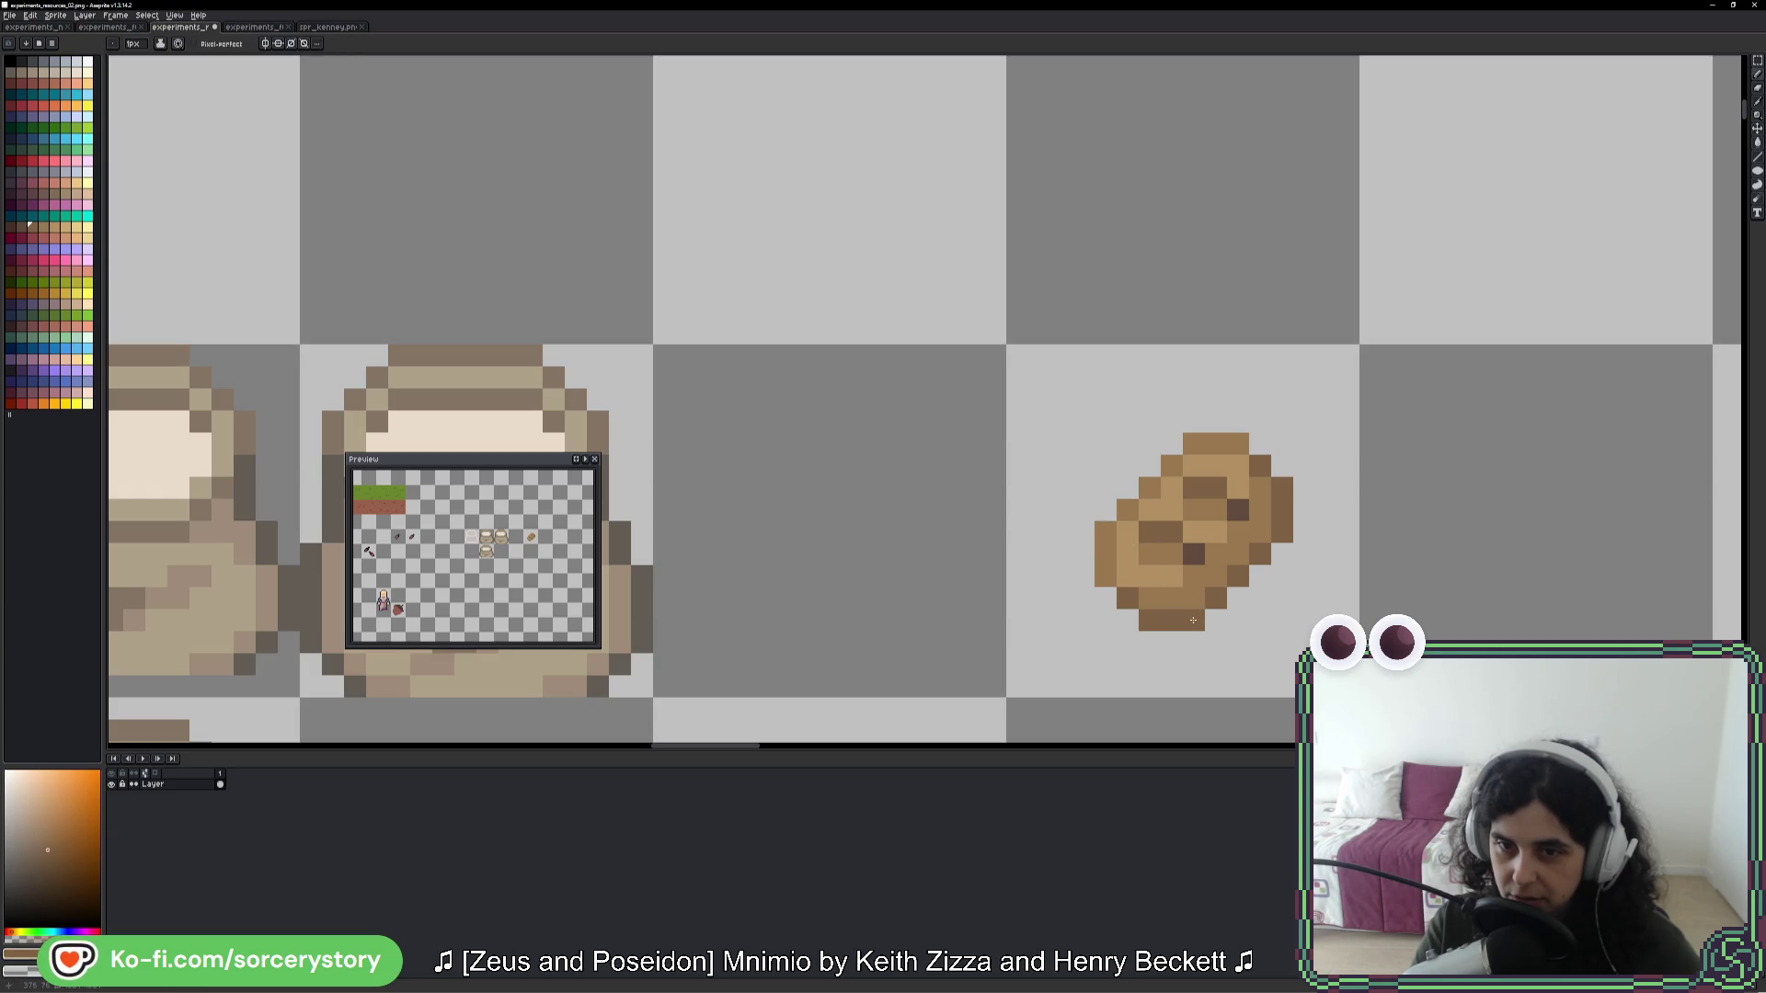
scroll(1405, 577, "down", 5)
left_click_drag(1410, 589, 1157, 501)
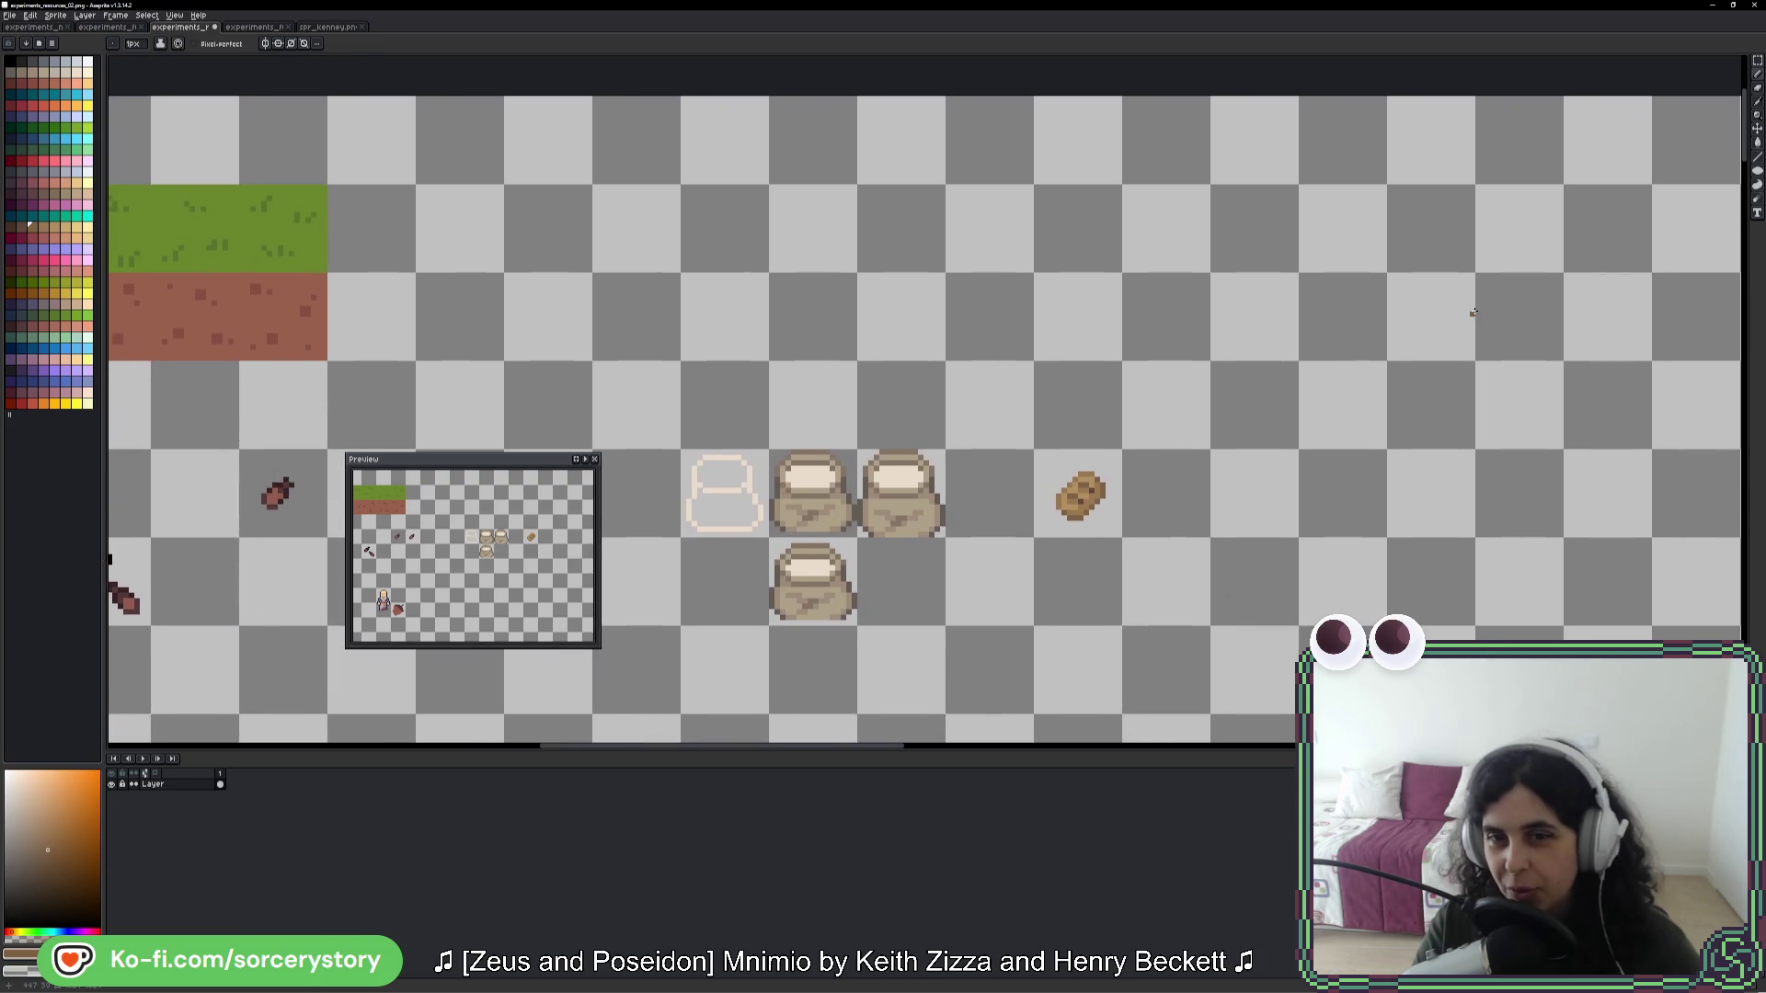
key("ctrl+v")
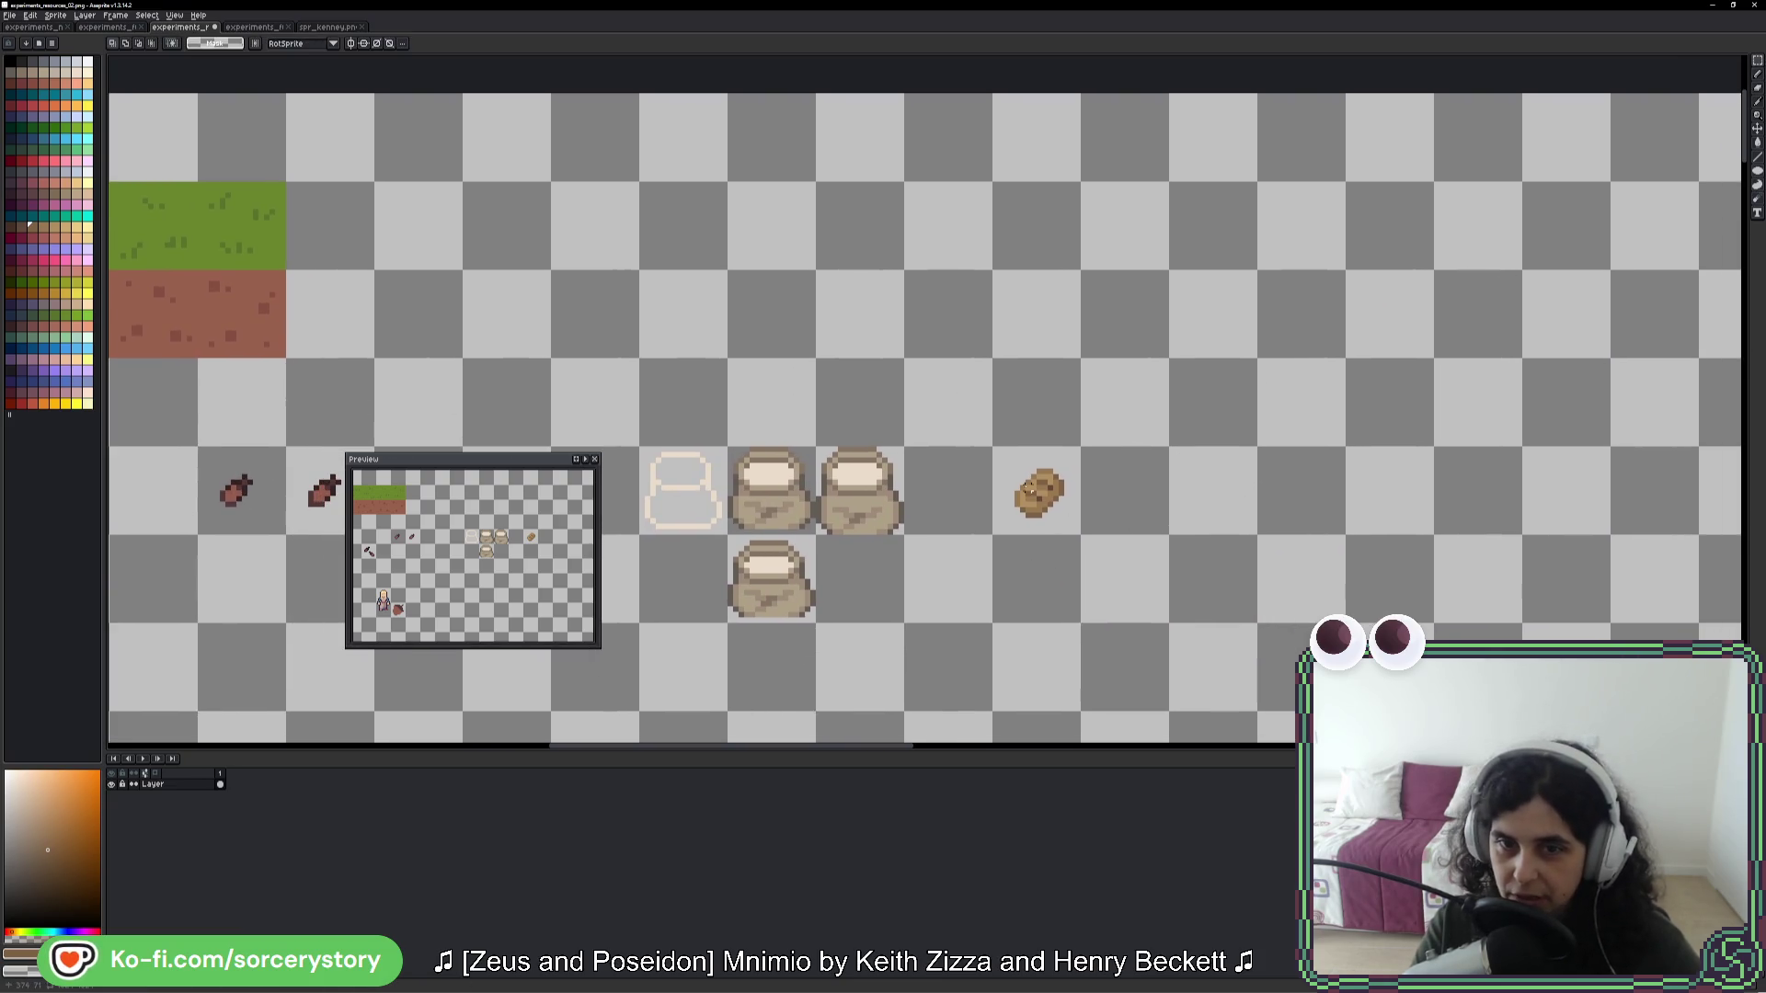
- Place the copied loaf one tile right, erase its leftmost and top pixels, and darken two pixels
left_click_drag(1069, 496, 1157, 496)
scroll(1159, 488, "up", 7)
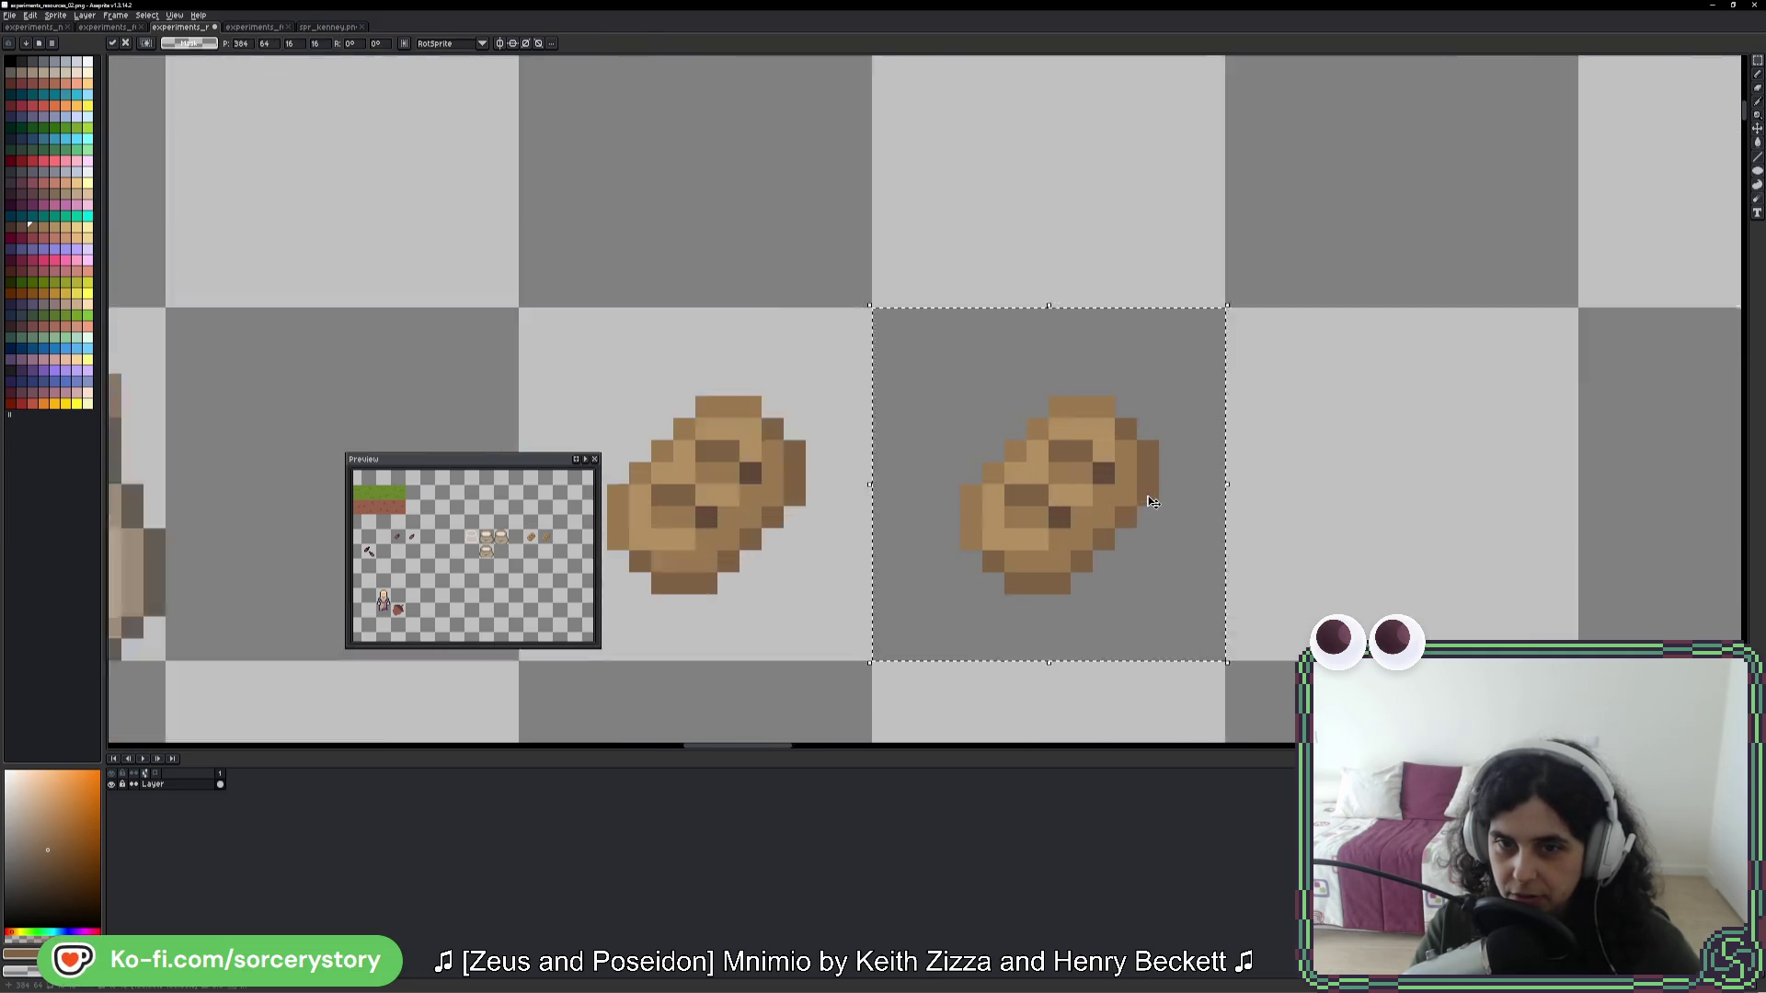
key("b")
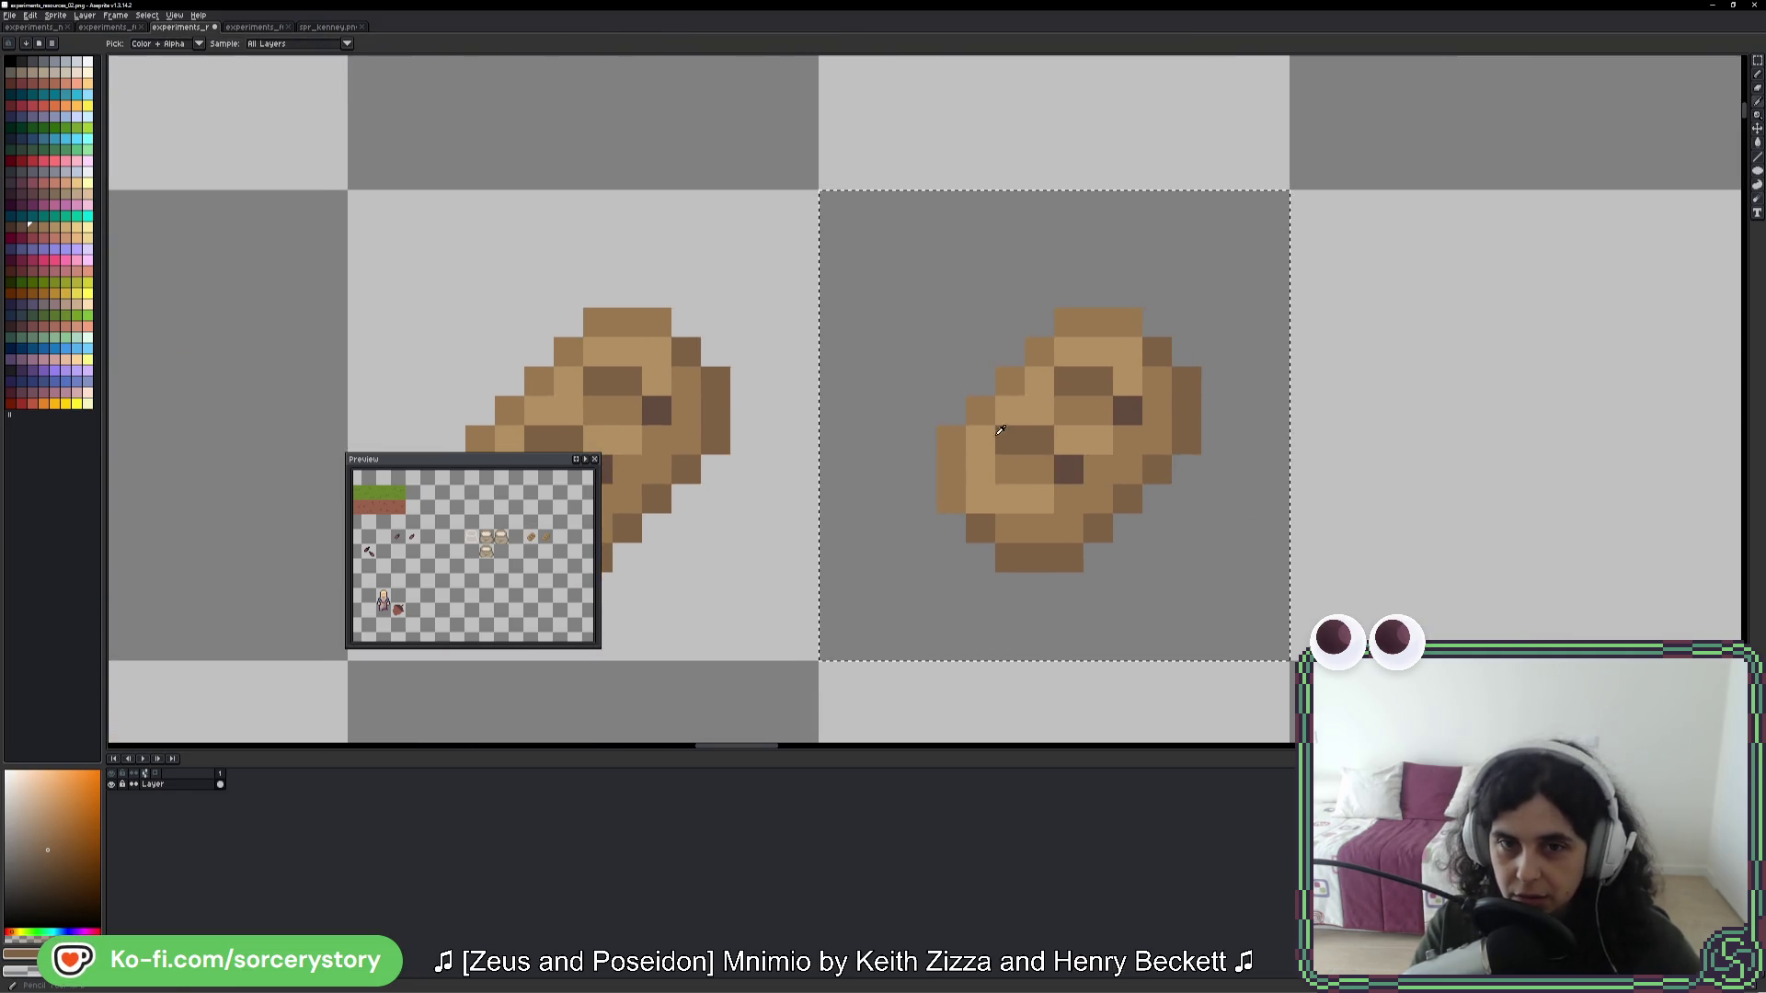
right_click(951, 440)
right_click(1069, 322)
left_click(1069, 351)
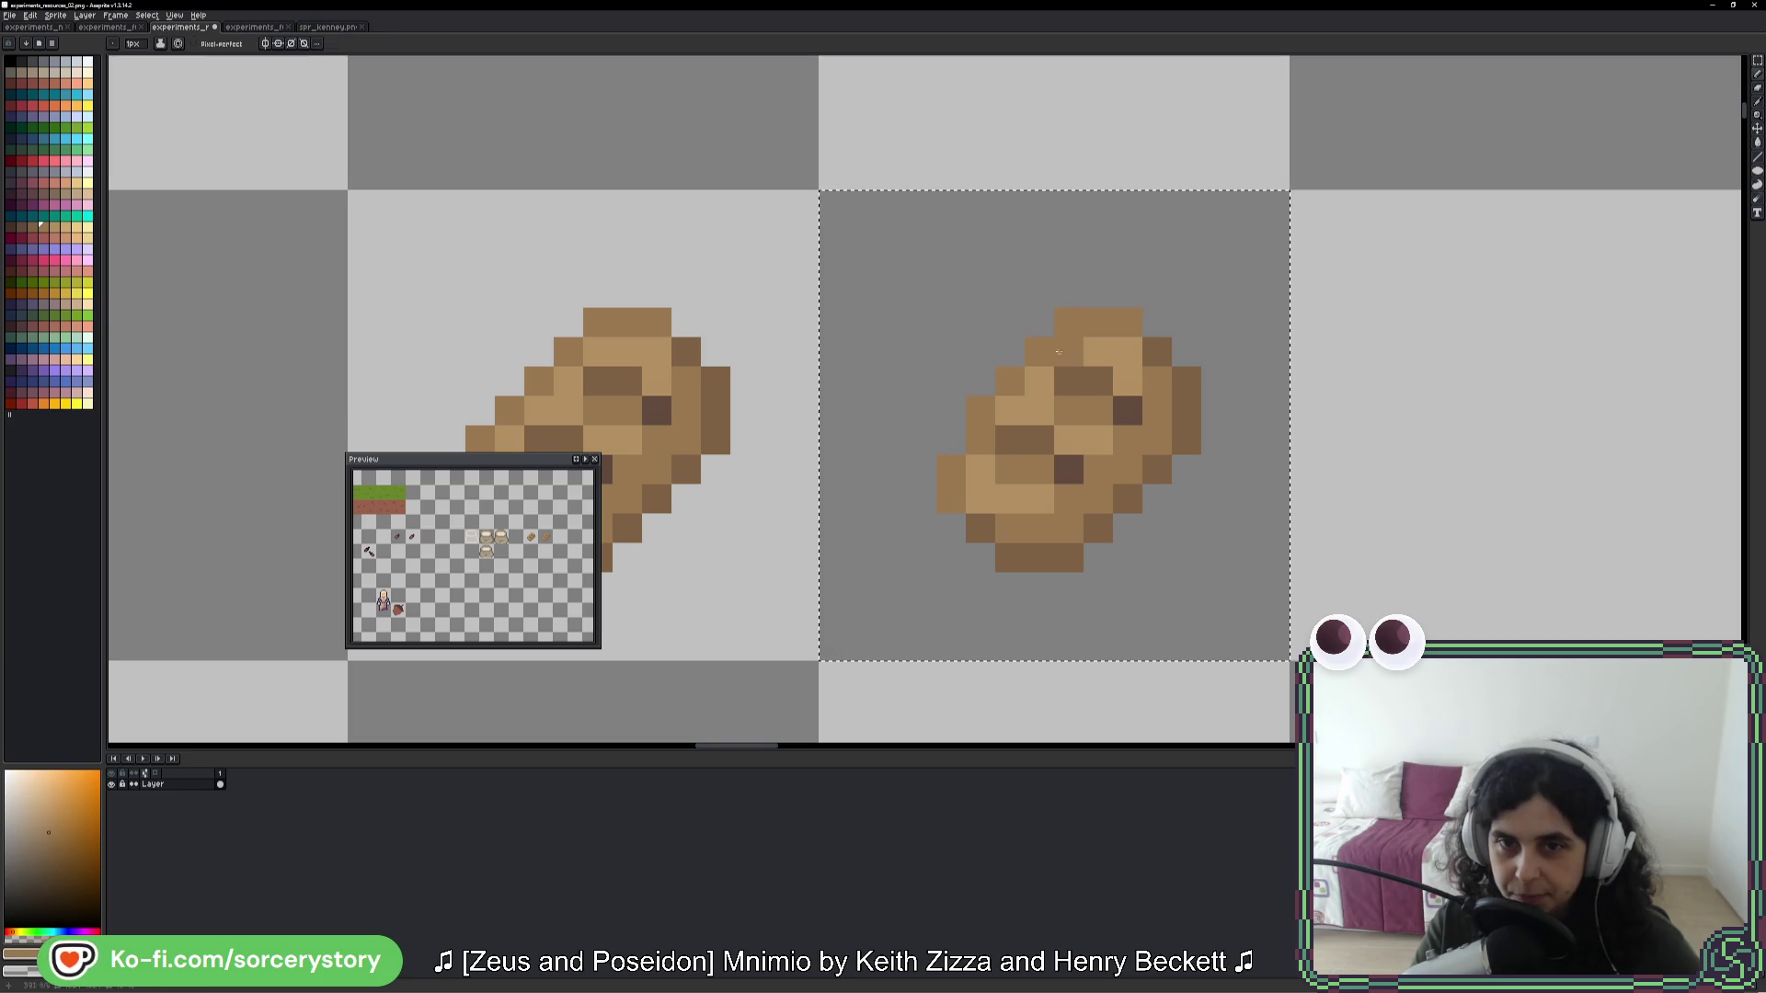
scroll(1327, 433, "down", 7)
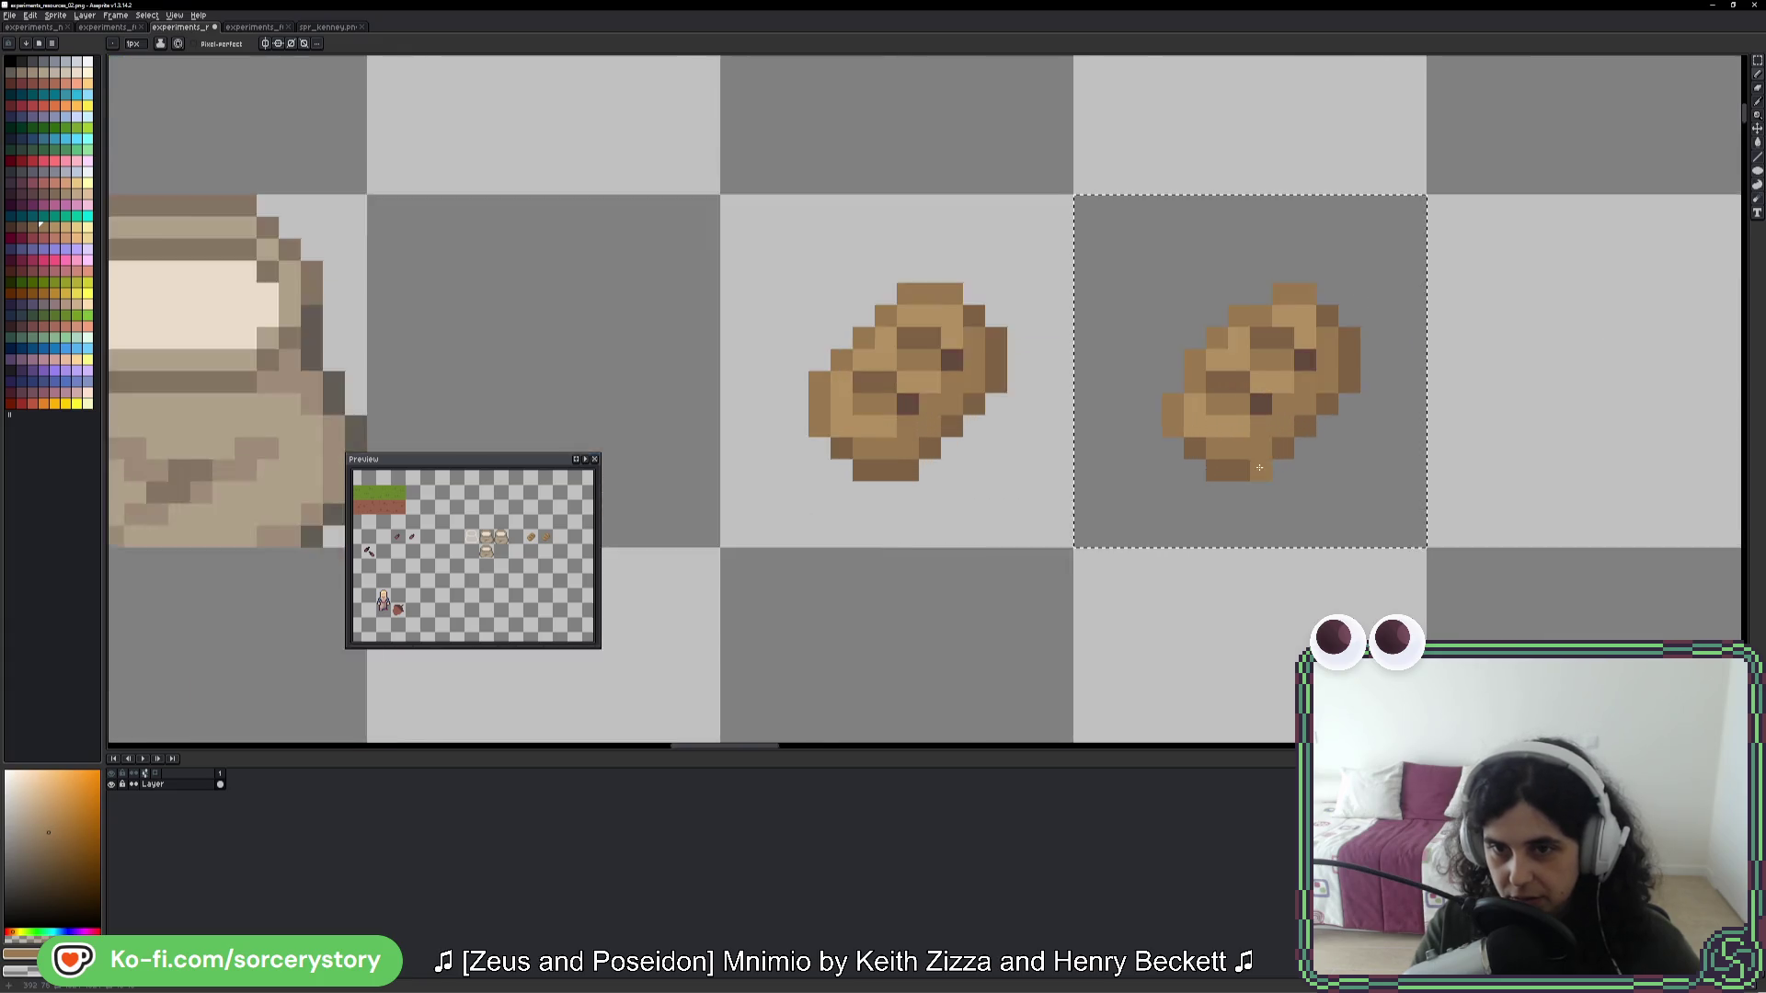
scroll(1328, 433, "up", 4)
left_click(1349, 351)
scroll(1404, 471, "down", 4)
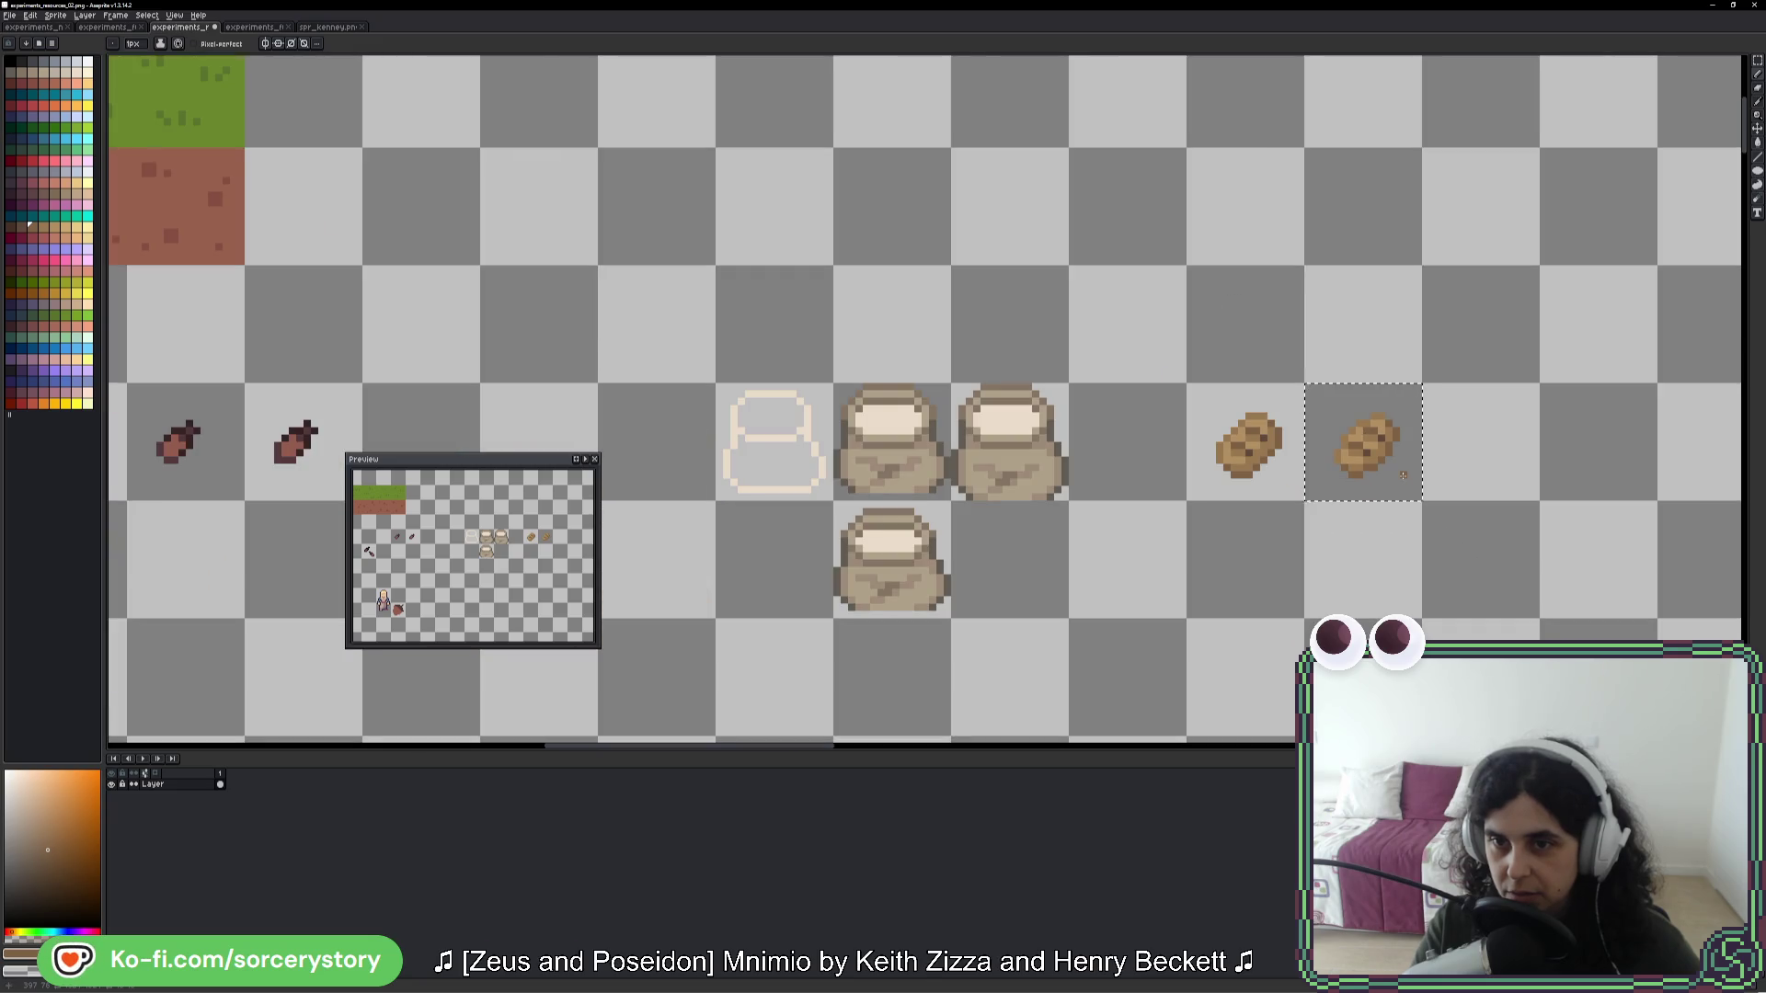
scroll(1403, 475, "up", 3)
- Trial-move the copied loaf down one tile, undo the move, and clear the selection
key("ctrl+d")
scroll(1399, 465, "down", 3)
key("b")
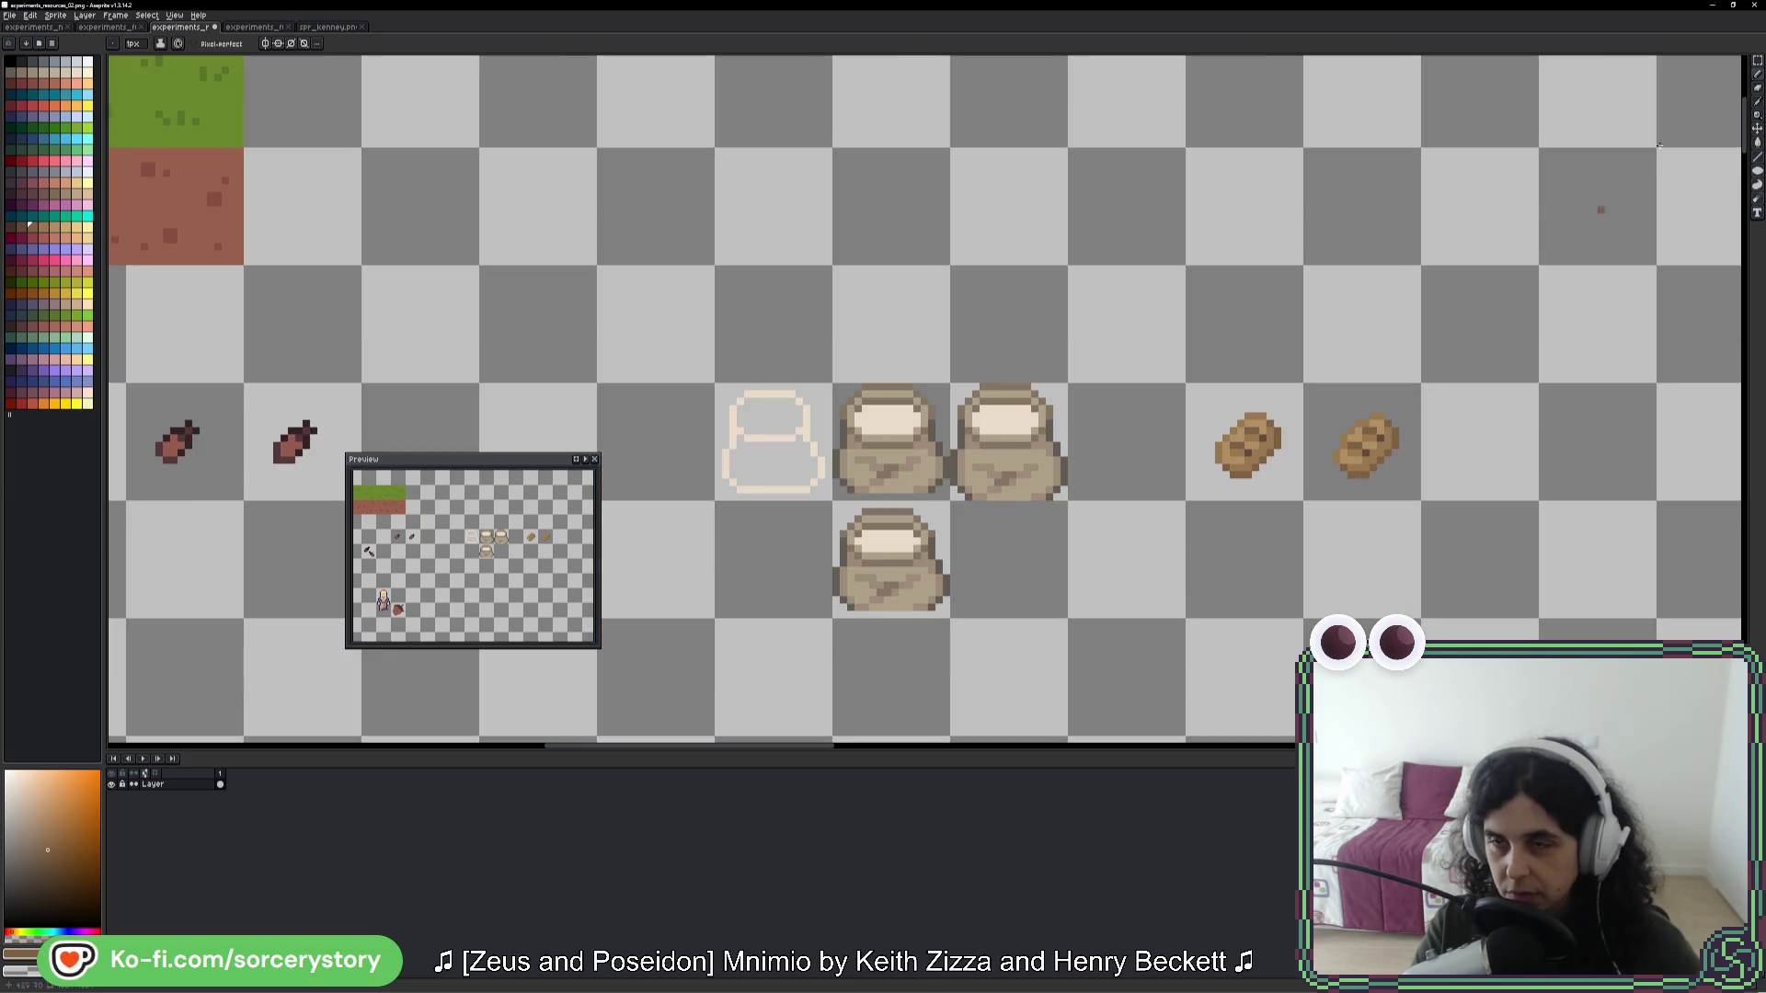
key("w")
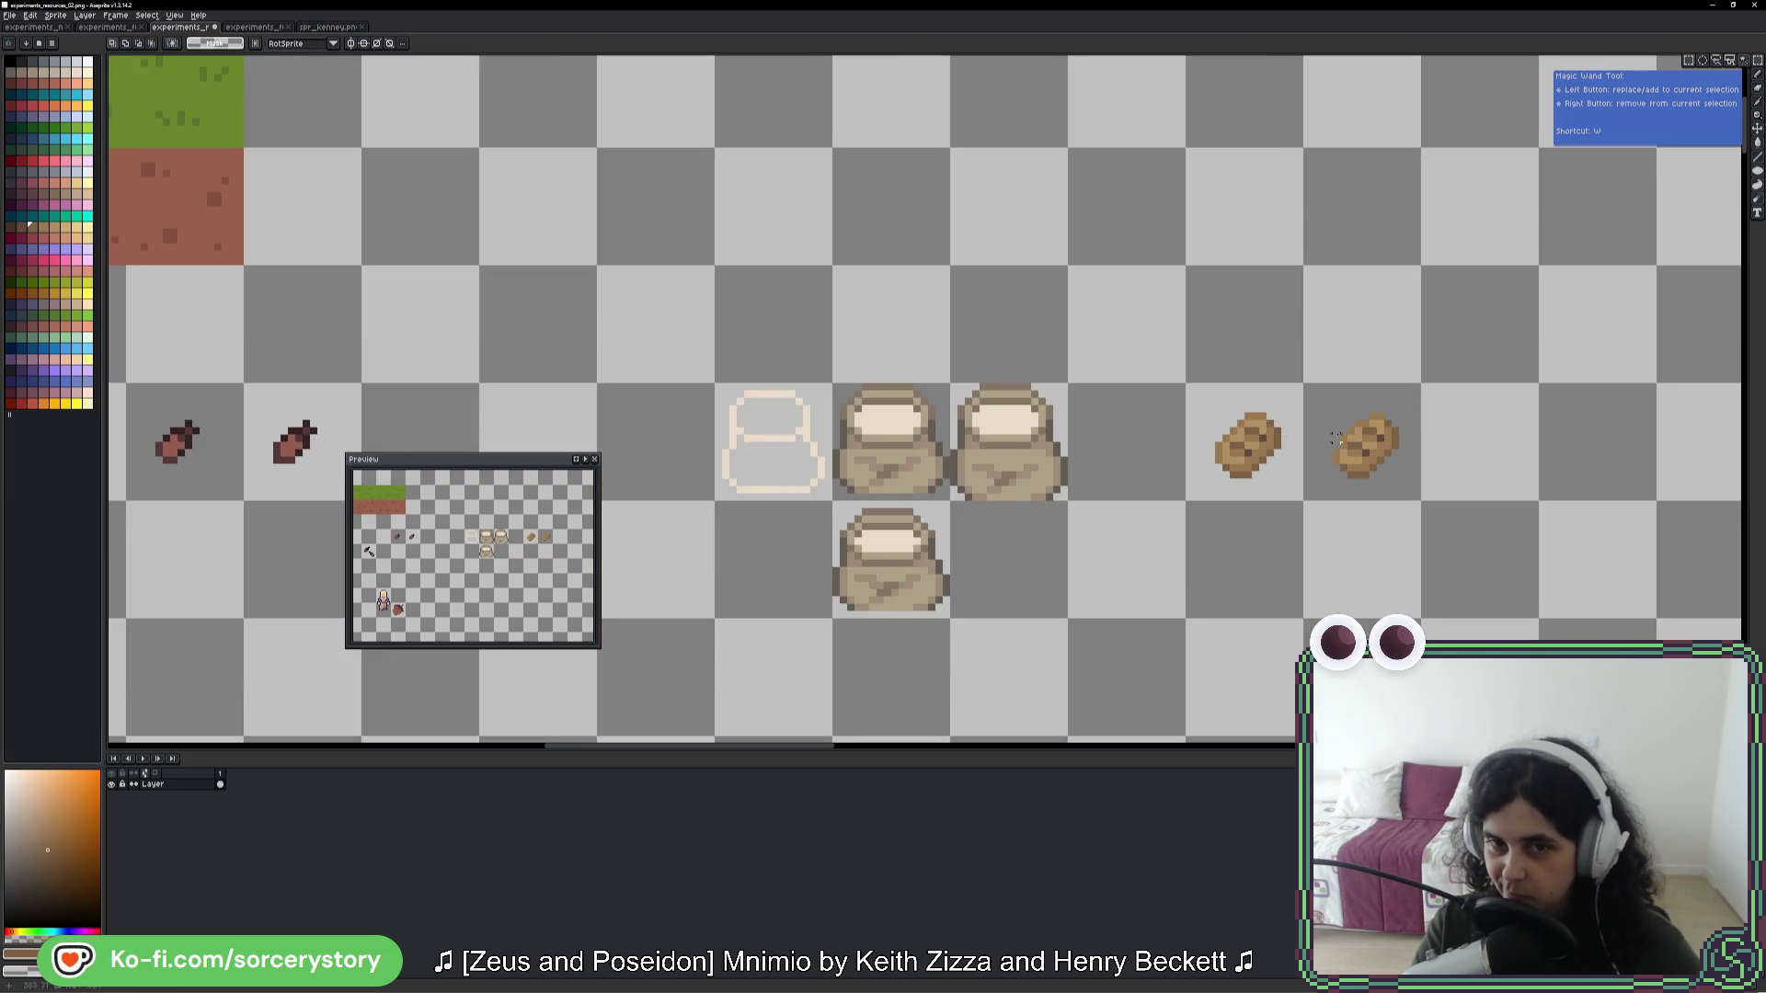
left_click(1336, 440)
left_click_drag(1358, 442, 1358, 563)
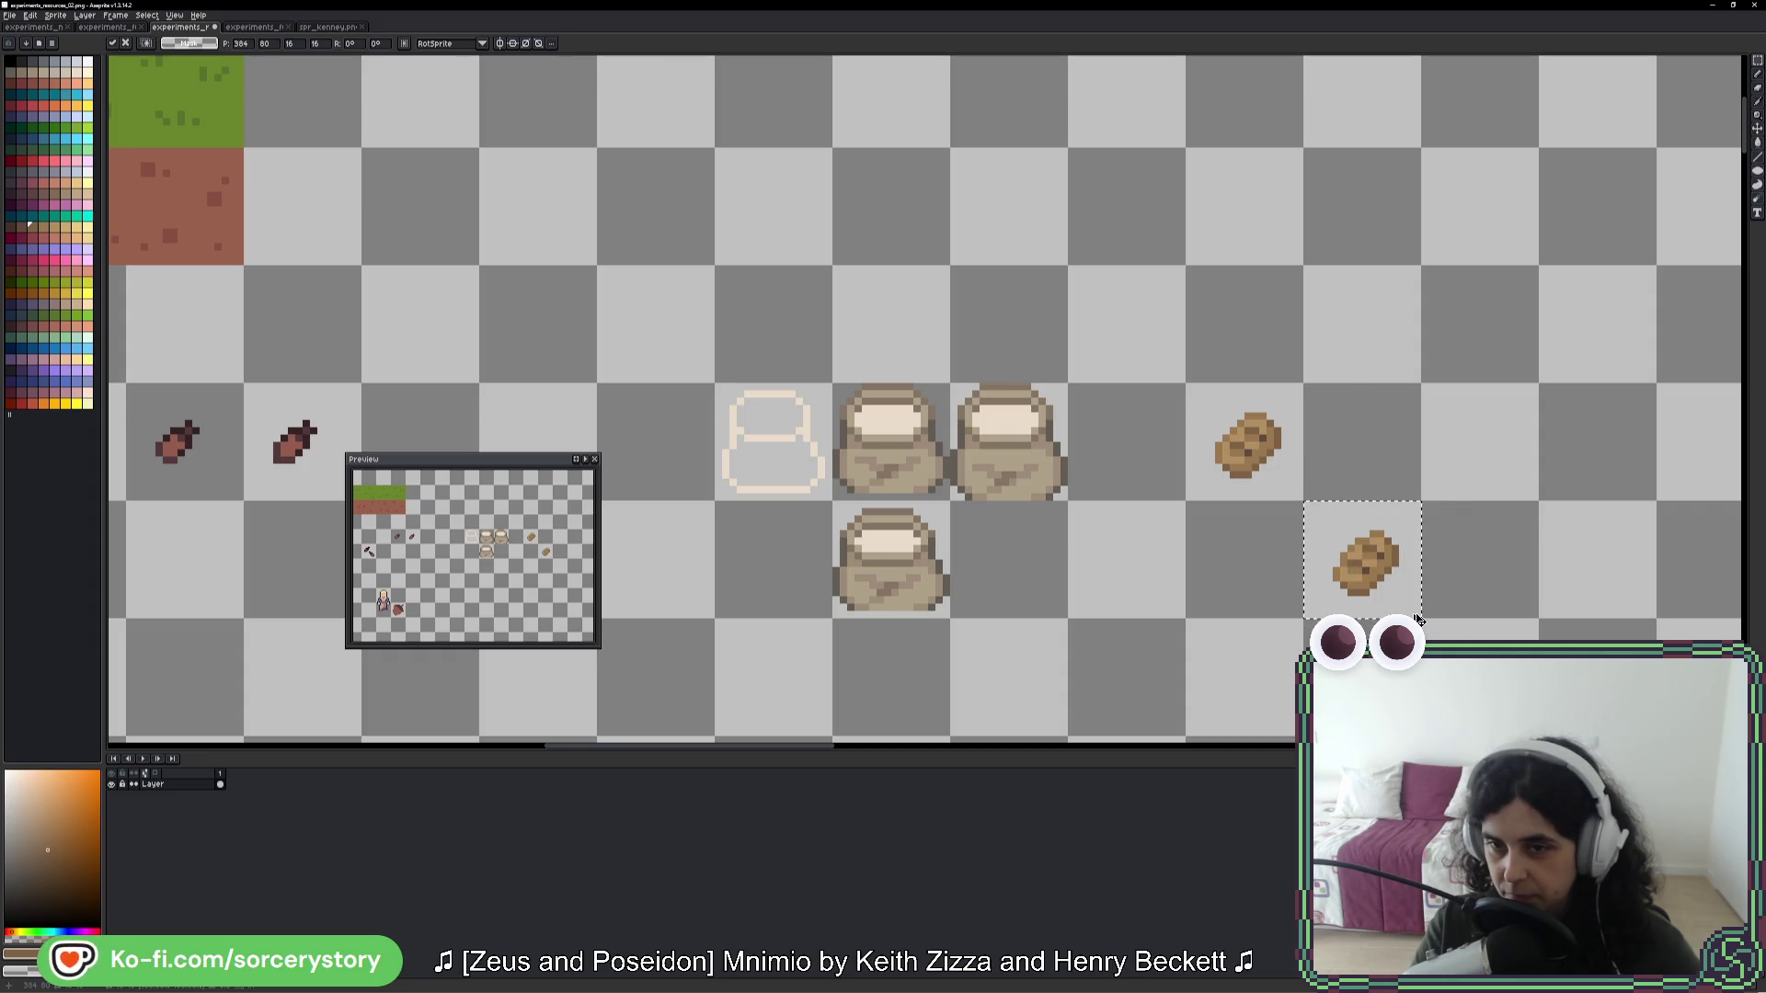
key("ctrl+z")
key("ctrl+d")
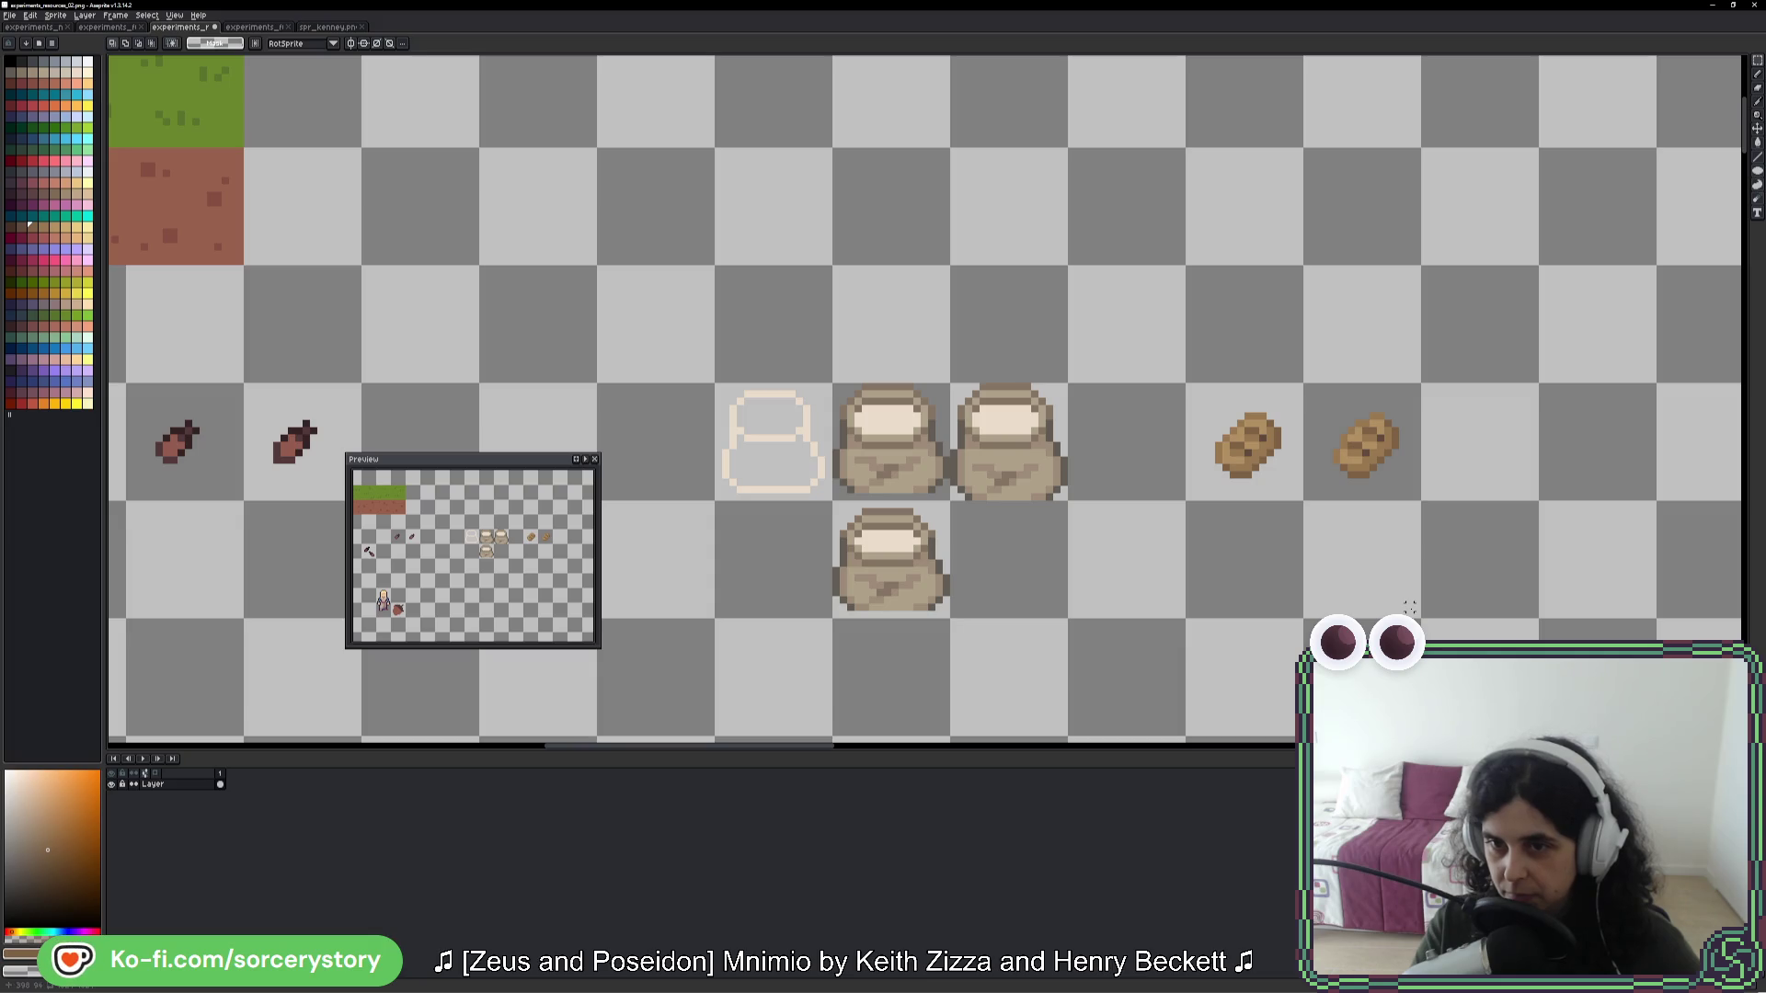
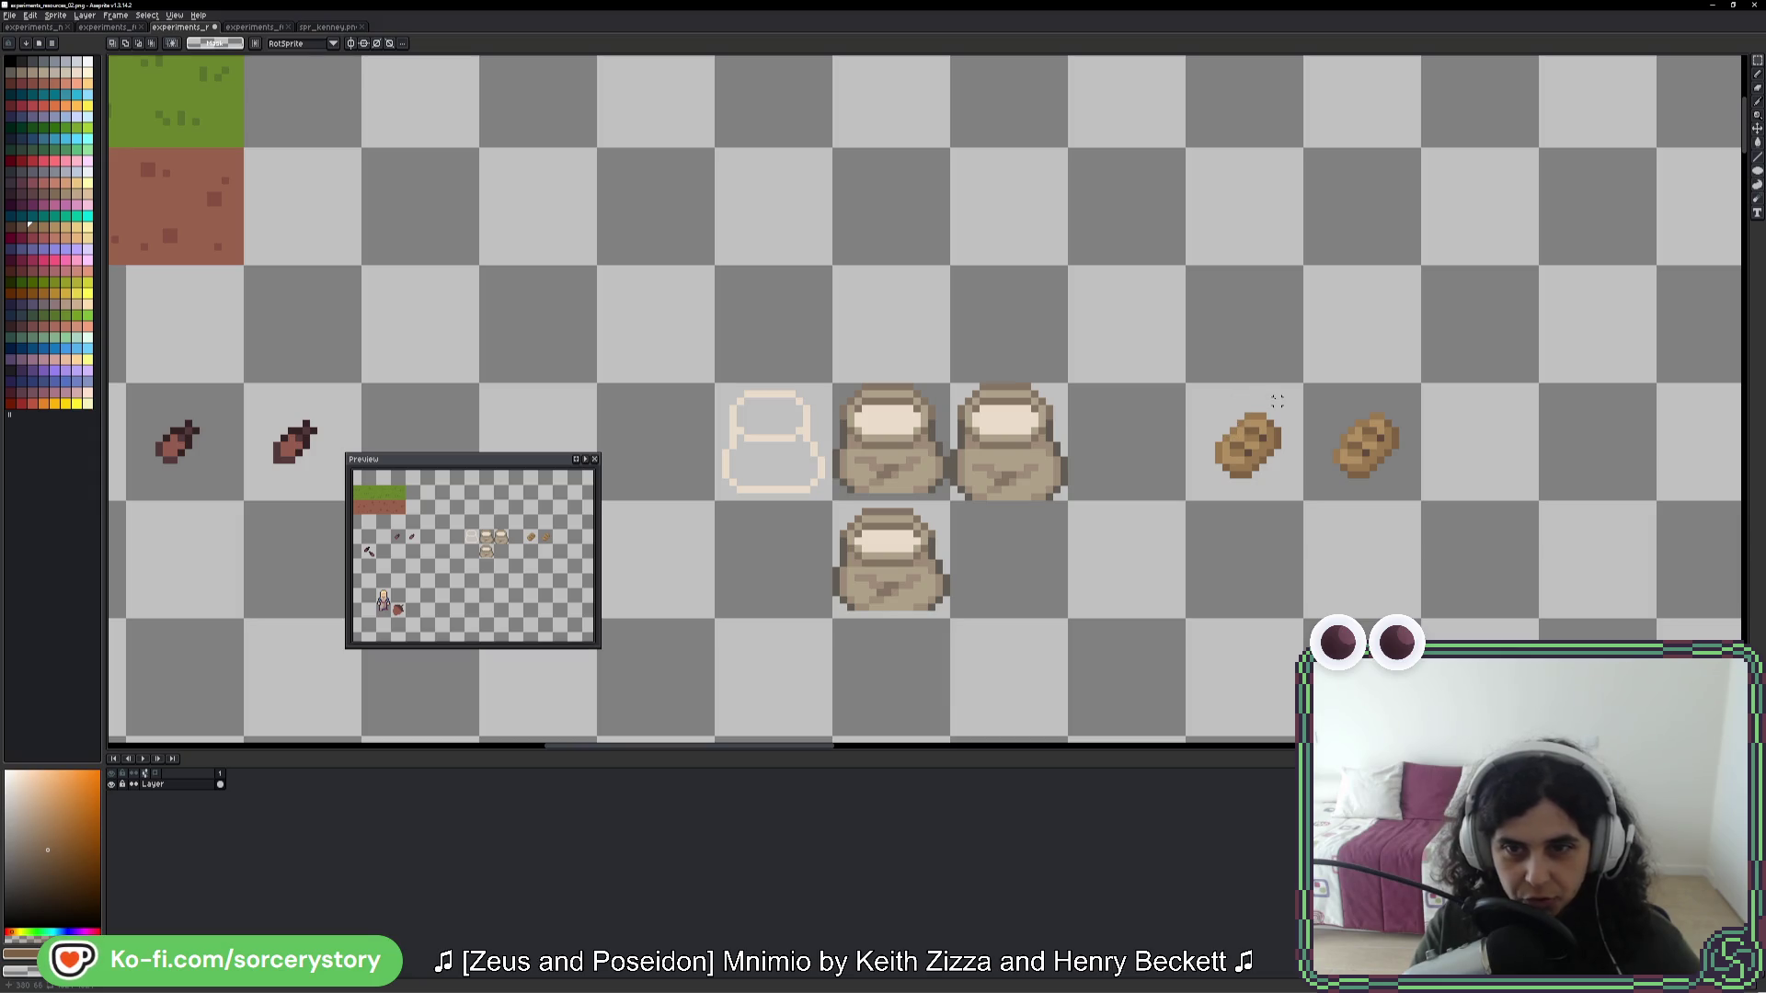
- Paste a copy of the loaf tile into the empty tile to its right
scroll(1277, 401, "up", 2)
left_click_drag(947, 294, 1380, 736)
scroll(1196, 460, "down", 1)
scroll(765, 458, "right", 5)
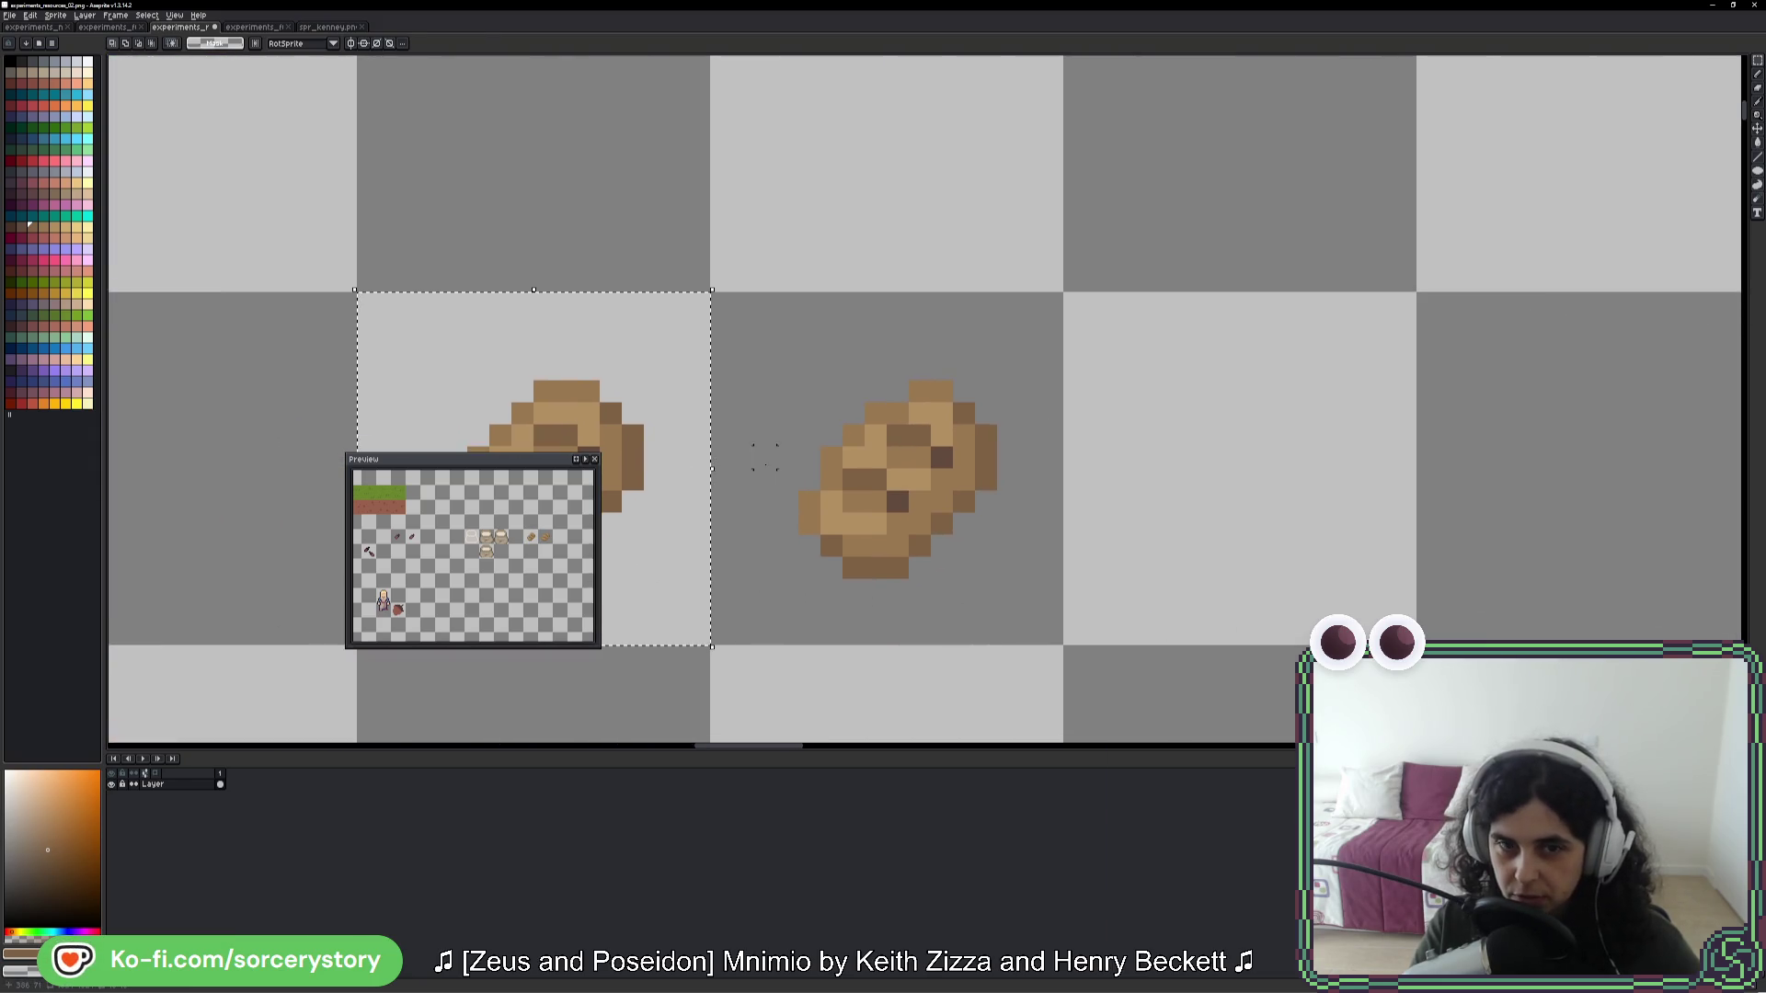
key("ctrl+v")
- Add light tan and darker brown pixels along the new loaf's upper-left edge
left_click(1198, 448, "alt")
left_click(1184, 436)
left_click(1206, 413)
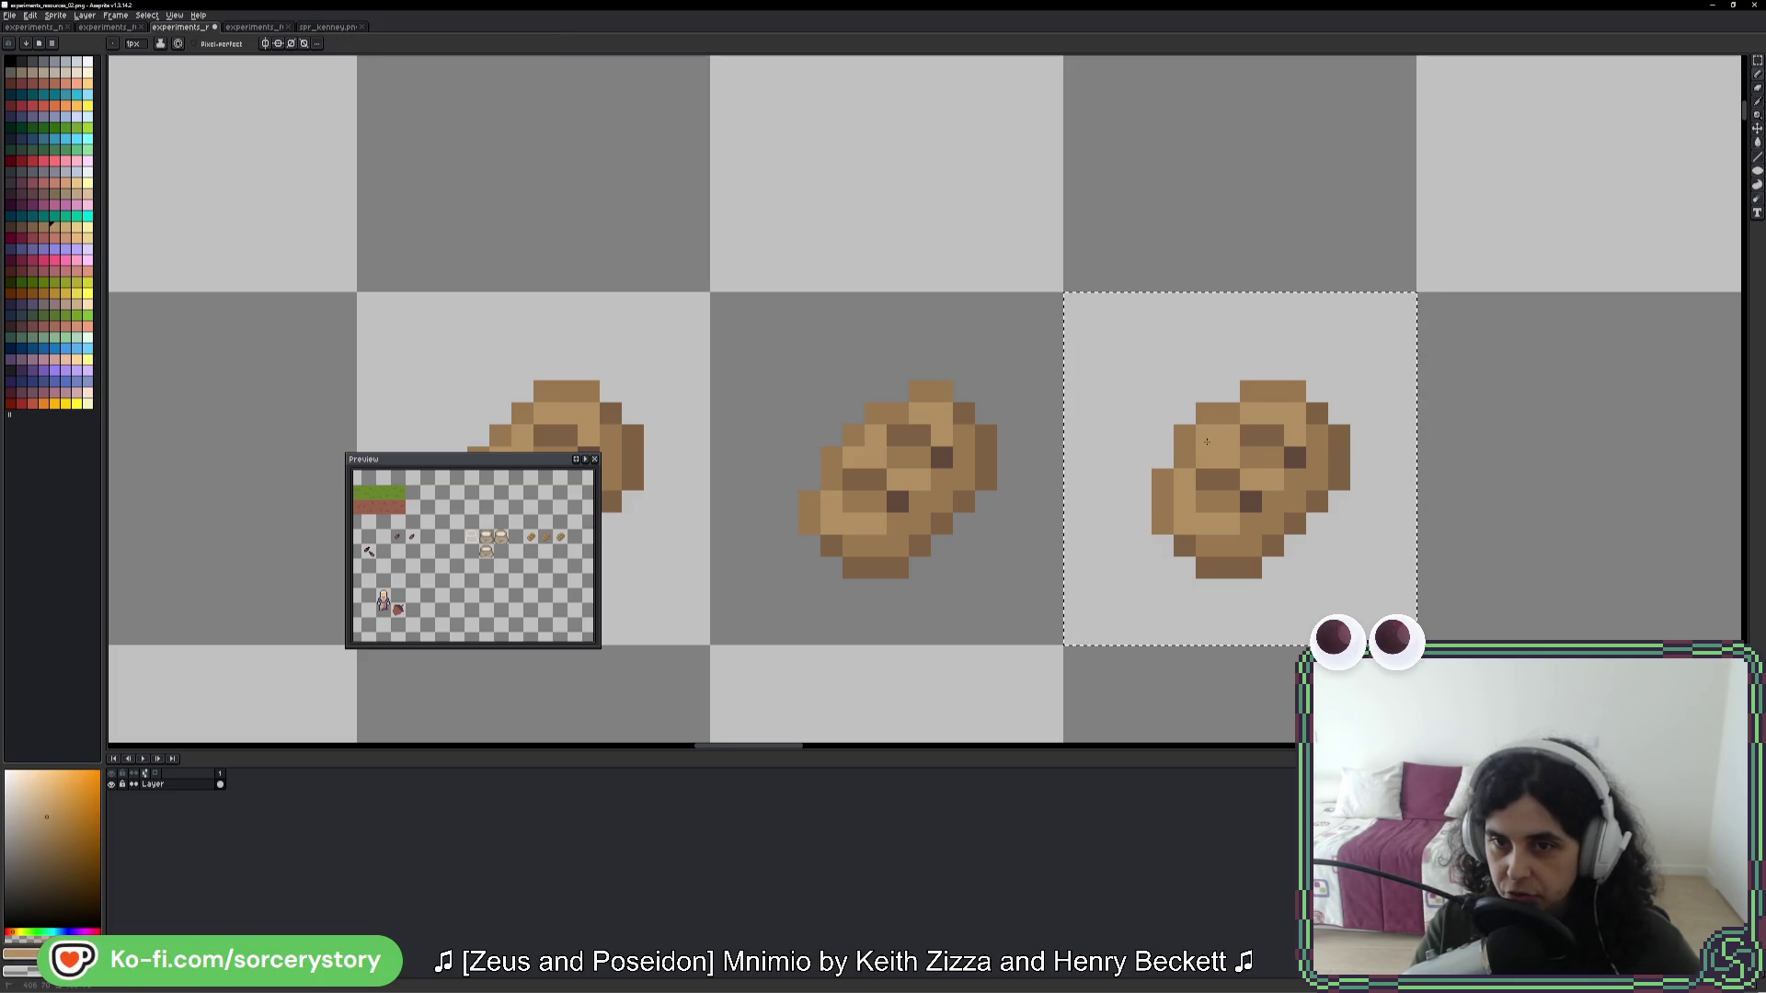
left_click(1187, 458, "alt")
left_click(1231, 391)
left_click(1390, 459)
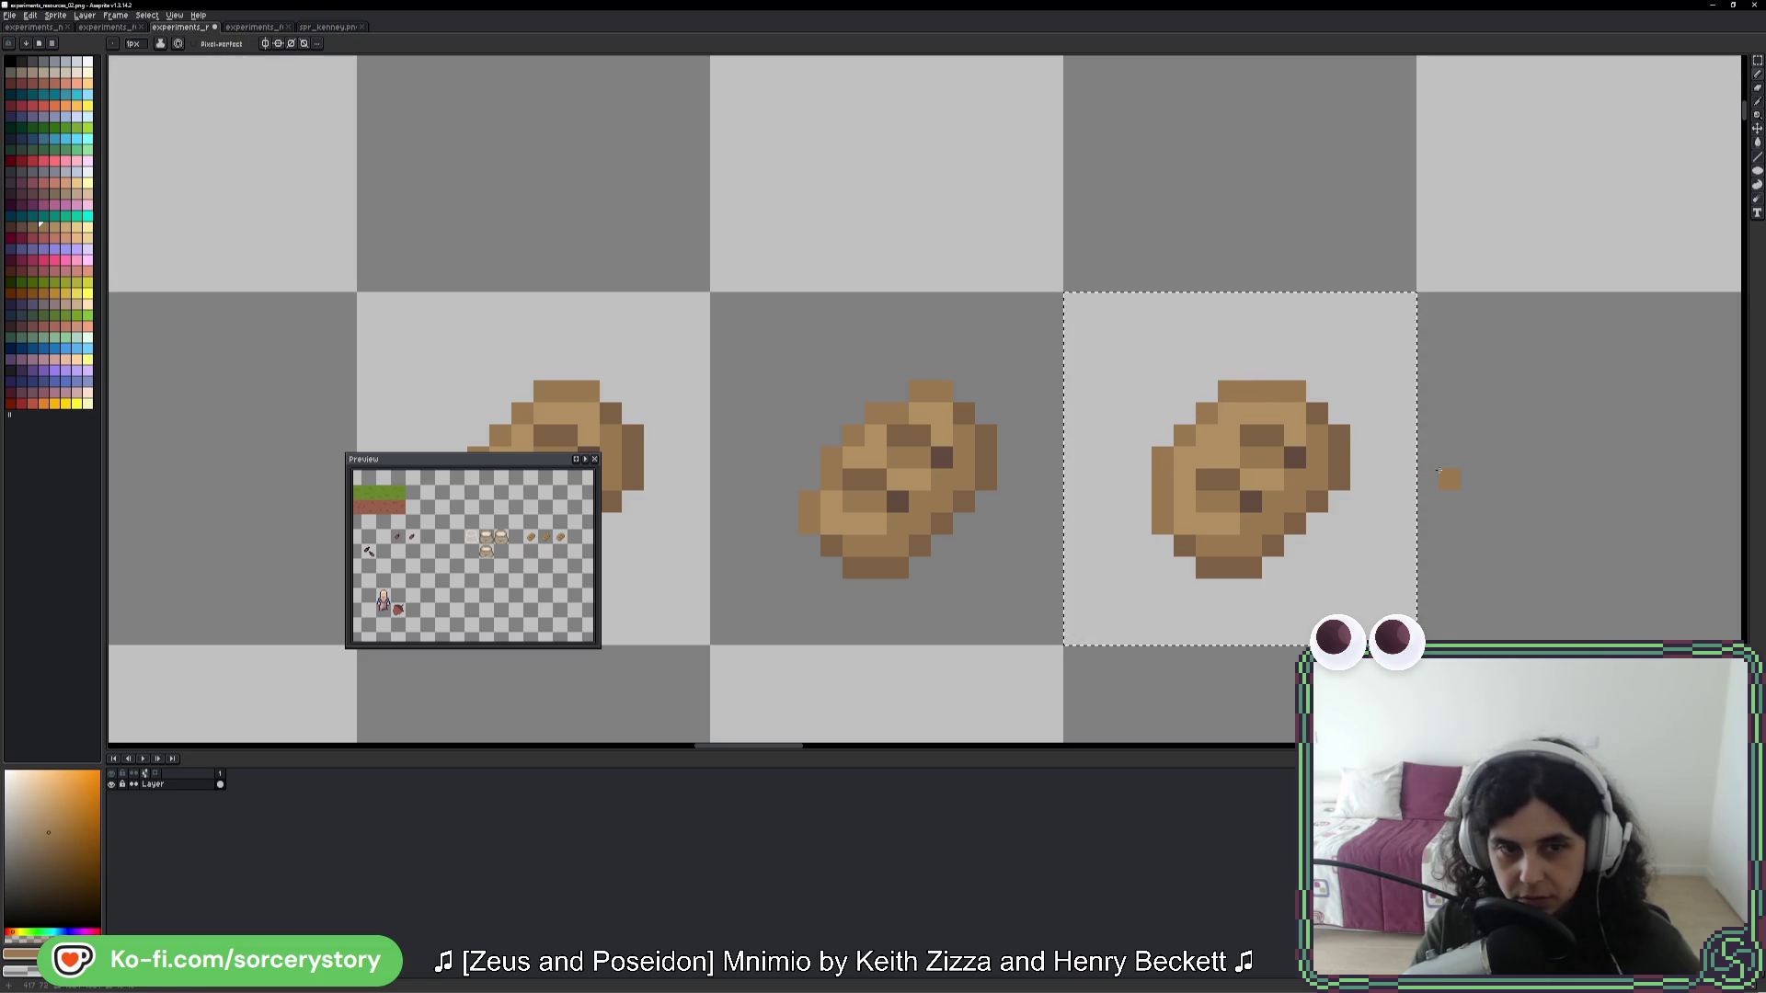
key("v")
key("b")
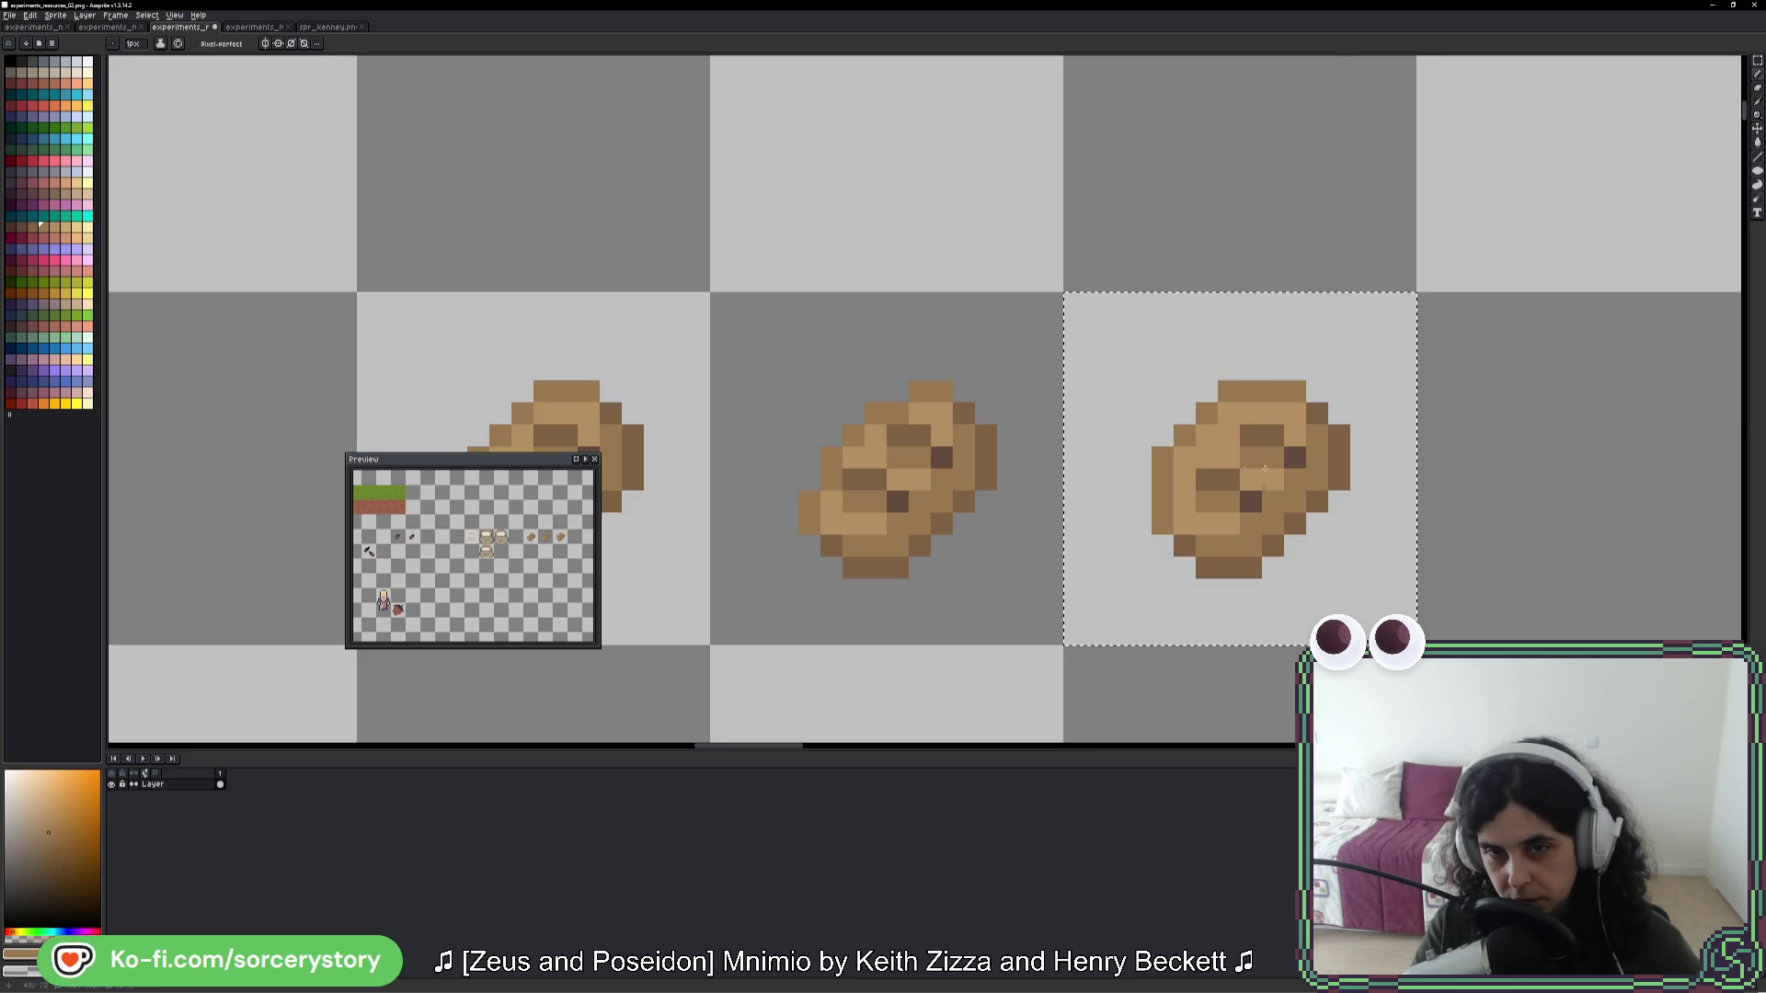
scroll(1361, 423, "left", 4)
scroll(1362, 423, "down", 1)
left_click_drag(1392, 417, 1083, 448)
key("v")
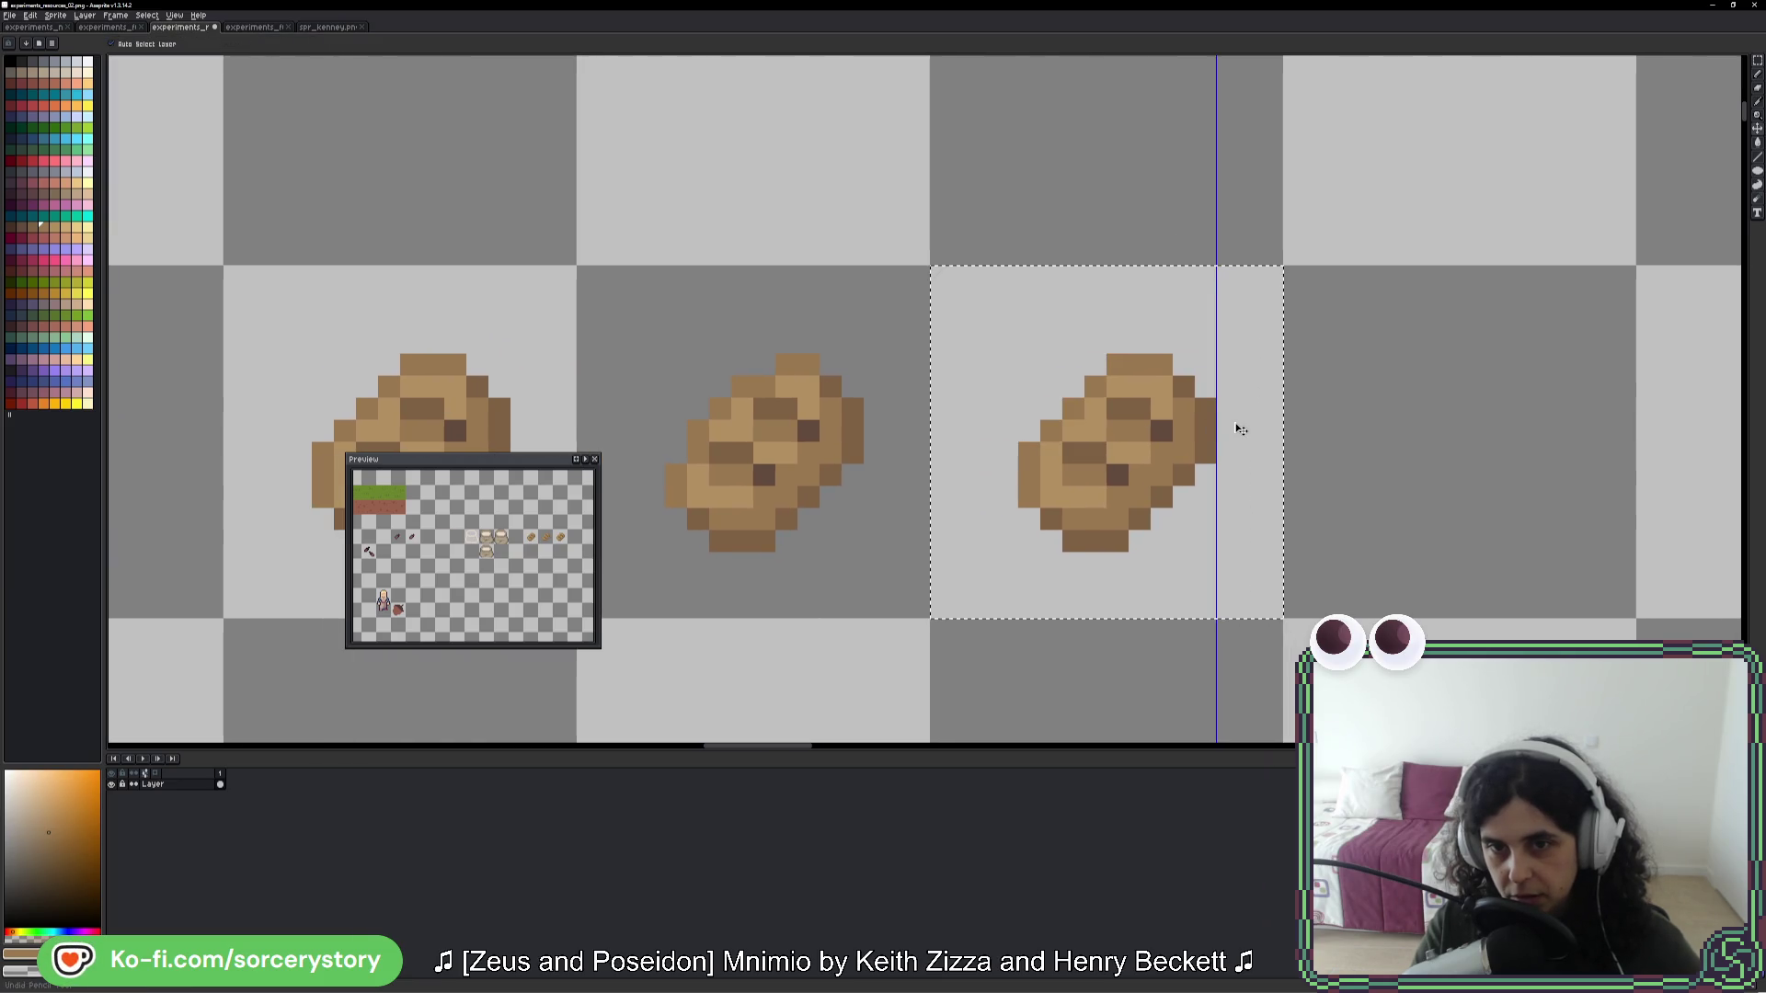
- Select the left and upper part of the third loaf and shift those pixels into a new position
key("b")
left_click(1234, 426)
key("ctrl+d")
left_click(1759, 61)
left_click_drag(1065, 375, 972, 509)
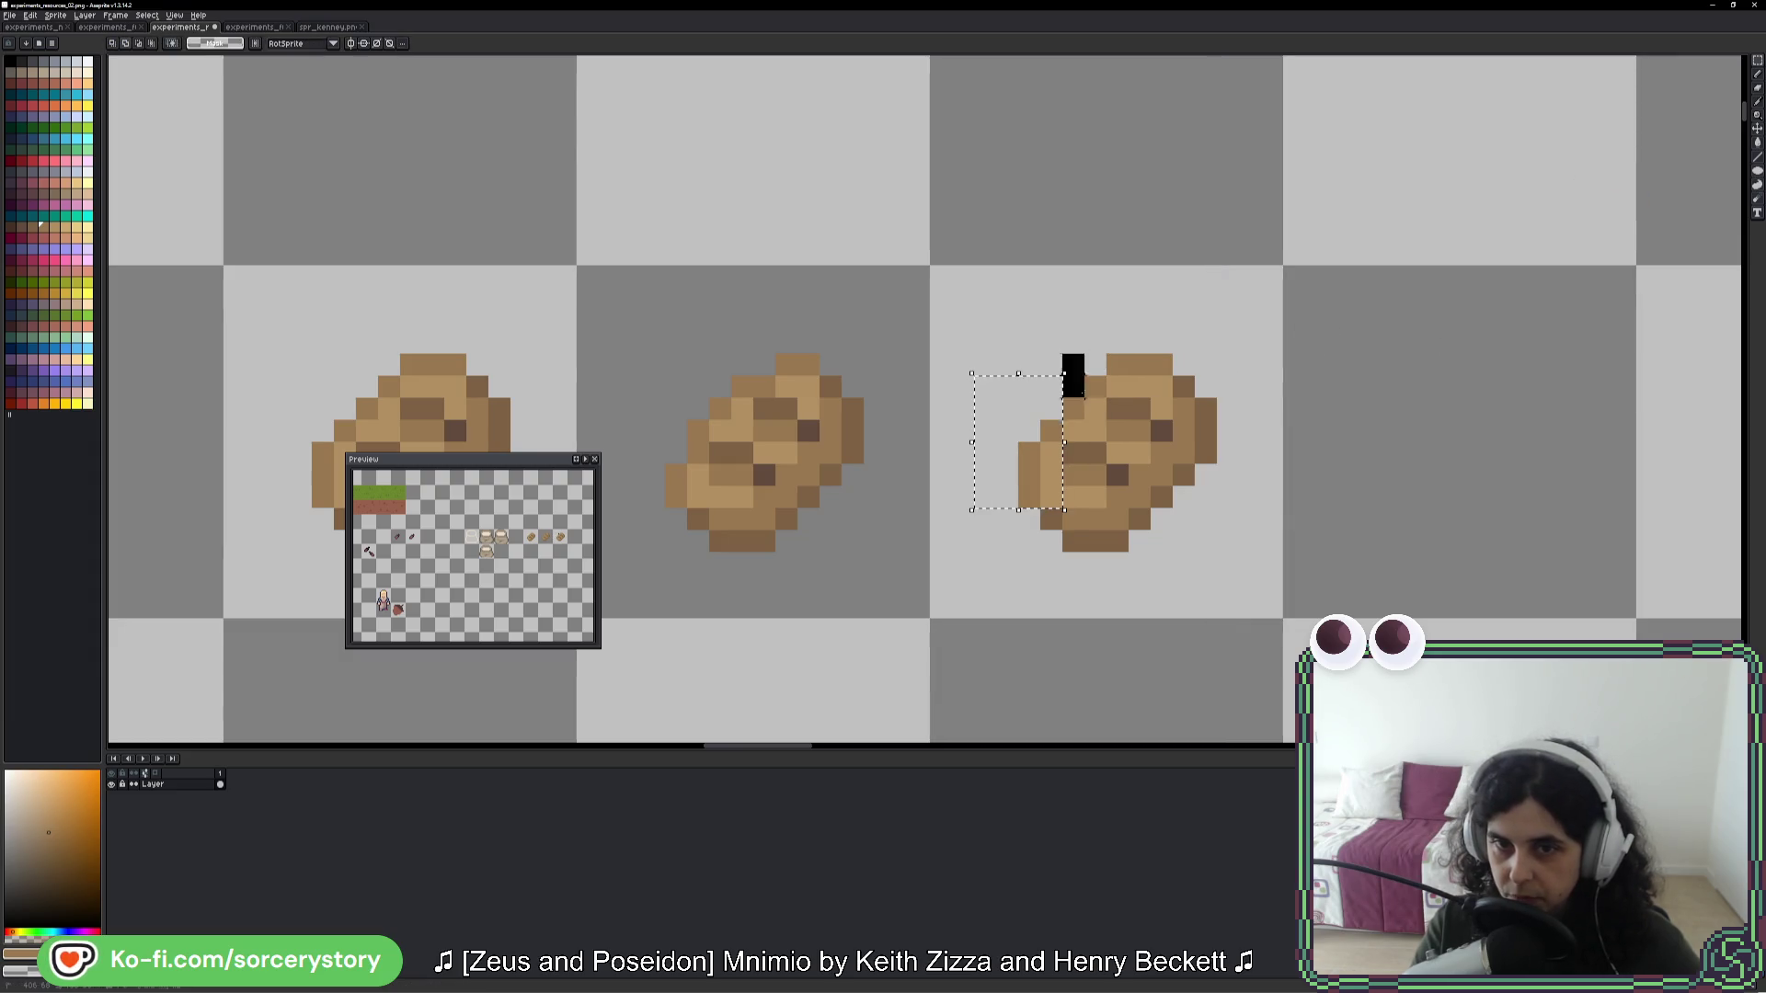
left_click_drag(1107, 398, 1176, 309)
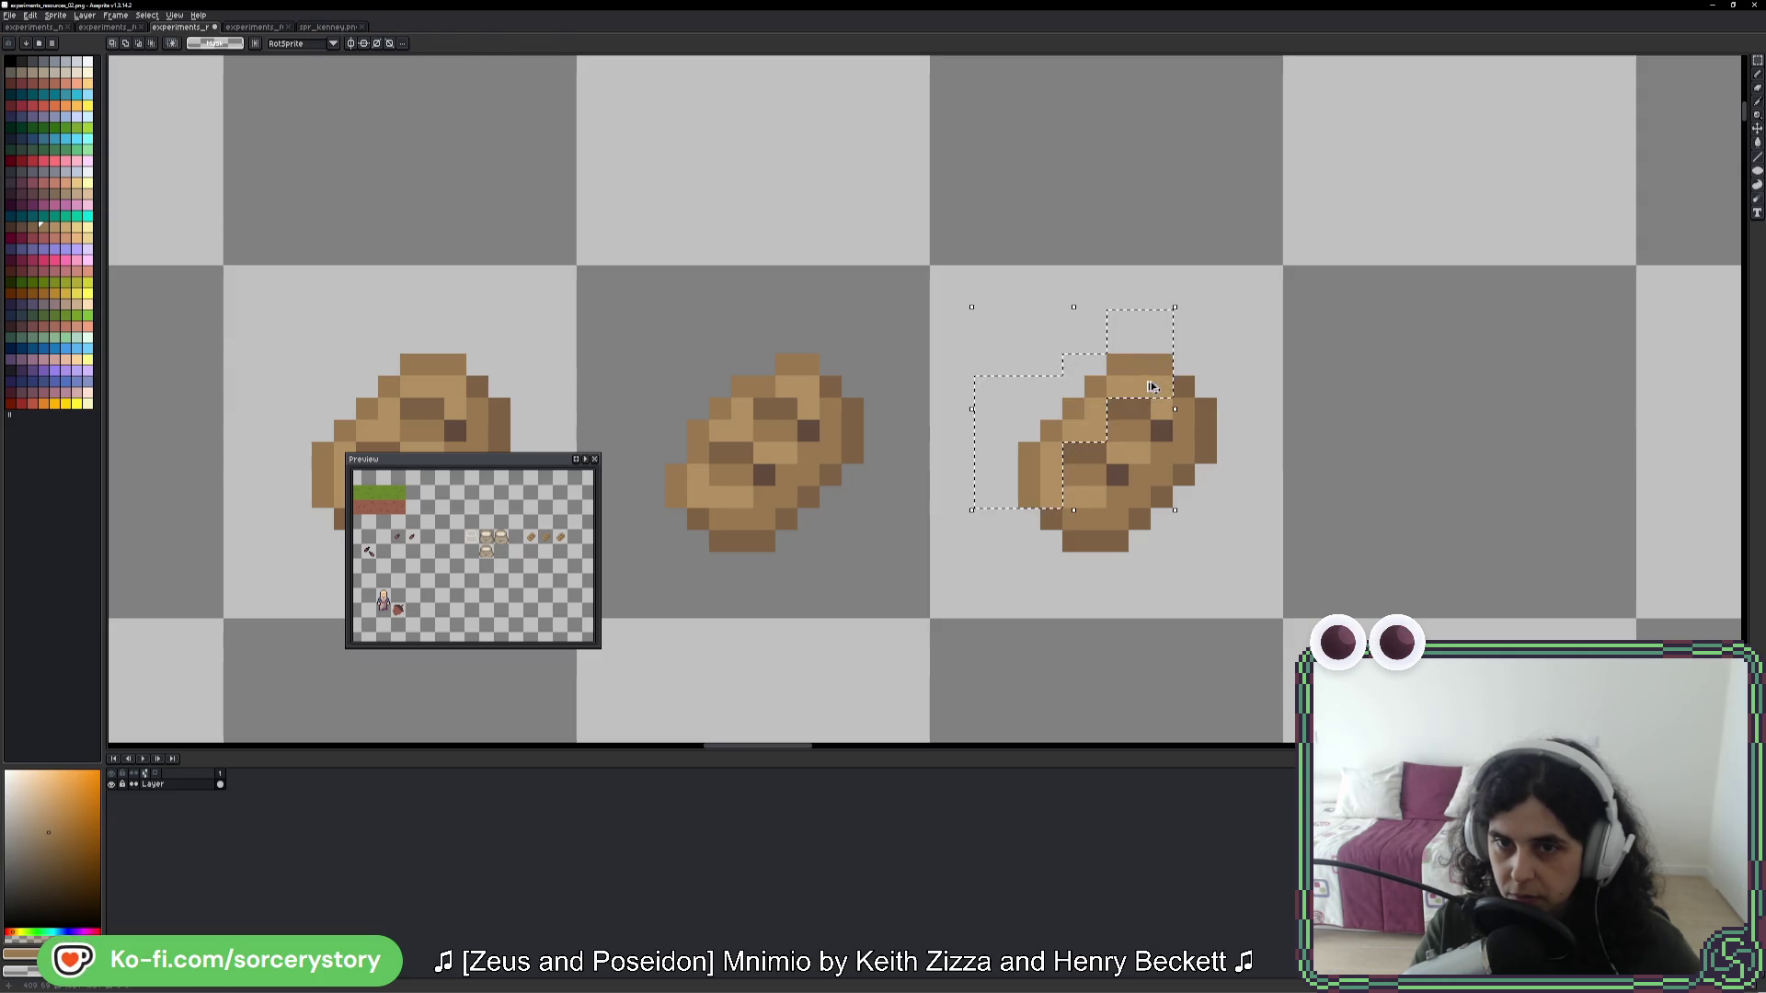
left_click_drag(1150, 386, 1129, 375)
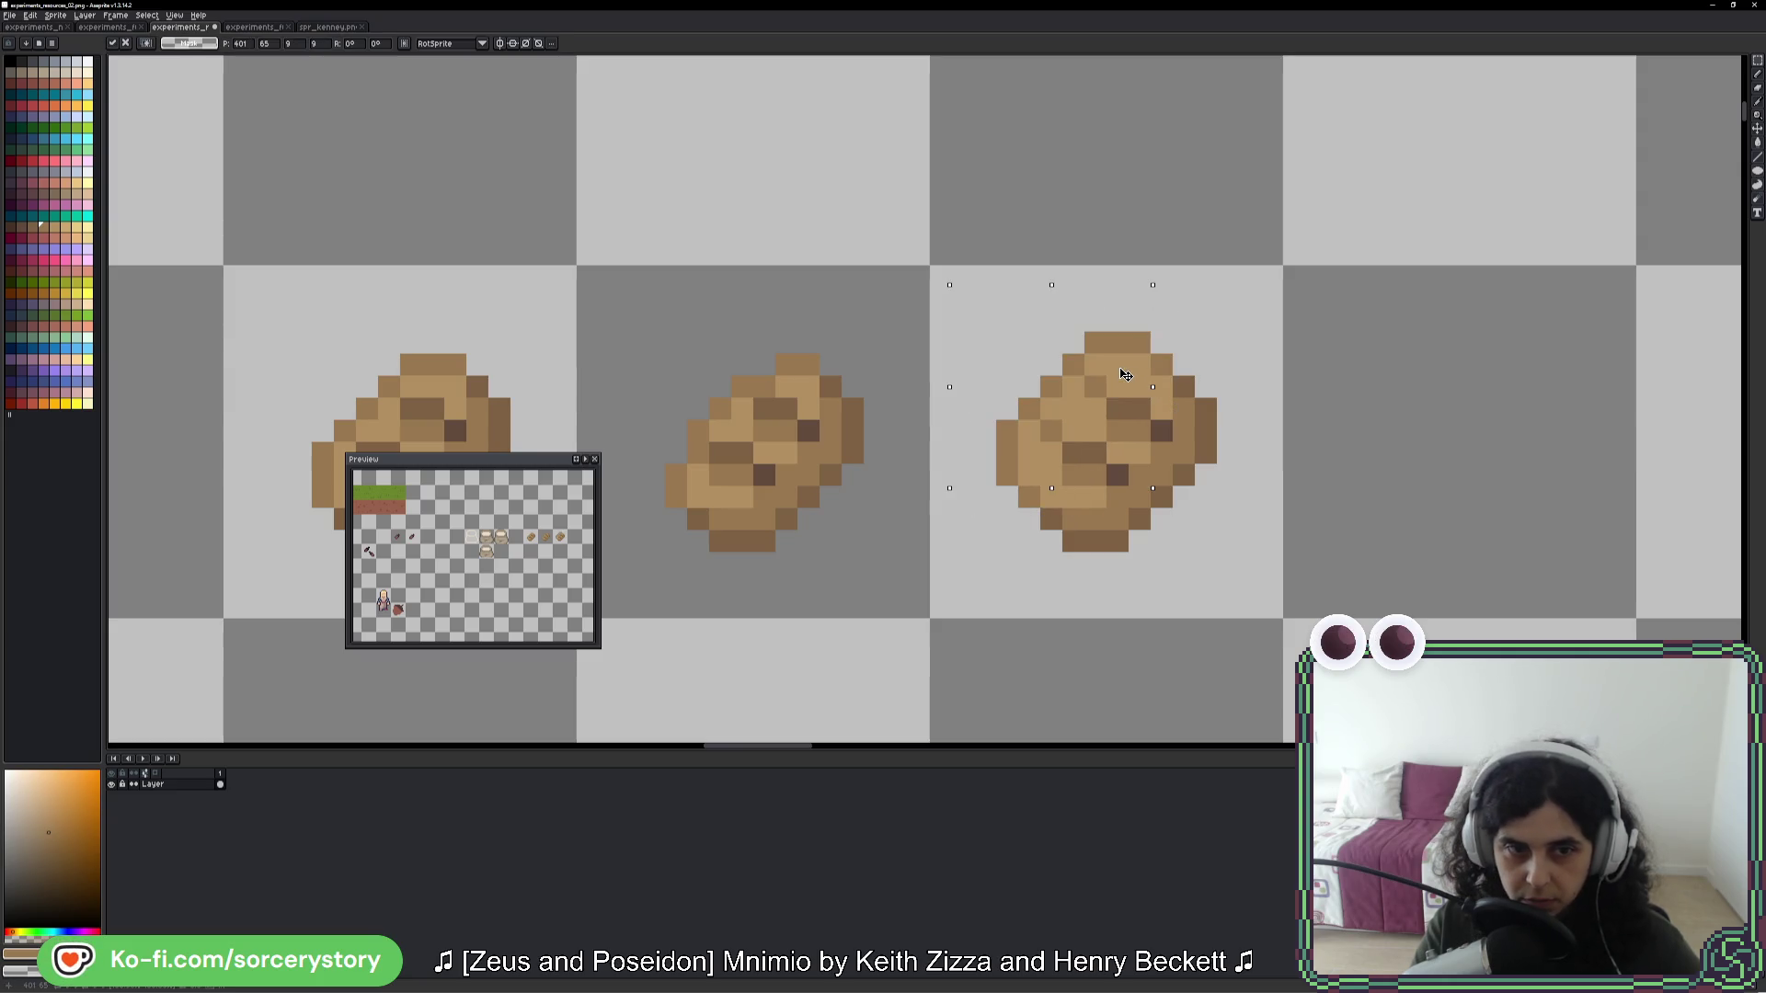
left_click_drag(1126, 374, 1161, 424)
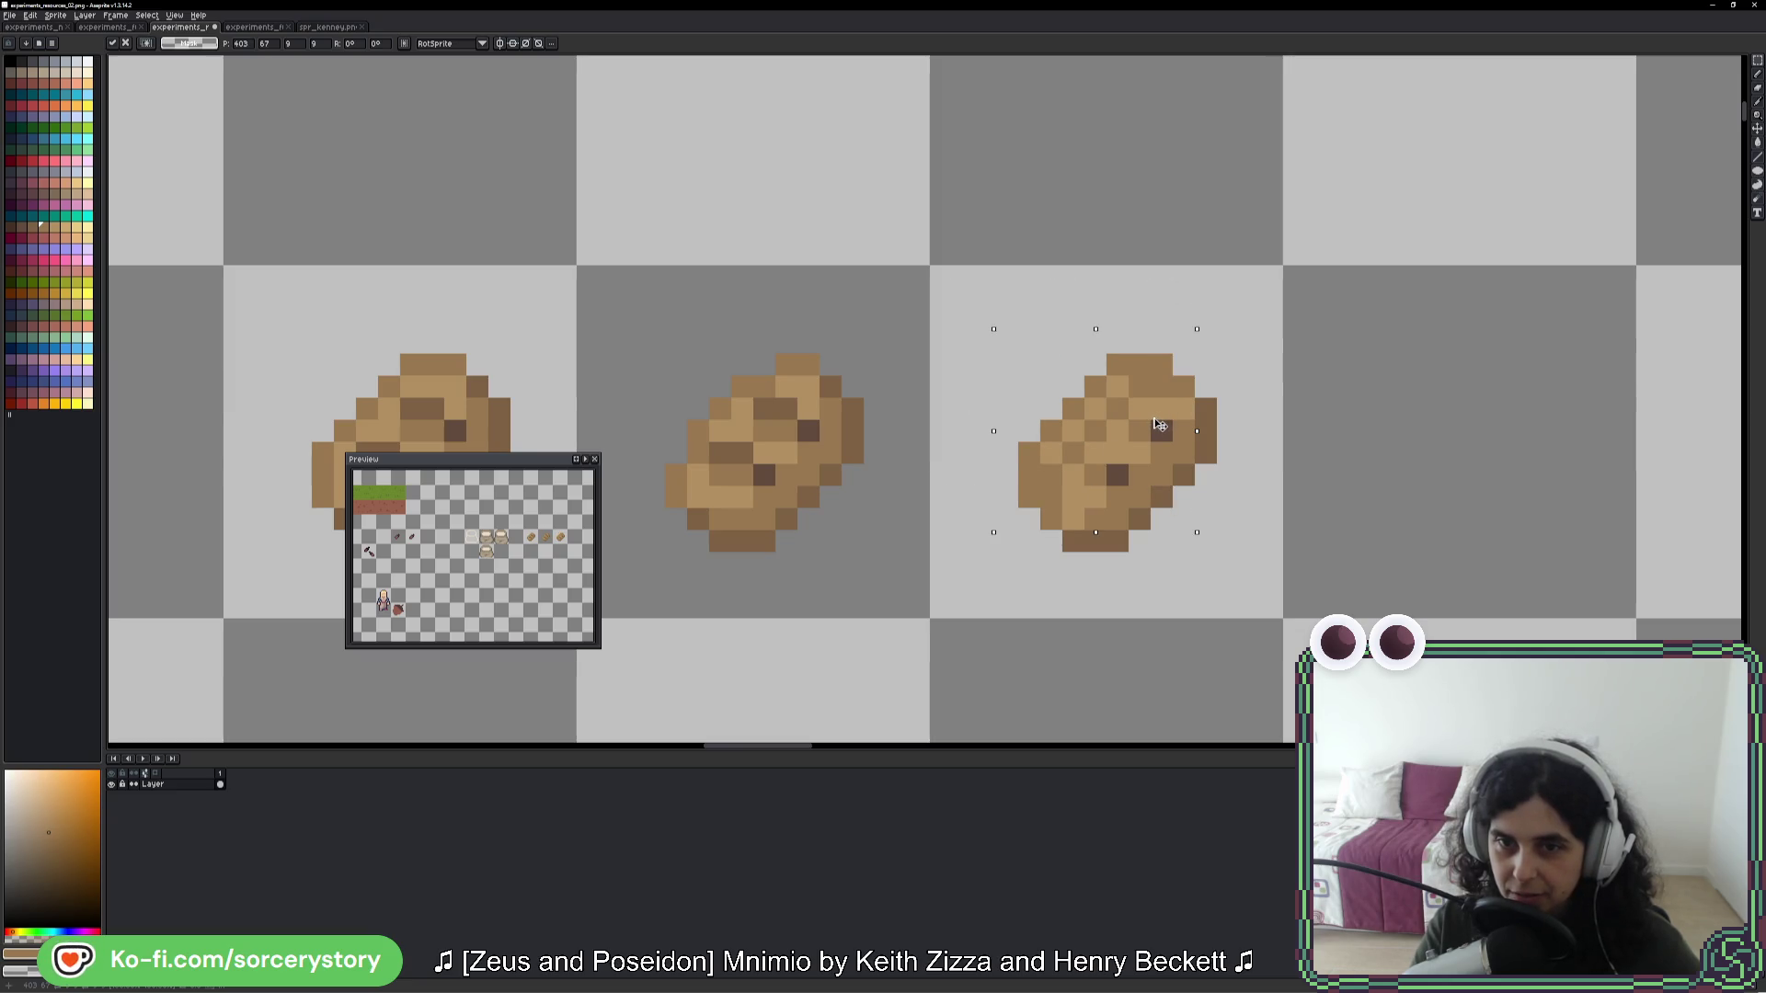
key("ctrl+d")
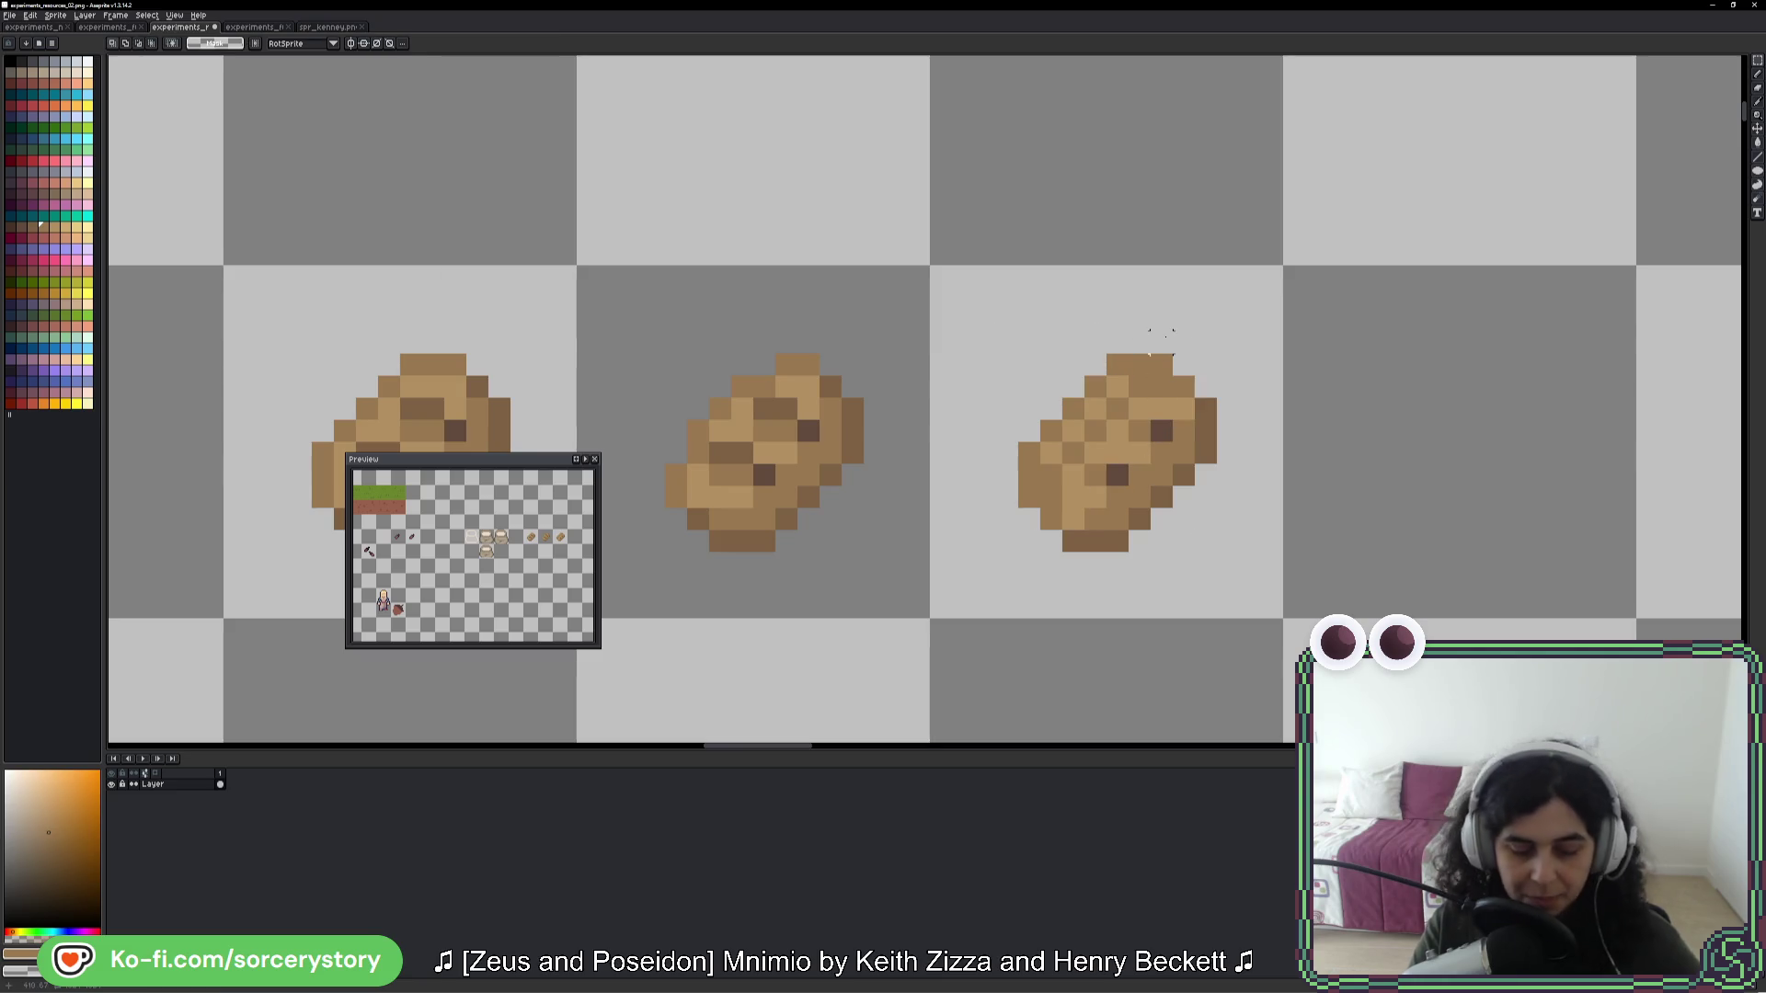
- Erase the loaf's top-left and top-right edge pixels and add dark brown shading
mouse_move(1111, 394)
left_mouse_down()
mouse_move(1044, 456)
mouse_move(1031, 501)
mouse_move(1068, 546)
left_mouse_up()
left_click(1046, 539)
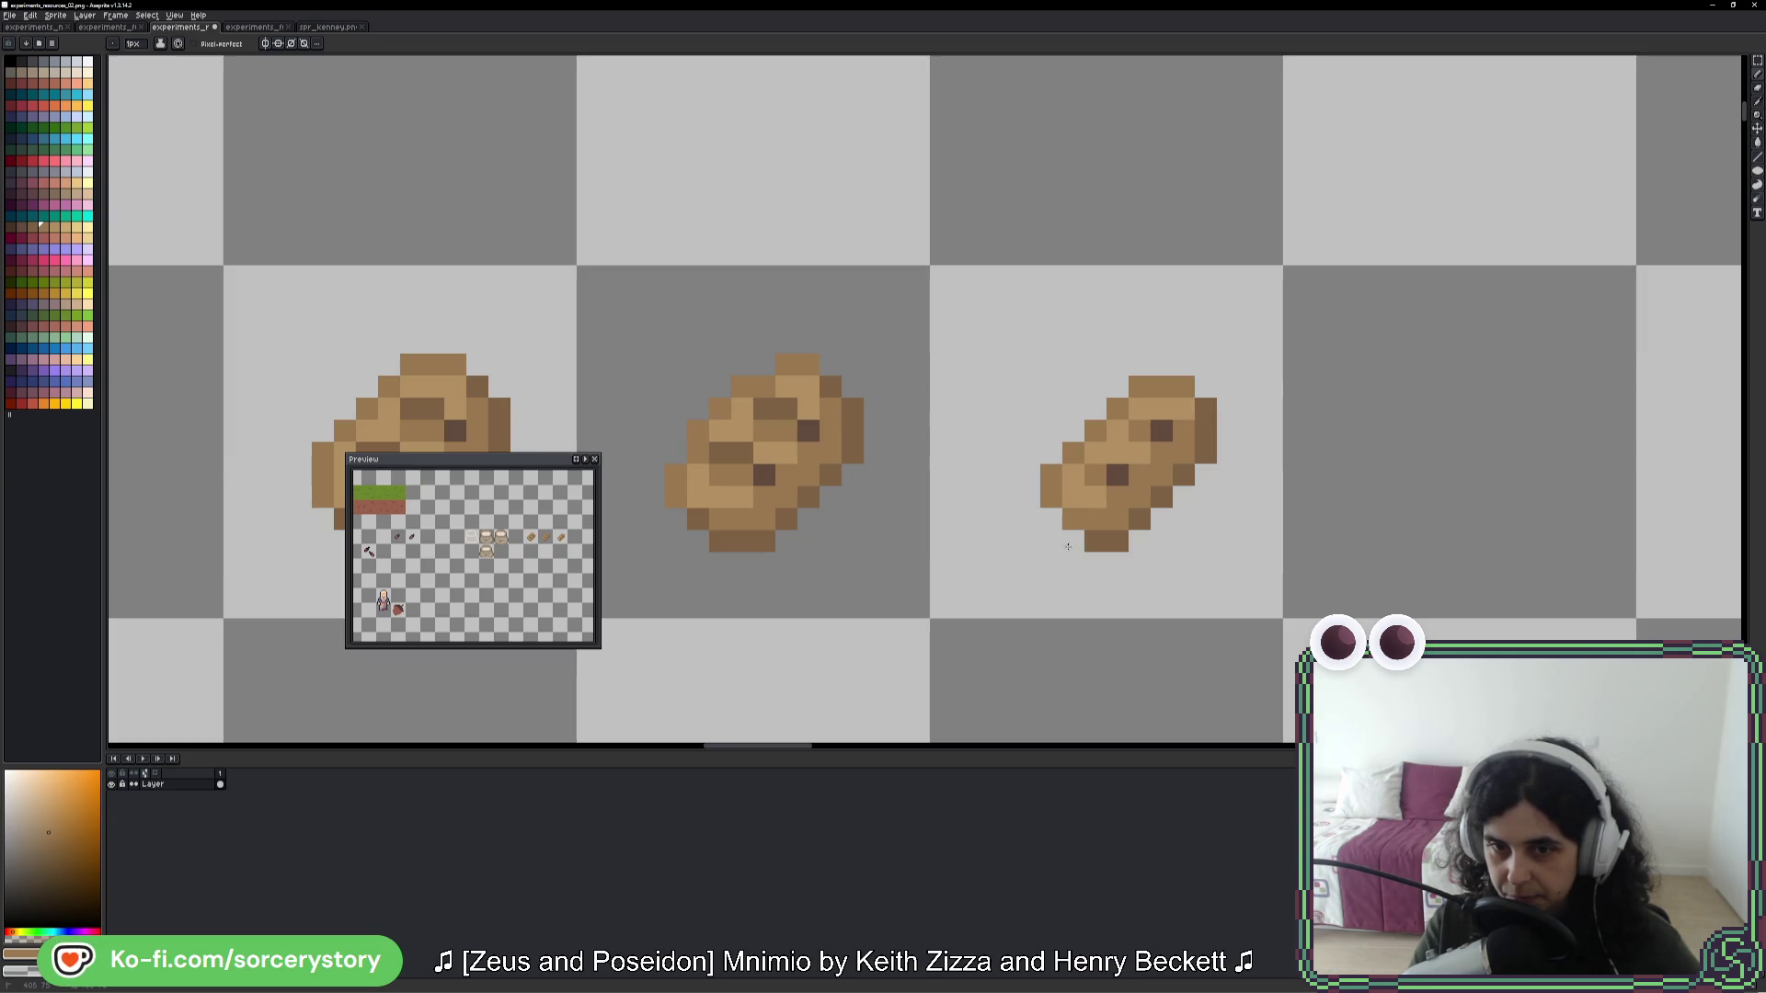
left_click_drag(1181, 405, 1218, 409)
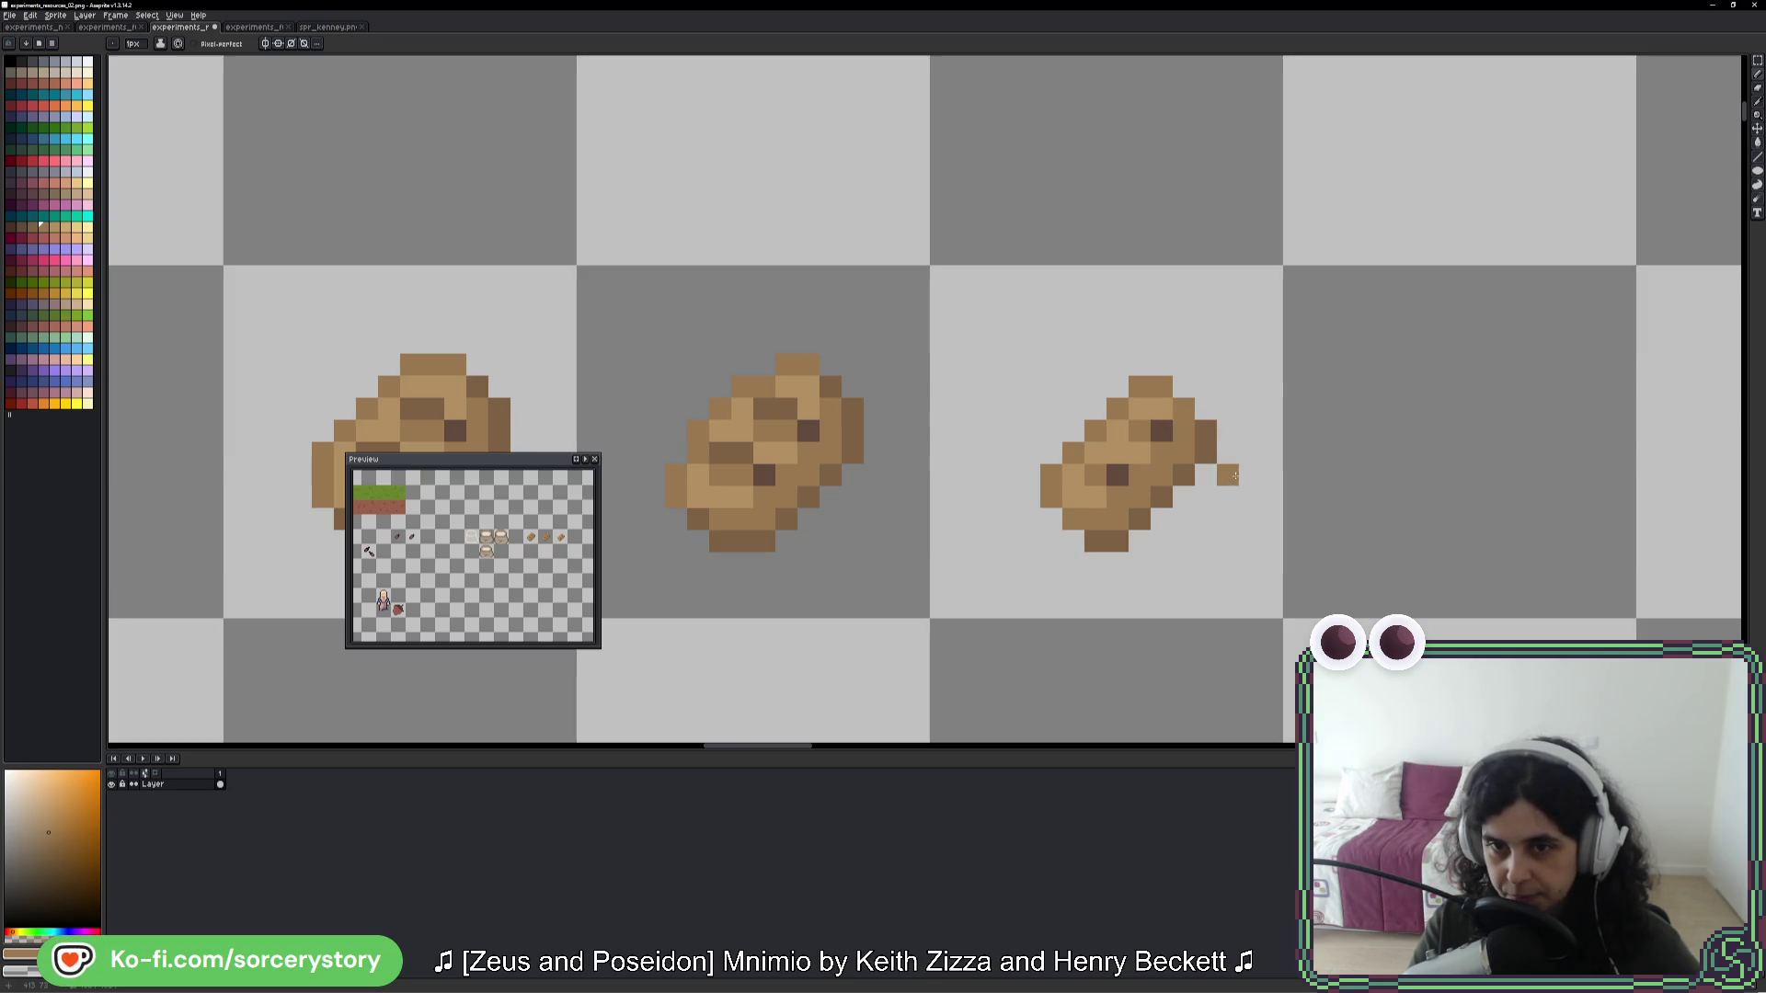
left_click(1161, 475, "alt")
key("alt")
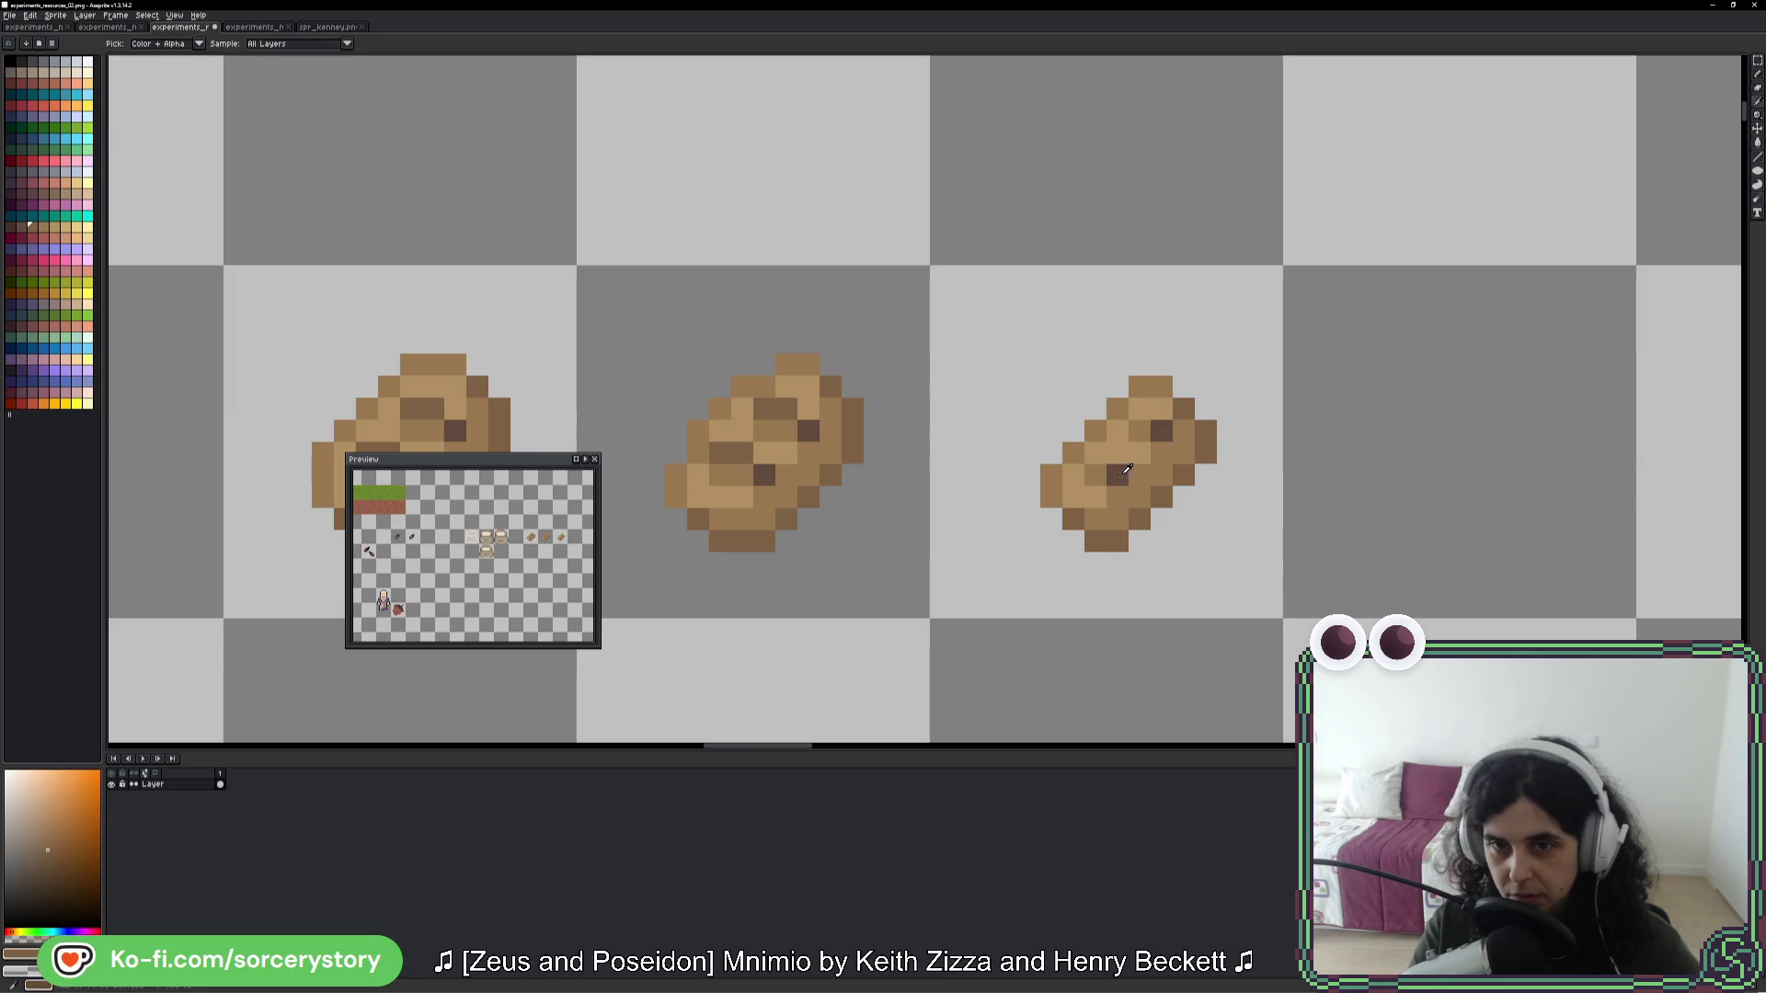
left_click(1123, 469)
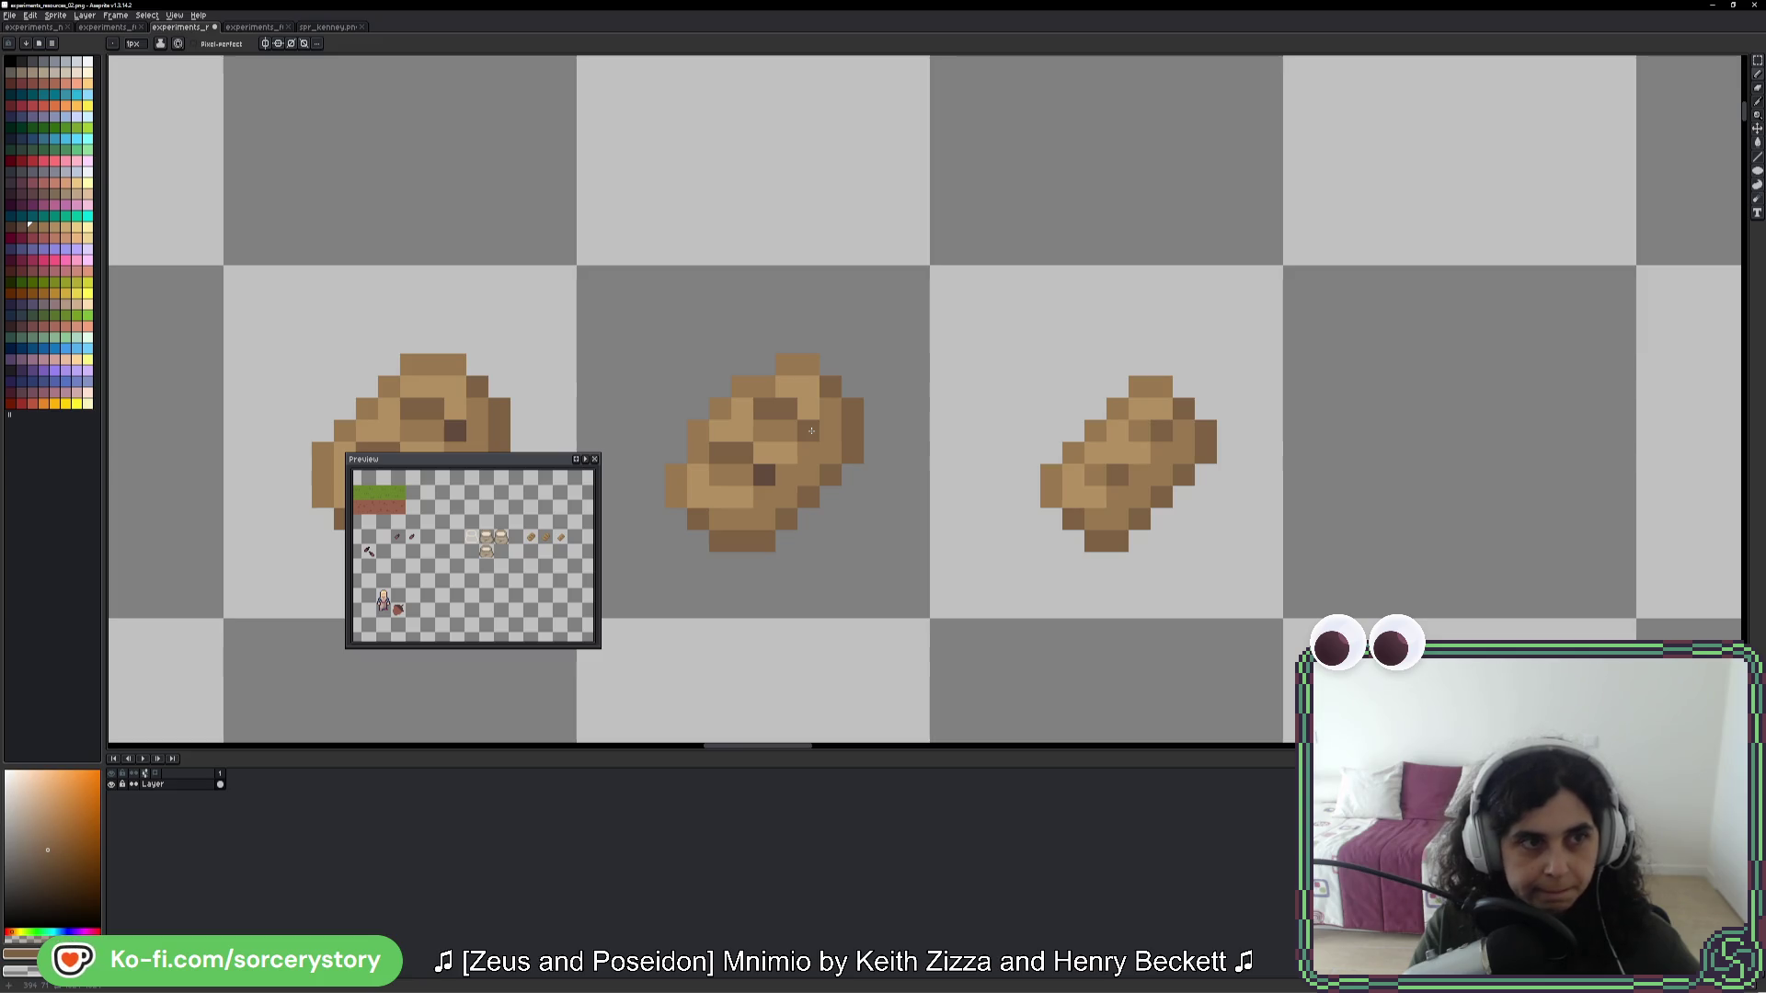
left_click(55, 229)
left_click(1074, 453)
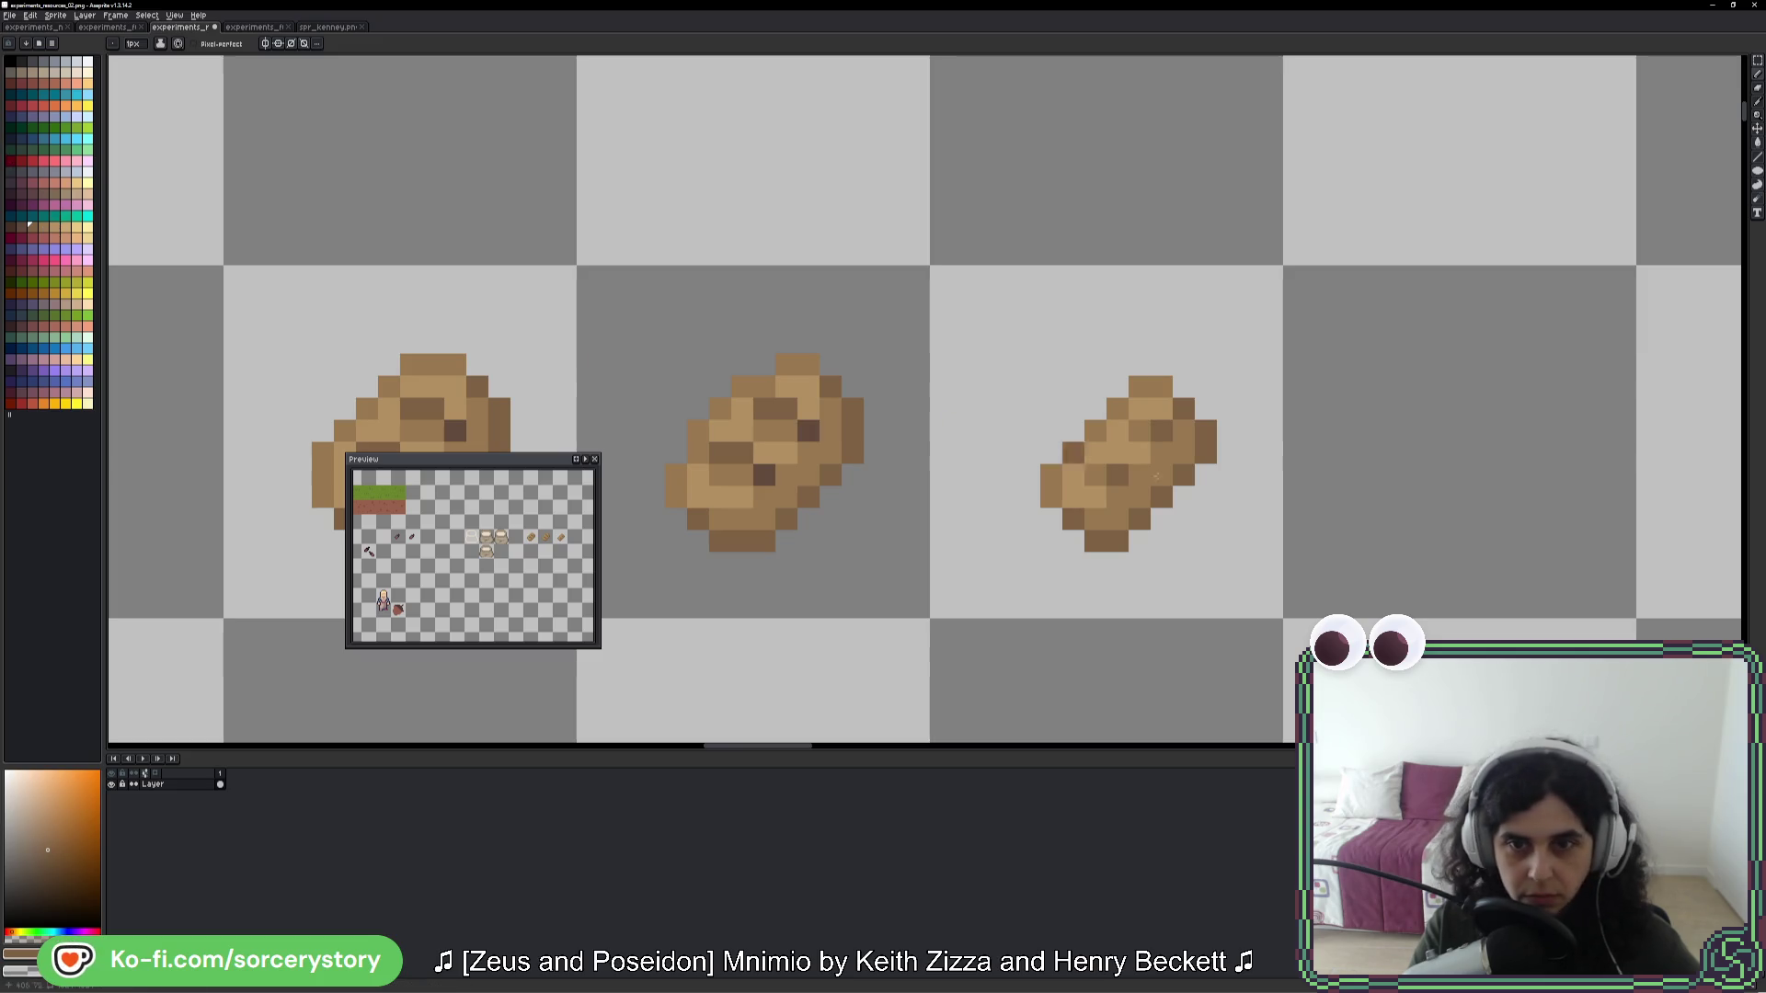
- Erase the loaf's top and left edge pixels and shade its lower left in mid-brown
scroll(1157, 411, "up", 1)
key("i")
left_click(1201, 402, "alt")
left_click(1164, 405)
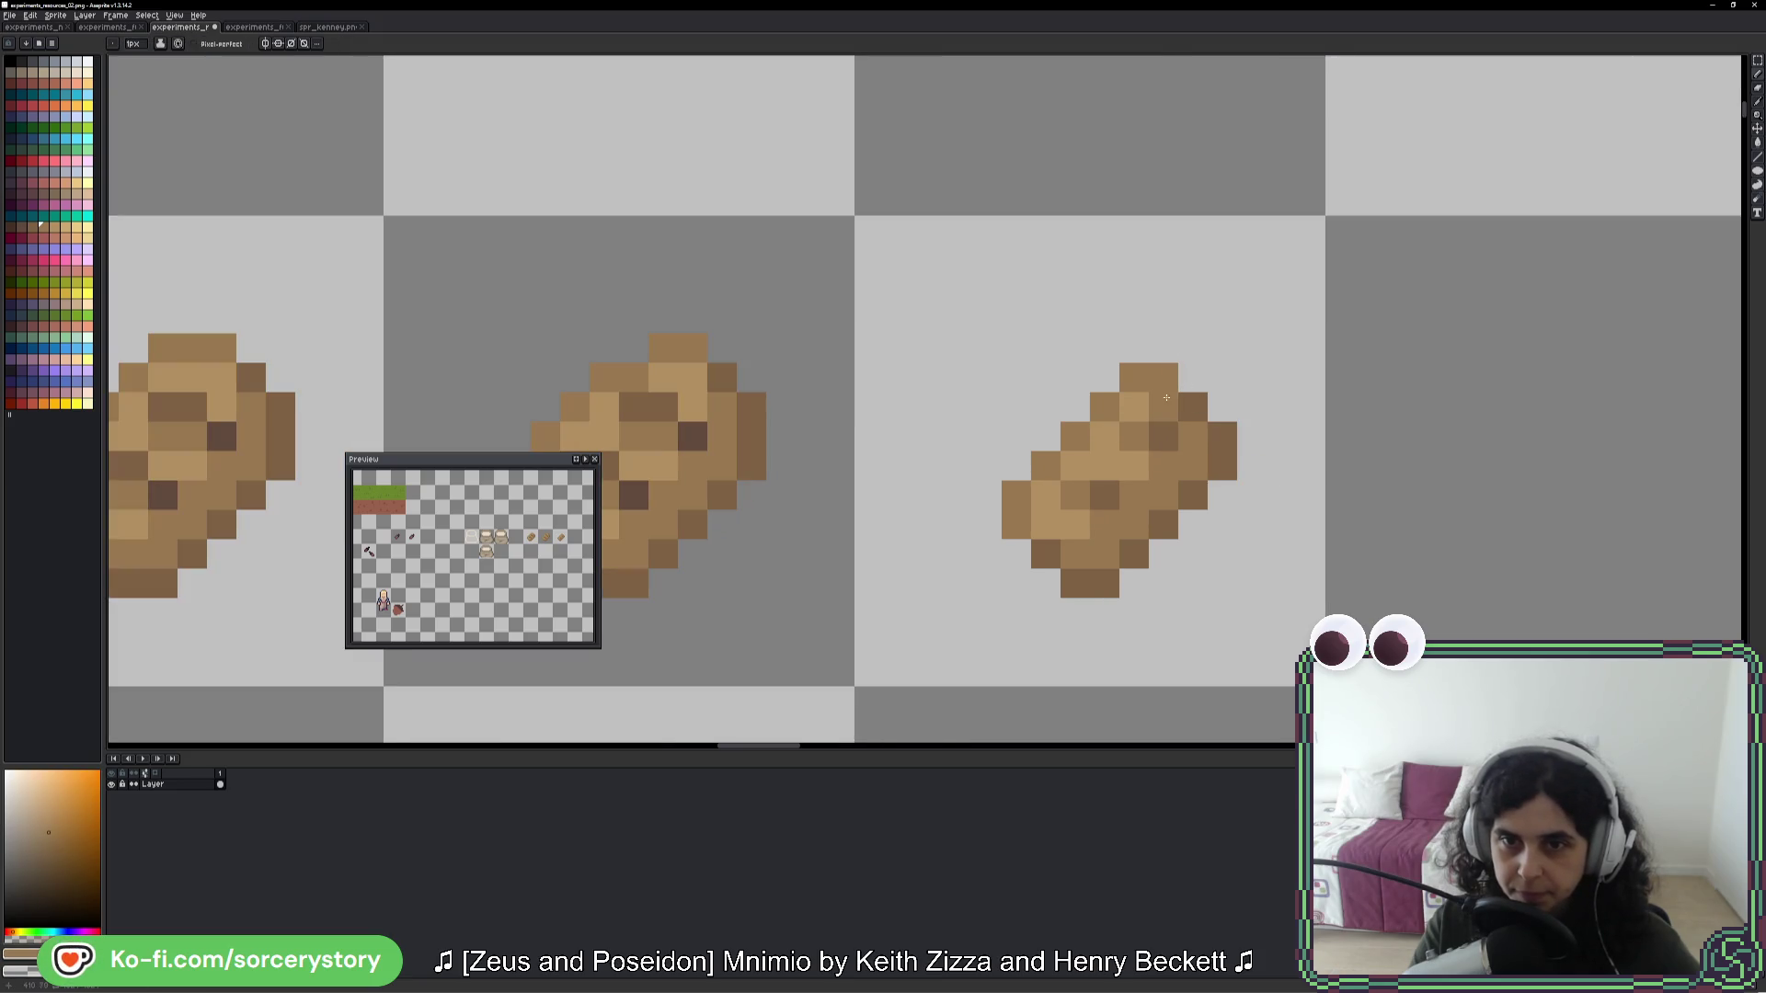
left_click_drag(1165, 383, 1129, 375)
left_click_drag(1105, 465, 1016, 494)
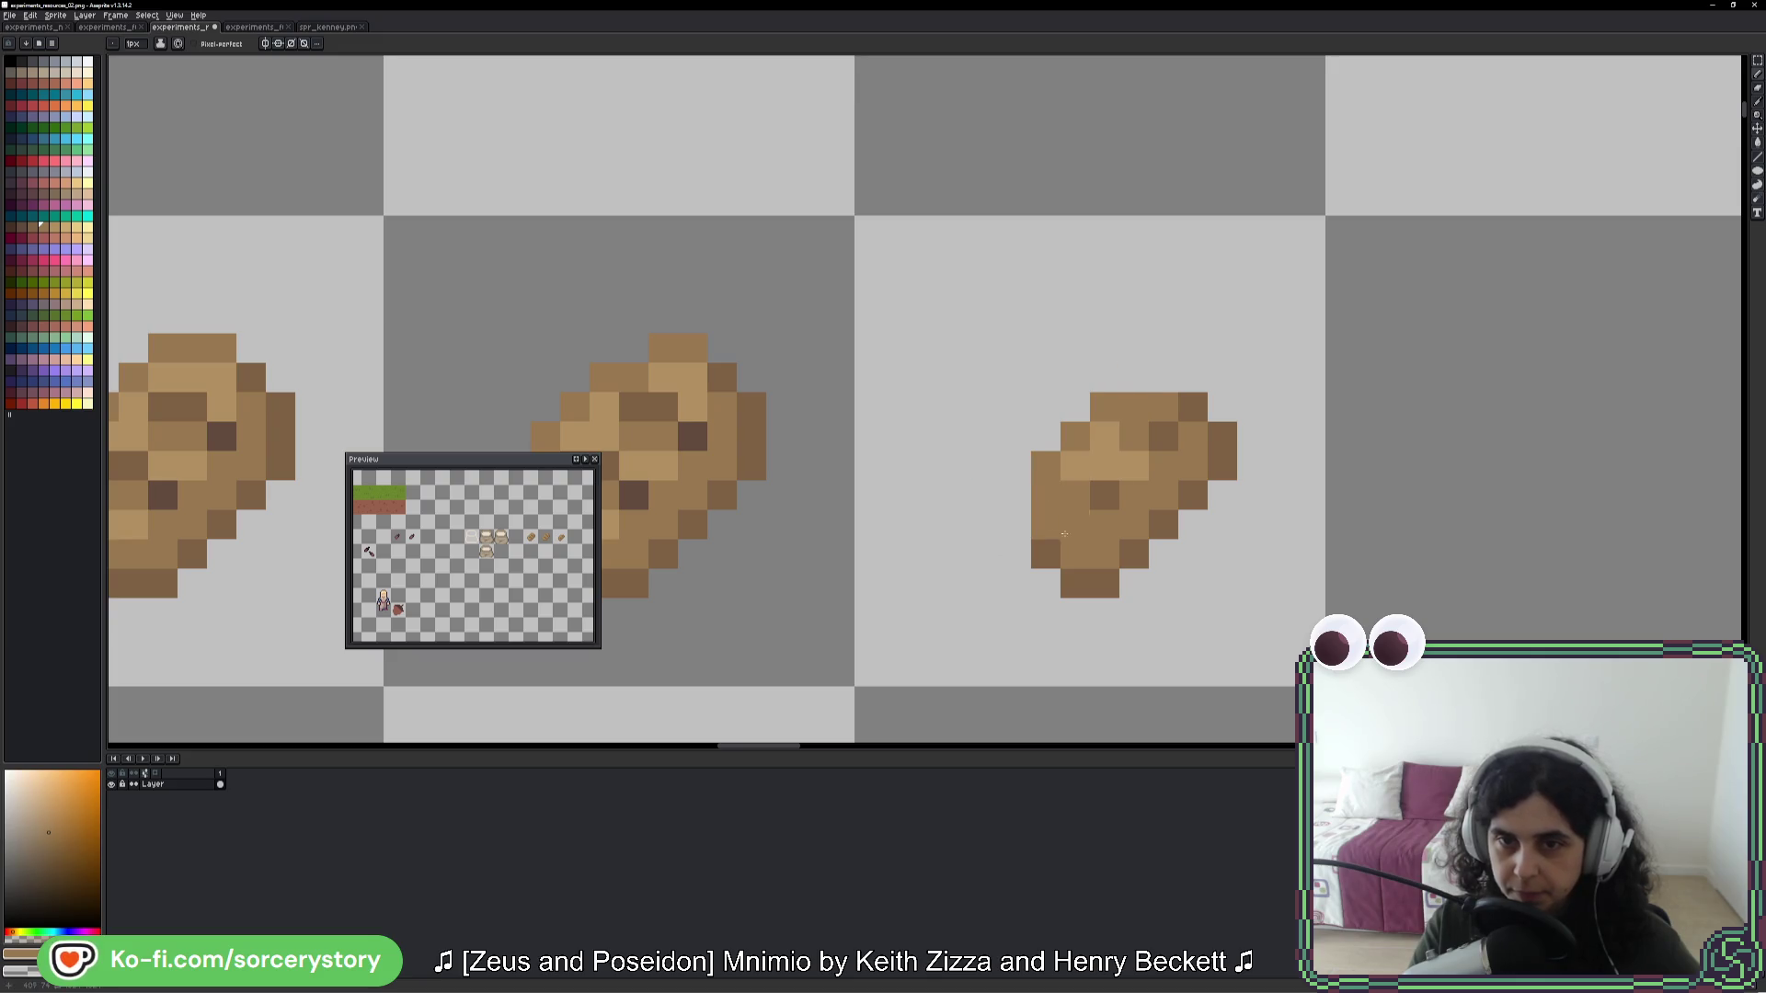
left_click_drag(1105, 407, 1075, 437)
left_click(1035, 449)
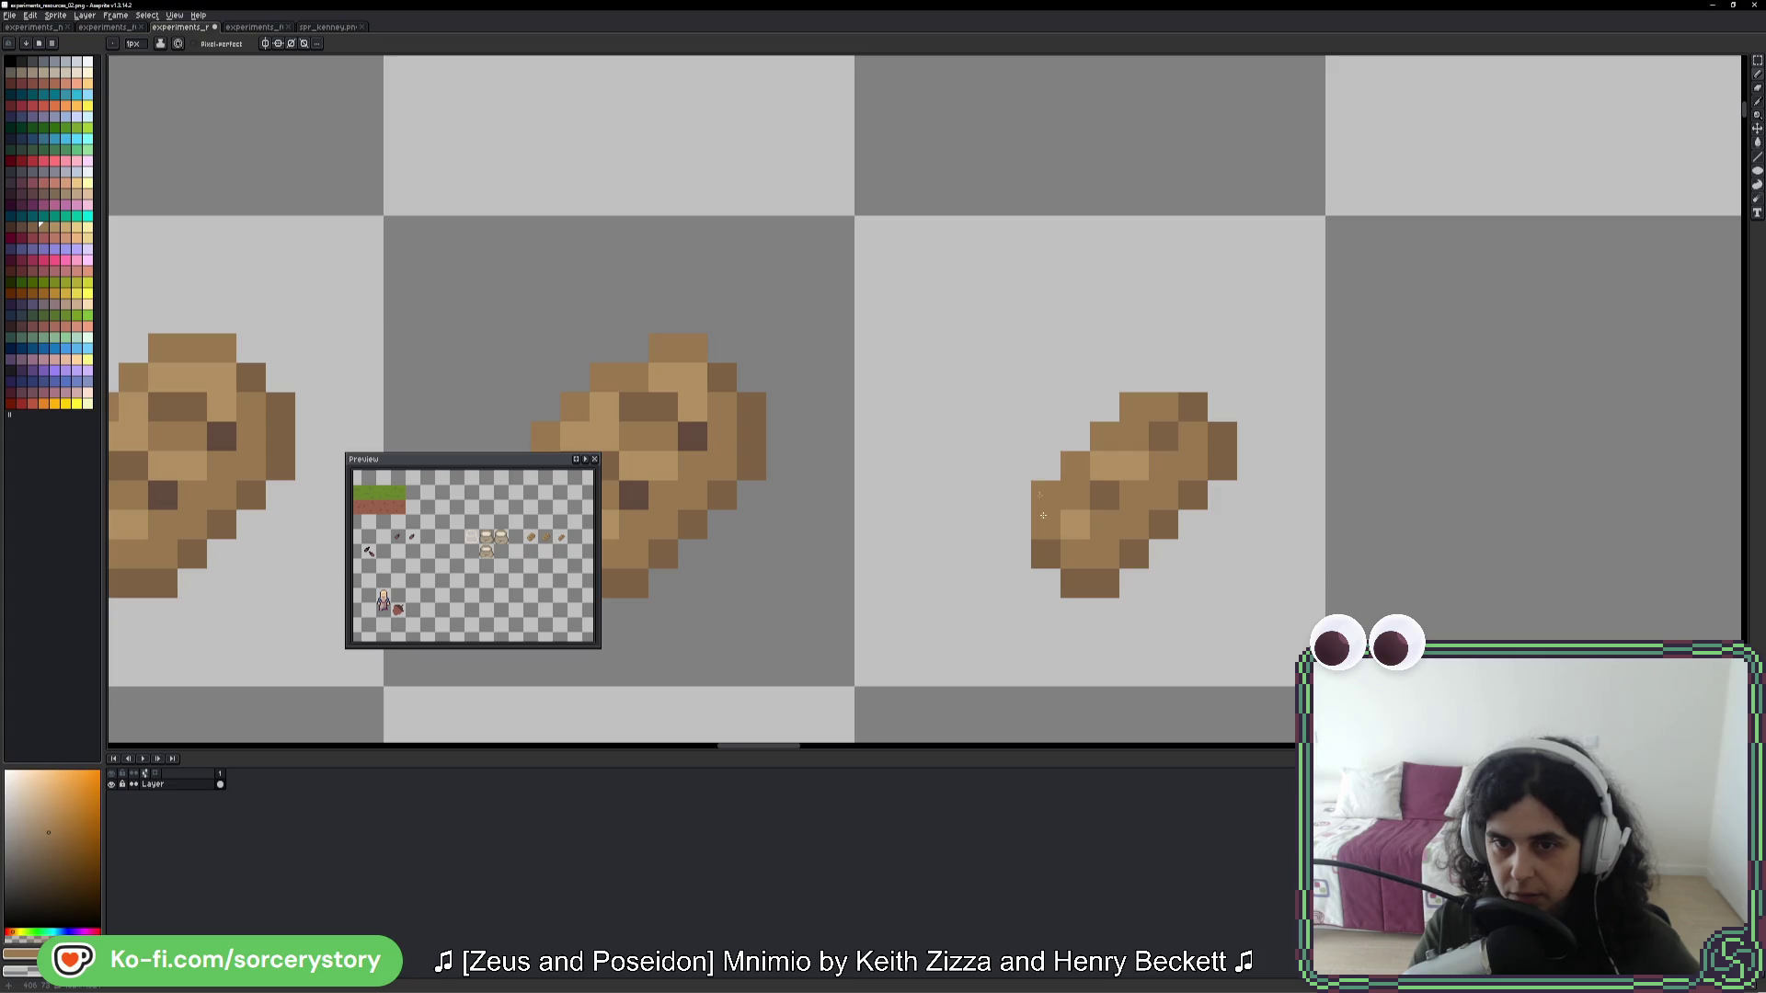
scroll(1522, 612, "down", 5)
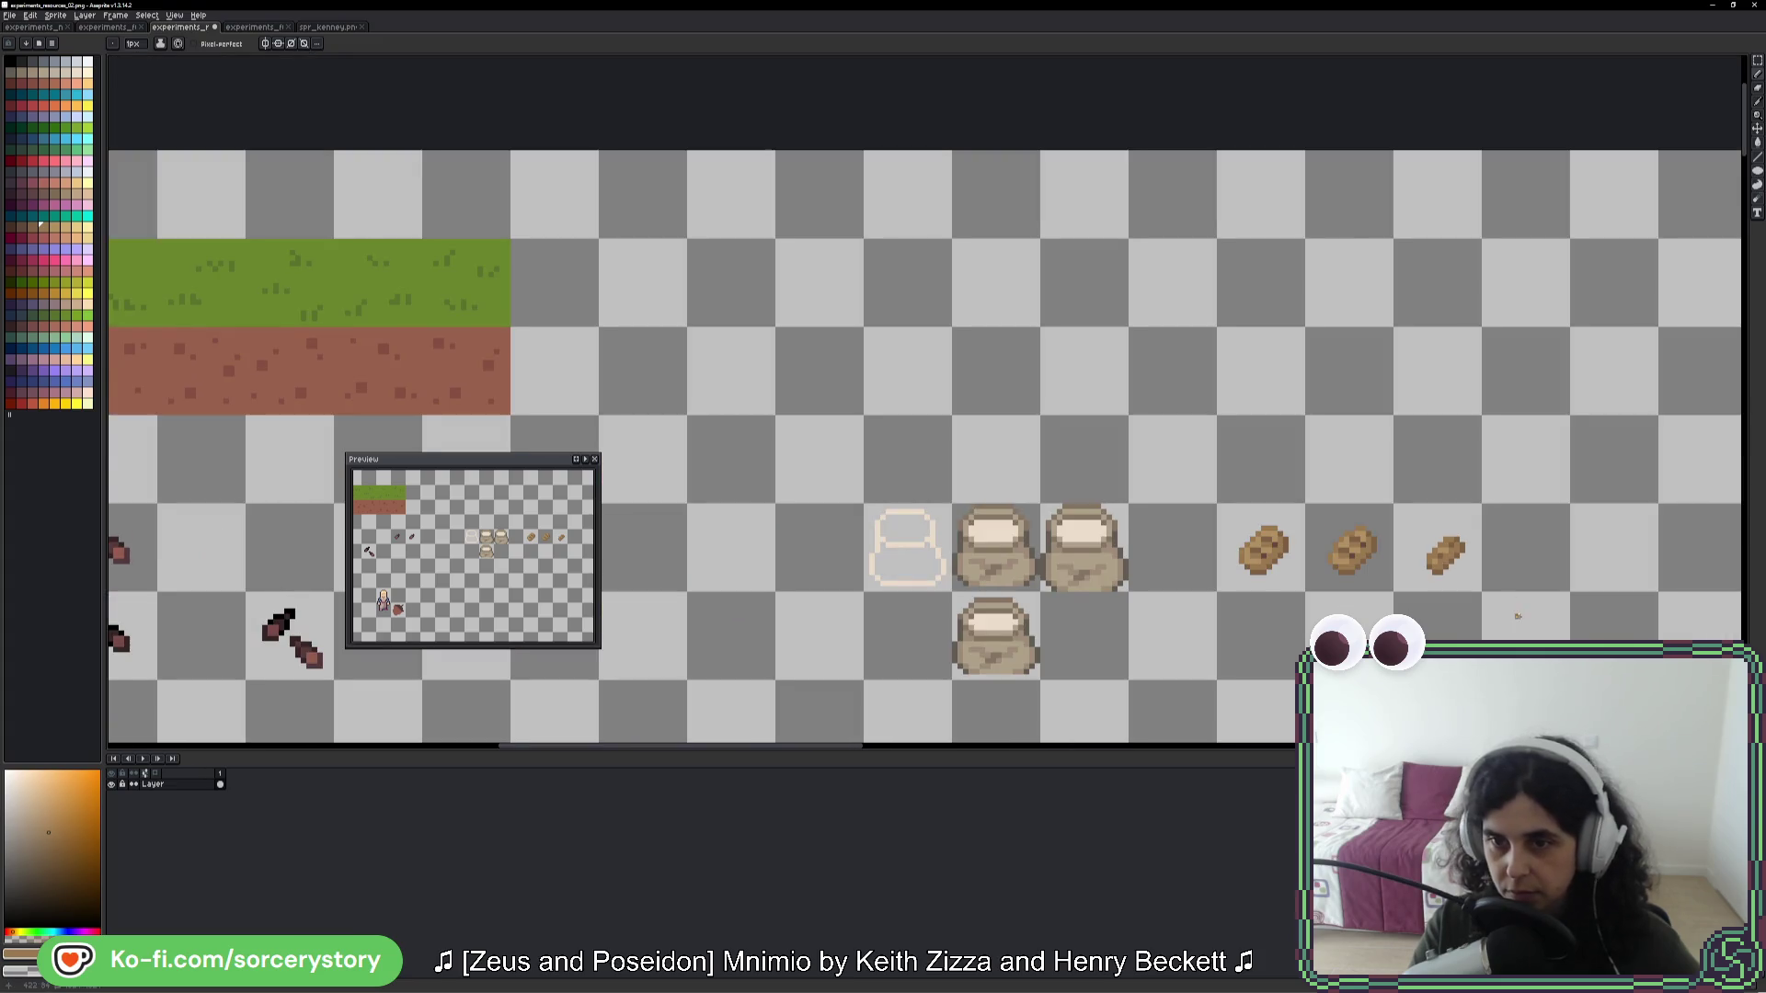
left_click_drag(1518, 617, 1246, 524)
scroll(1250, 537, "down", 2)
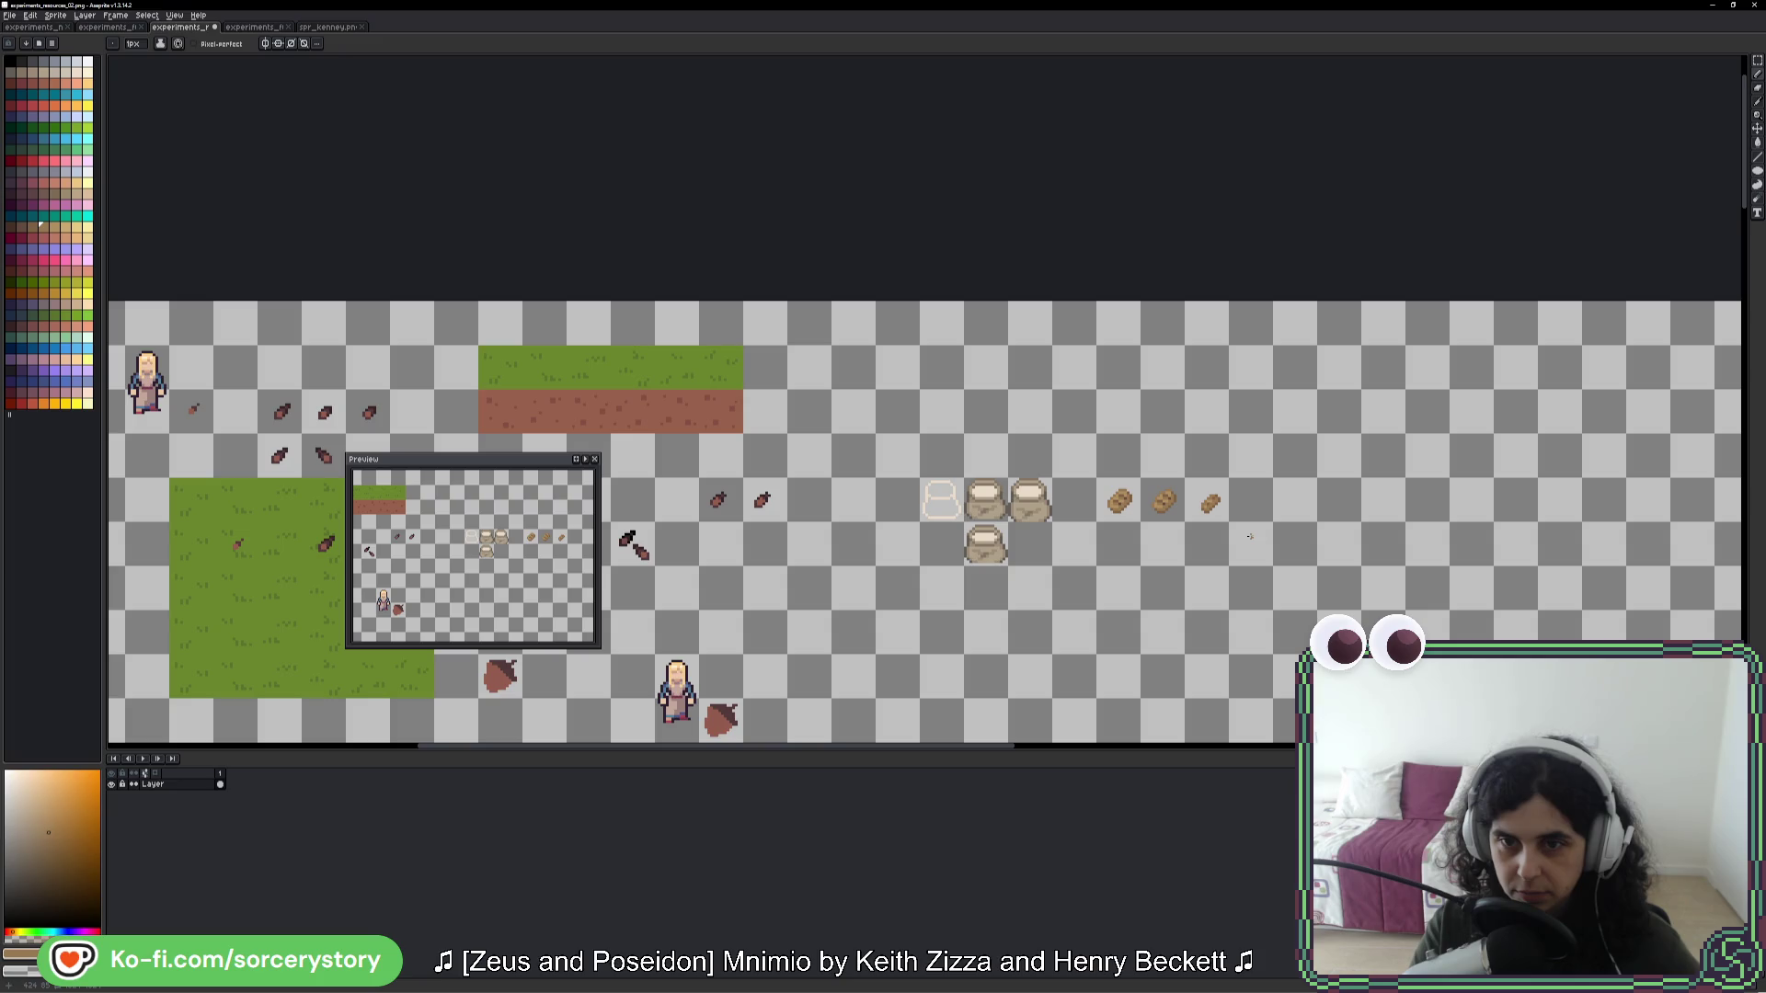
- Pick the loaf's dark brown, undo a stray stroke, and refill the loaf's bottom pixel block
scroll(1228, 500, "up", 4)
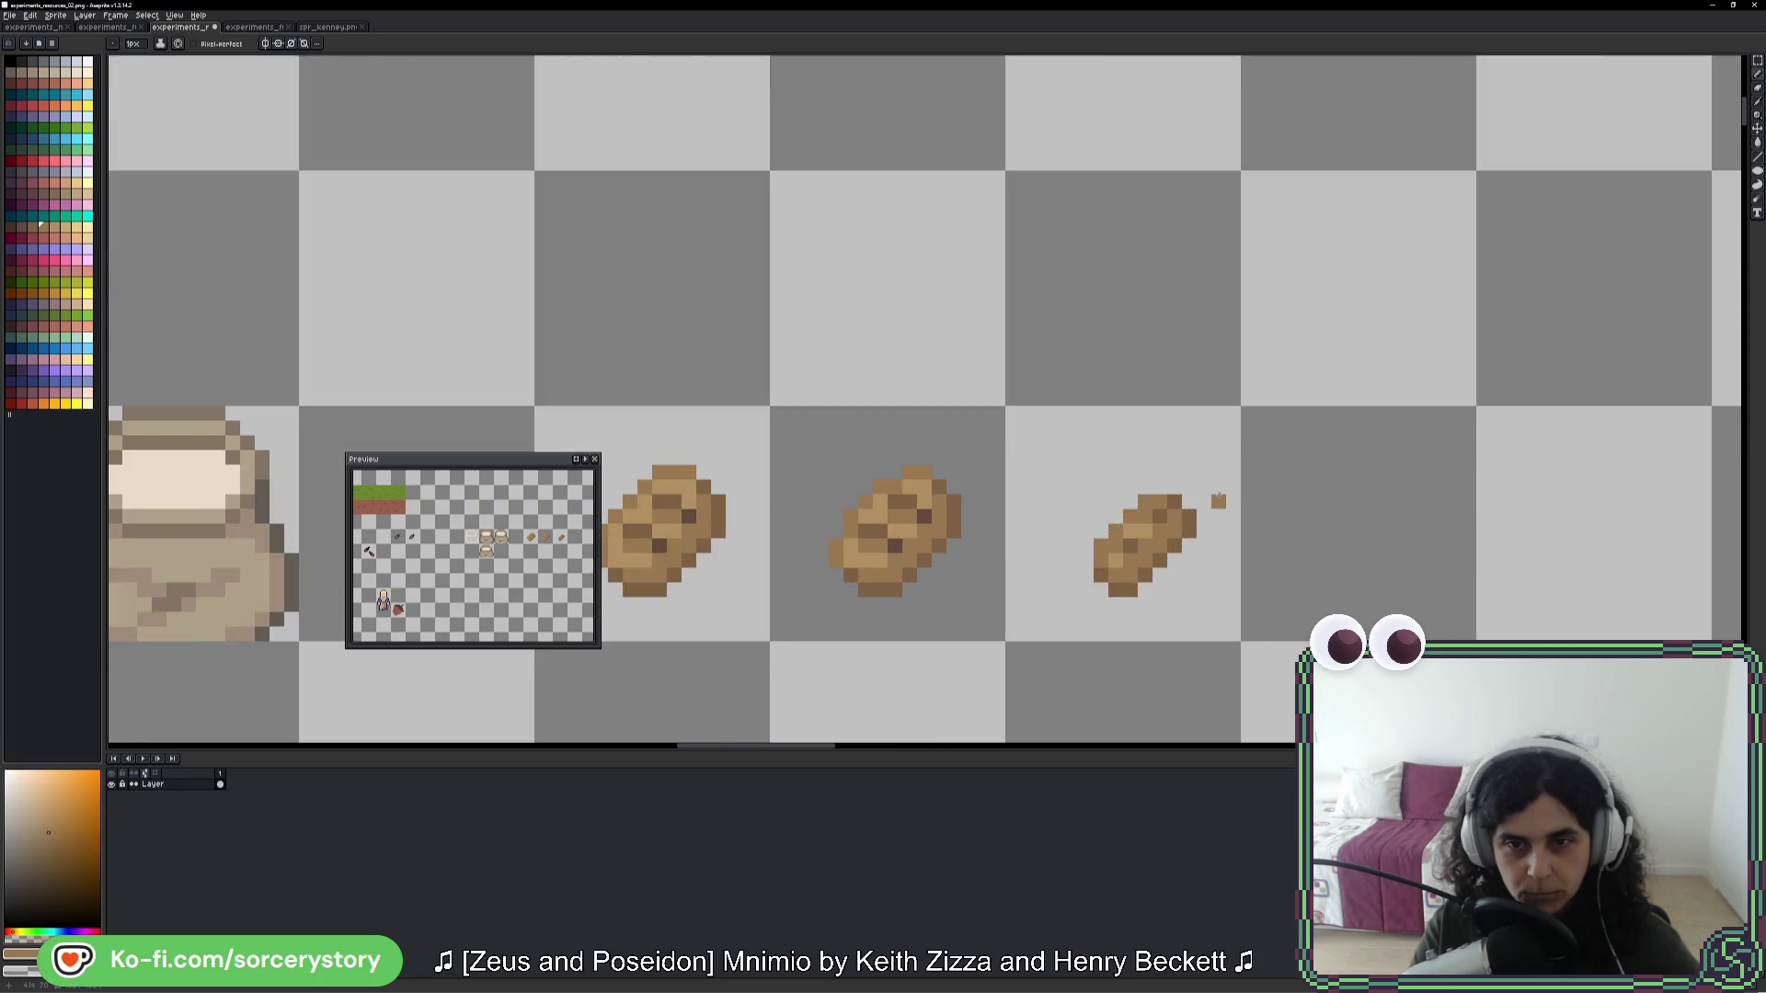
scroll(1219, 500, "up", 2)
scroll(1182, 483, "down", 4)
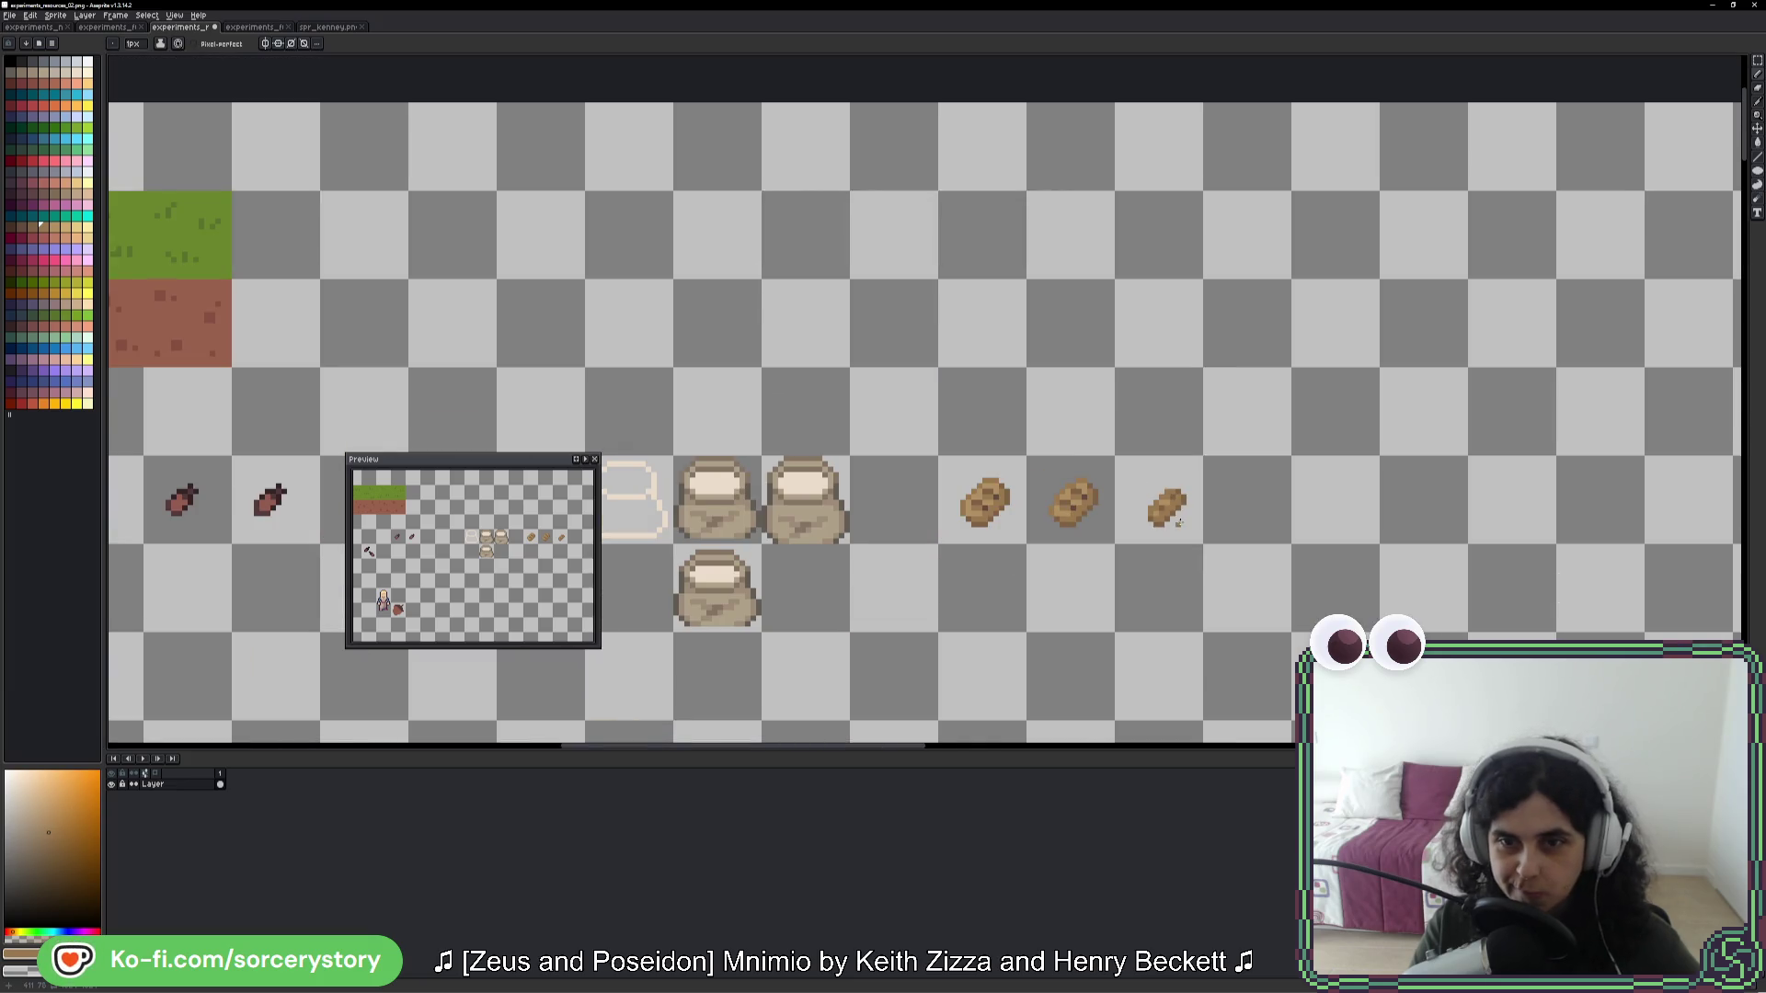
scroll(1176, 497, "up", 3)
key("alt")
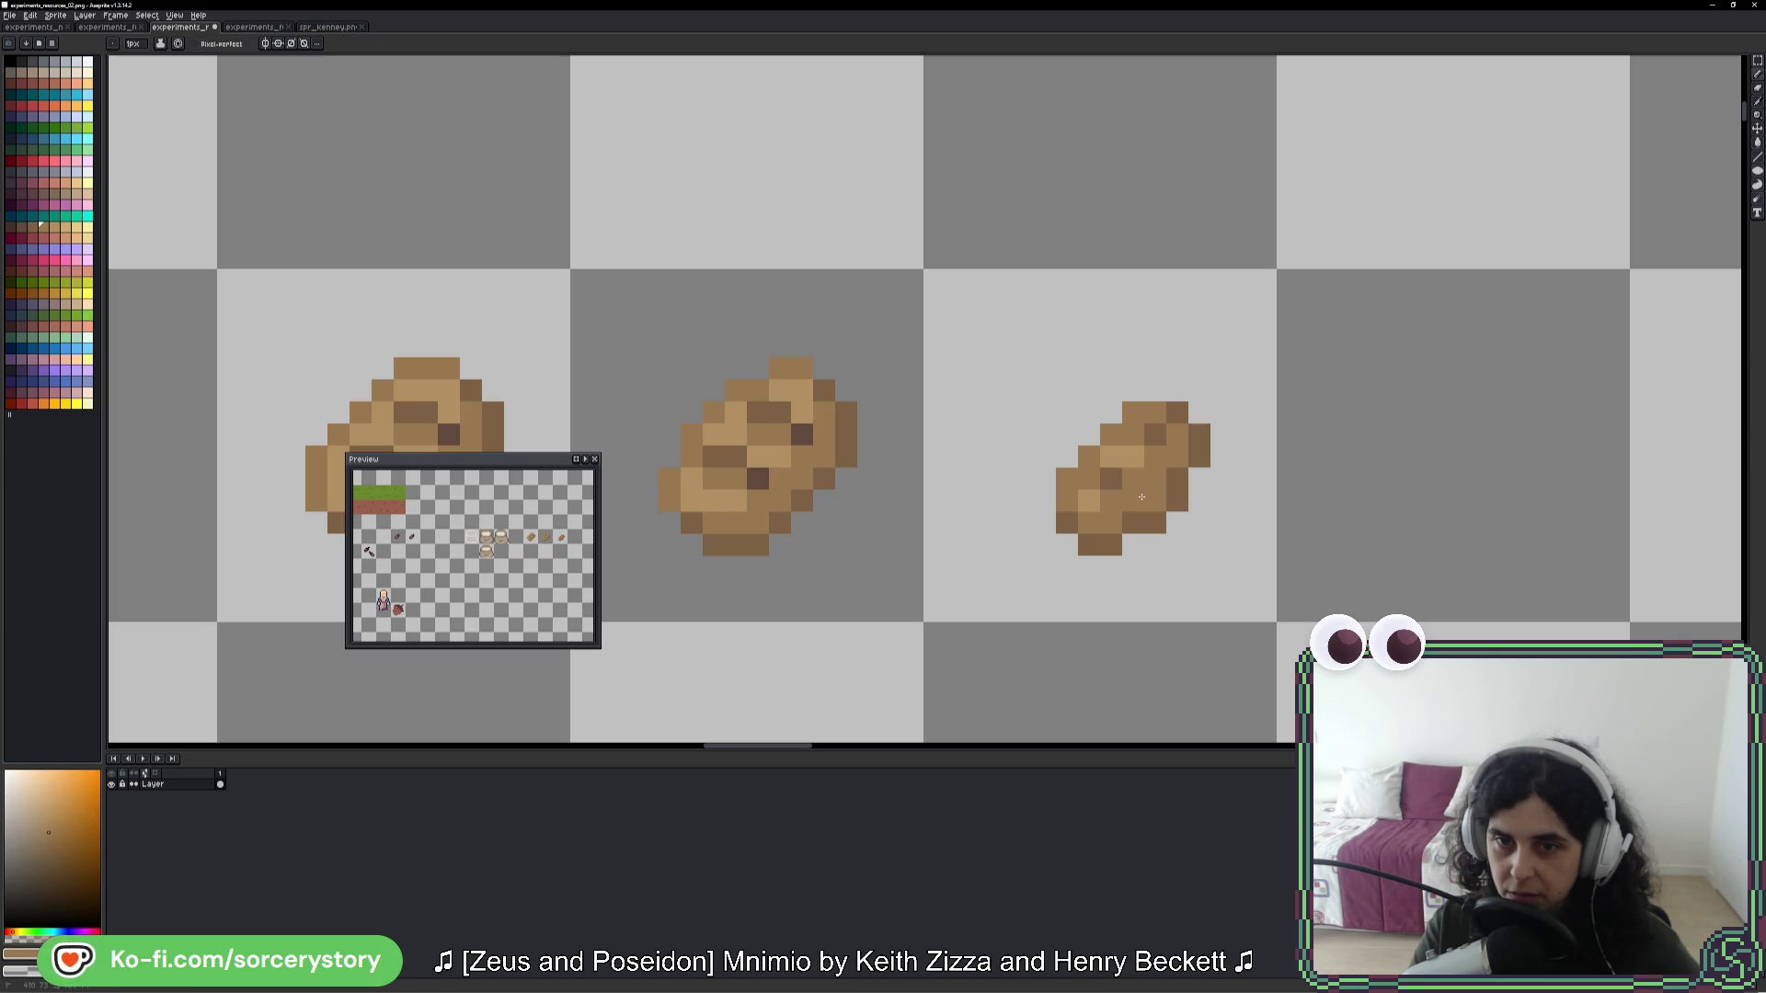
left_click(1196, 459, "alt")
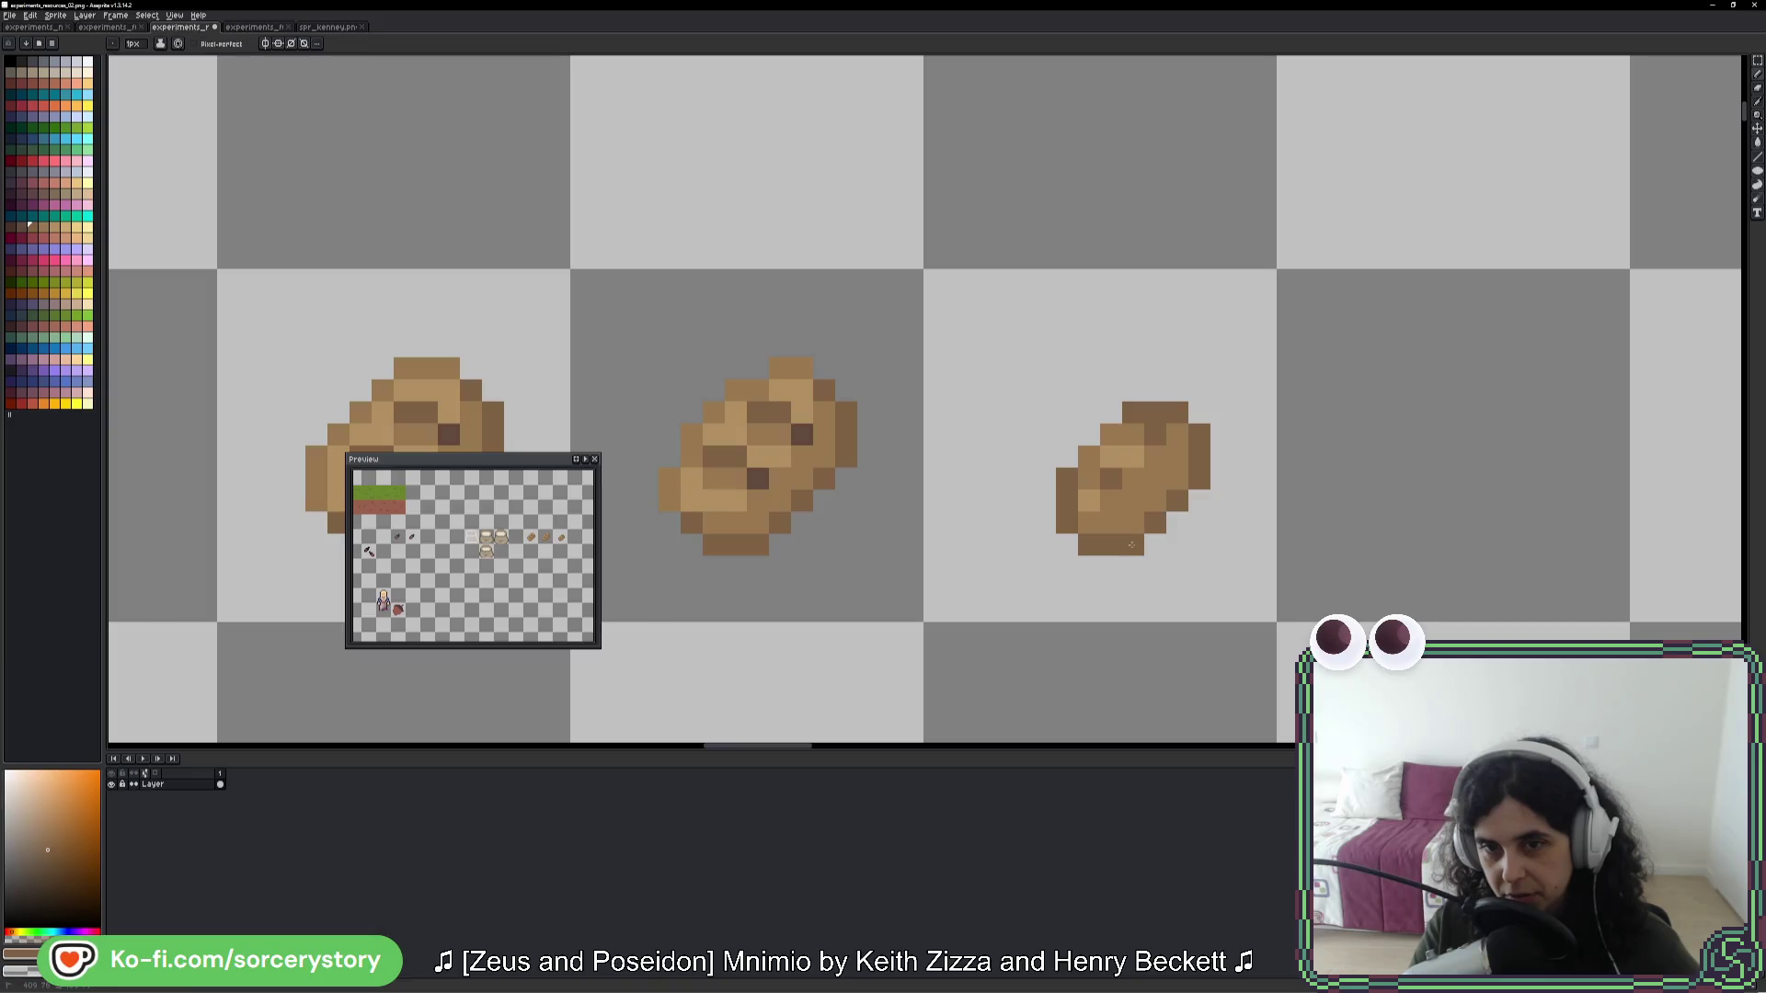
scroll(1109, 609, "down", 1)
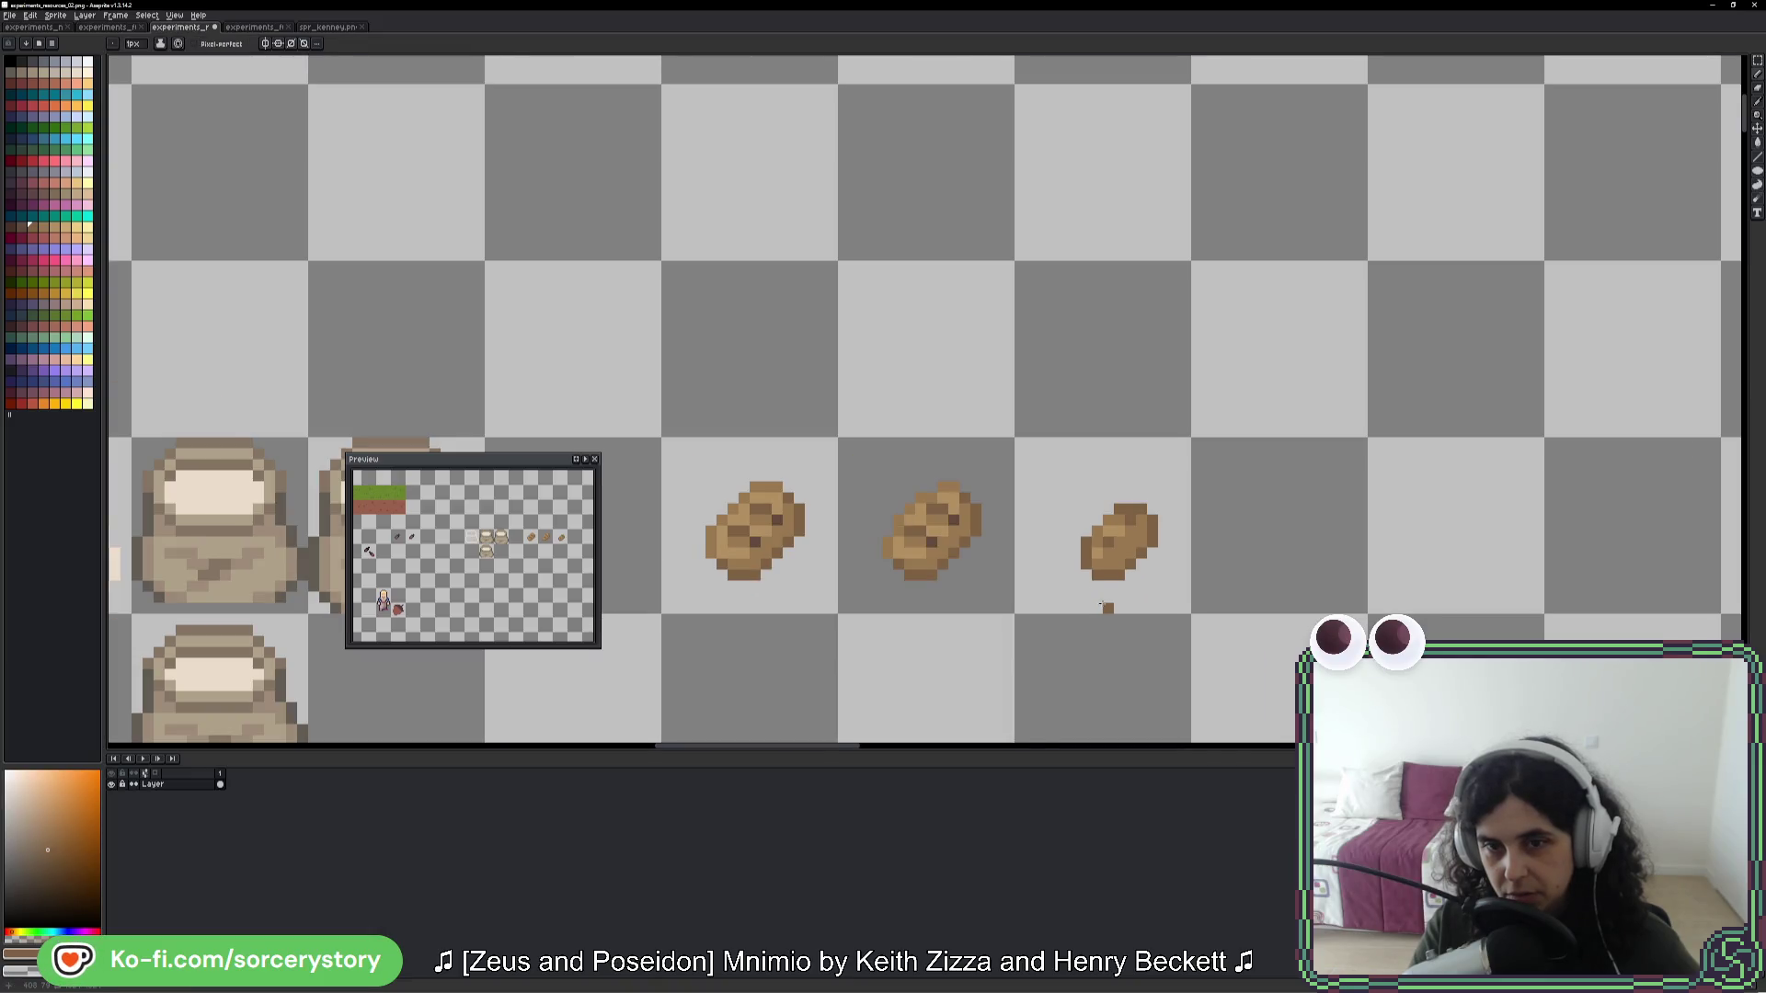
scroll(1101, 603, "up", 3)
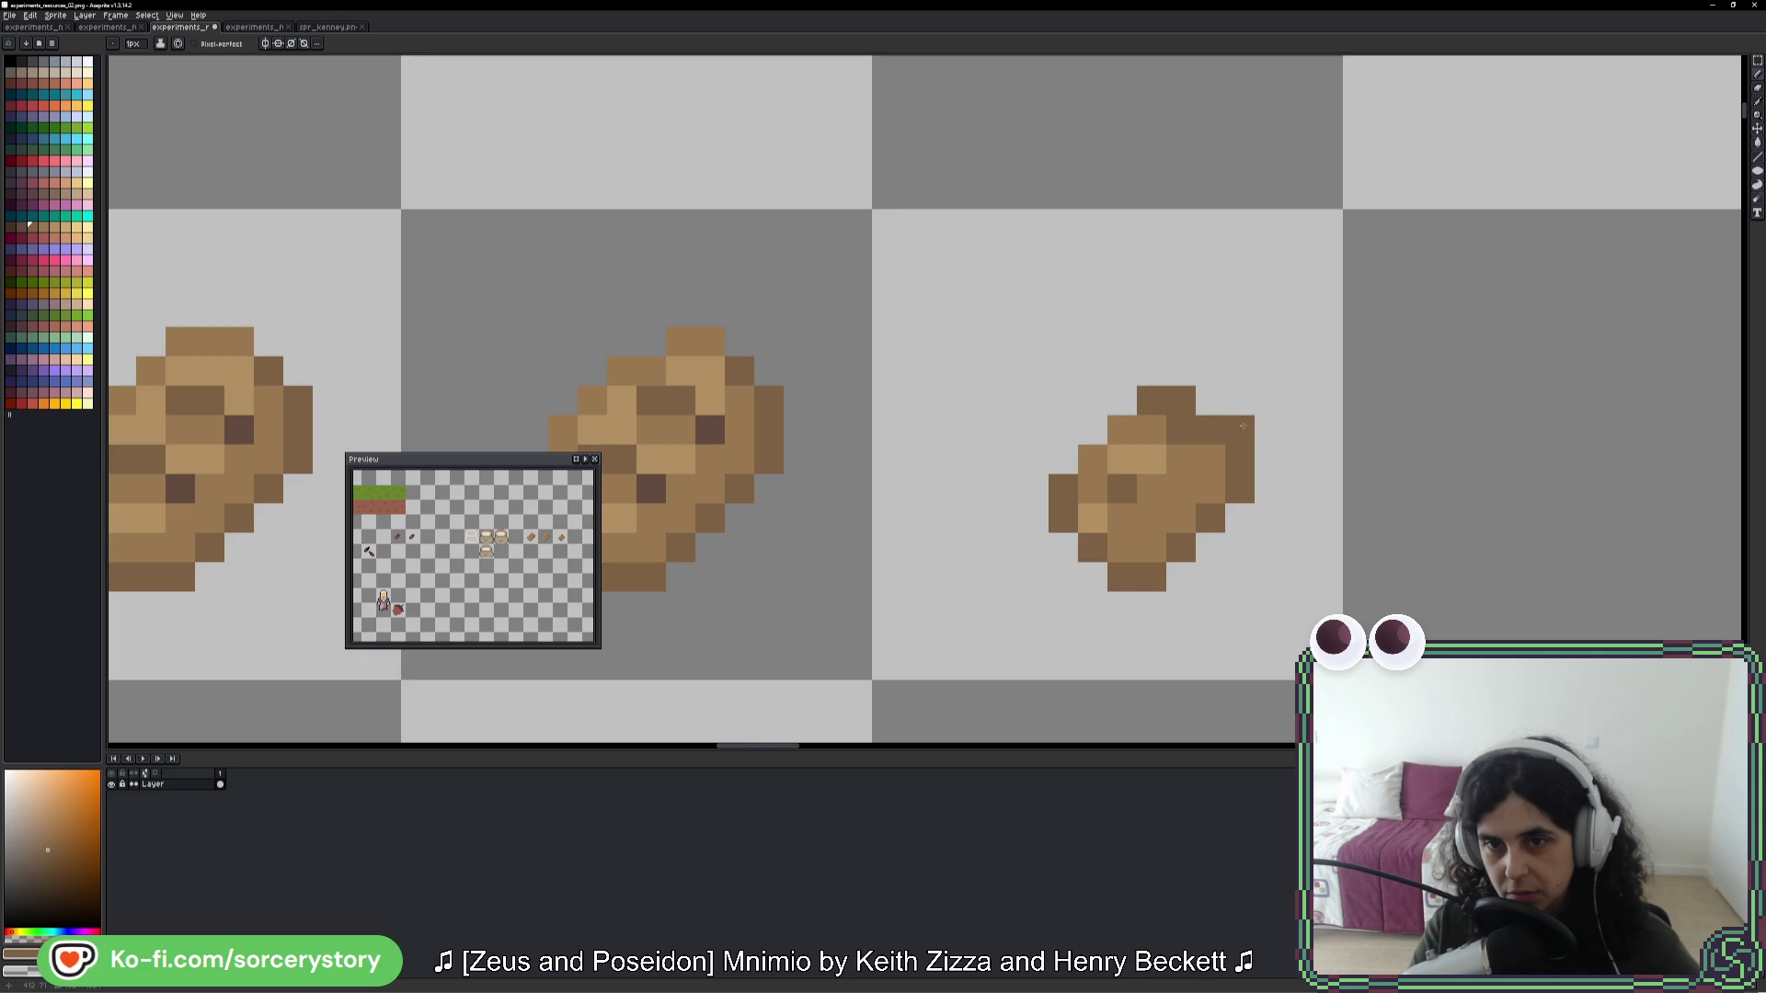
key("ctrl+z")
key("ctrl+z")
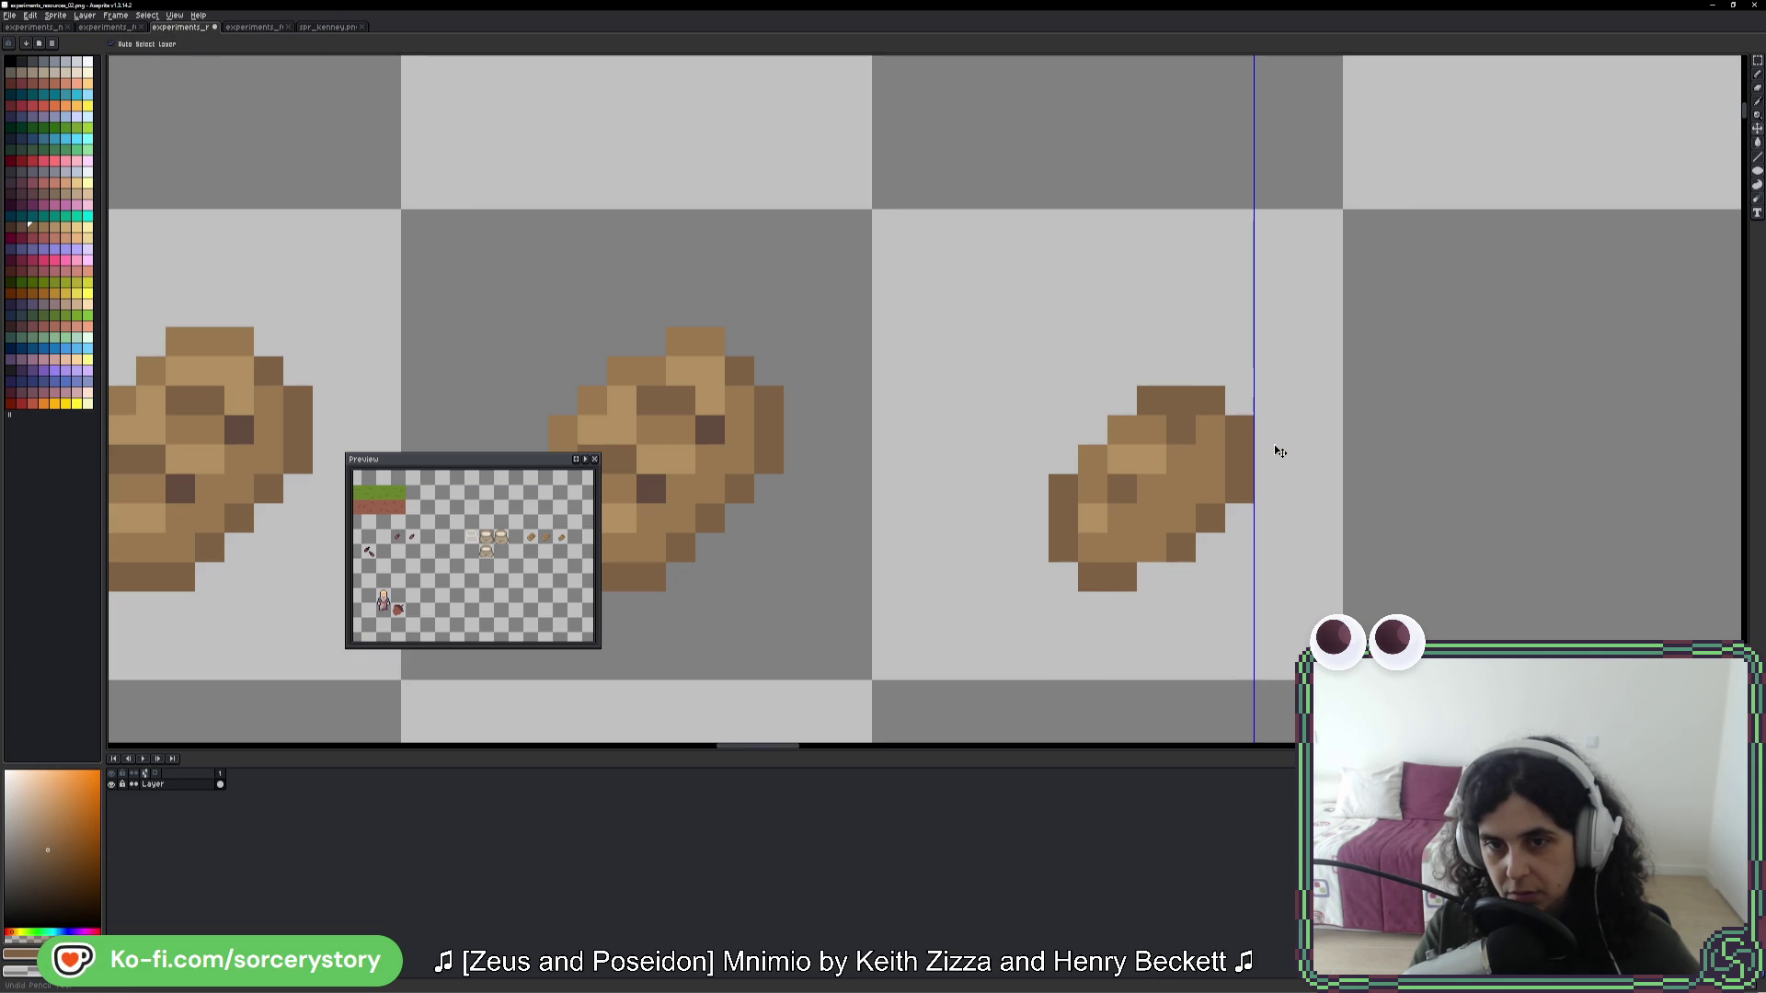
left_click(1151, 577)
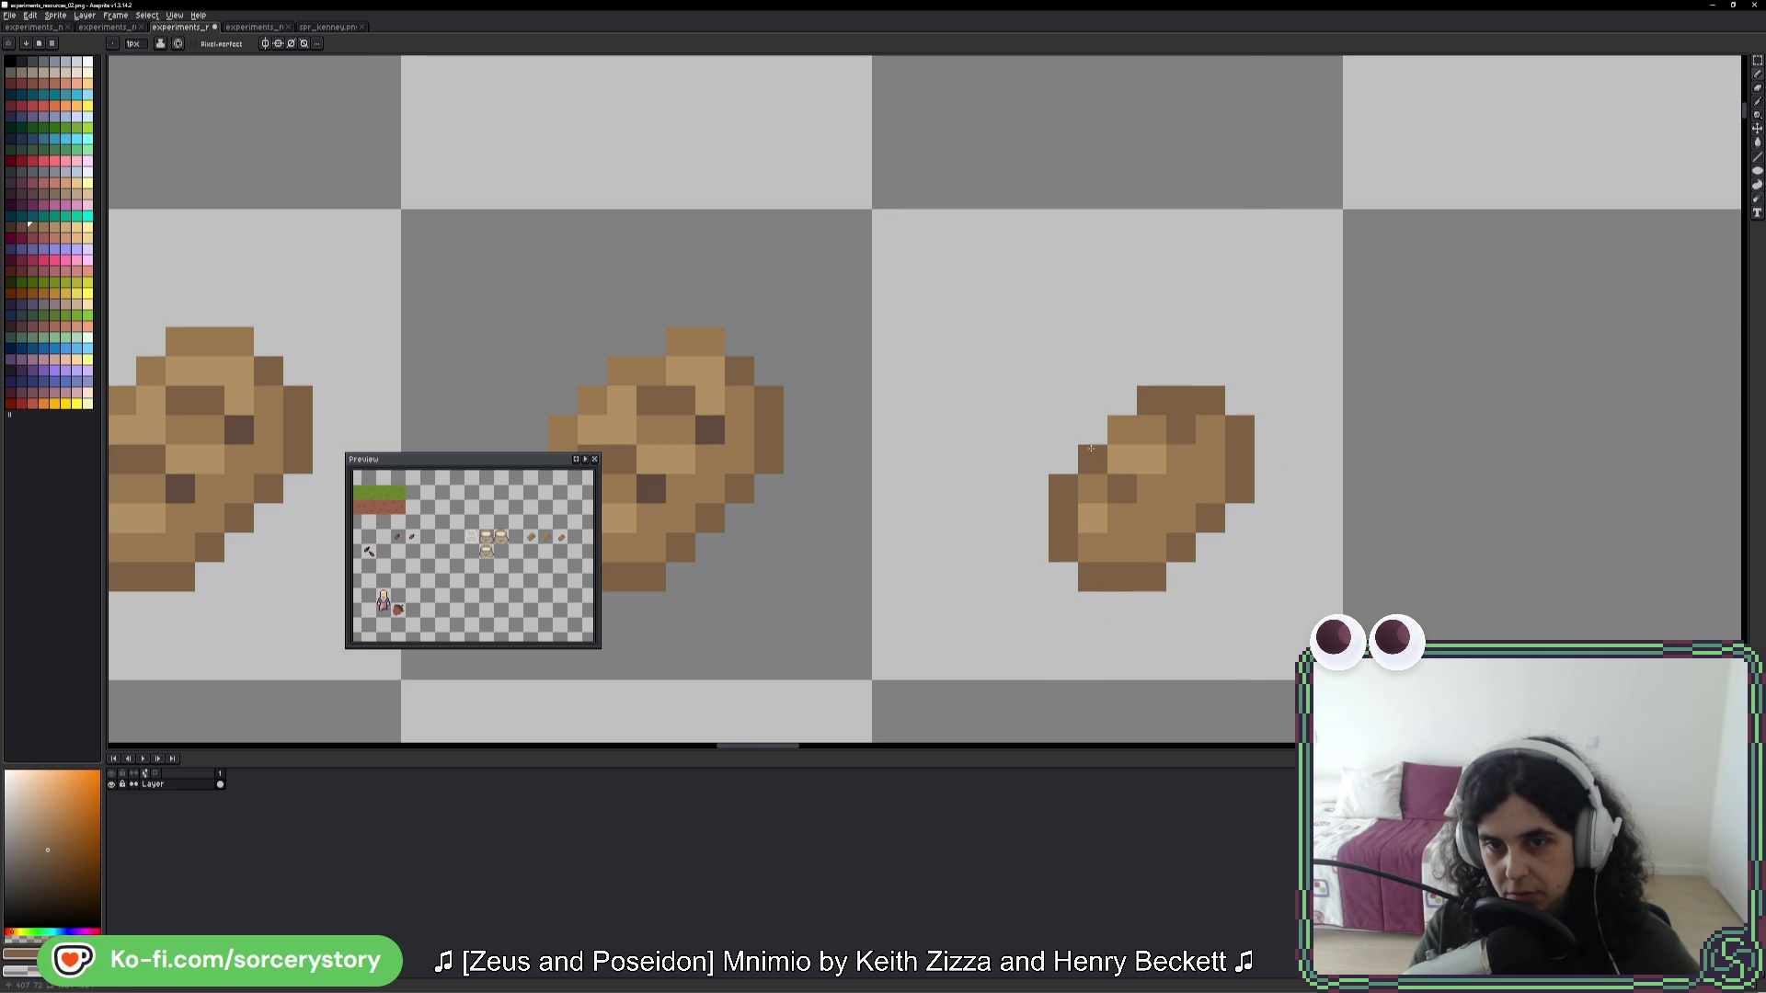
scroll(1374, 541, "down", 4)
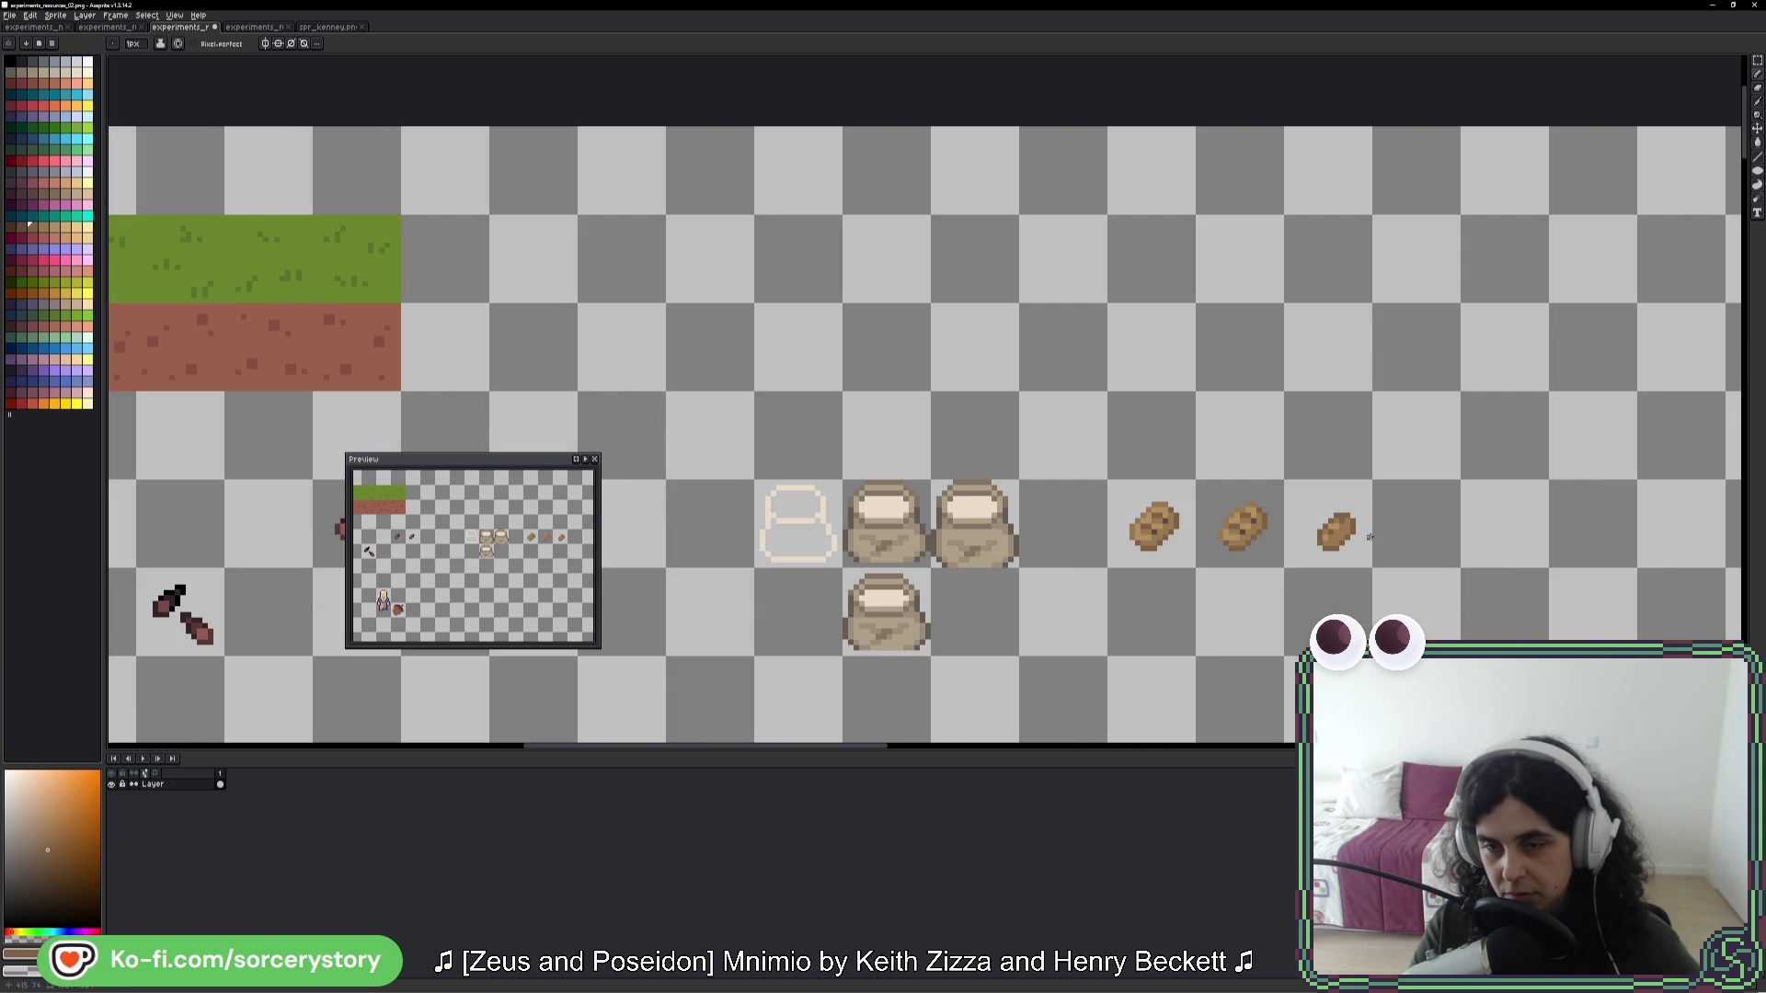
- Delete the third bread loaf using the rectangular marquee
scroll(1371, 537, "down", 1)
scroll(1352, 540, "up", 5)
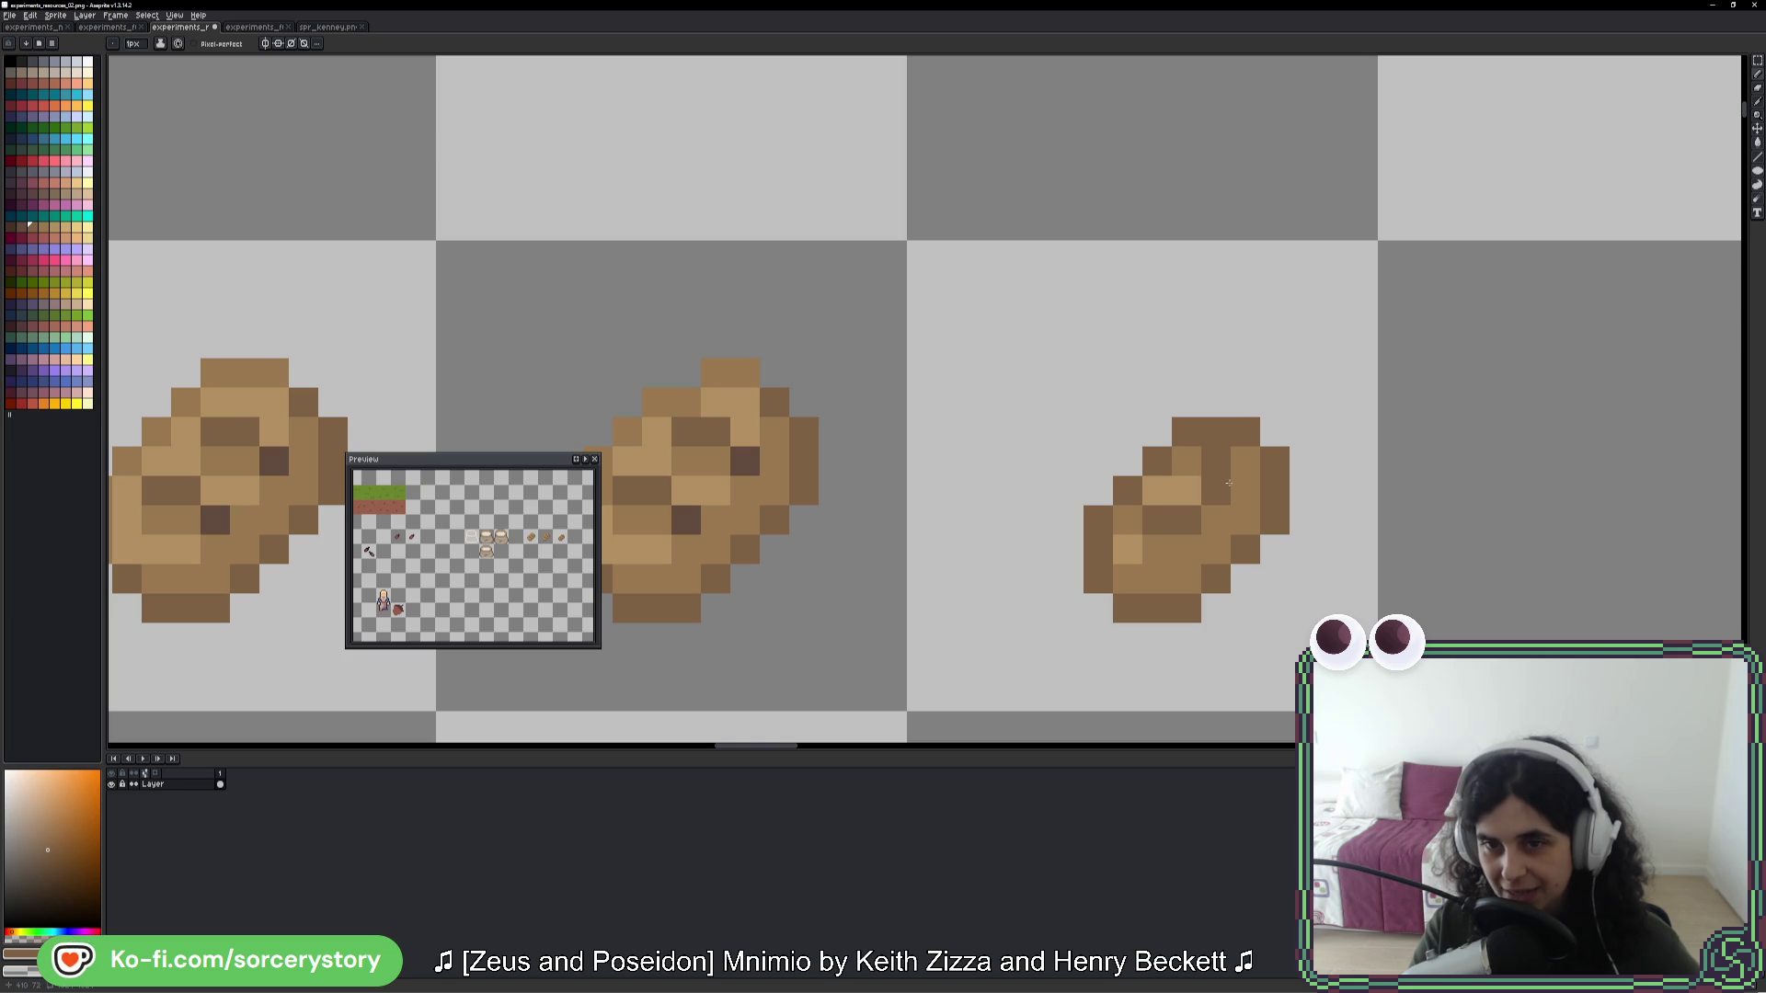
scroll(1319, 527, "down", 5)
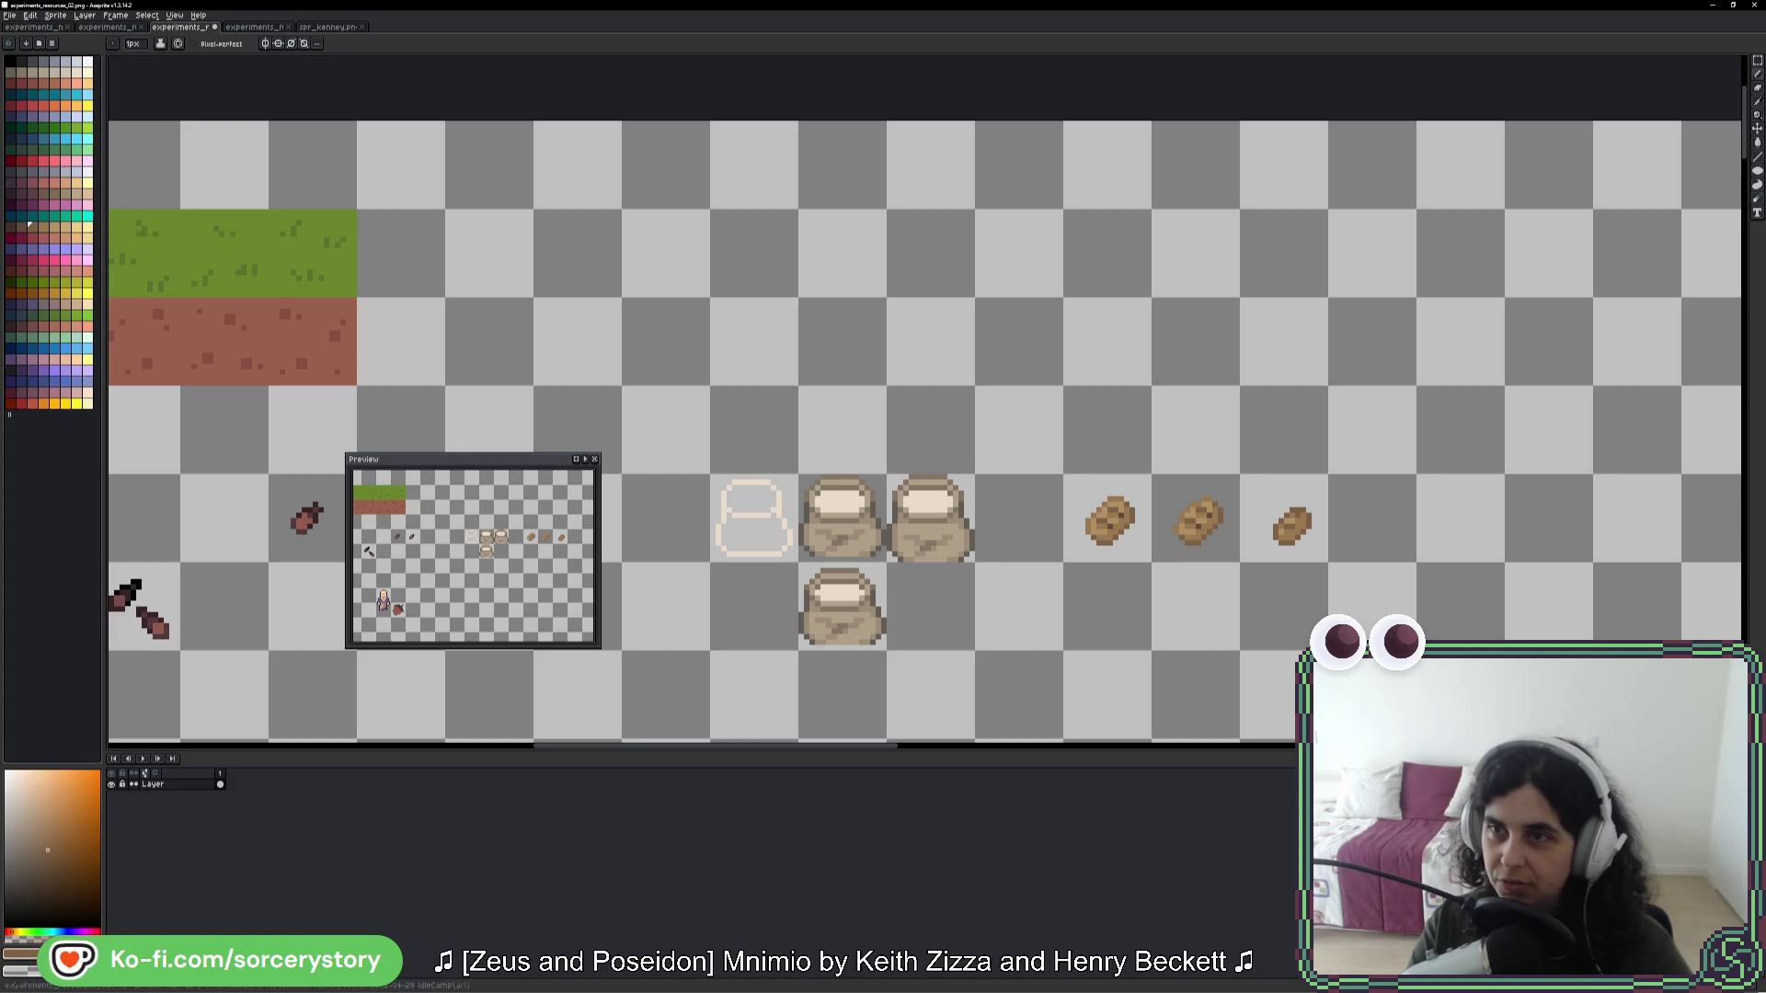
key("m")
key("Delete")
left_click_drag(1131, 532, 1116, 524)
- Move the left loaf one pixel up and one pixel right within its grid cell
scroll(1116, 524, "up", 3)
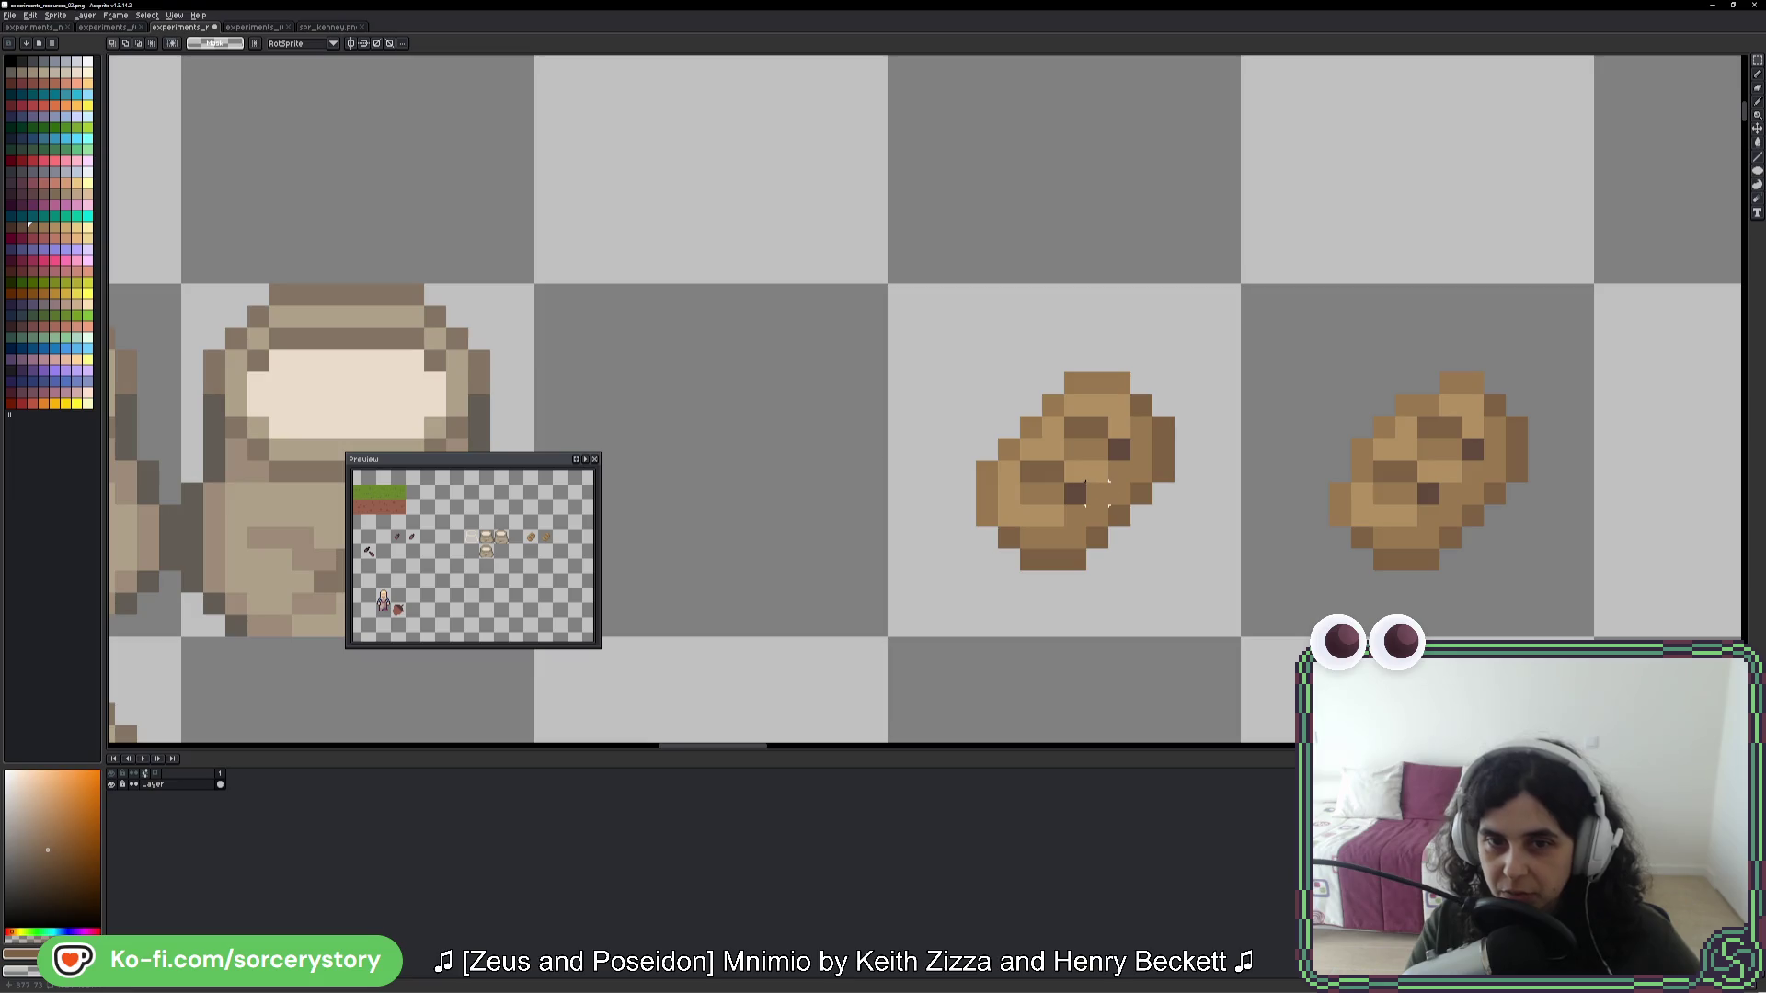
left_click_drag(1074, 426, 1084, 466)
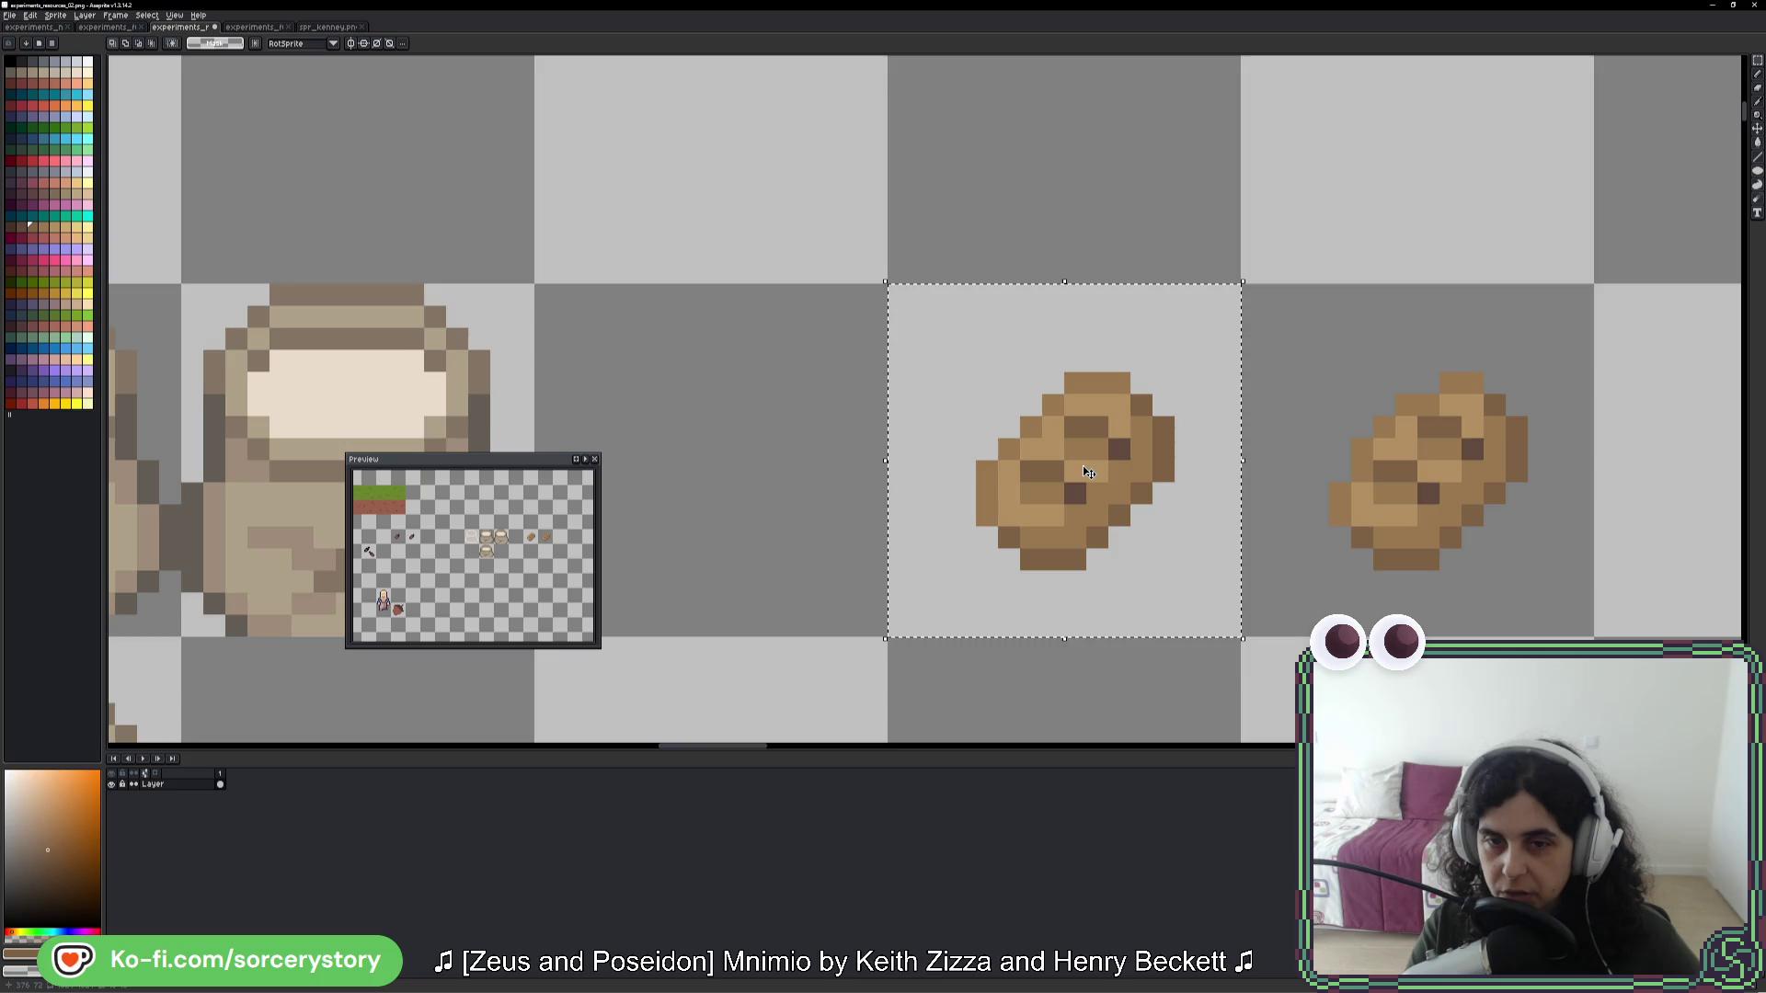
left_click_drag(1084, 466, 1062, 454)
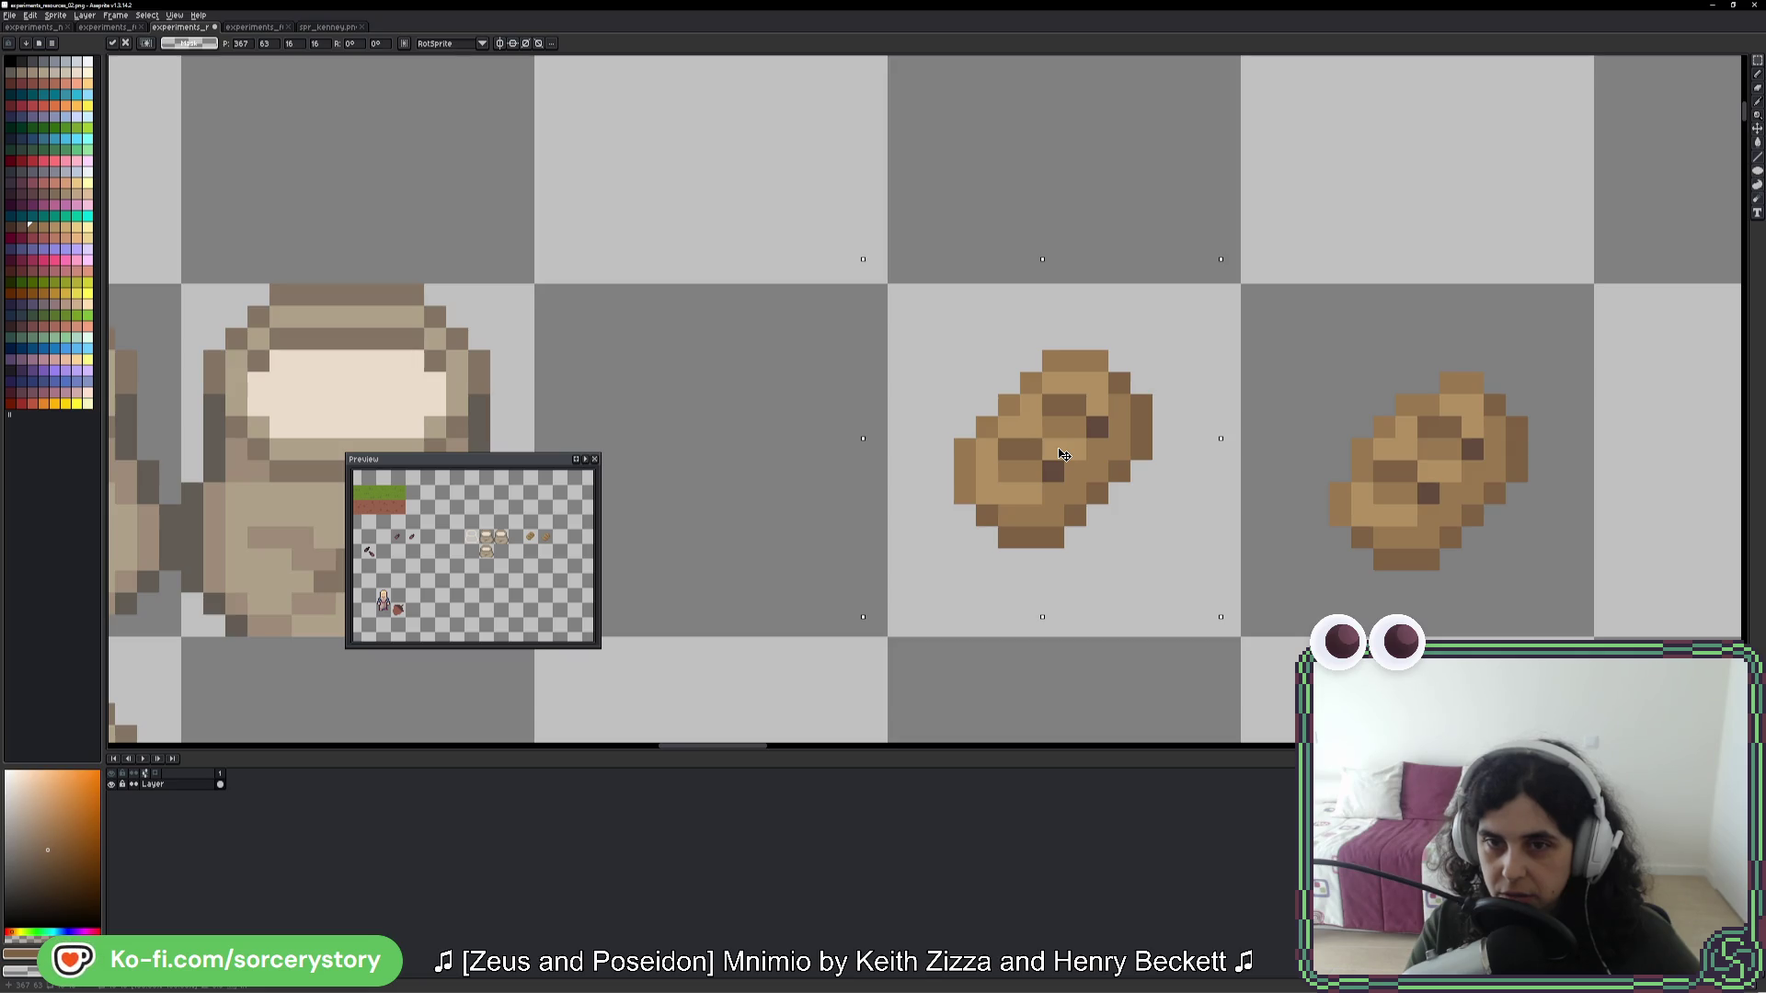
left_click_drag(1062, 452, 1075, 454)
key("Return")
- Measure the gaps around the loaf and shift it back down one pixel to centre it
left_click_drag(1053, 552, 1064, 637)
left_click_drag(1062, 353, 1090, 281)
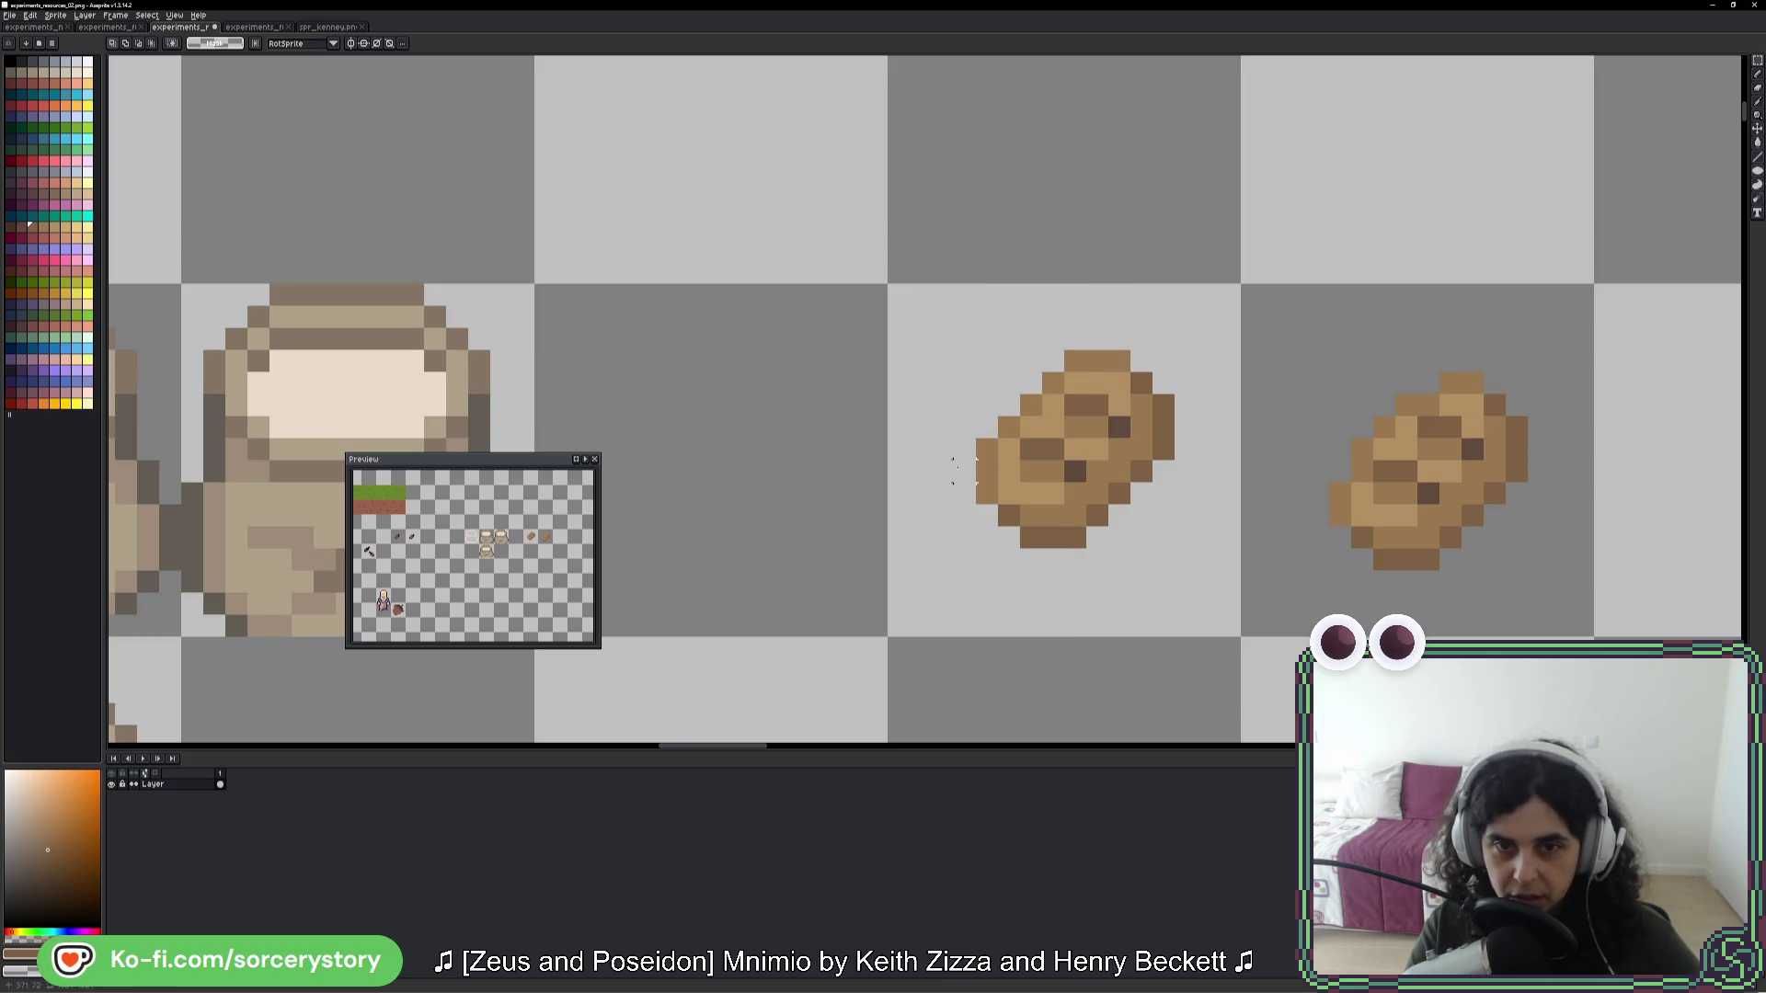
left_click_drag(909, 466, 927, 466)
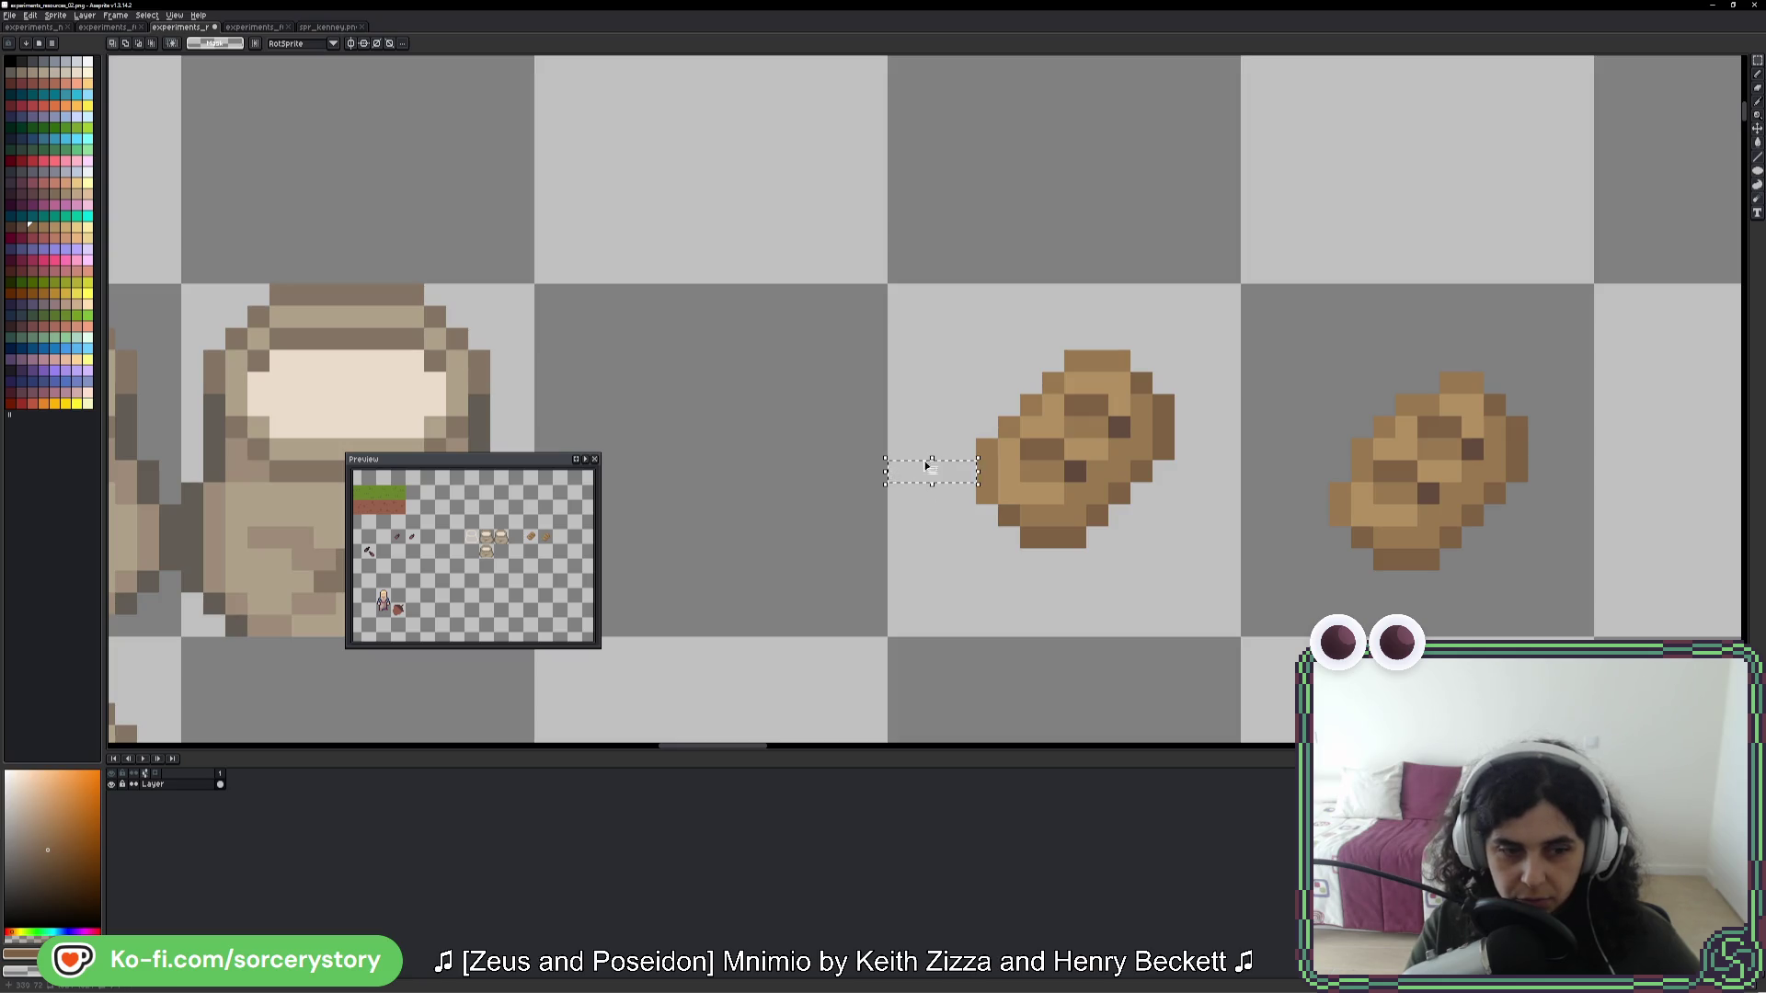
left_click_drag(1175, 416, 1219, 440)
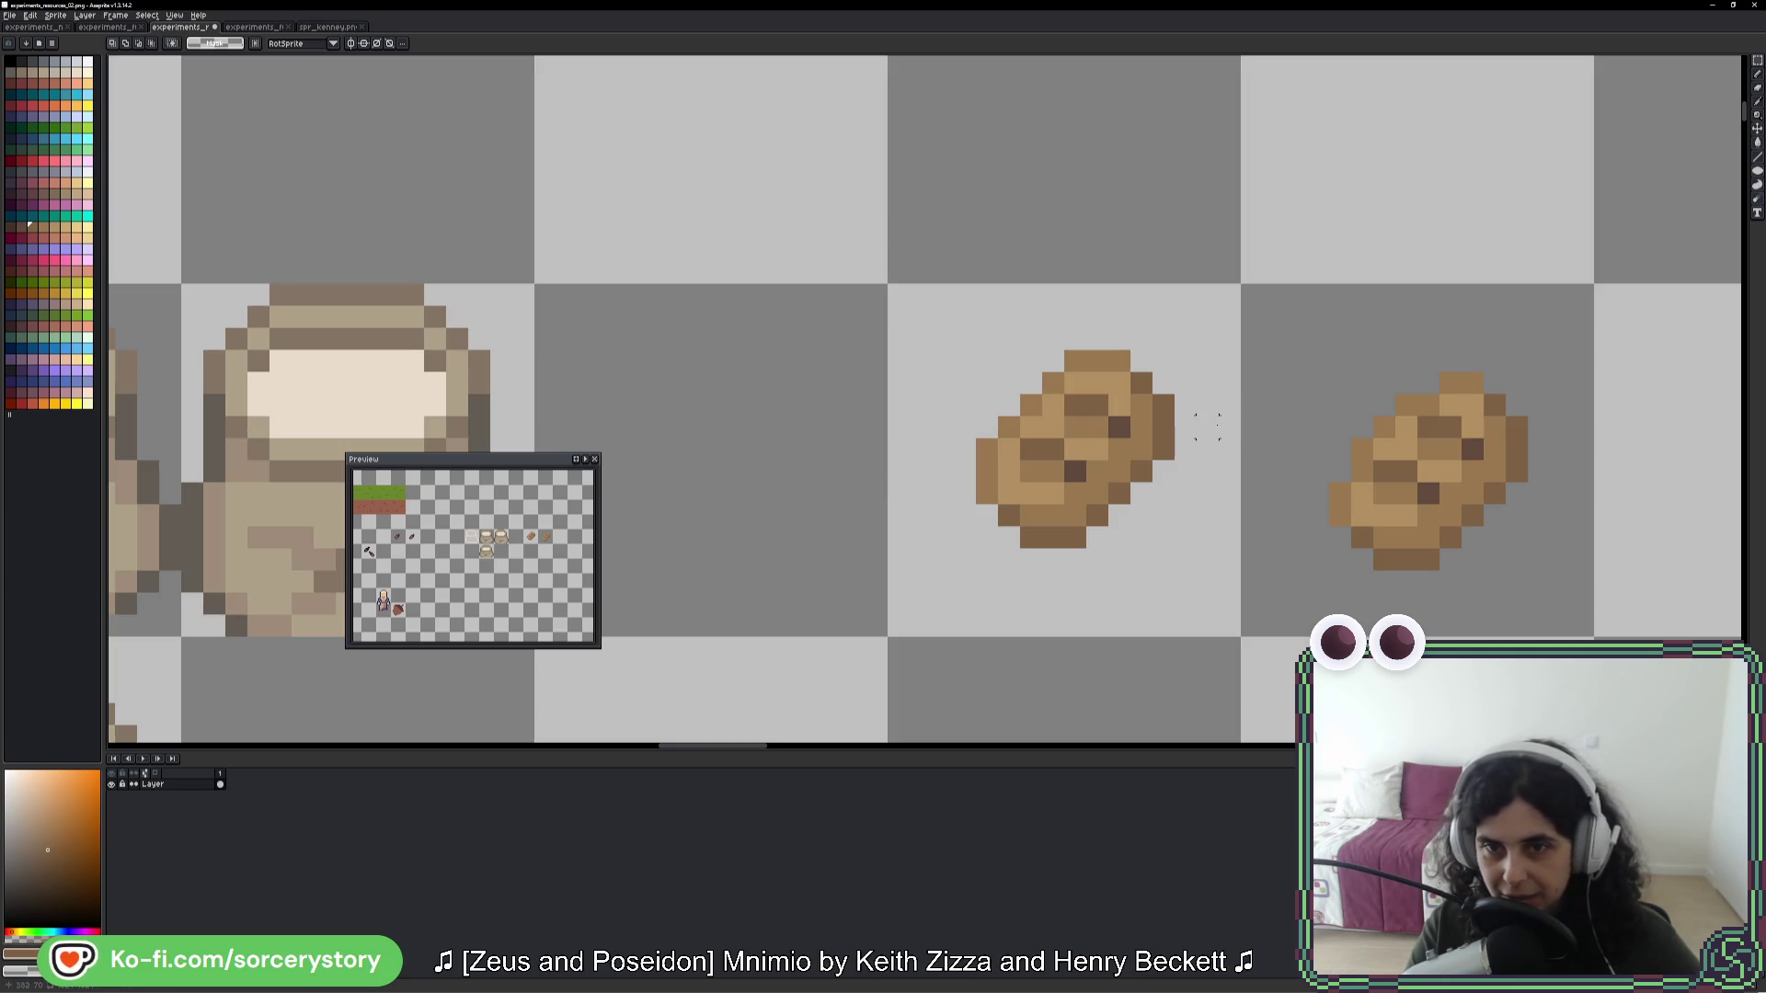
left_click(1118, 419)
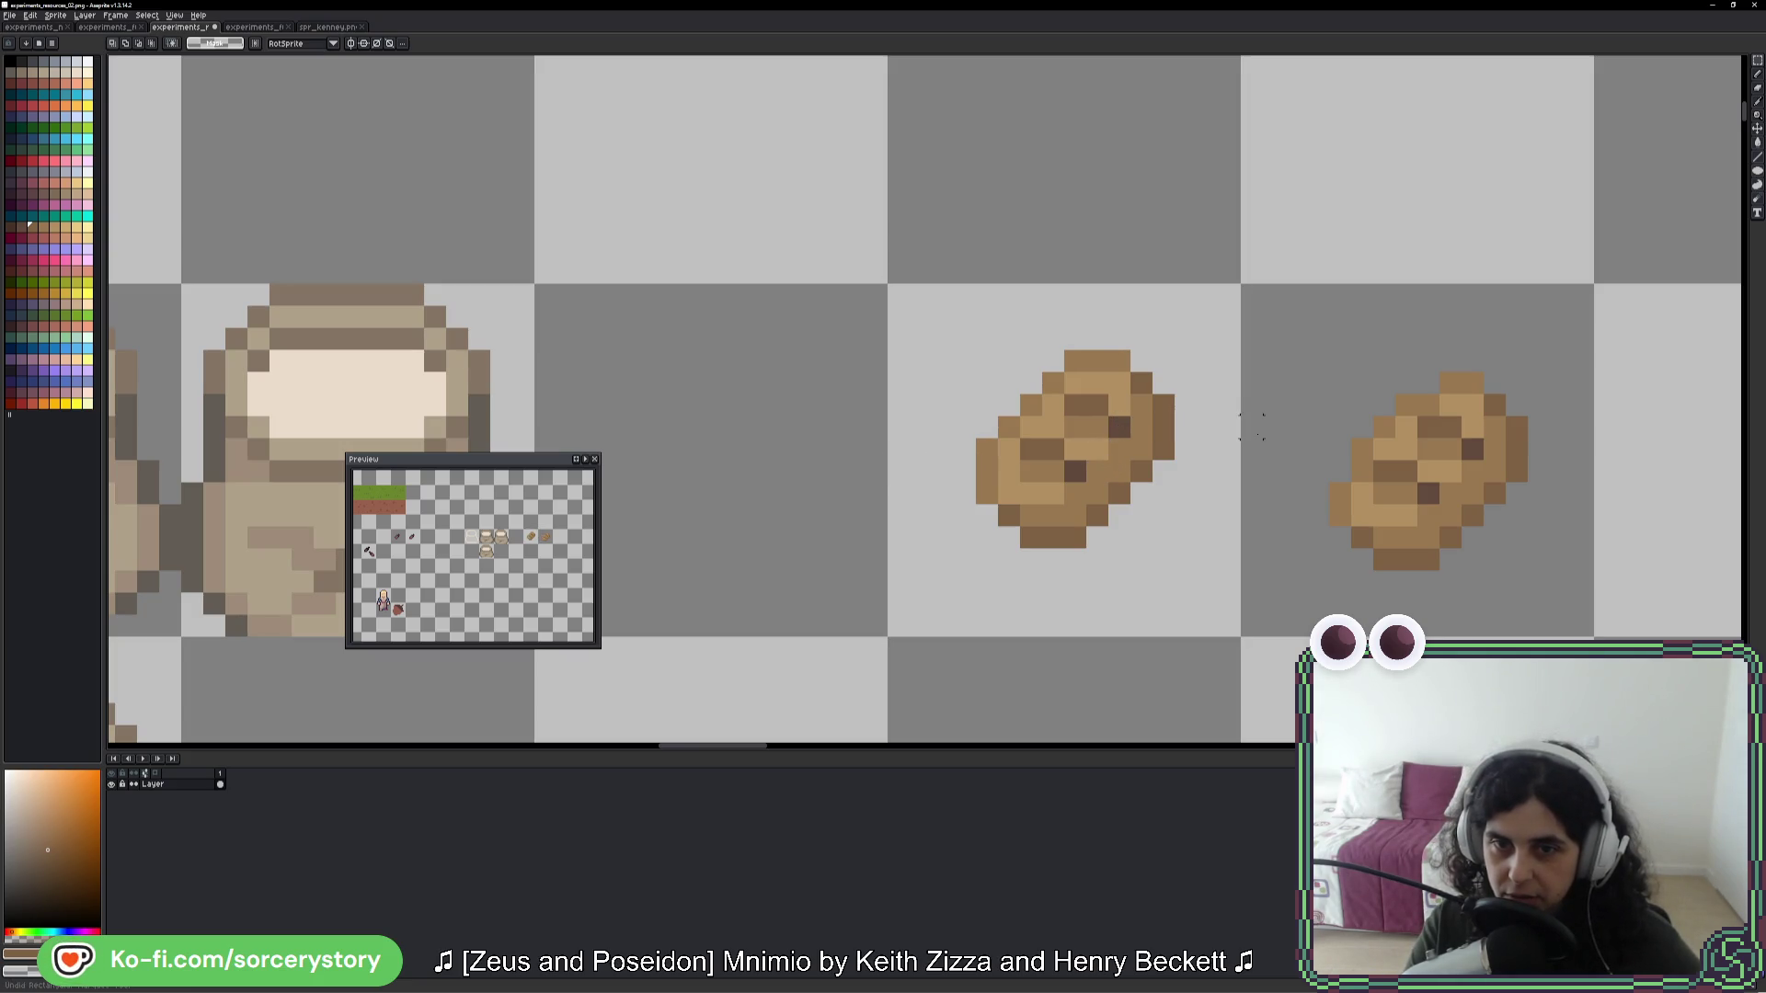
key("ctrl+z")
key("ctrl+z")
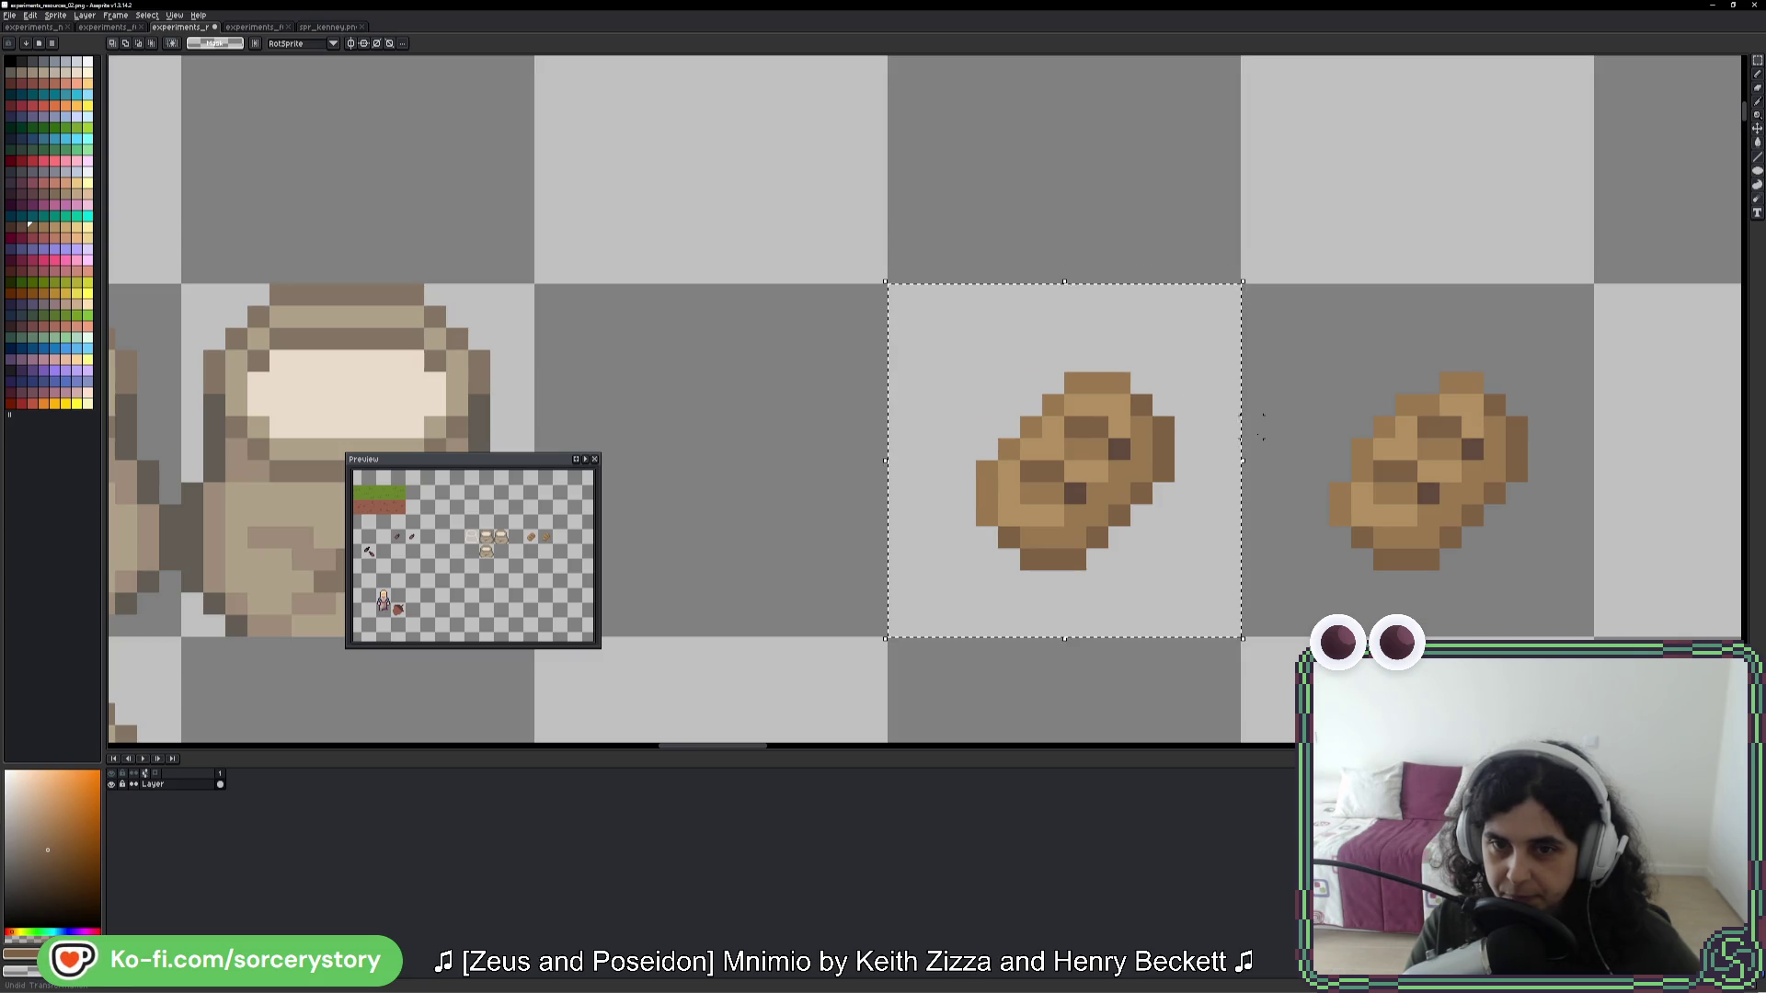
left_click_drag(1063, 281, 1088, 372)
scroll(1395, 503, "down", 4)
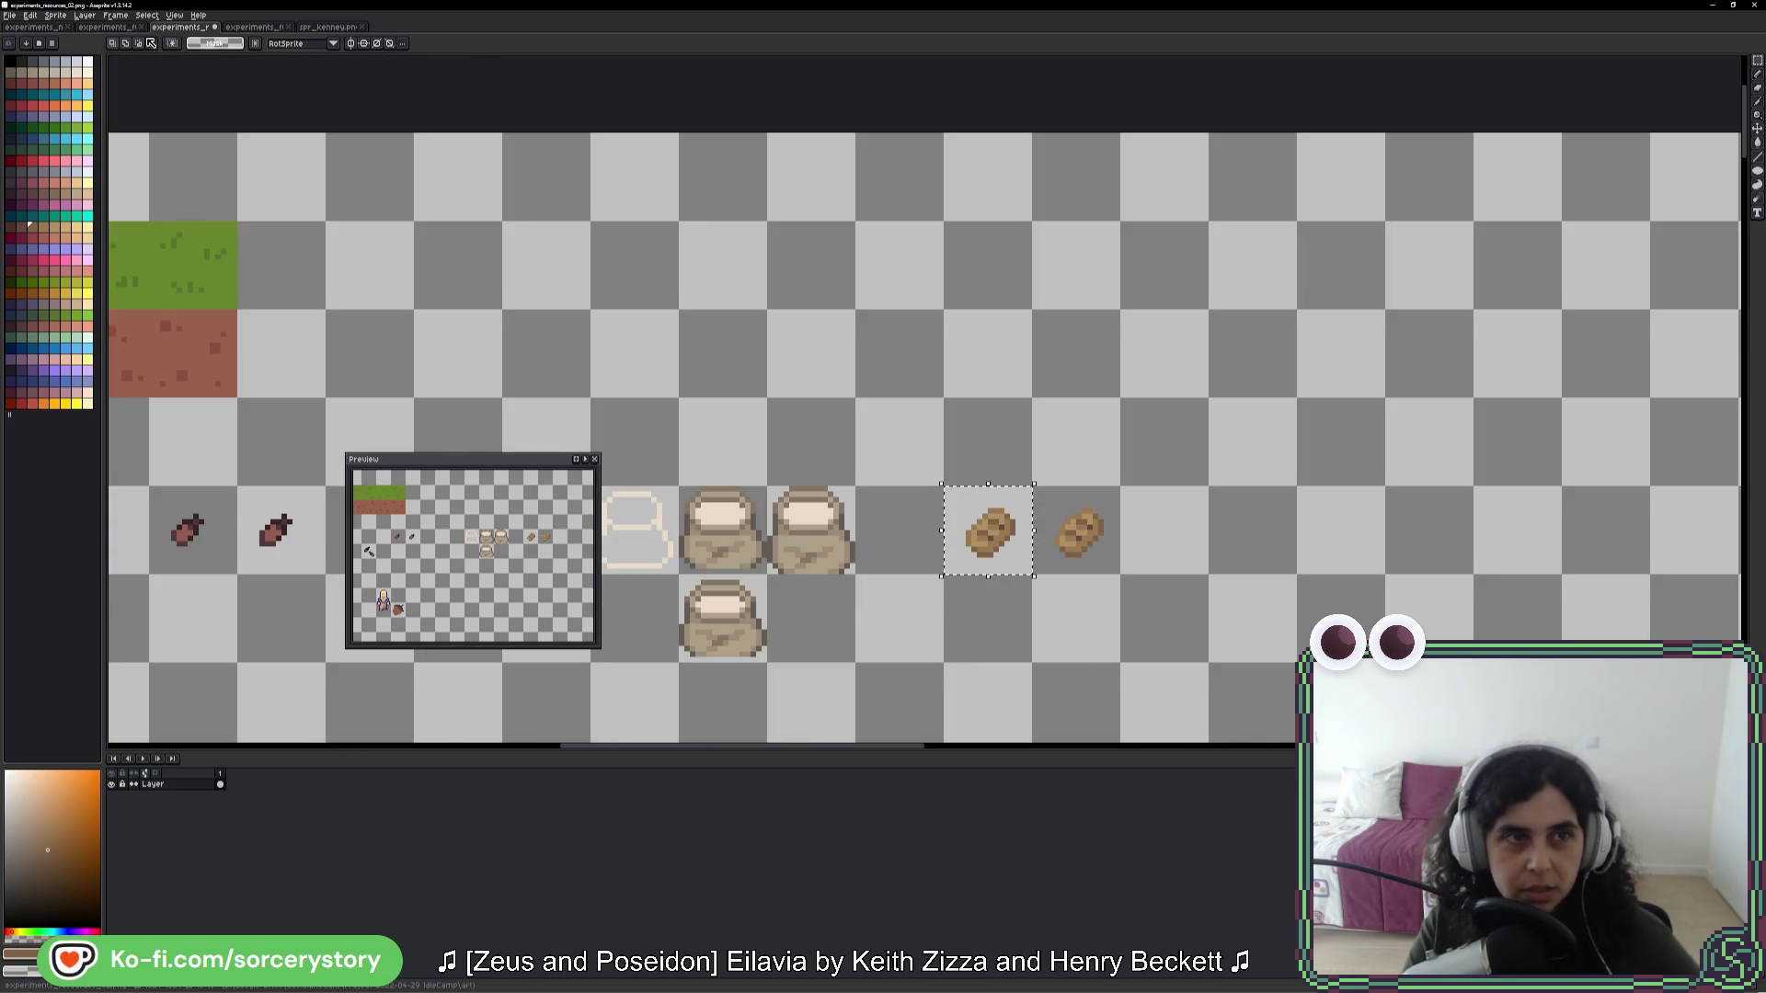
- Paste the loaf into spr_kenney.png next to the flour sack, save it, and switch to Godot
left_click(328, 27)
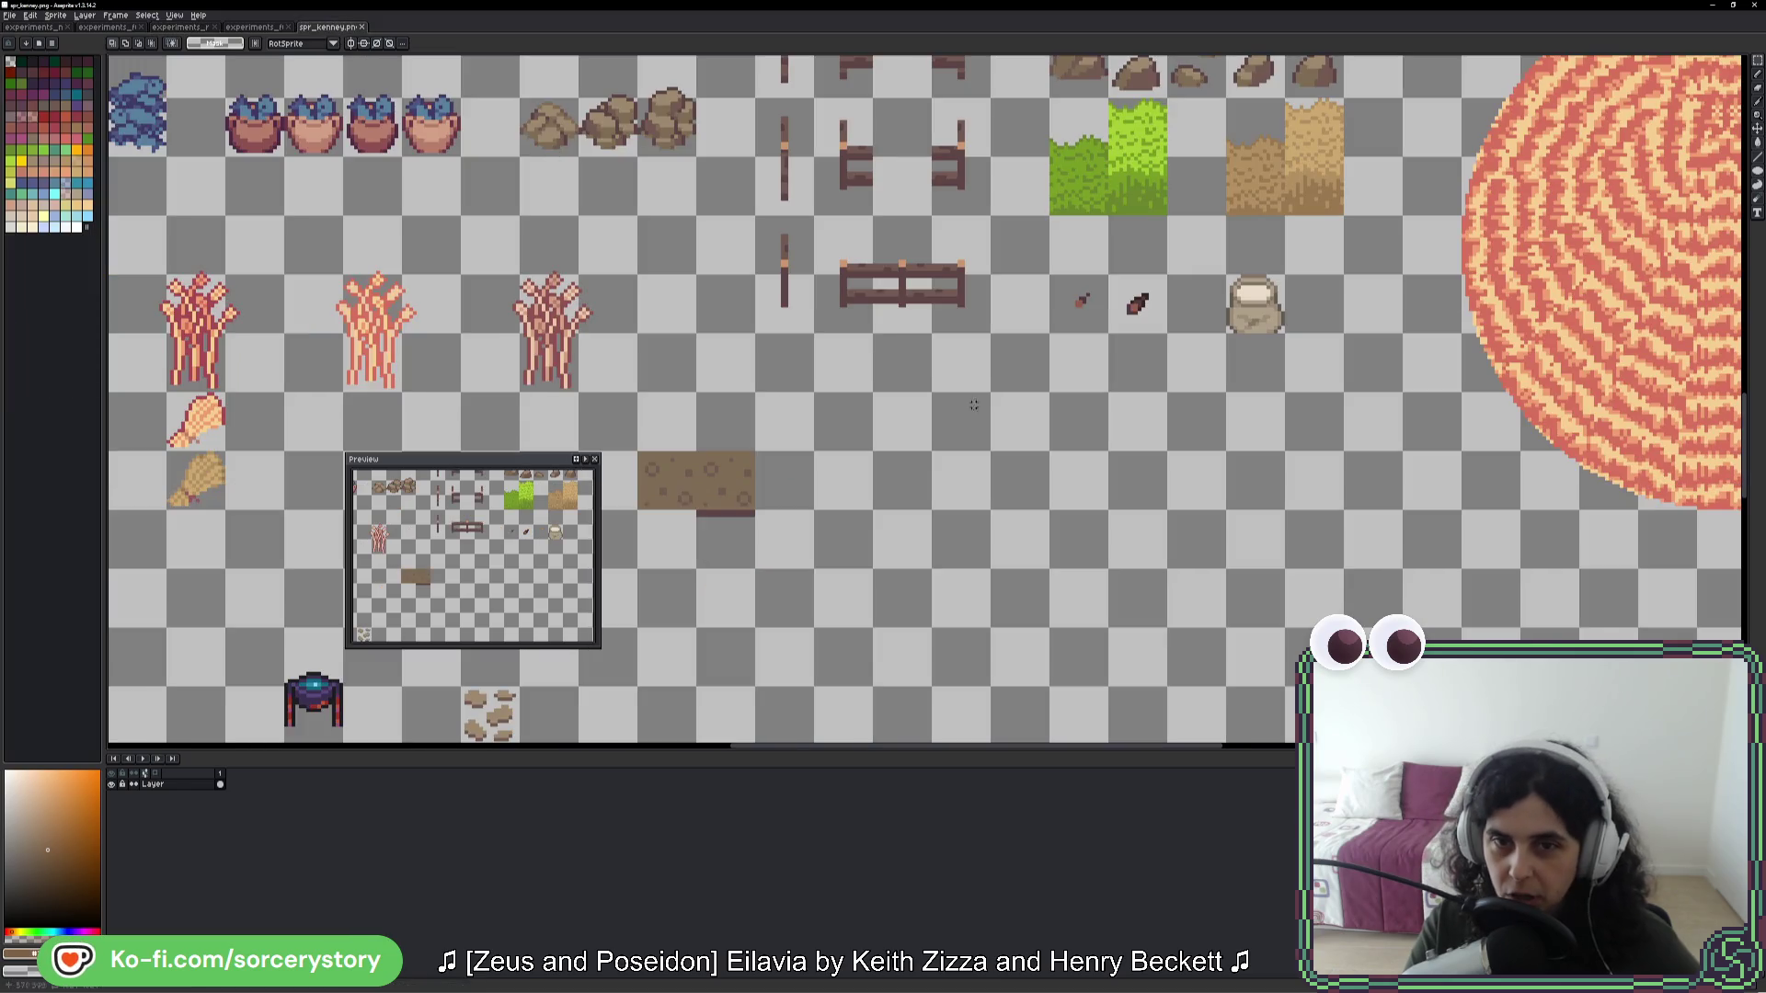
key("ctrl+Tab")
key("ctrl+v")
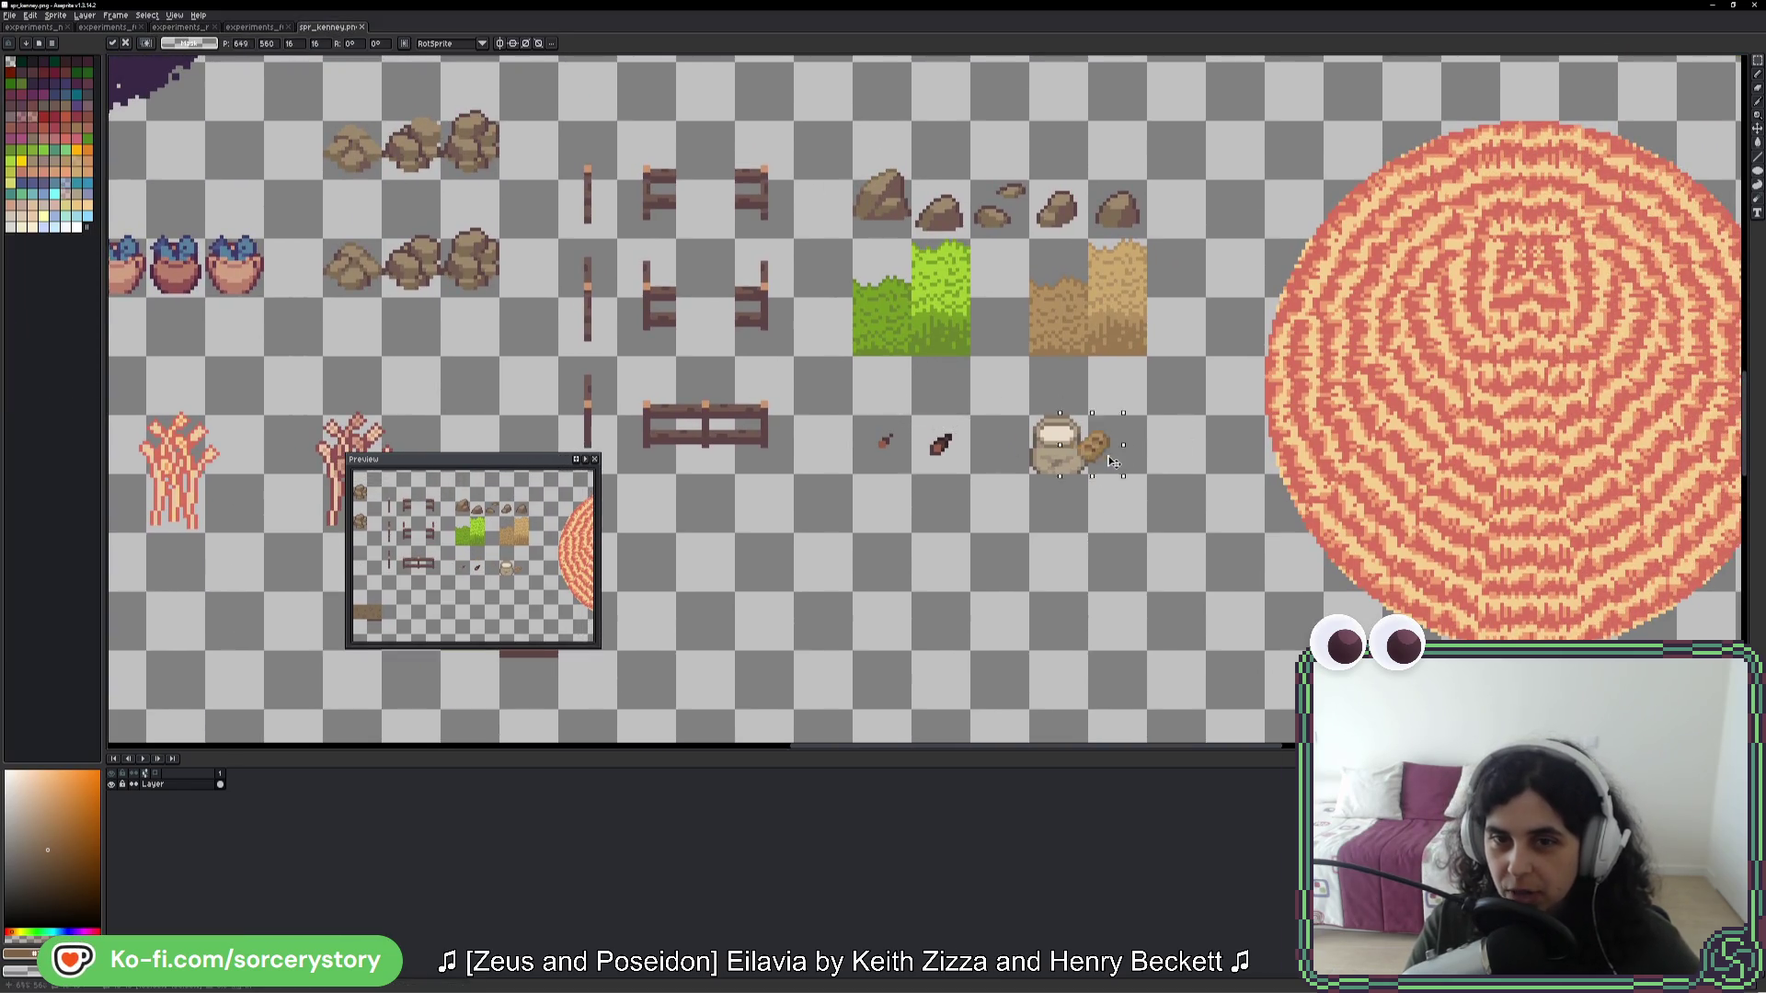
scroll(1116, 457, "up", 4)
key("ctrl+s")
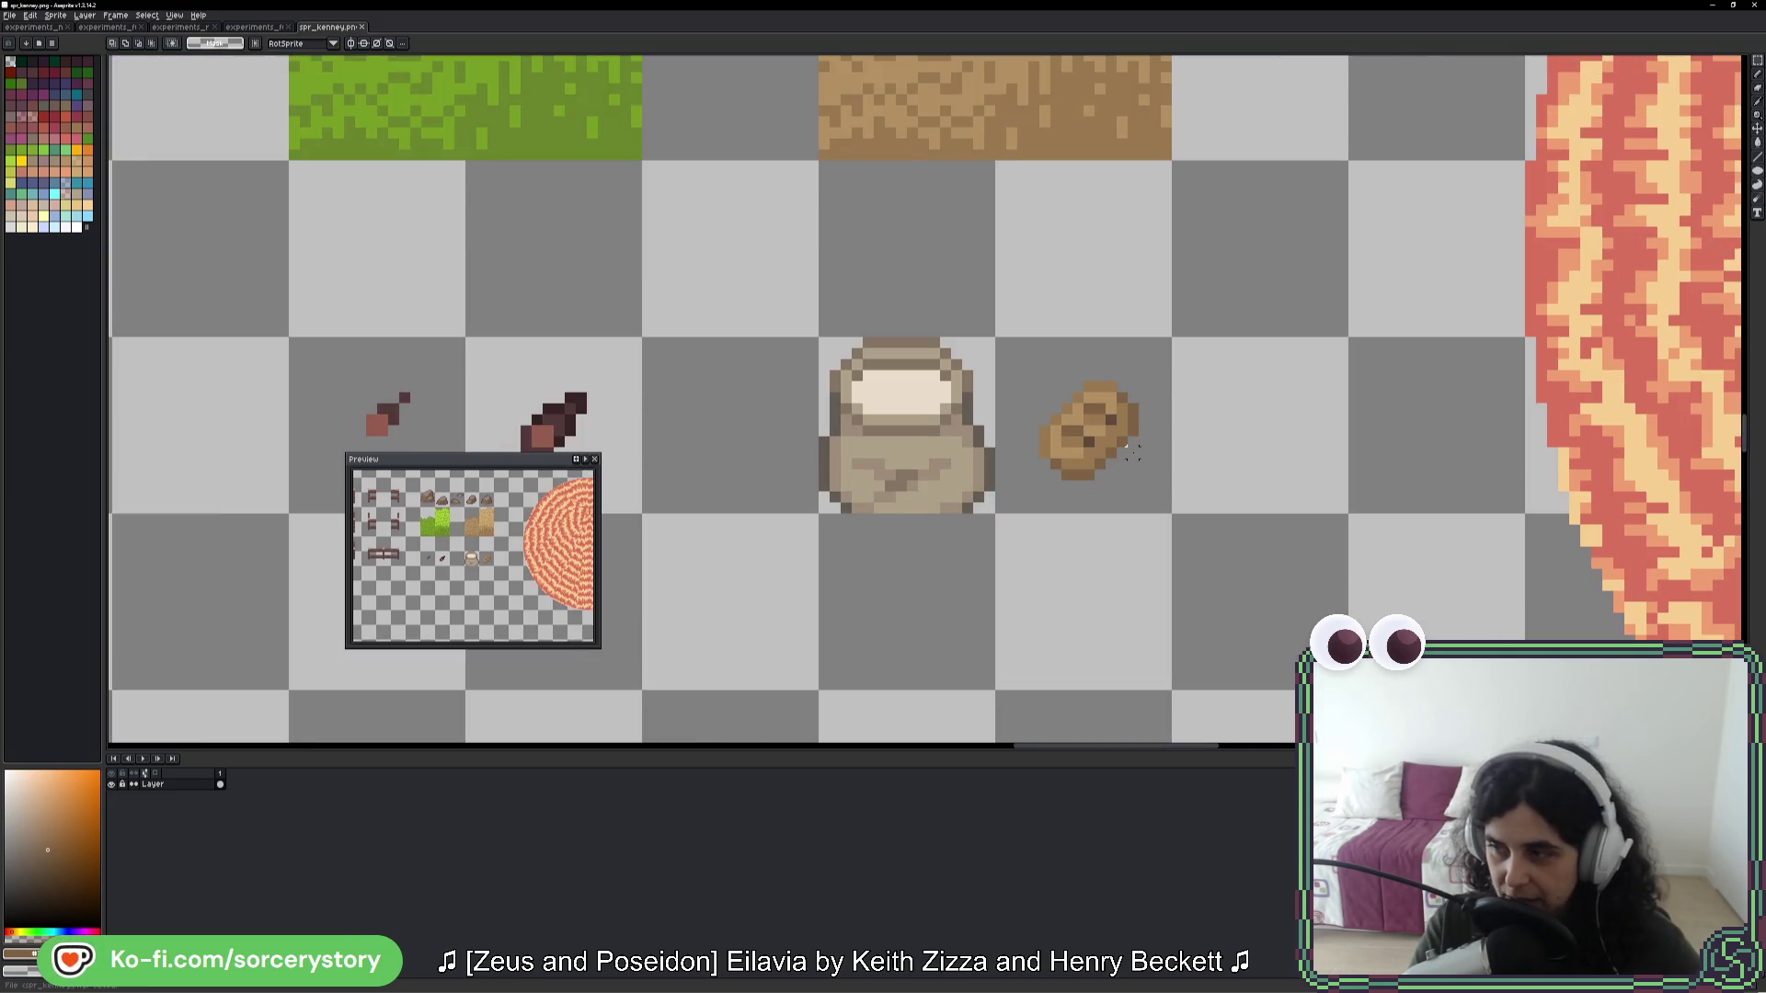
key("i")
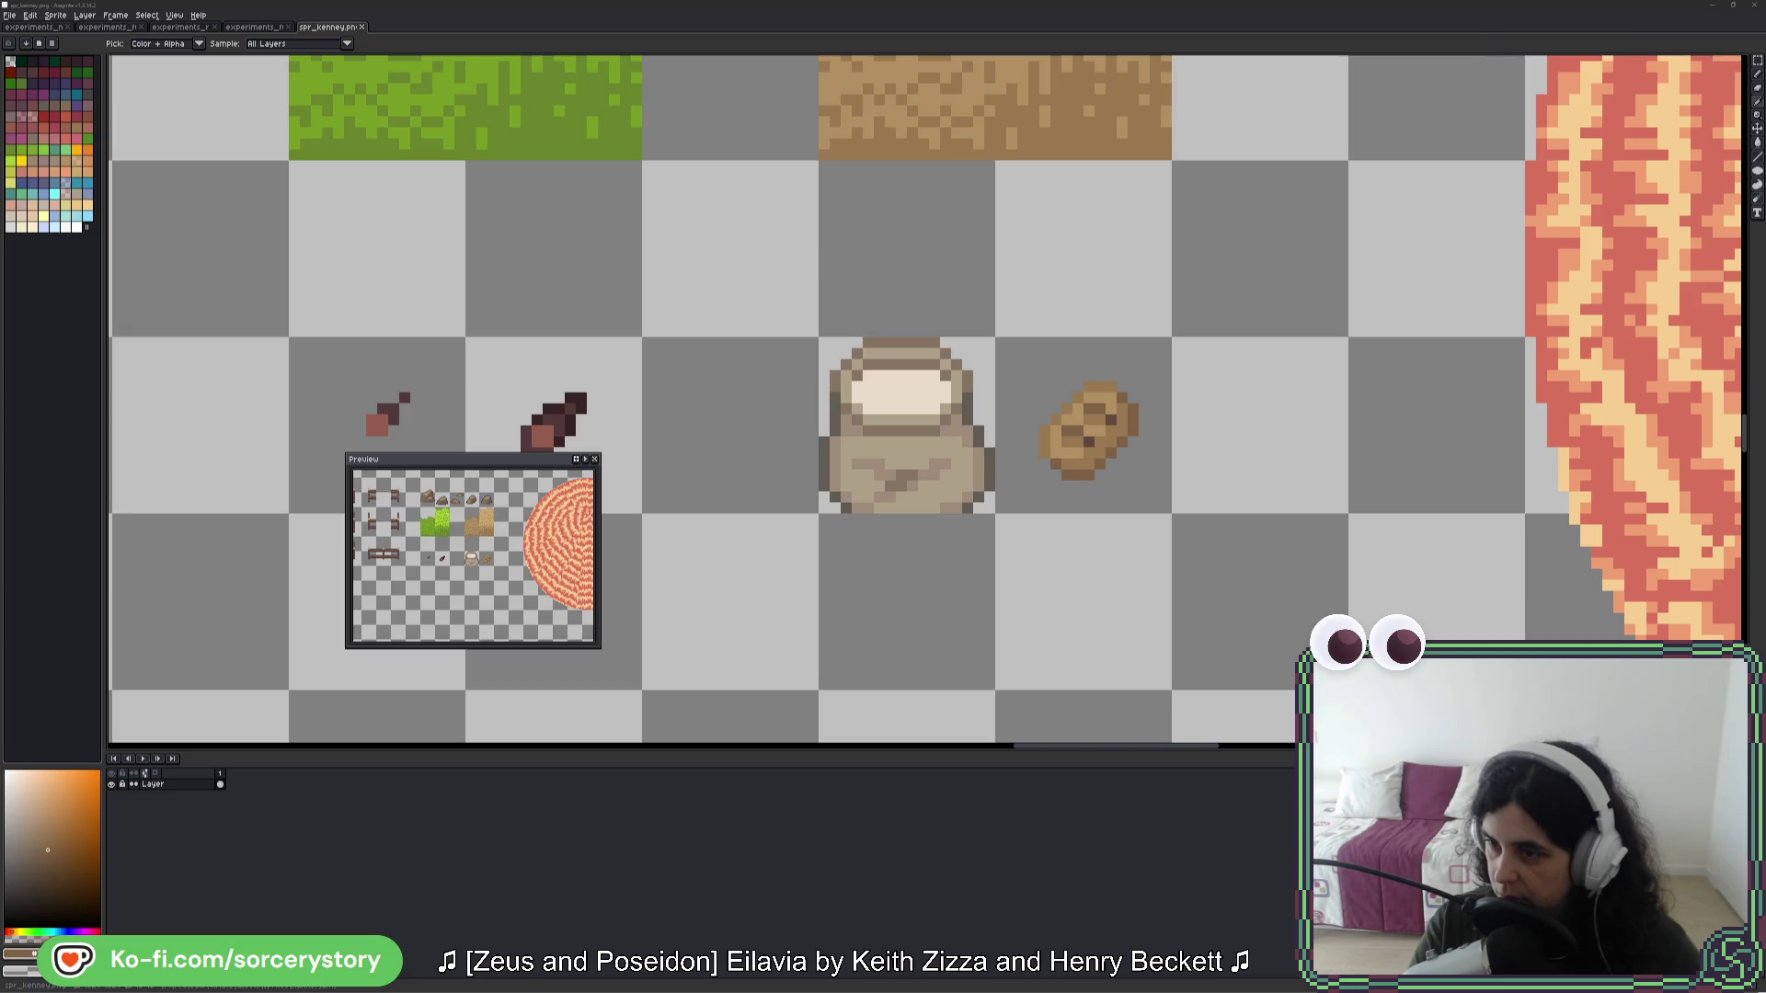
key("alt+Tab")
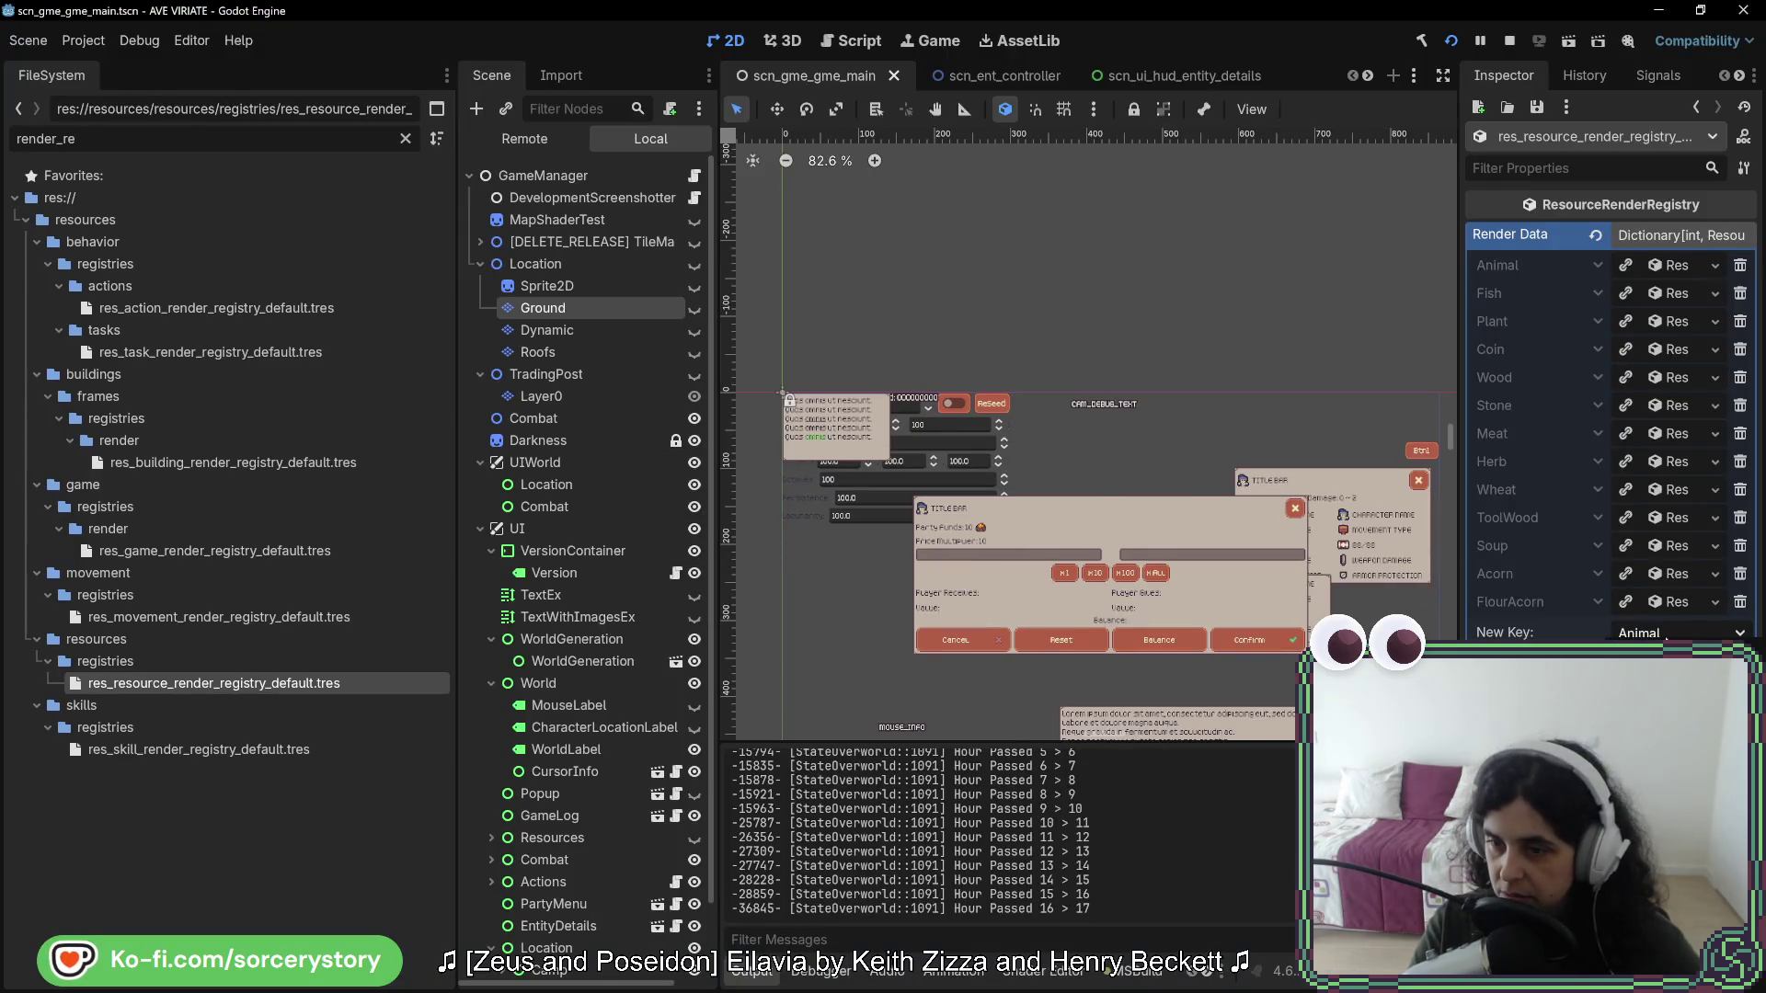
- Rebuild the .NET project and bring up the texture picker for the BreadAcorn key
left_click(1423, 41)
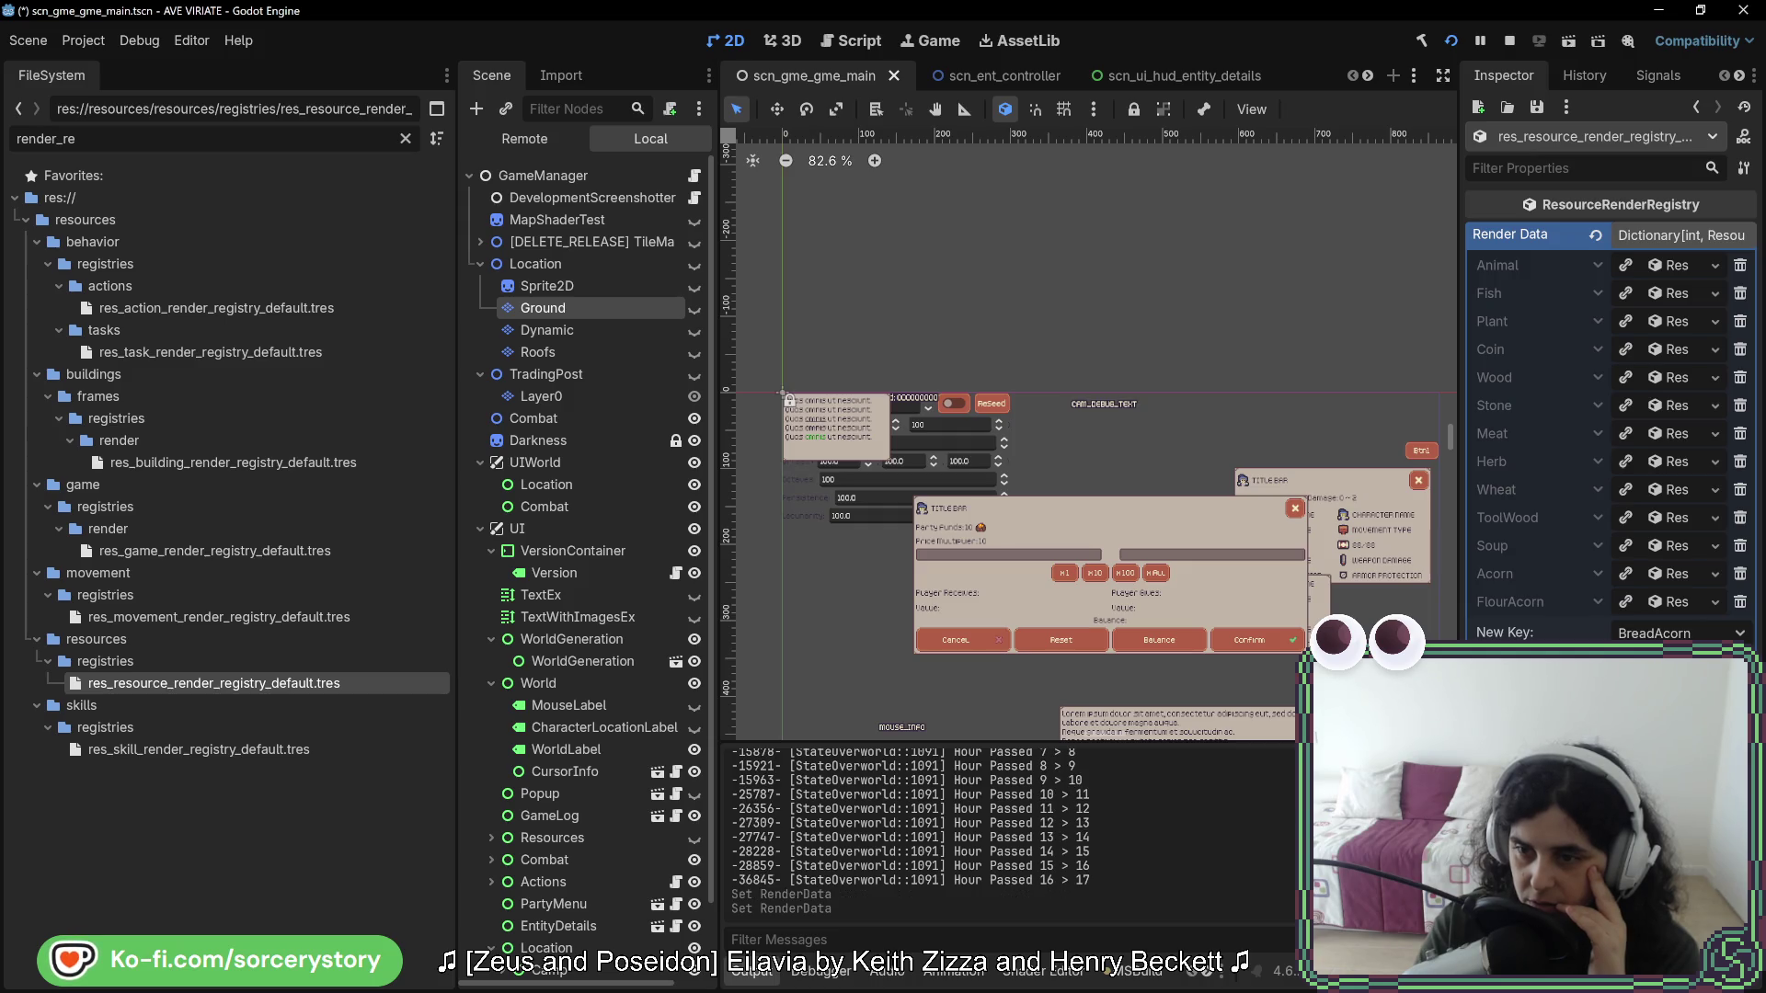
left_click(1656, 662)
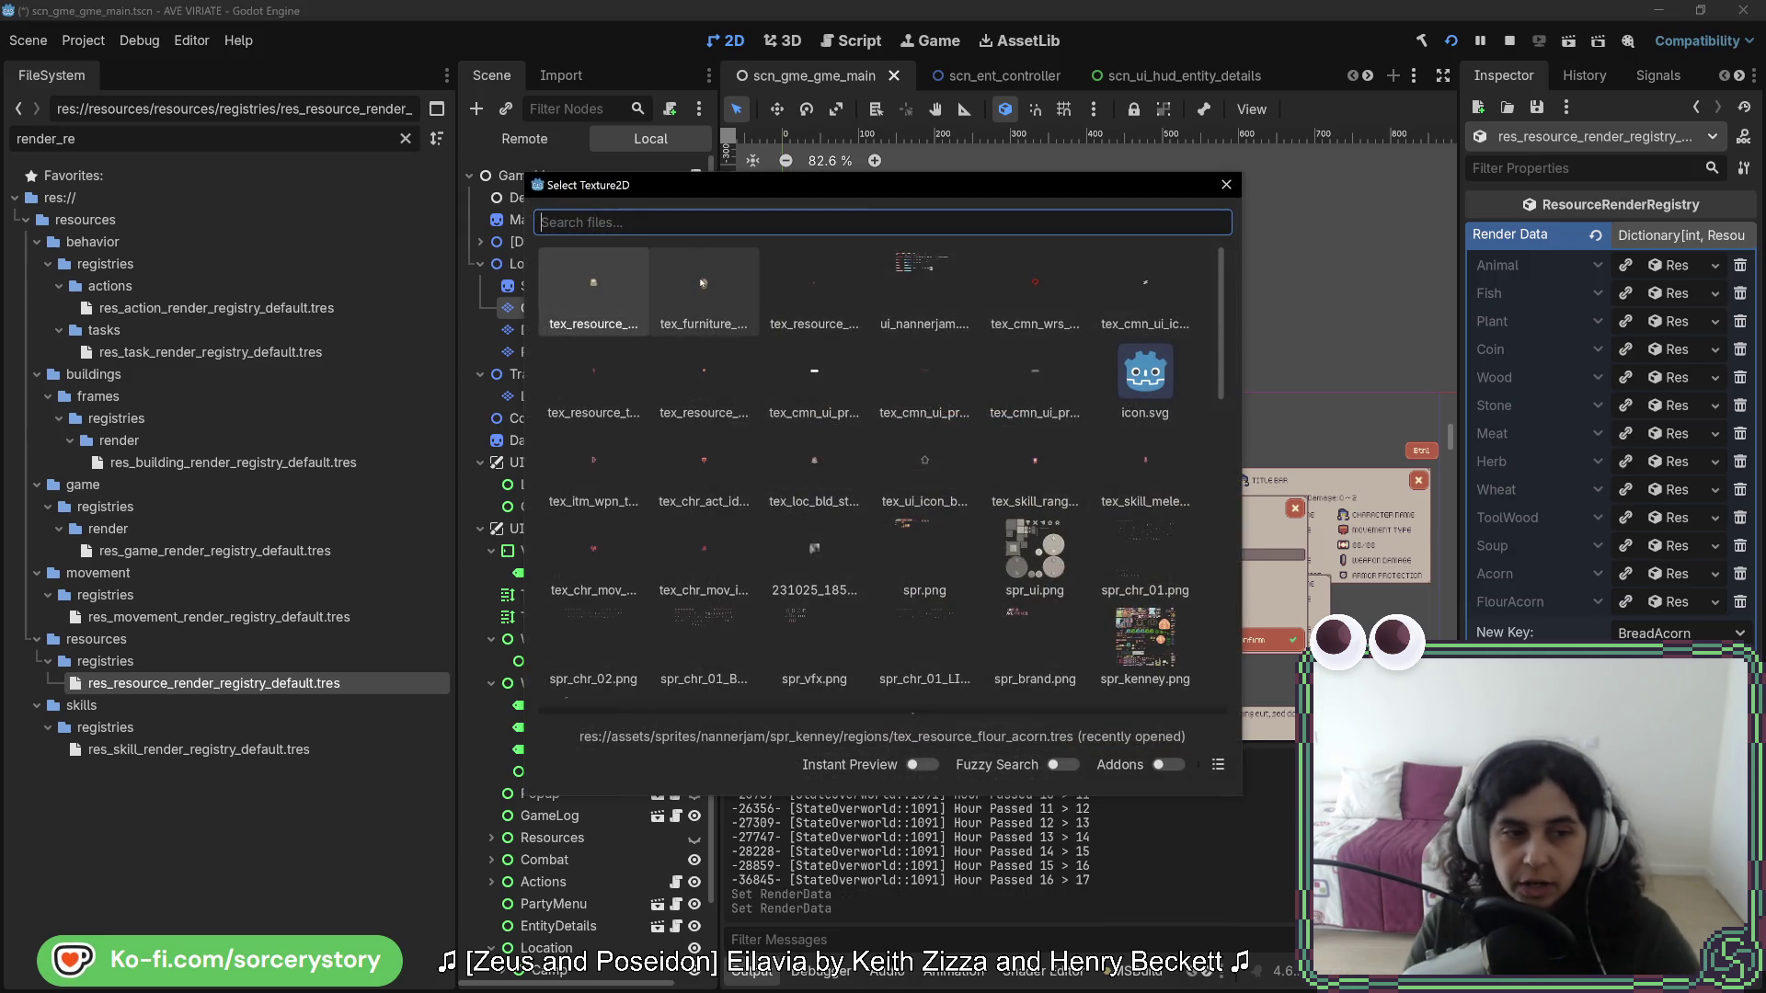
- Clear the FileSystem filter, duplicate tex_resource_soup.tres as tex_resource_bread.tres, and open Edit Region
key("Escape")
left_click(406, 138)
scroll(316, 625, "up", 15)
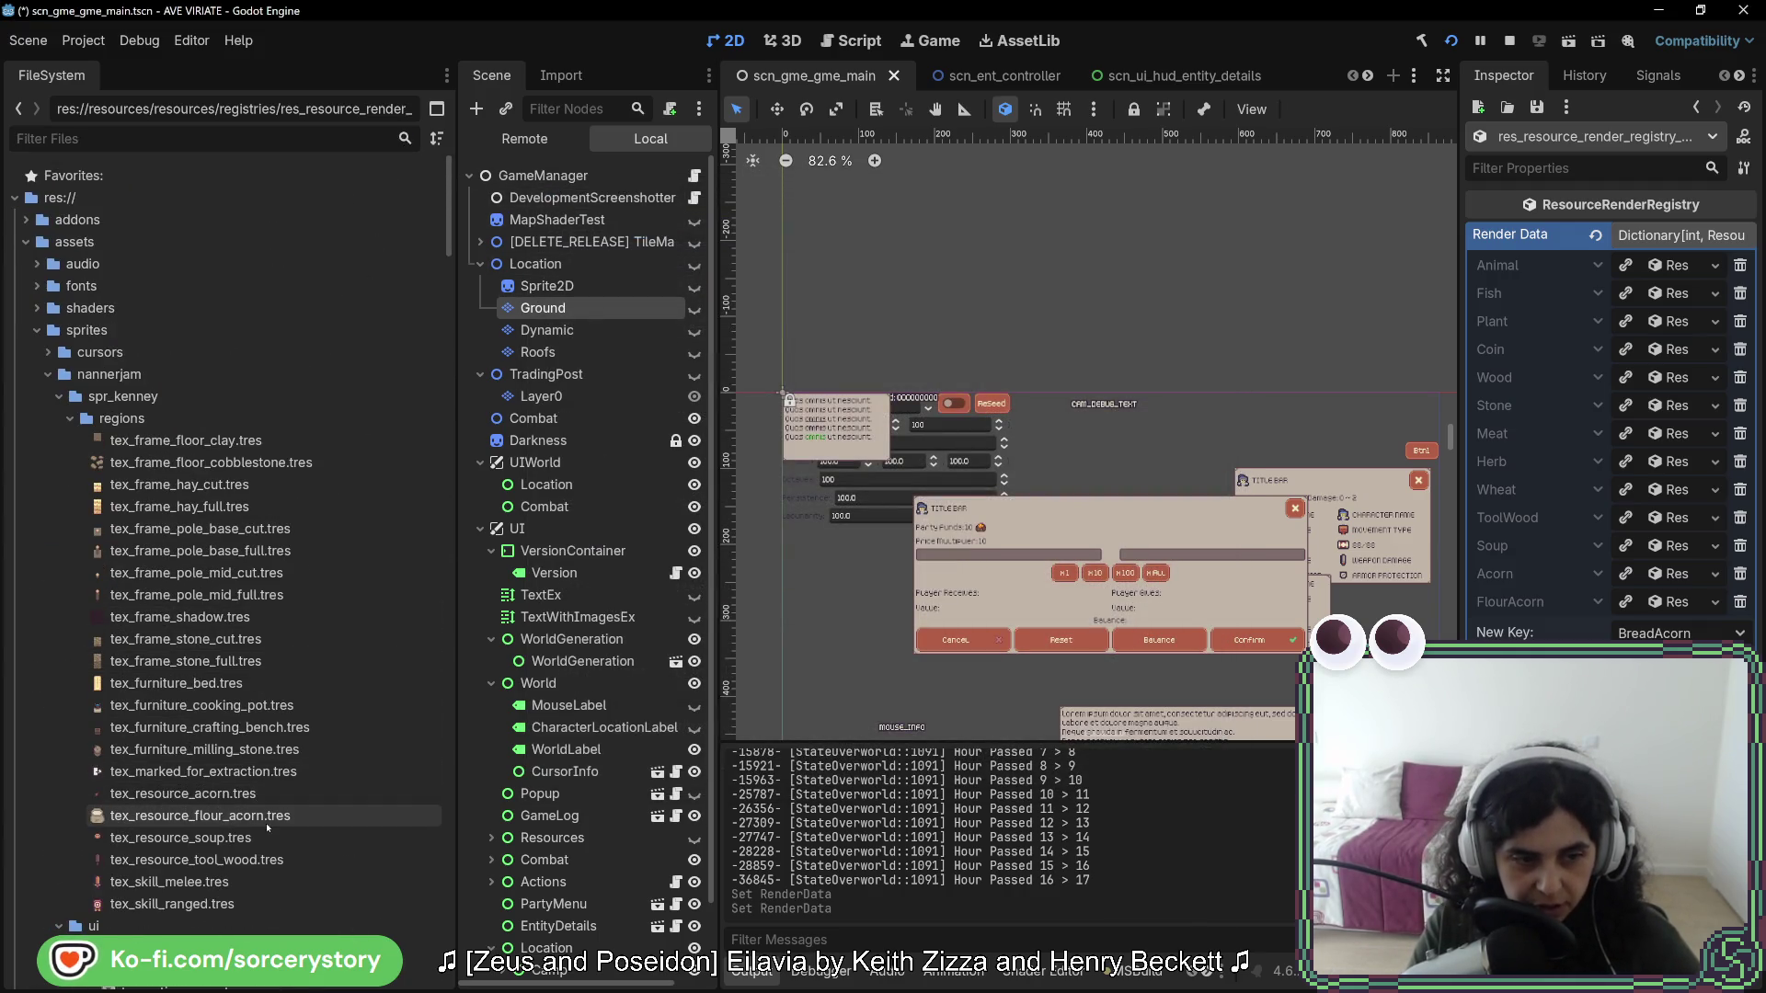
right_click(228, 837)
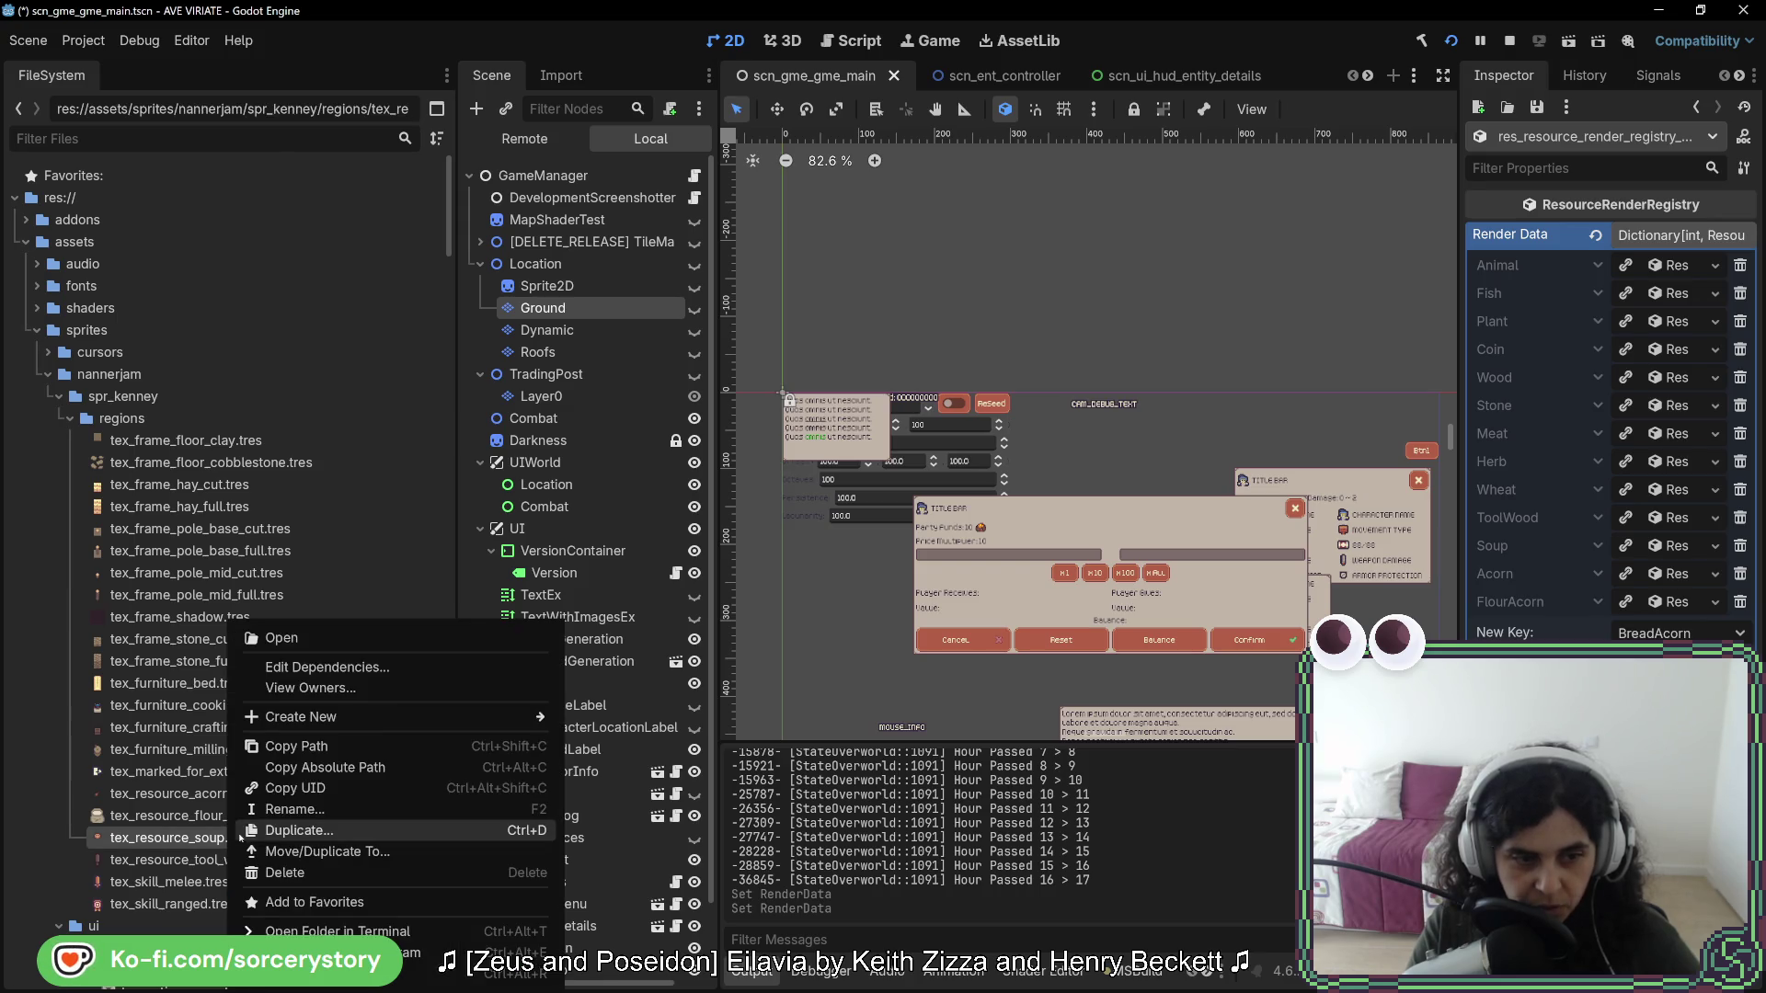
left_click(276, 828)
left_click(766, 473)
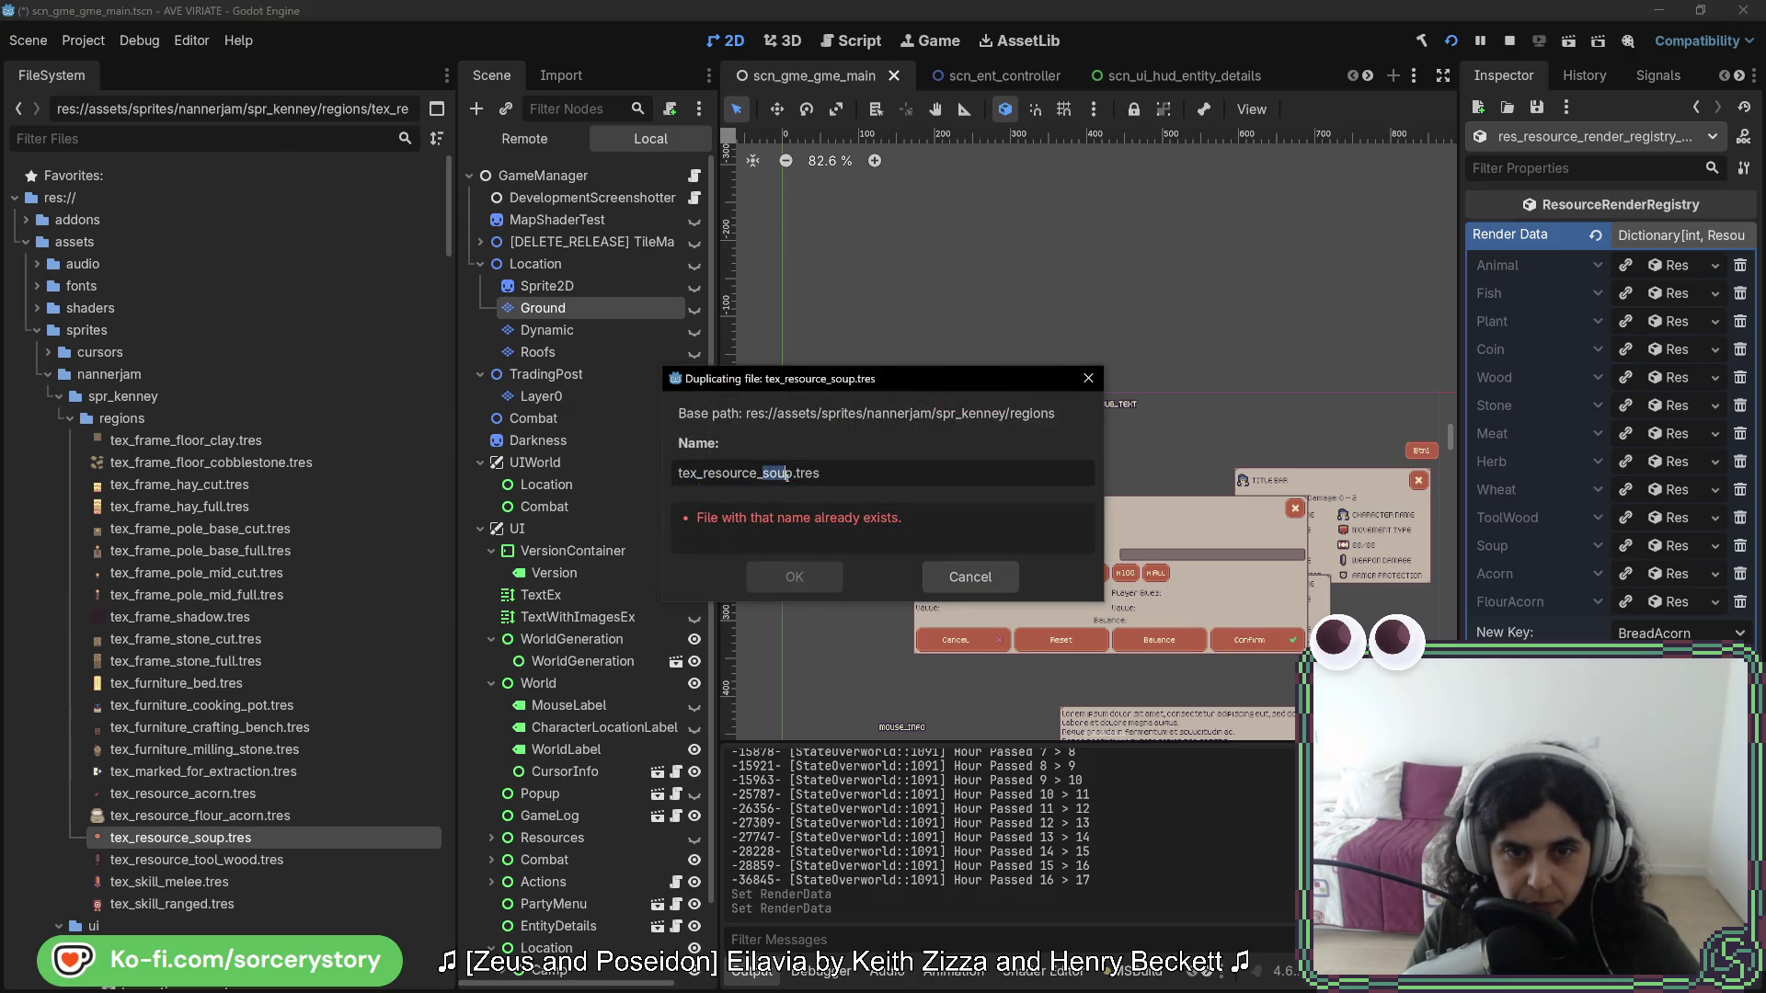
type("bread")
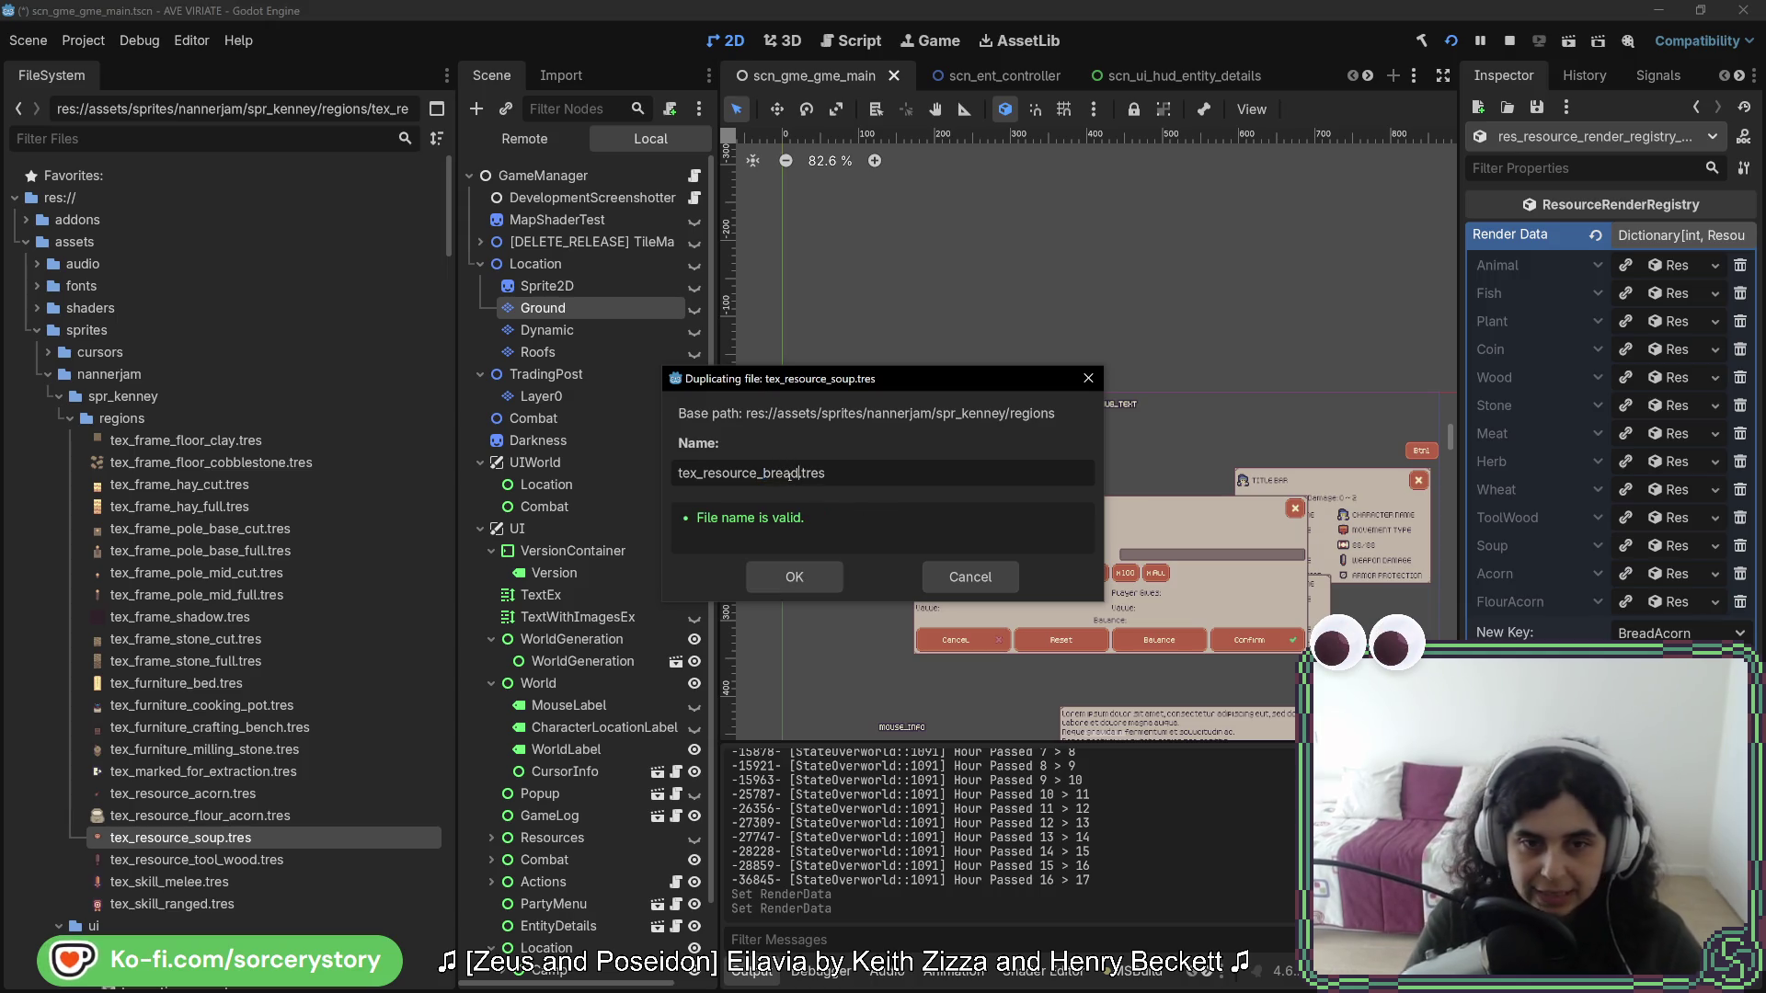
left_click(794, 577)
left_click(253, 816)
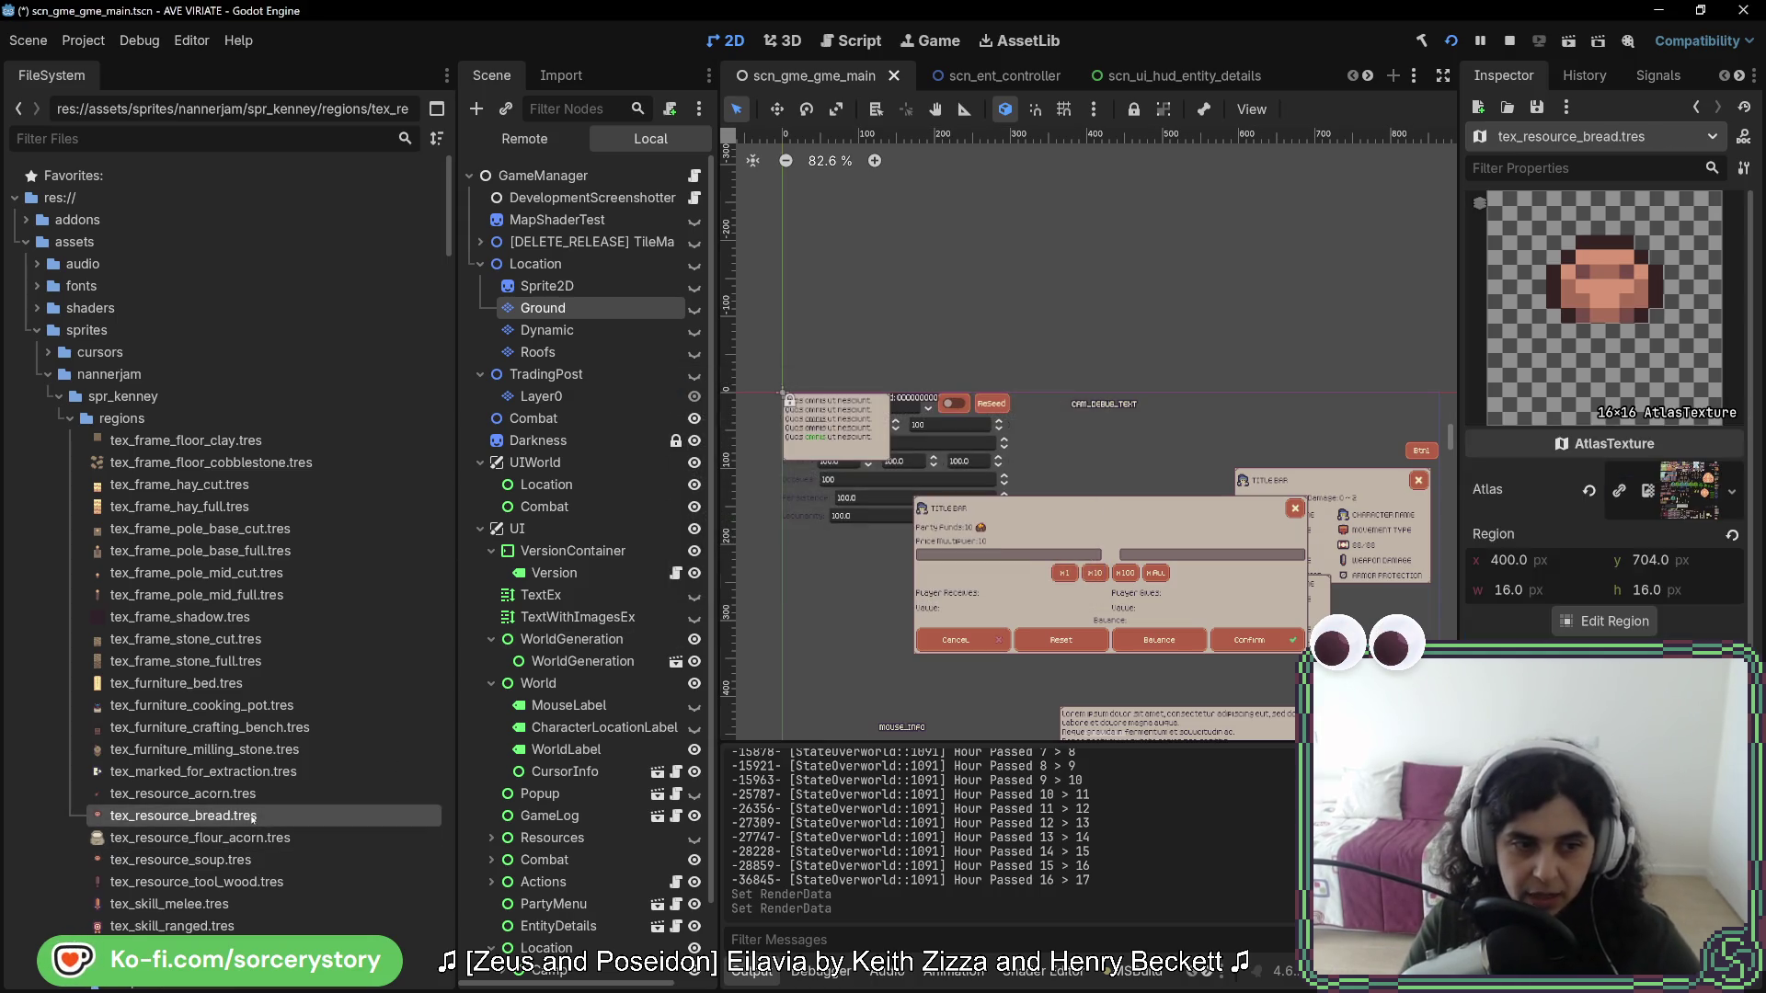
left_click(1593, 622)
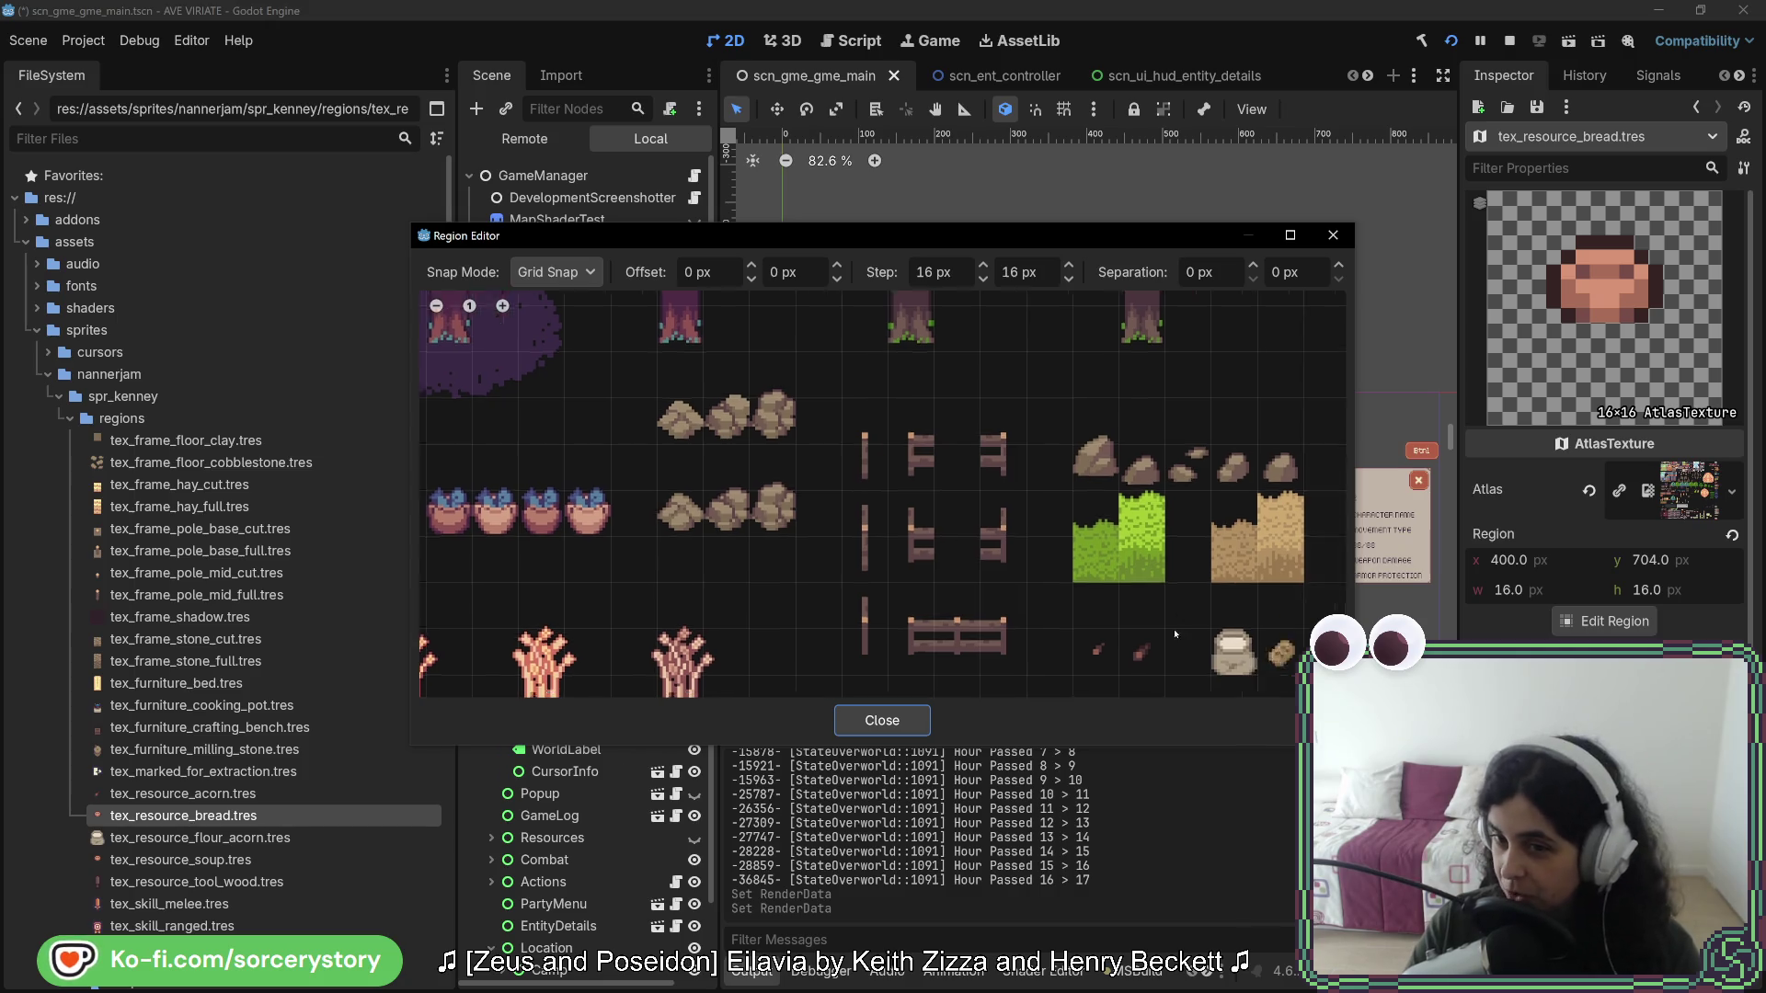
- Snap the region to the bread tile at 656, 560 (16×16 px) and close the Region Editor
scroll(1235, 596, "up", 2)
scroll(908, 570, "right", 3)
left_click(915, 578)
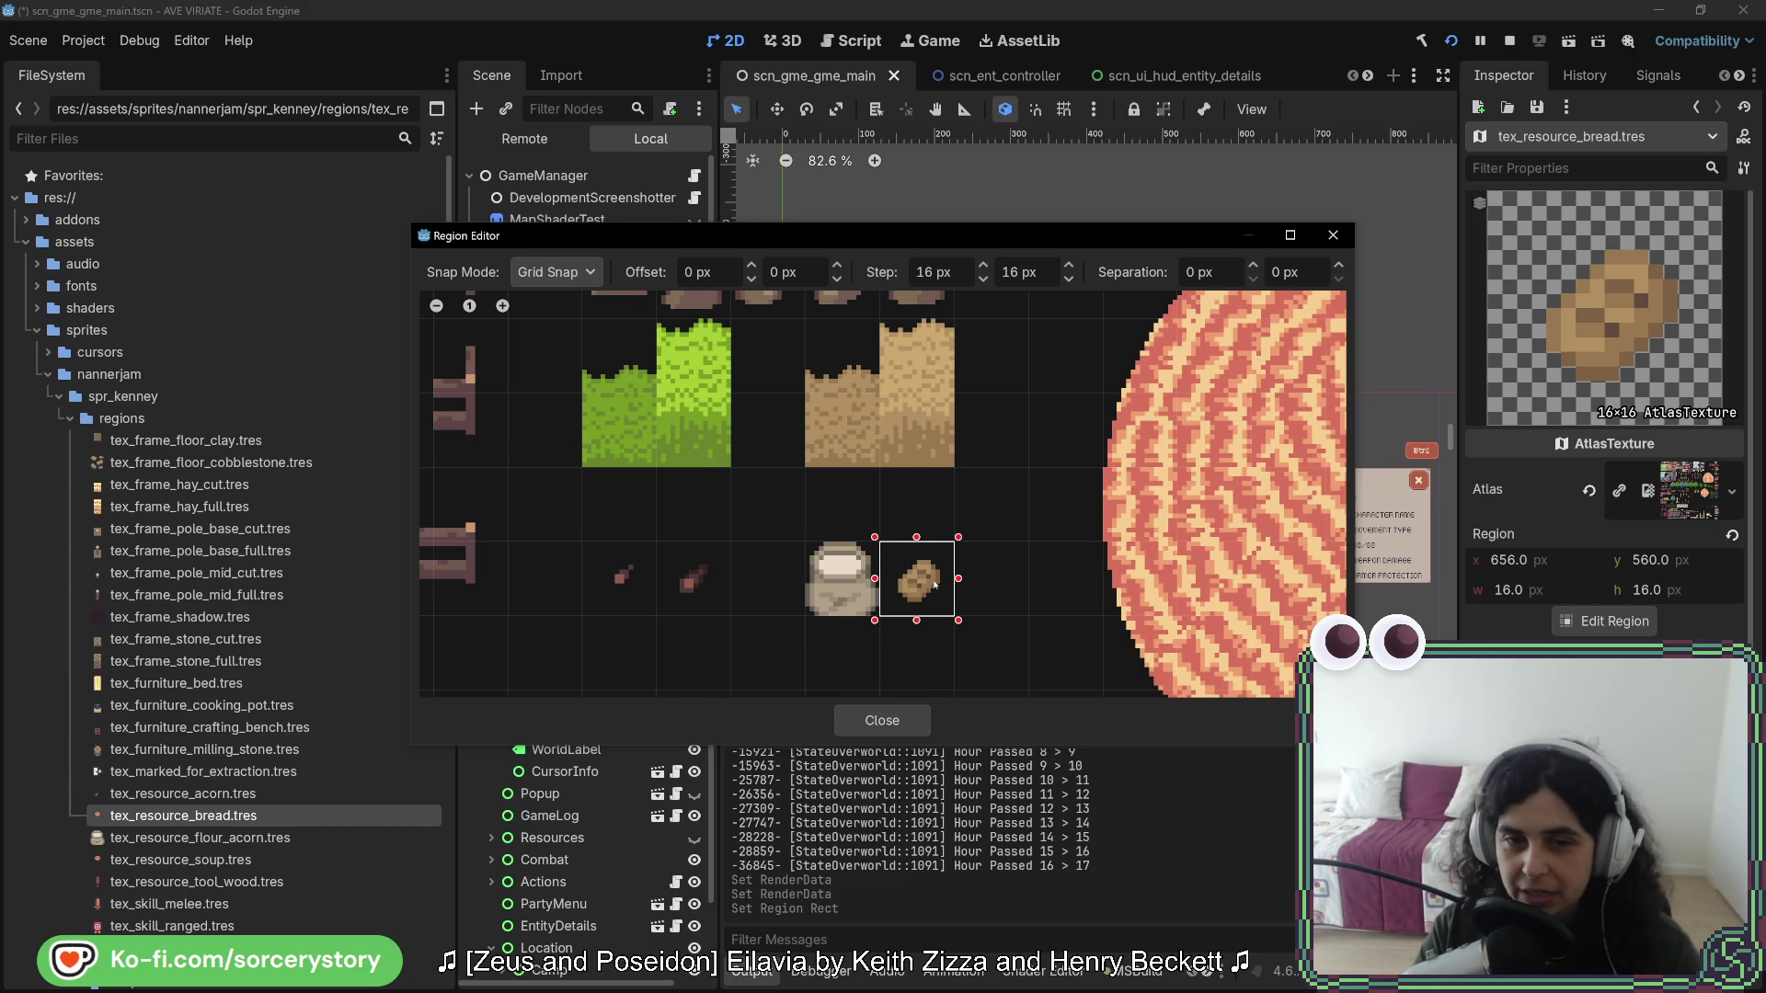
left_click(883, 720)
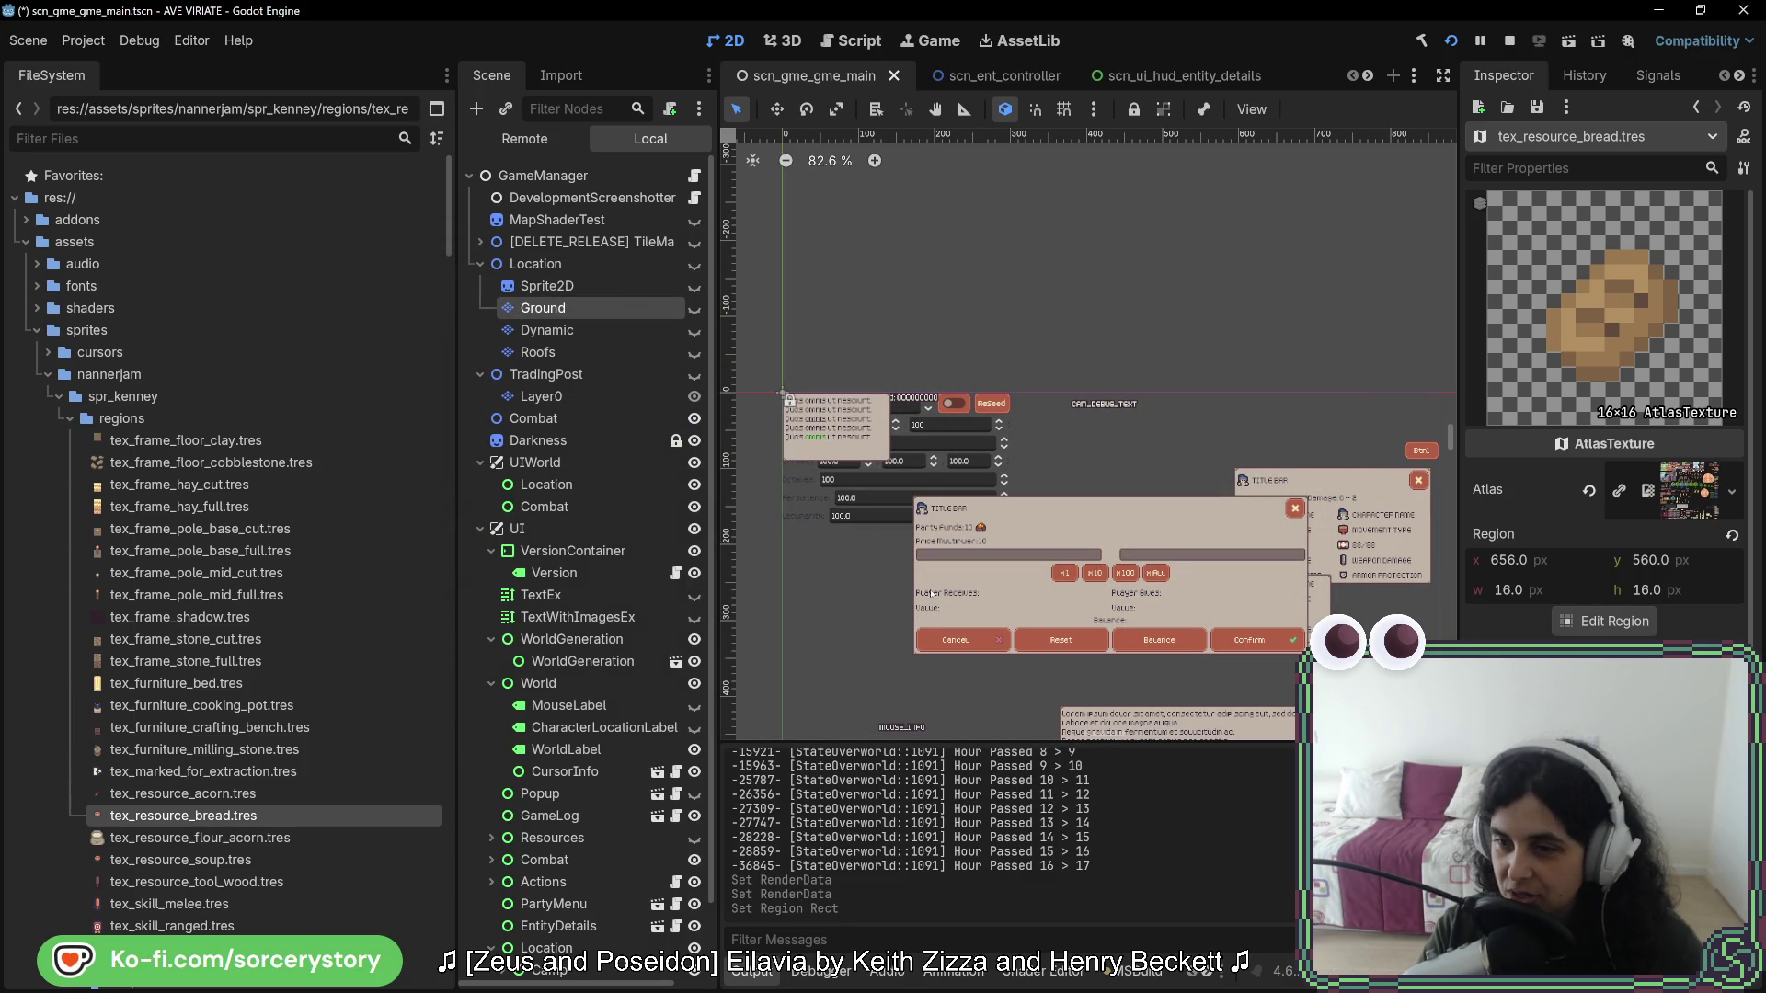
- Save the scene, then inspect a villager and the oak it targets in the running game
key("ctrl+s")
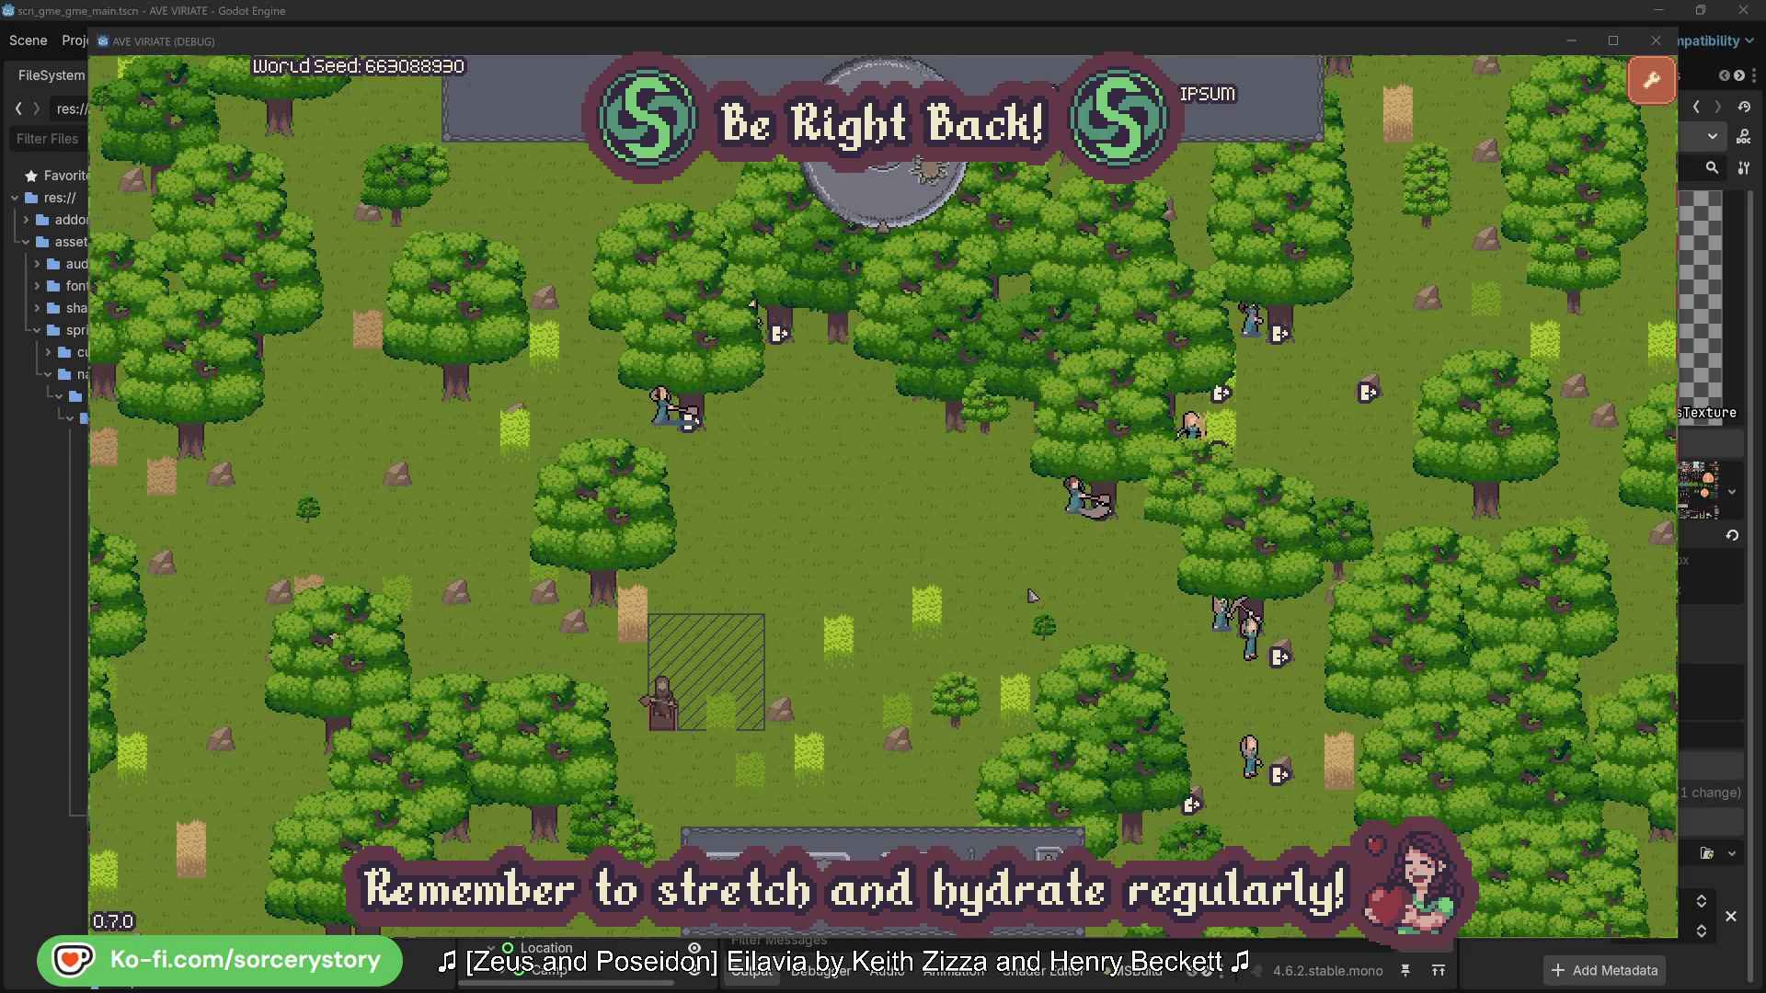
left_click(1042, 546)
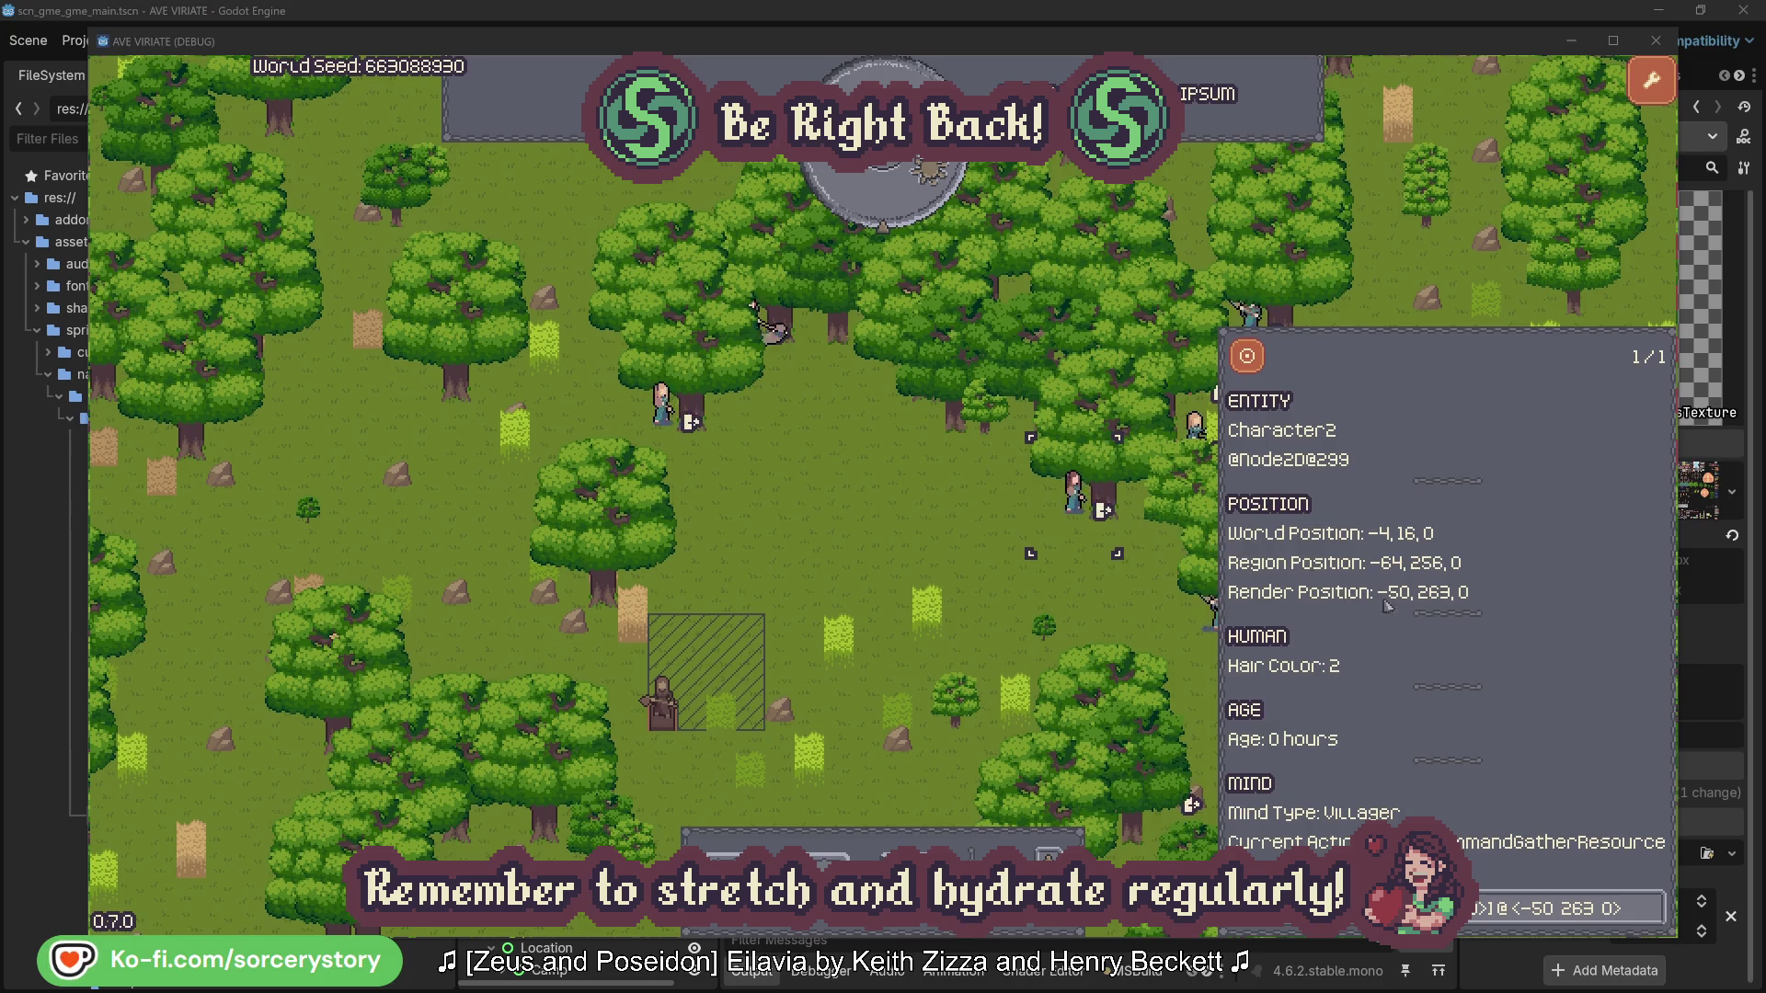
left_click(1653, 922)
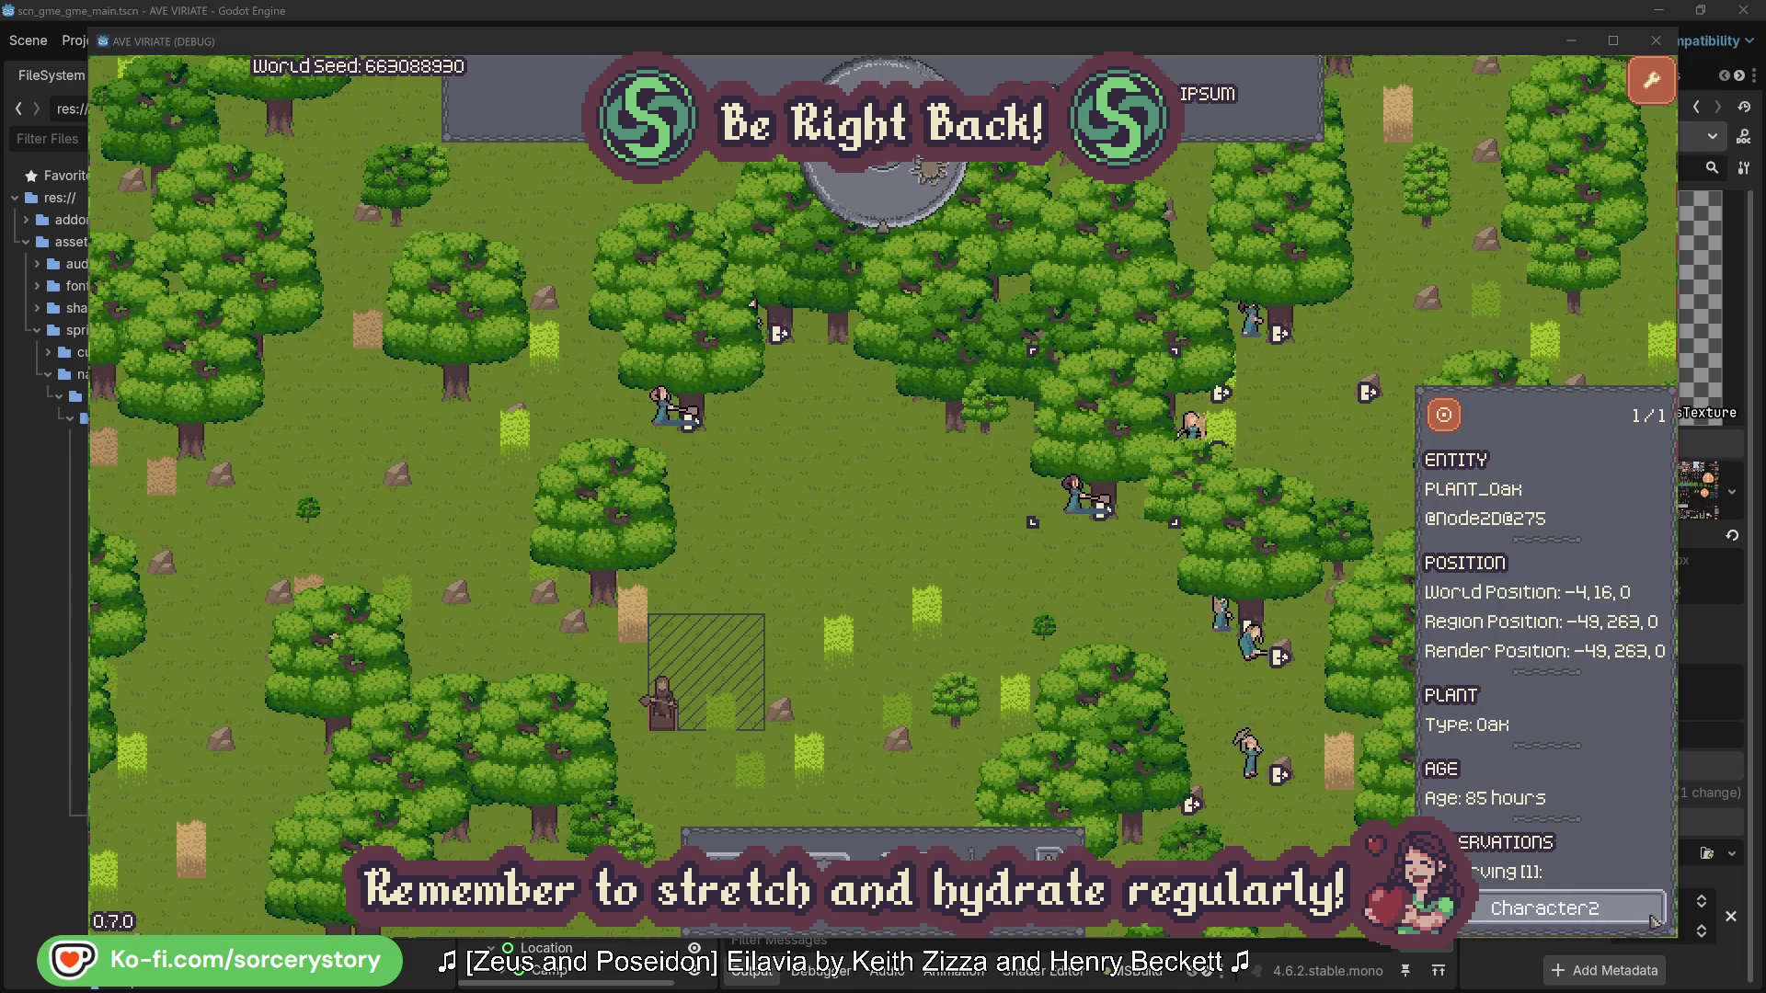
left_click(1653, 921)
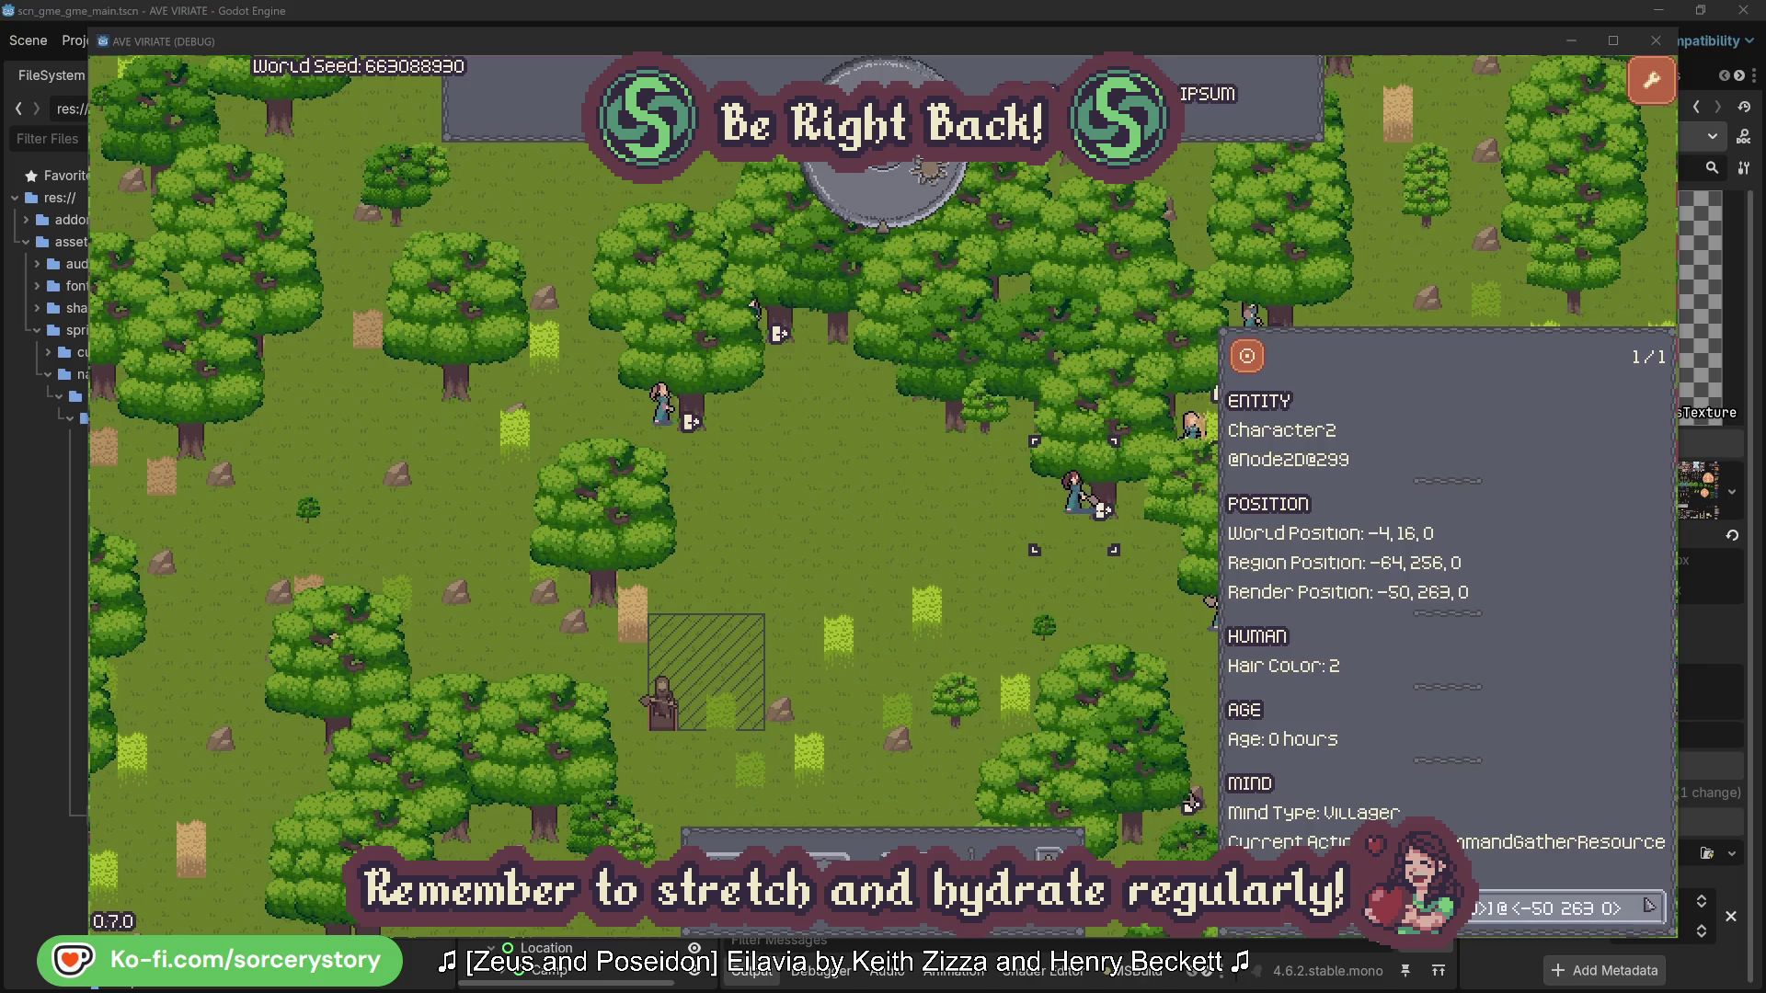
- Check Character0's target oak, close its details, and advance the clock one hour to 09:00
left_click(1104, 612)
left_click(663, 405)
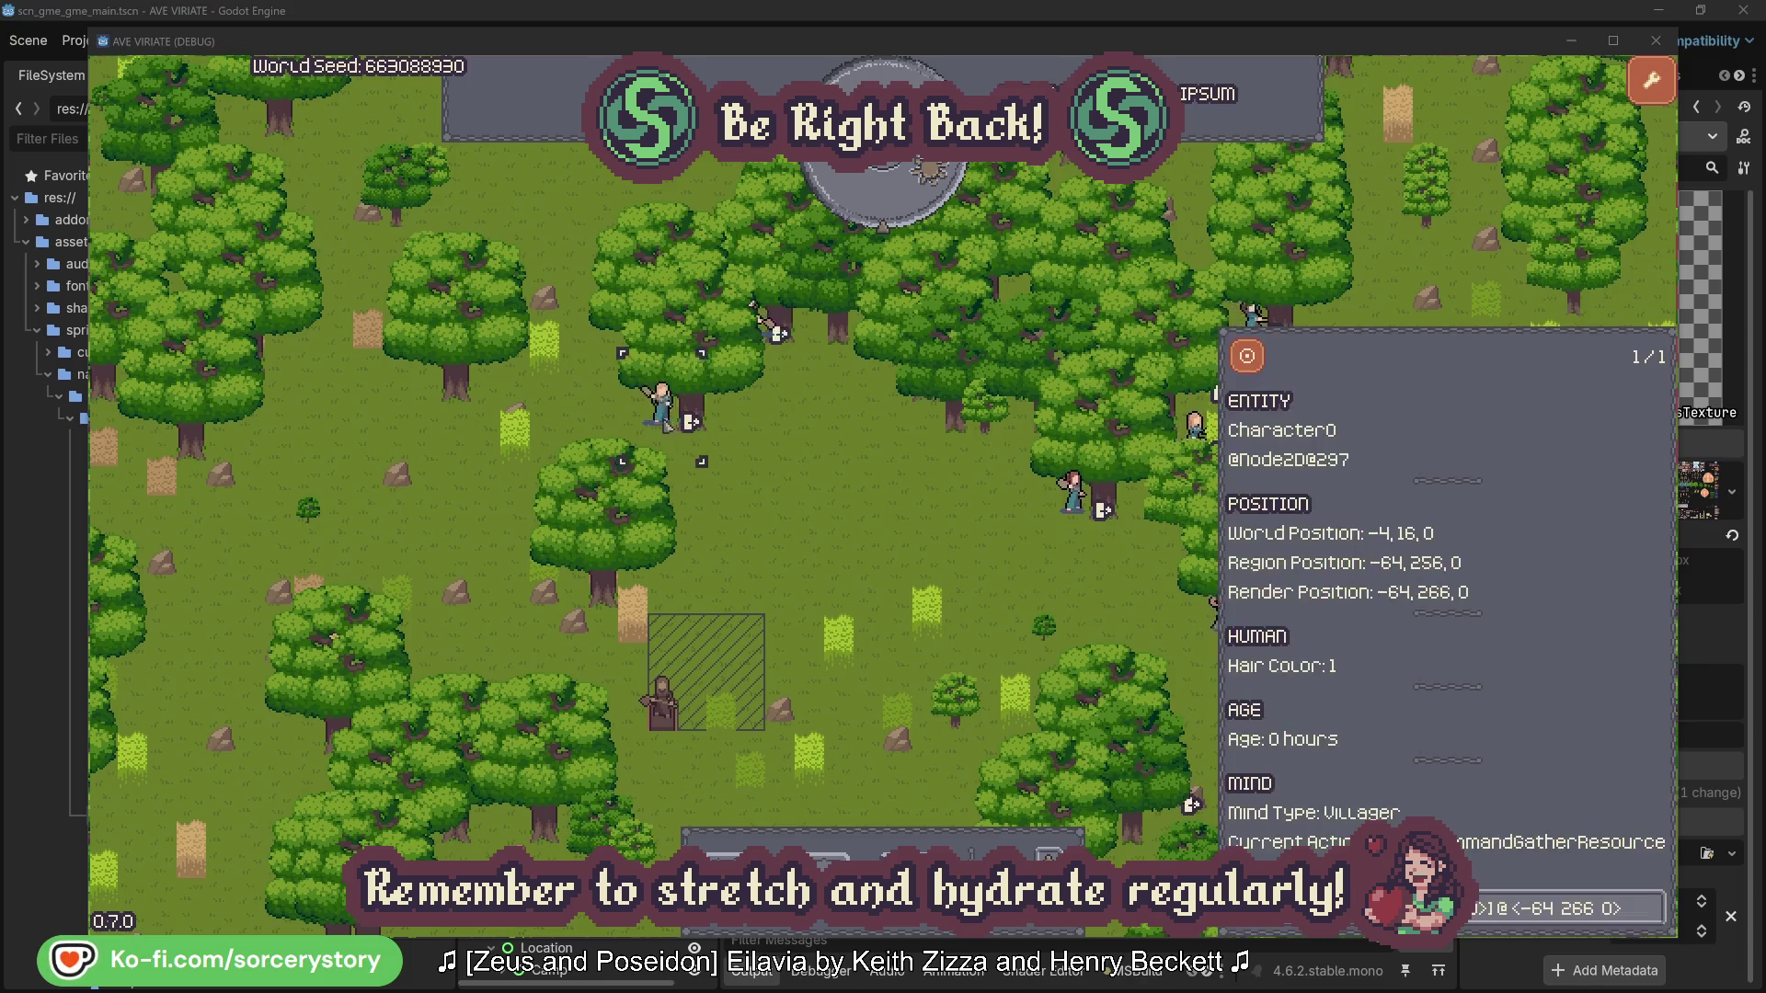
left_click(660, 416)
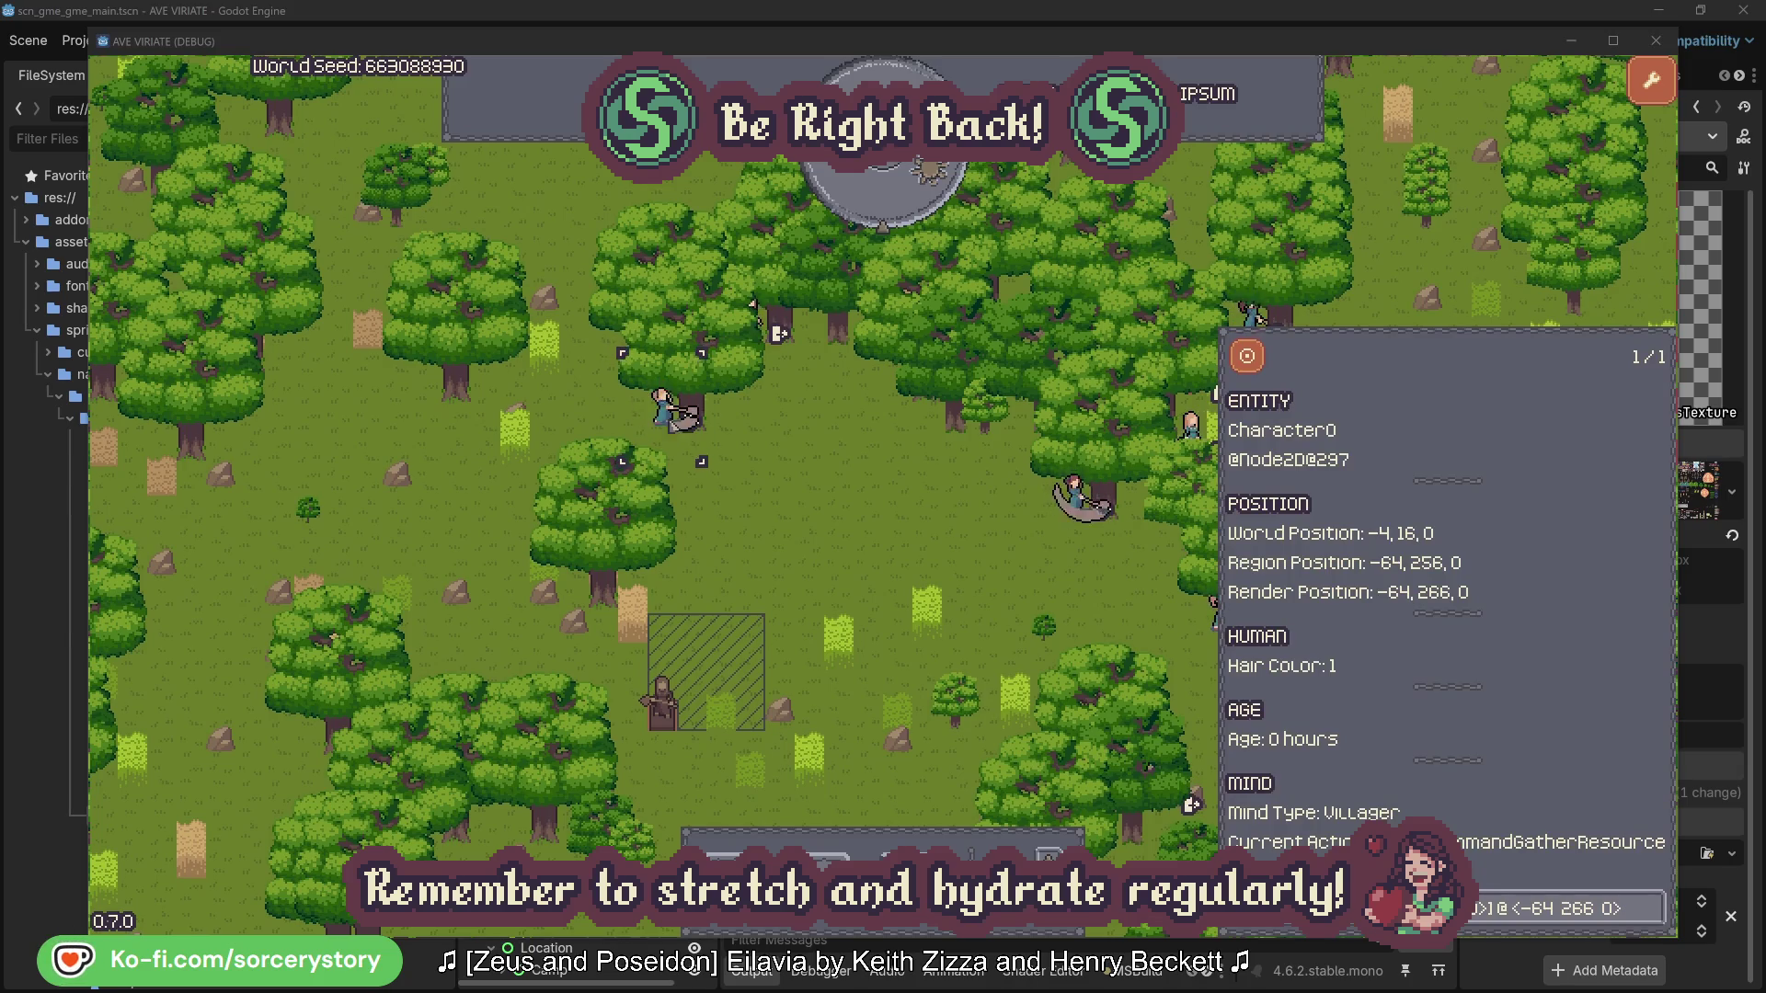
left_click(1655, 899)
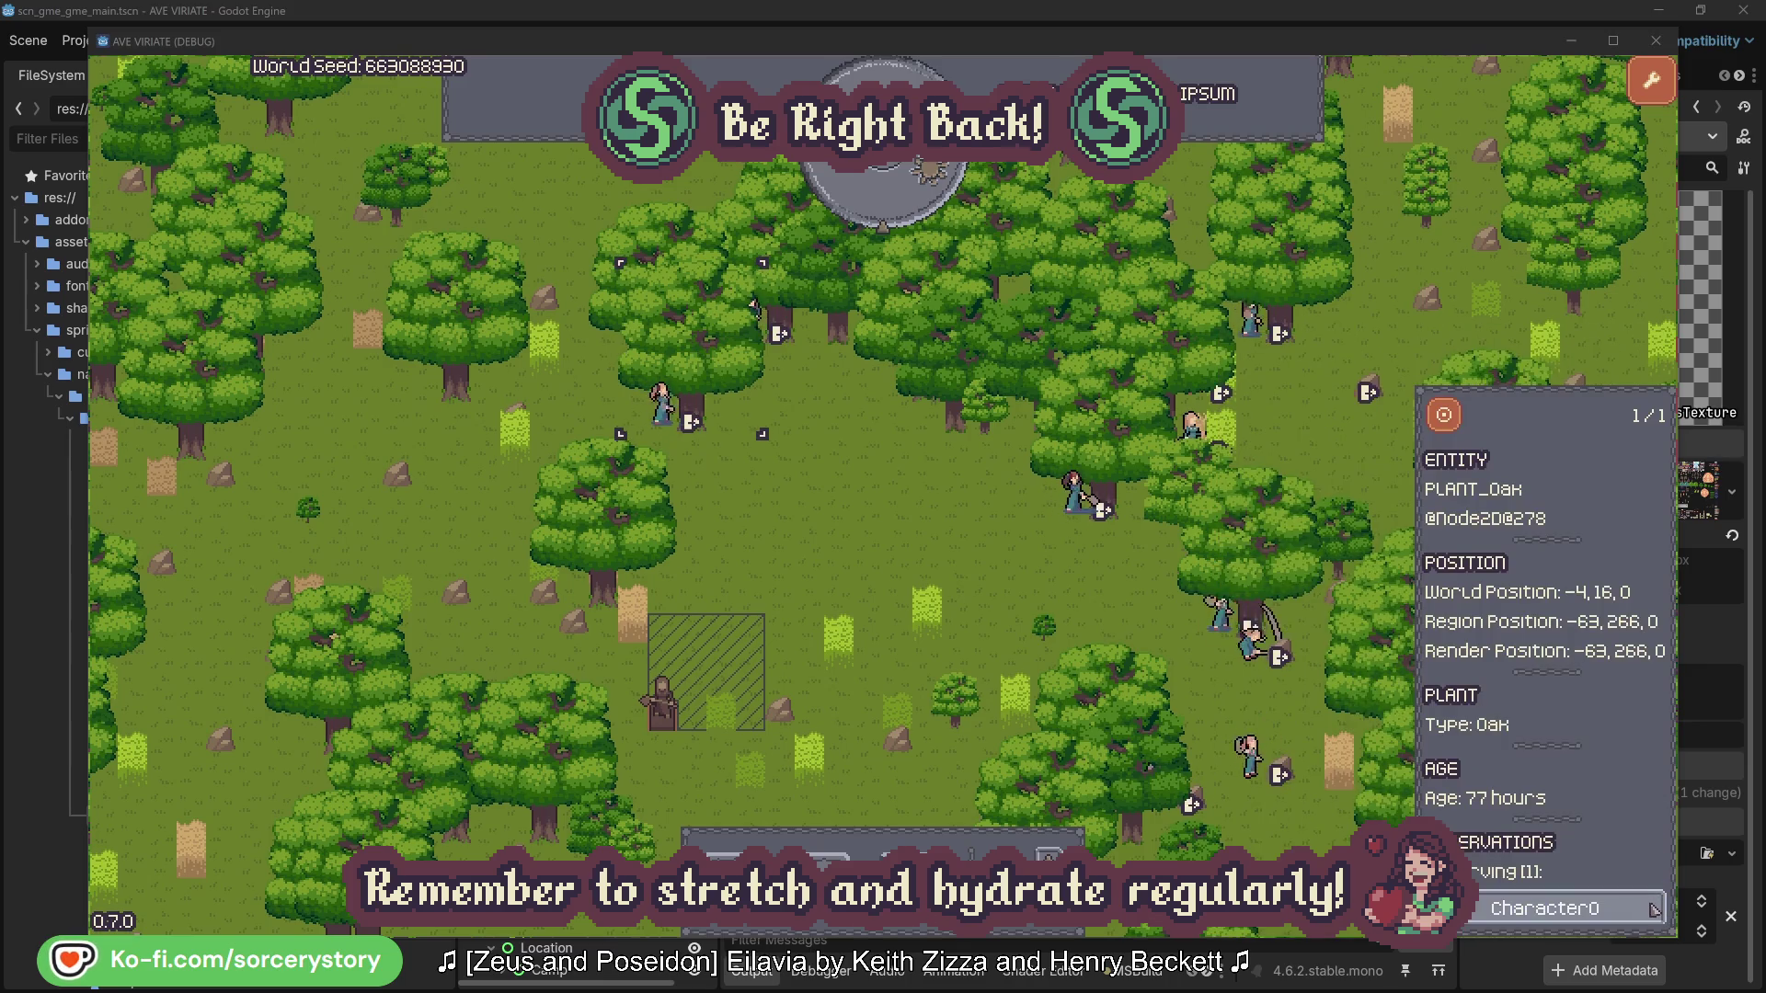
left_click(1653, 909)
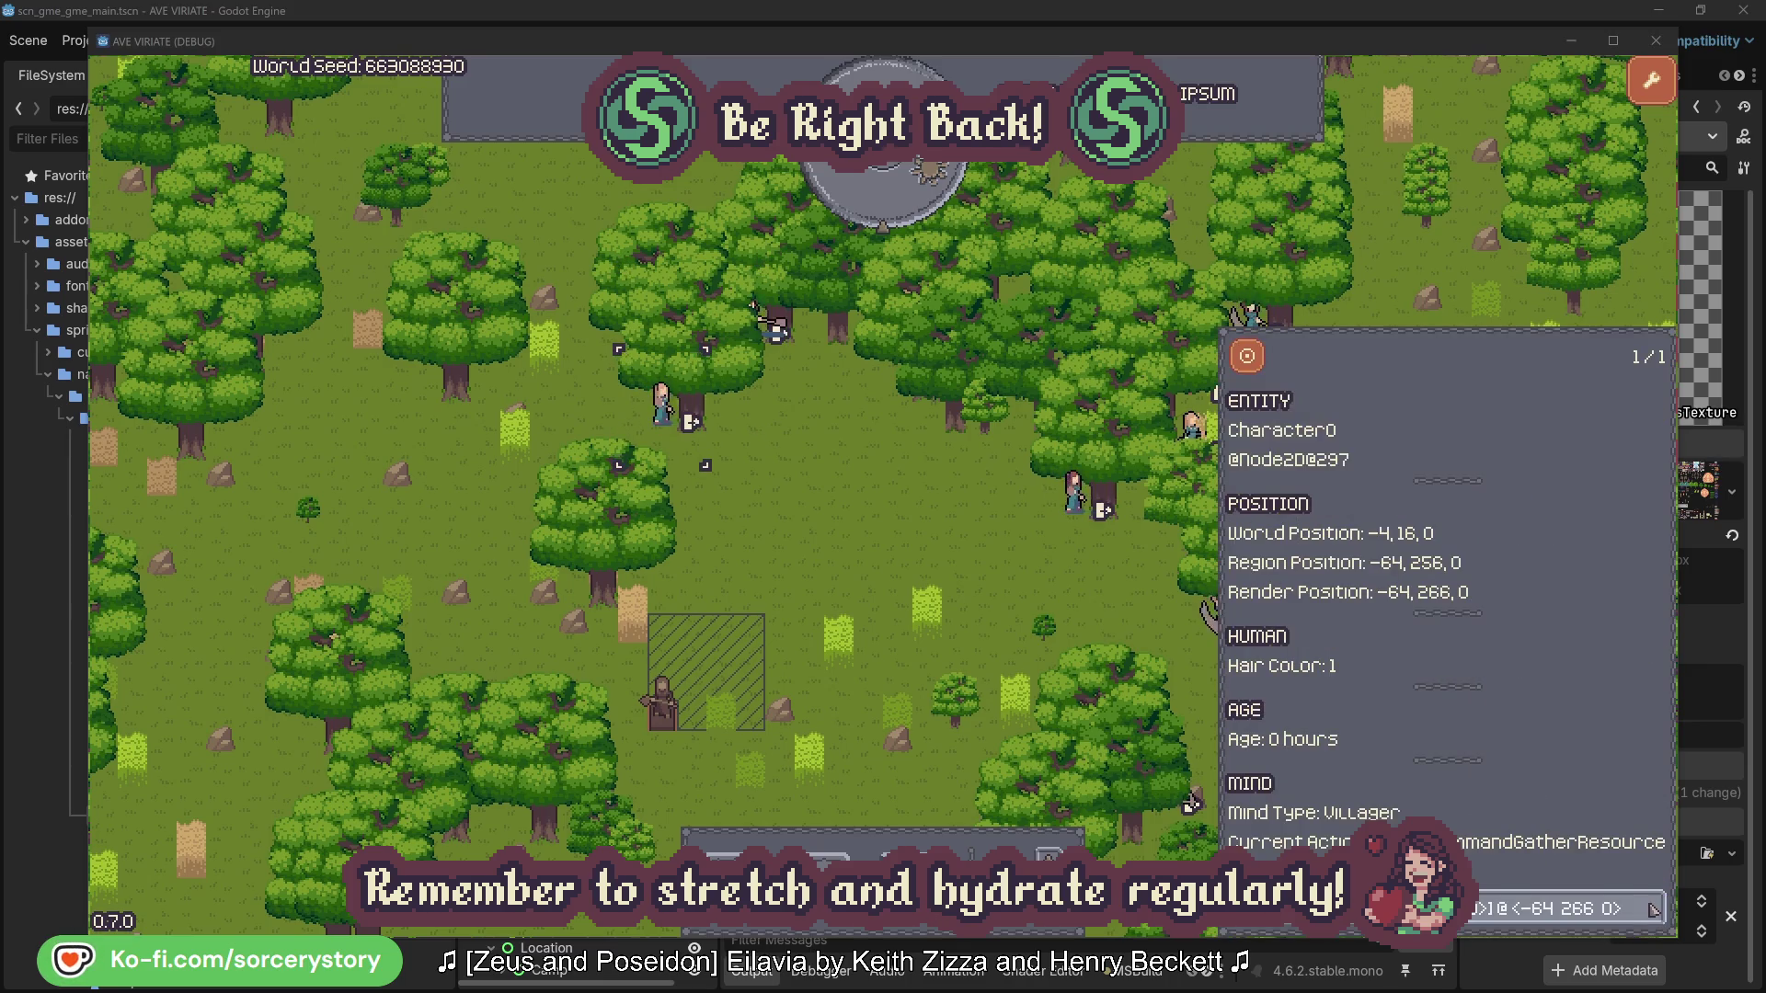
left_click(923, 553)
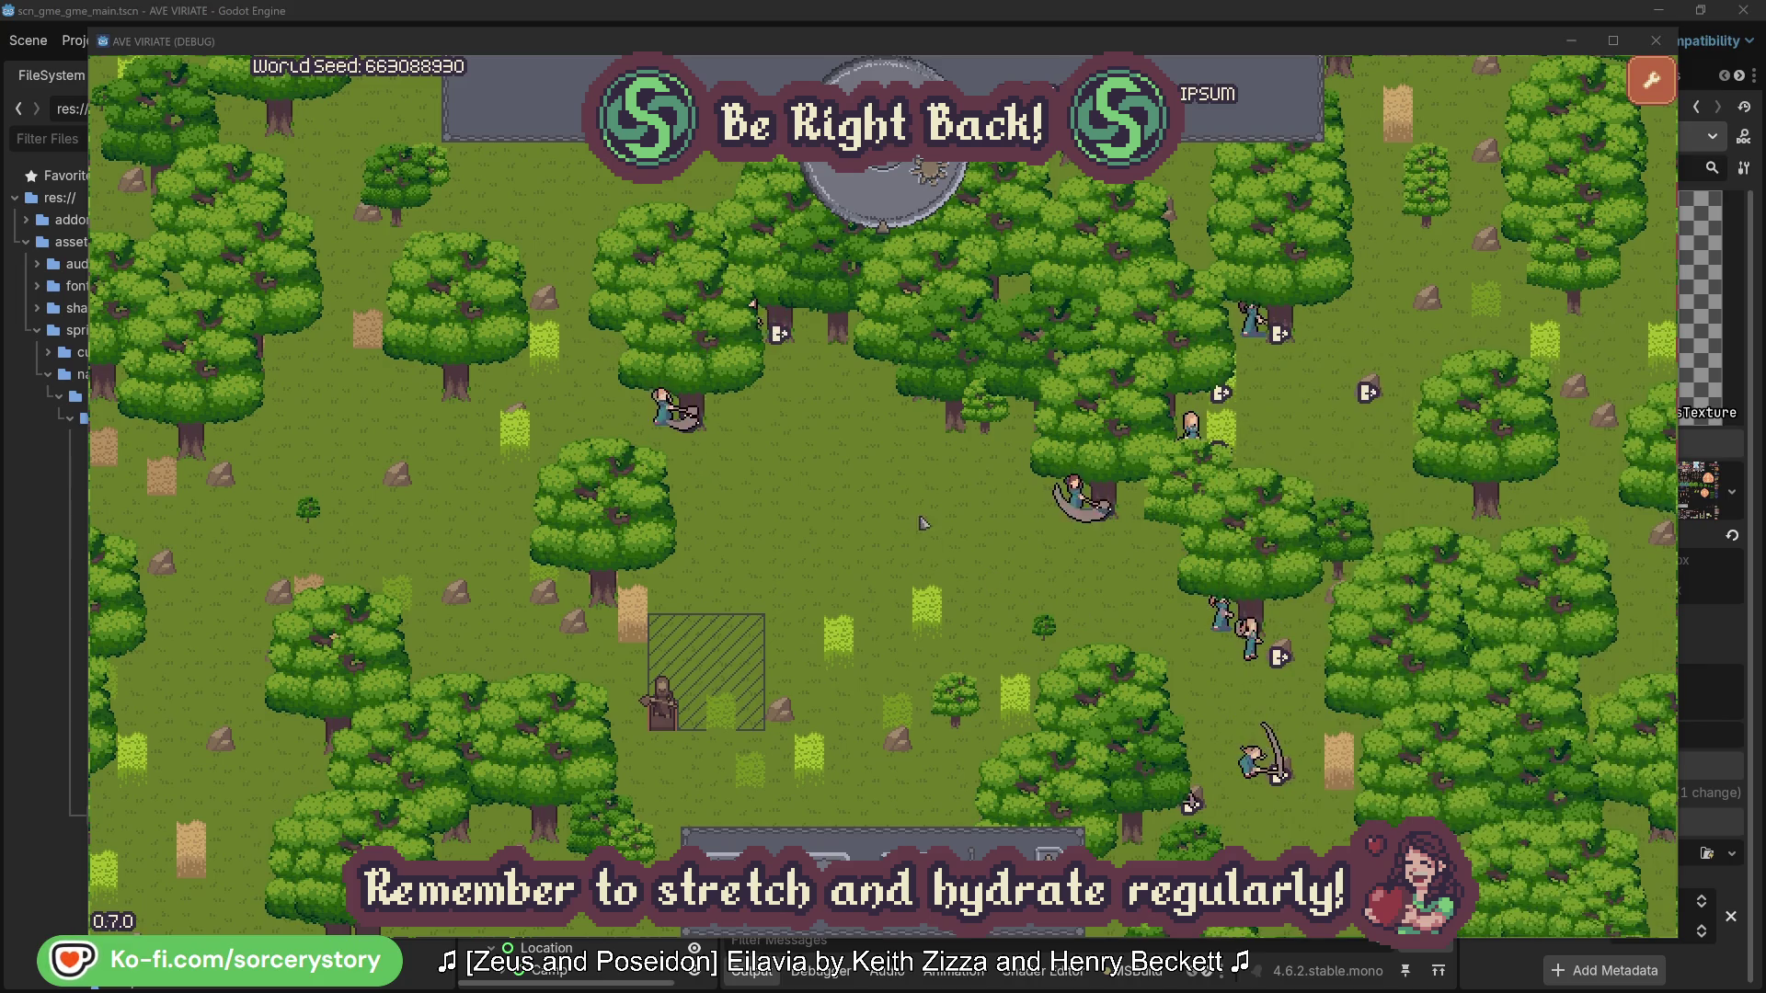
left_click(897, 208)
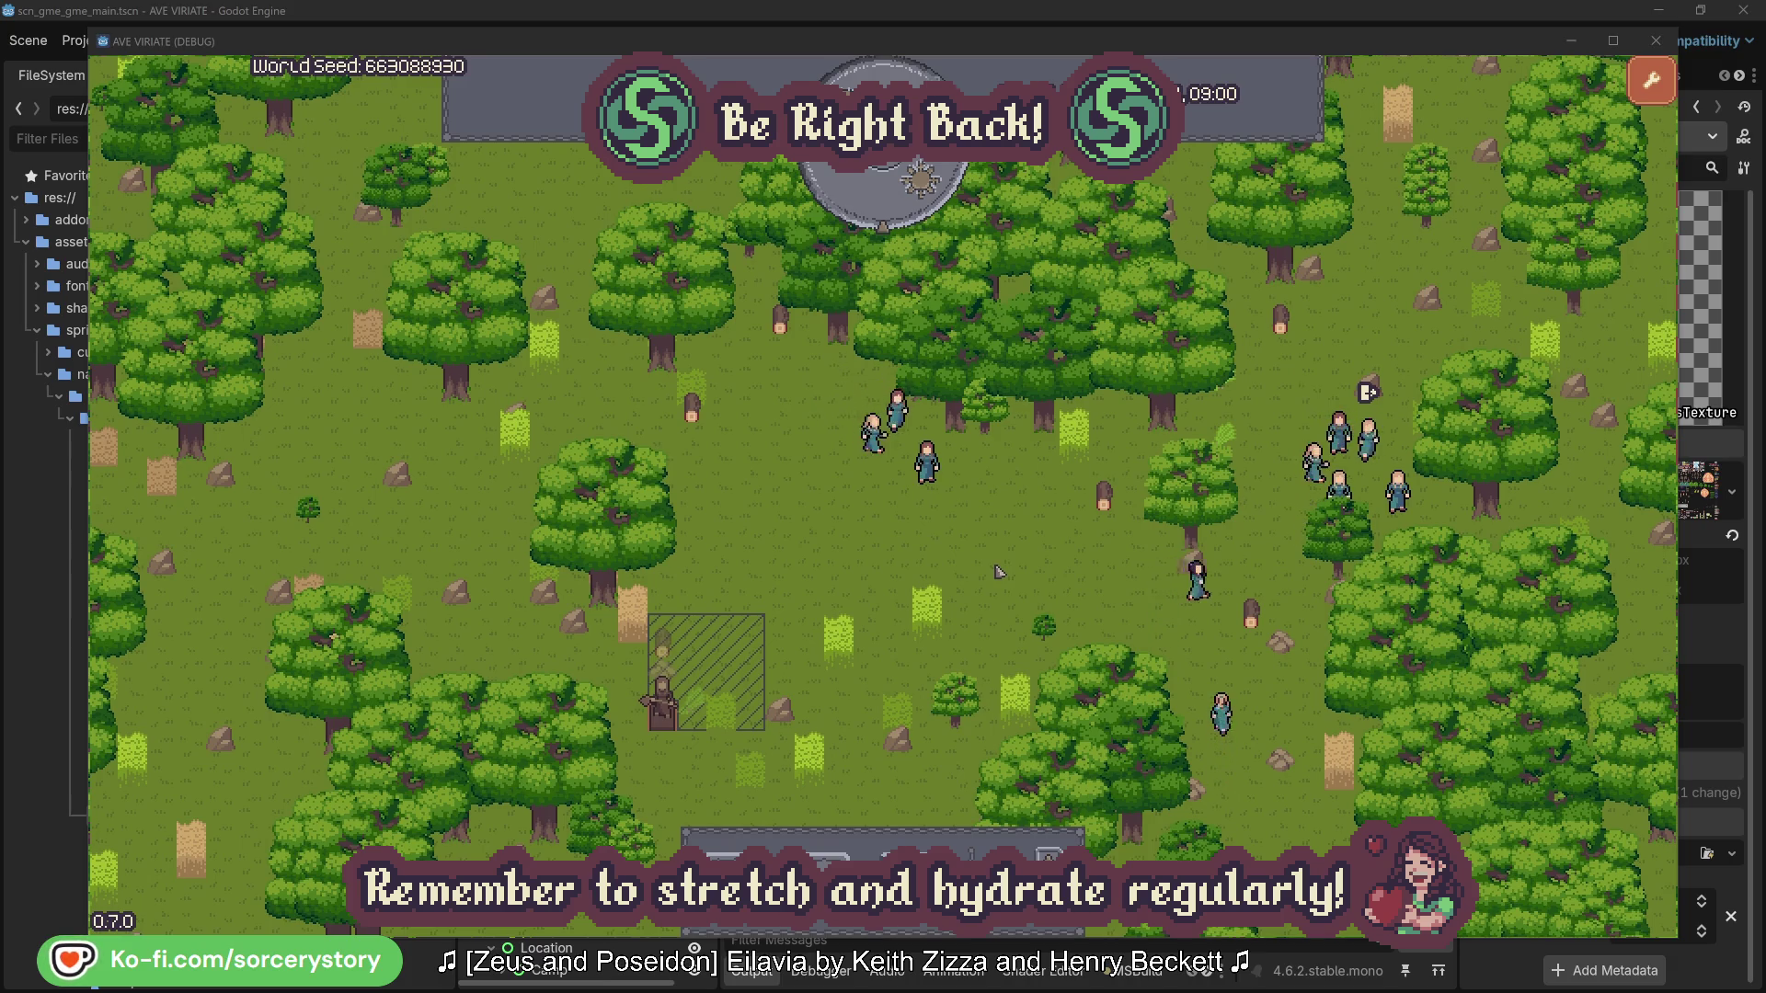
- From the wood pile, open Character9 and centre the view on its 2 Herb origin pile
left_click(669, 655)
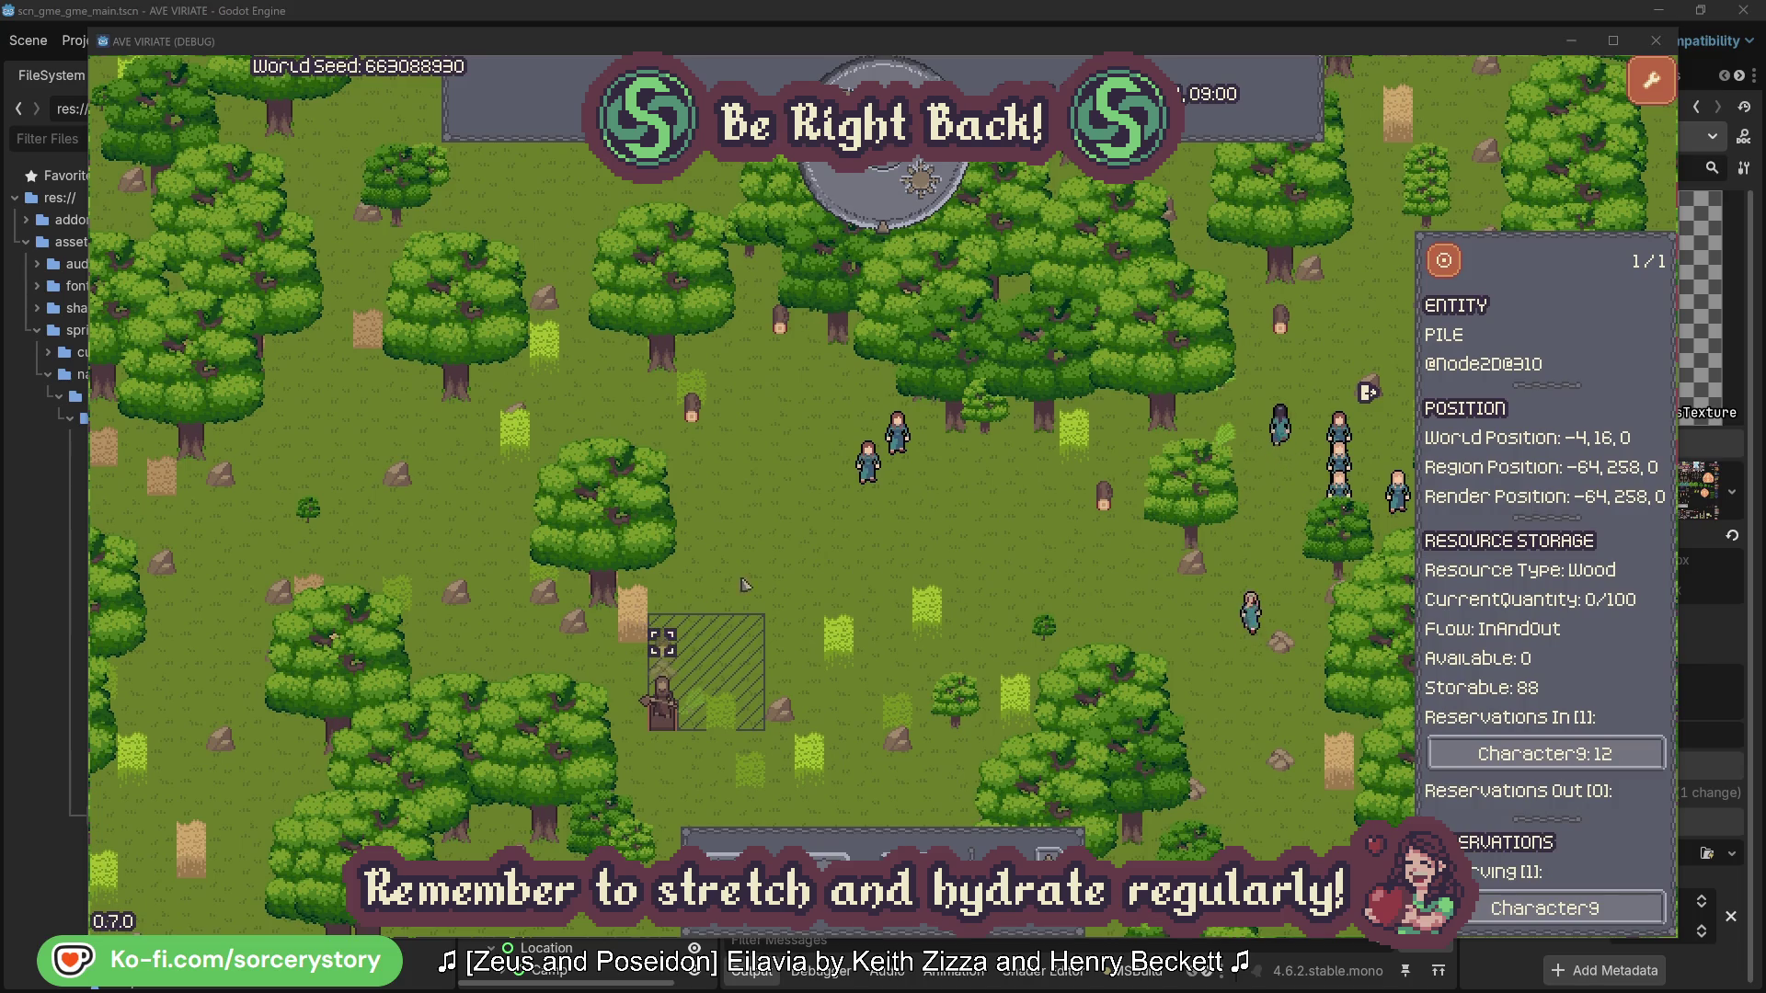
left_click(1624, 760)
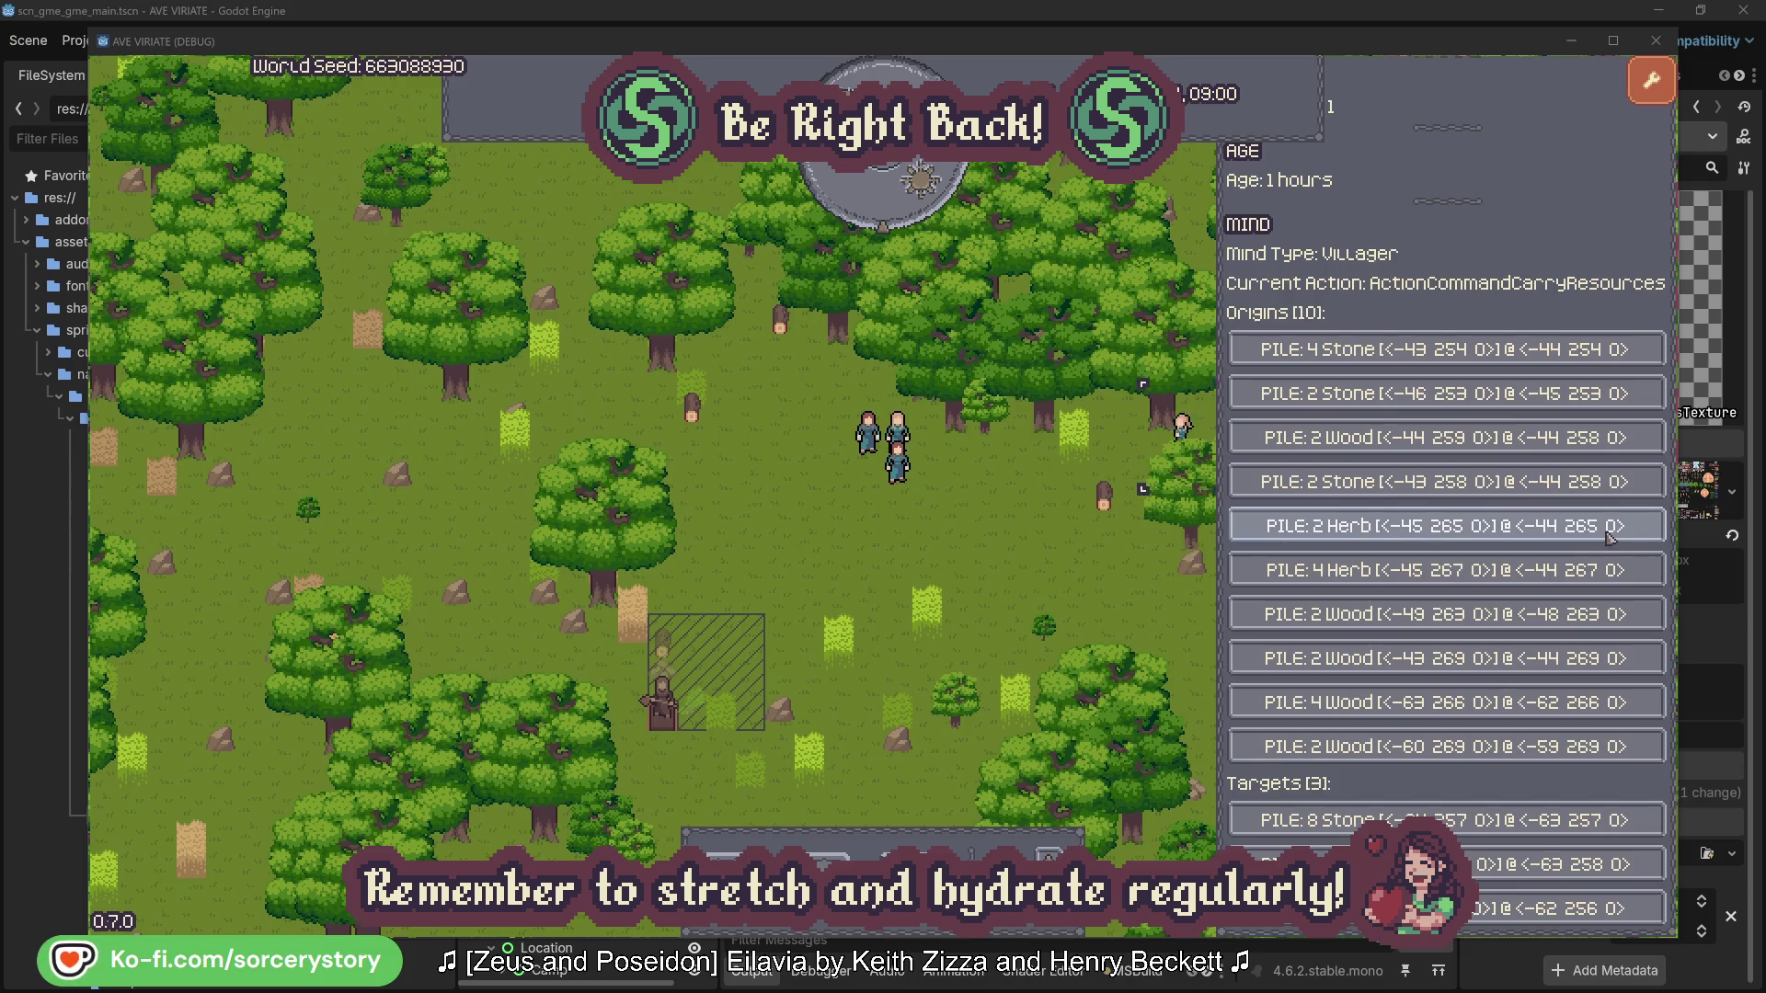
left_click(1607, 532)
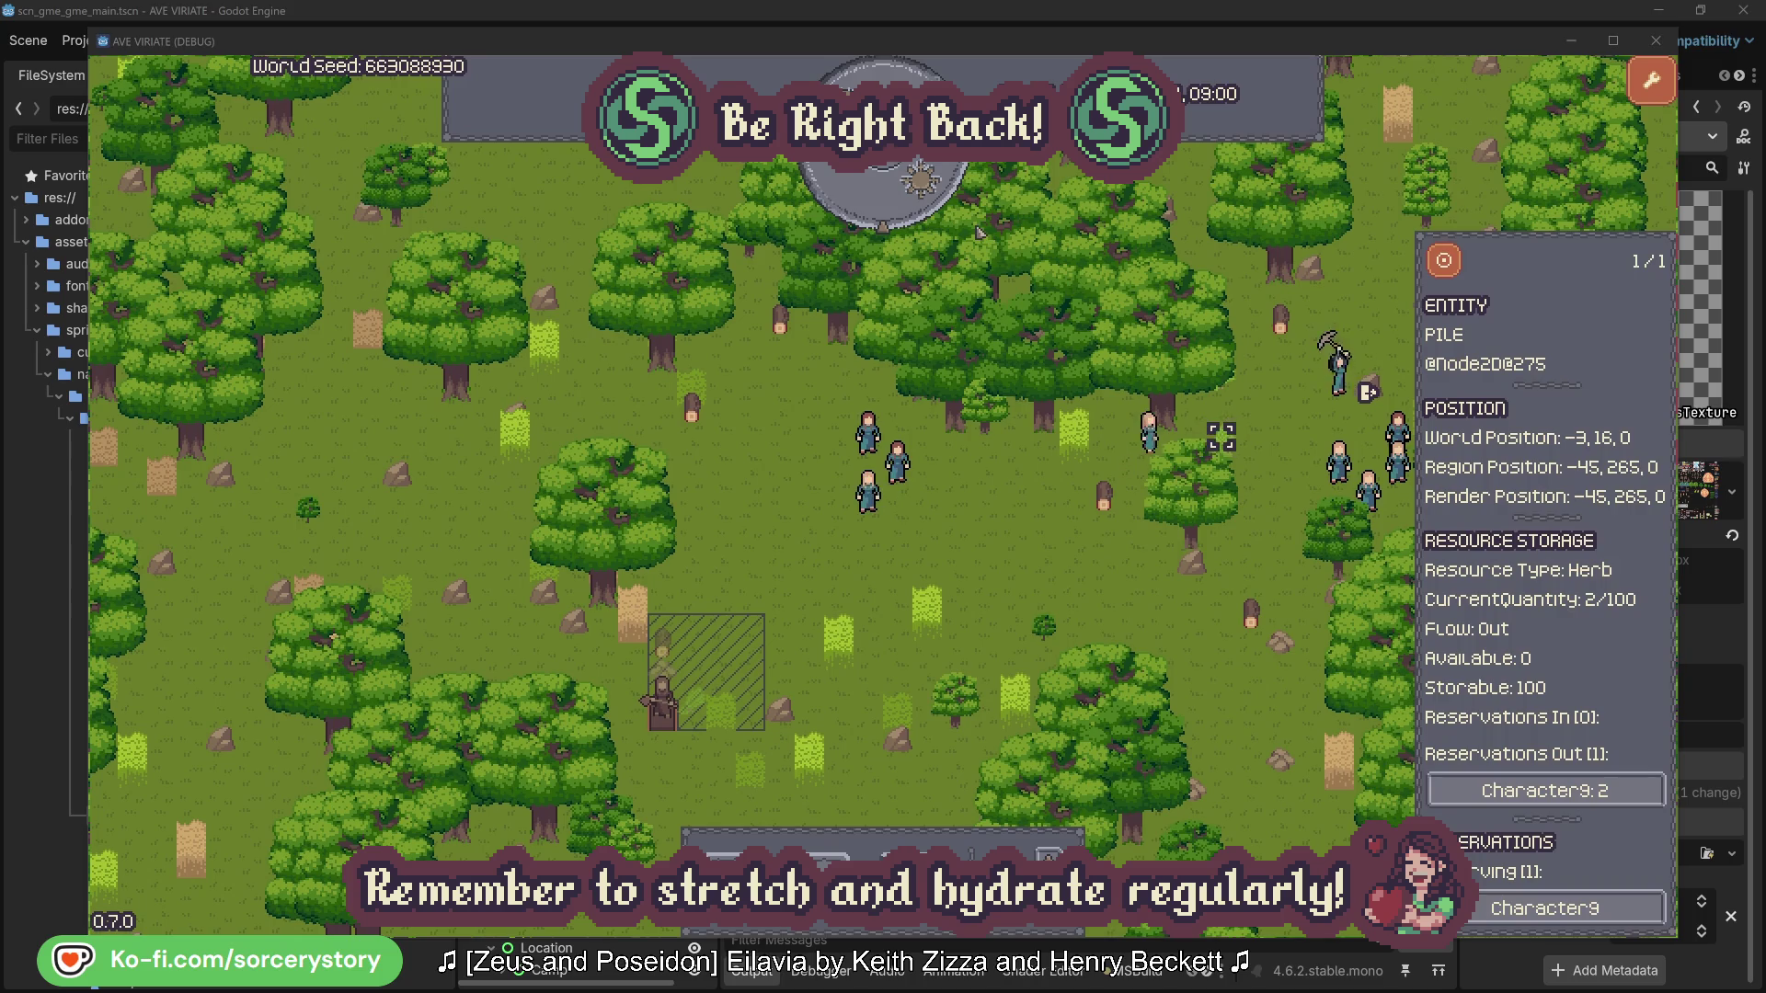
left_click(1459, 270)
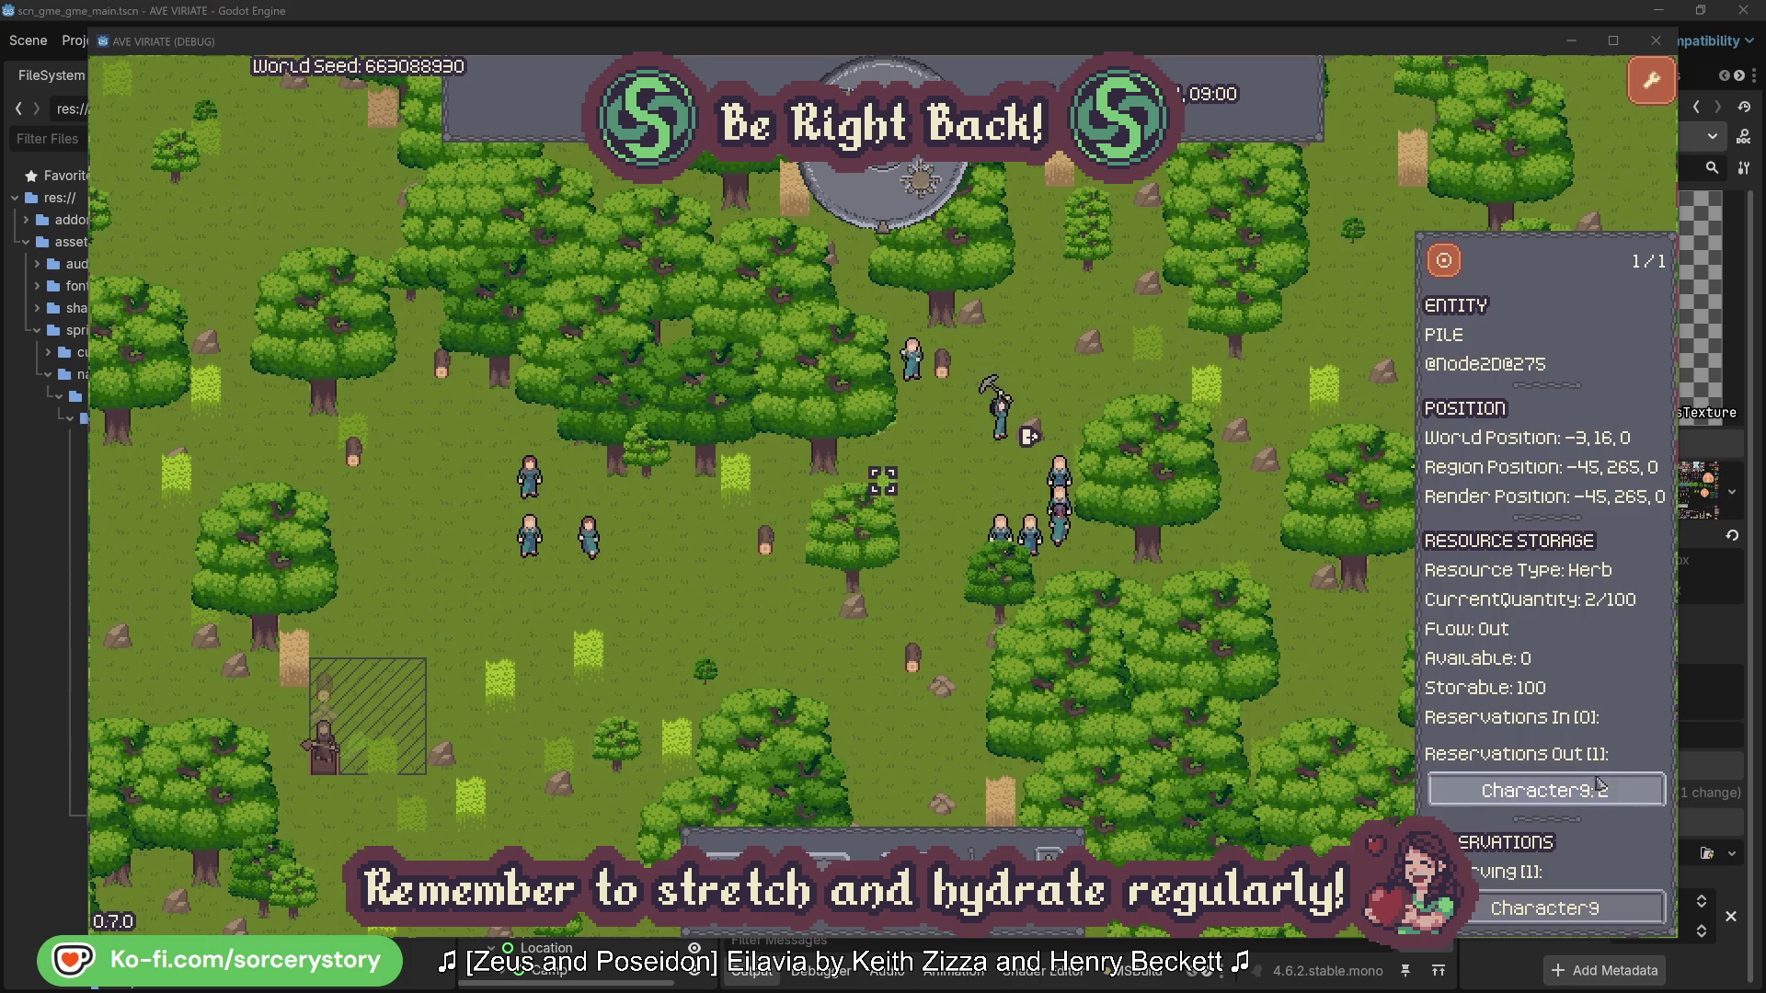
left_click(1601, 784)
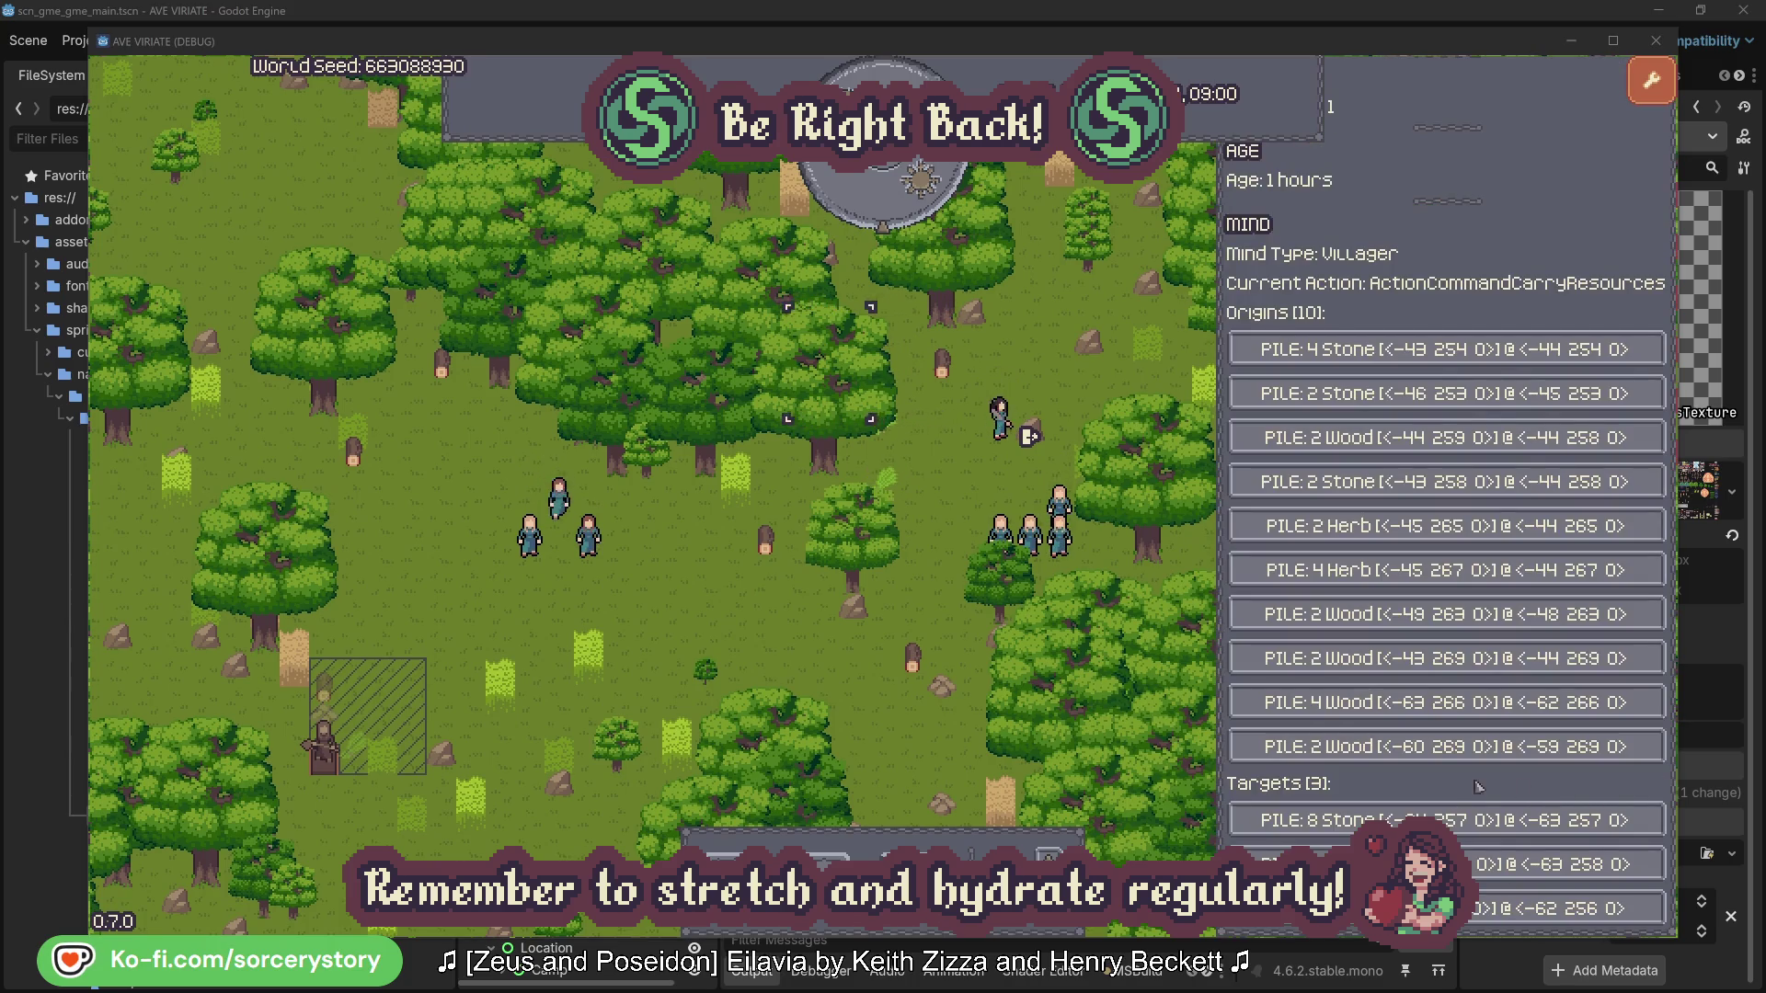
- Centre on Character9's Wood target pile, then inspect and close Character2's details
left_click(1546, 865)
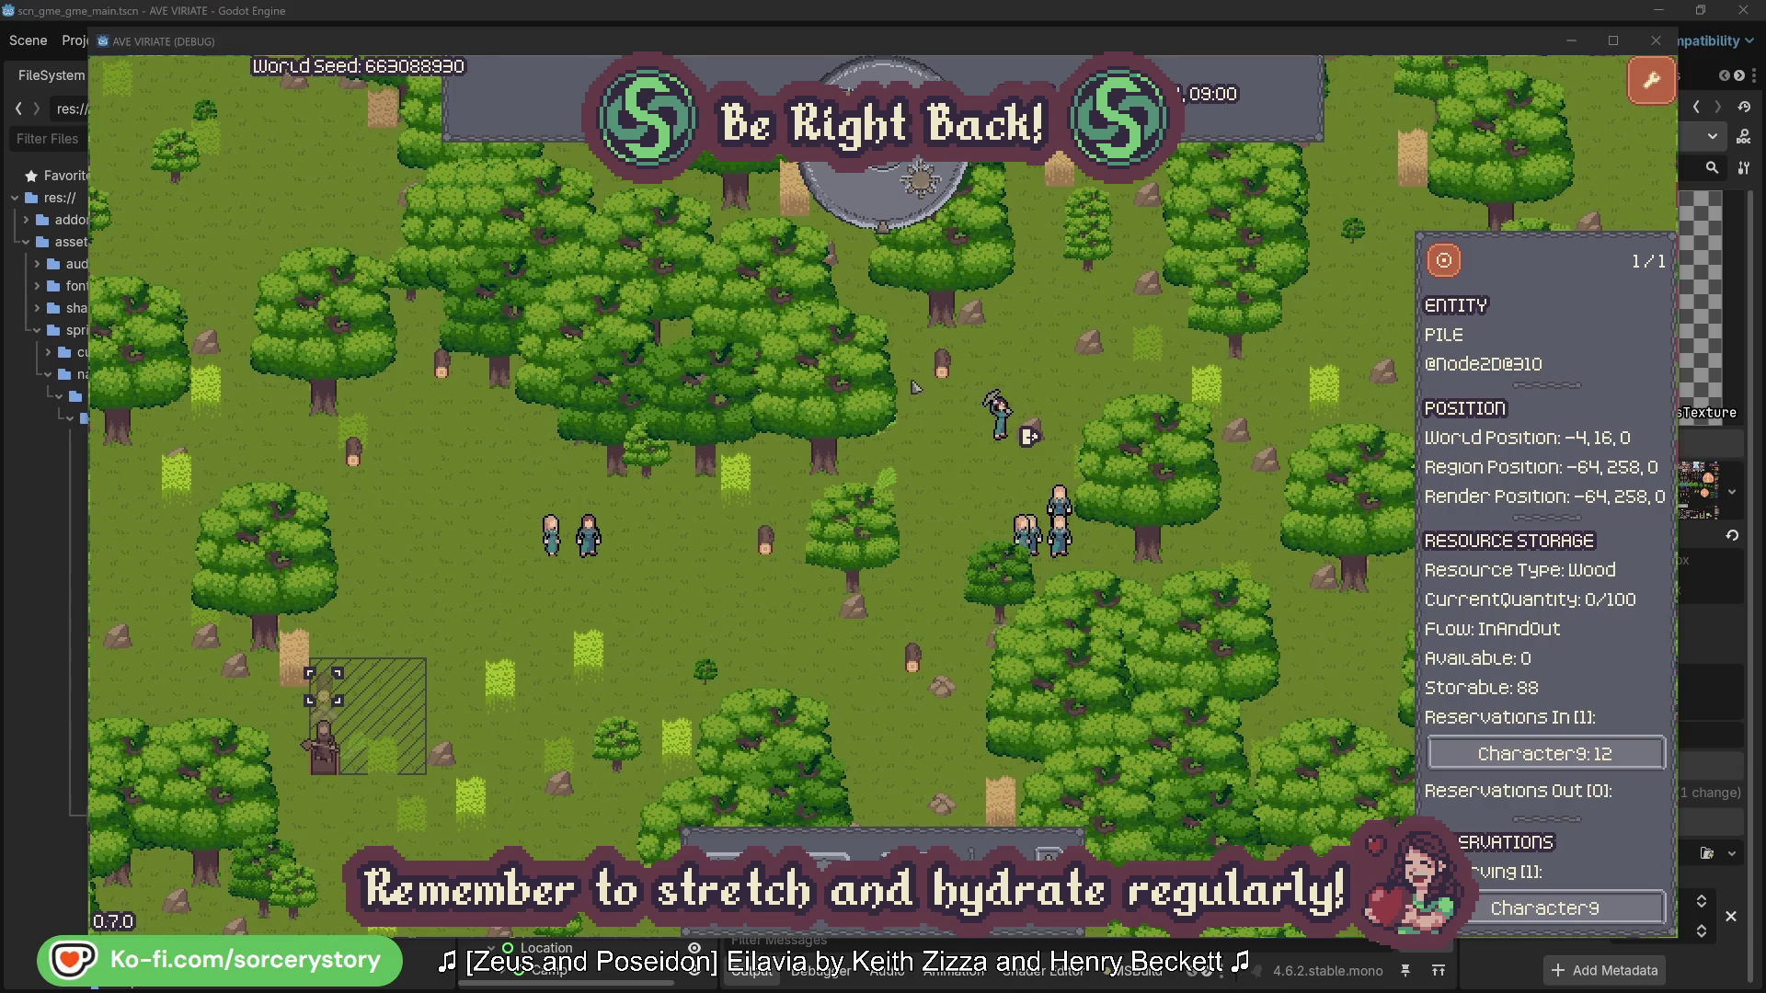
left_click(1445, 266)
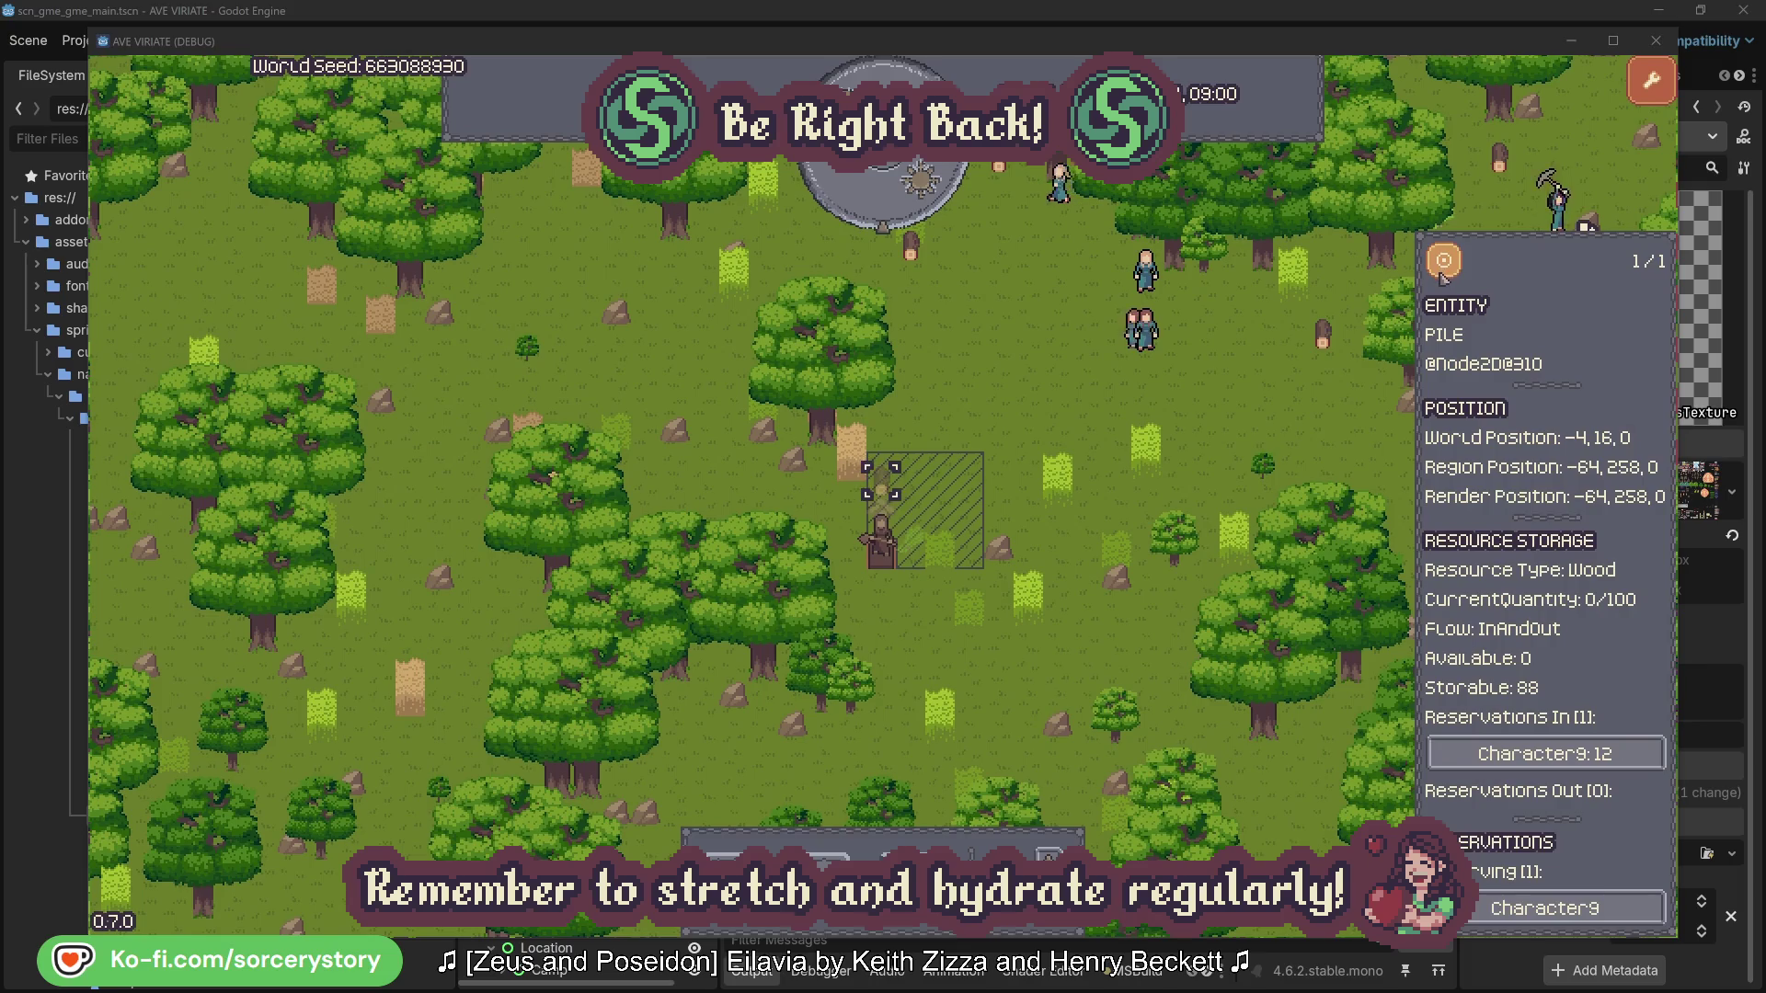
left_click(1277, 408)
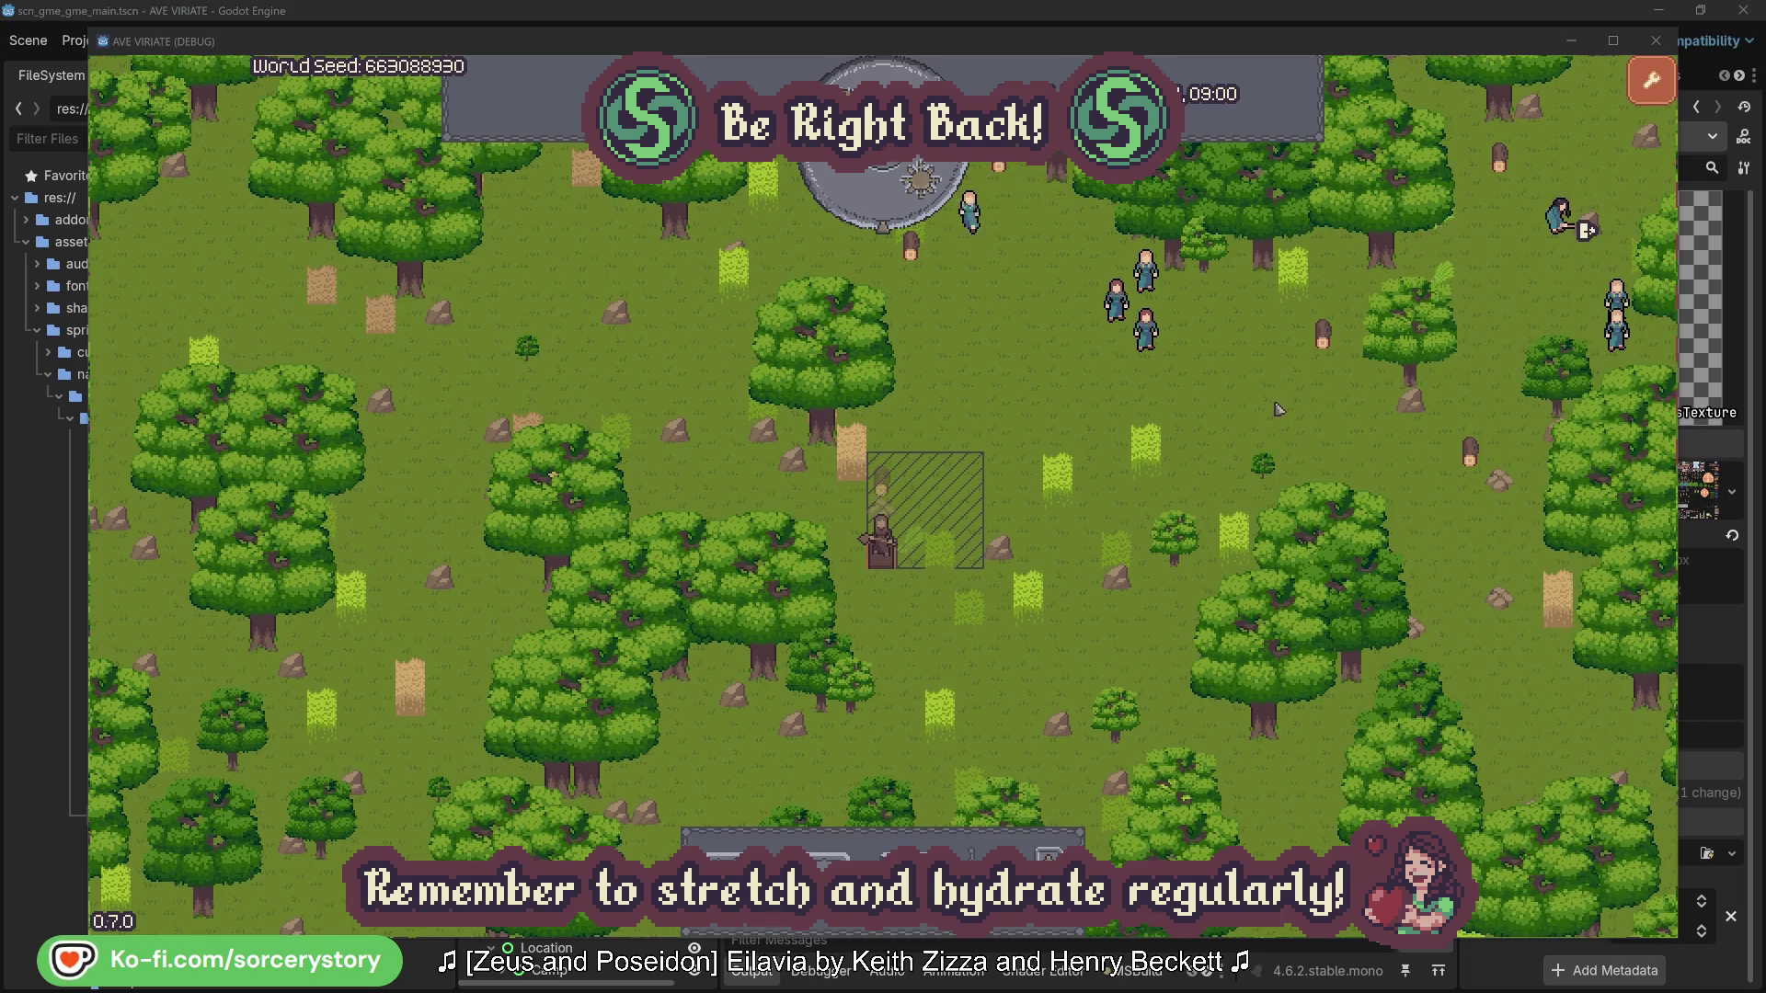
left_click(1145, 329)
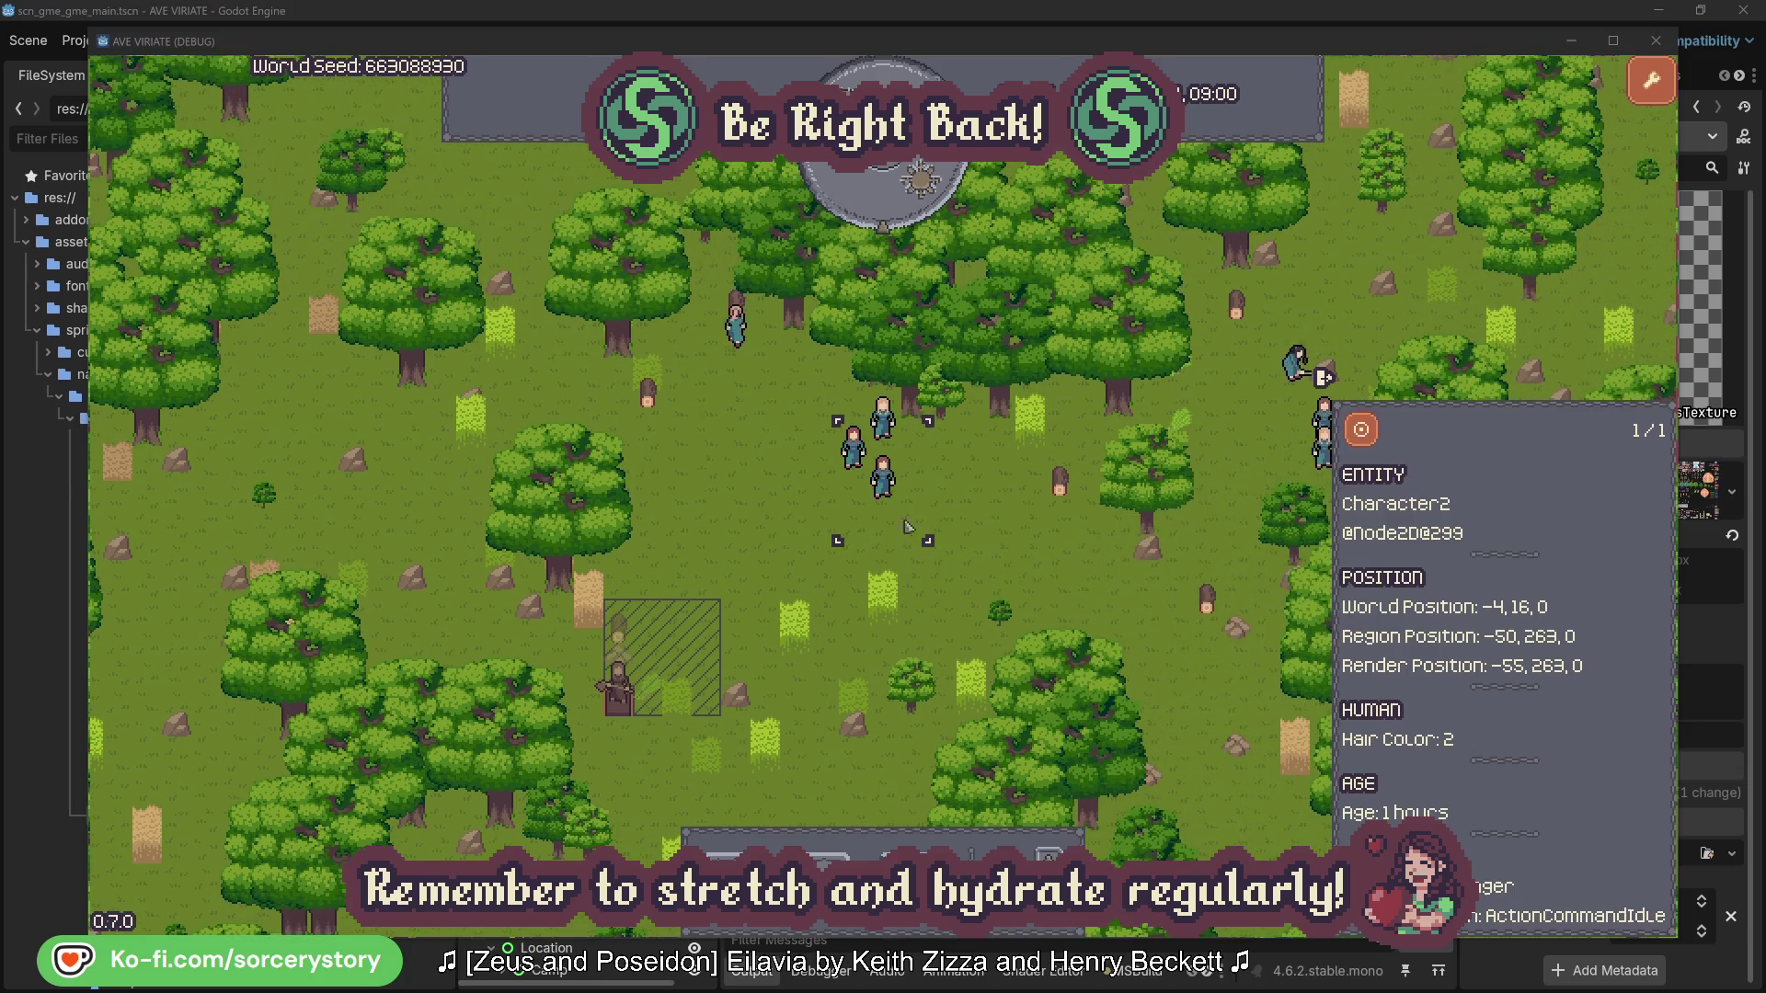
left_click(1010, 533)
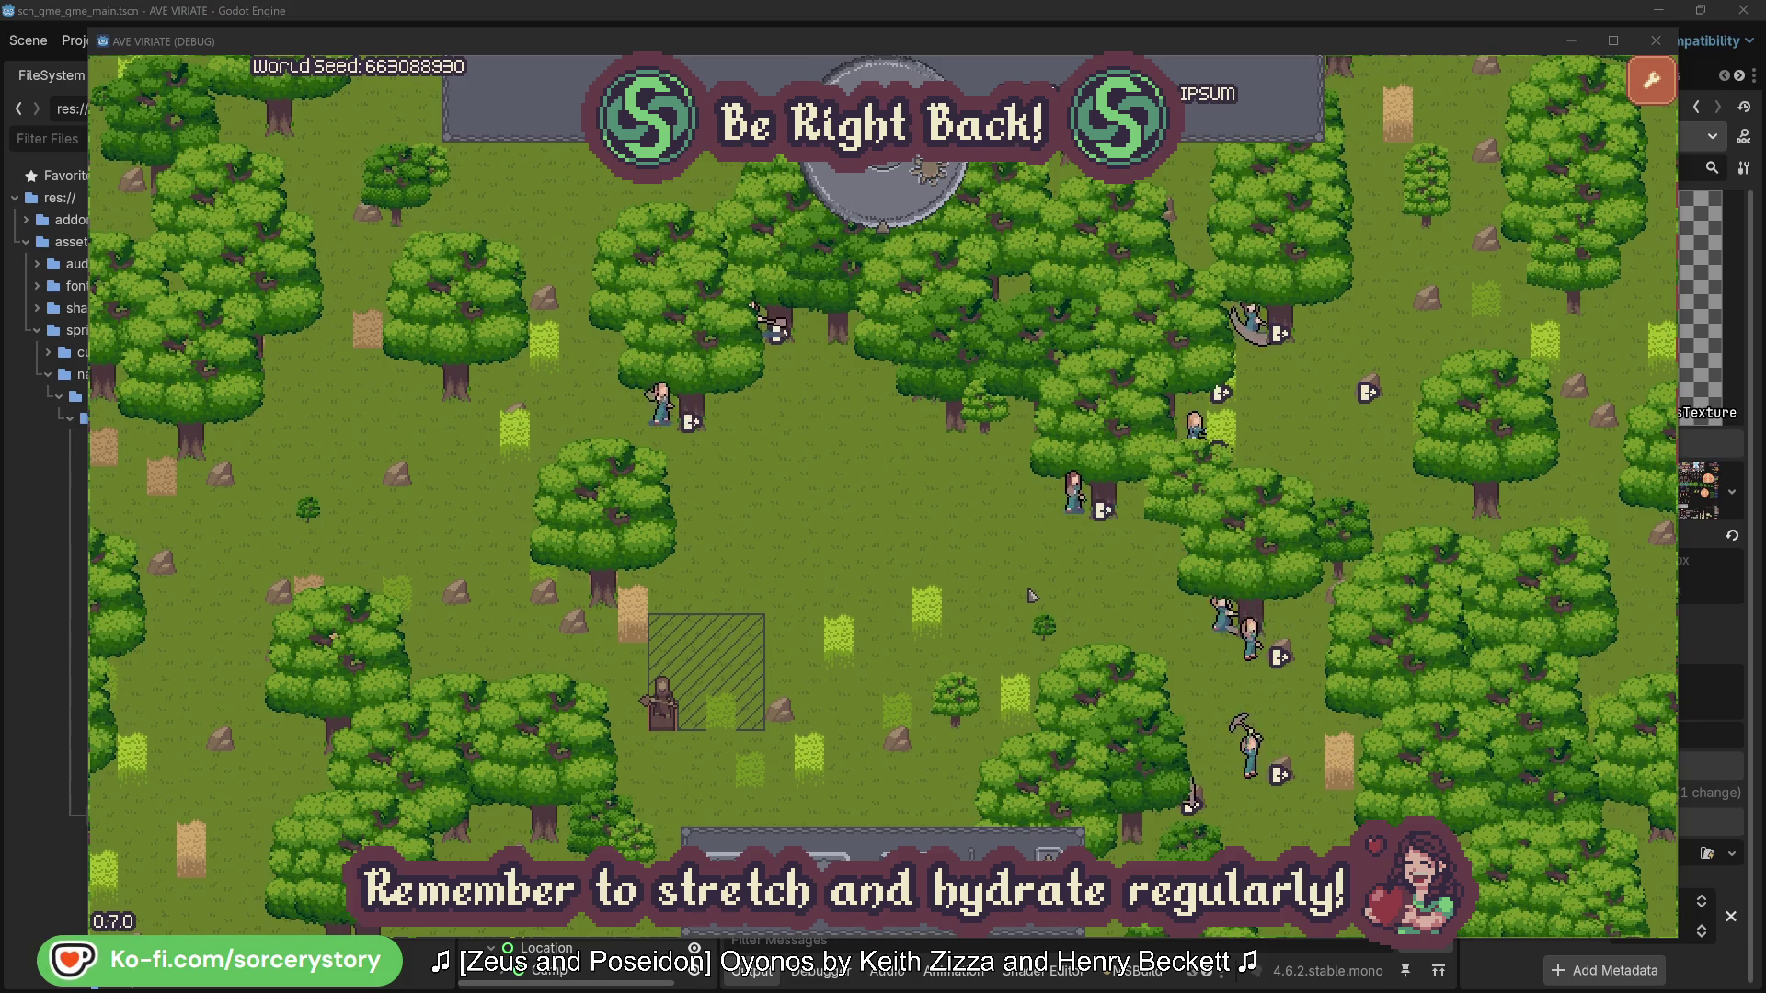
left_click(1072, 492)
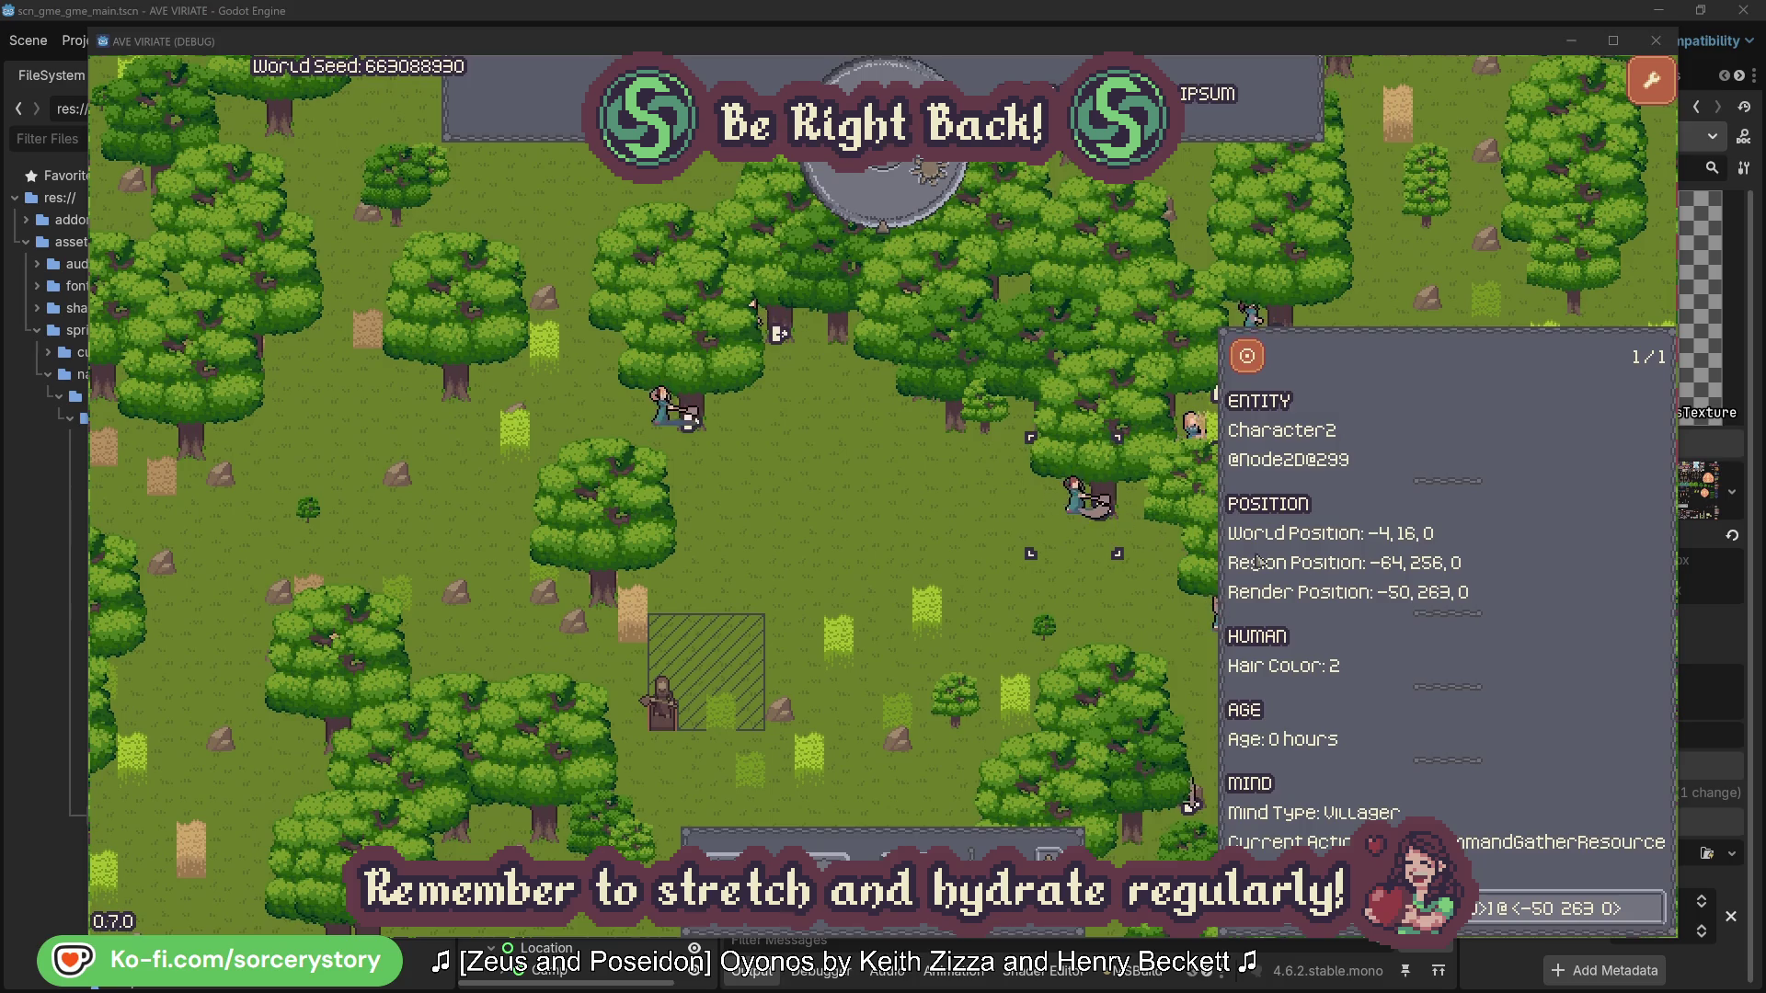
left_click(1652, 918)
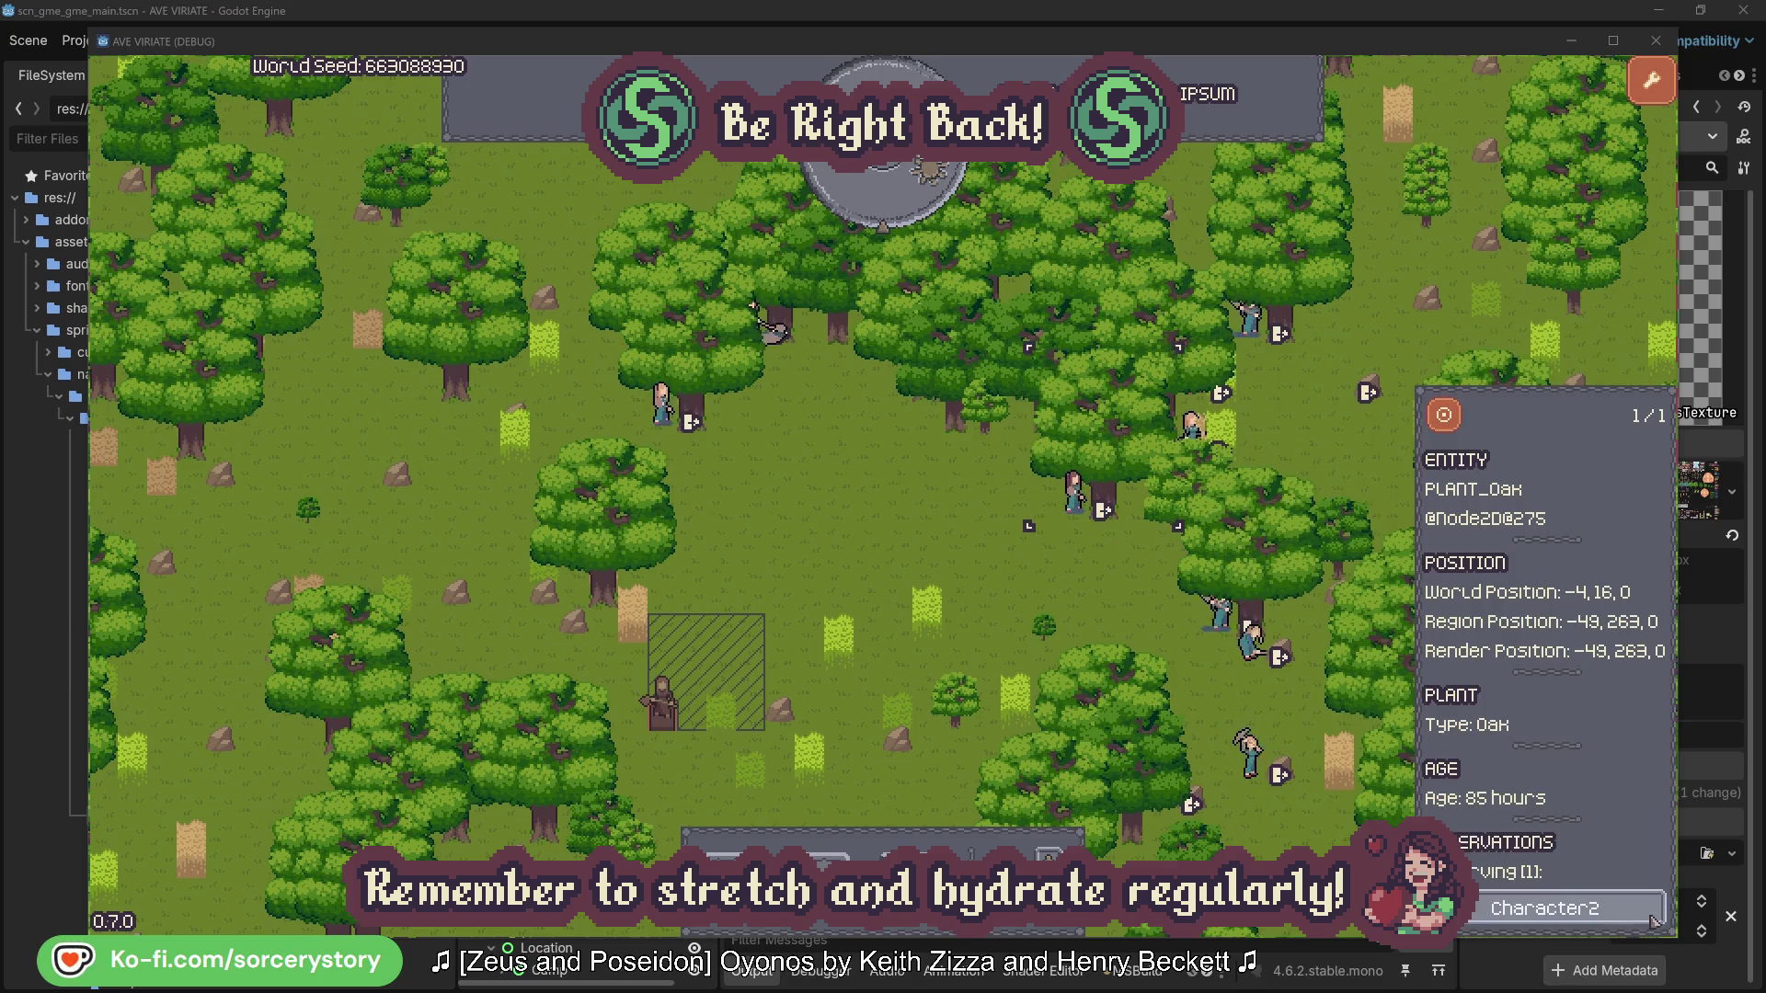
left_click(1654, 920)
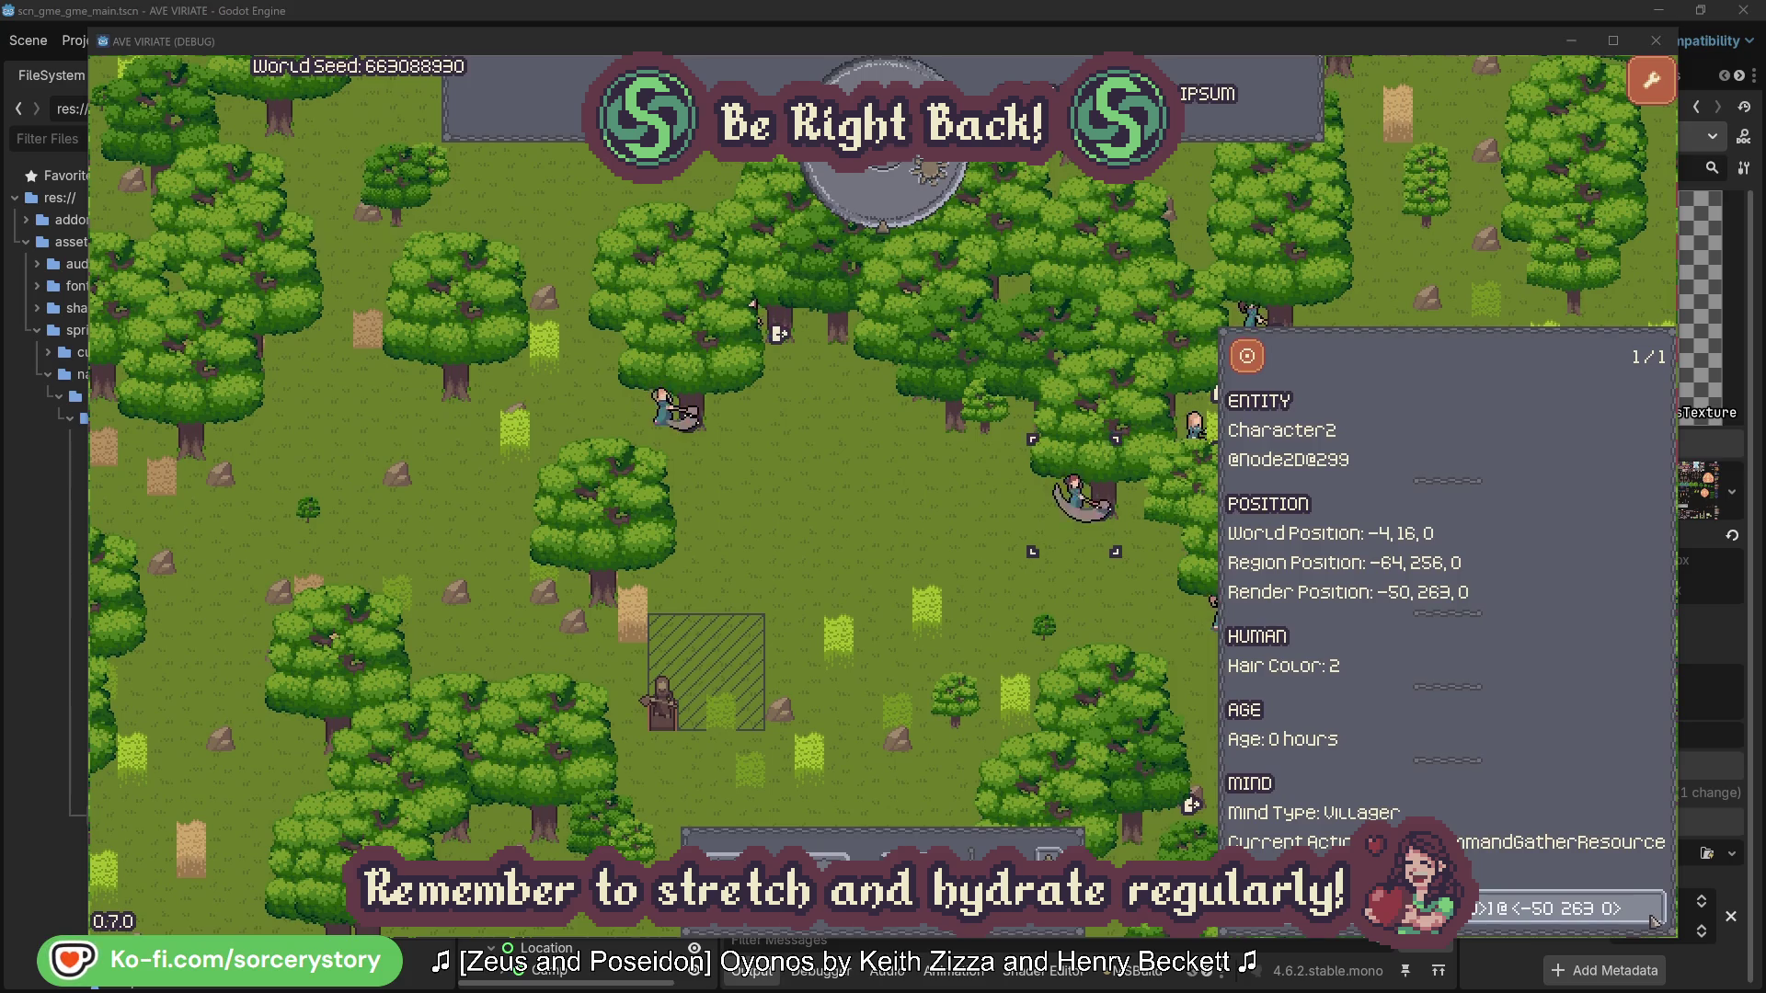
left_click(1102, 609)
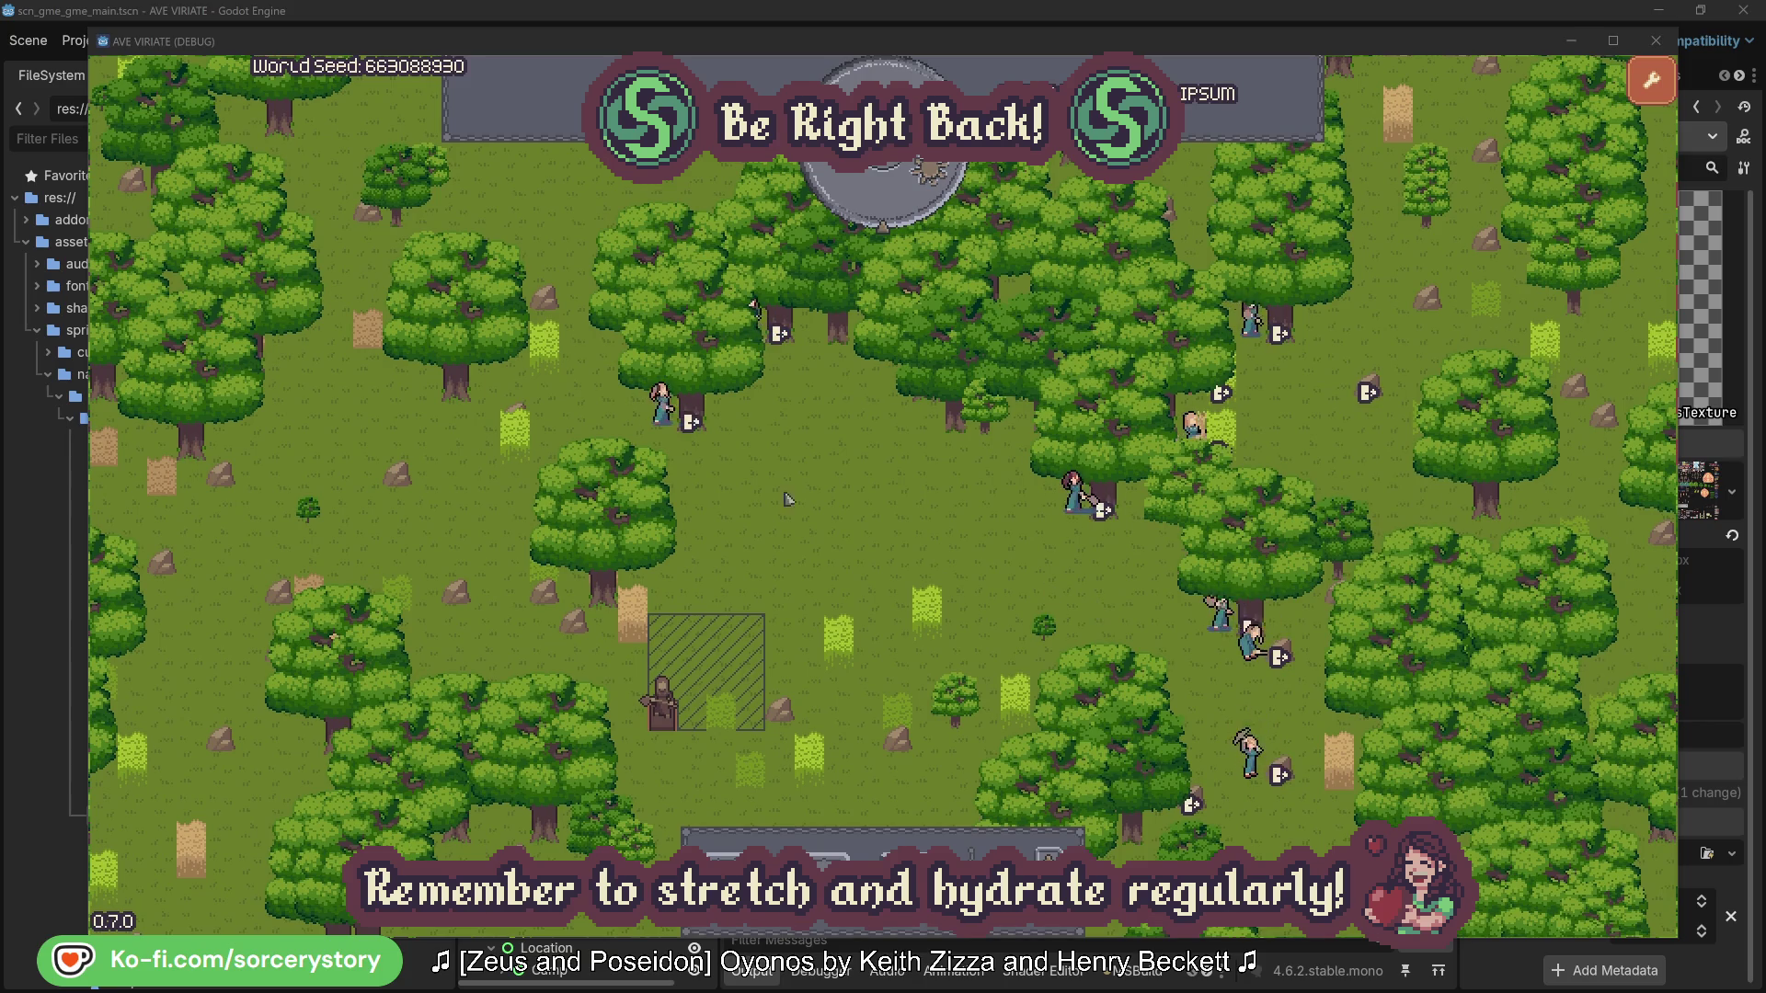
left_click(662, 404)
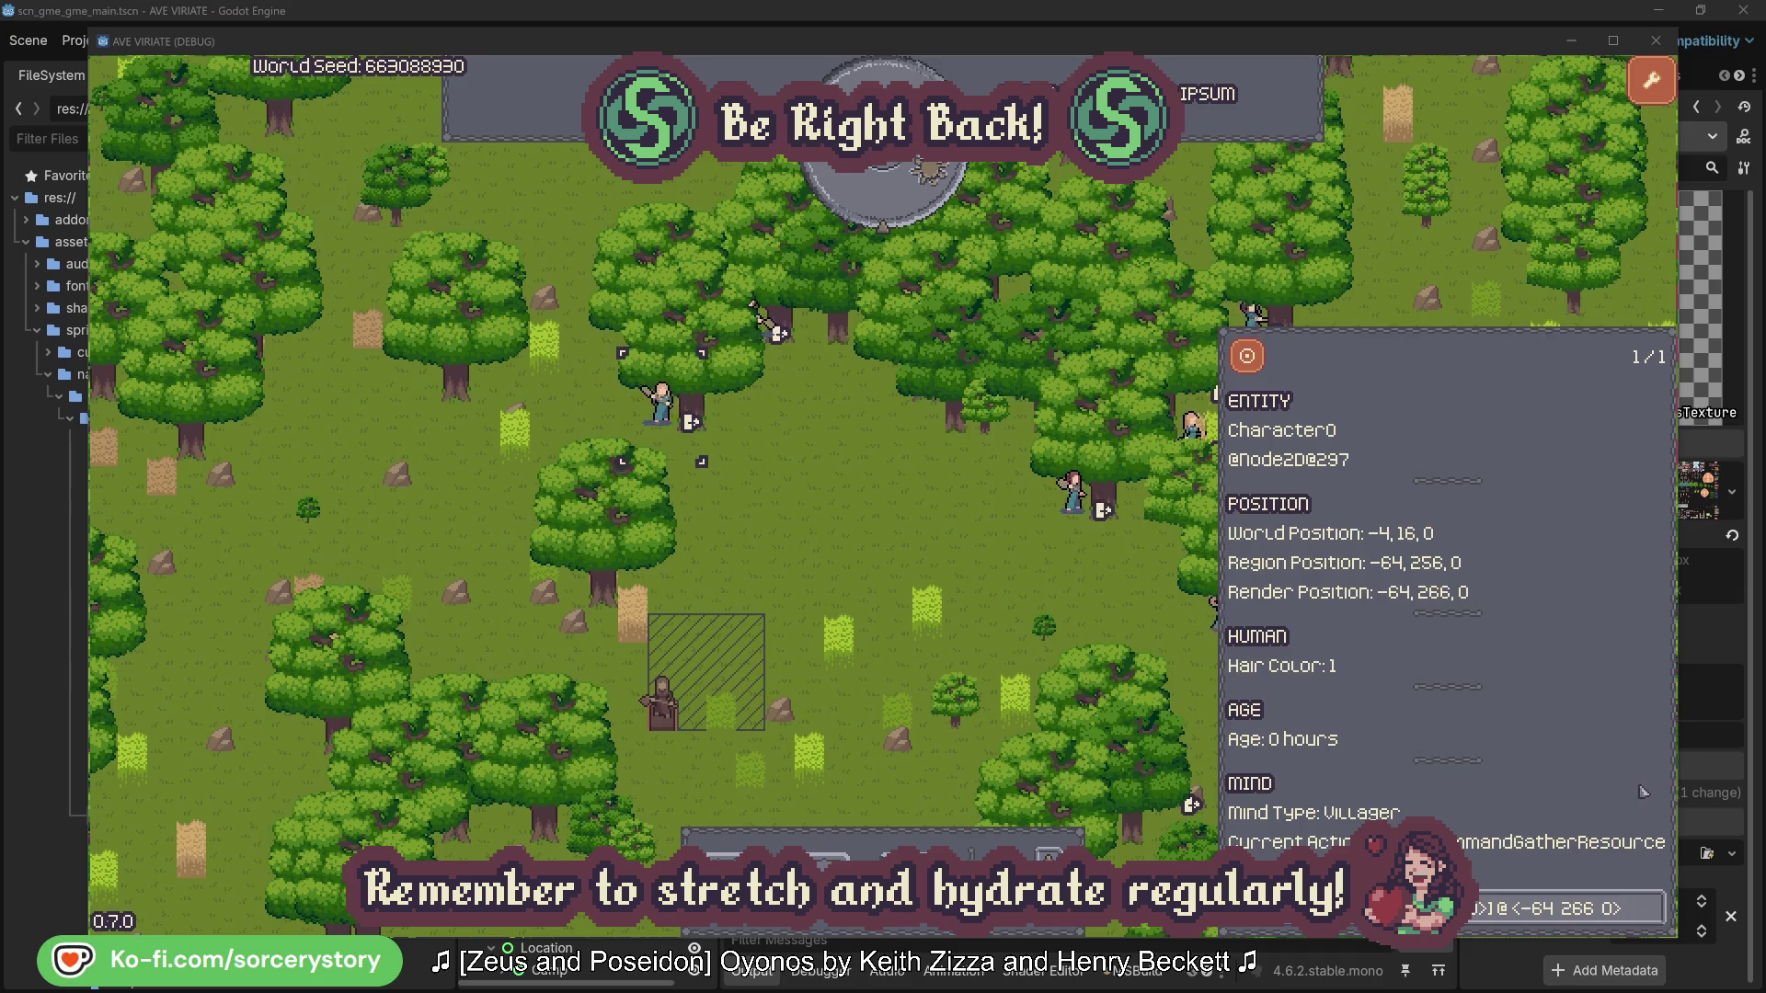
left_click(1652, 908)
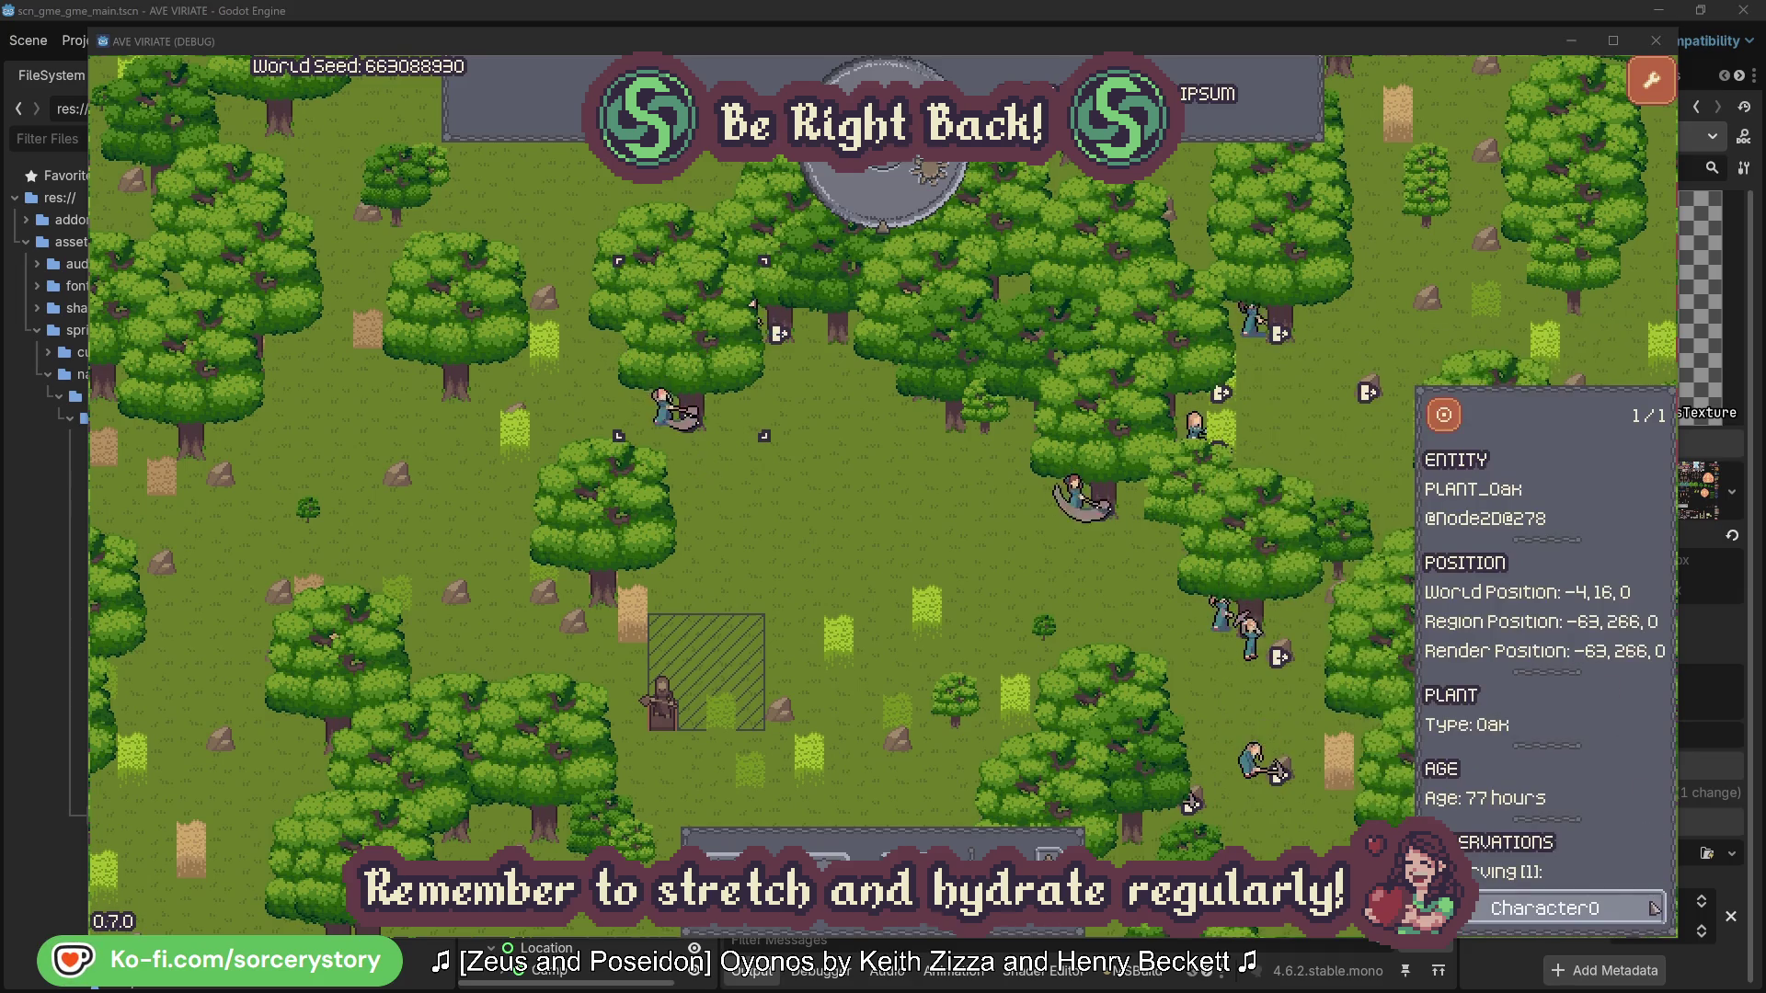
left_click(1651, 908)
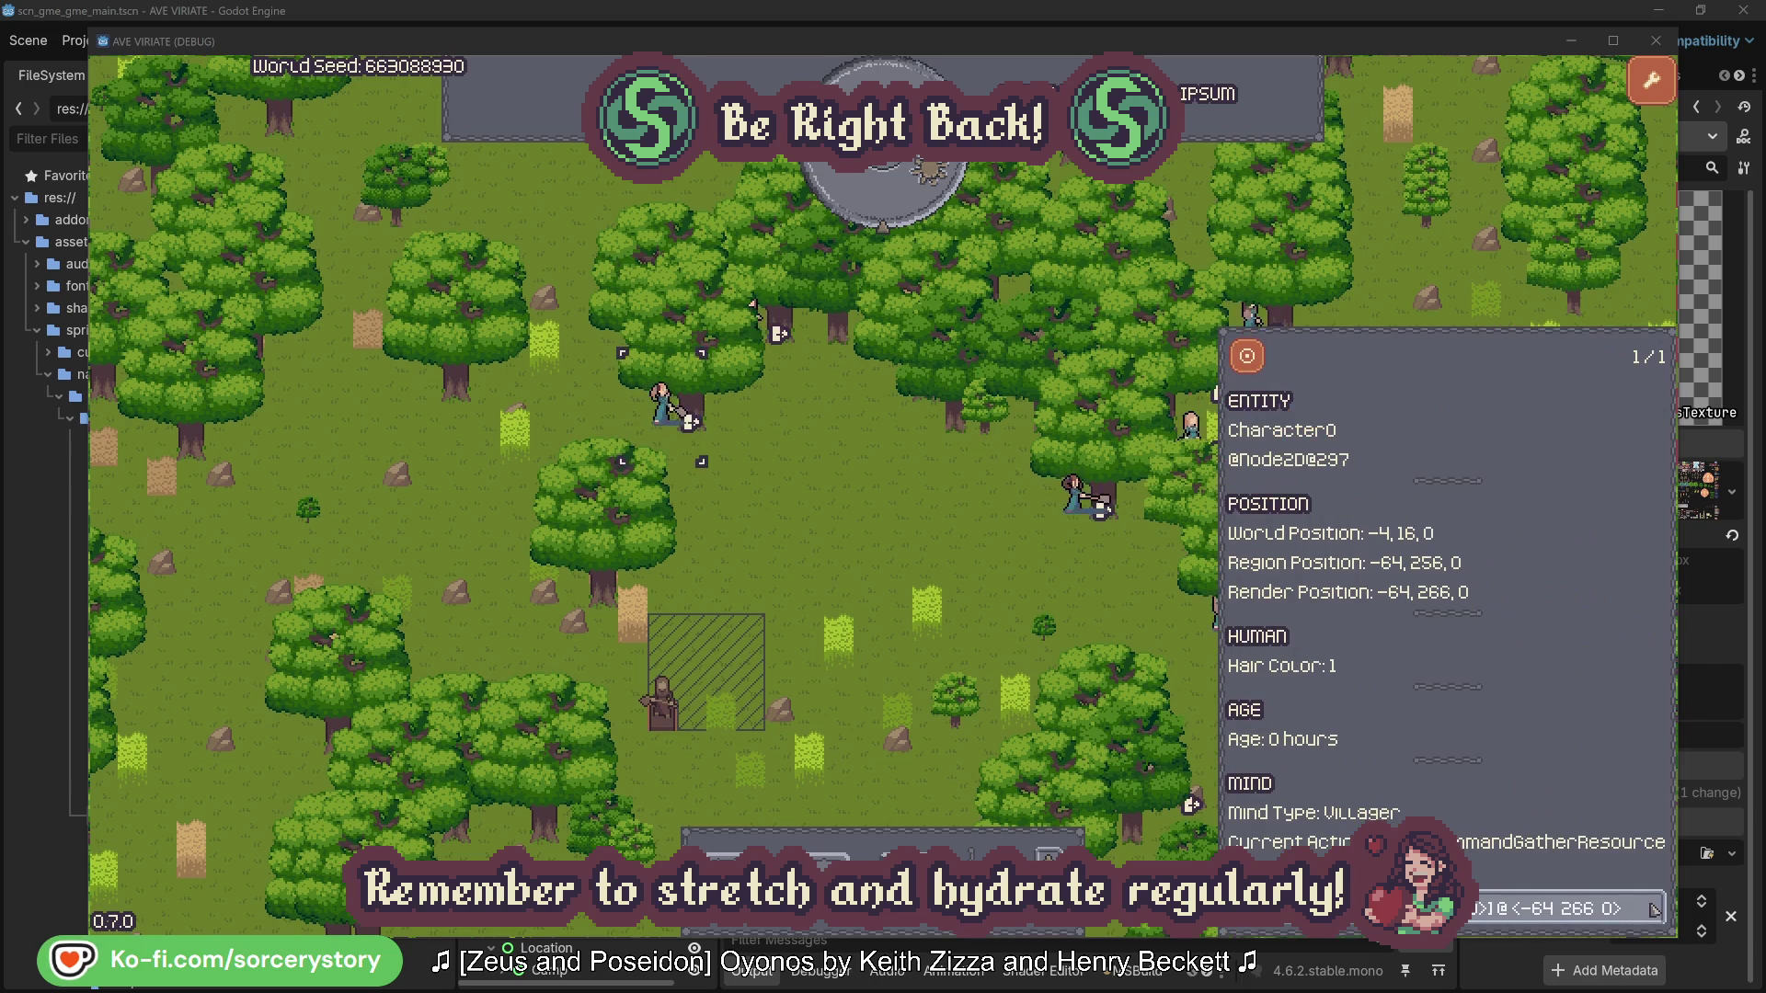
key("Escape")
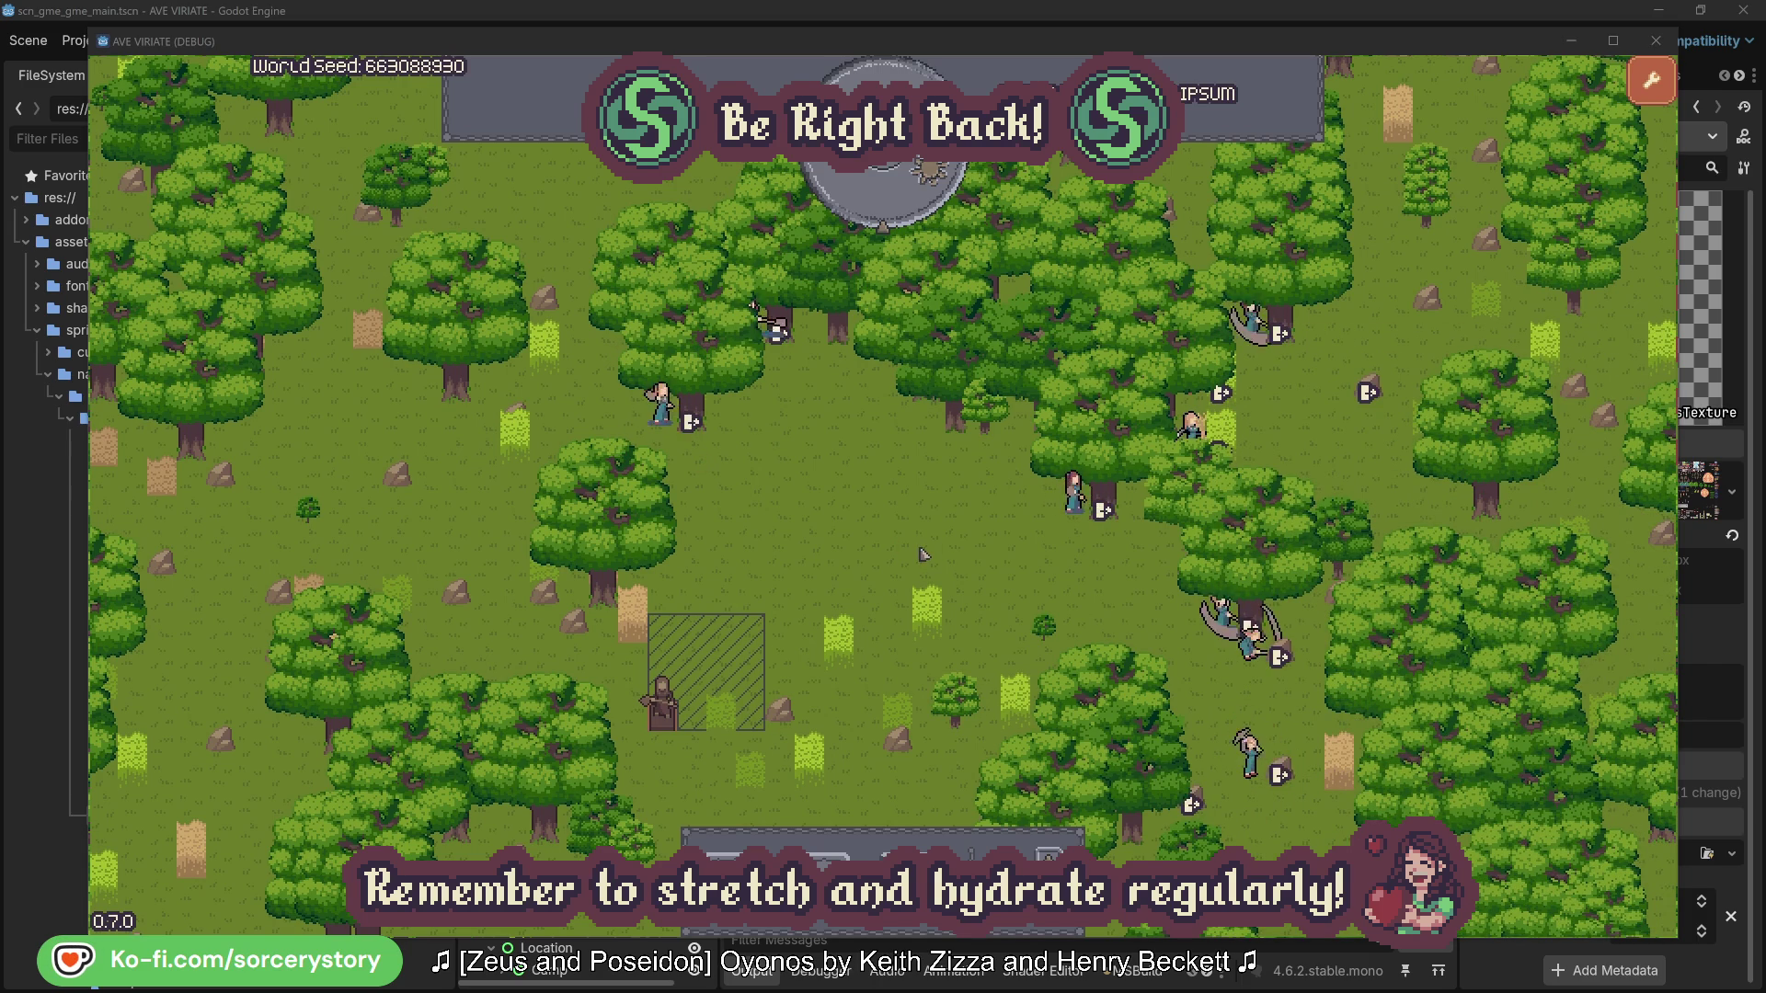
- Pass one hour, then trace the hatched wood pile to Character9 and its 2 Herb pile
left_click(899, 208)
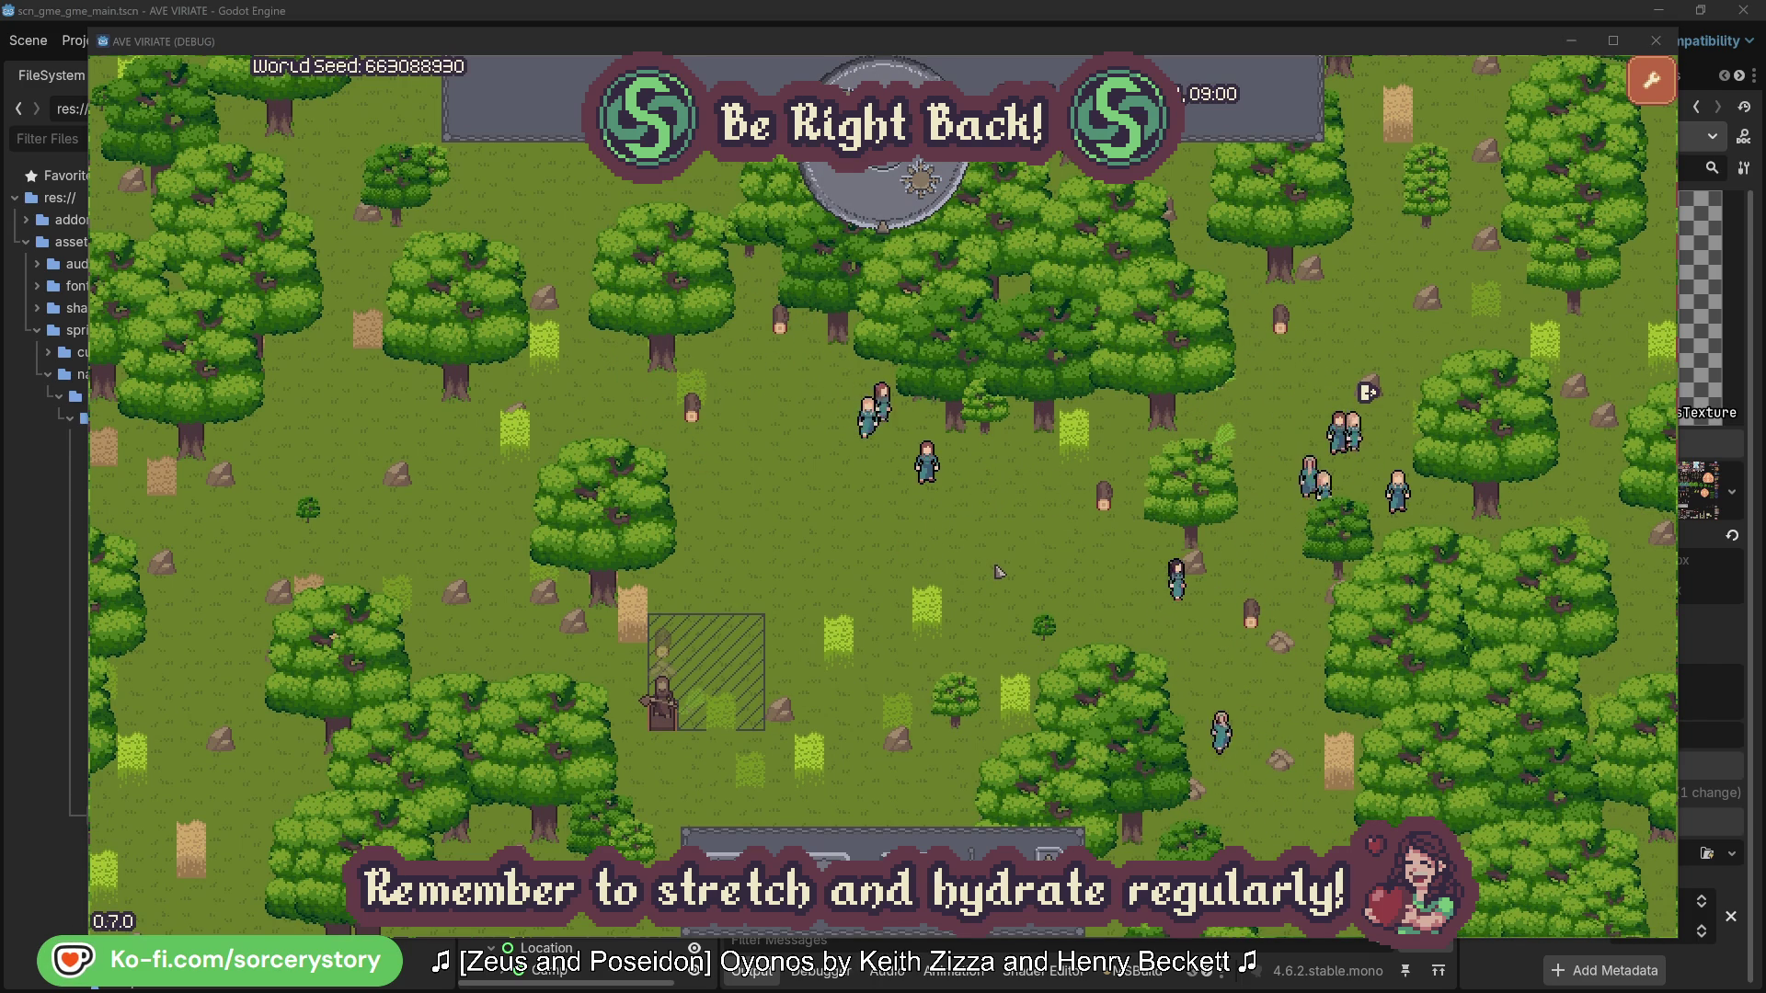
left_click(669, 650)
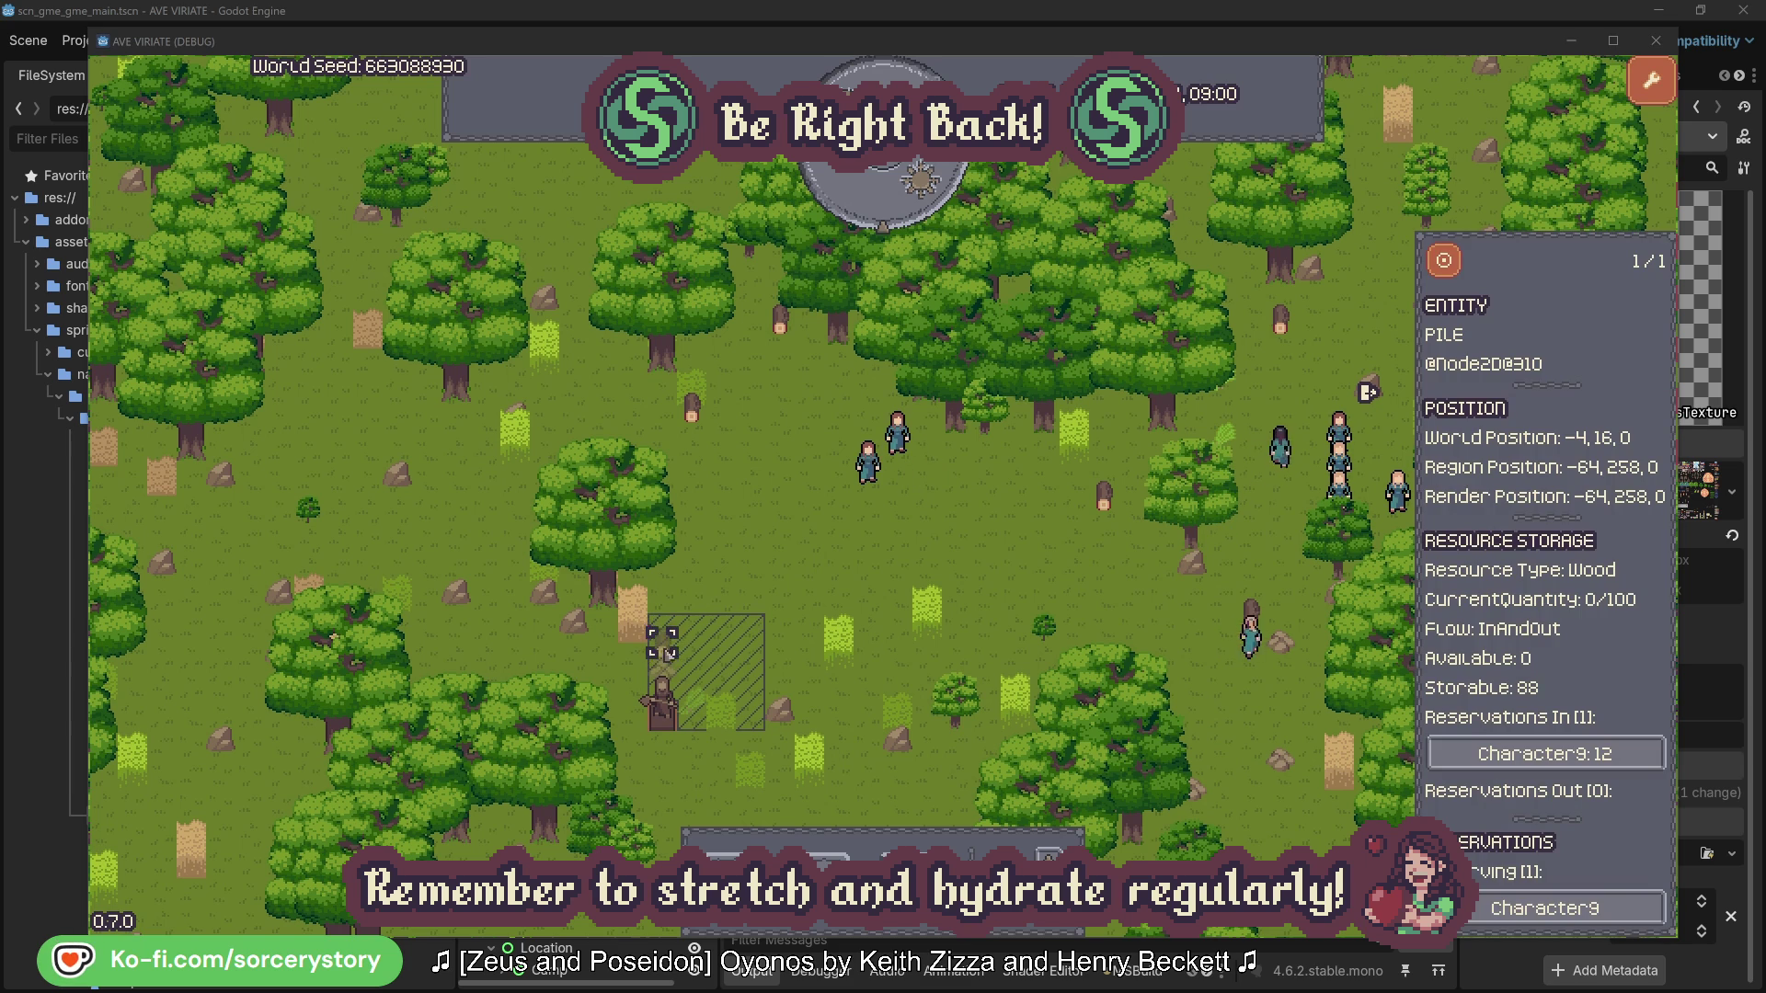
left_click(1625, 760)
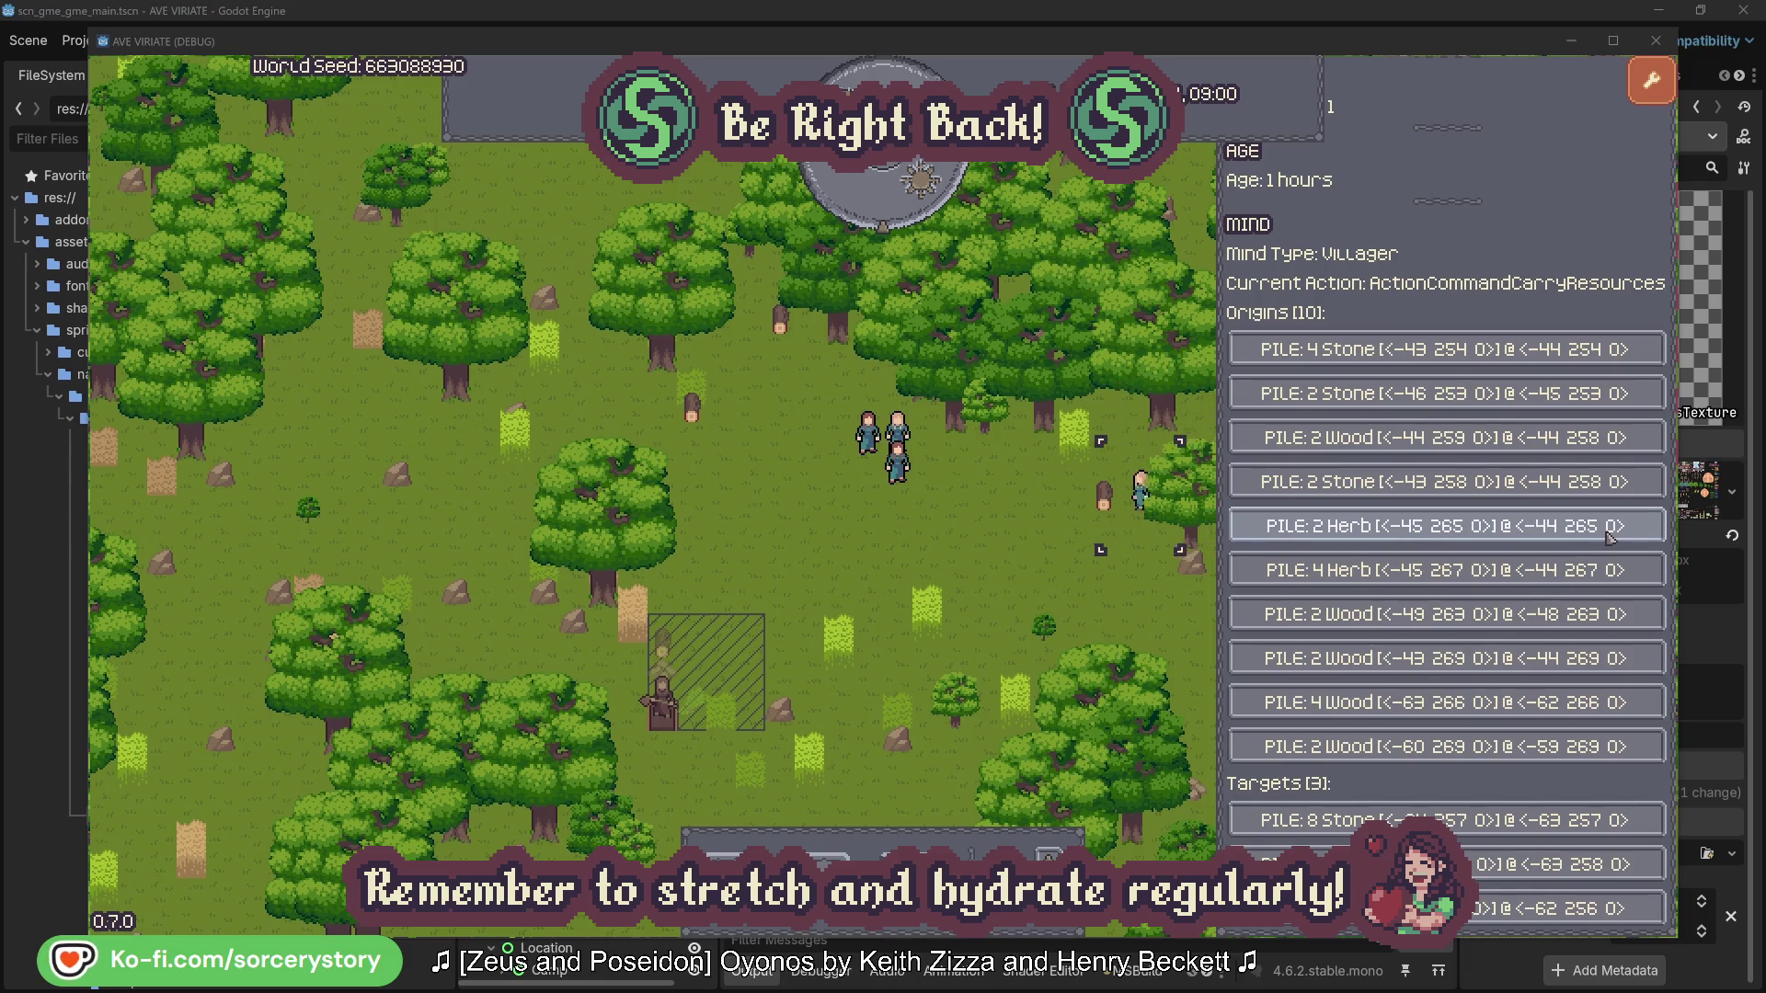
left_click(1610, 538)
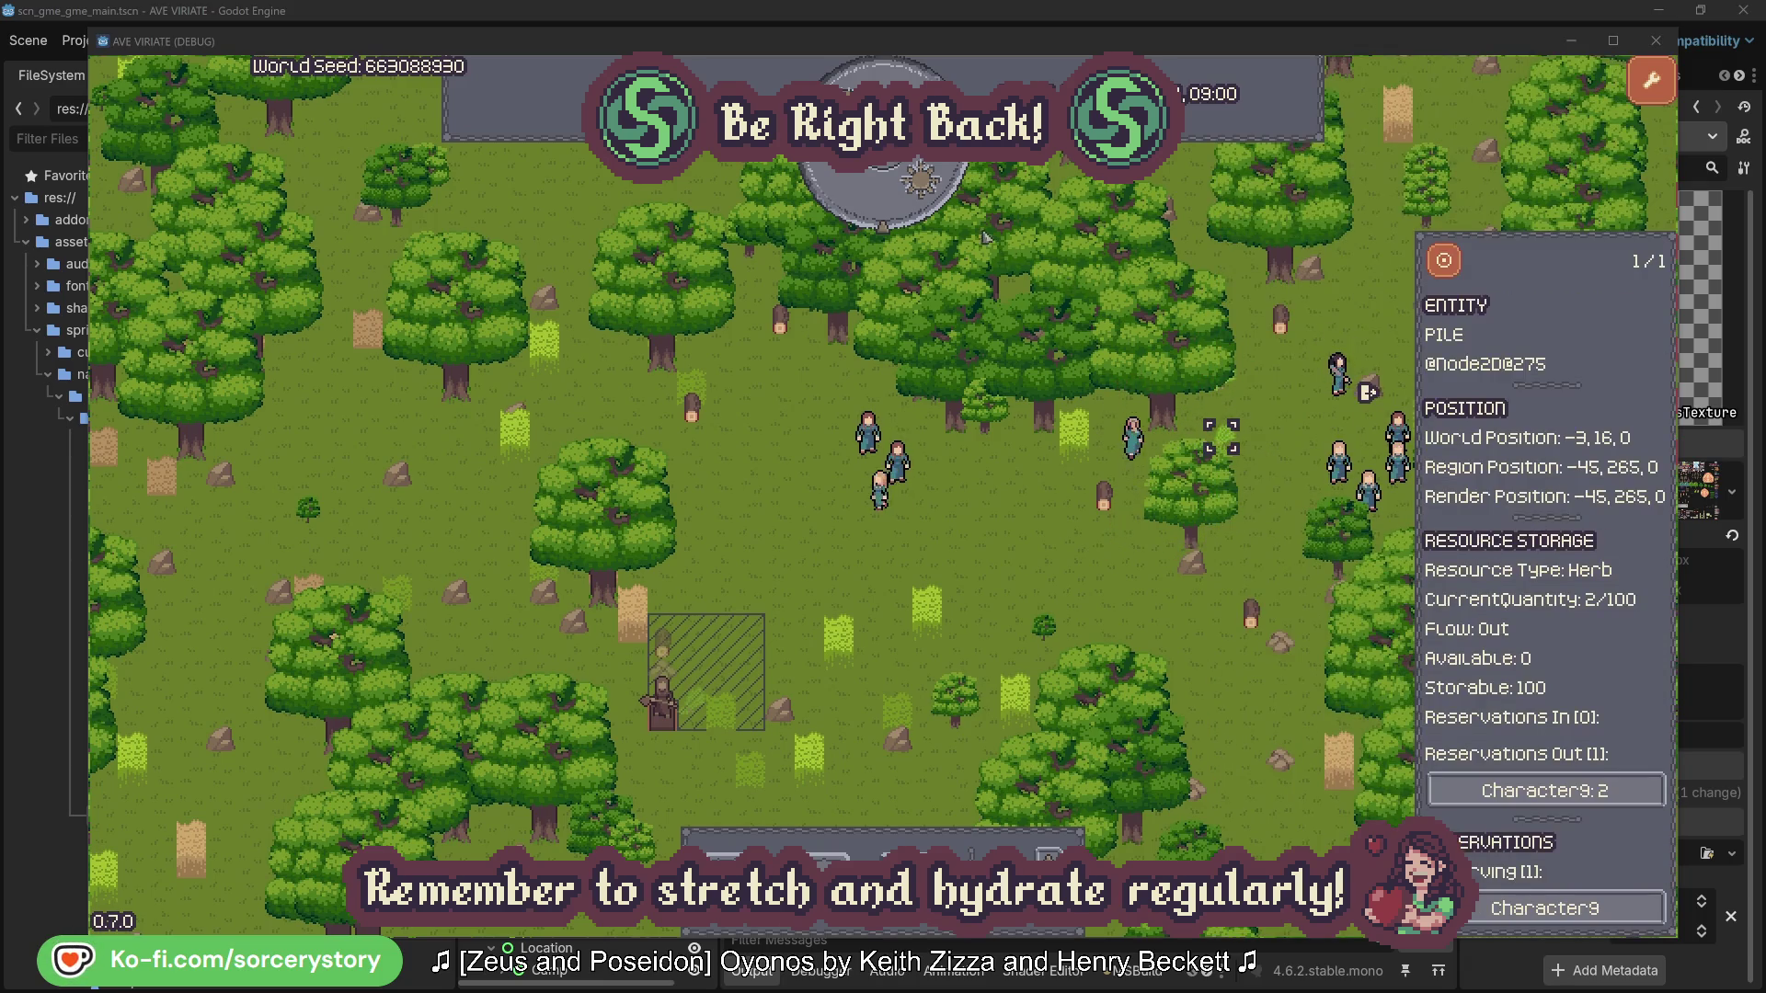
left_click(1457, 270)
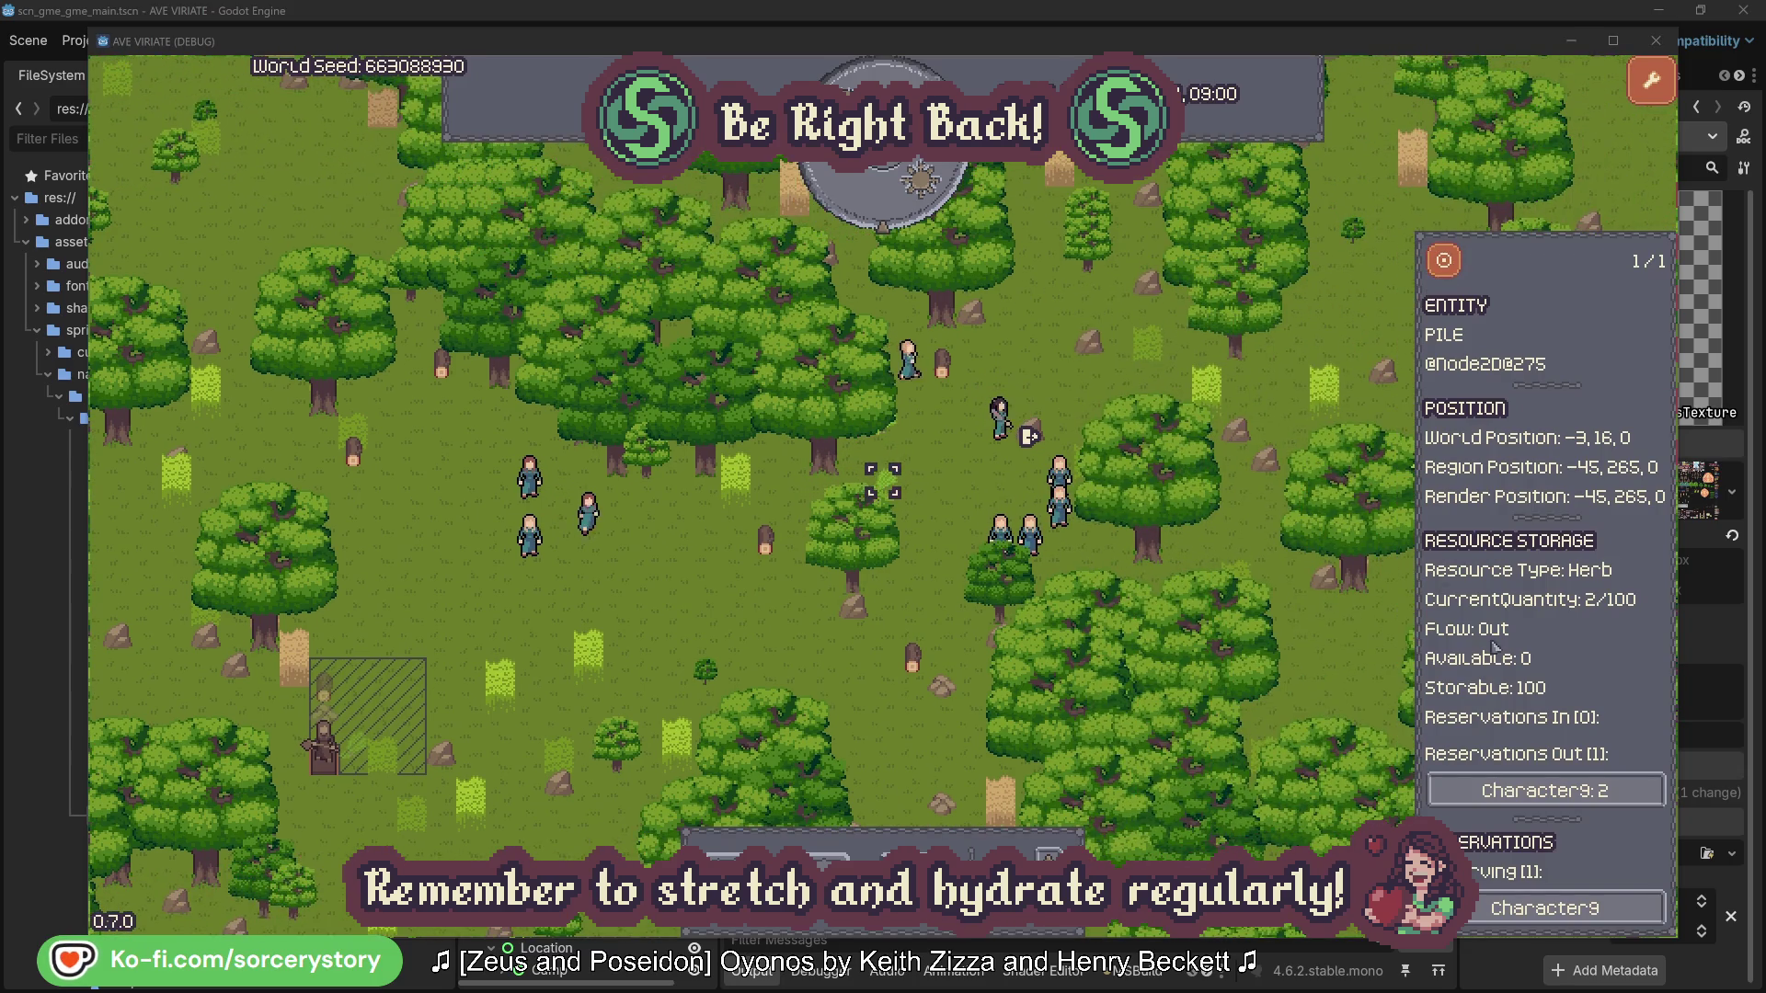
- Follow Character9 back to the wood pile it supplies, centre on it, then inspect Character2
left_click(1568, 791)
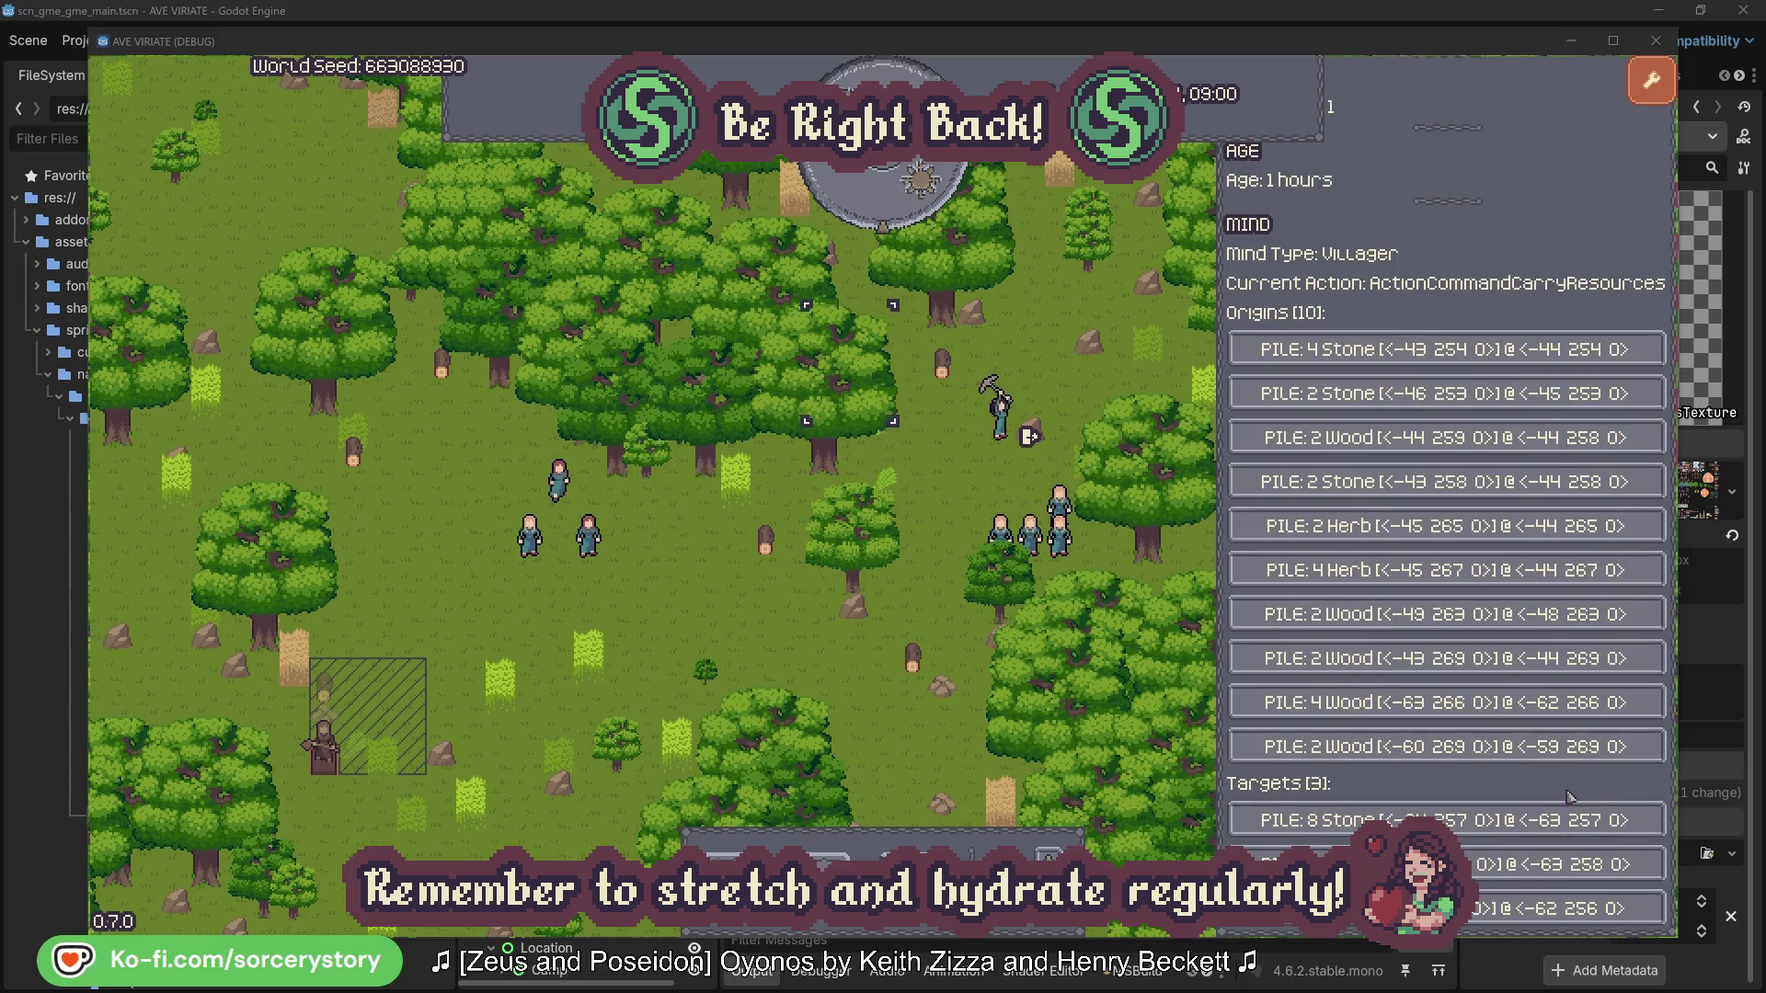
left_click(1564, 864)
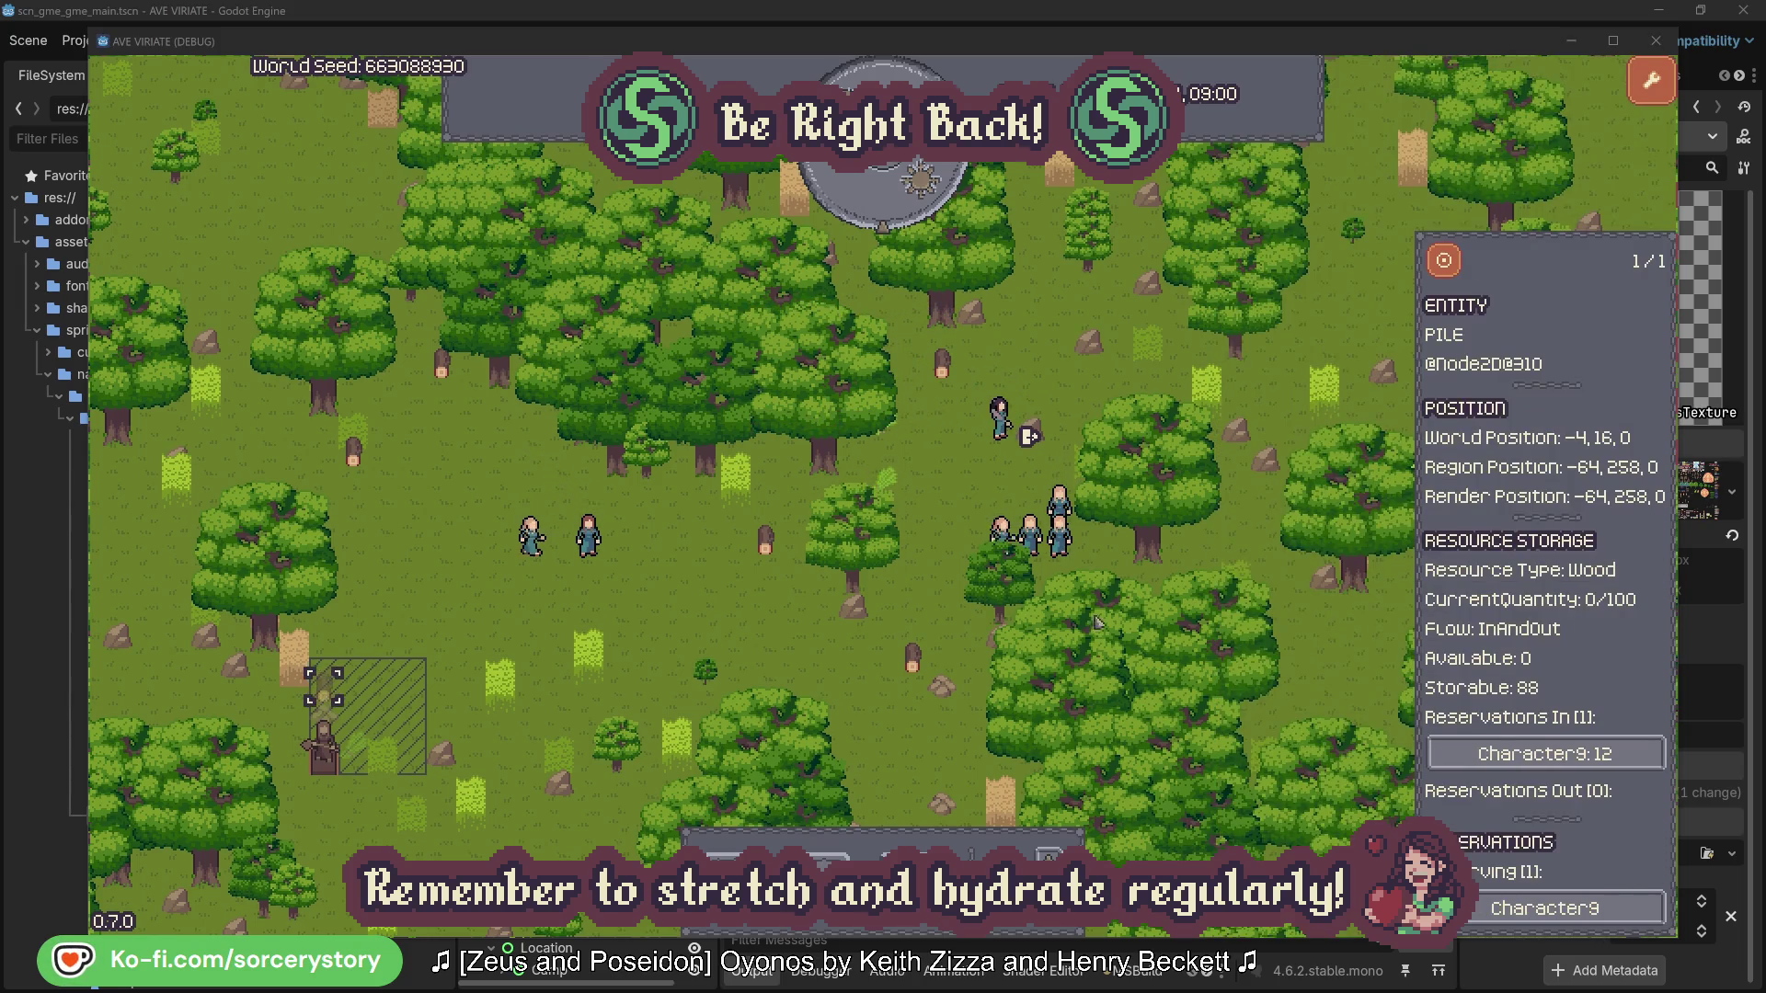
left_click(1444, 264)
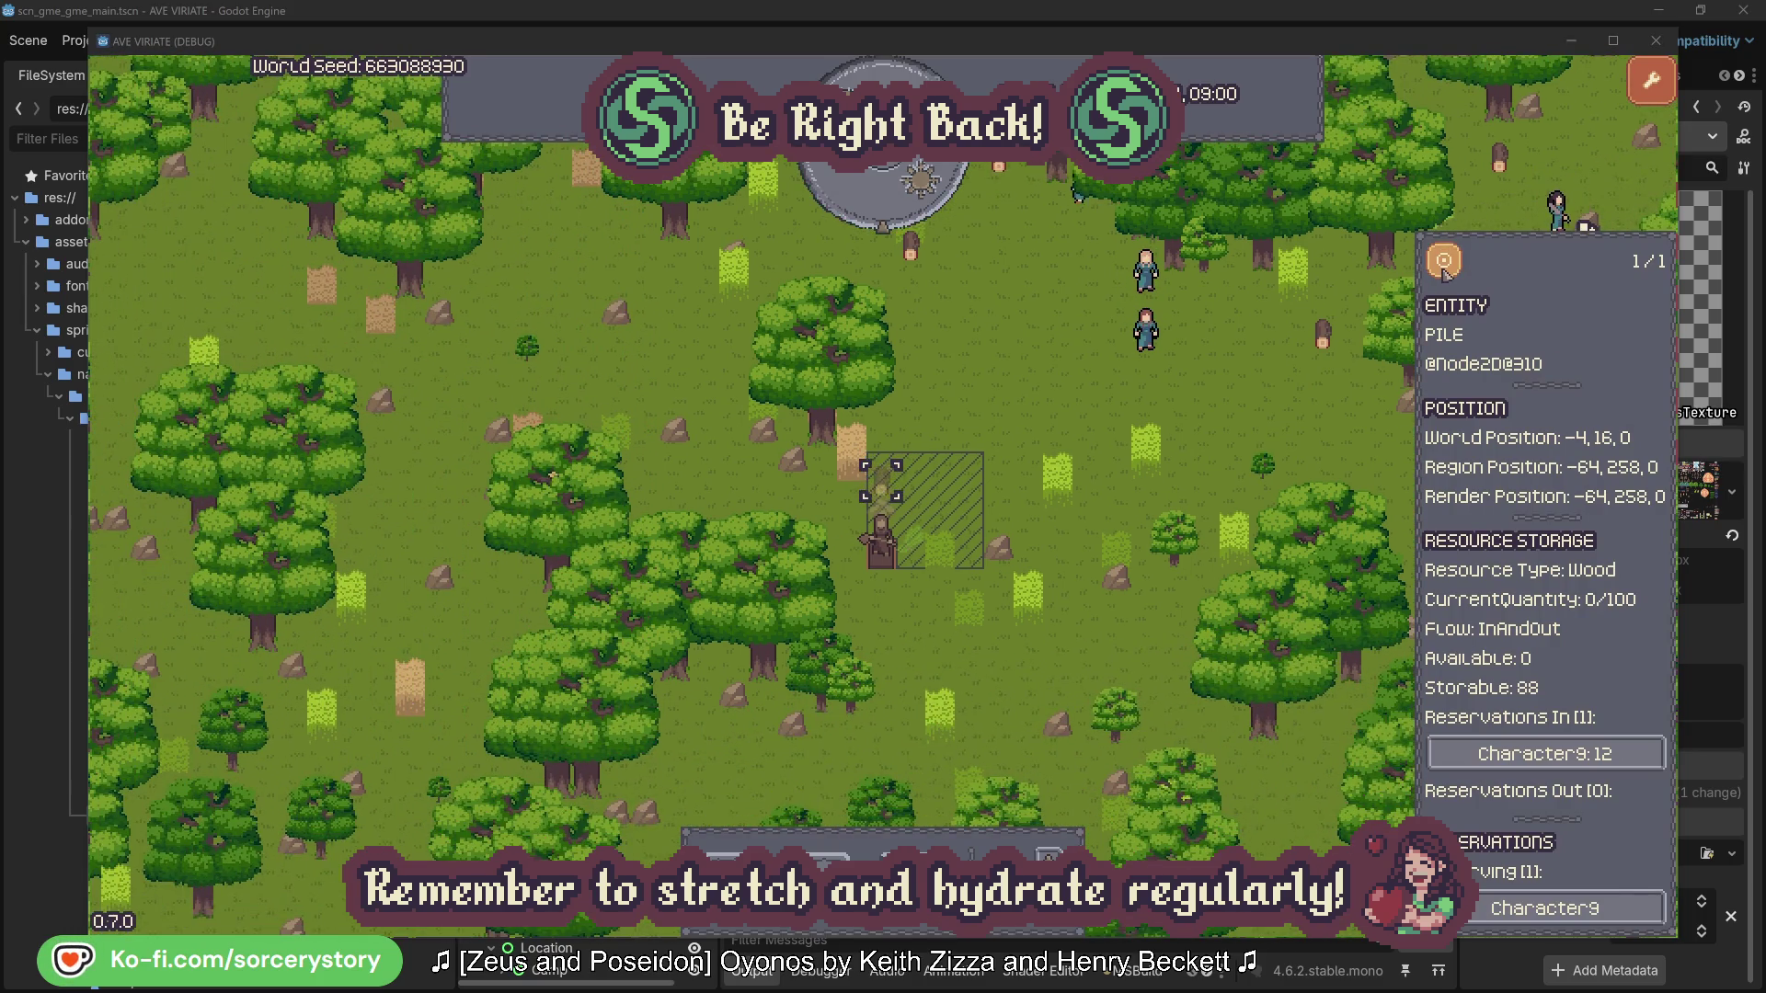
left_click(1279, 407)
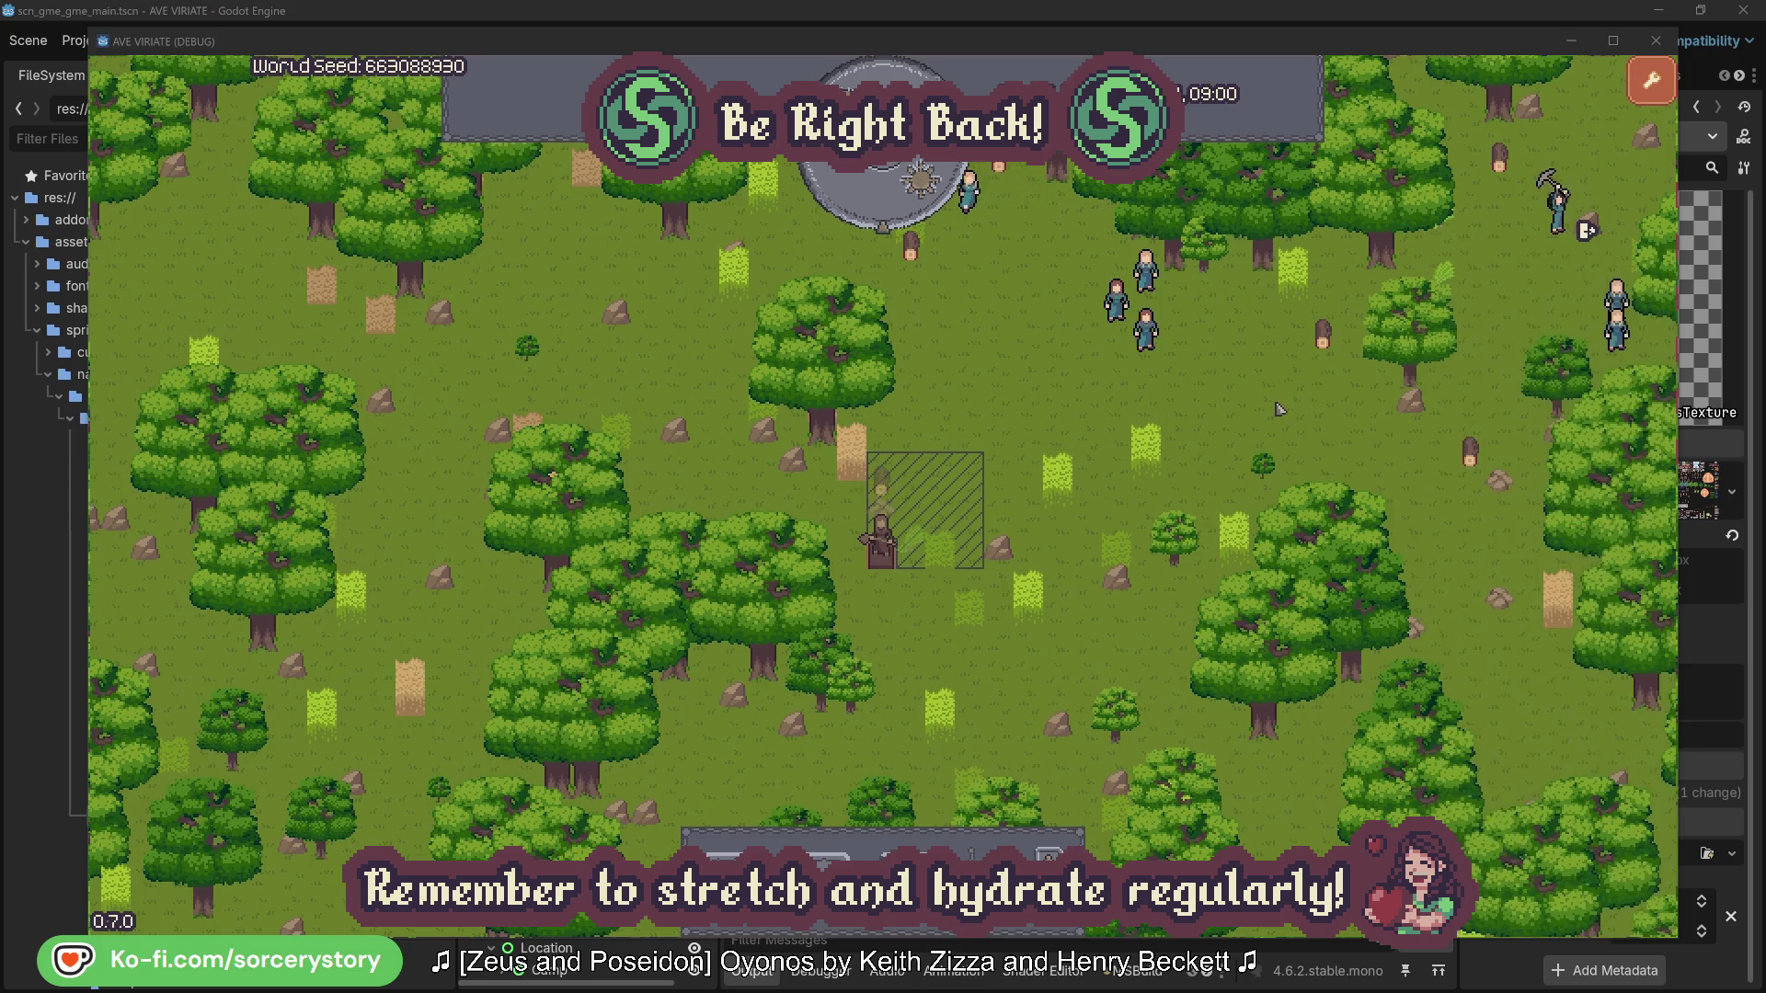
left_click(1146, 331)
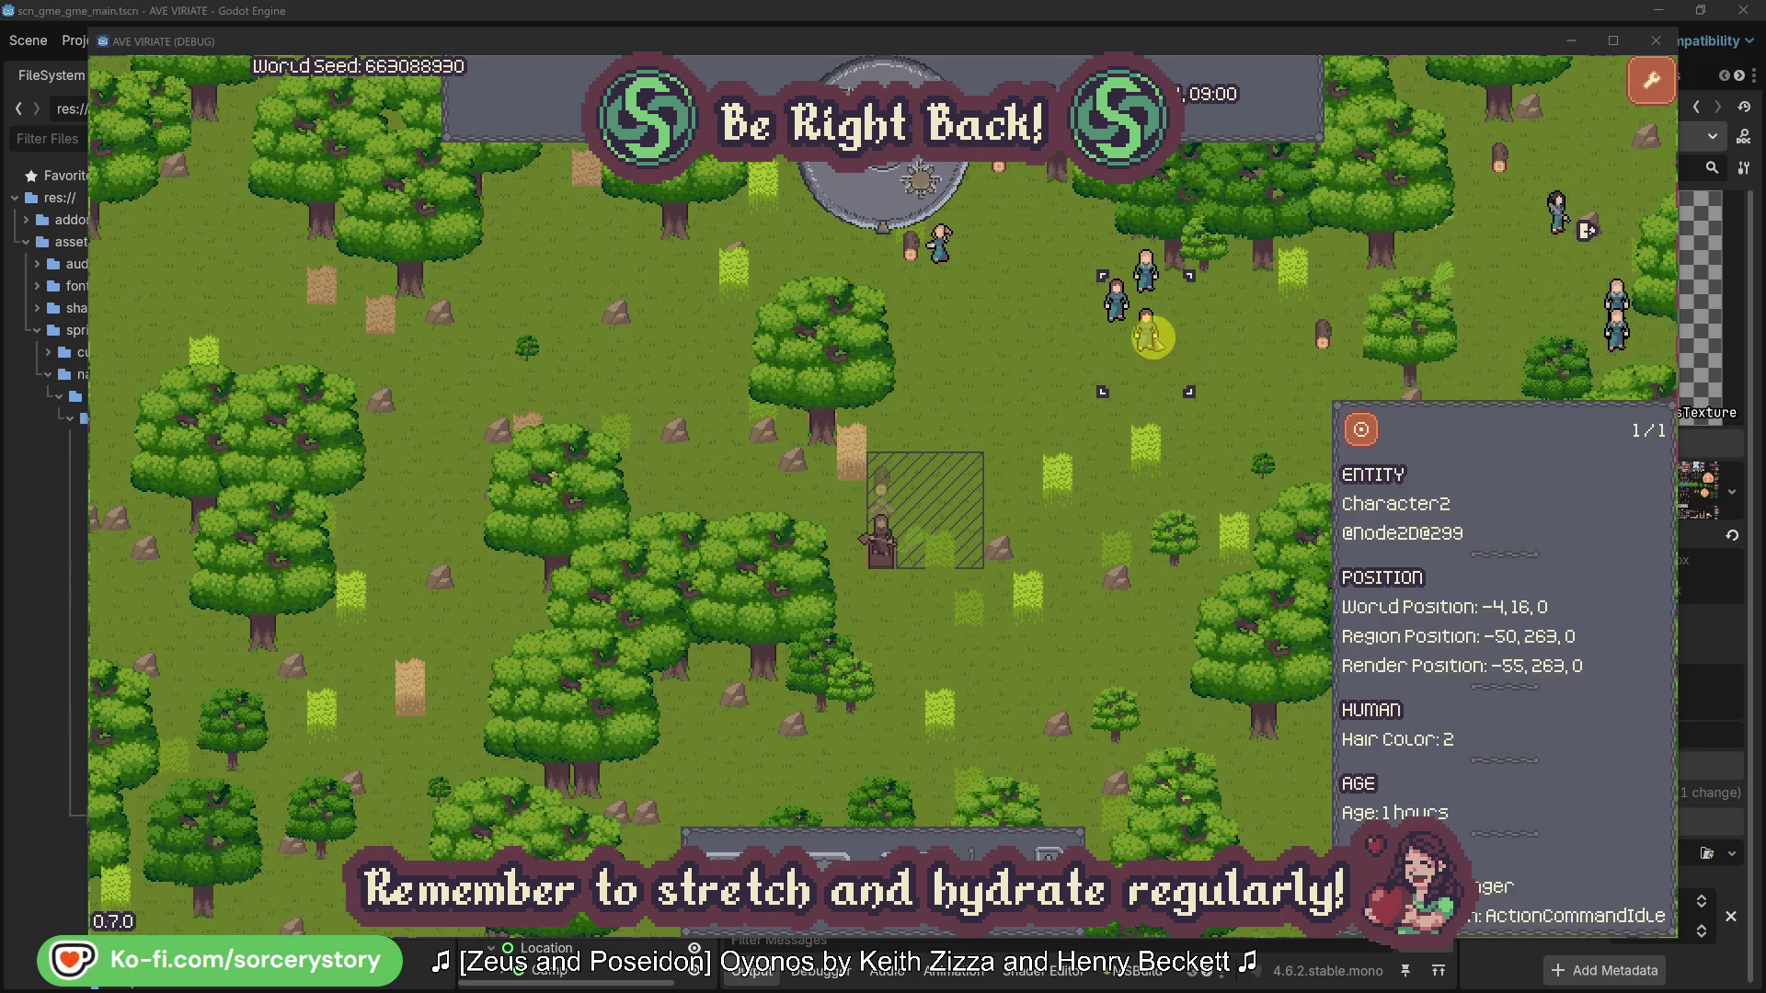
- Centre on Character2, then jump to the oak it gathers from and back
left_click(1378, 425)
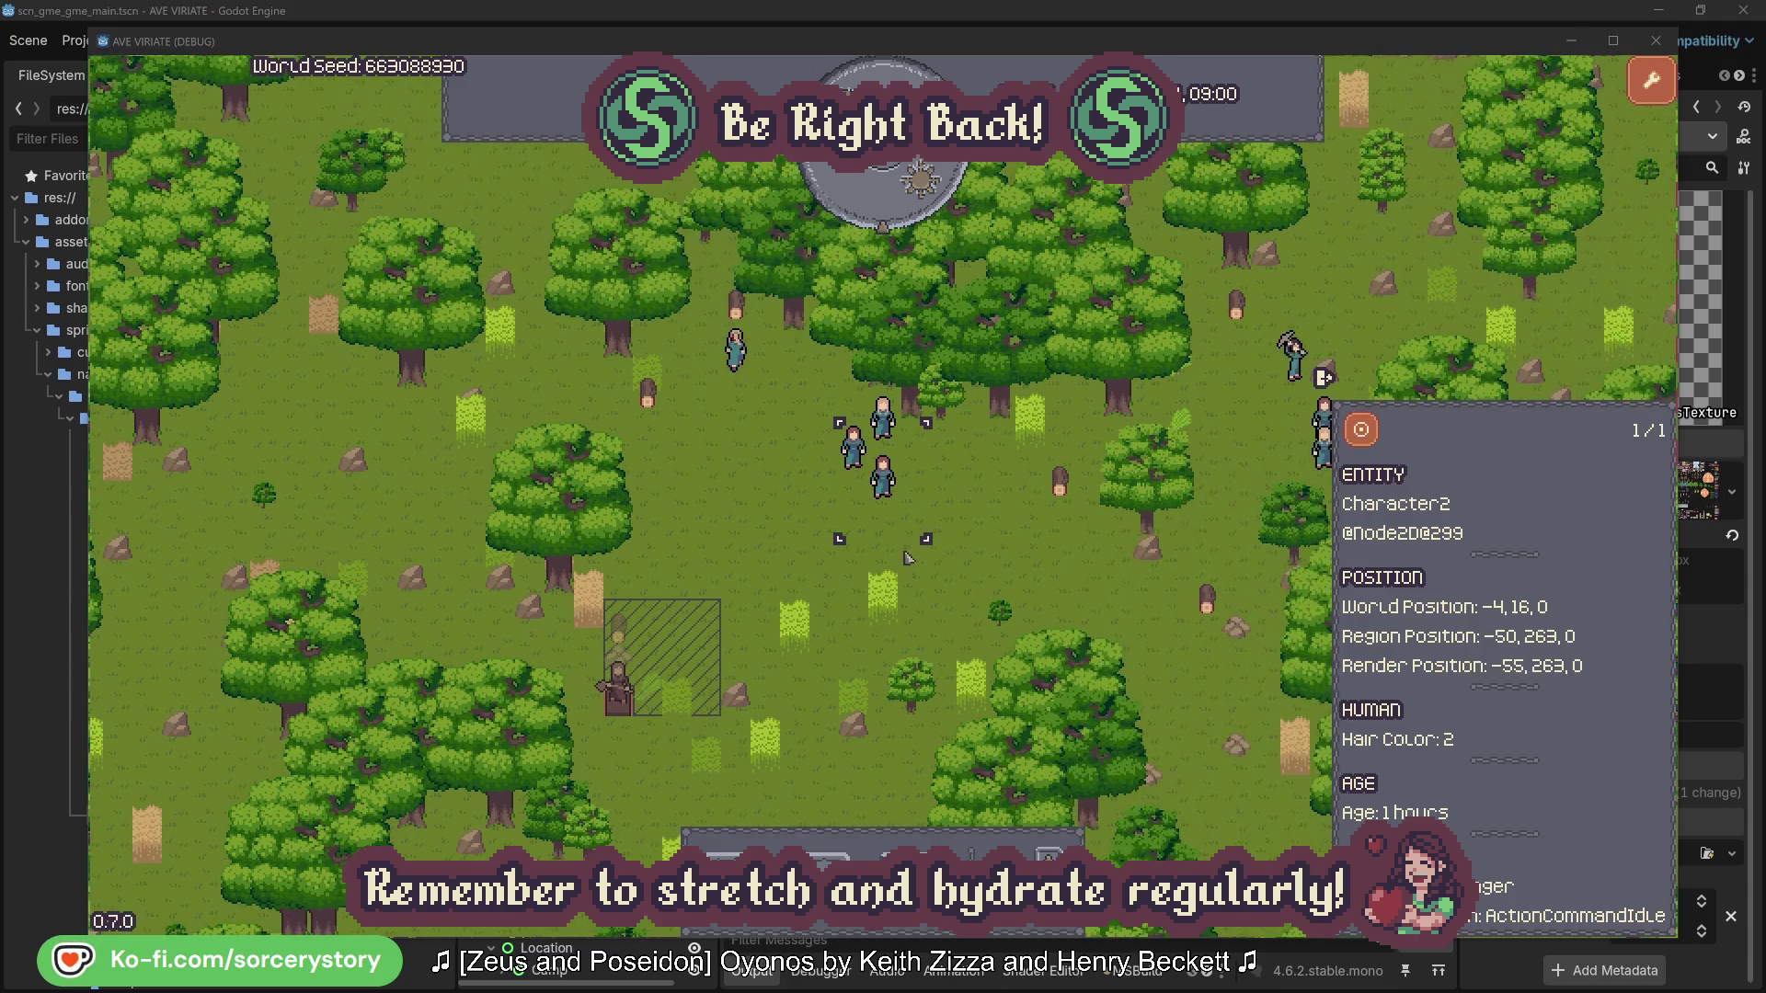
left_click(1010, 532)
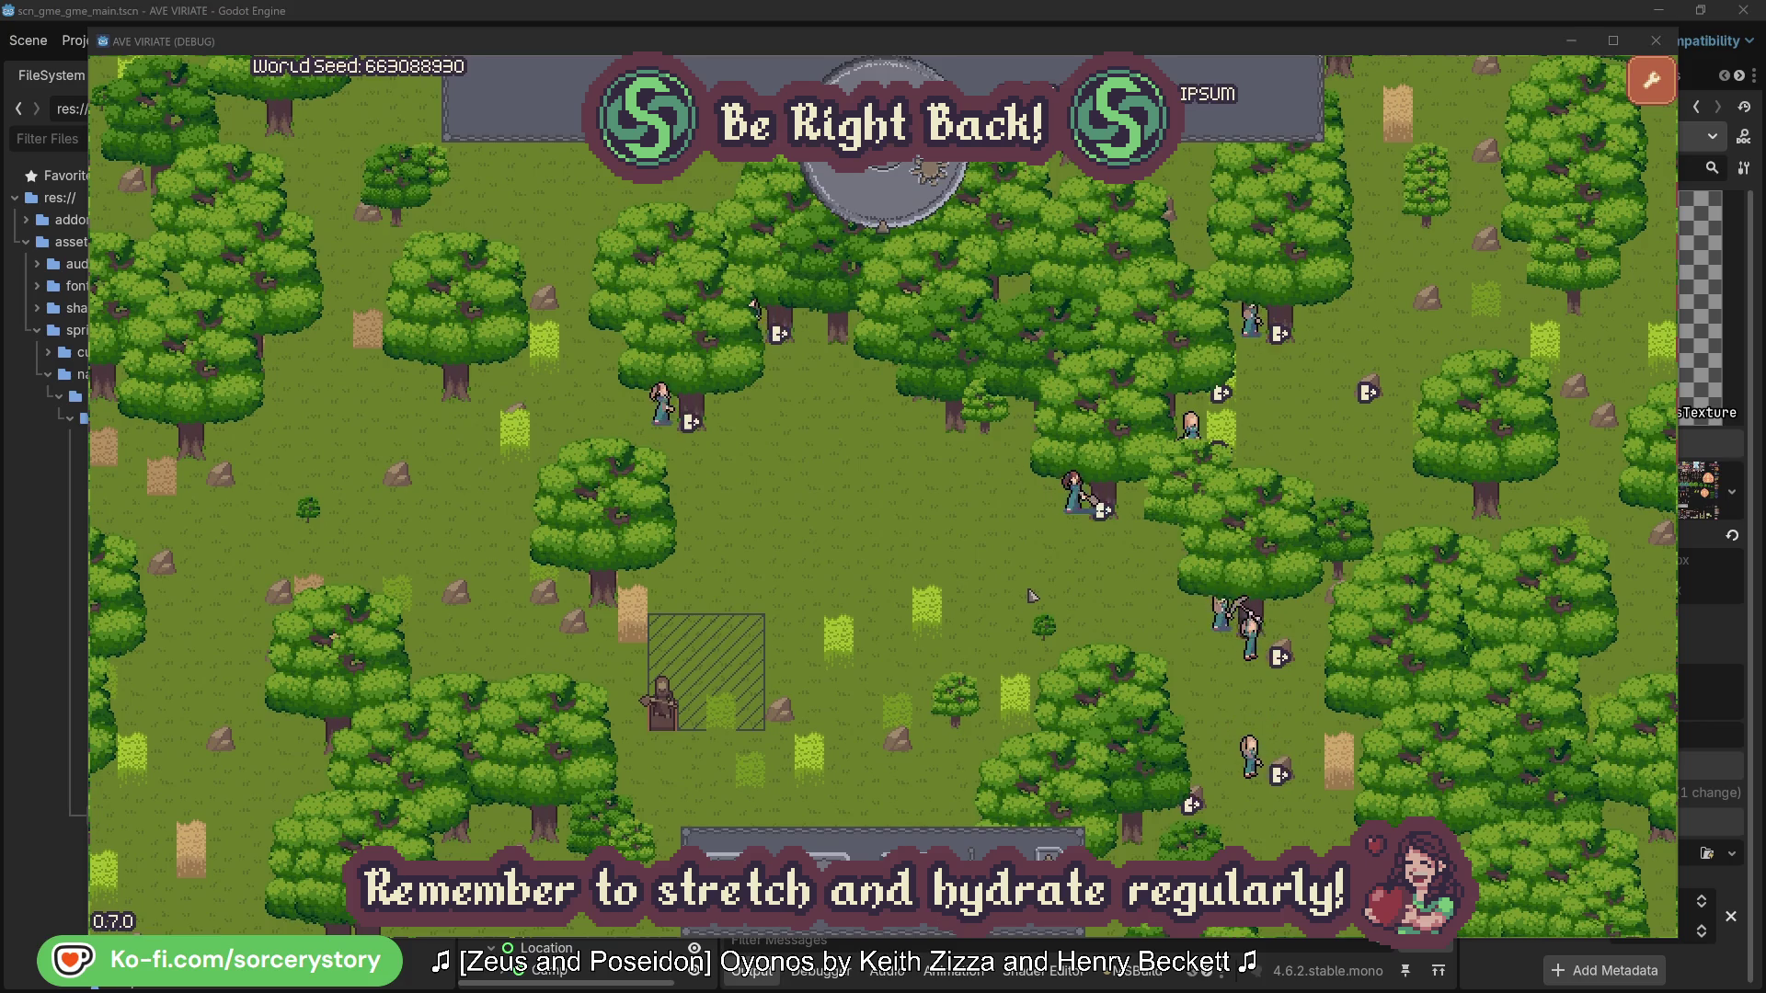
left_click(1074, 497)
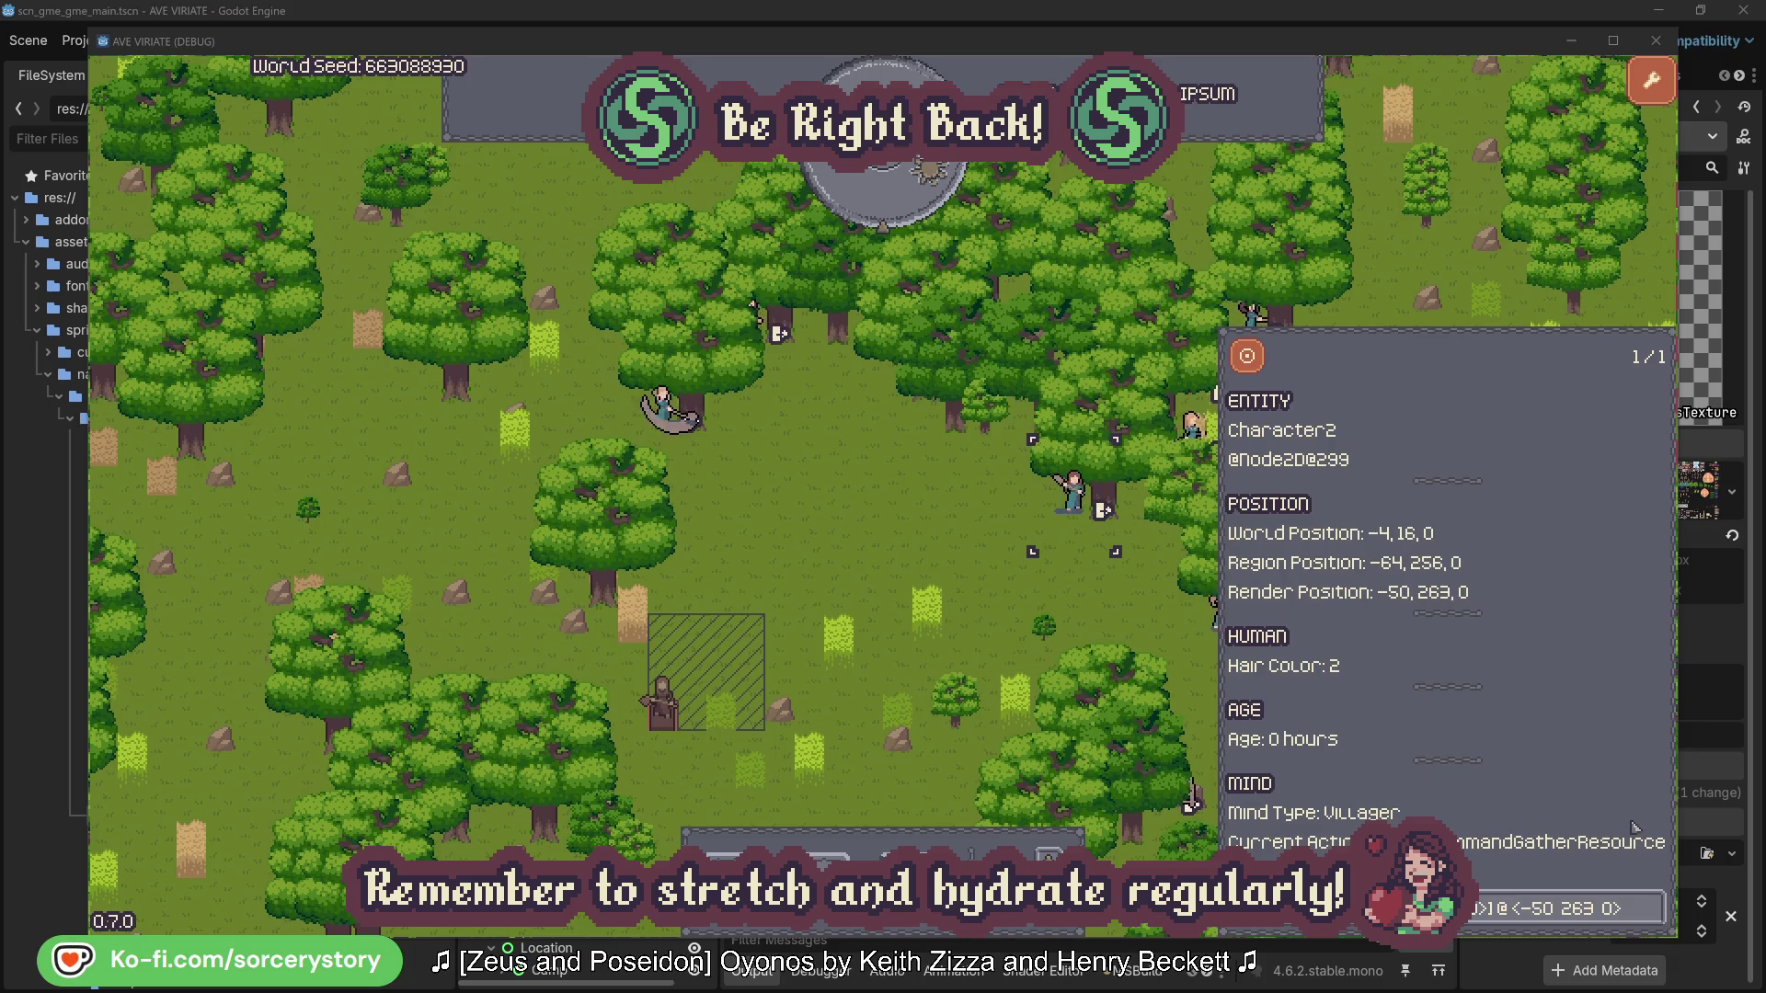
left_click(1656, 920)
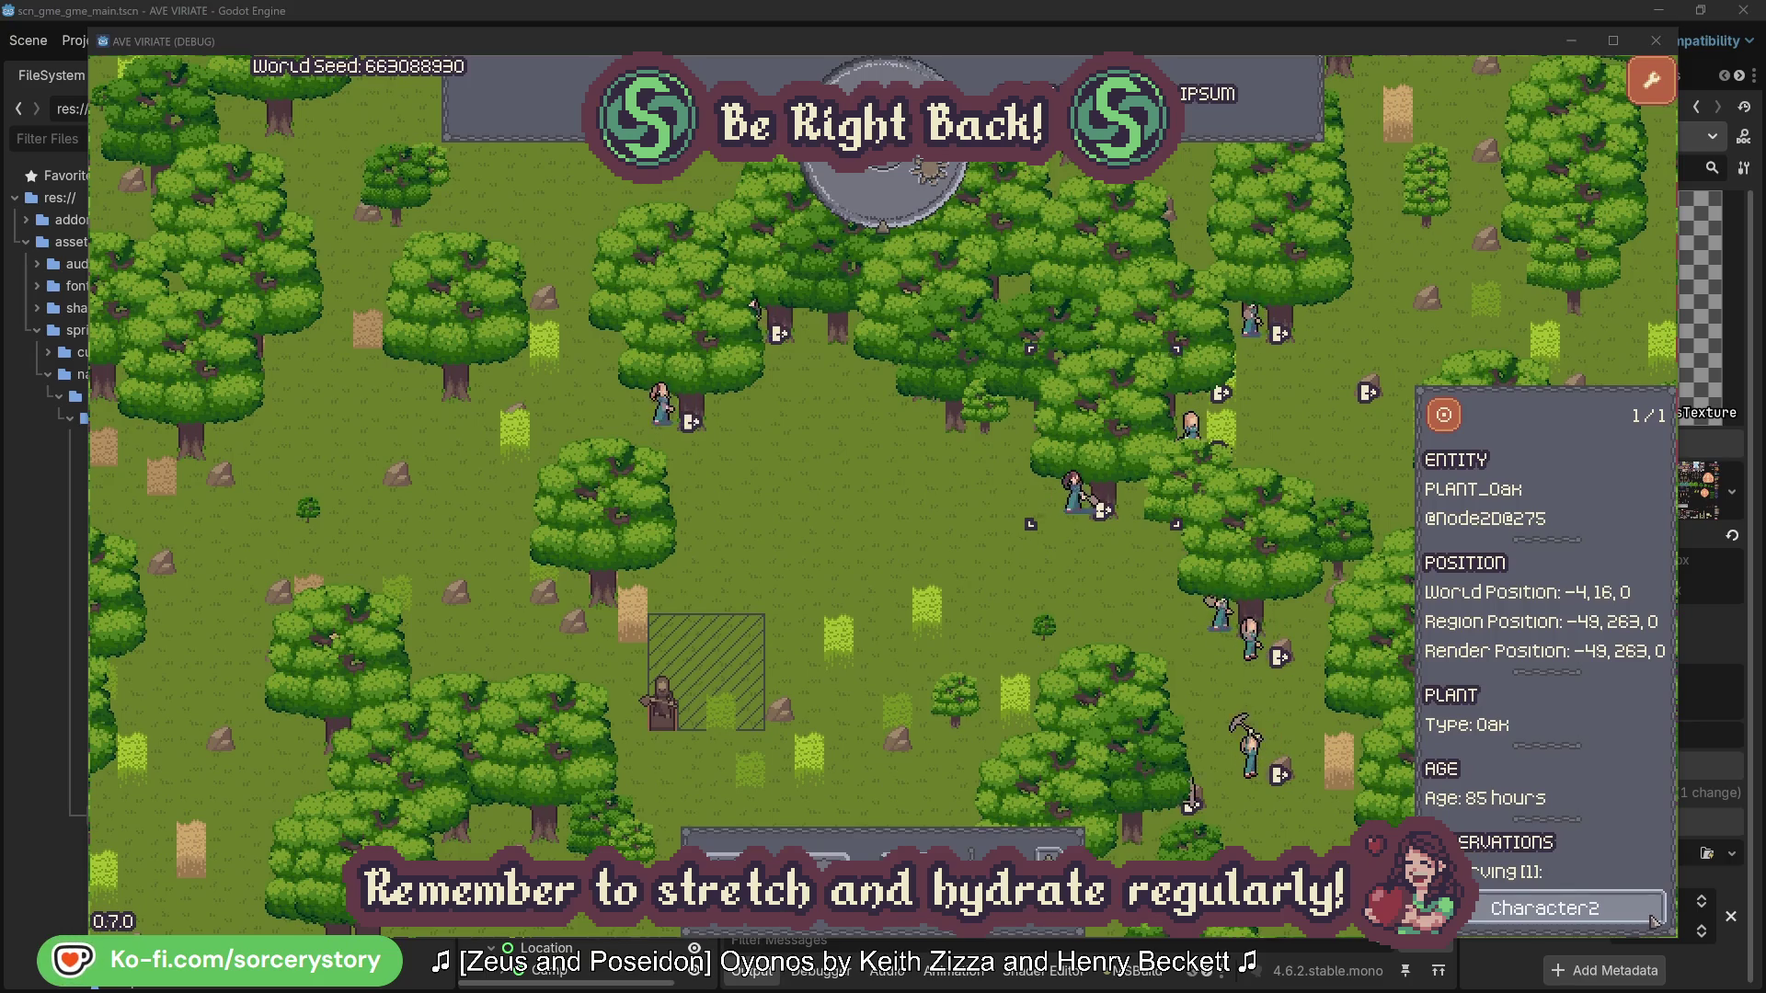
left_click(1655, 921)
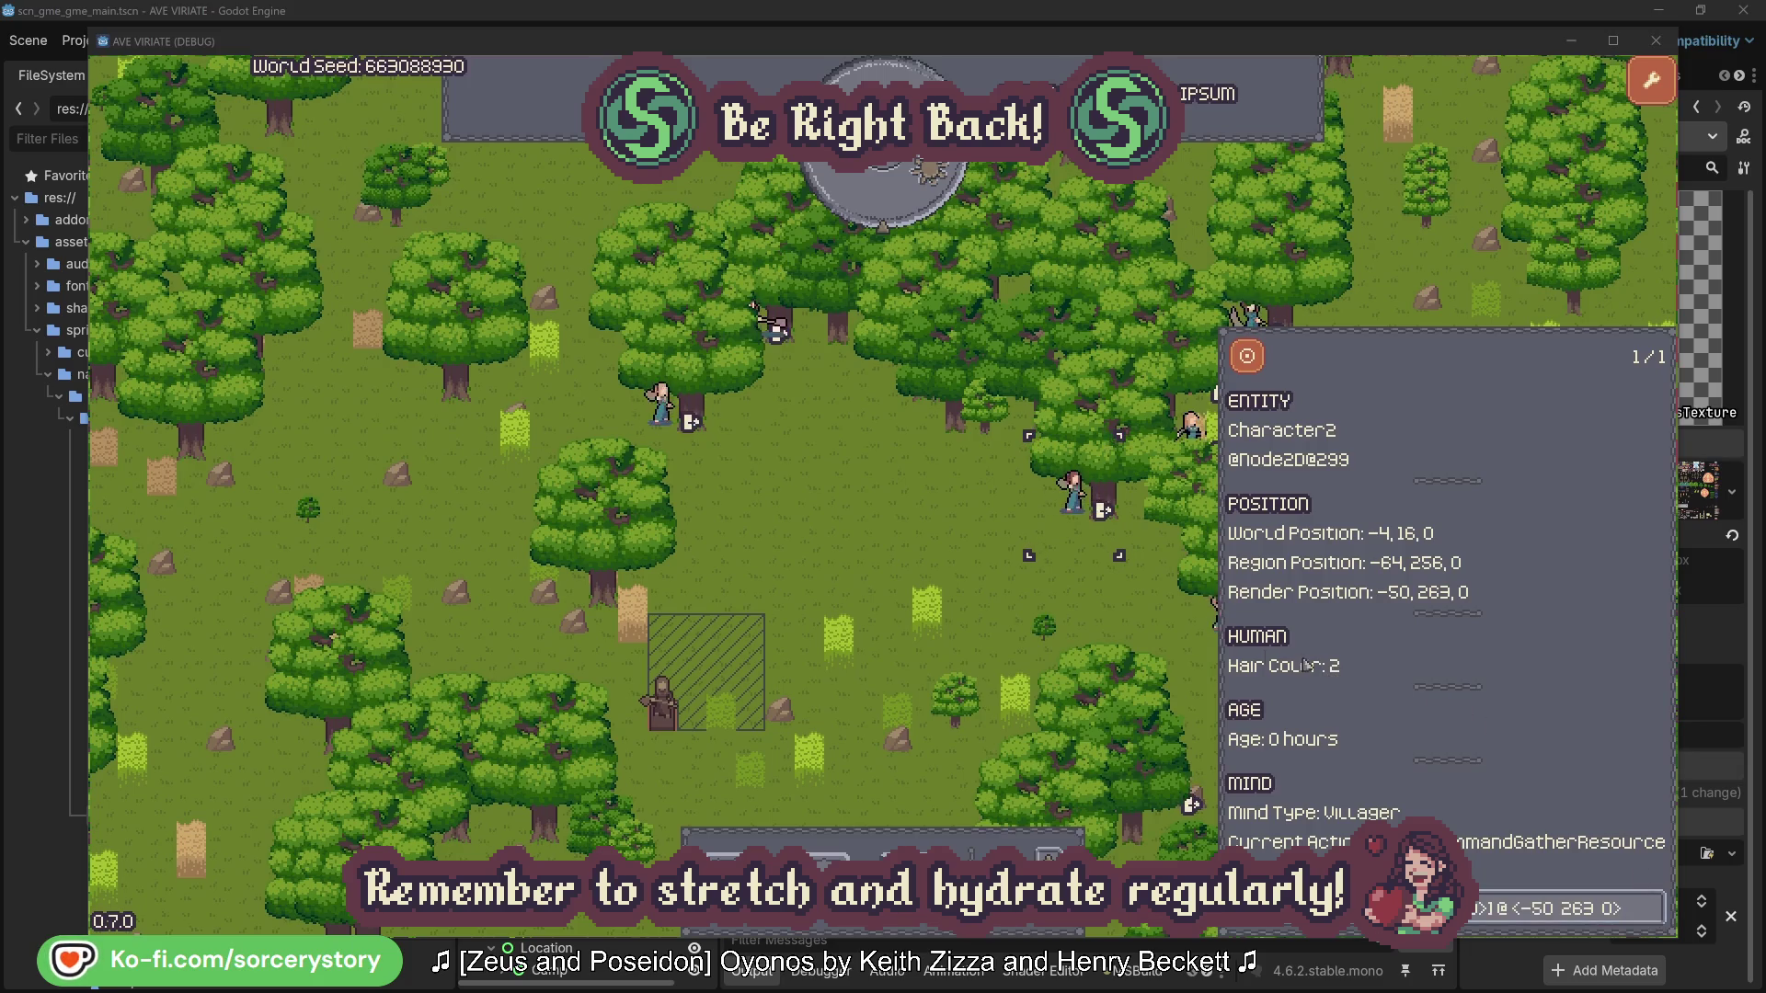
left_click(1104, 611)
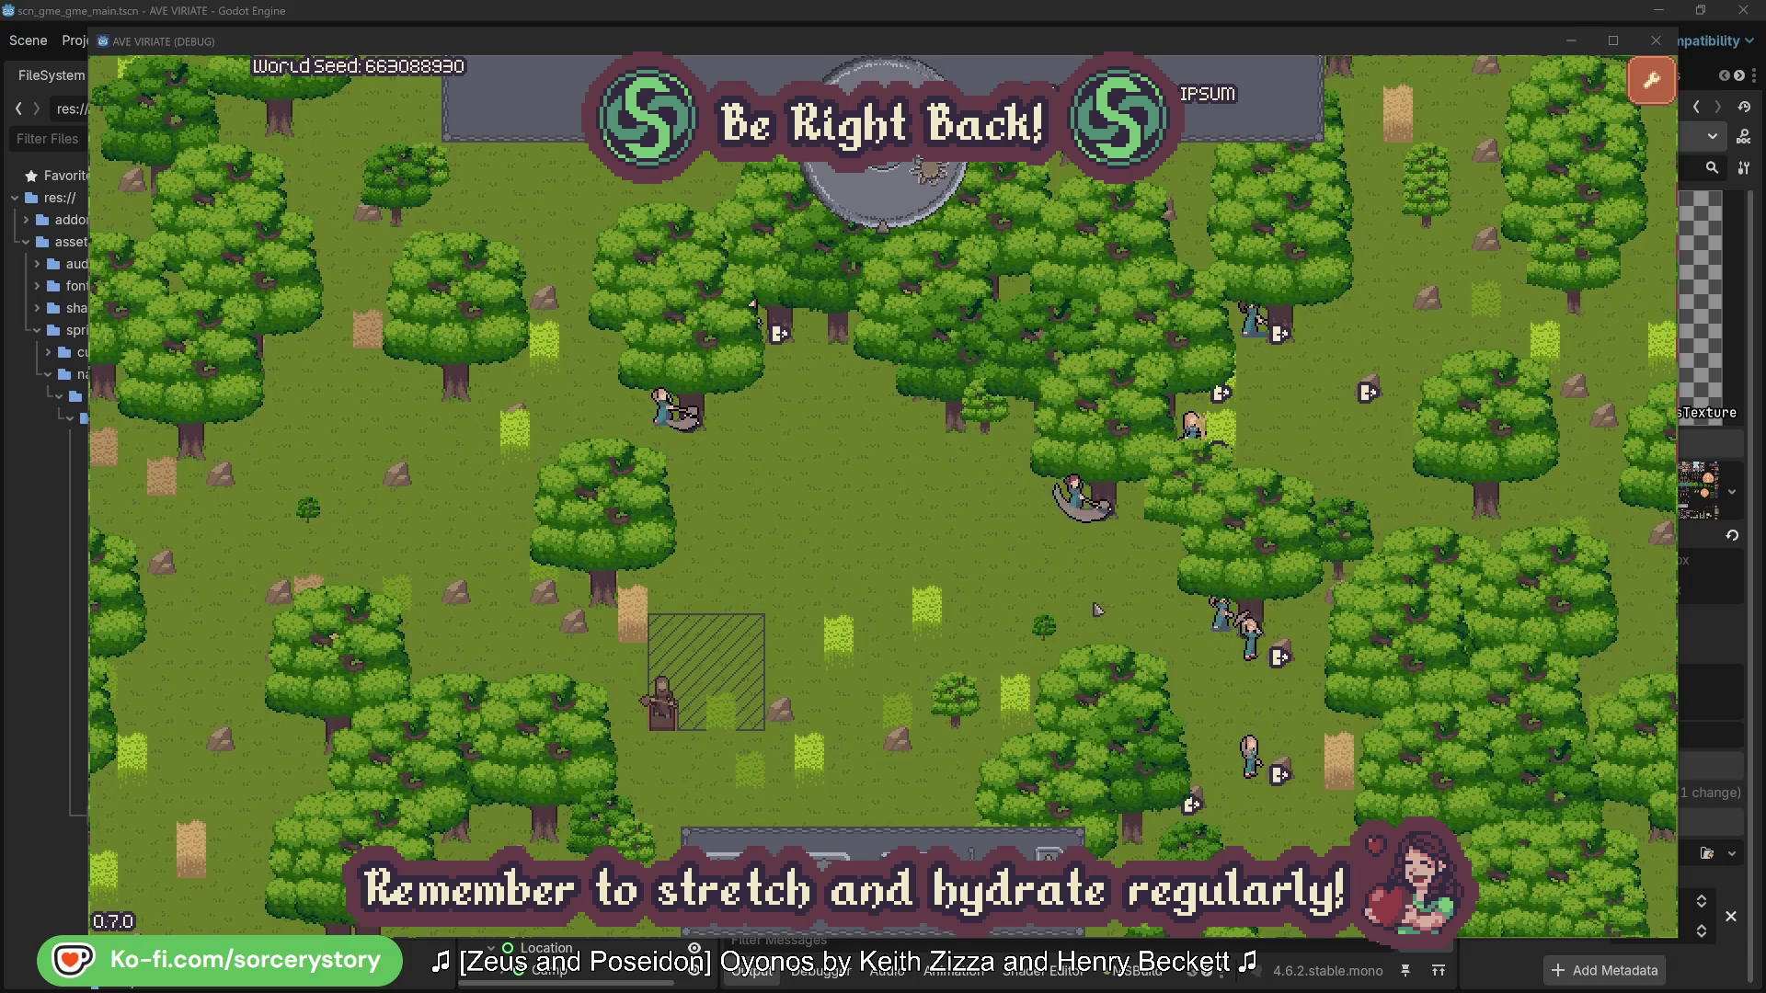
- Check the oak Character0 is gathering, close its details, and skip ahead one hour
left_click(663, 405)
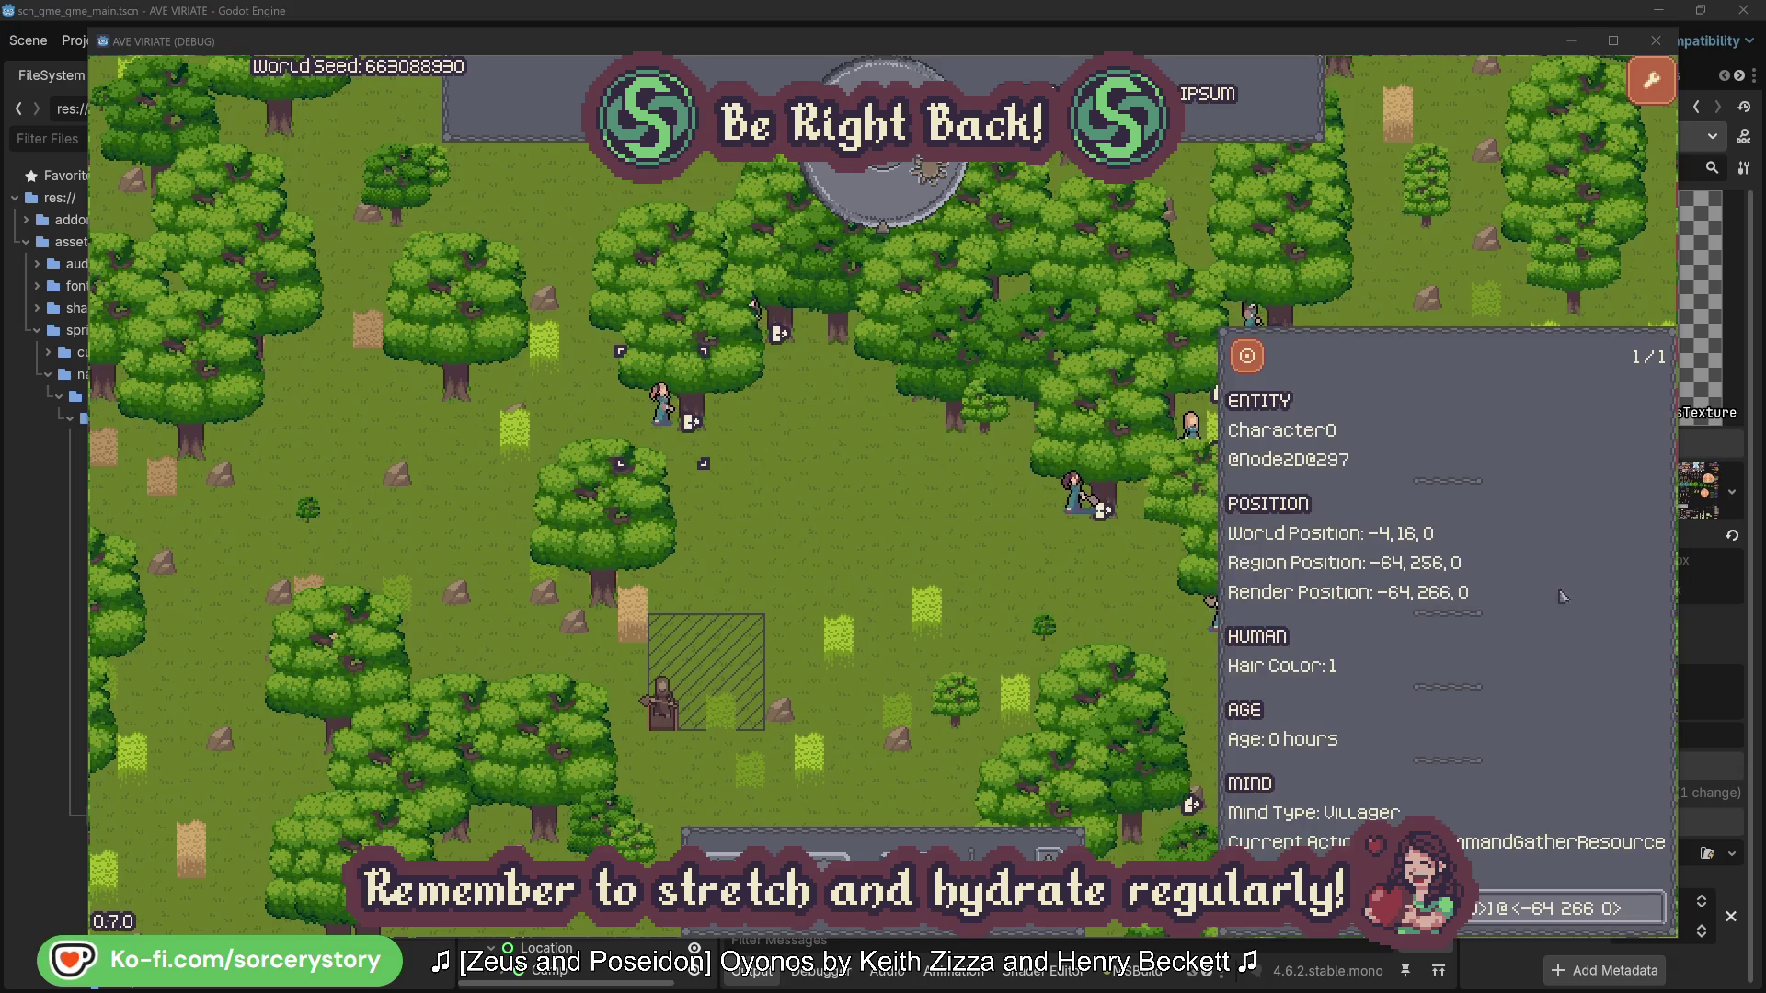
left_click(1653, 909)
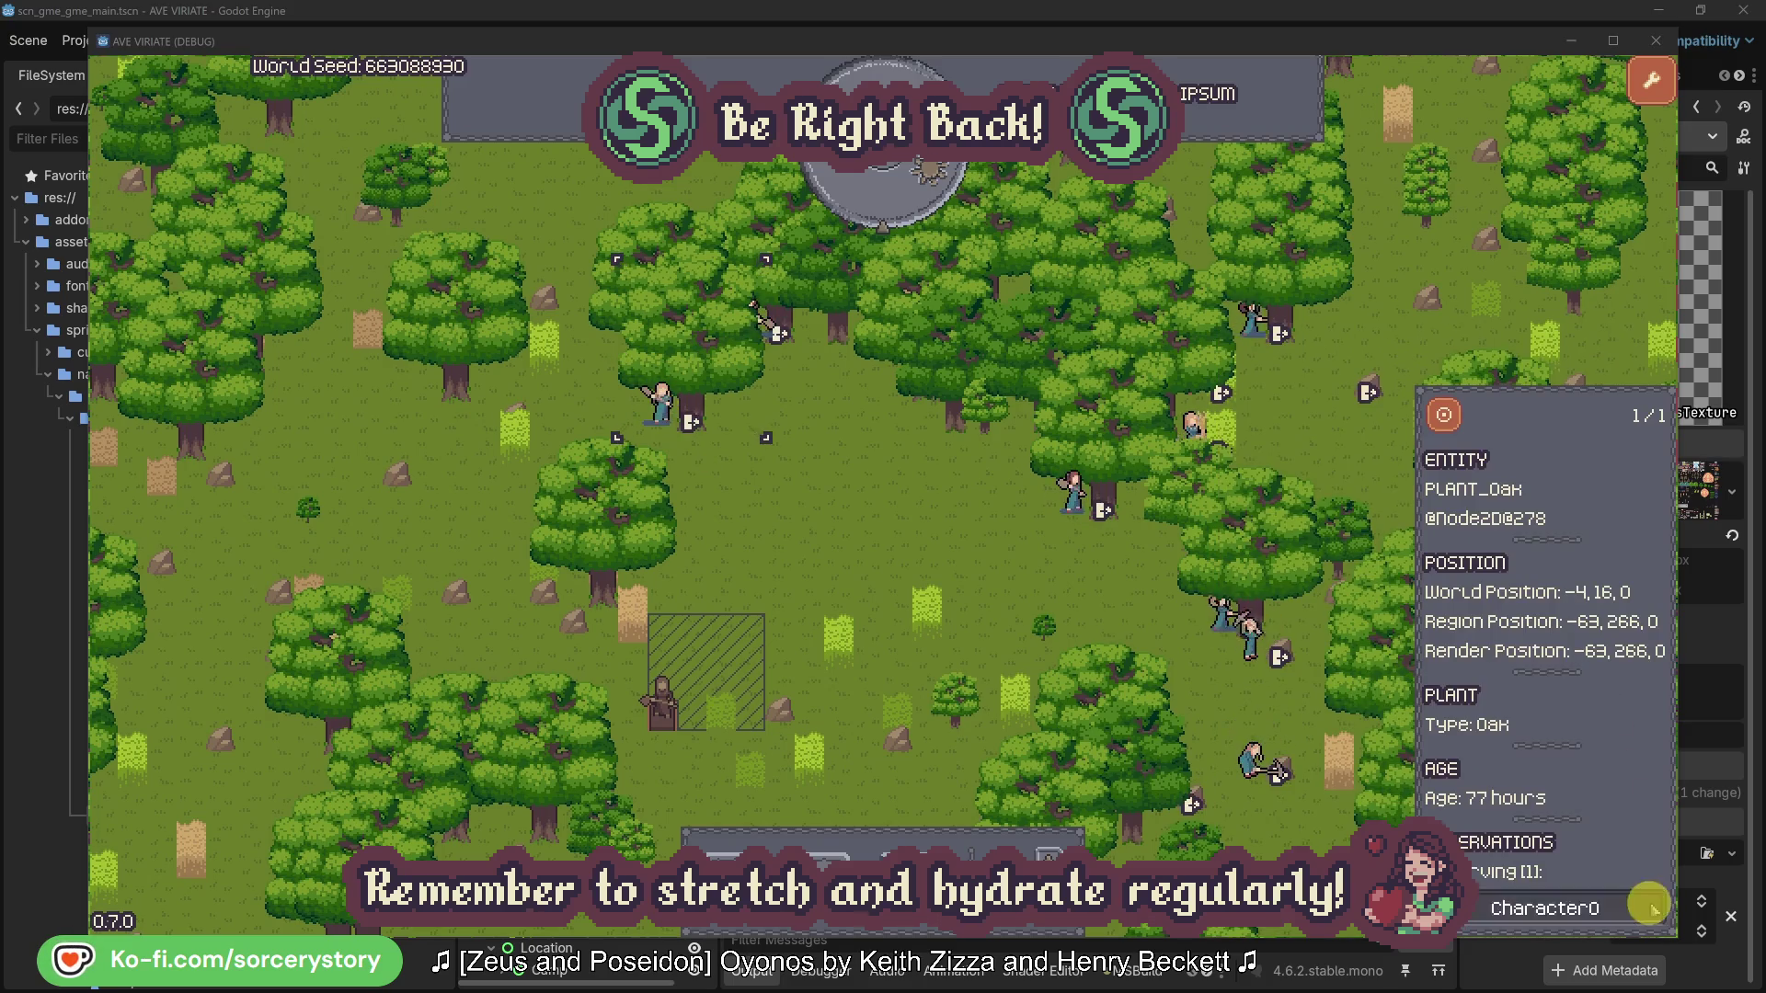
left_click(1654, 909)
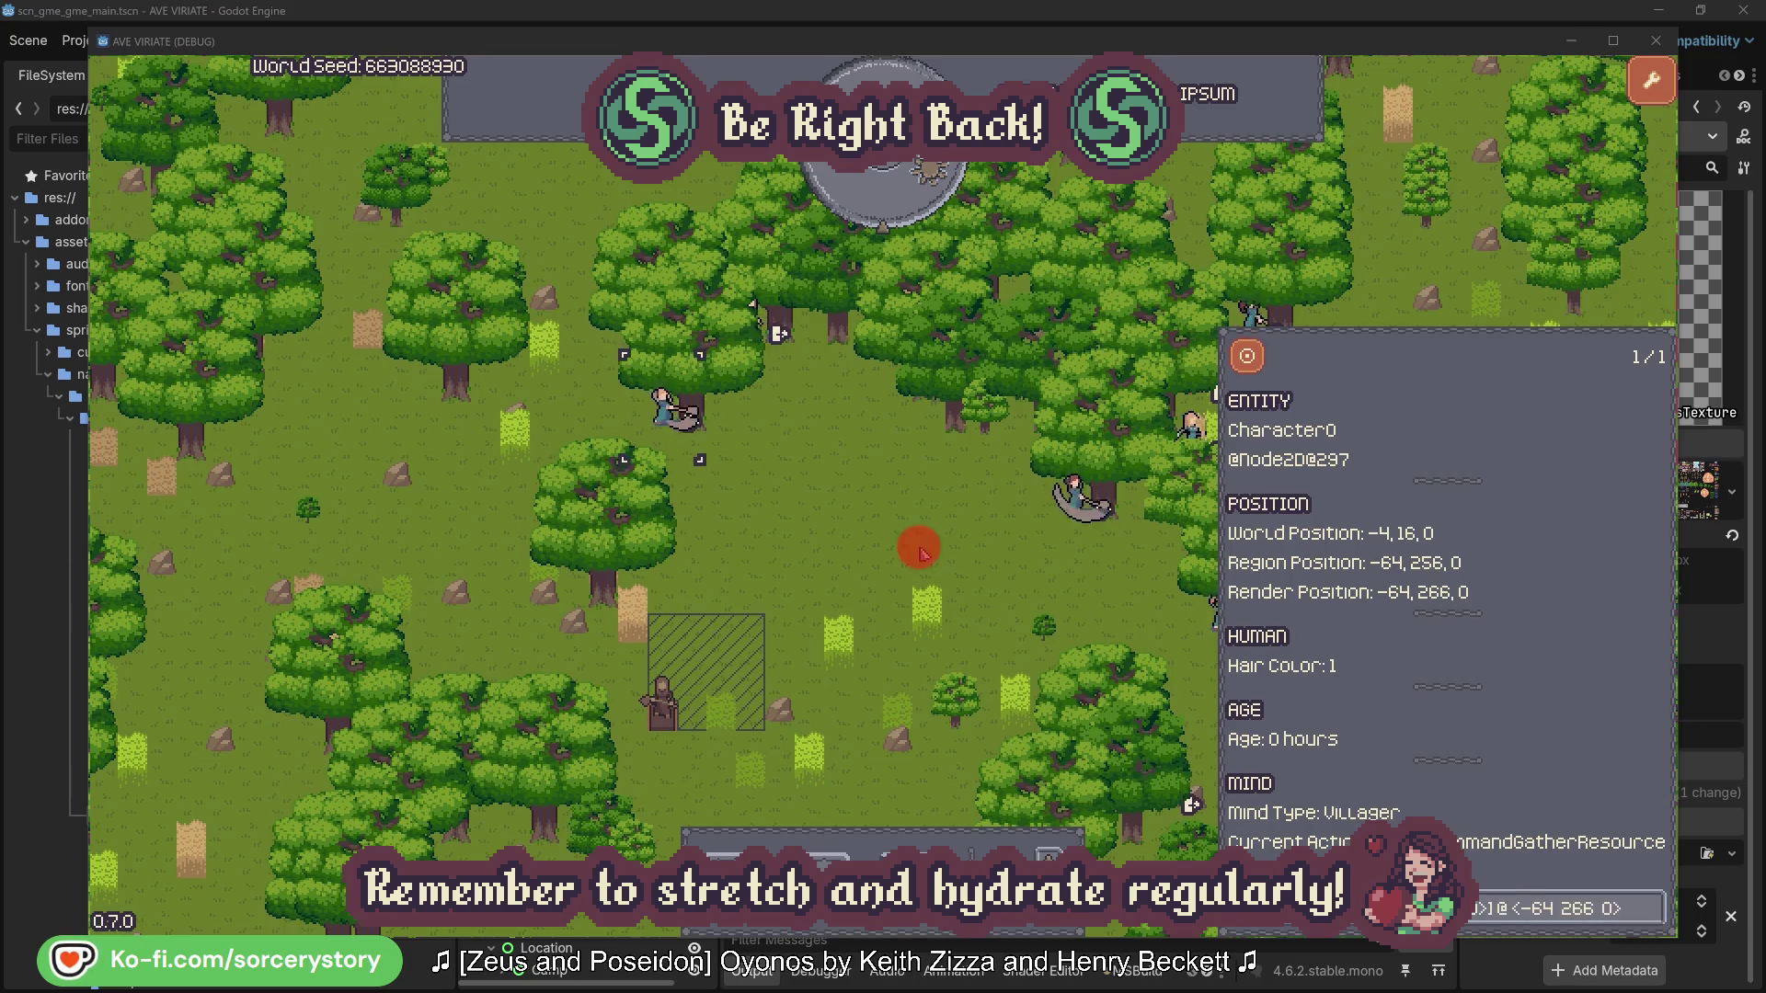
left_click(922, 552)
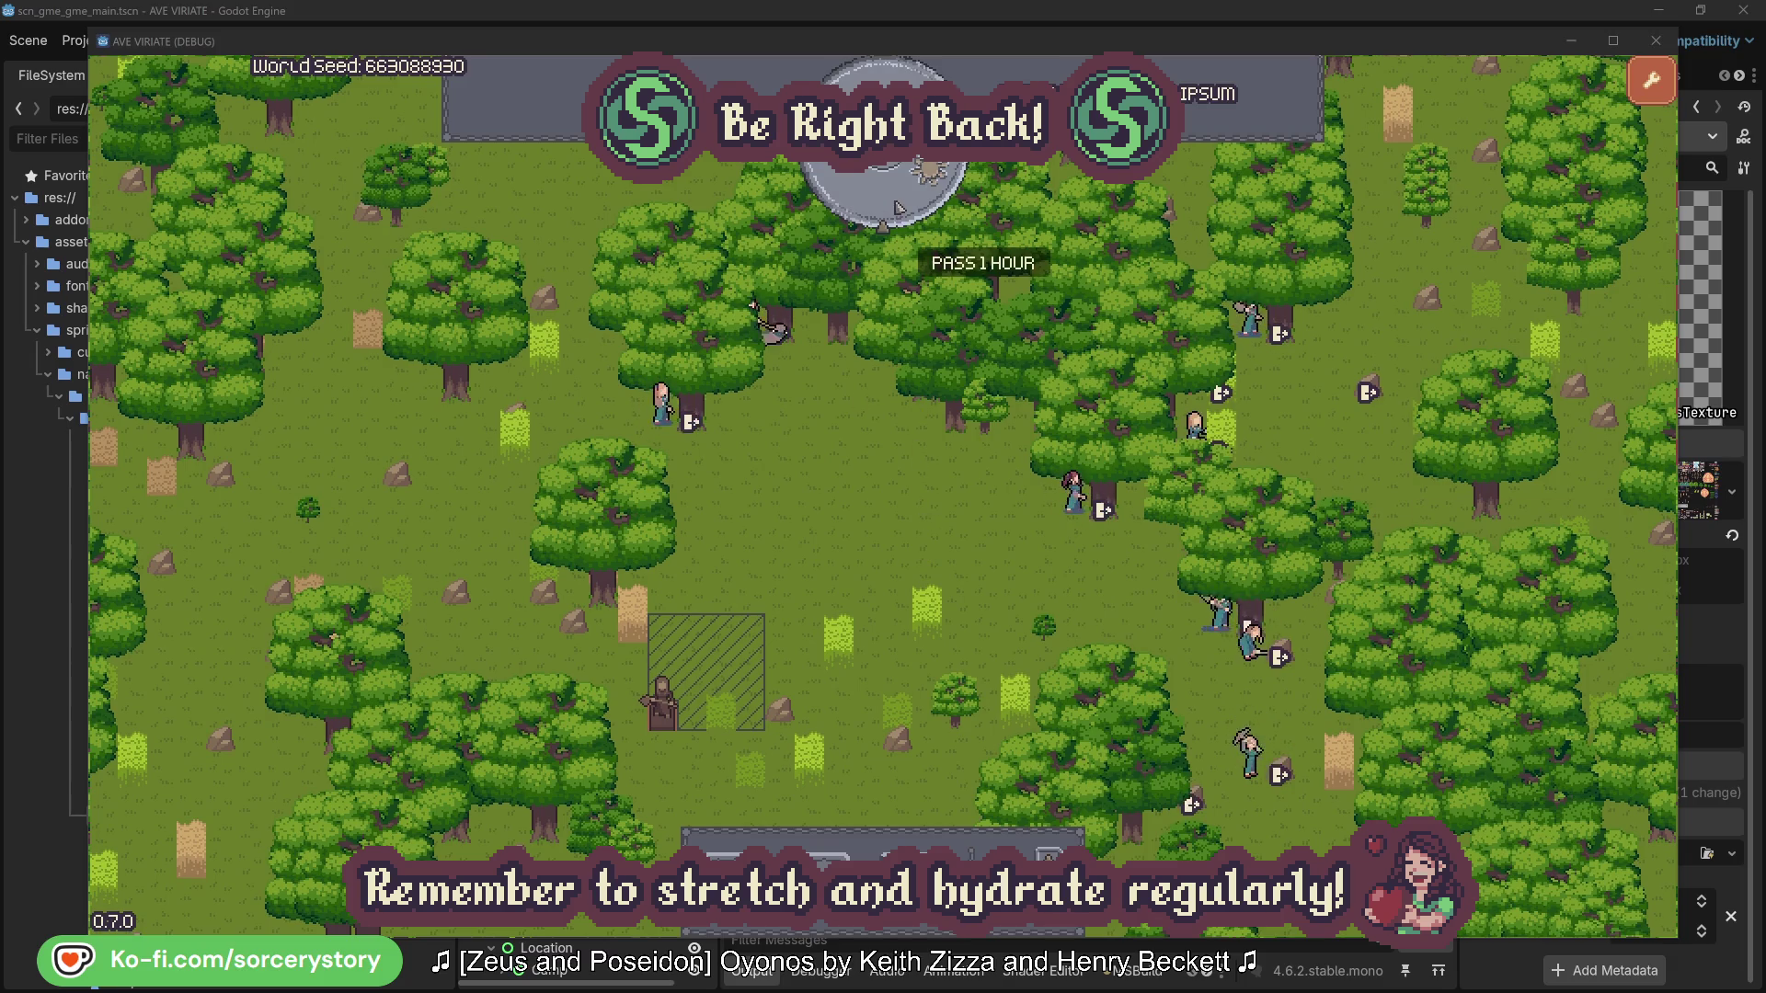
left_click(899, 207)
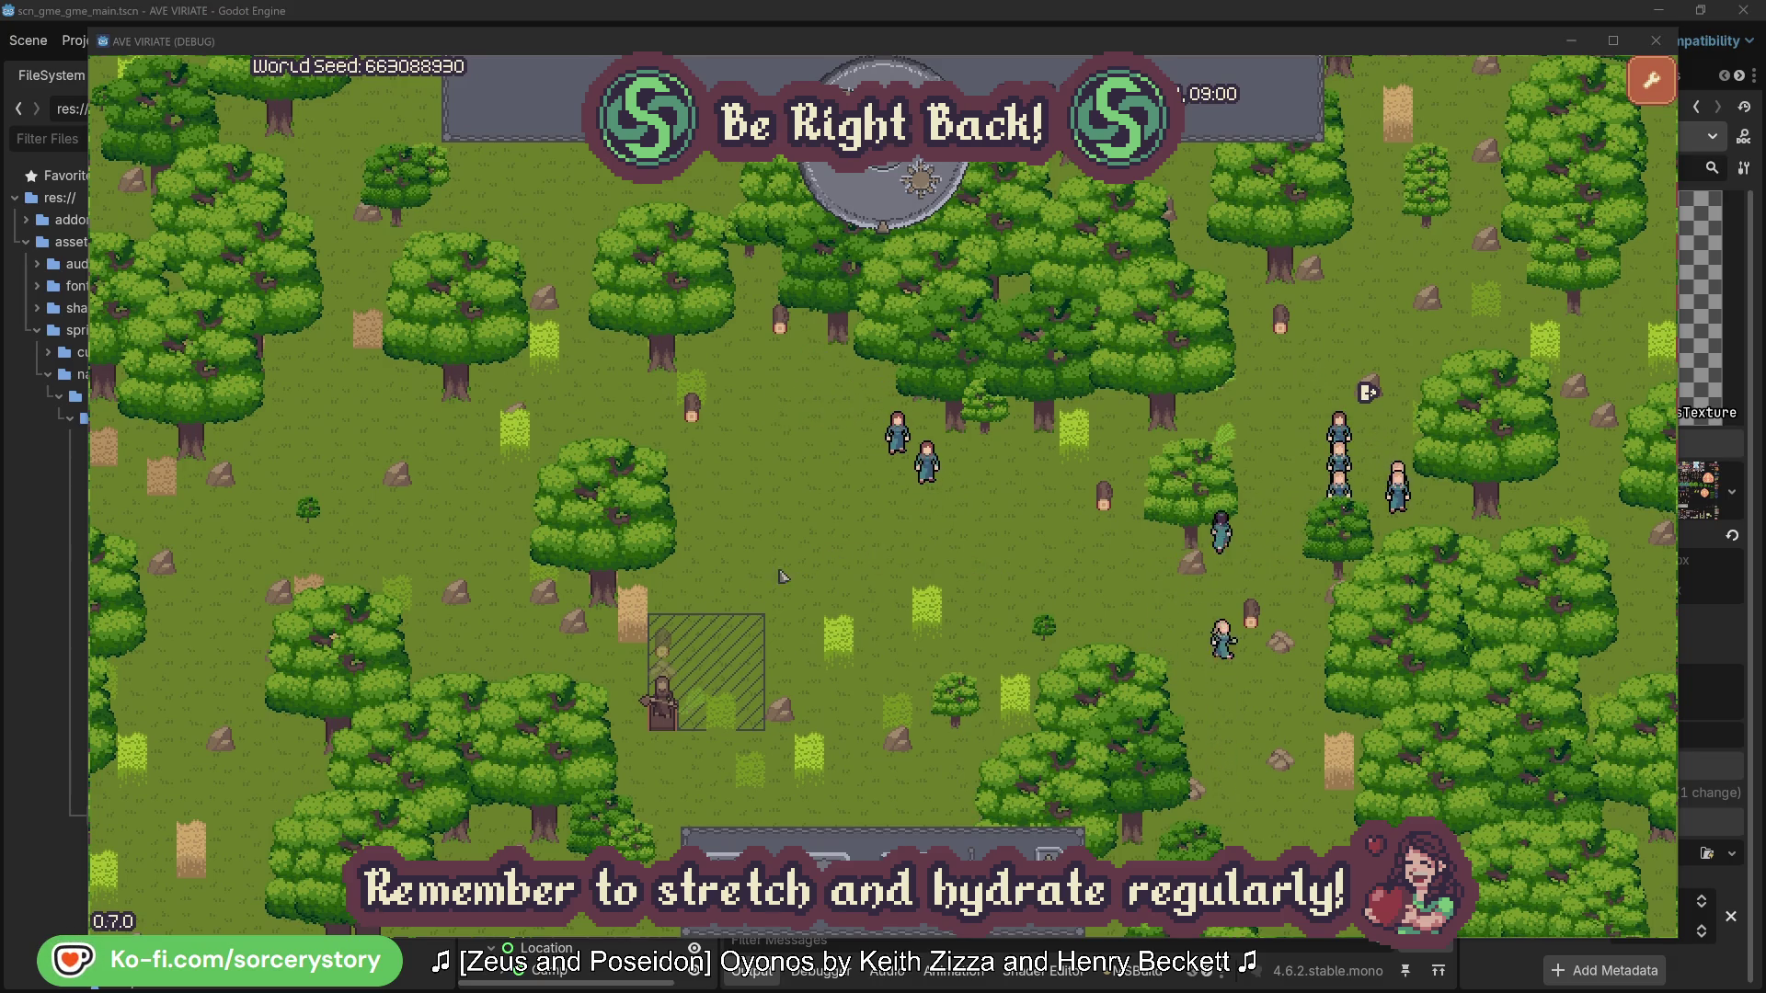
- Trace the wood pile beside the hatched plot to its villager and centre on the Herb pile
left_click(671, 647)
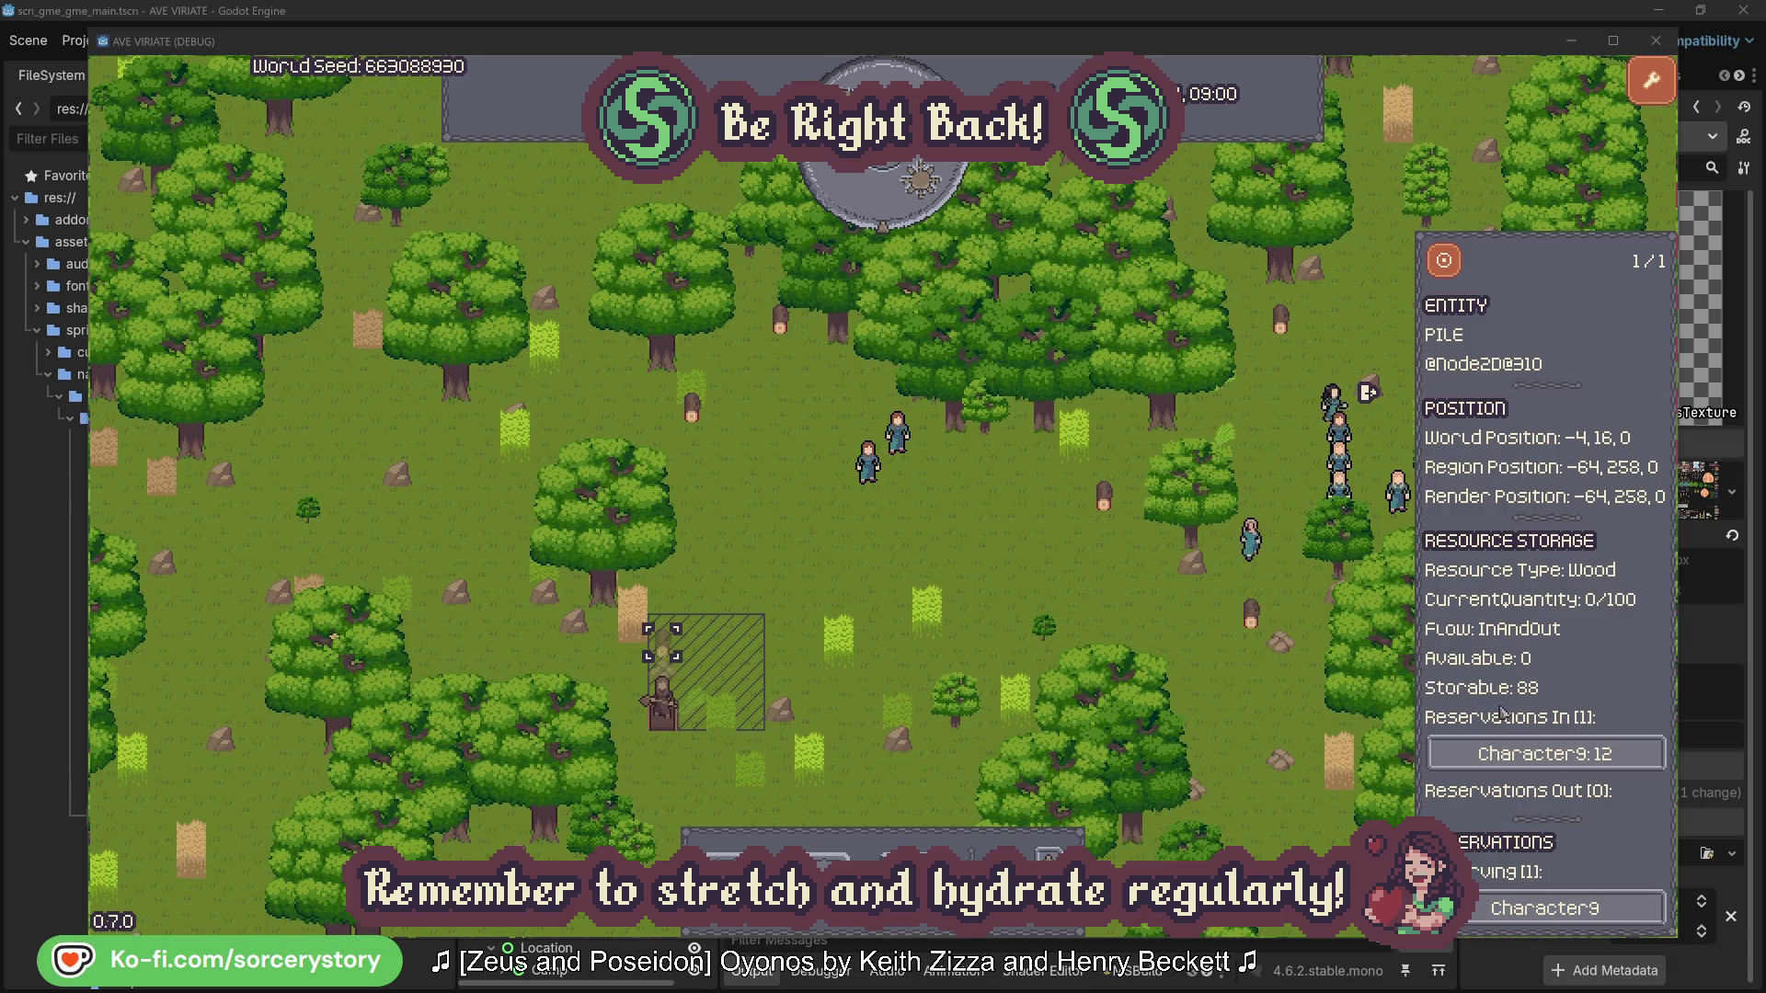
left_click(1624, 759)
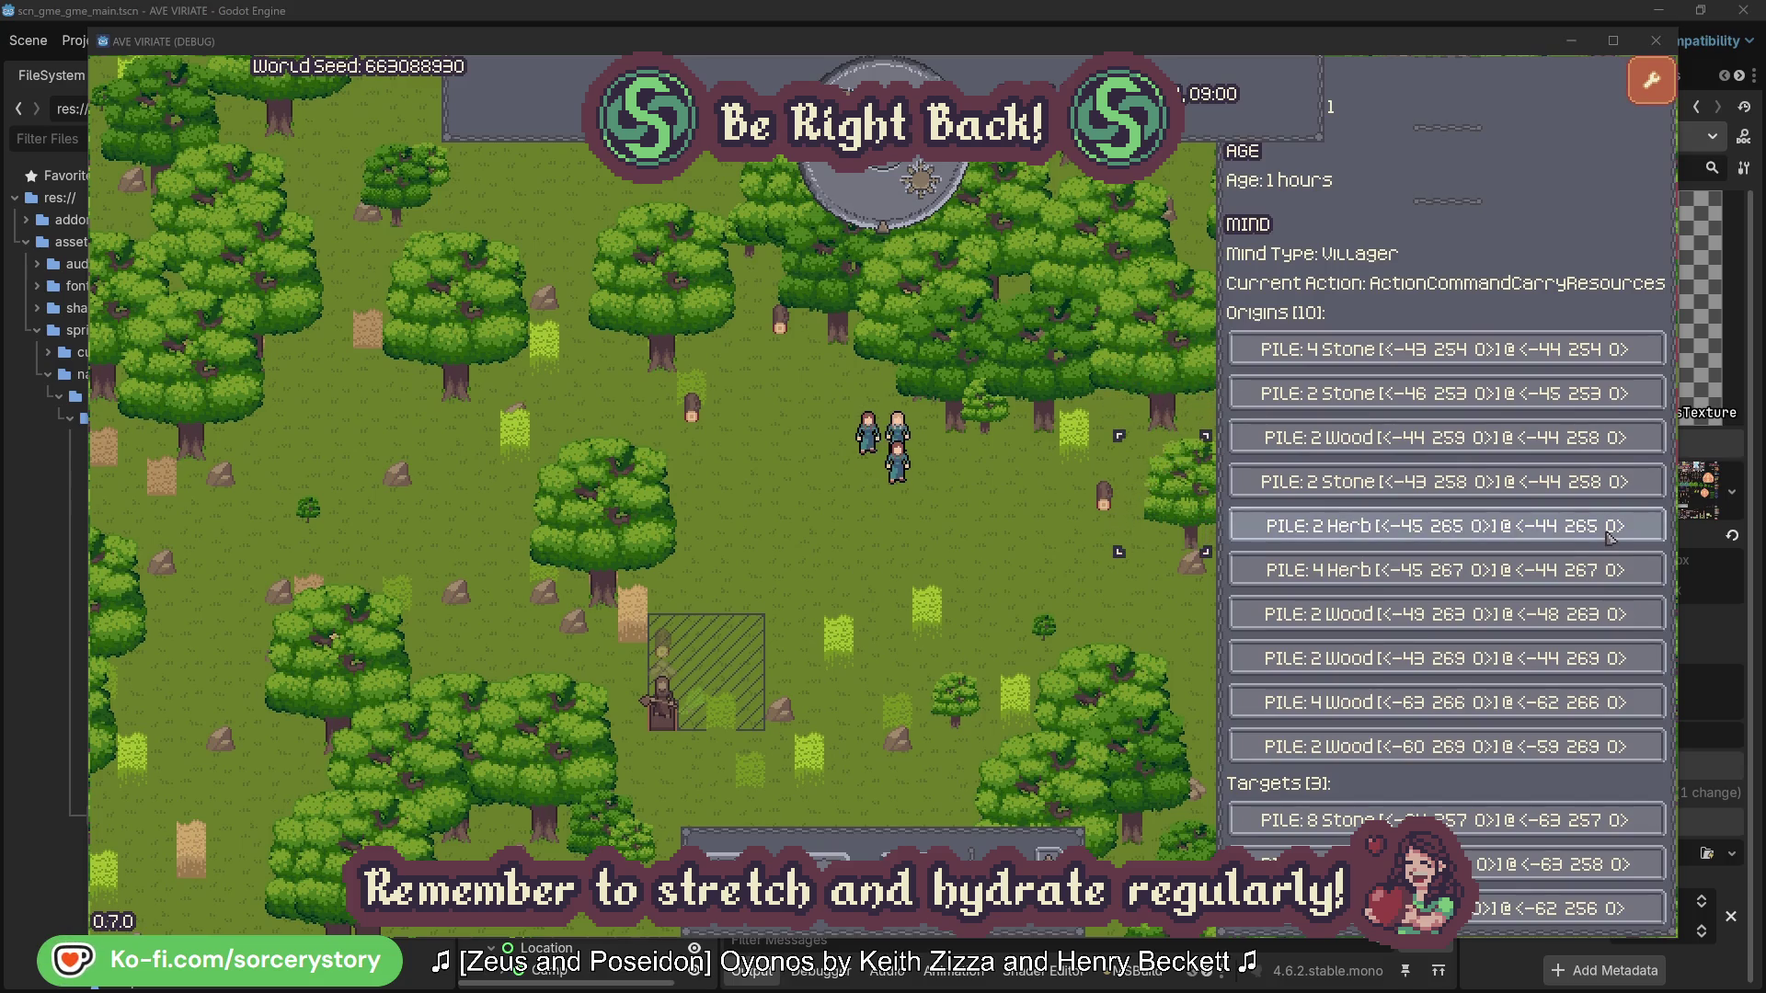
left_click(1610, 537)
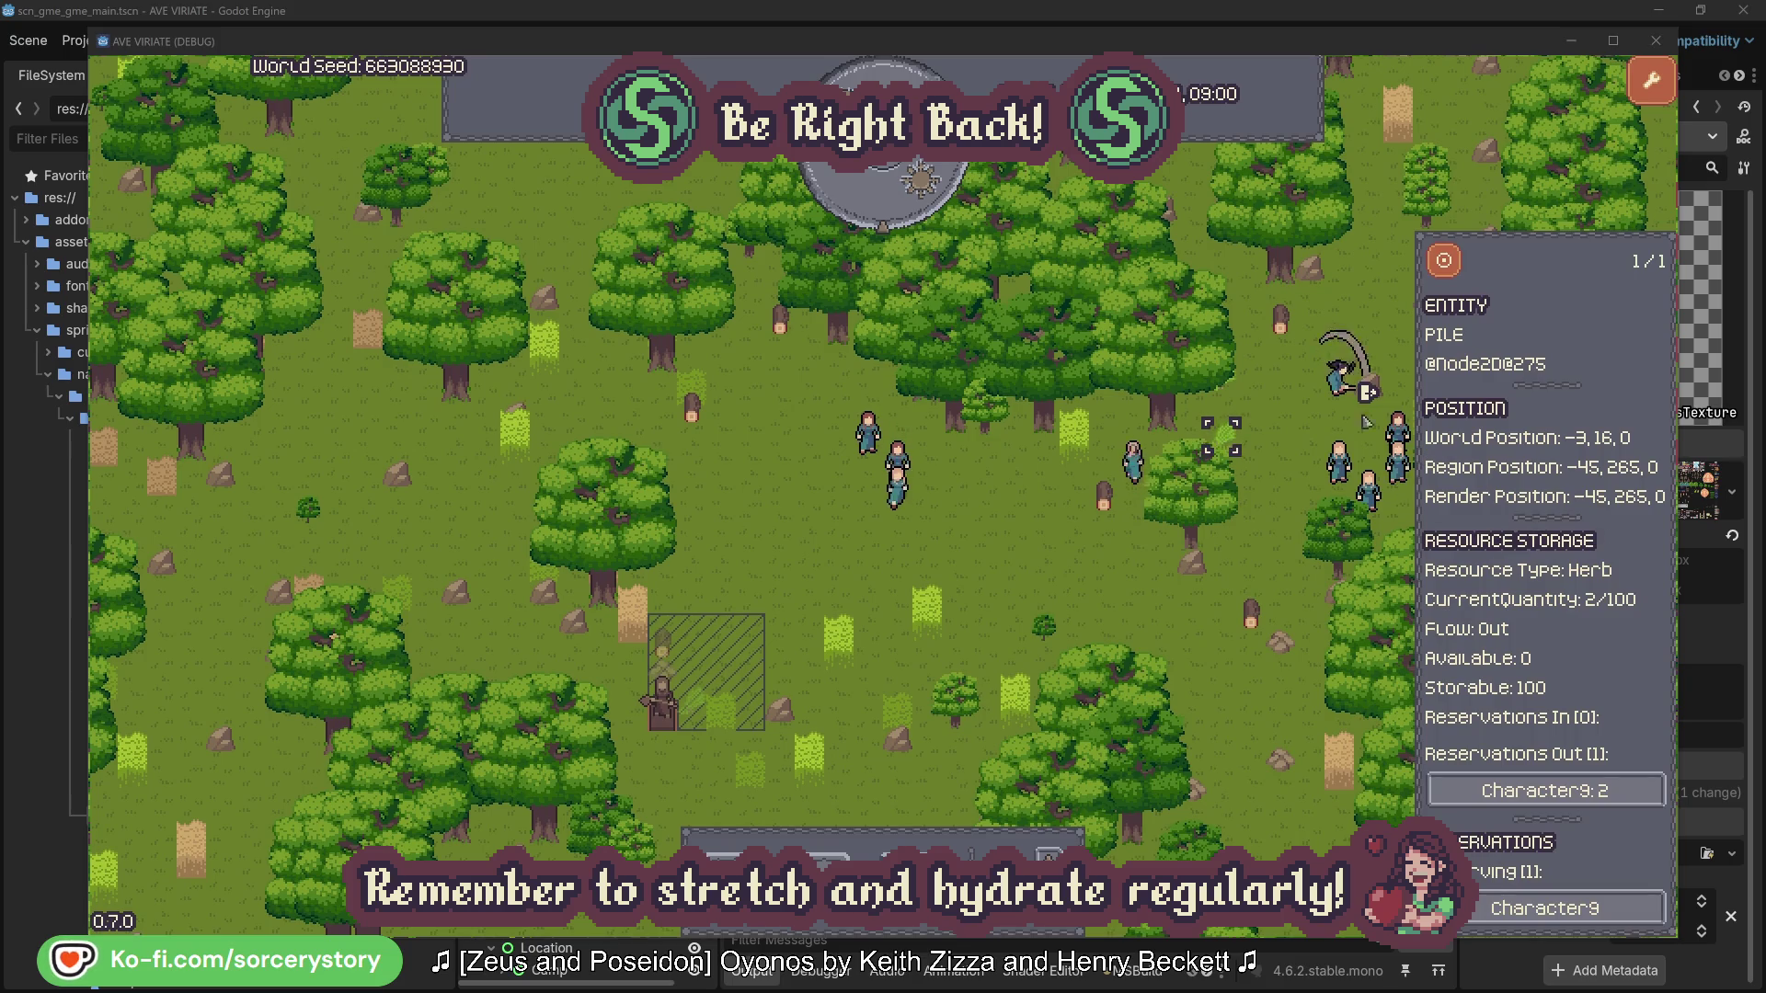
left_click(1450, 265)
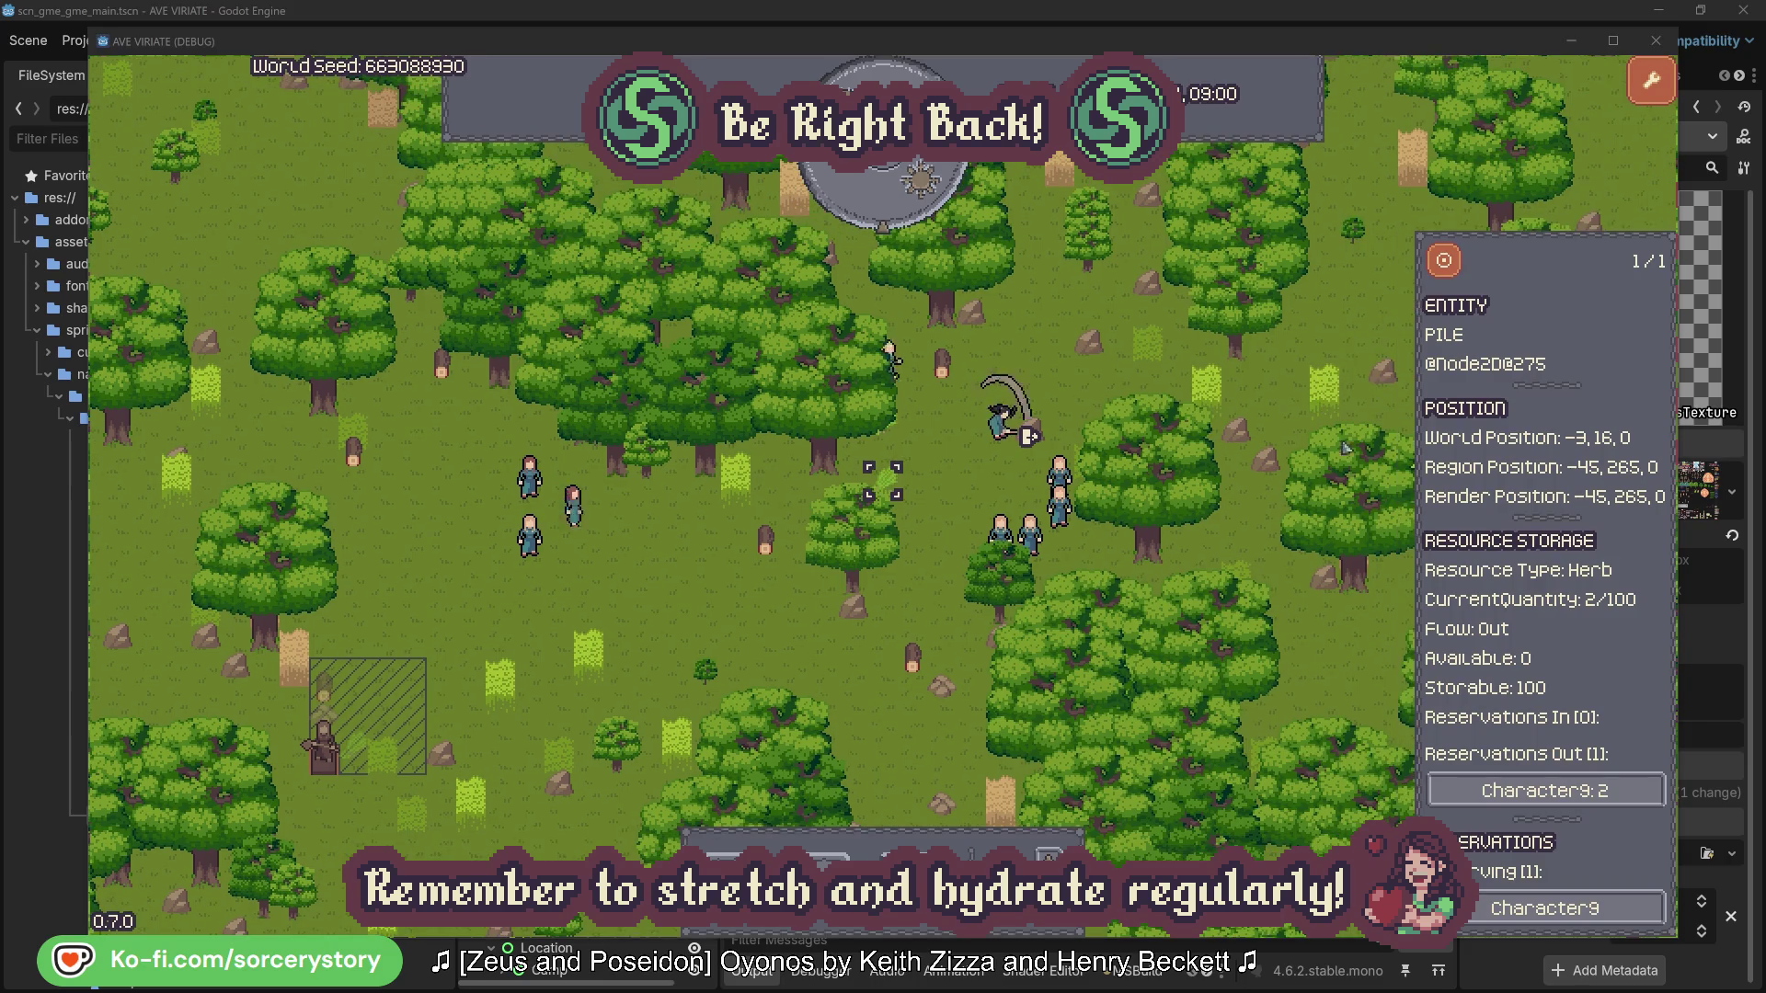
- Return through the reserving villager to the wood pile, then inspect and centre on Character2
left_click(1520, 788)
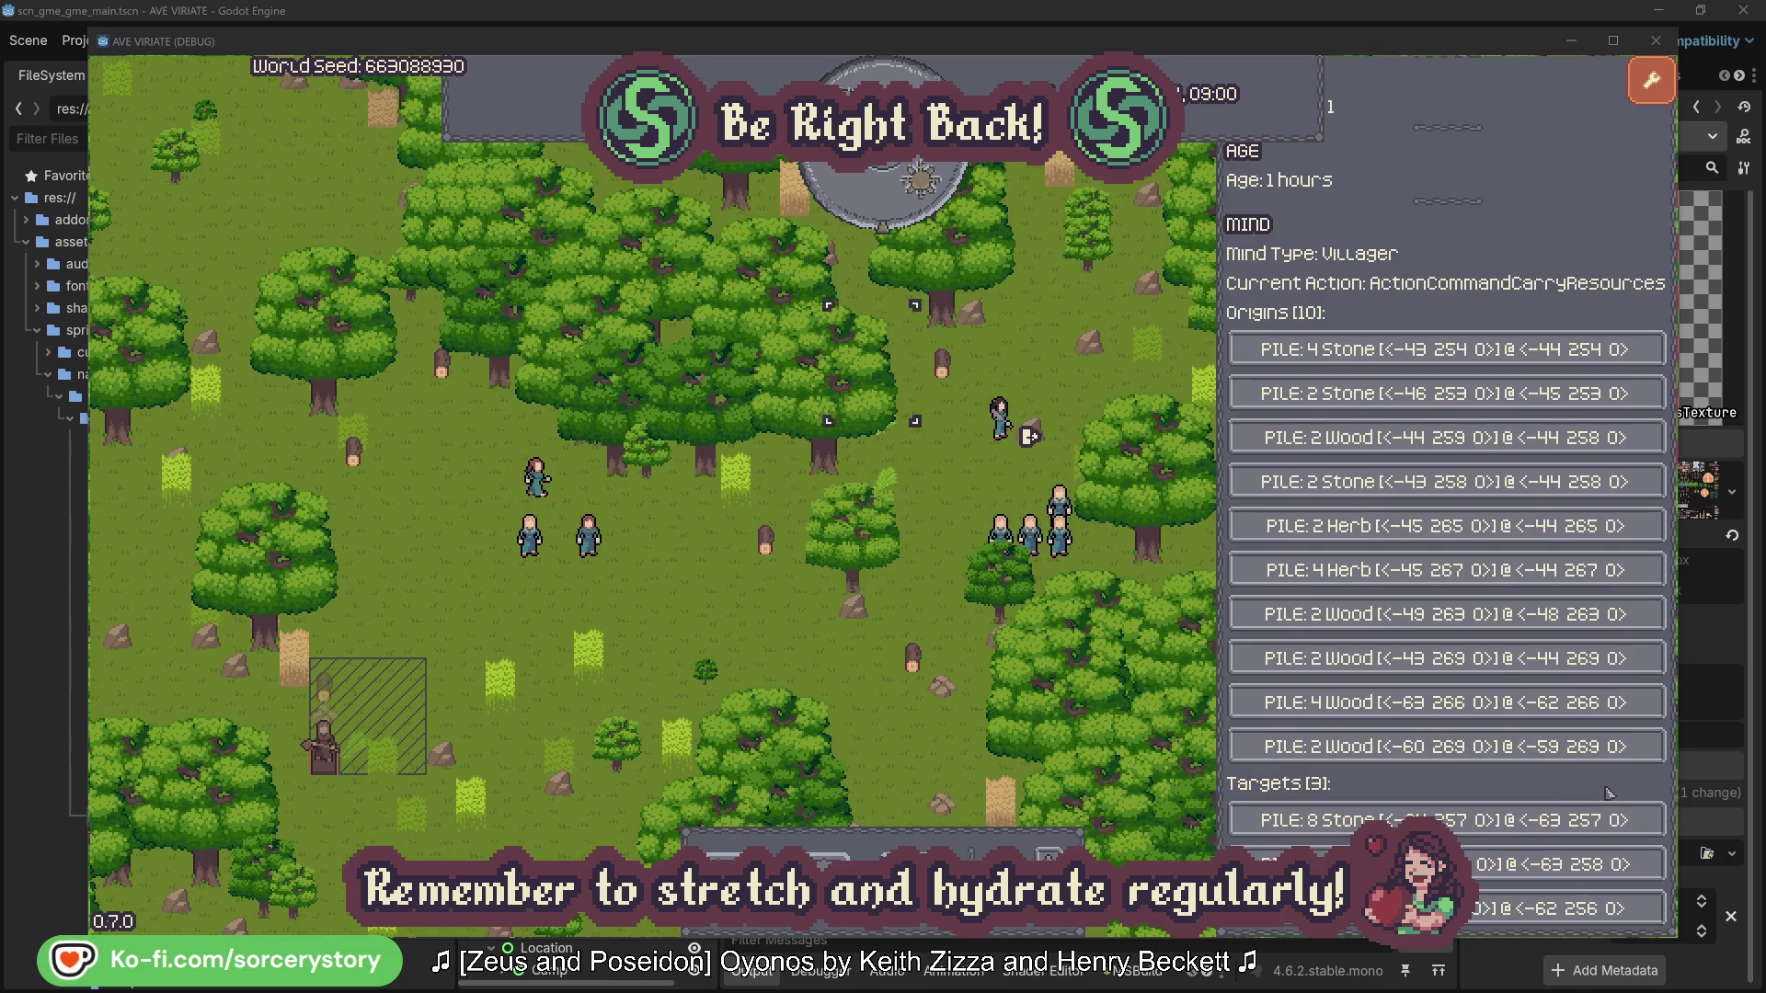
left_click(1564, 865)
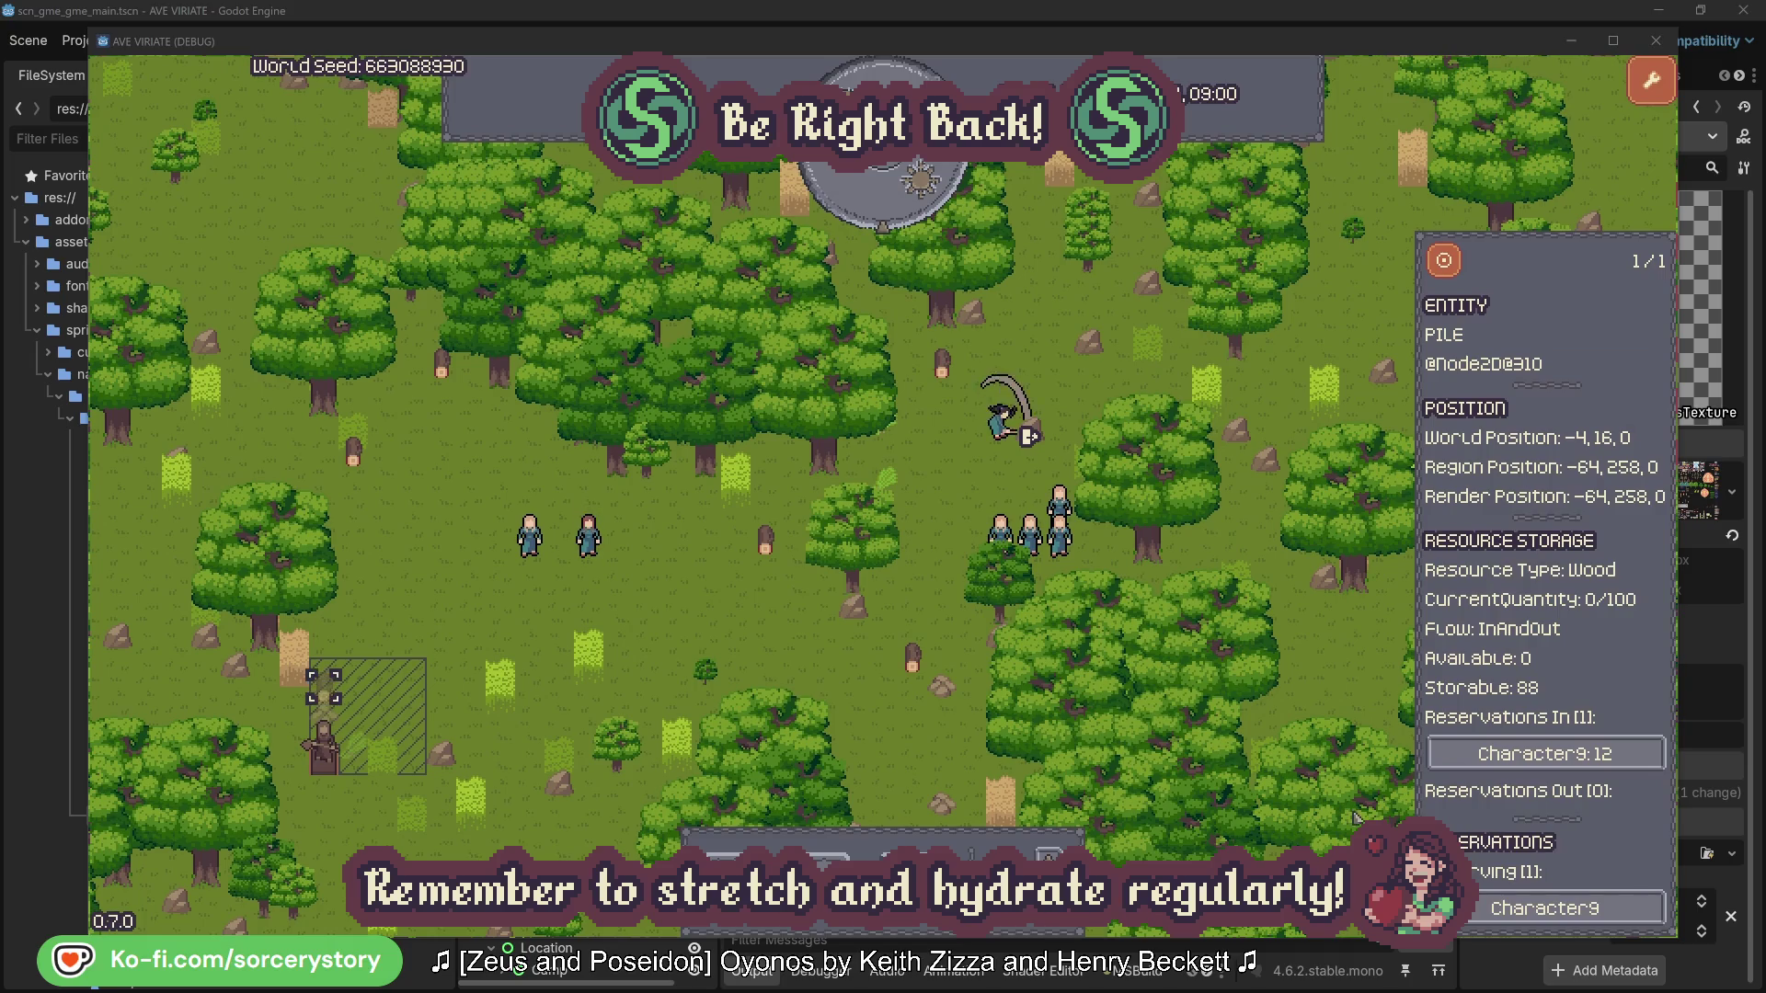
left_click(1444, 267)
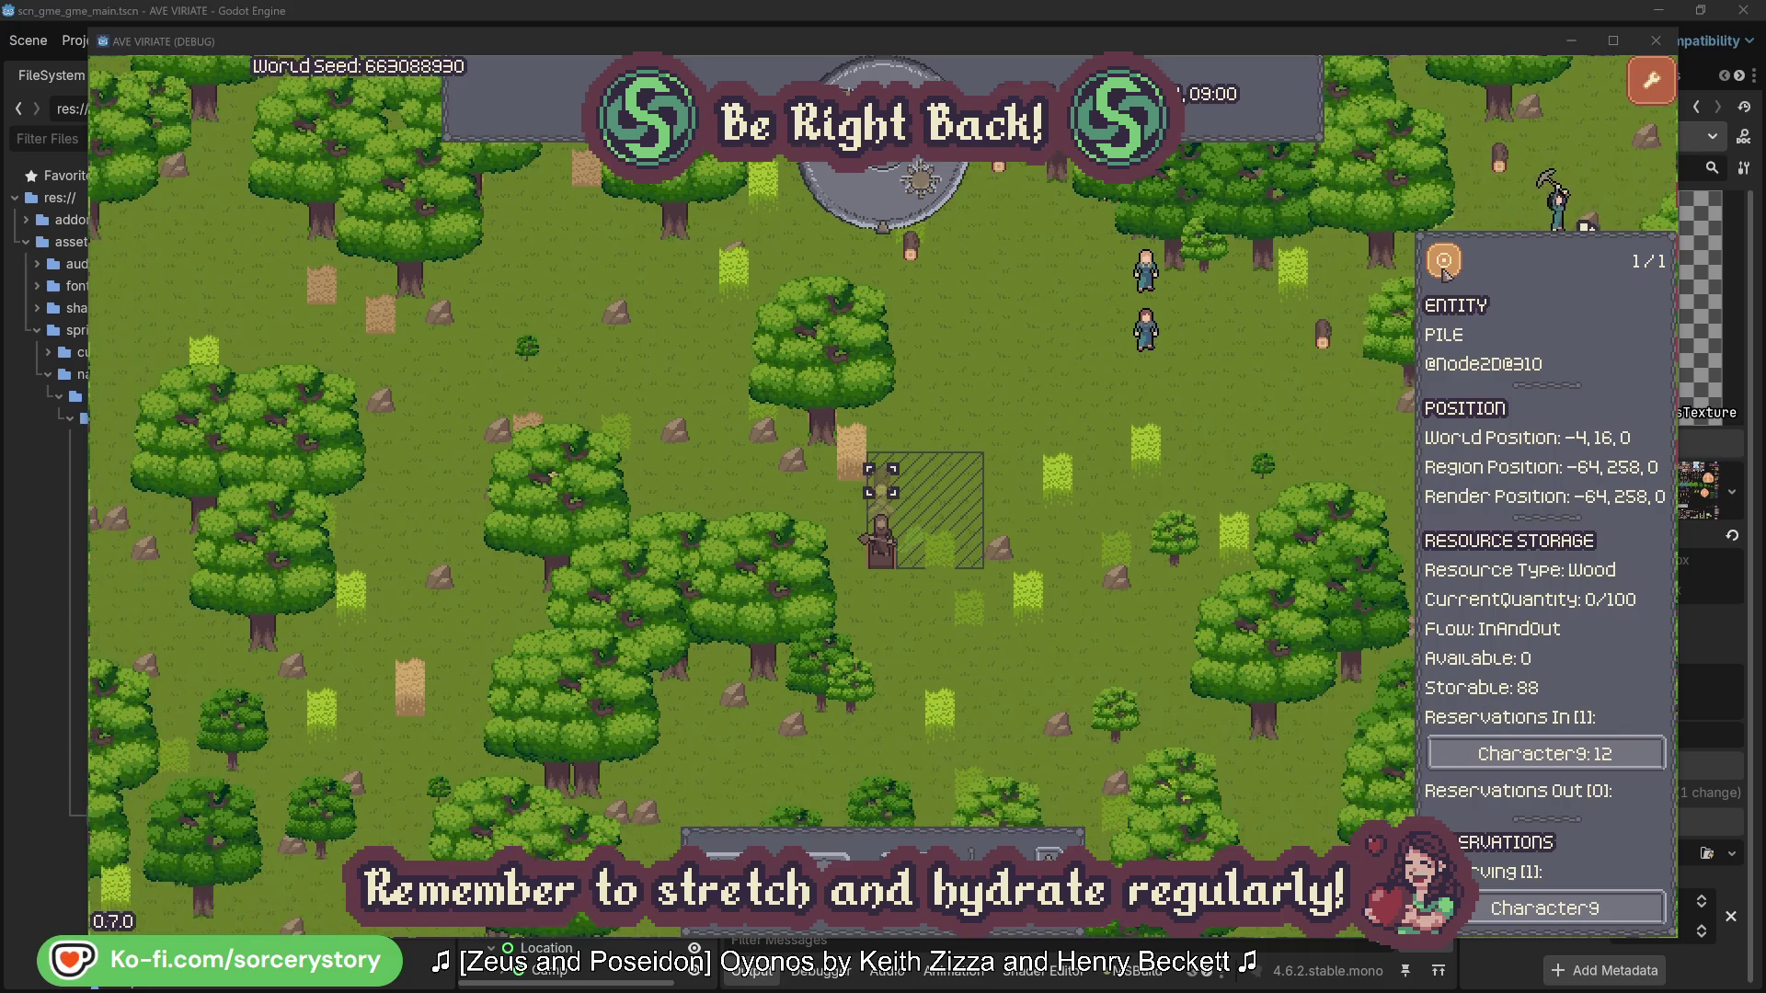
left_click(1276, 408)
left_click(1173, 354)
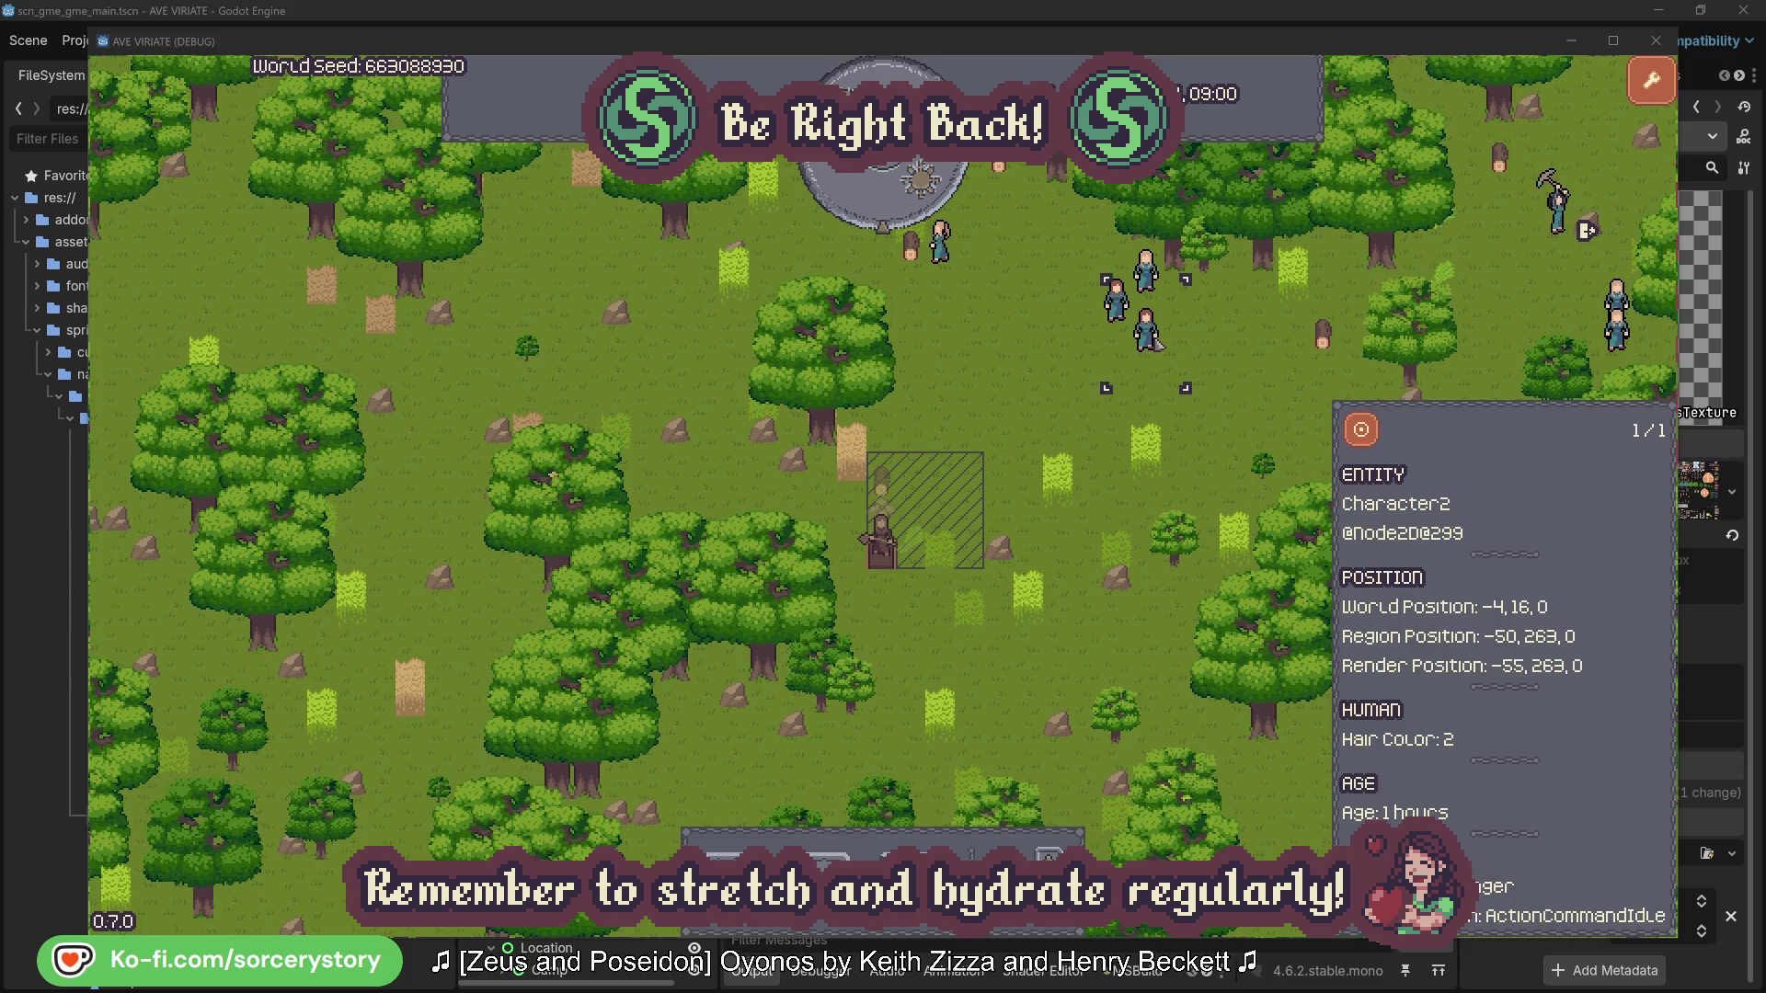
left_click(1363, 430)
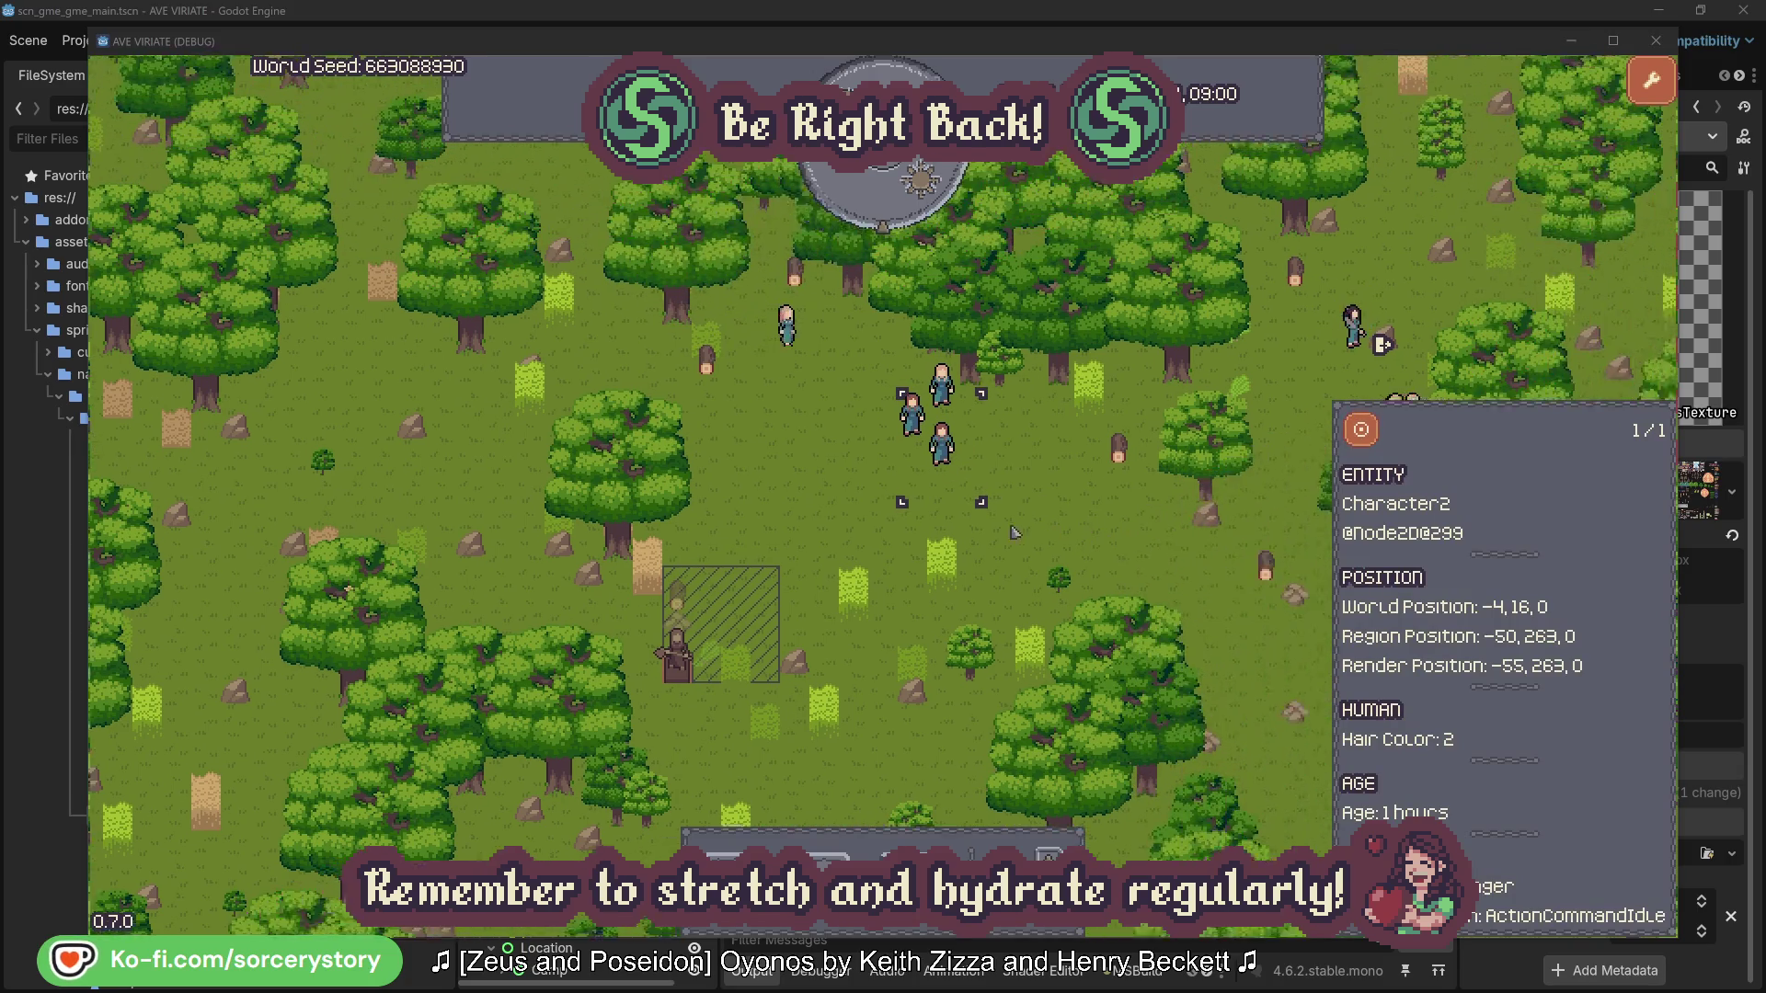
- Reopen Character2's details and check the oak tree it is gathering
left_click(1010, 531)
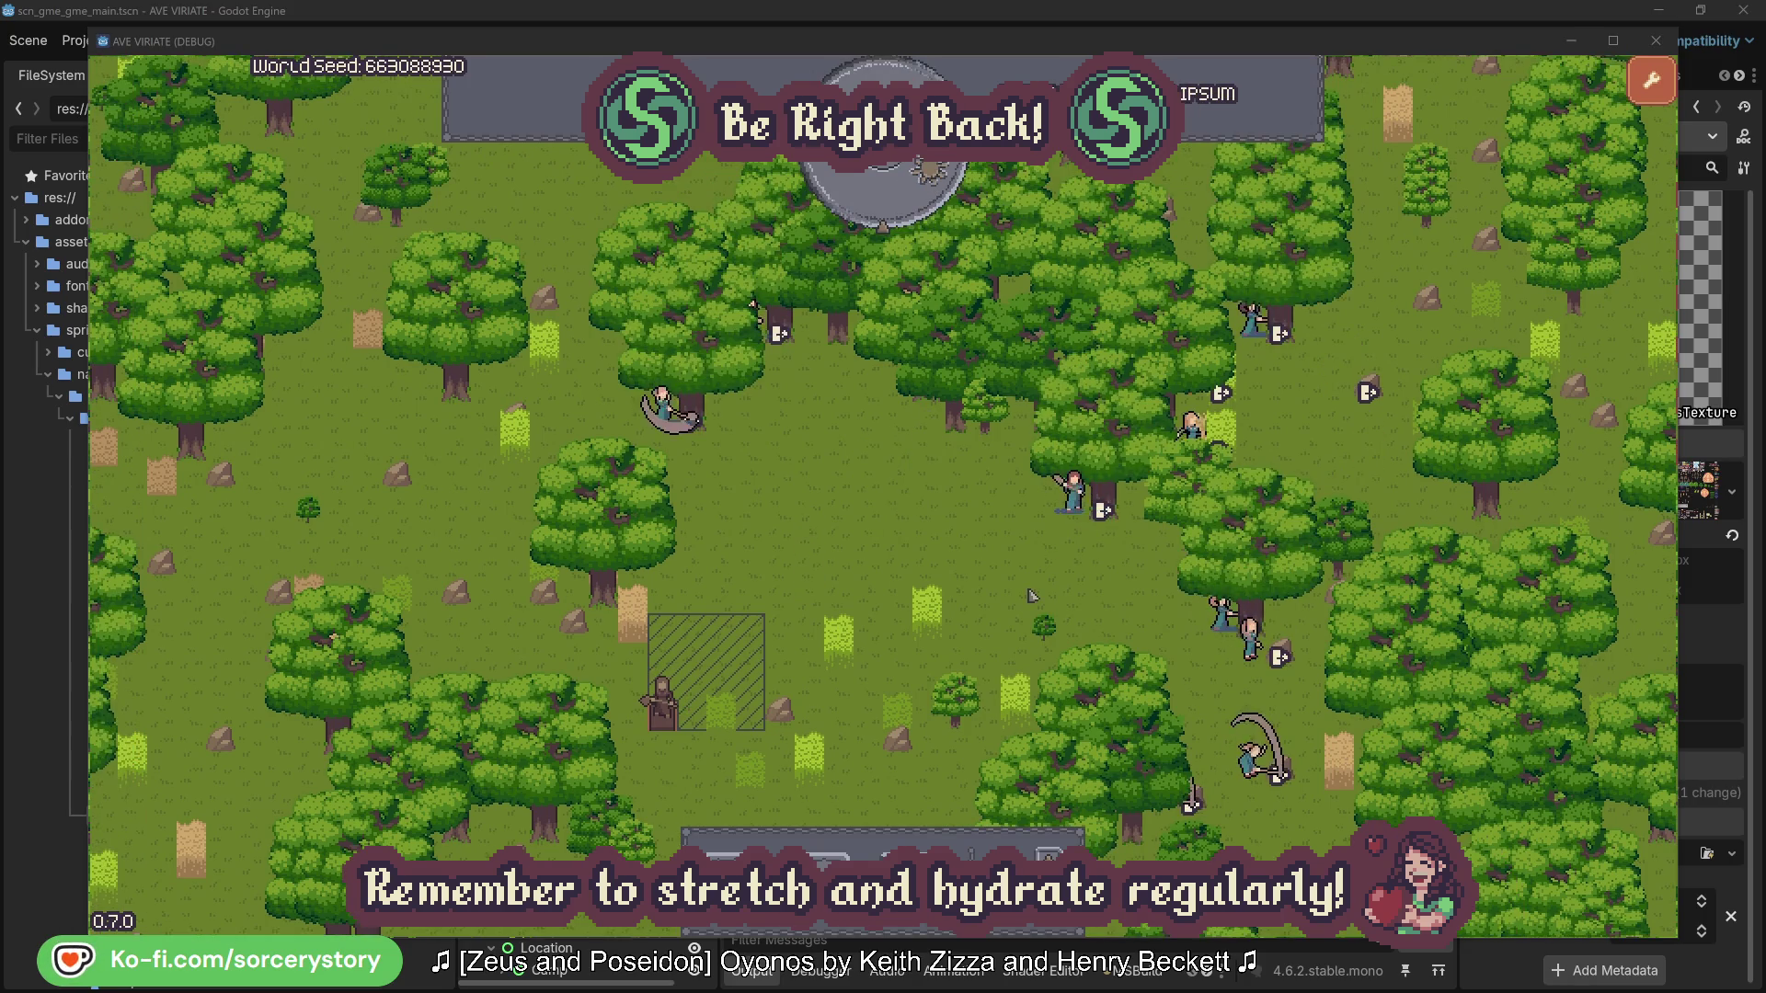
left_click(1074, 496)
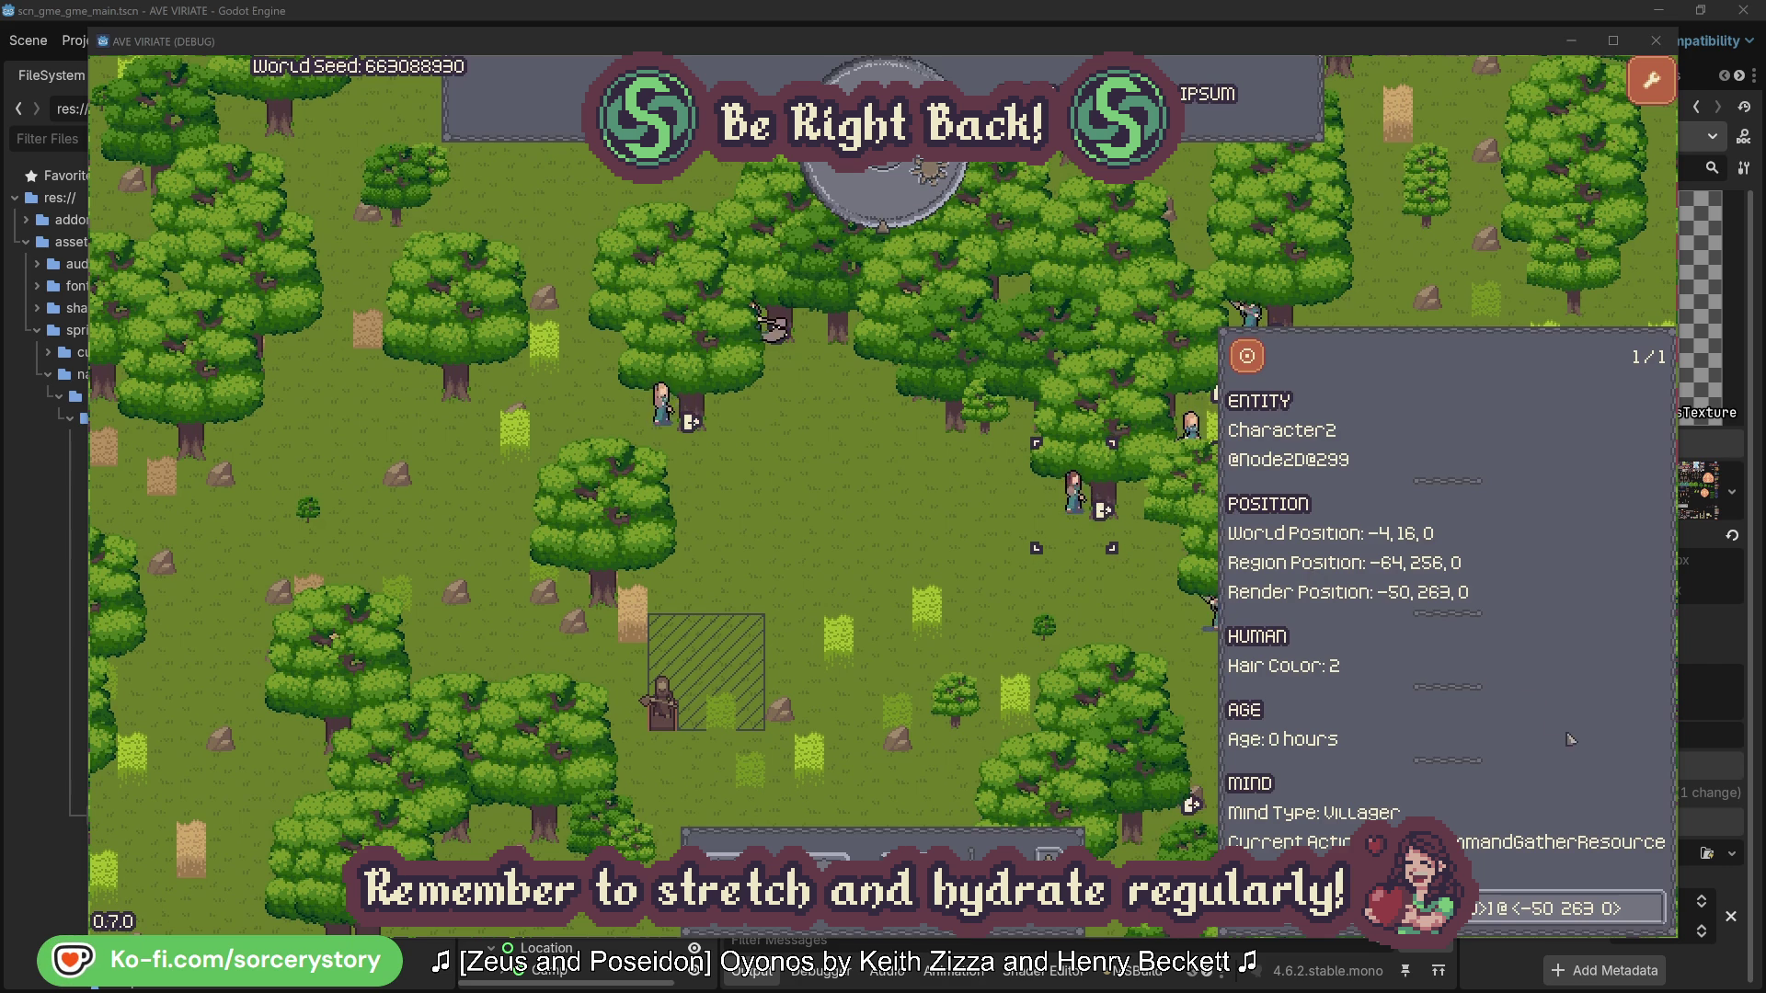
left_click(1653, 918)
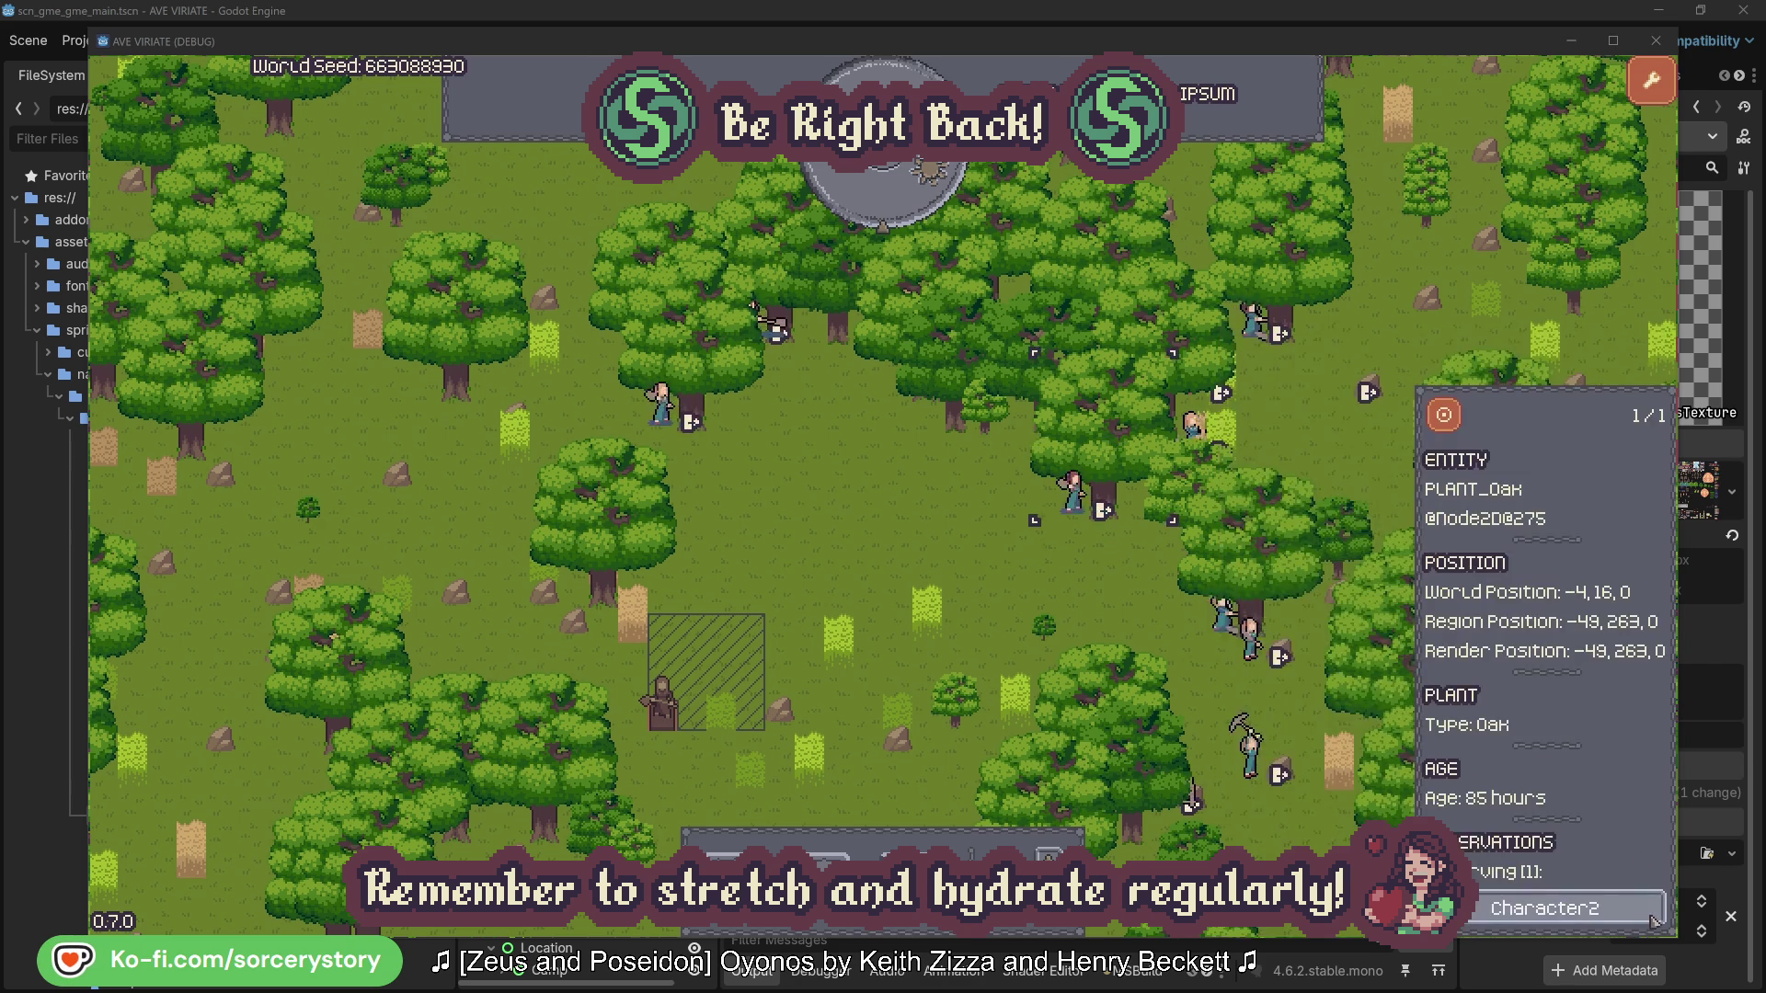
left_click(1653, 915)
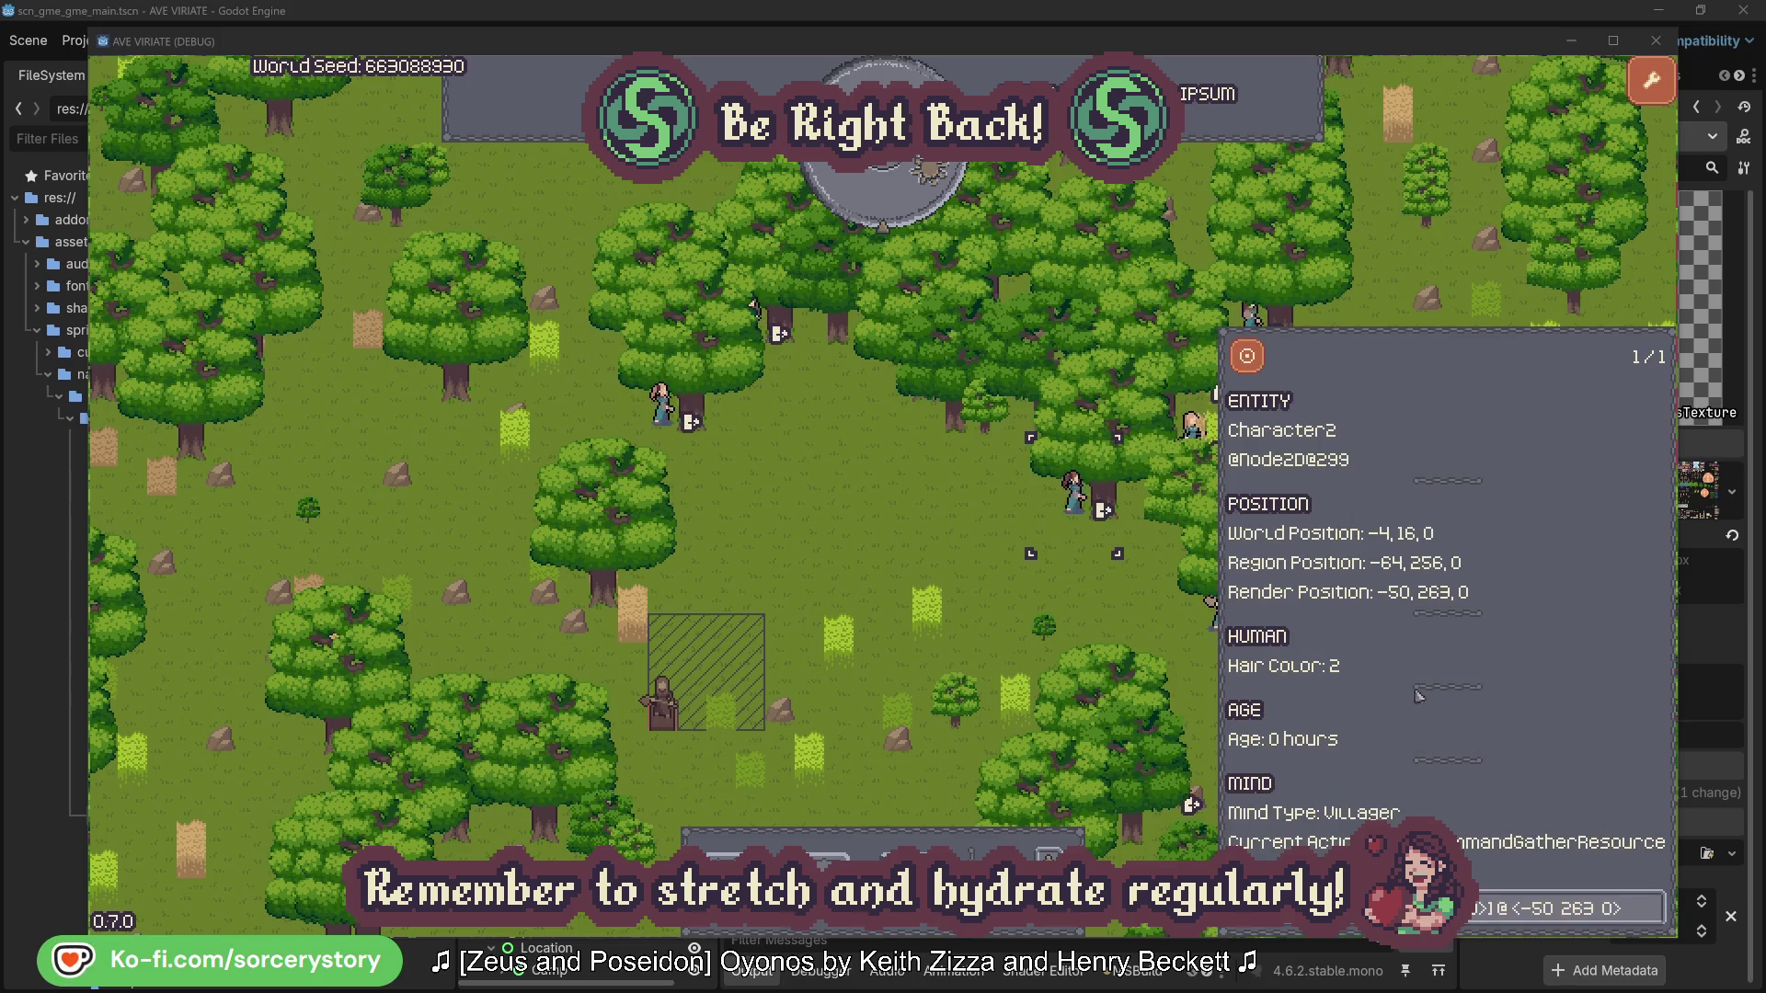
left_click(1100, 605)
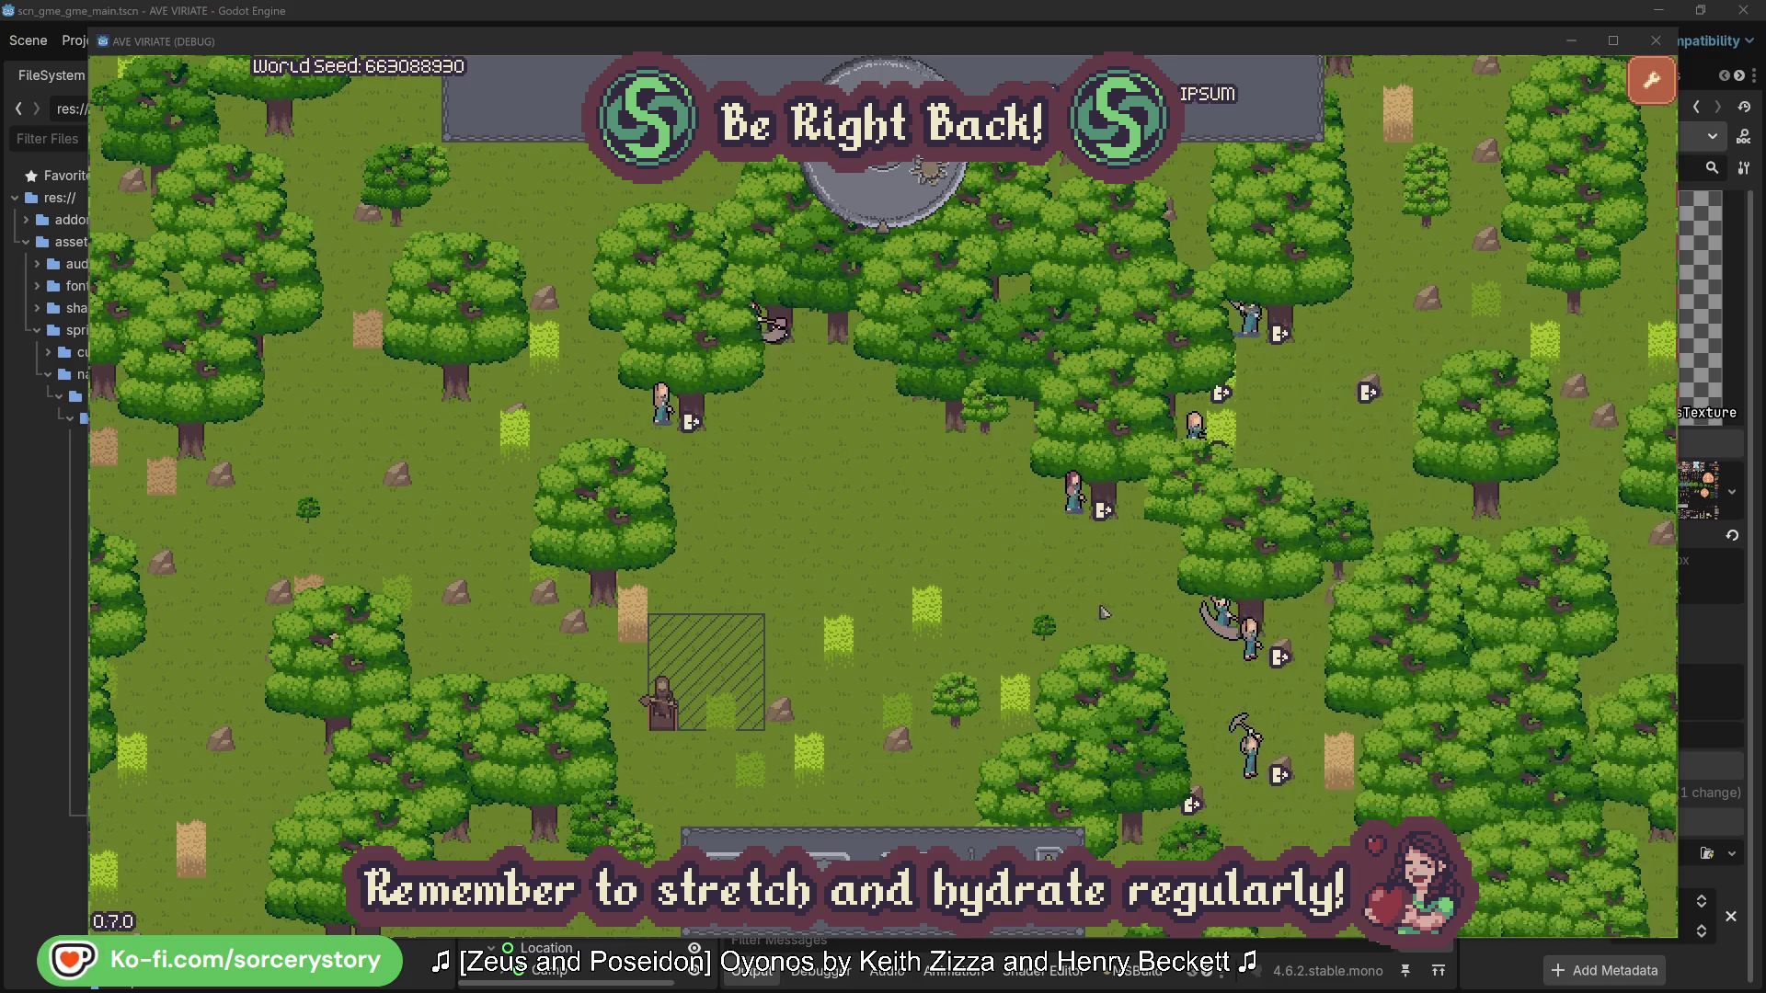
- Check Character0's oak tree, close the details, and pass one hour of game time
left_click(672, 432)
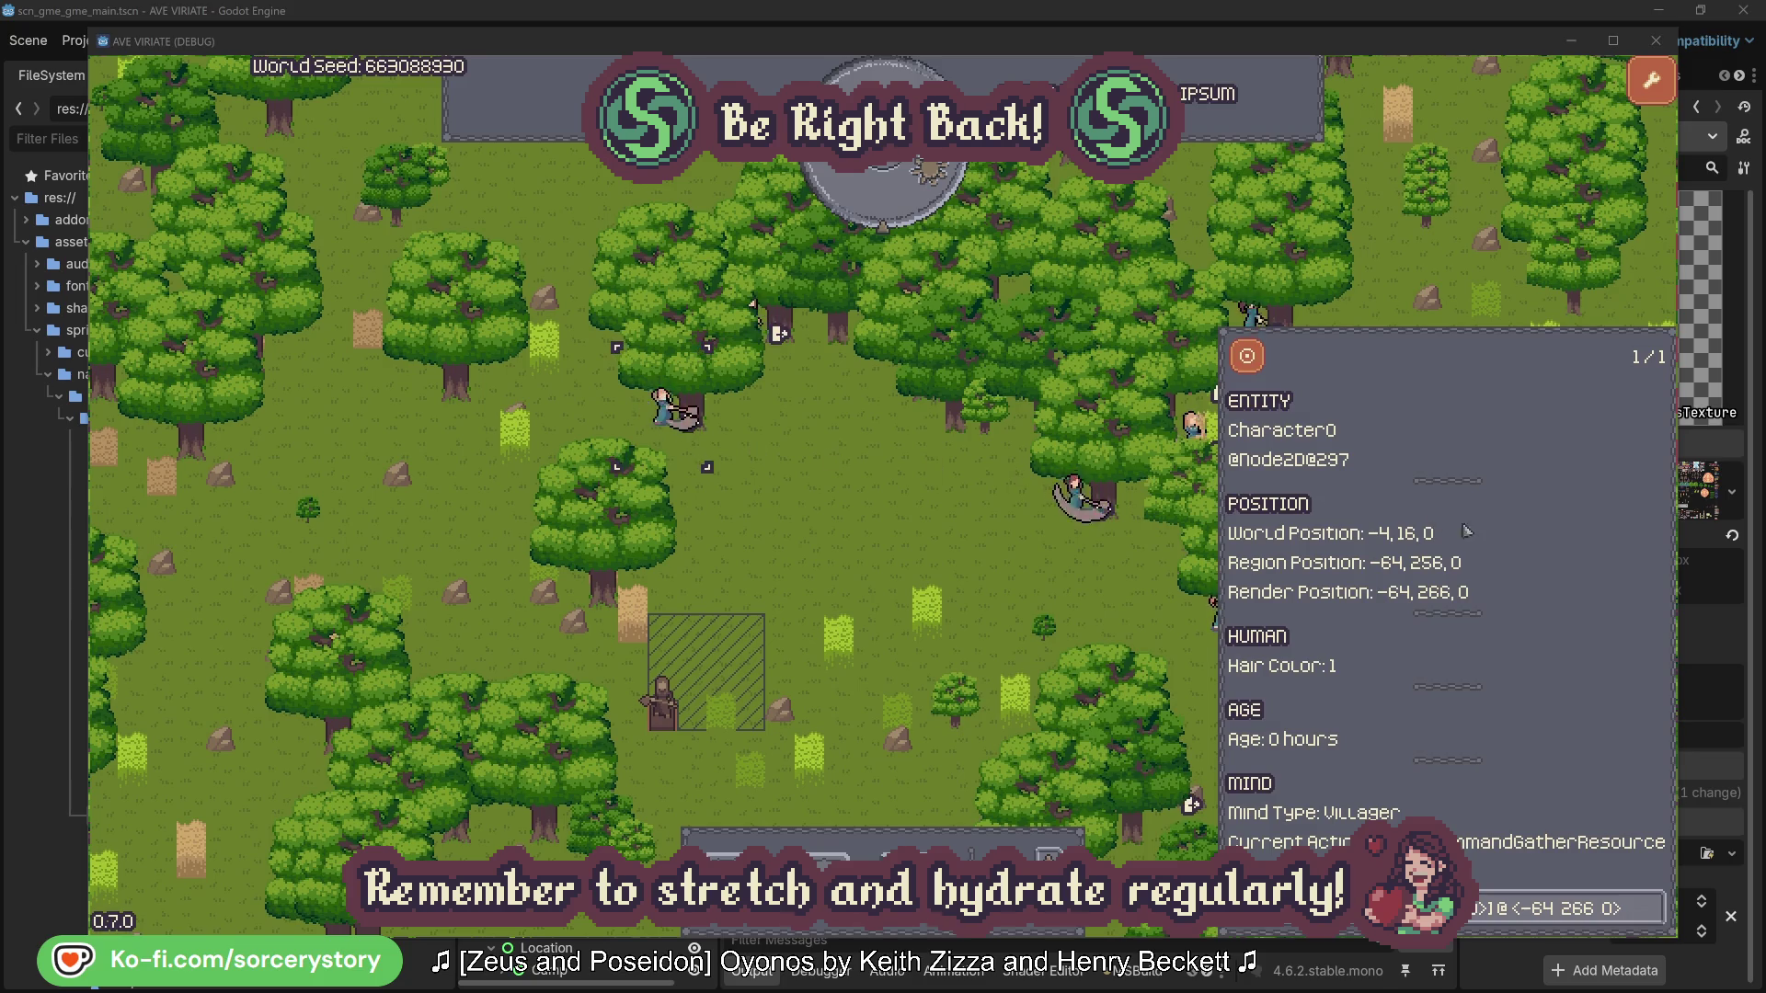
left_click(1653, 906)
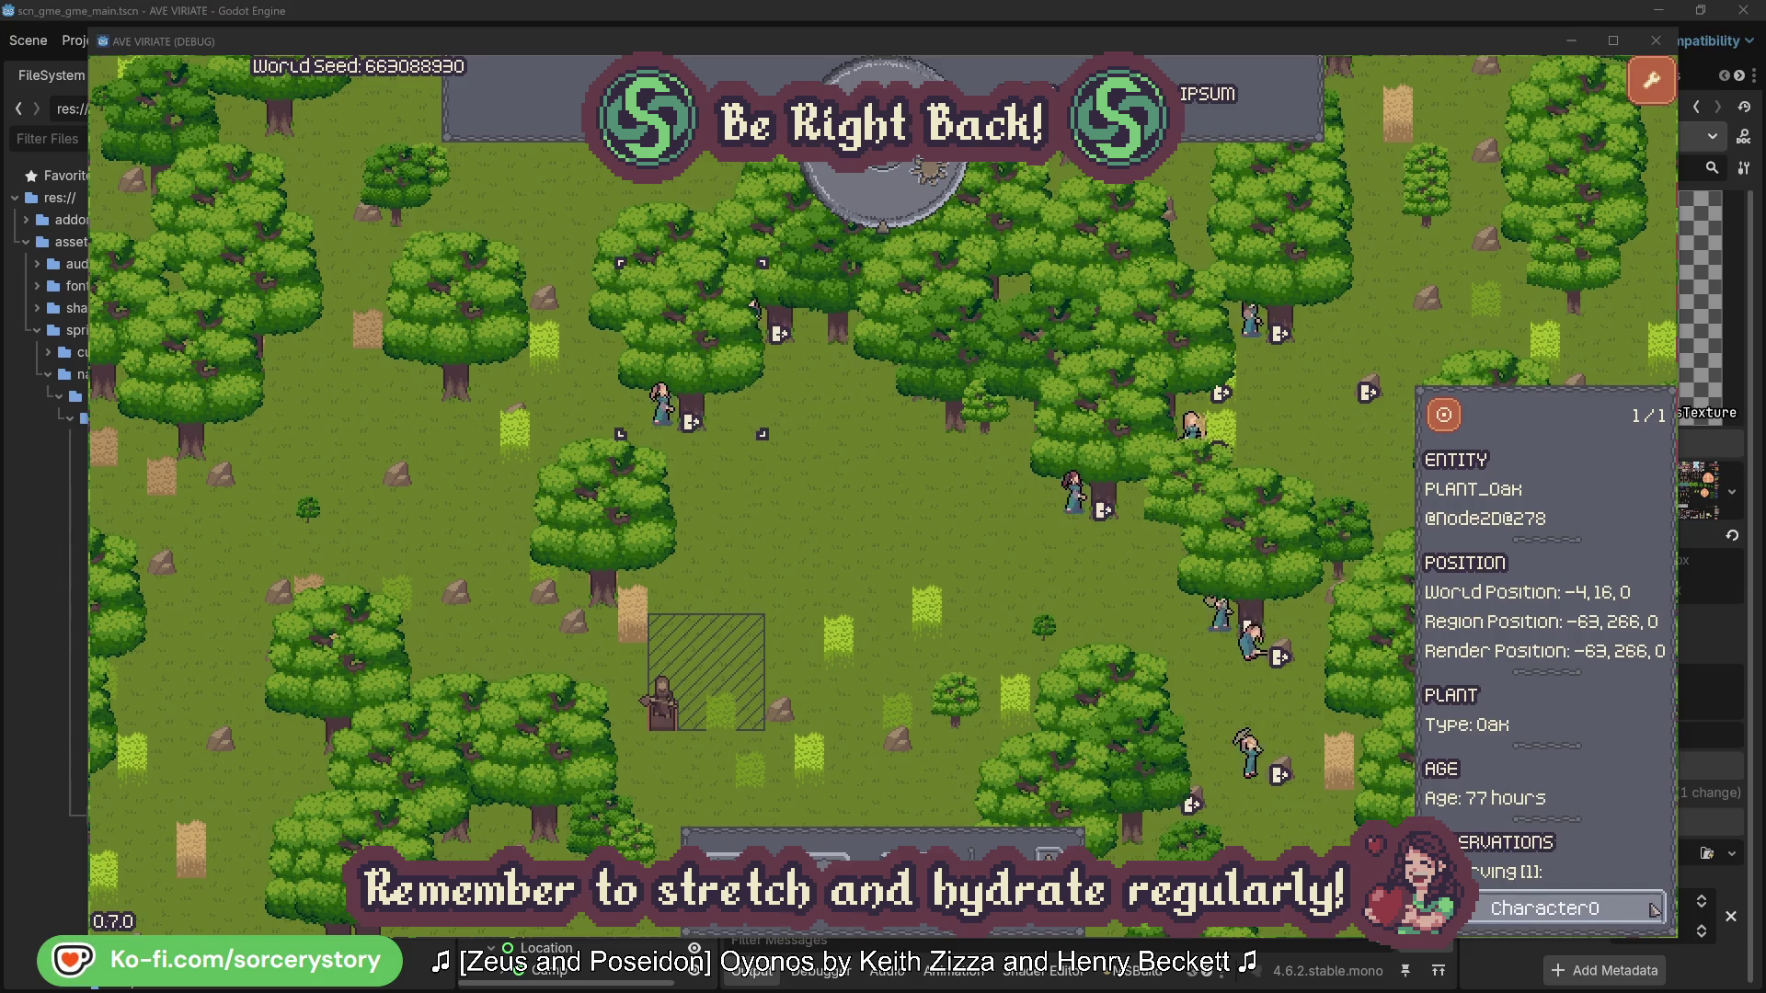
left_click(1653, 908)
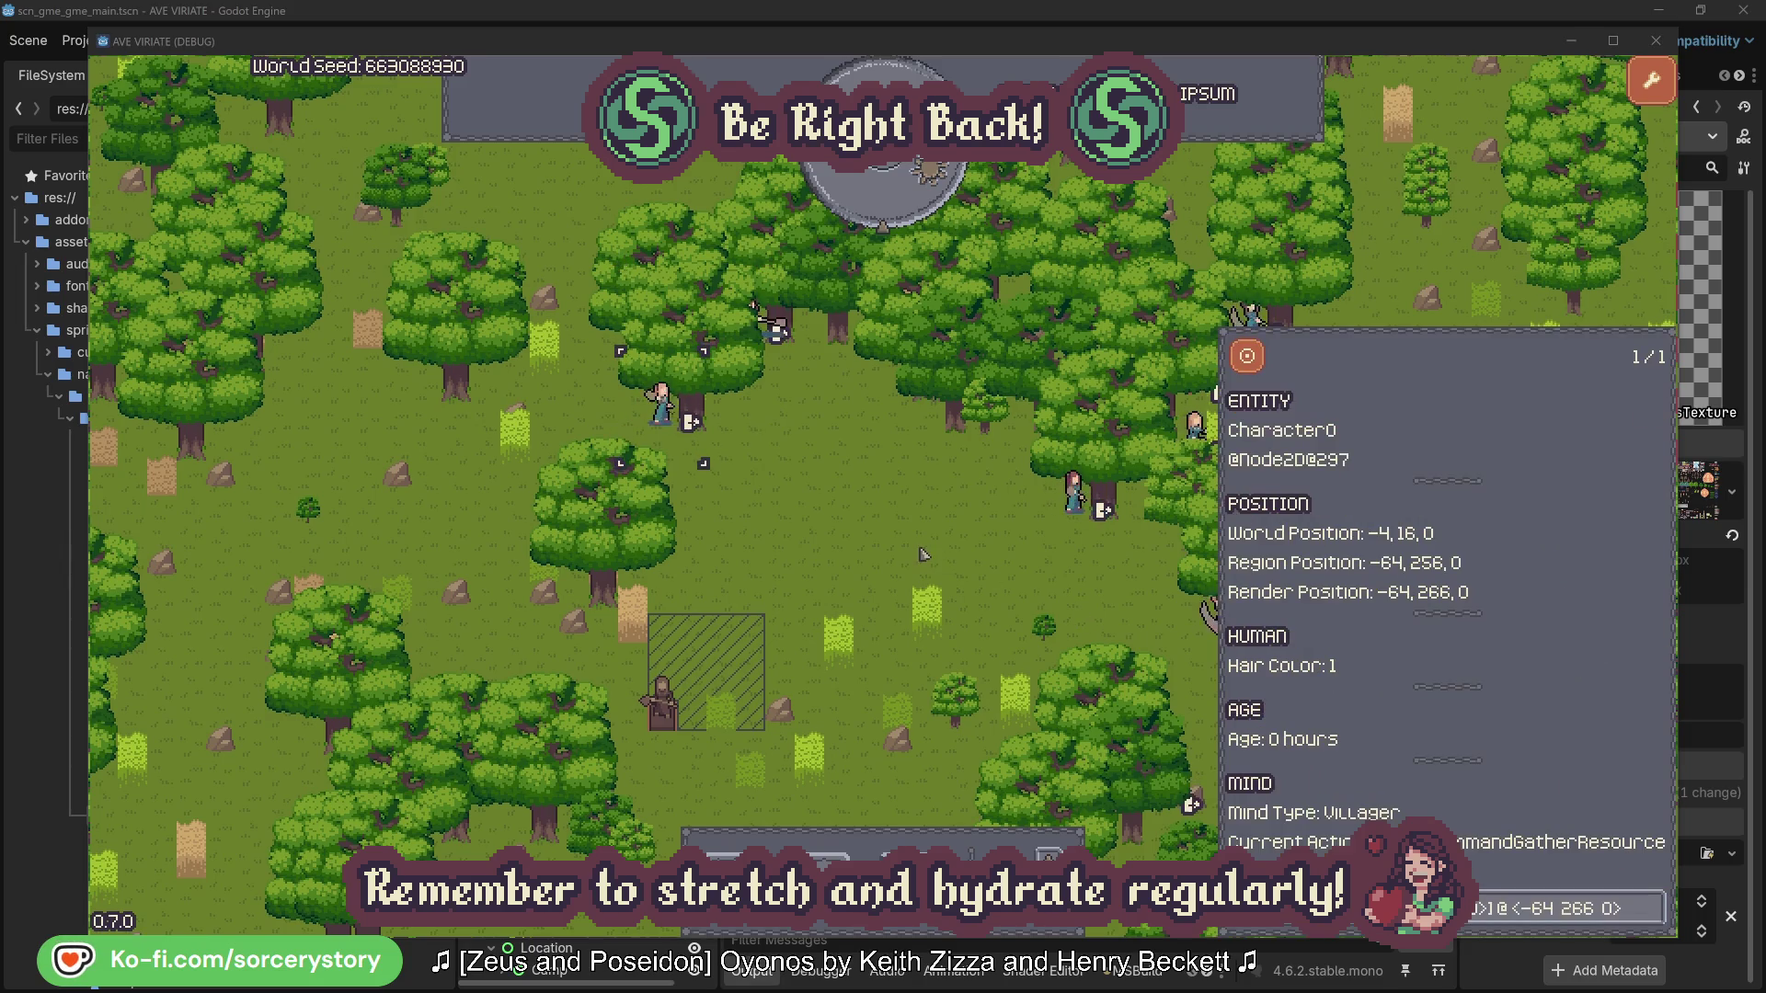
left_click(924, 554)
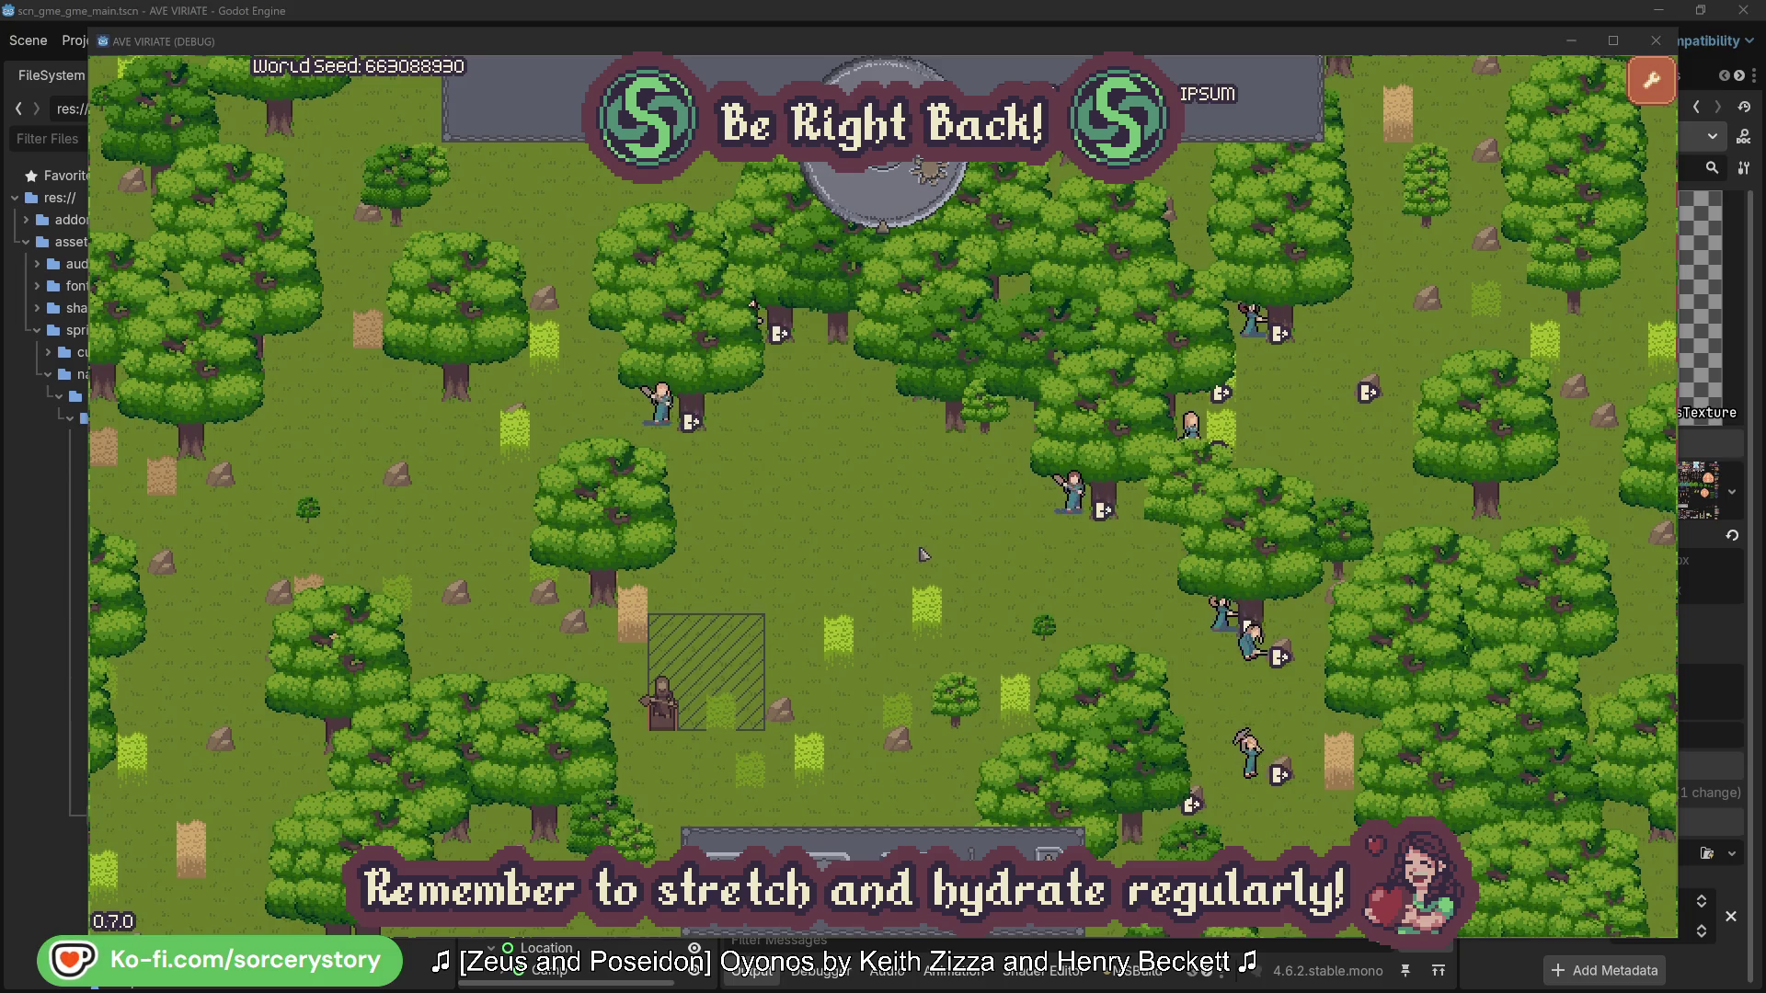
left_click(897, 210)
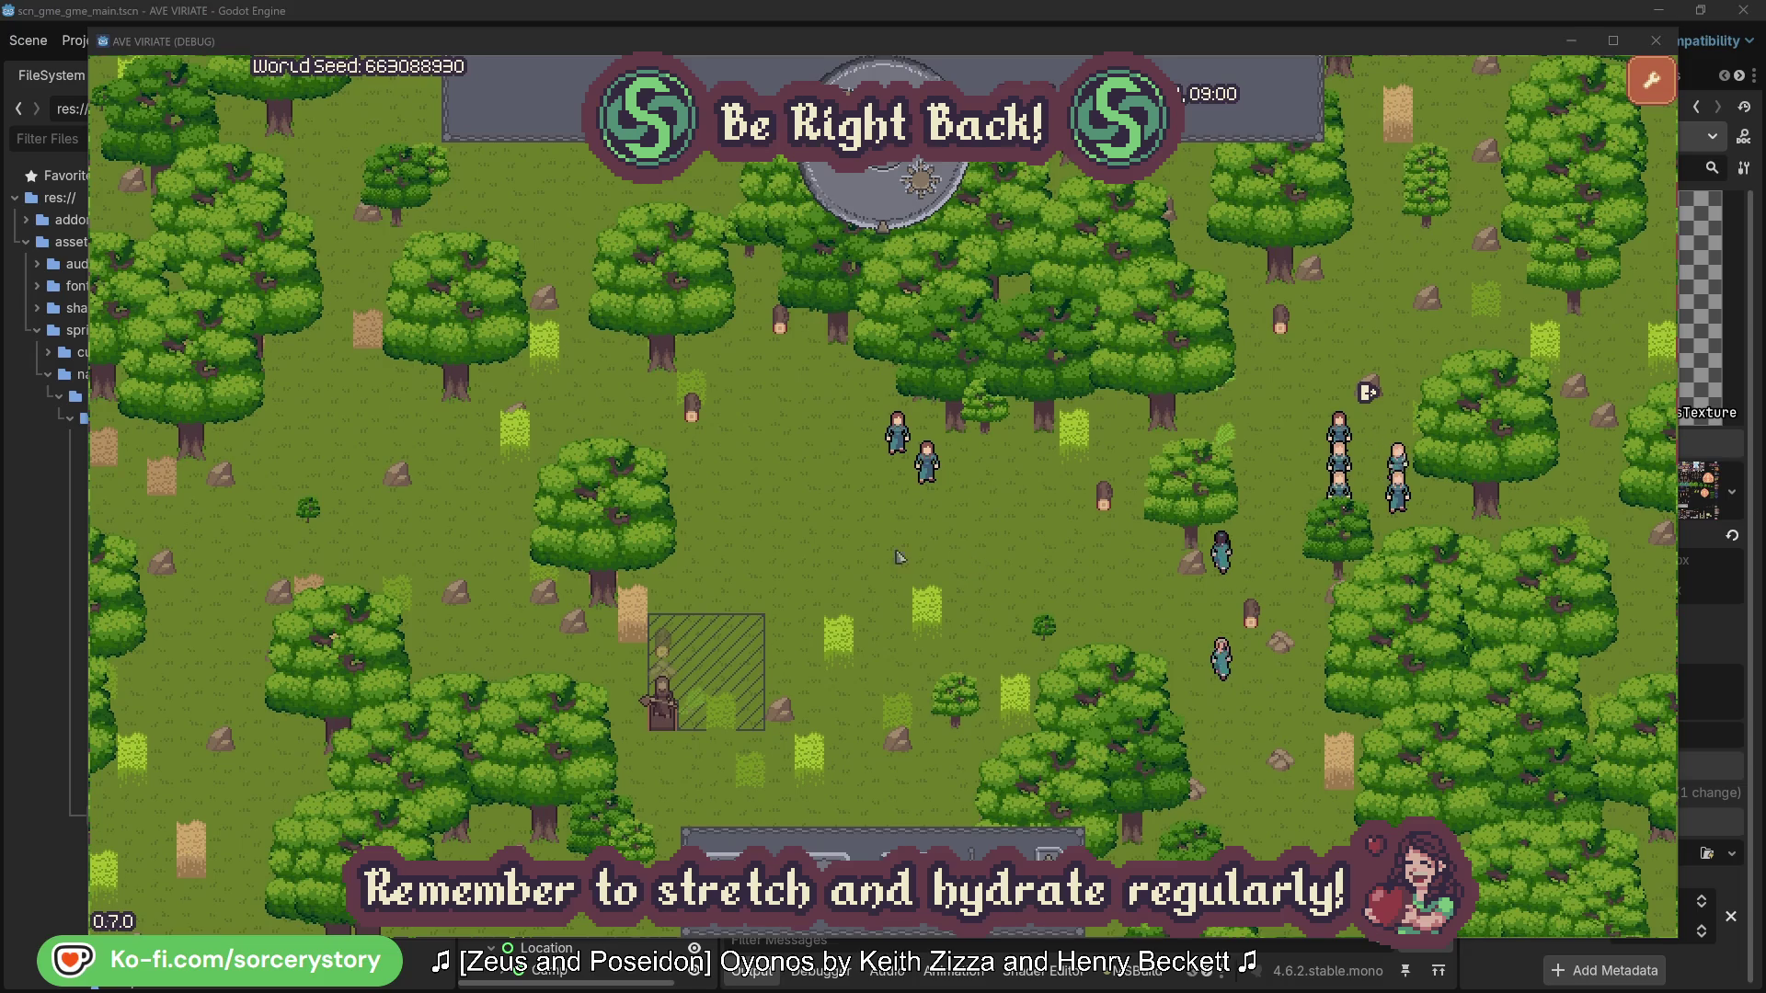
- Trace the wood stockpile to its reserving villager and centre on the Herb pile
left_click(663, 648)
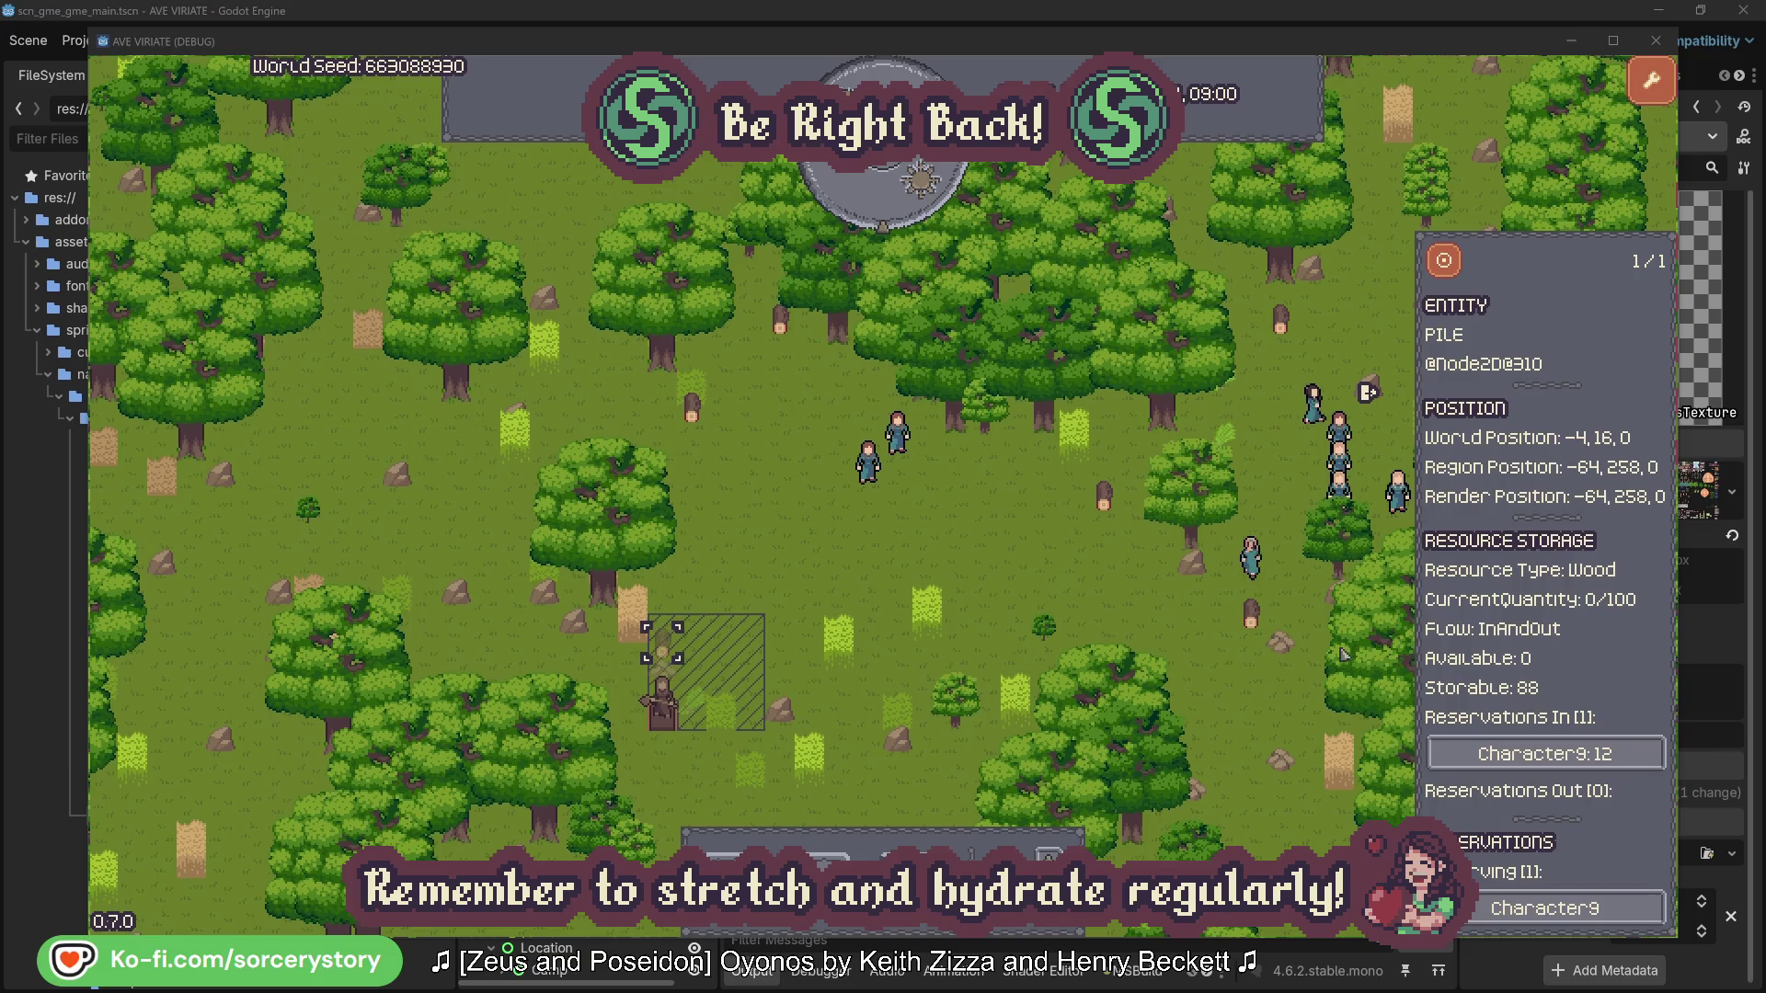
left_click(1564, 750)
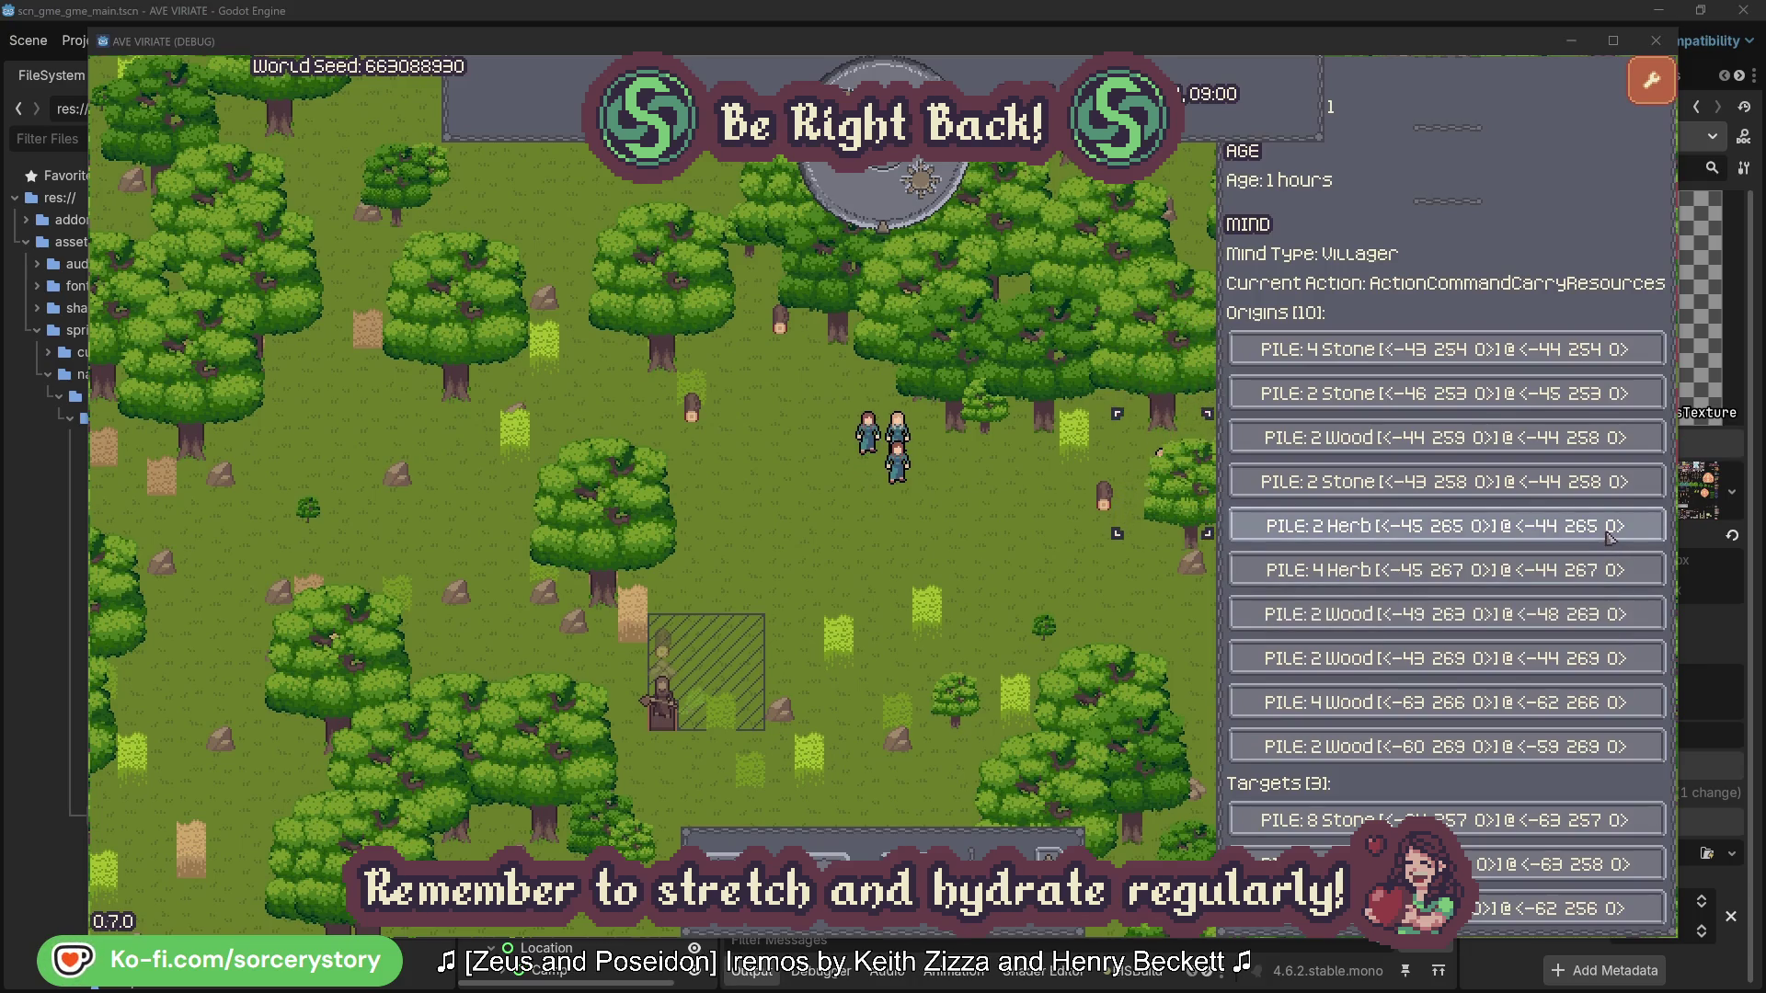
left_click(1610, 536)
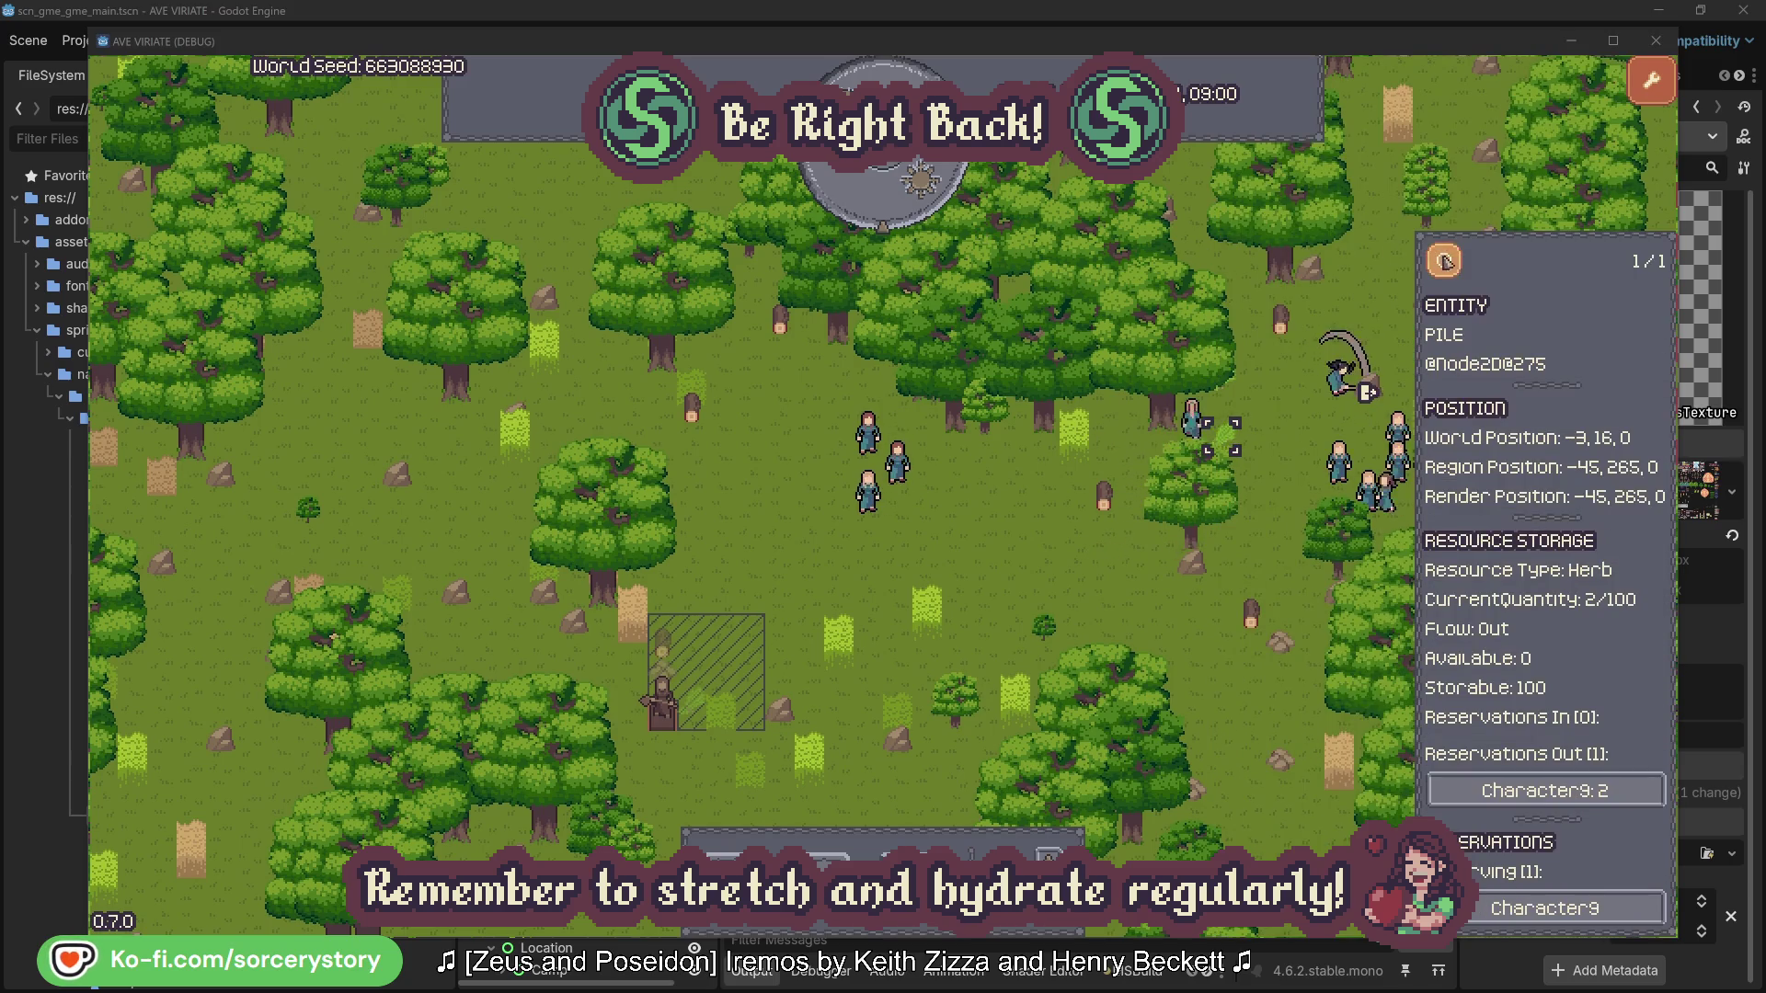
left_click(1454, 264)
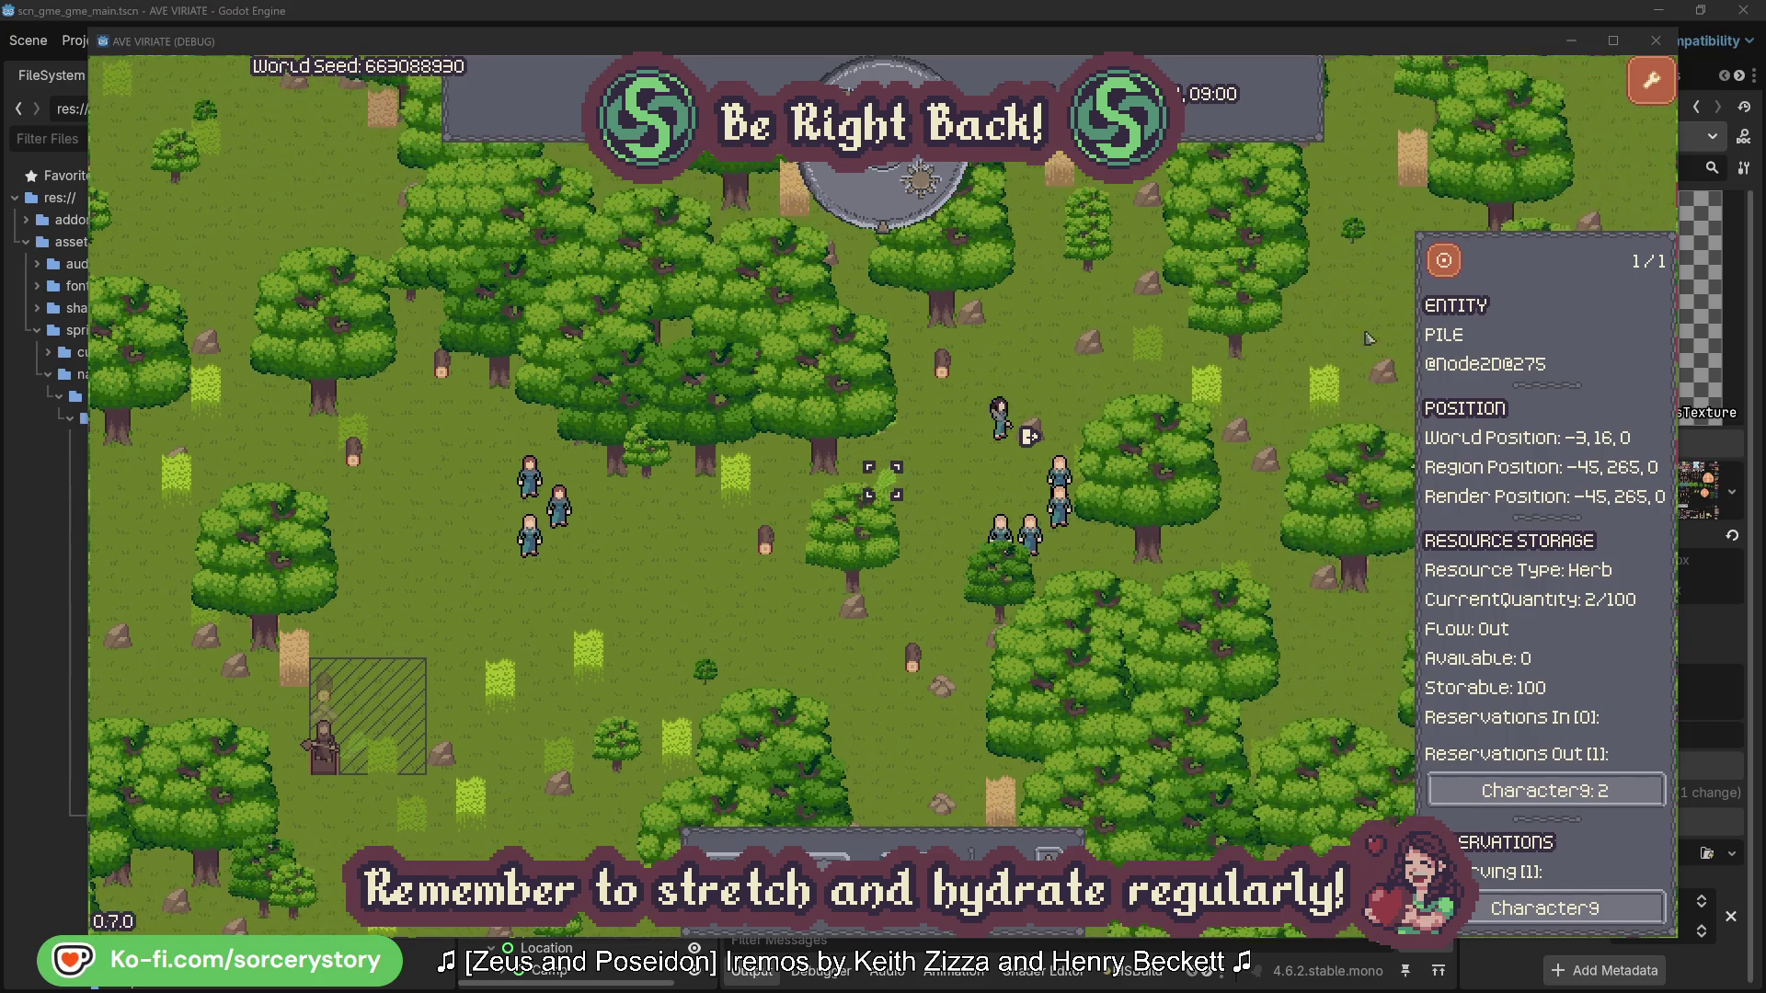
- Follow the villager back to the wood stockpile, close it, and inspect Character2
left_click(1604, 788)
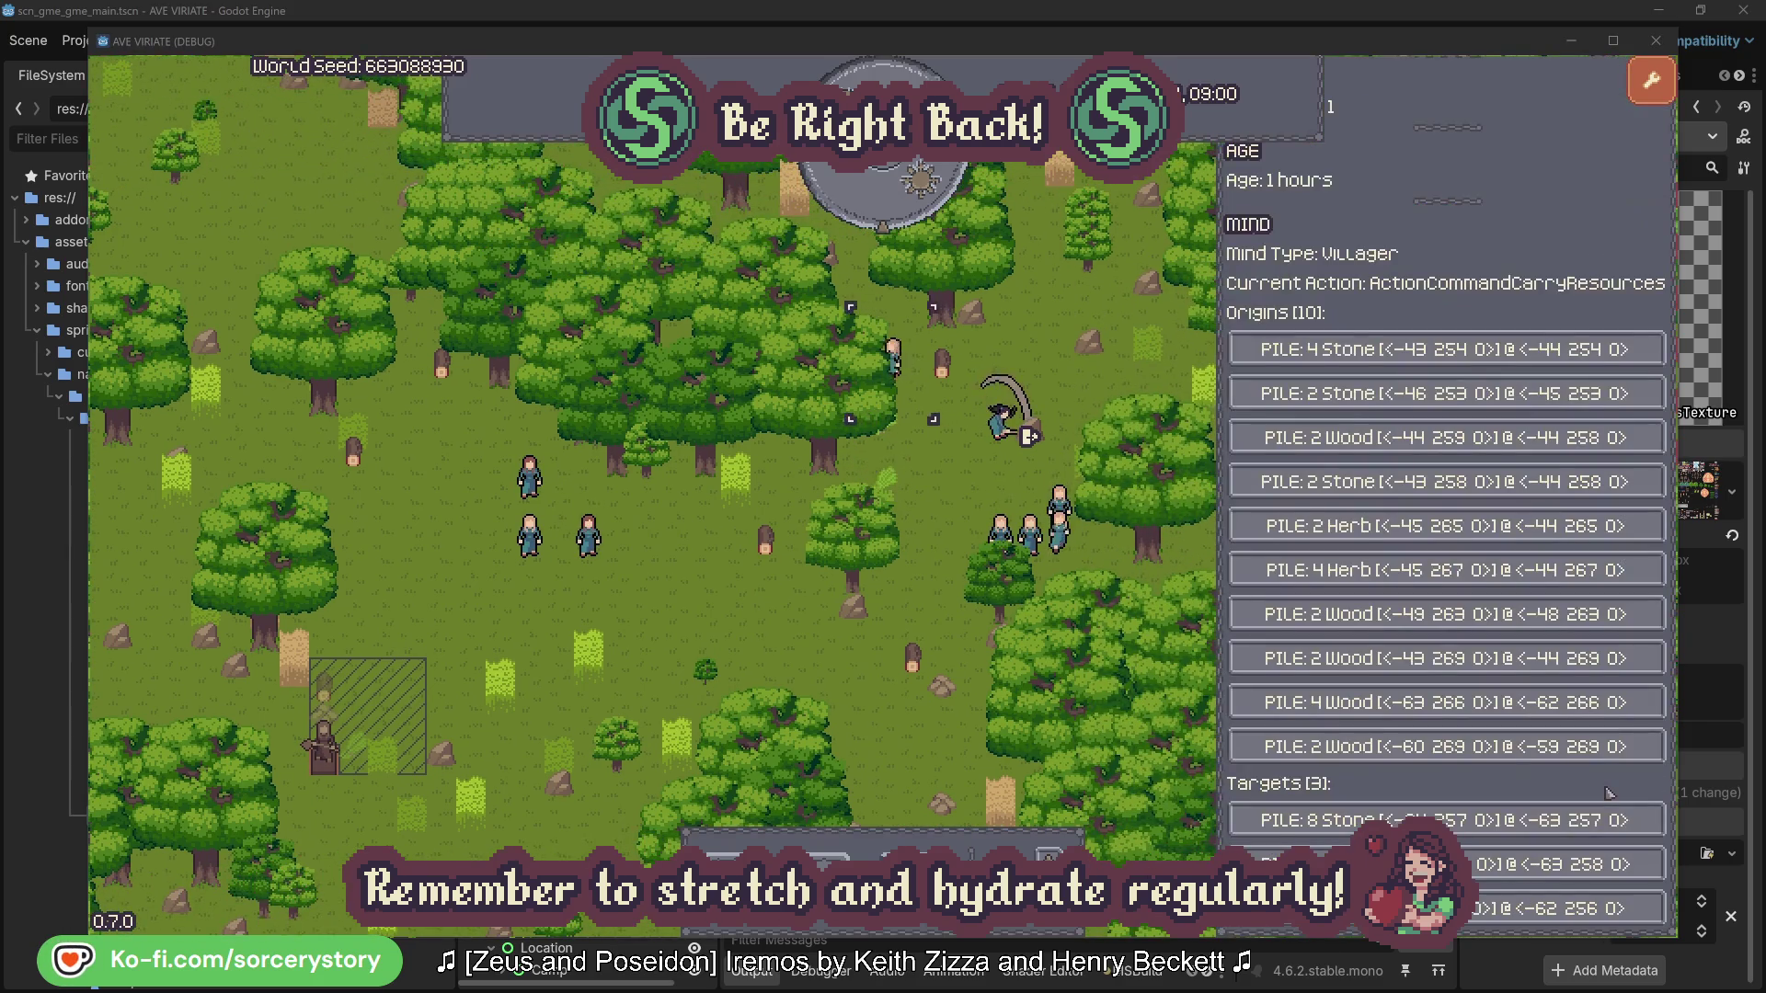
left_click(1554, 865)
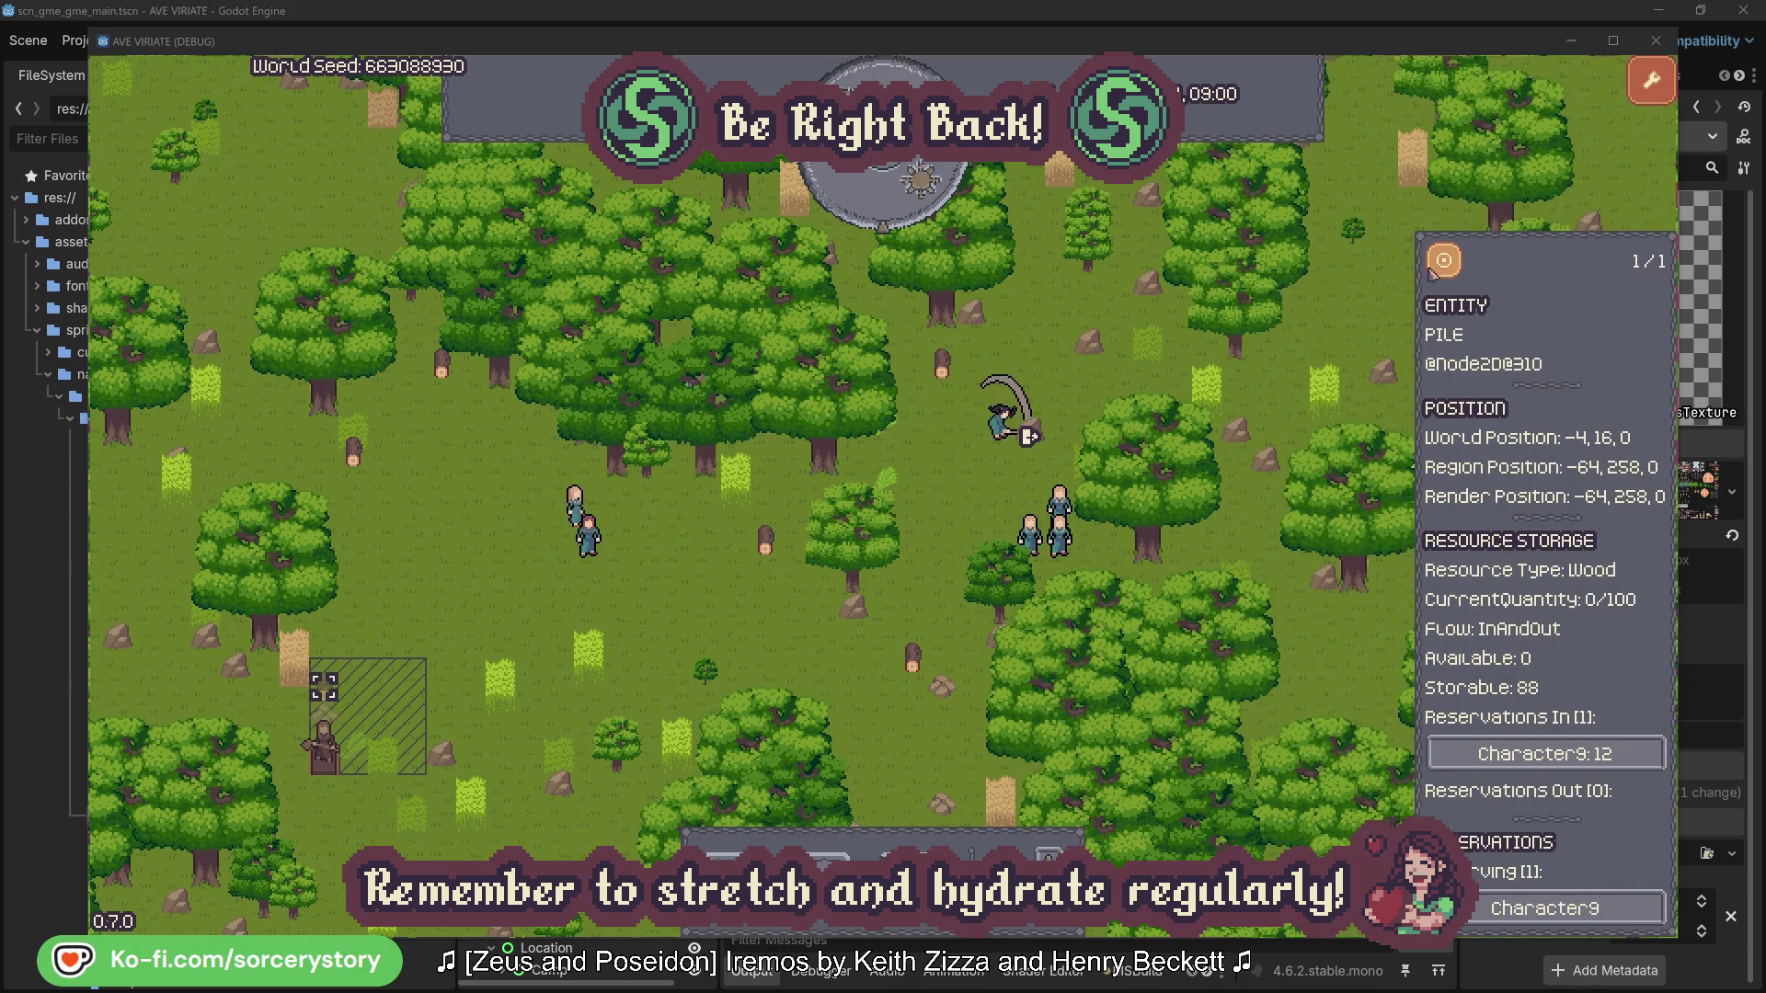
left_click(1444, 265)
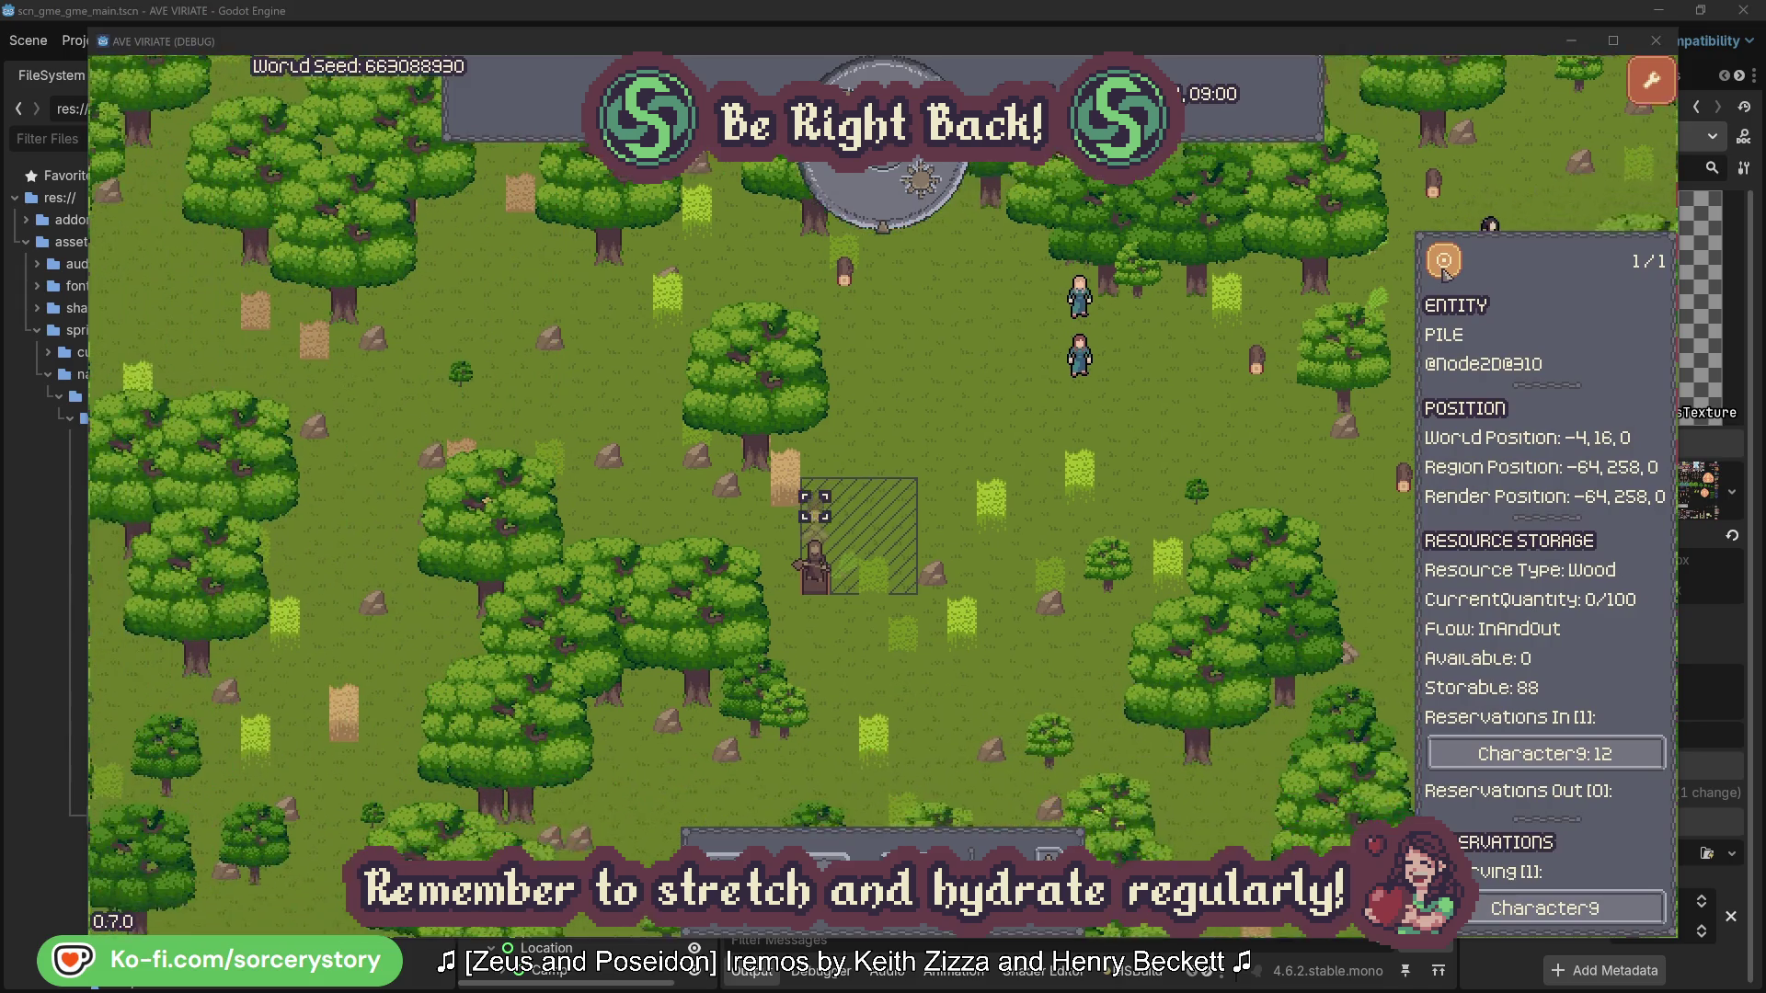
left_click(1279, 408)
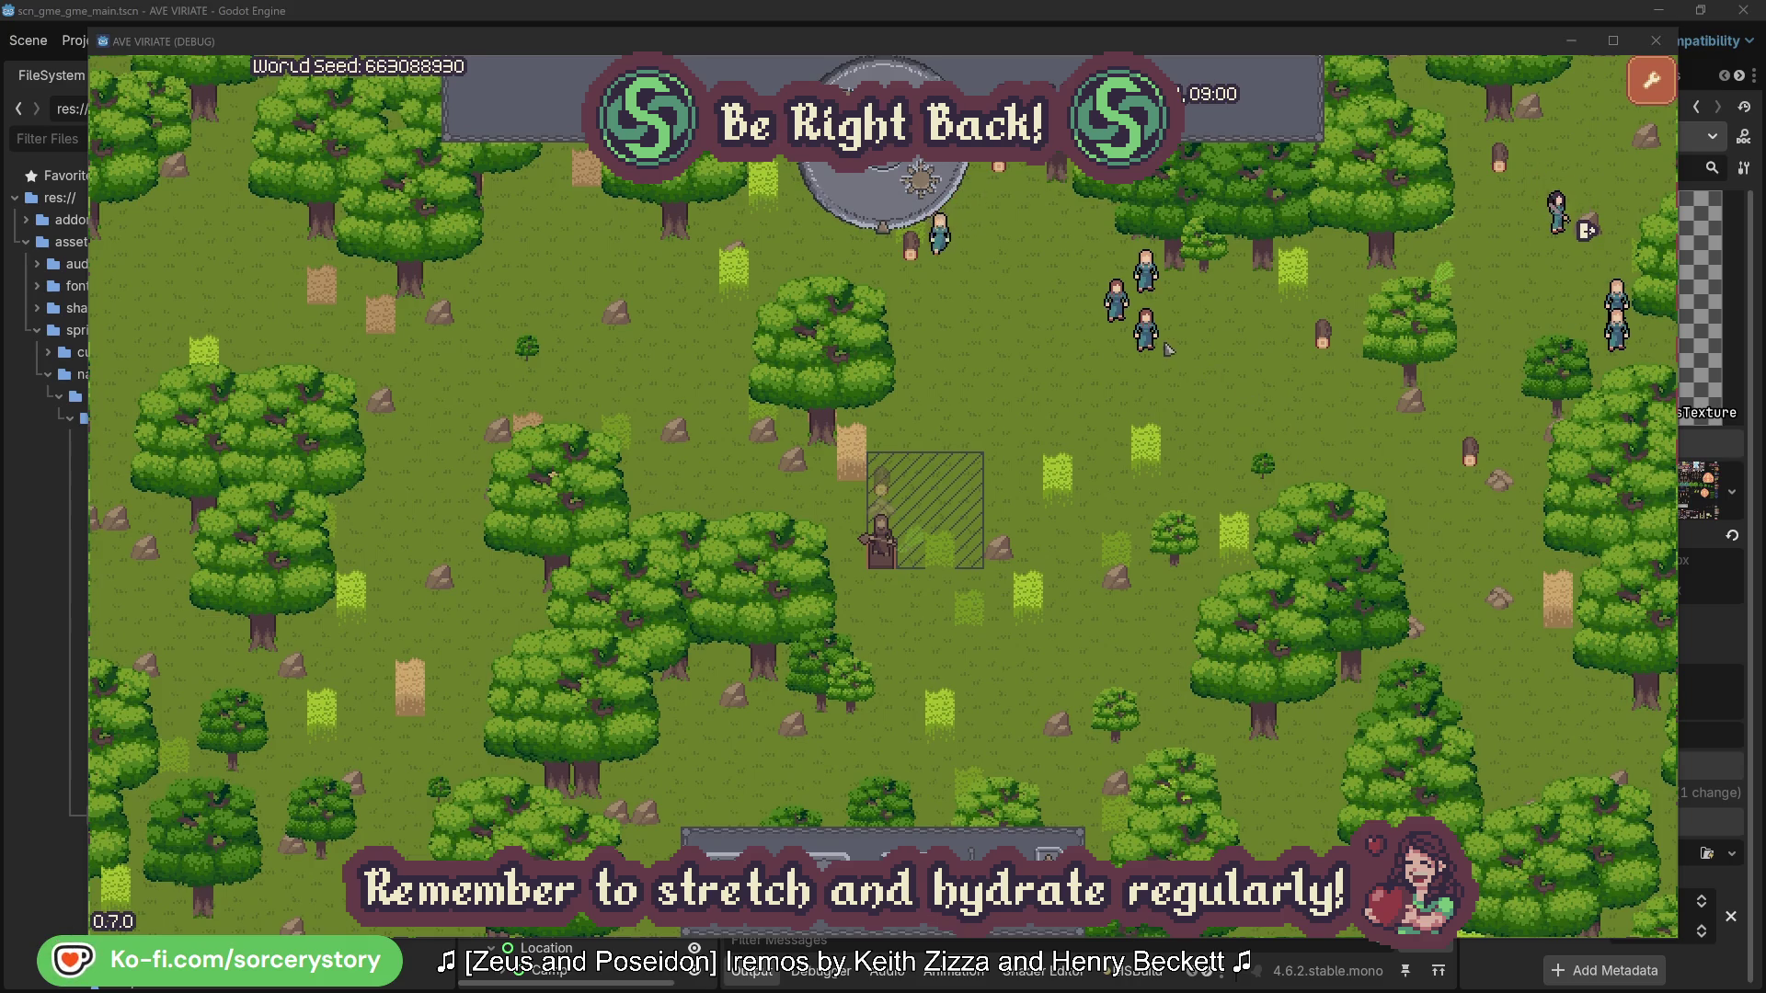
left_click(1150, 332)
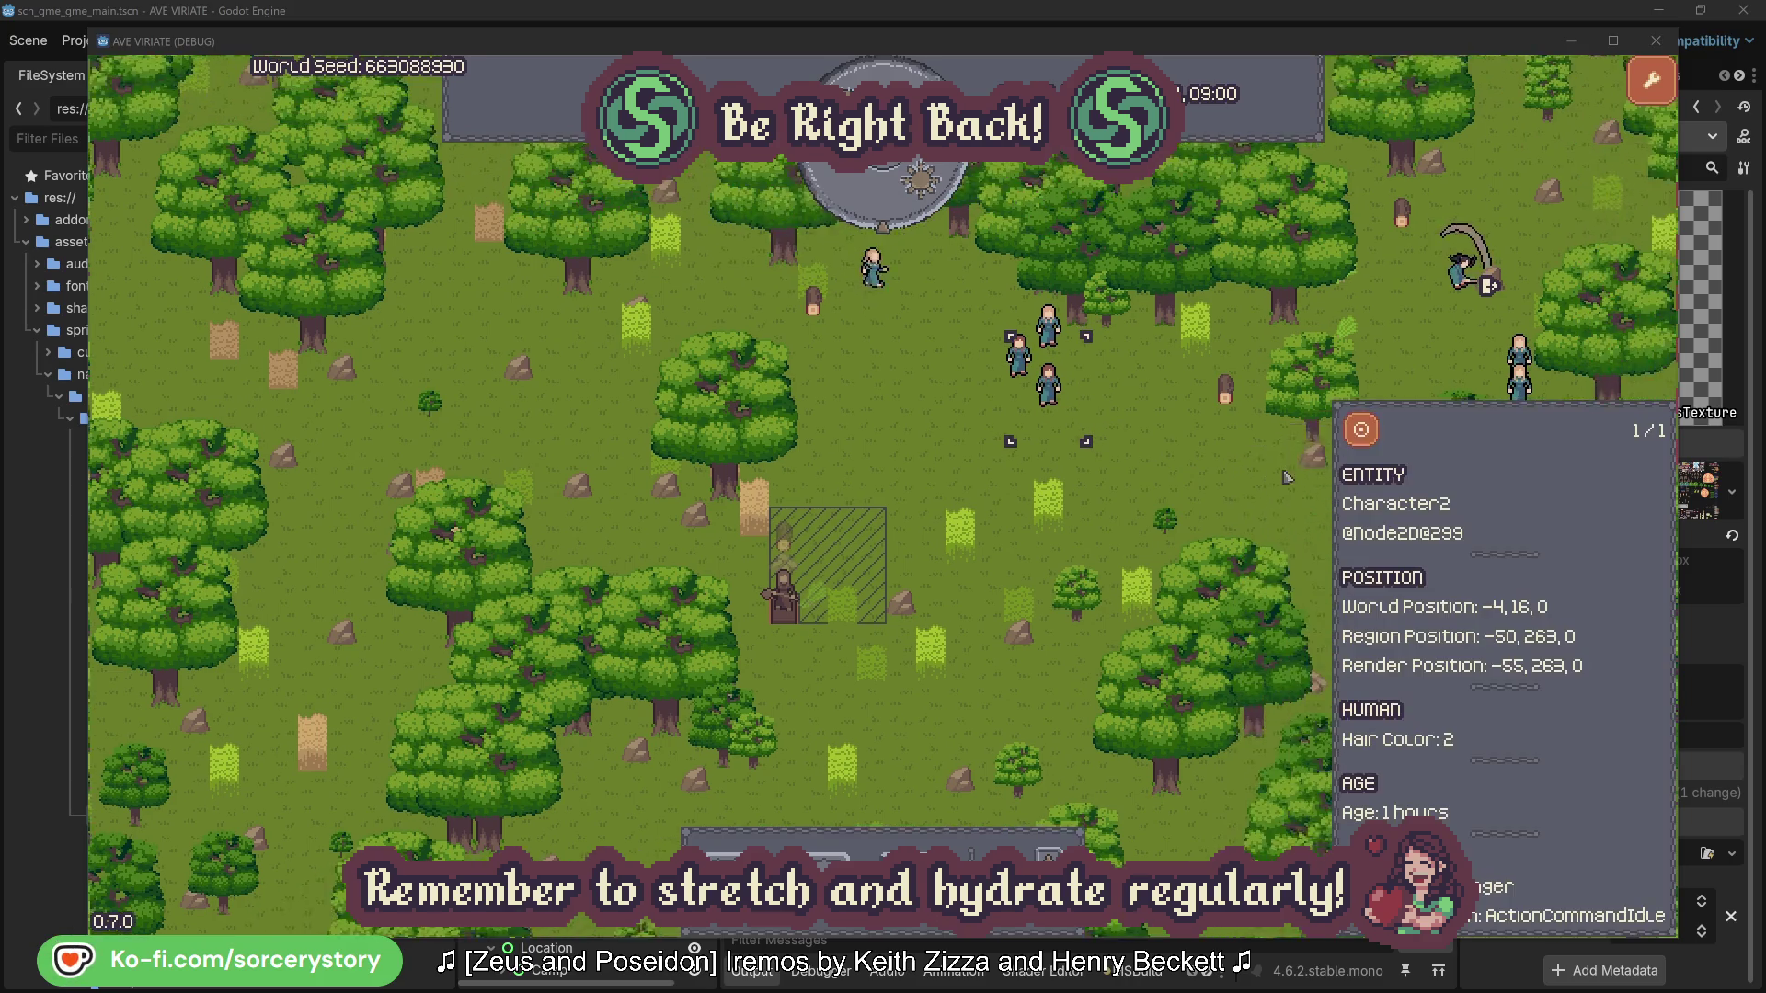
- Re-inspect Character2 and view the oak it is gathering before closing its details
left_click(1009, 530)
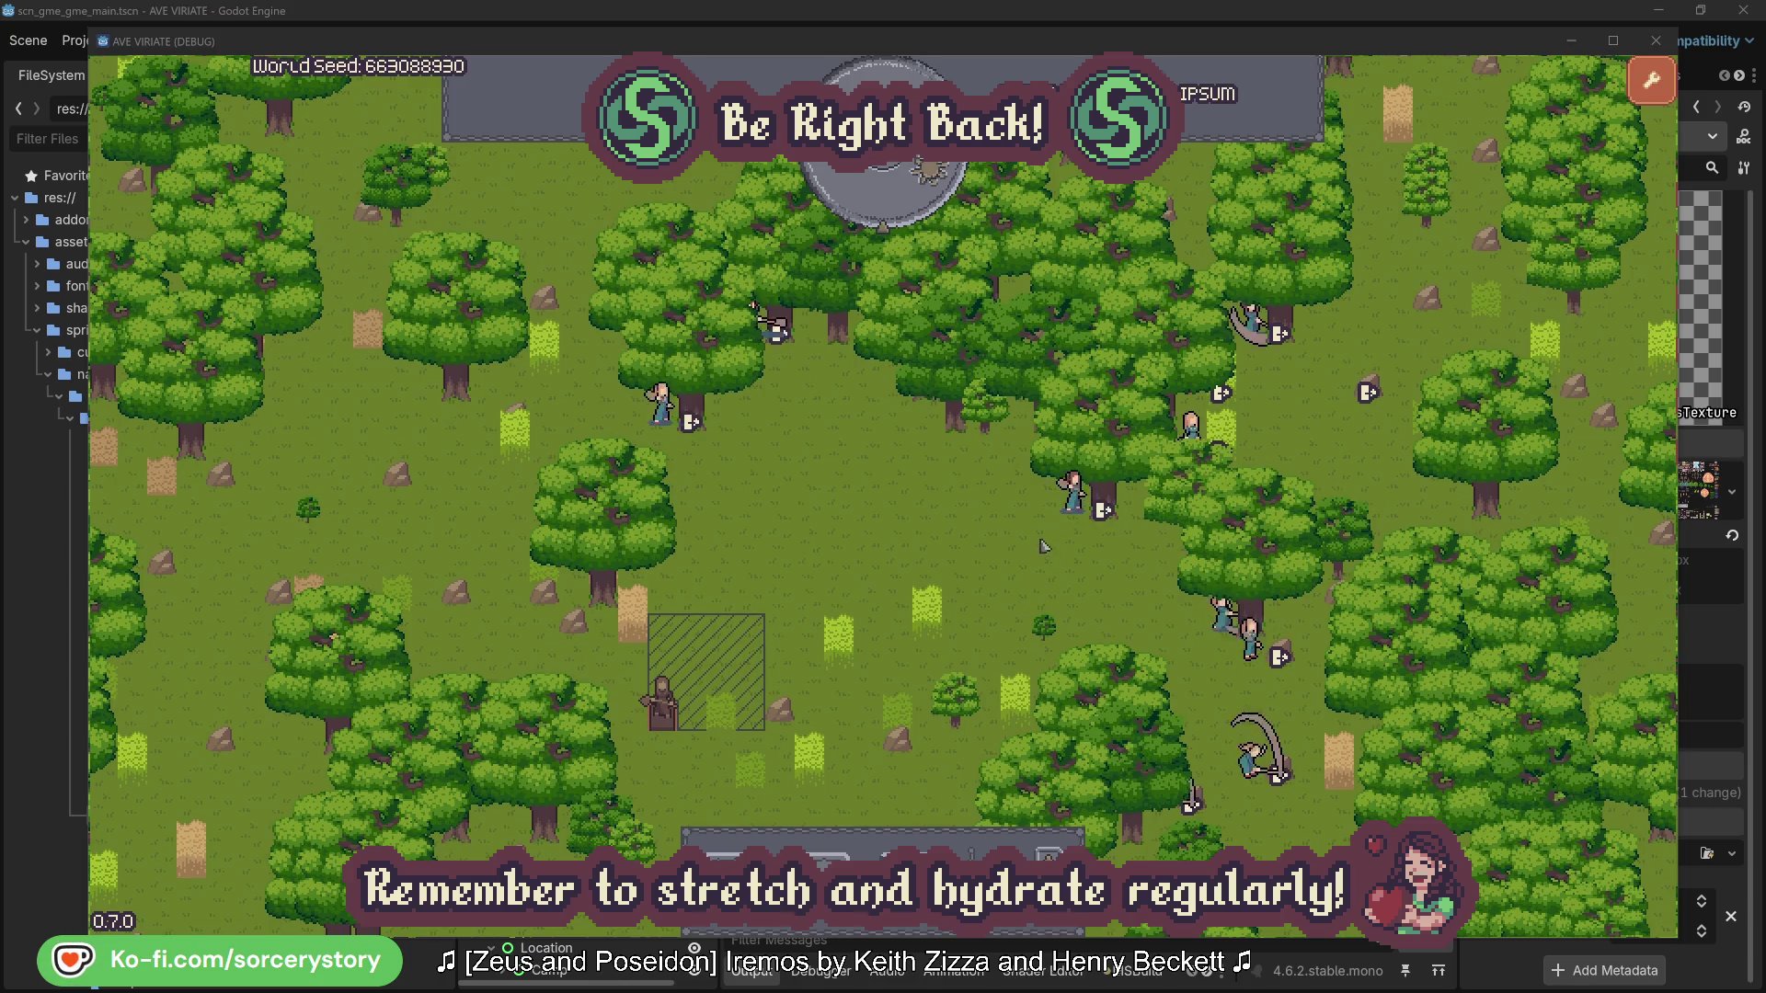
left_click(1042, 546)
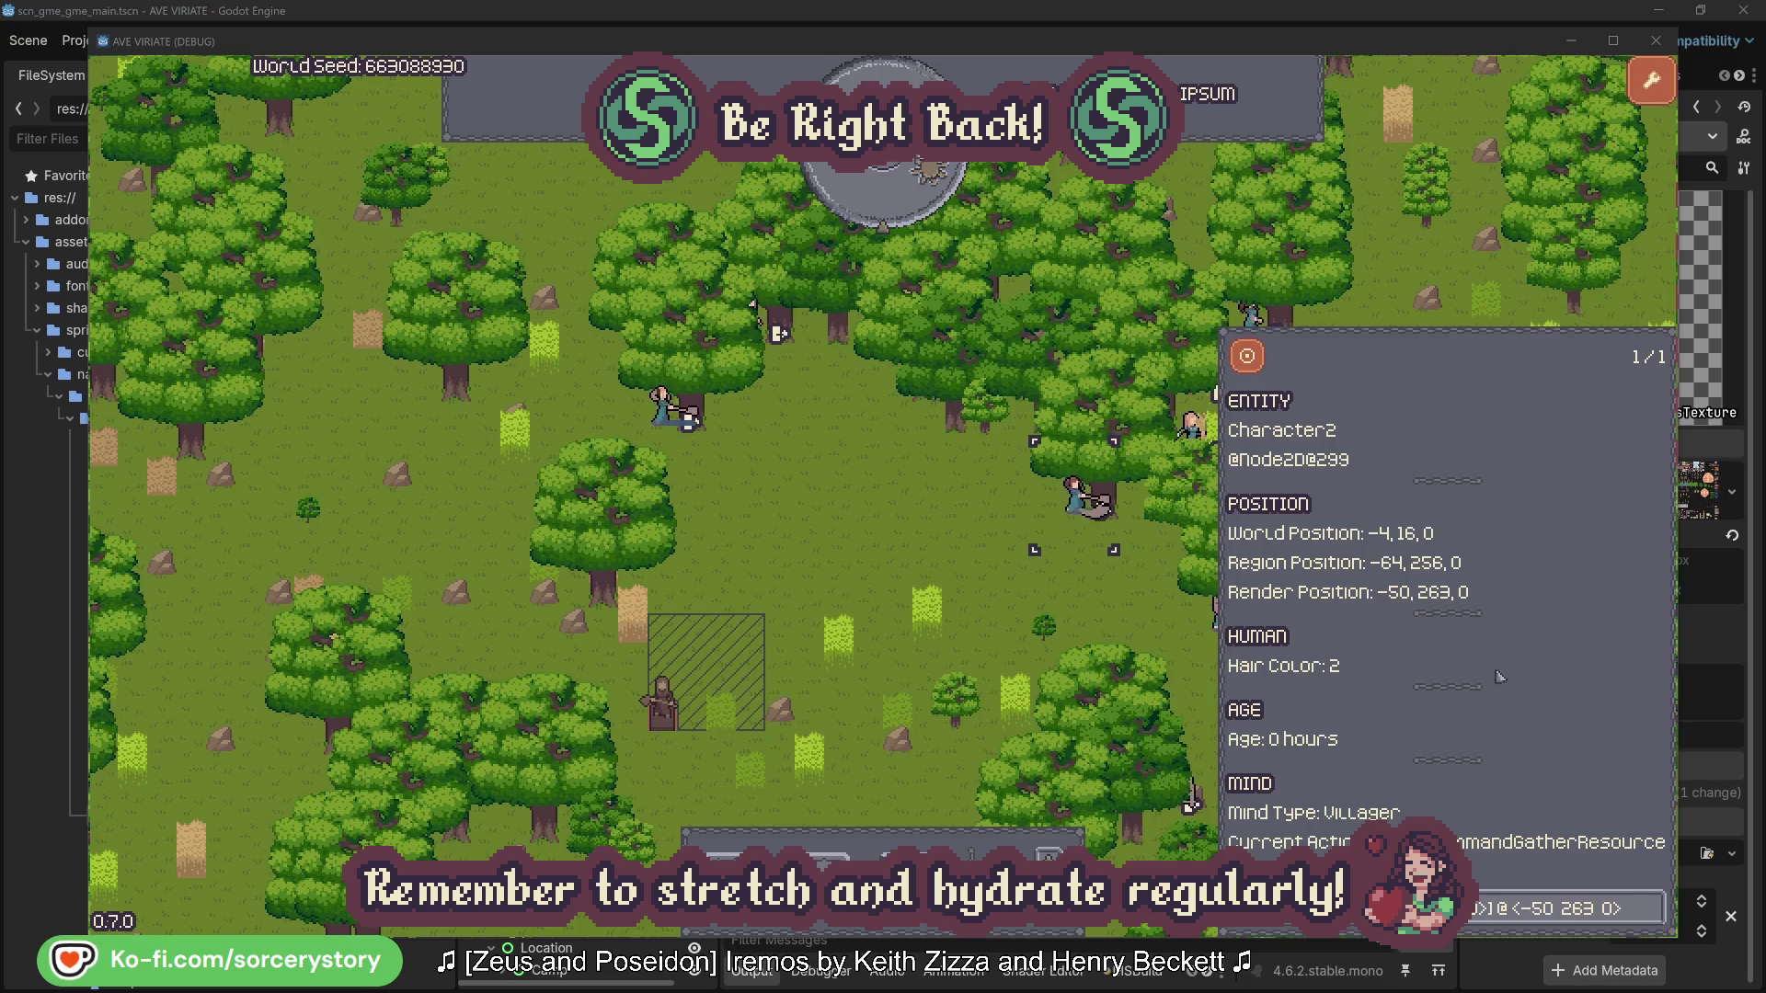
left_click(1653, 920)
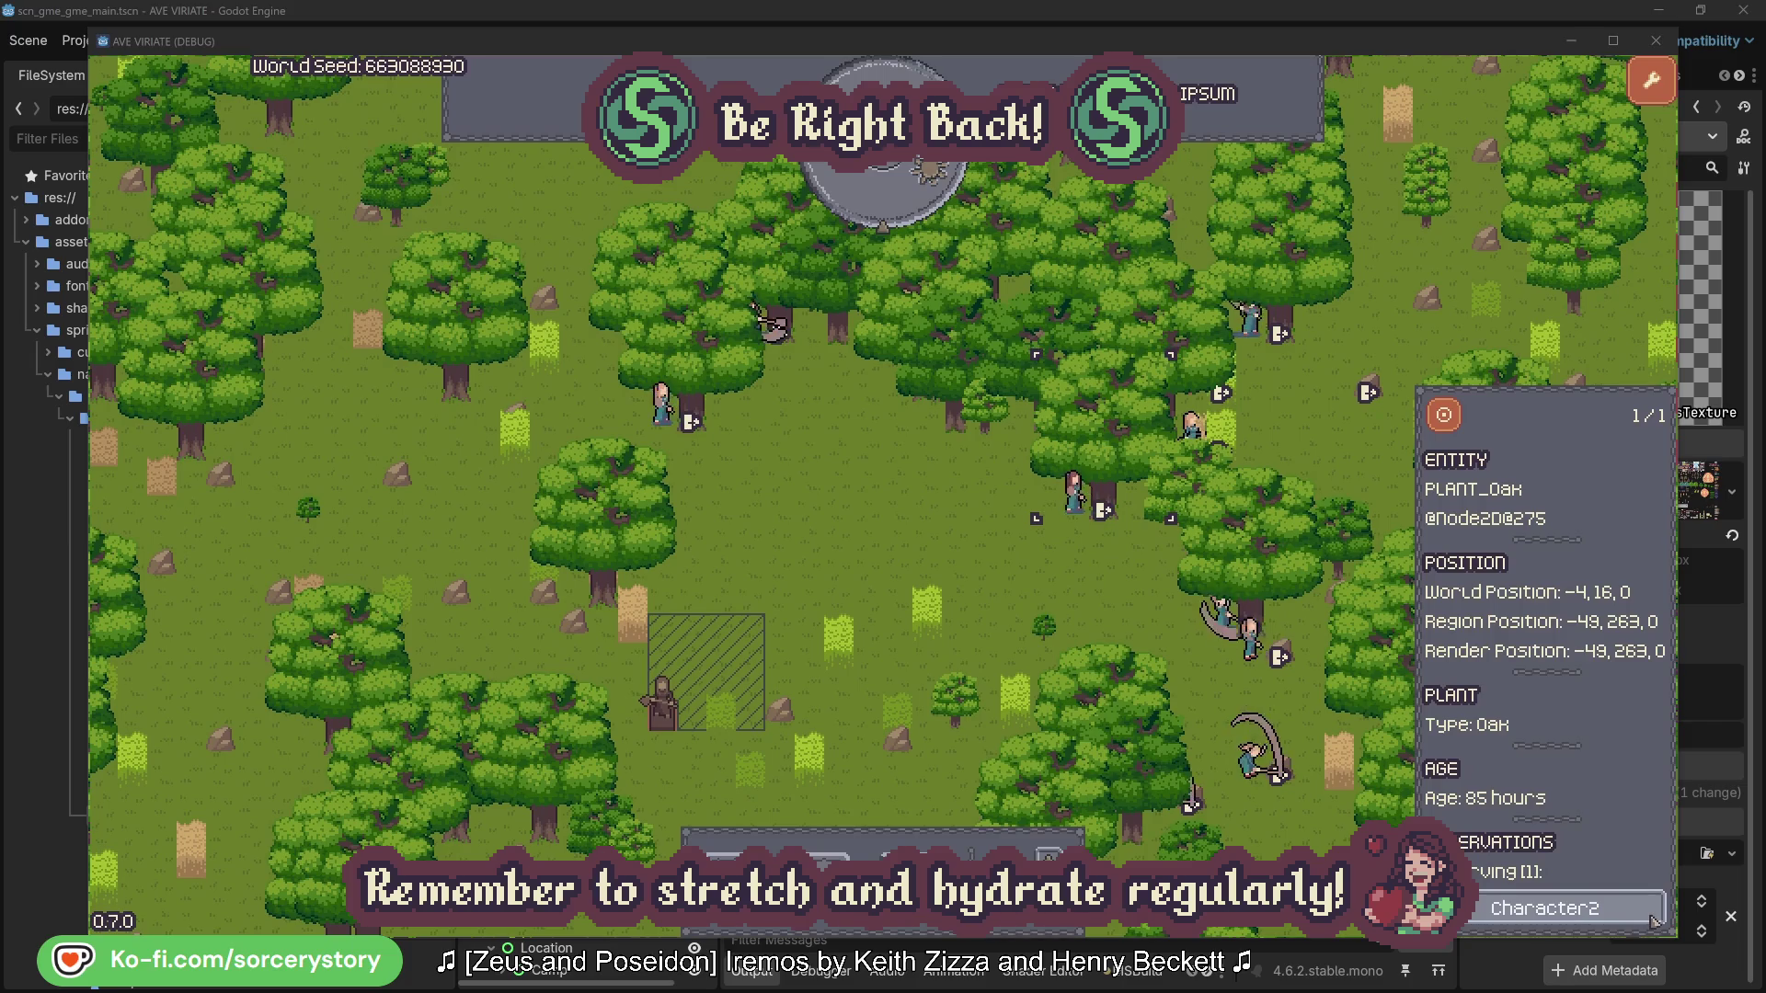
left_click(1653, 919)
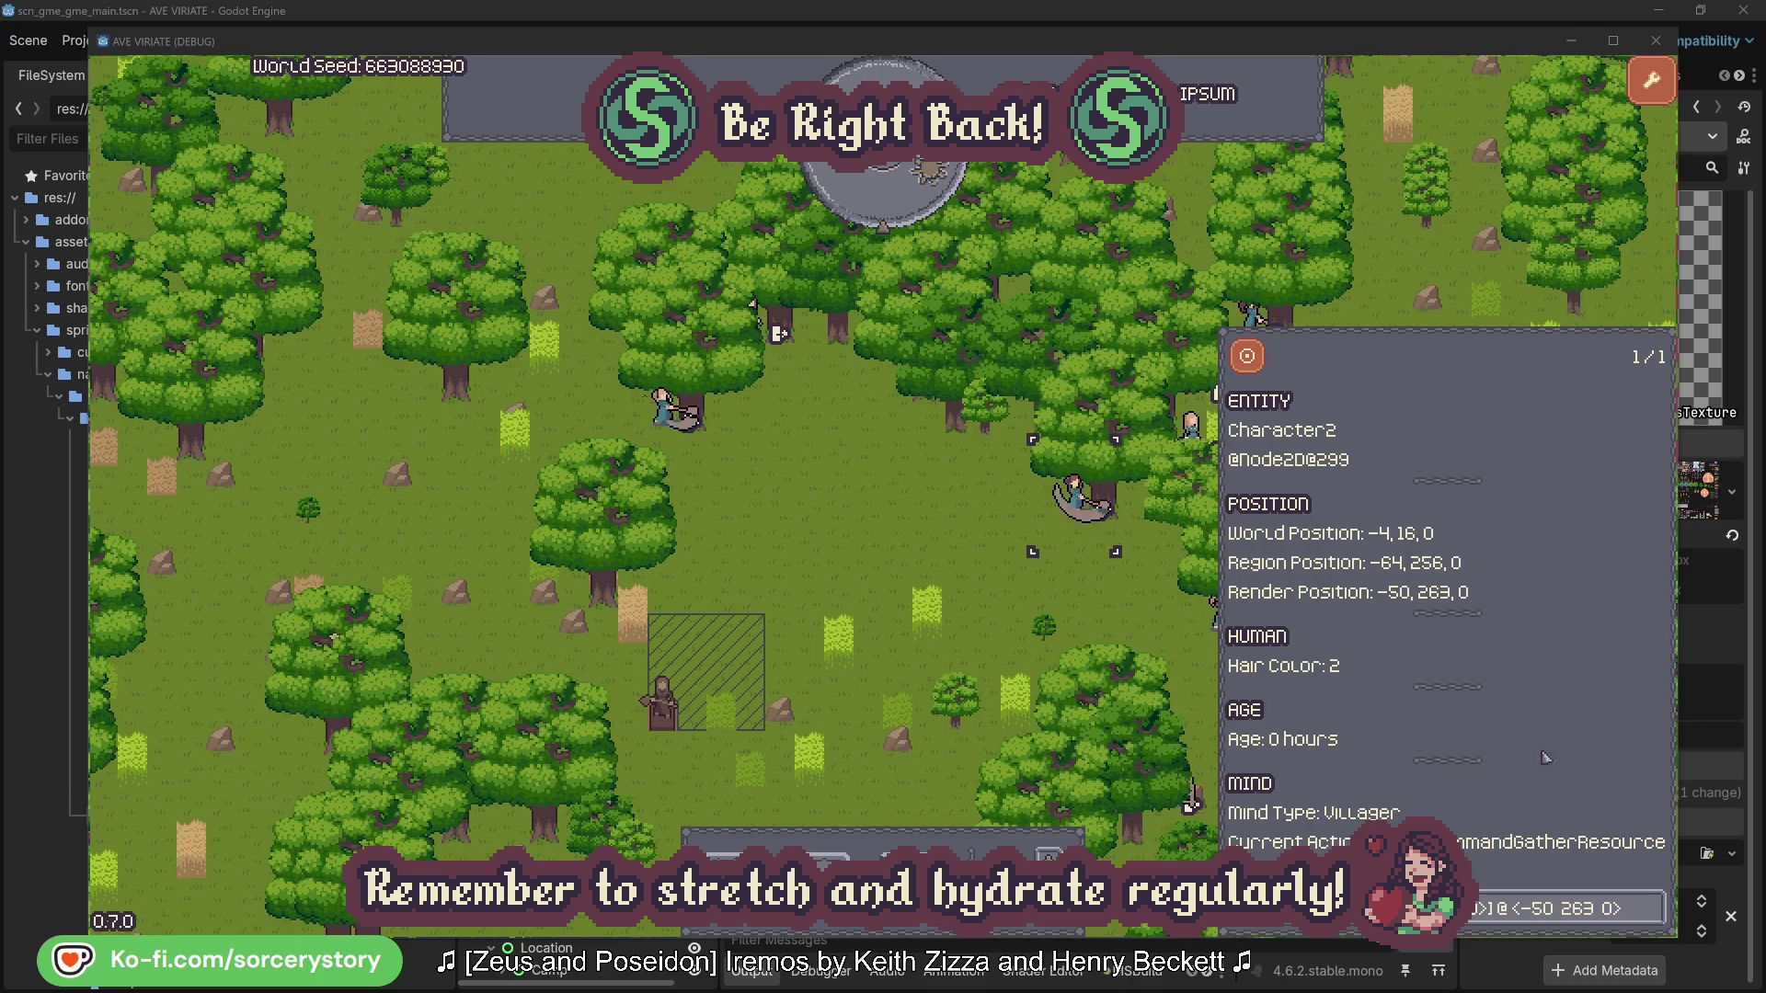
left_click(1104, 611)
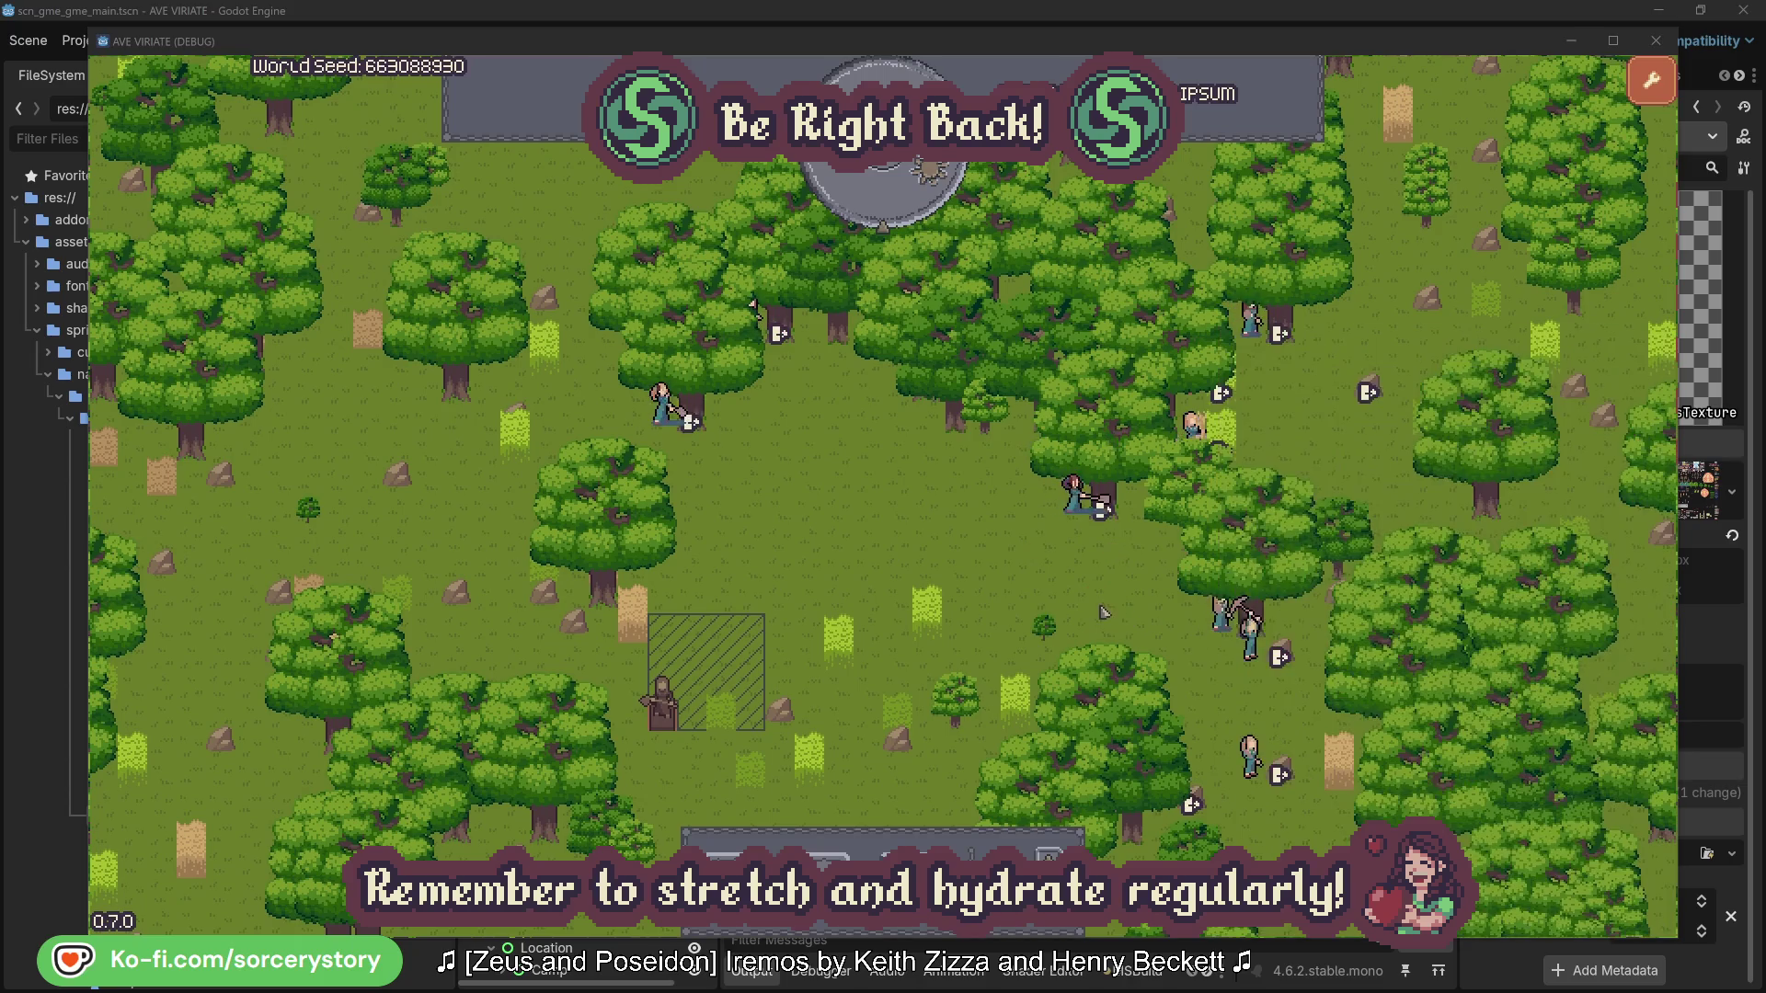
- Inspect Character0, view its reserved oak and return, then close the inspector
left_click(662, 406)
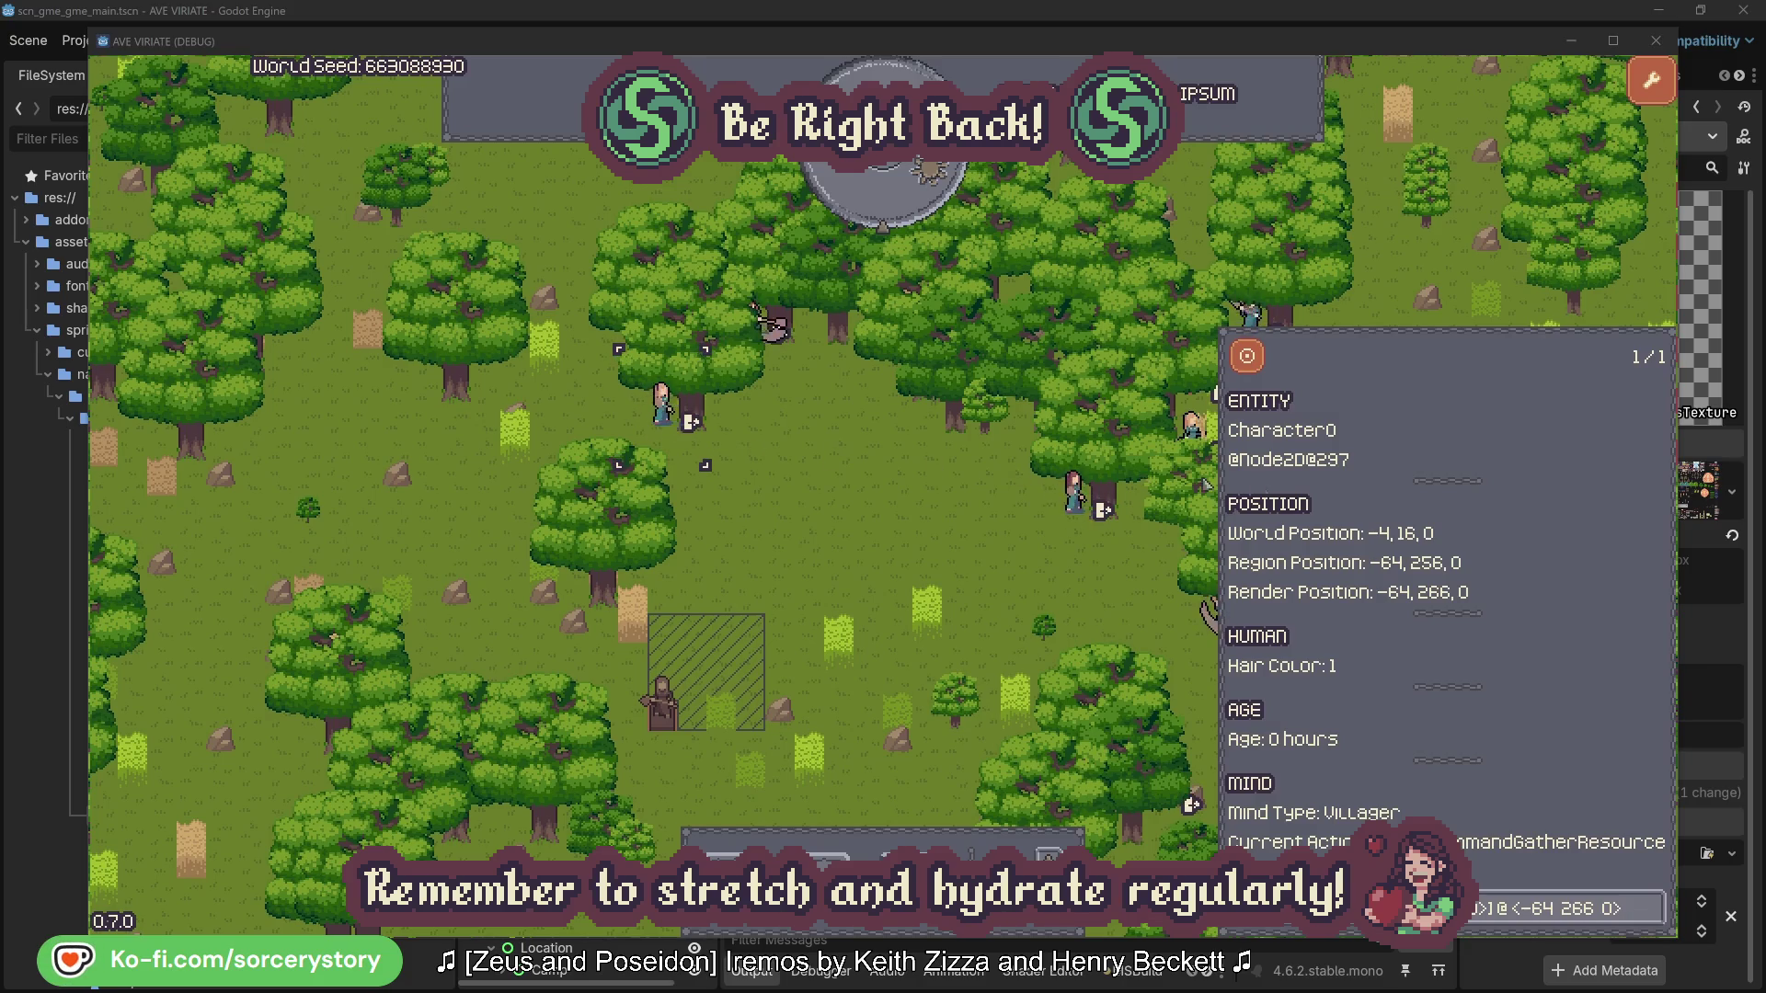
left_click(1653, 908)
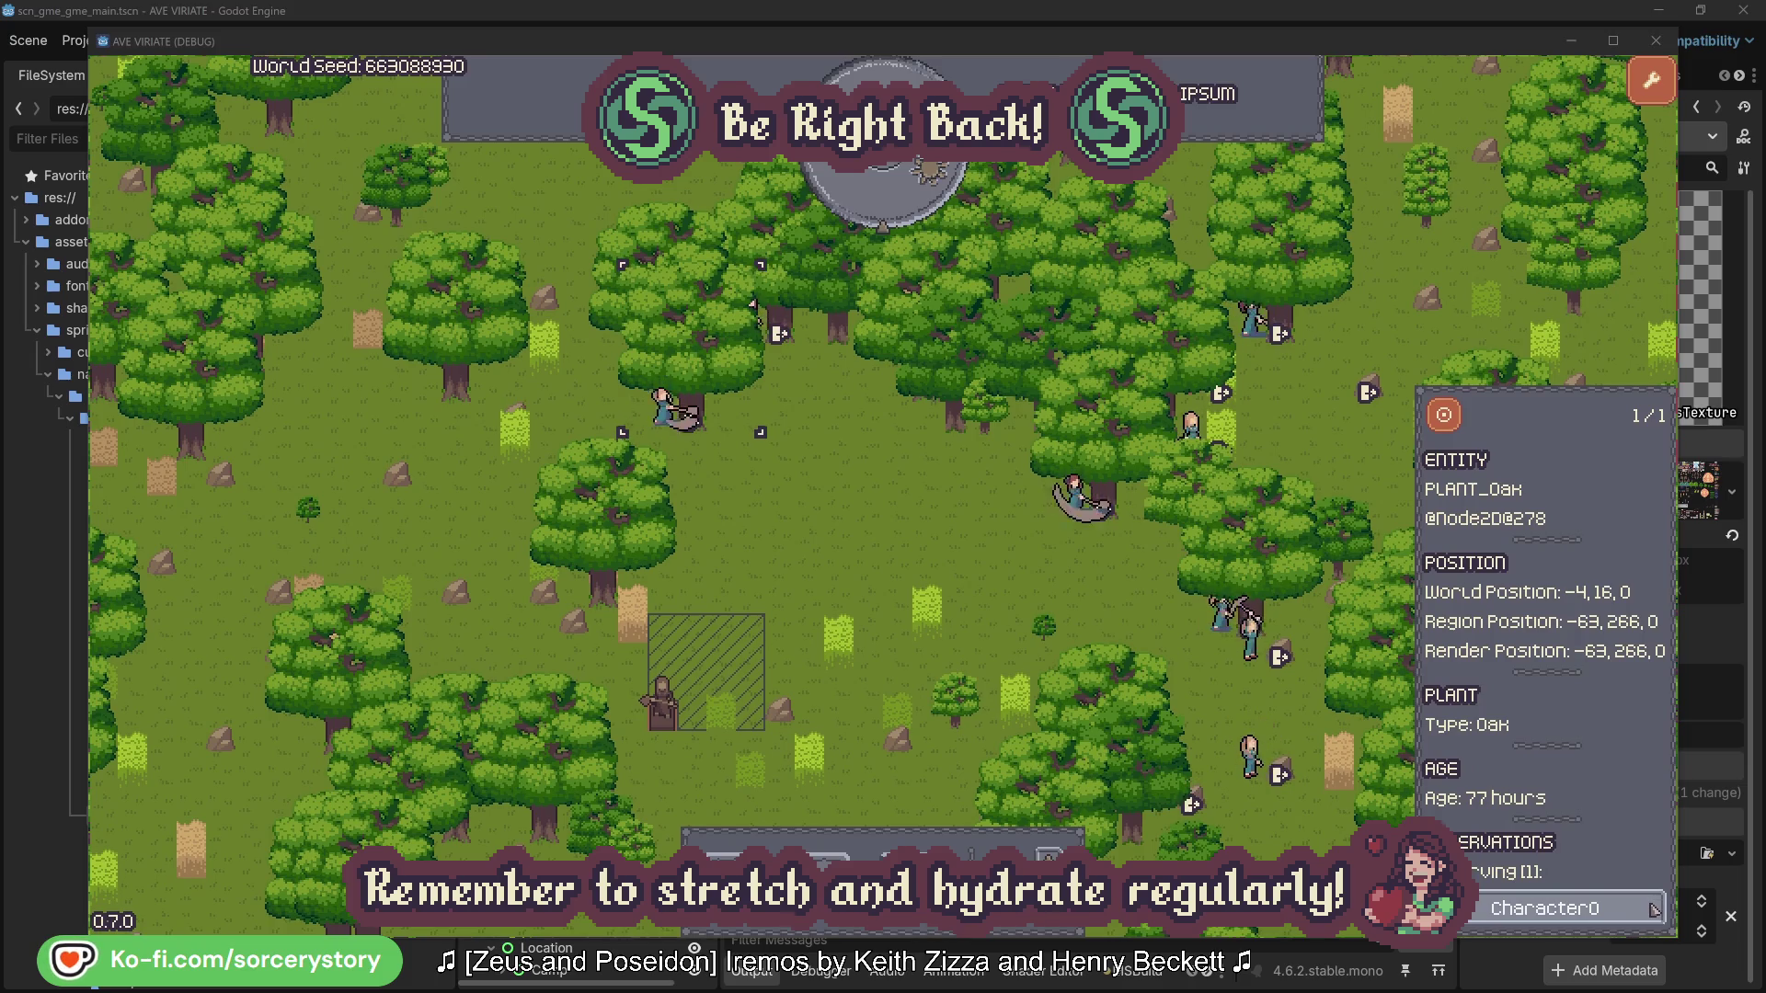
left_click(1652, 907)
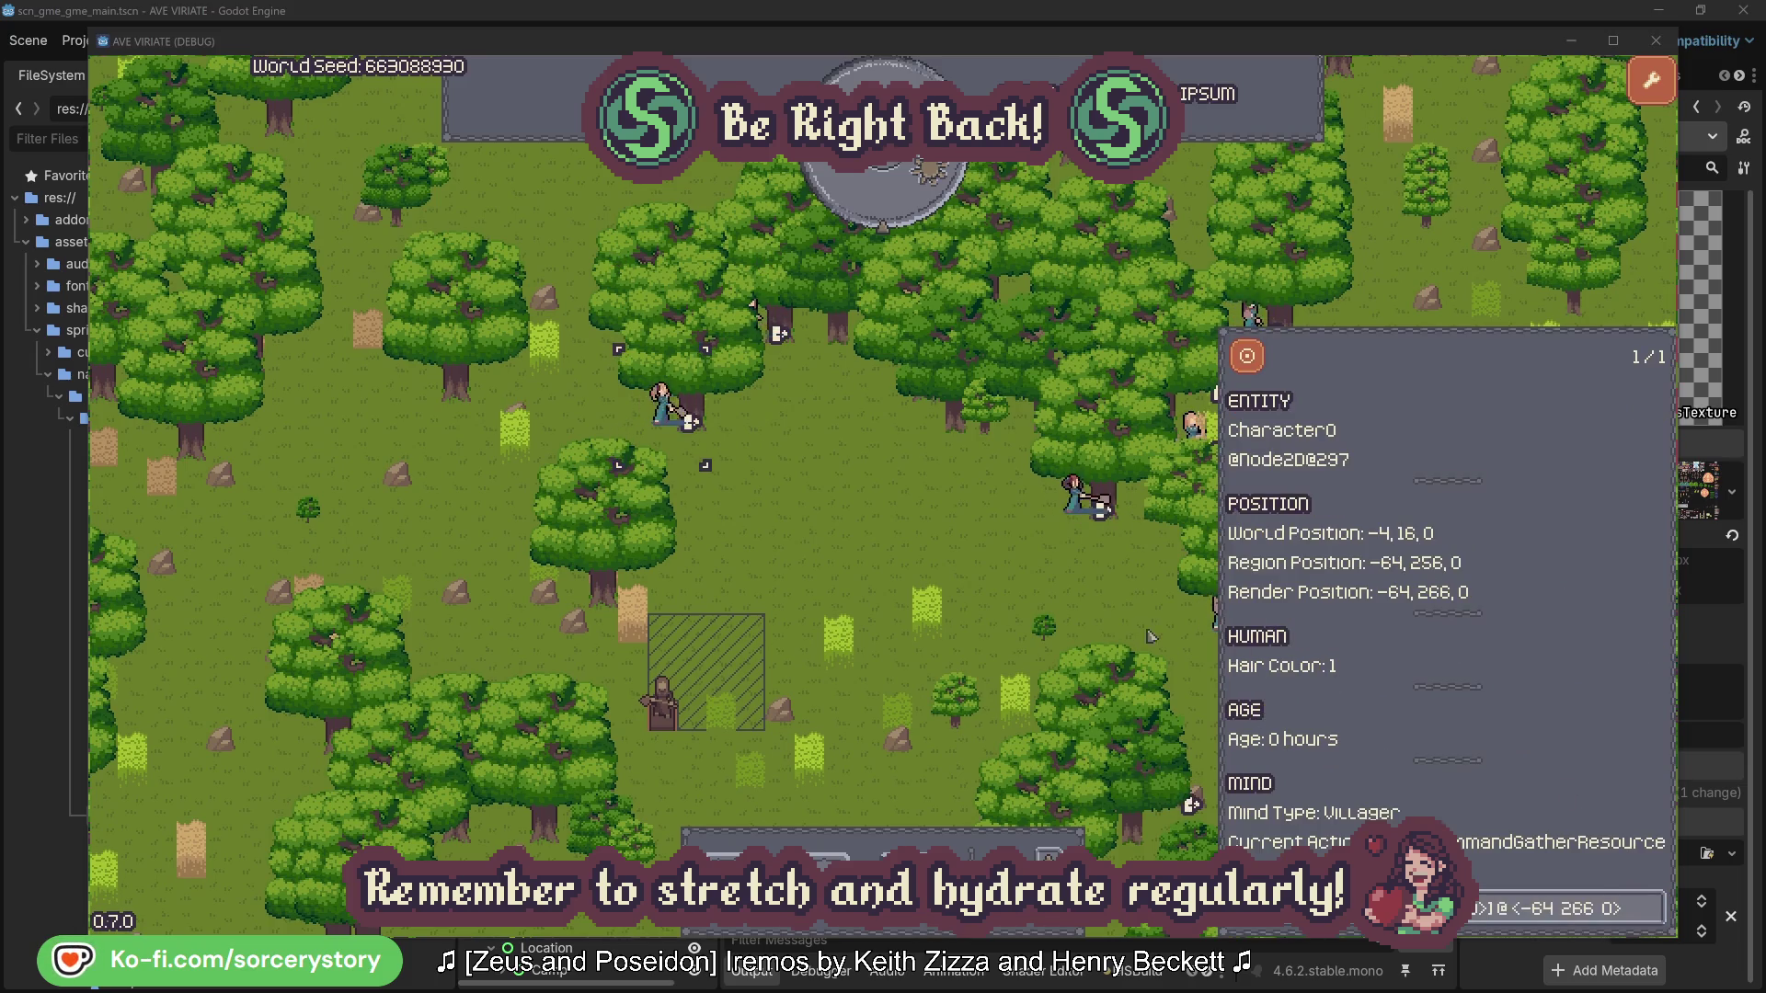
left_click(921, 550)
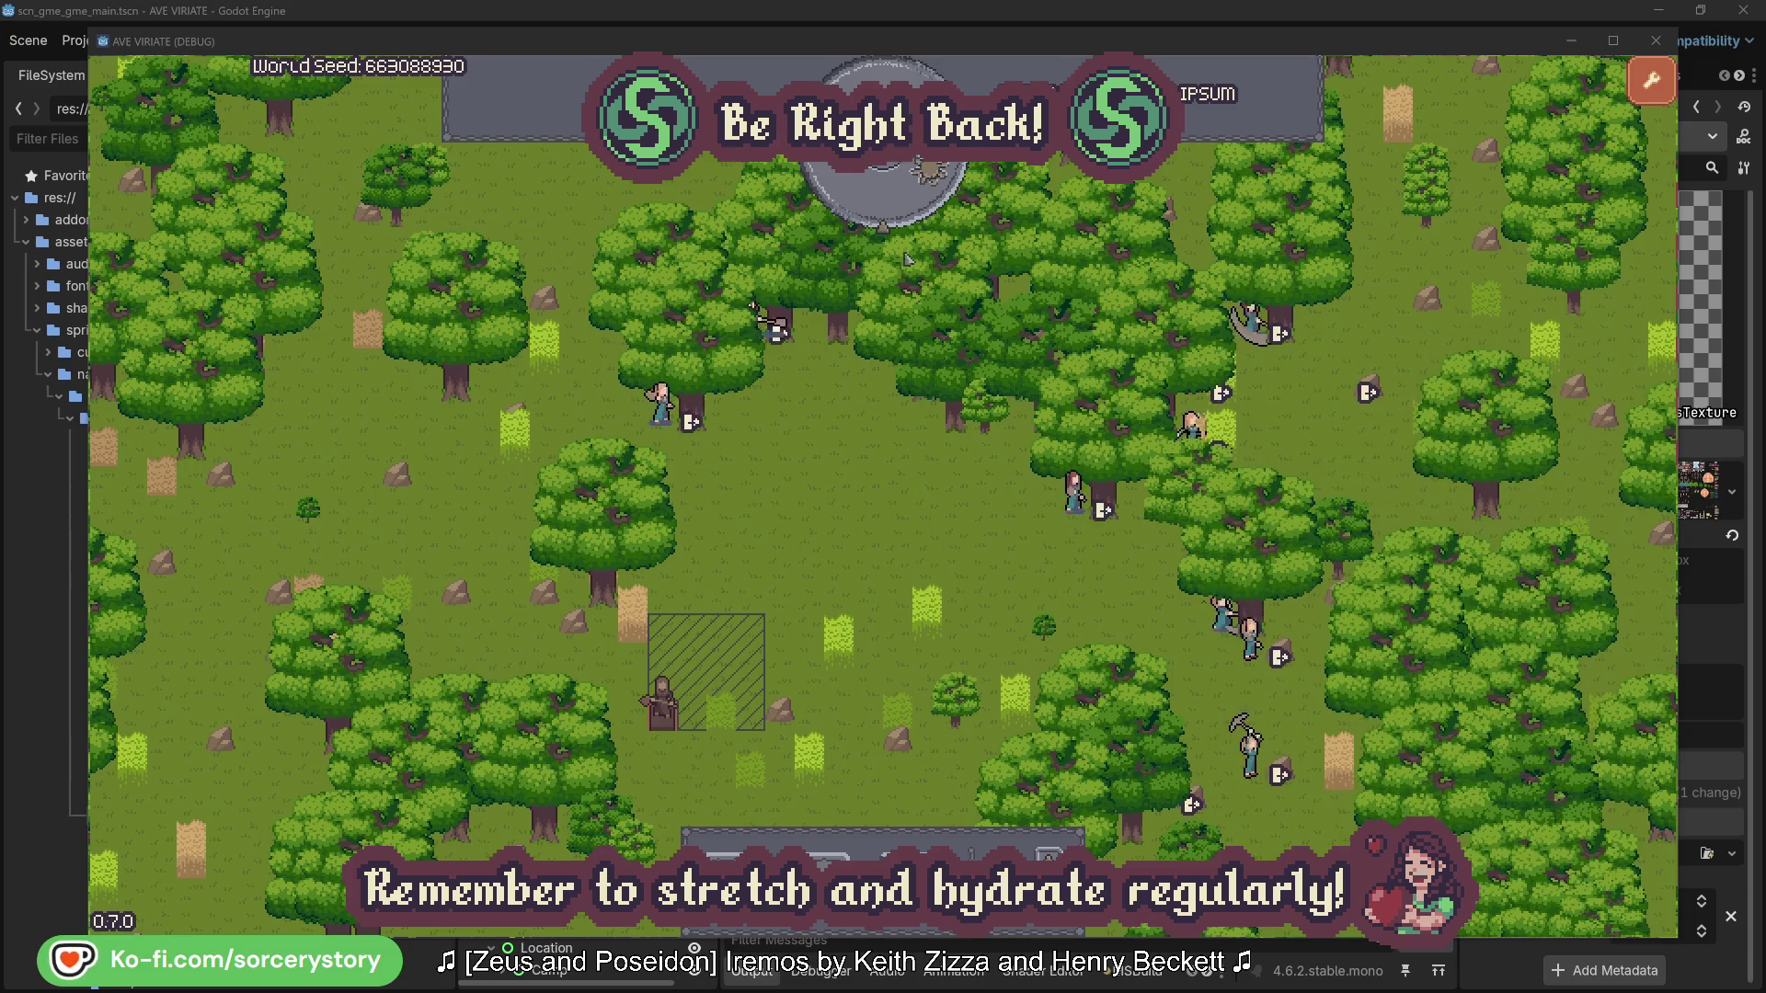
- Pass one hour, then trace the wood stockpile to Character9 and its 2 Herb pile
left_click(897, 207)
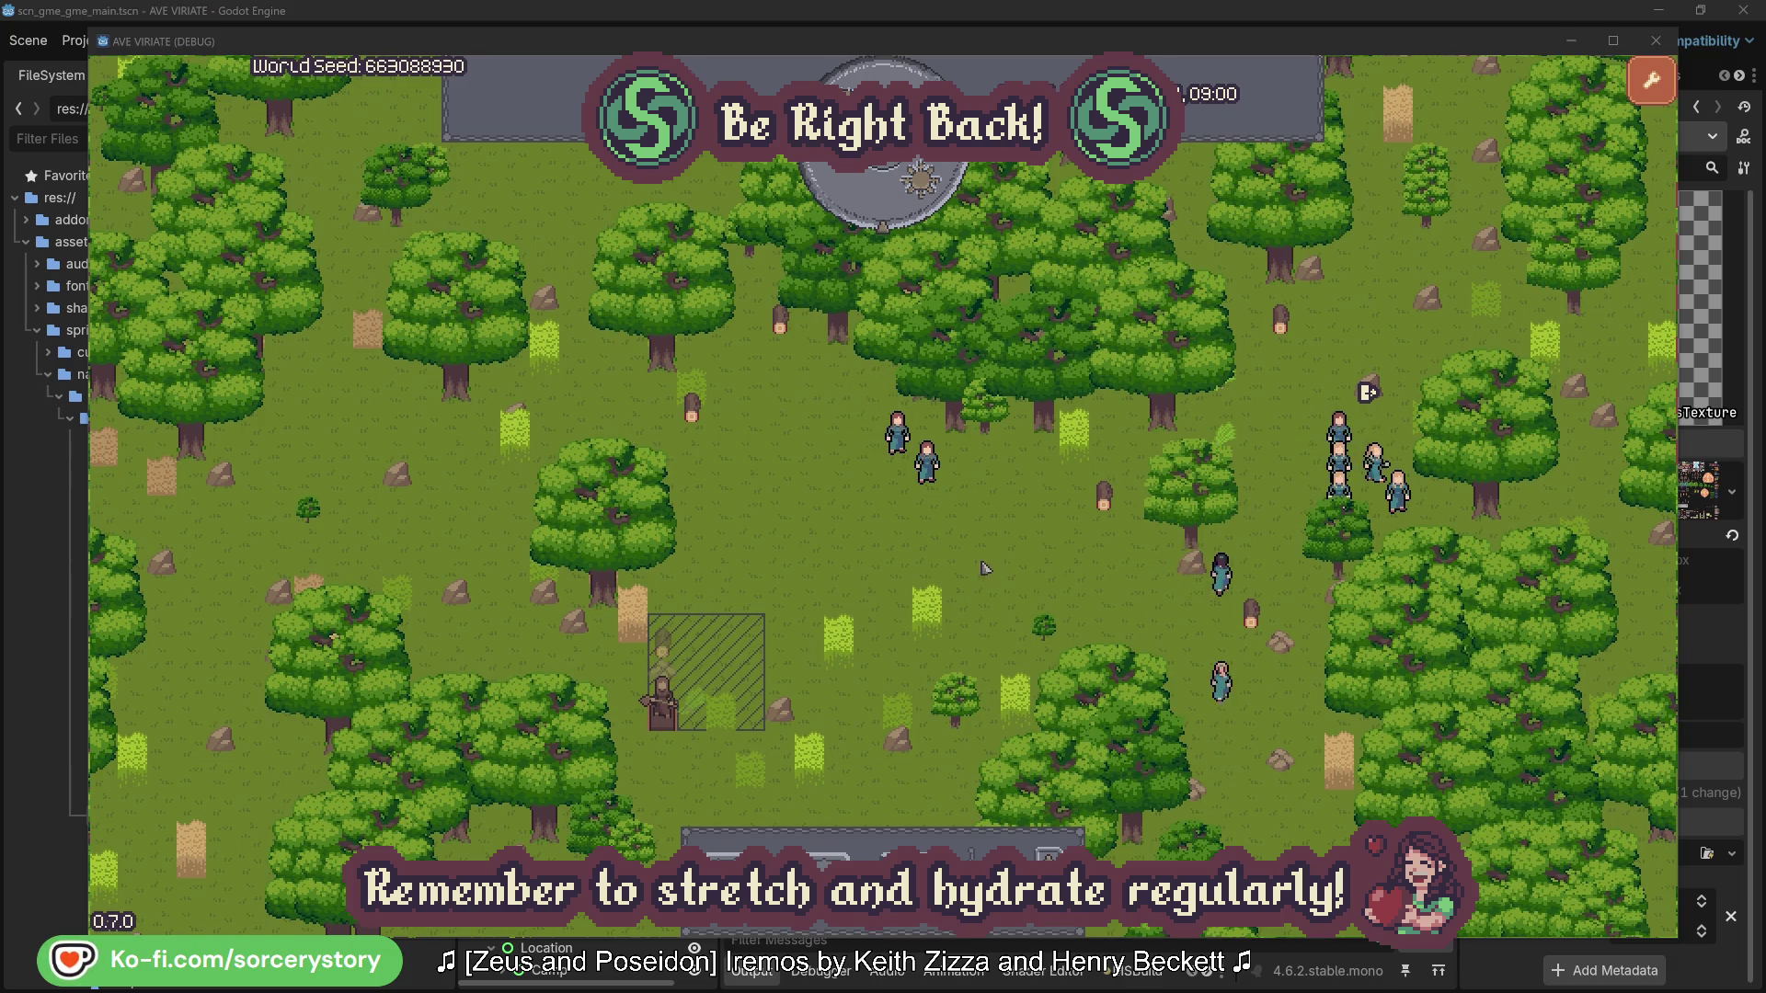
left_click(691, 631)
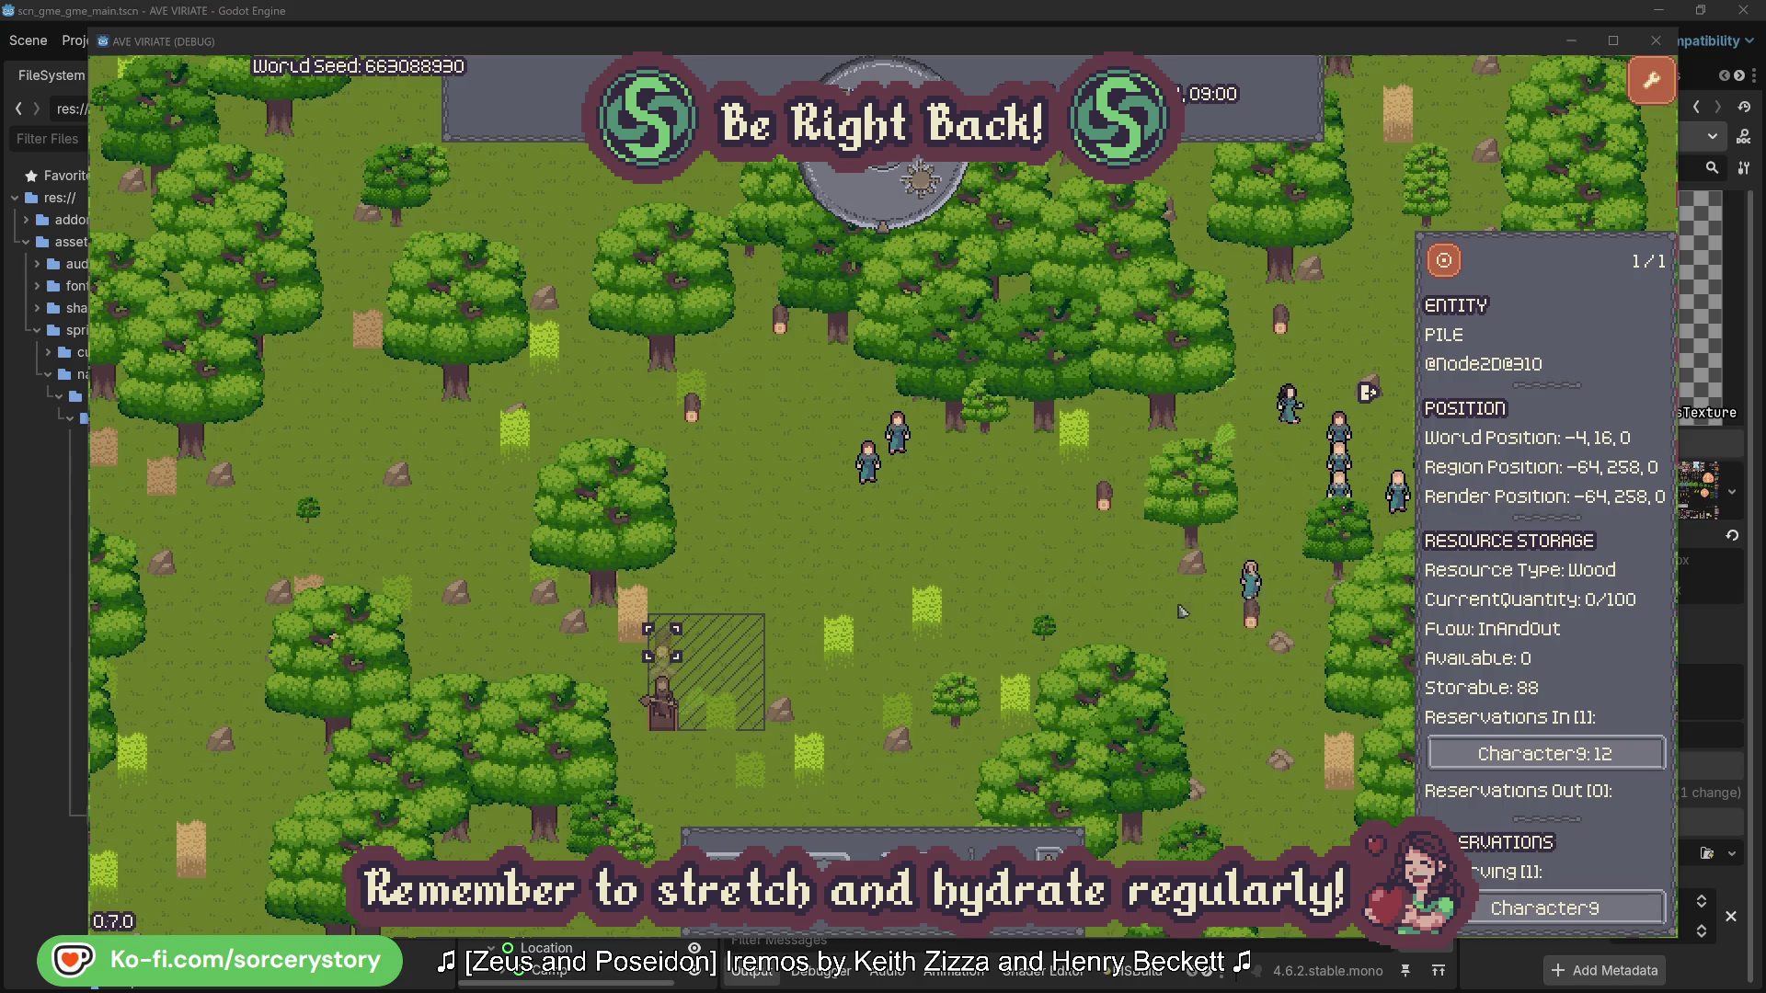
left_click(1625, 756)
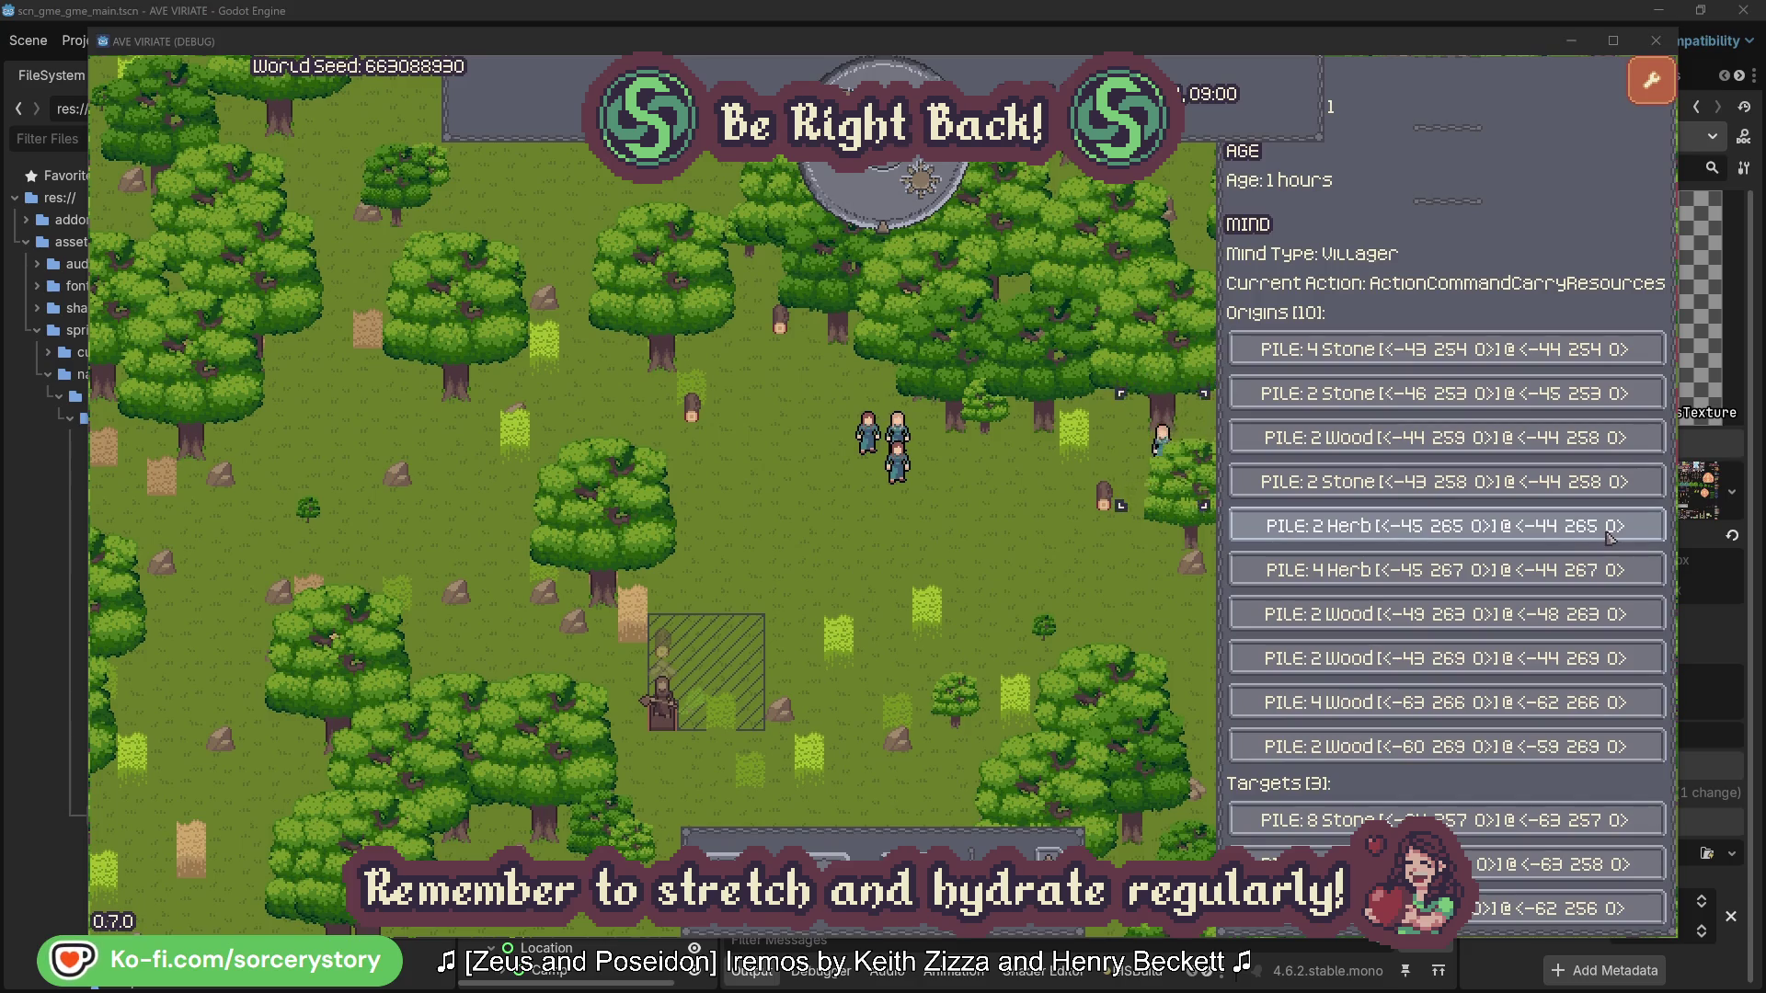
left_click(1610, 532)
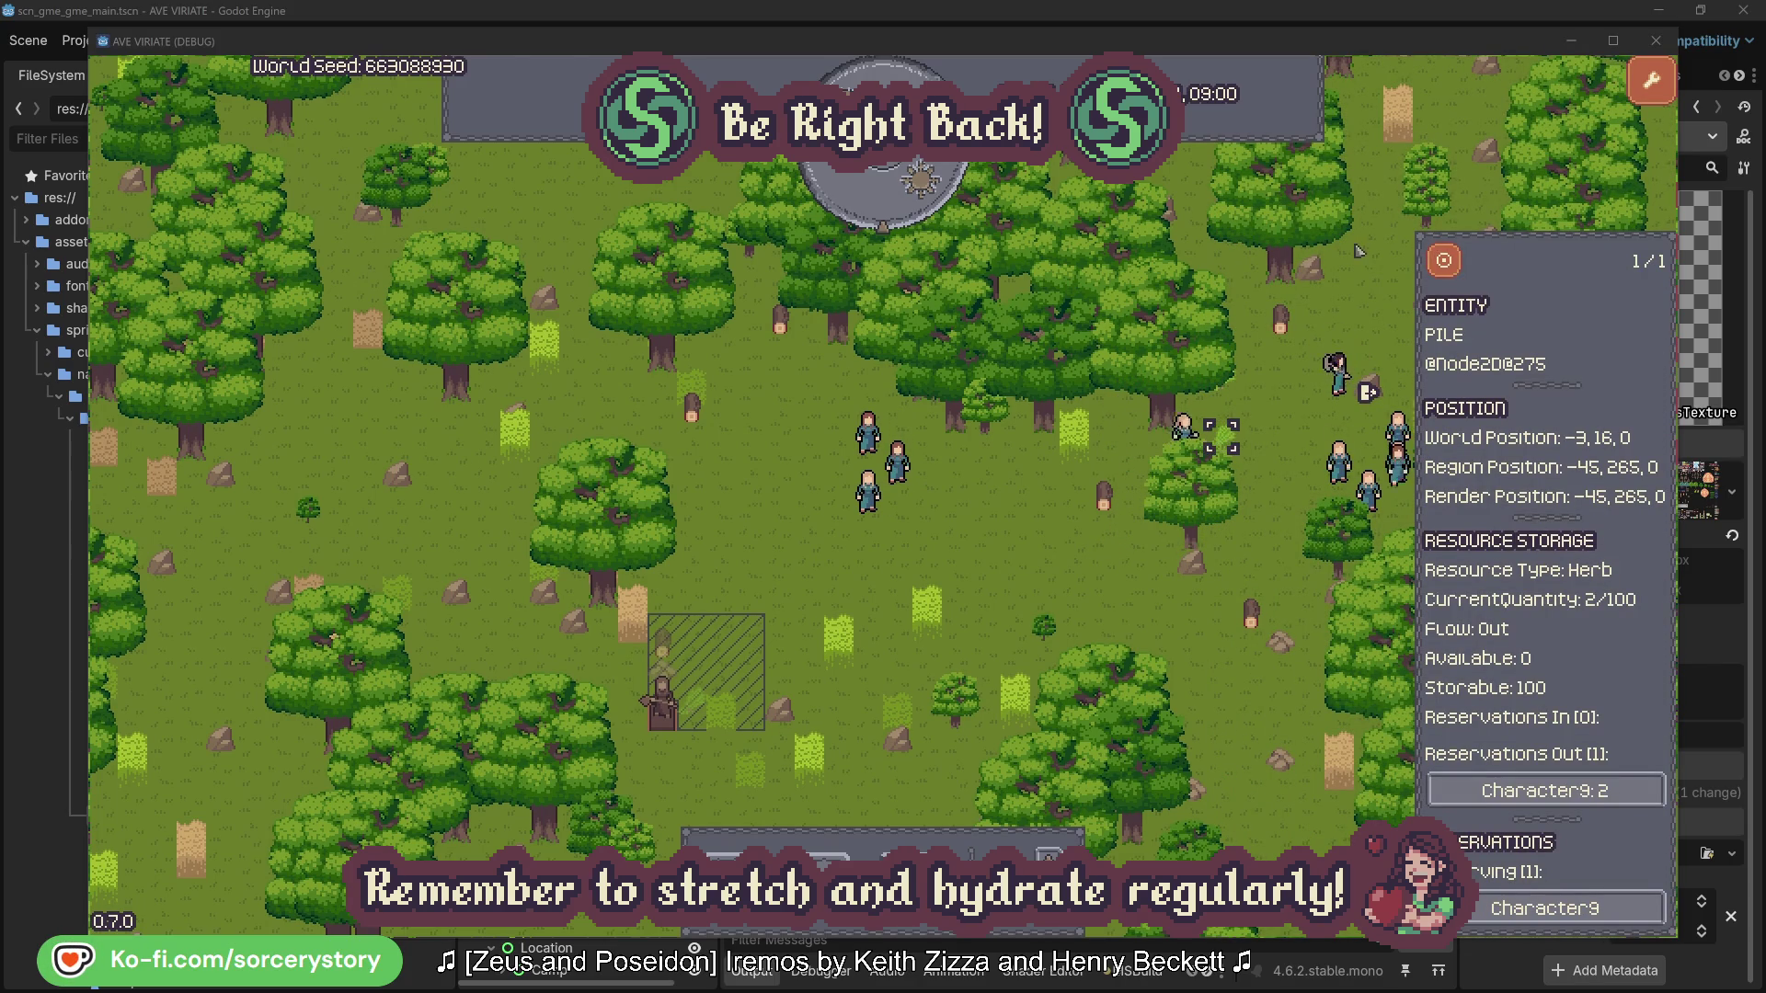
left_click(1446, 263)
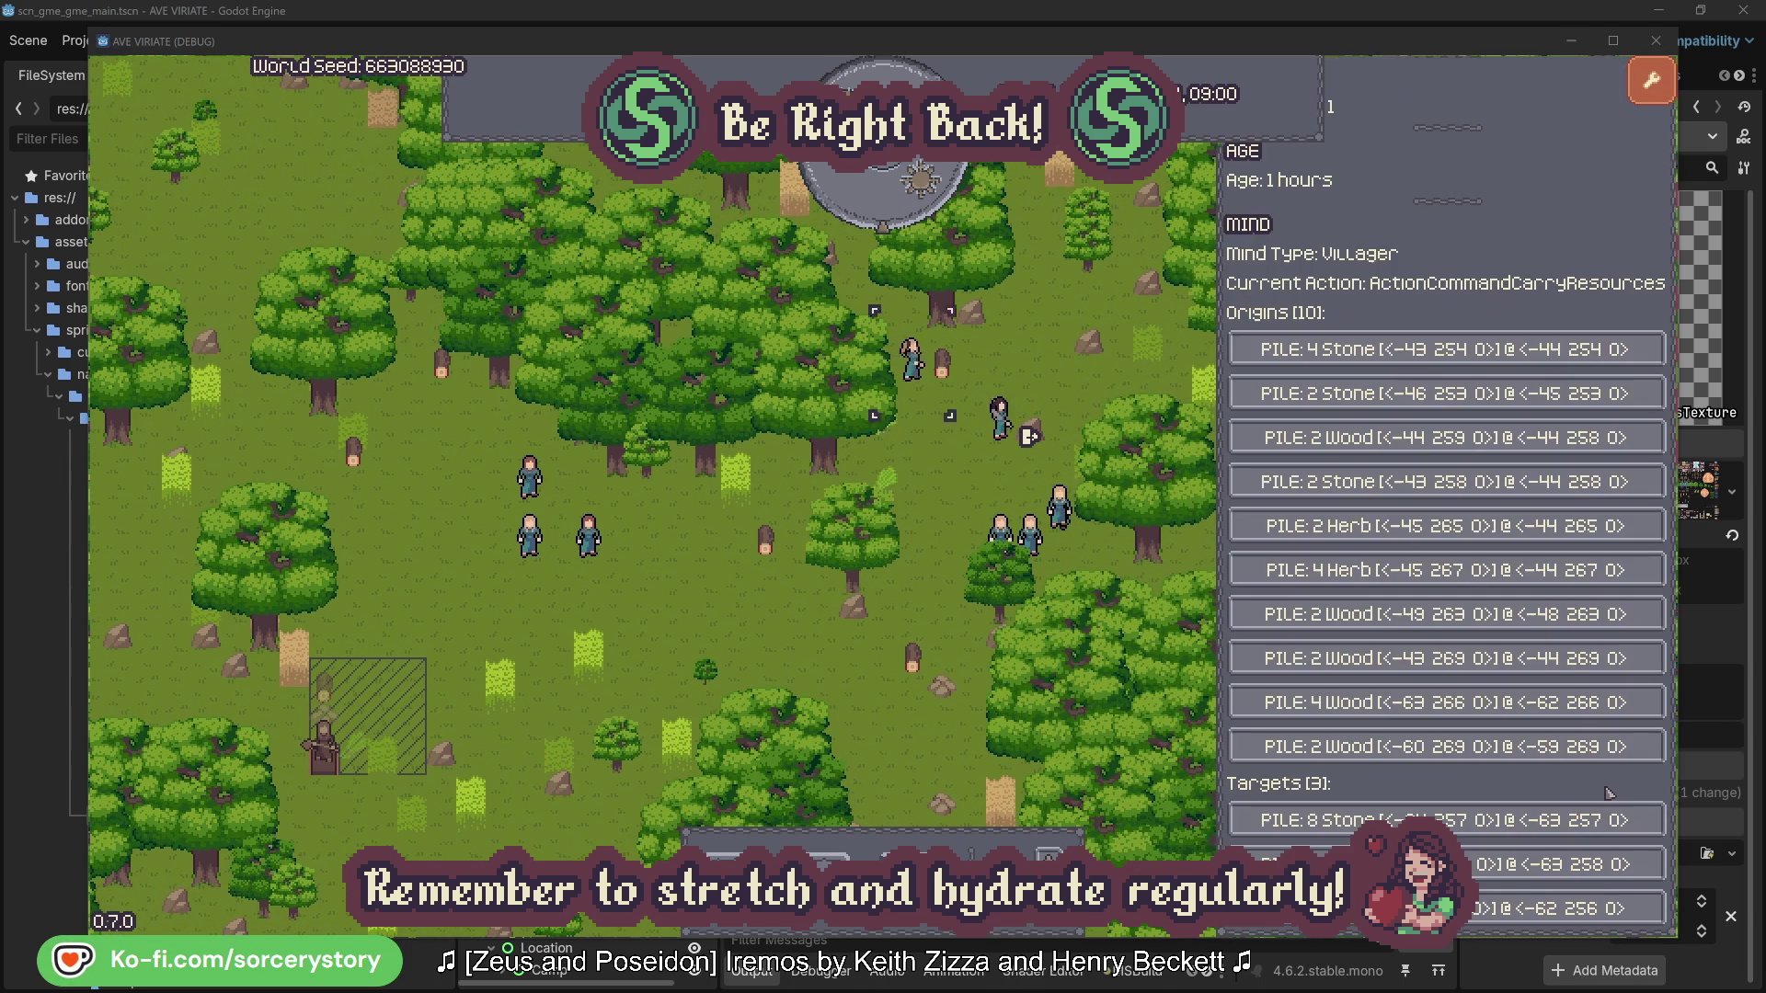
- Follow Character9 to its wood pile, then centre on Character2 and close all info panels
left_click(1589, 793)
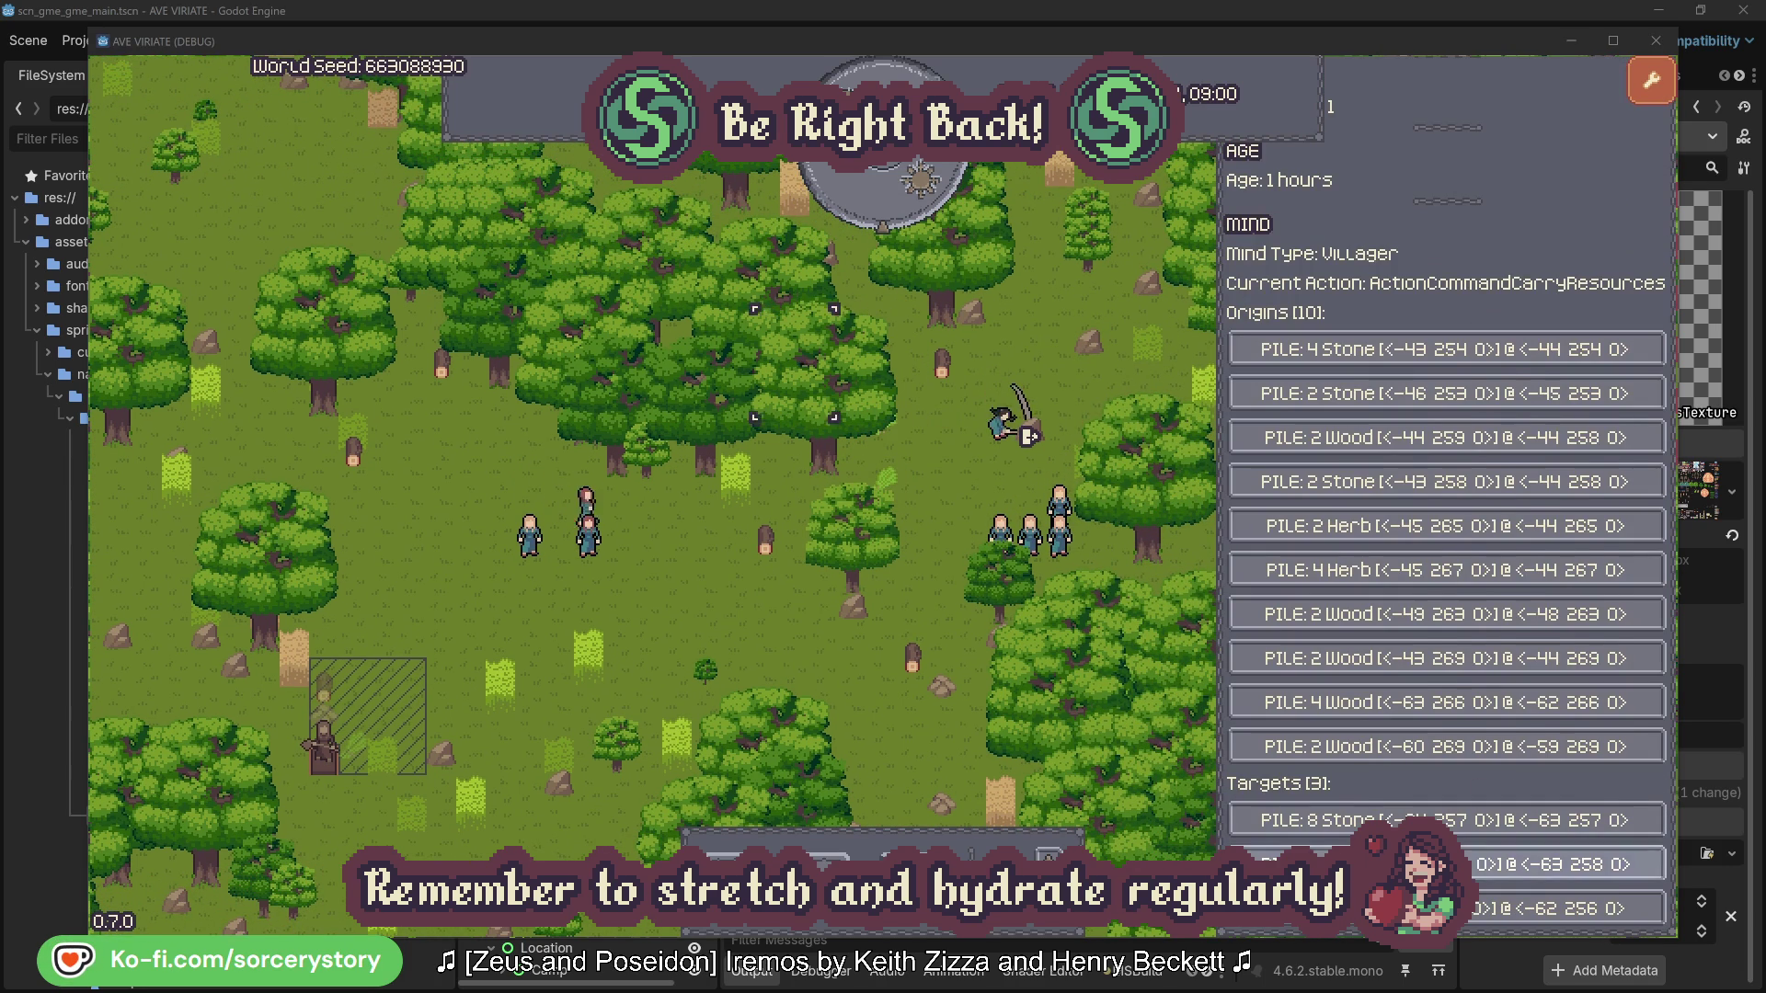
left_click(1564, 865)
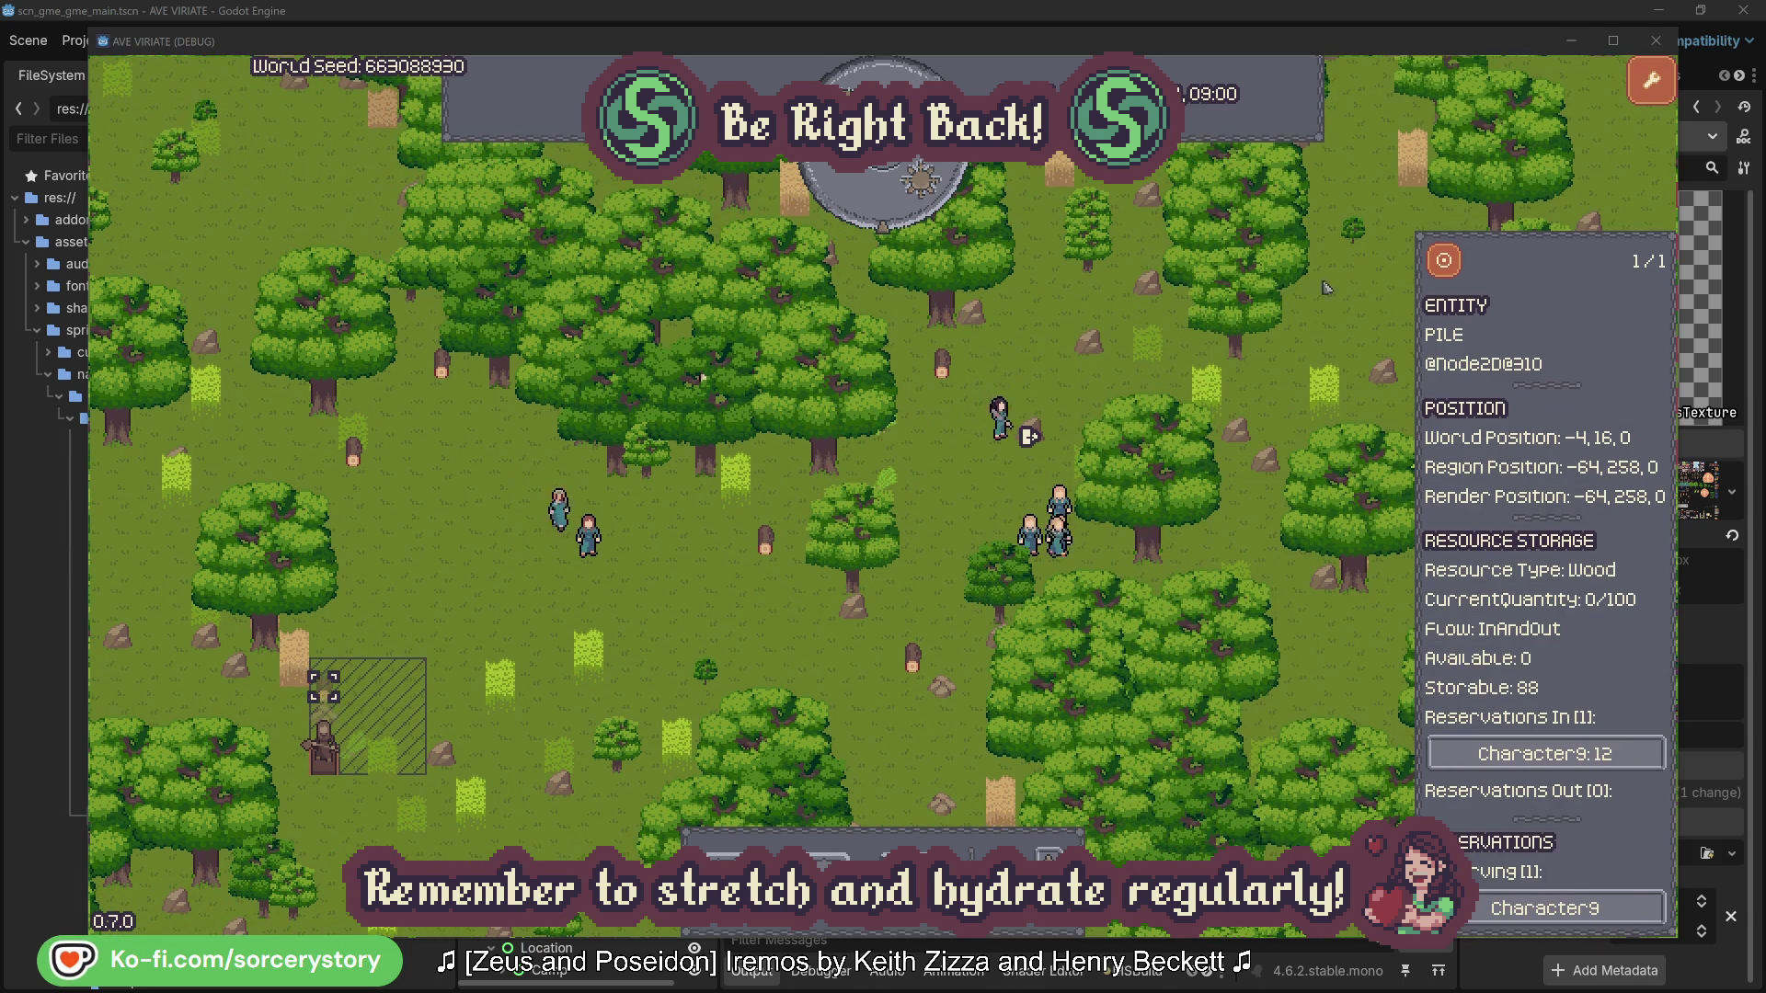
left_click(1444, 264)
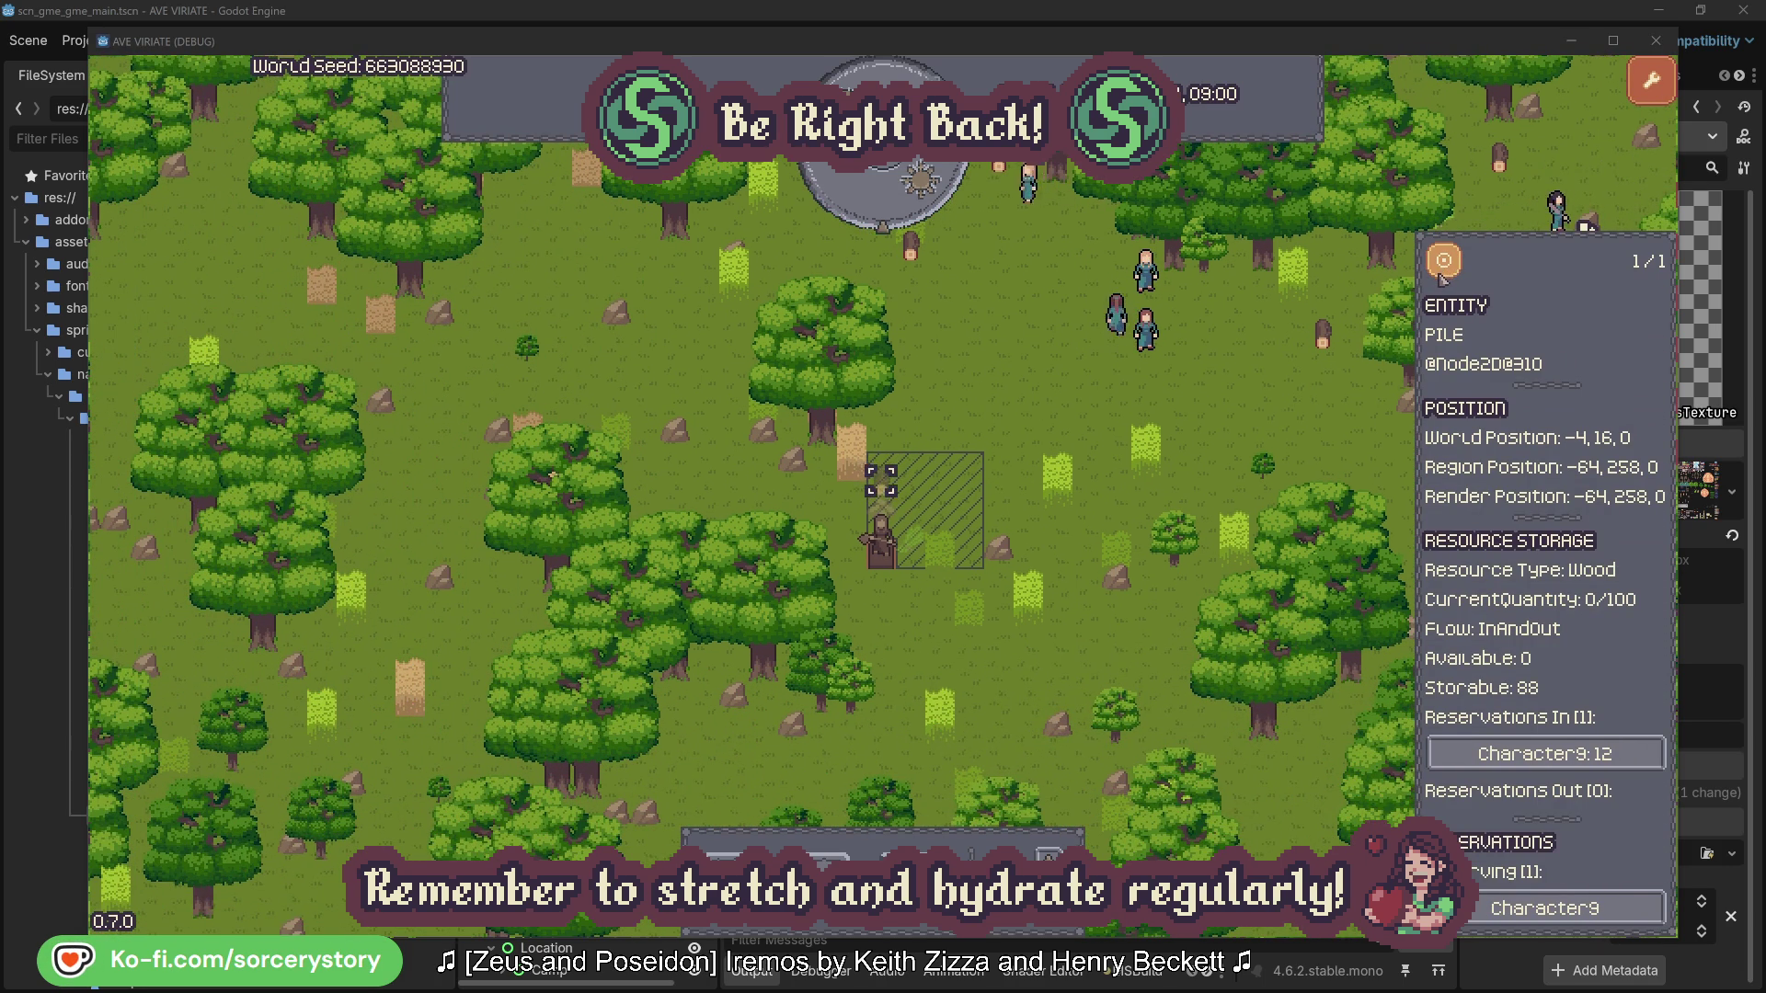
left_click(1288, 407)
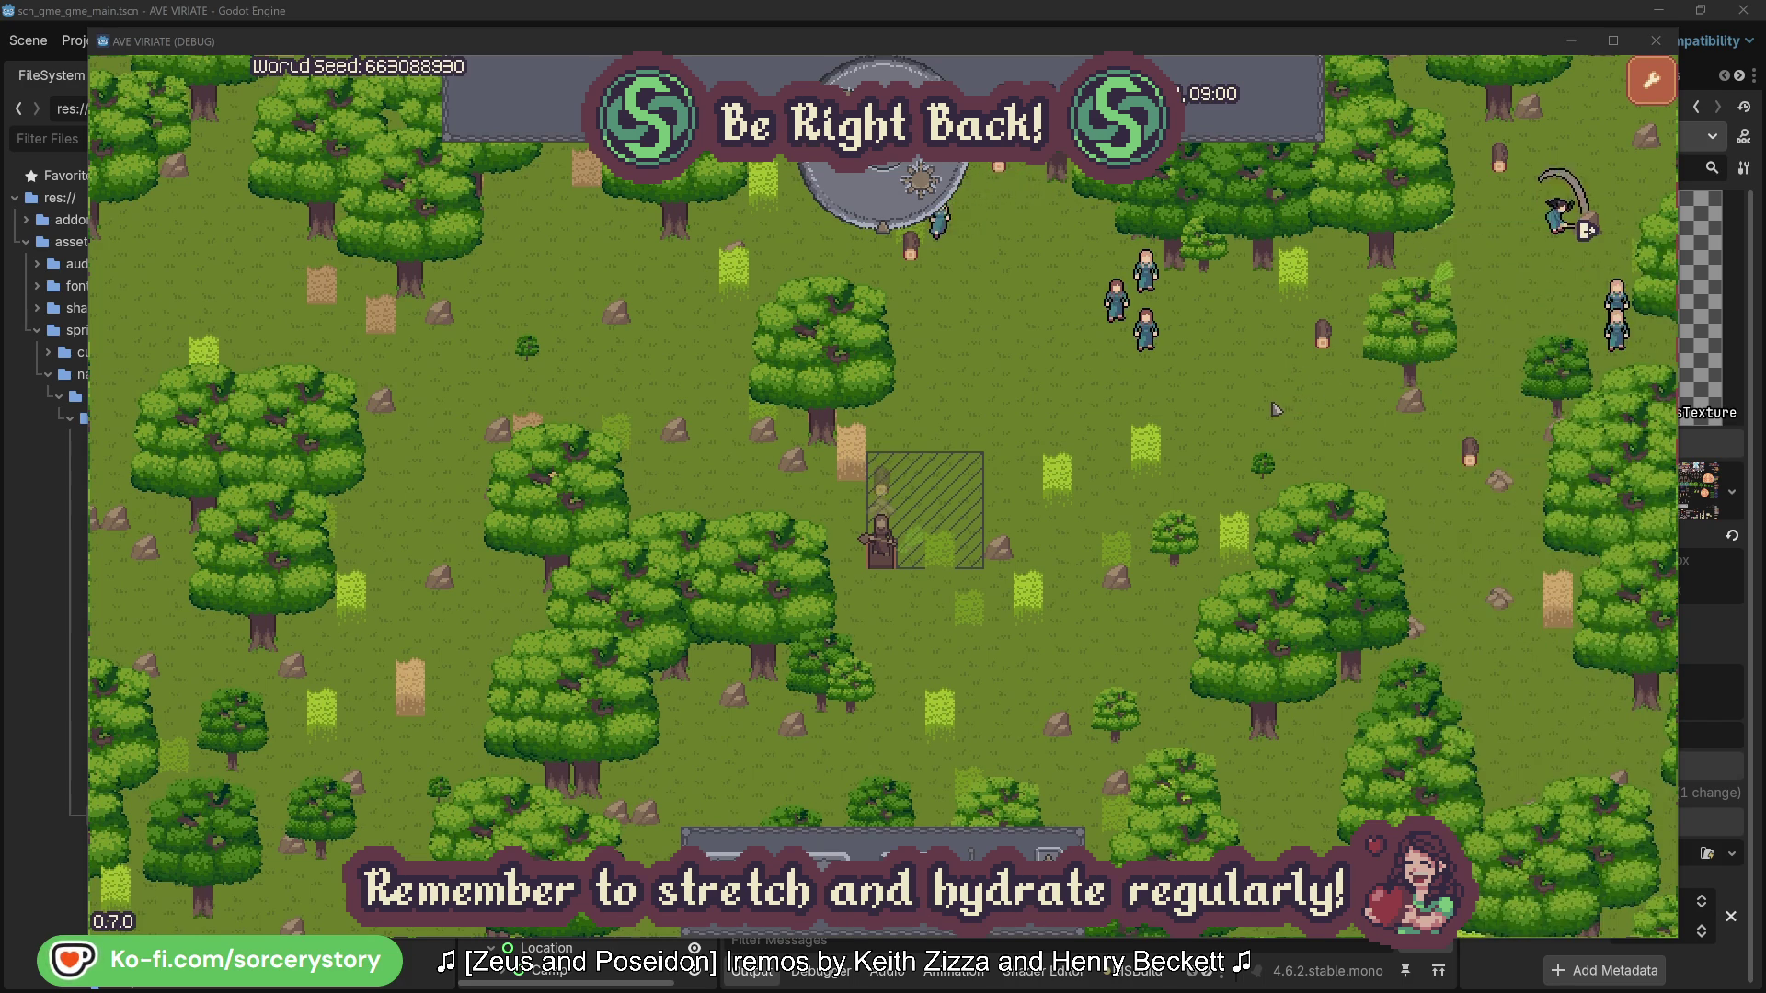
left_click(1146, 327)
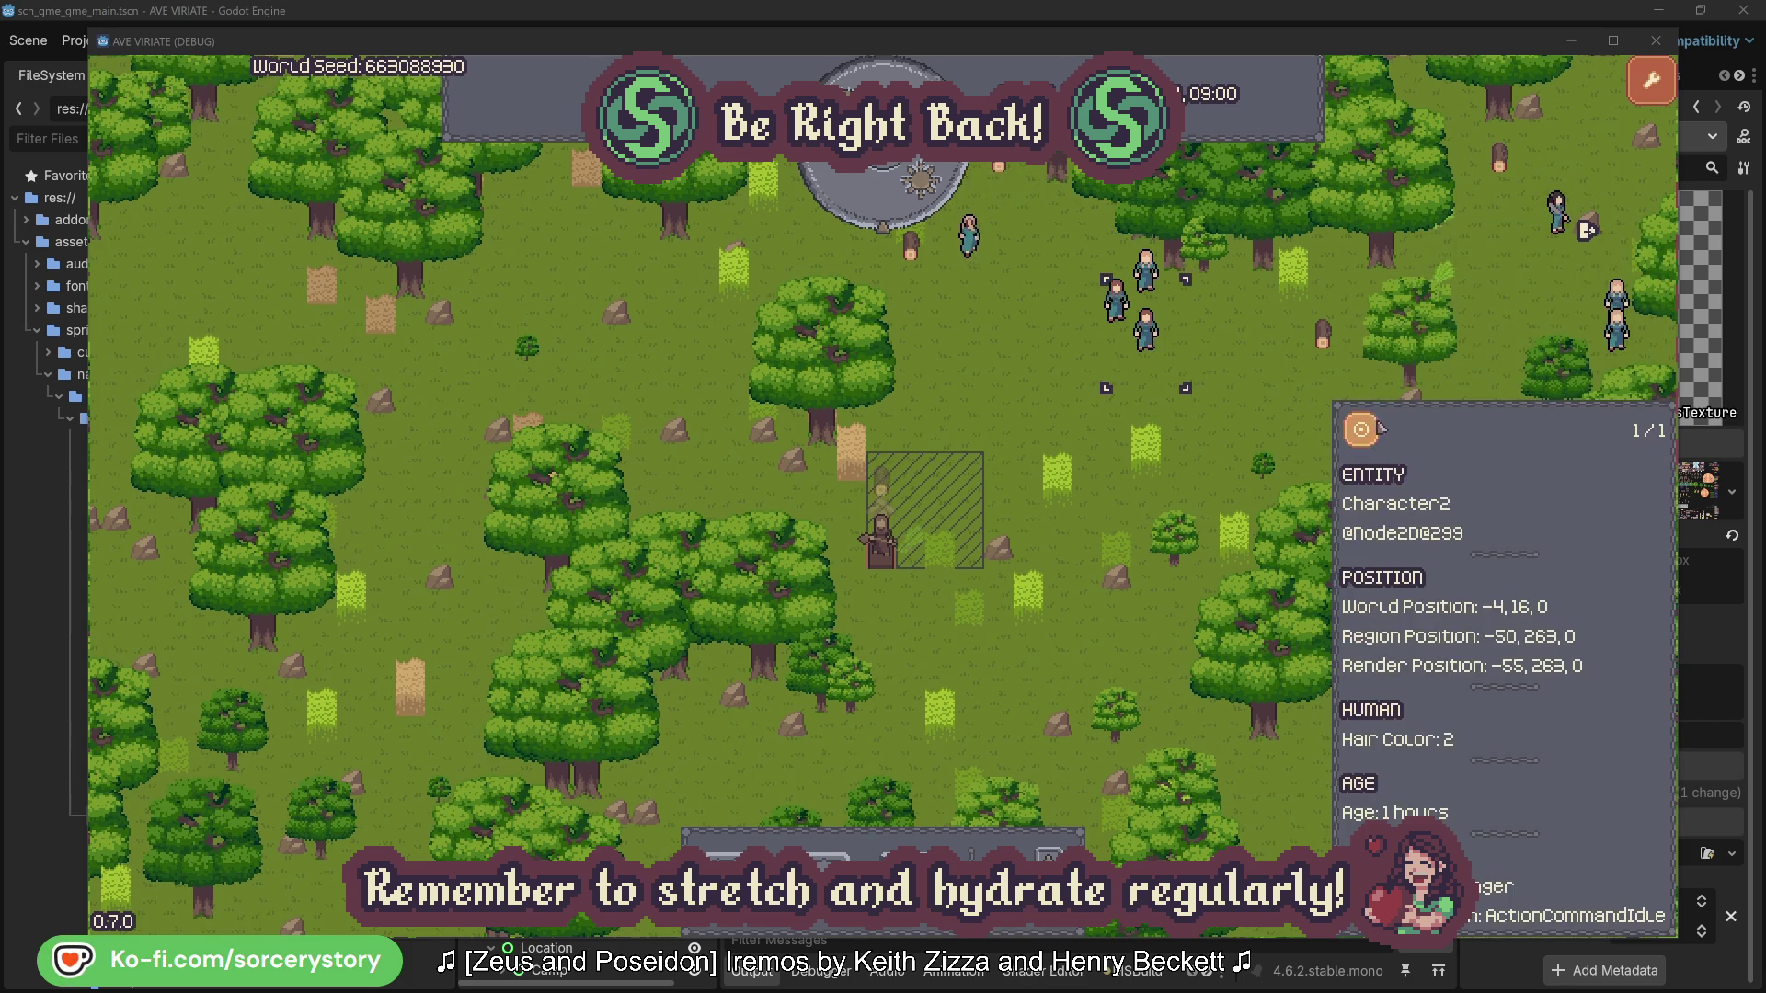
left_click(1374, 425)
left_click(1009, 528)
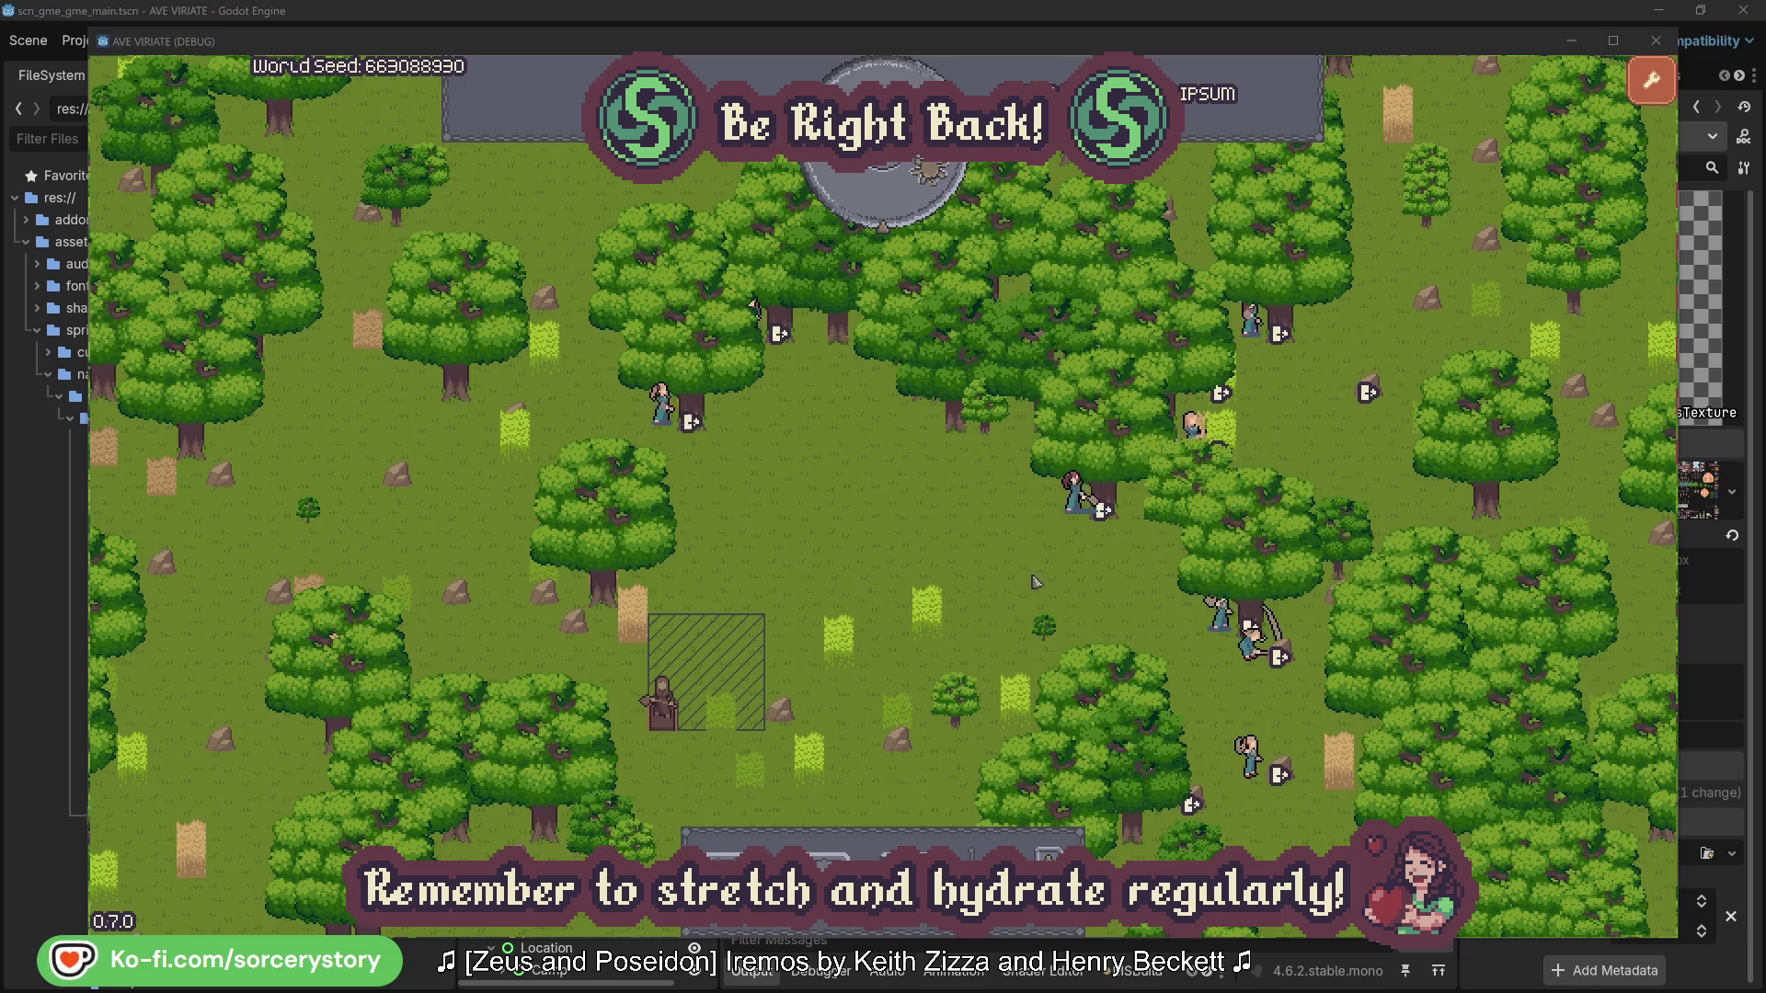
- Inspect Character2 and view the oak tree it is gathering from
left_click(1071, 502)
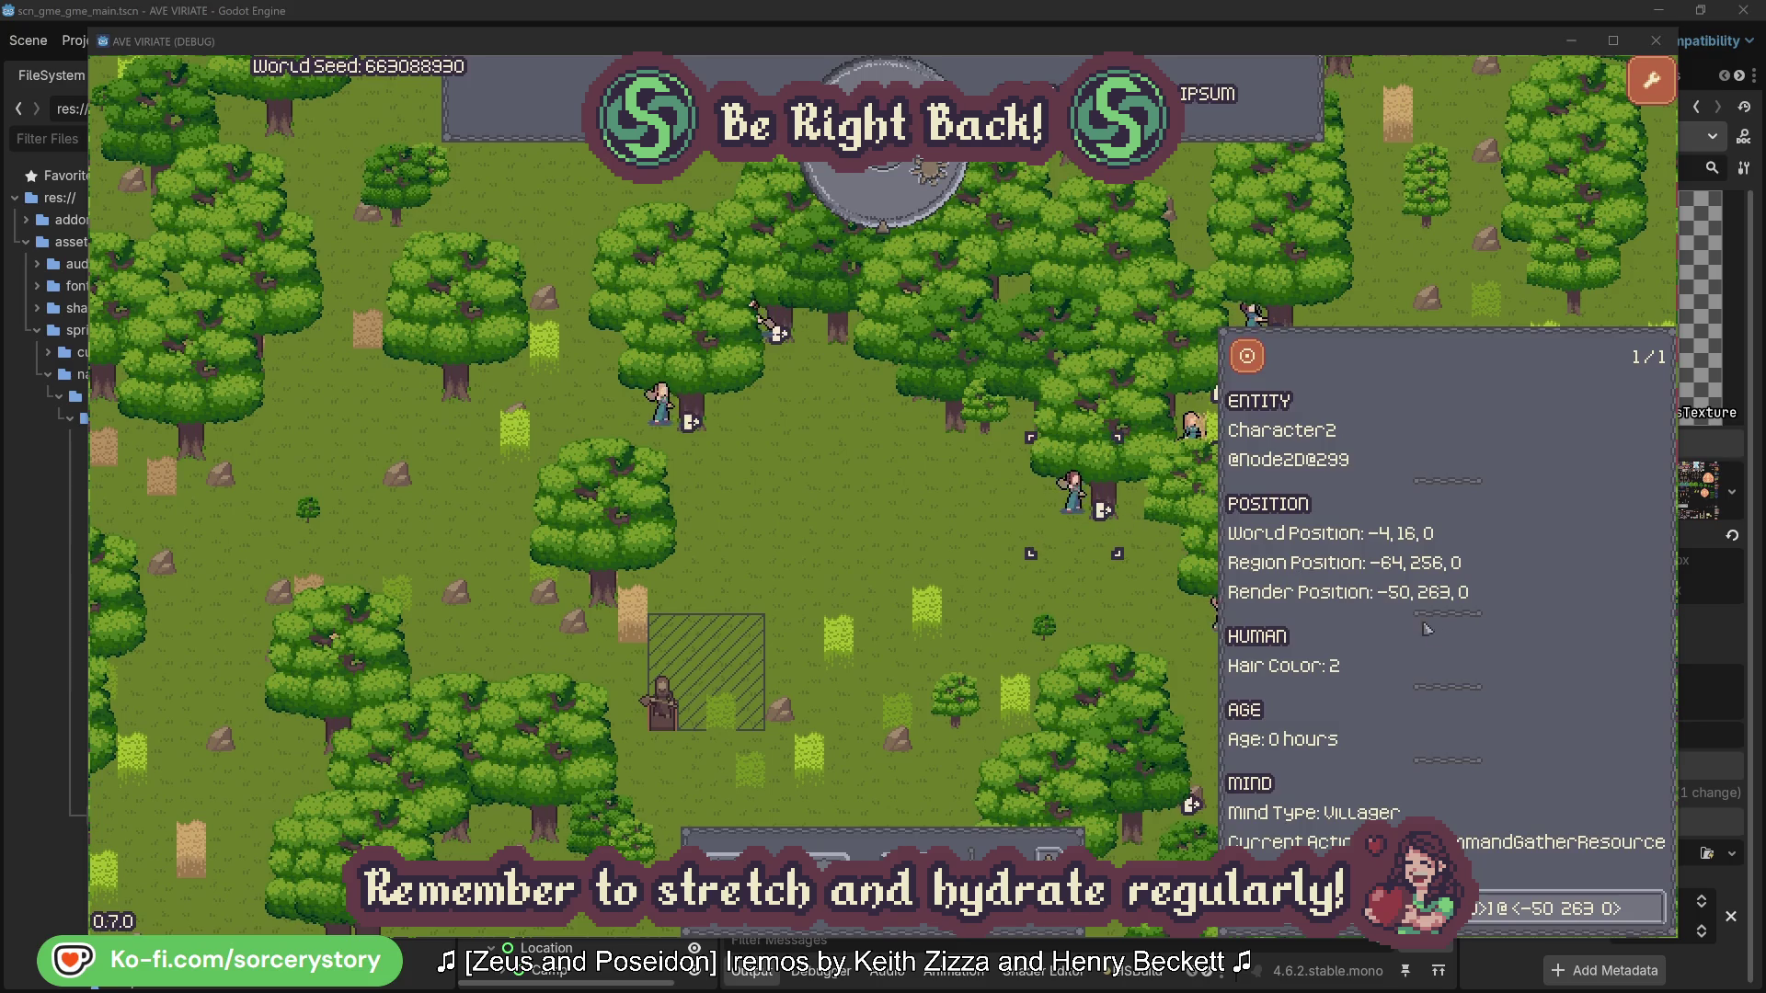
left_click(1653, 921)
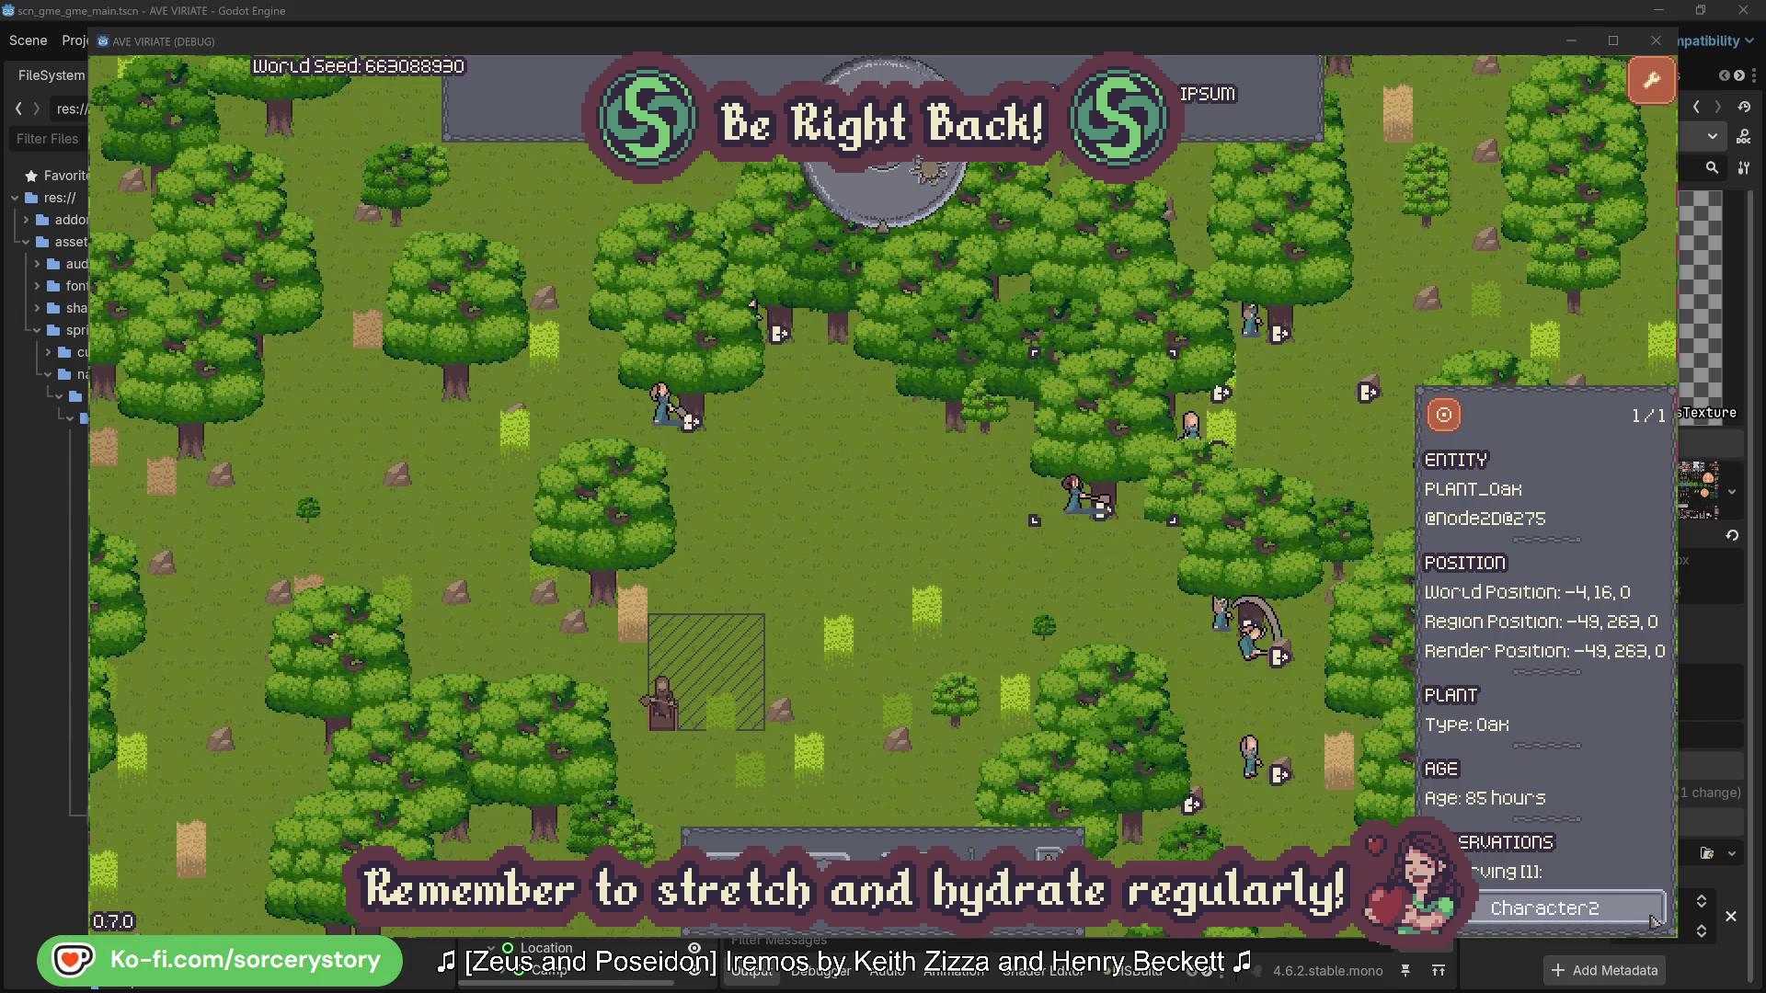
left_click(1653, 921)
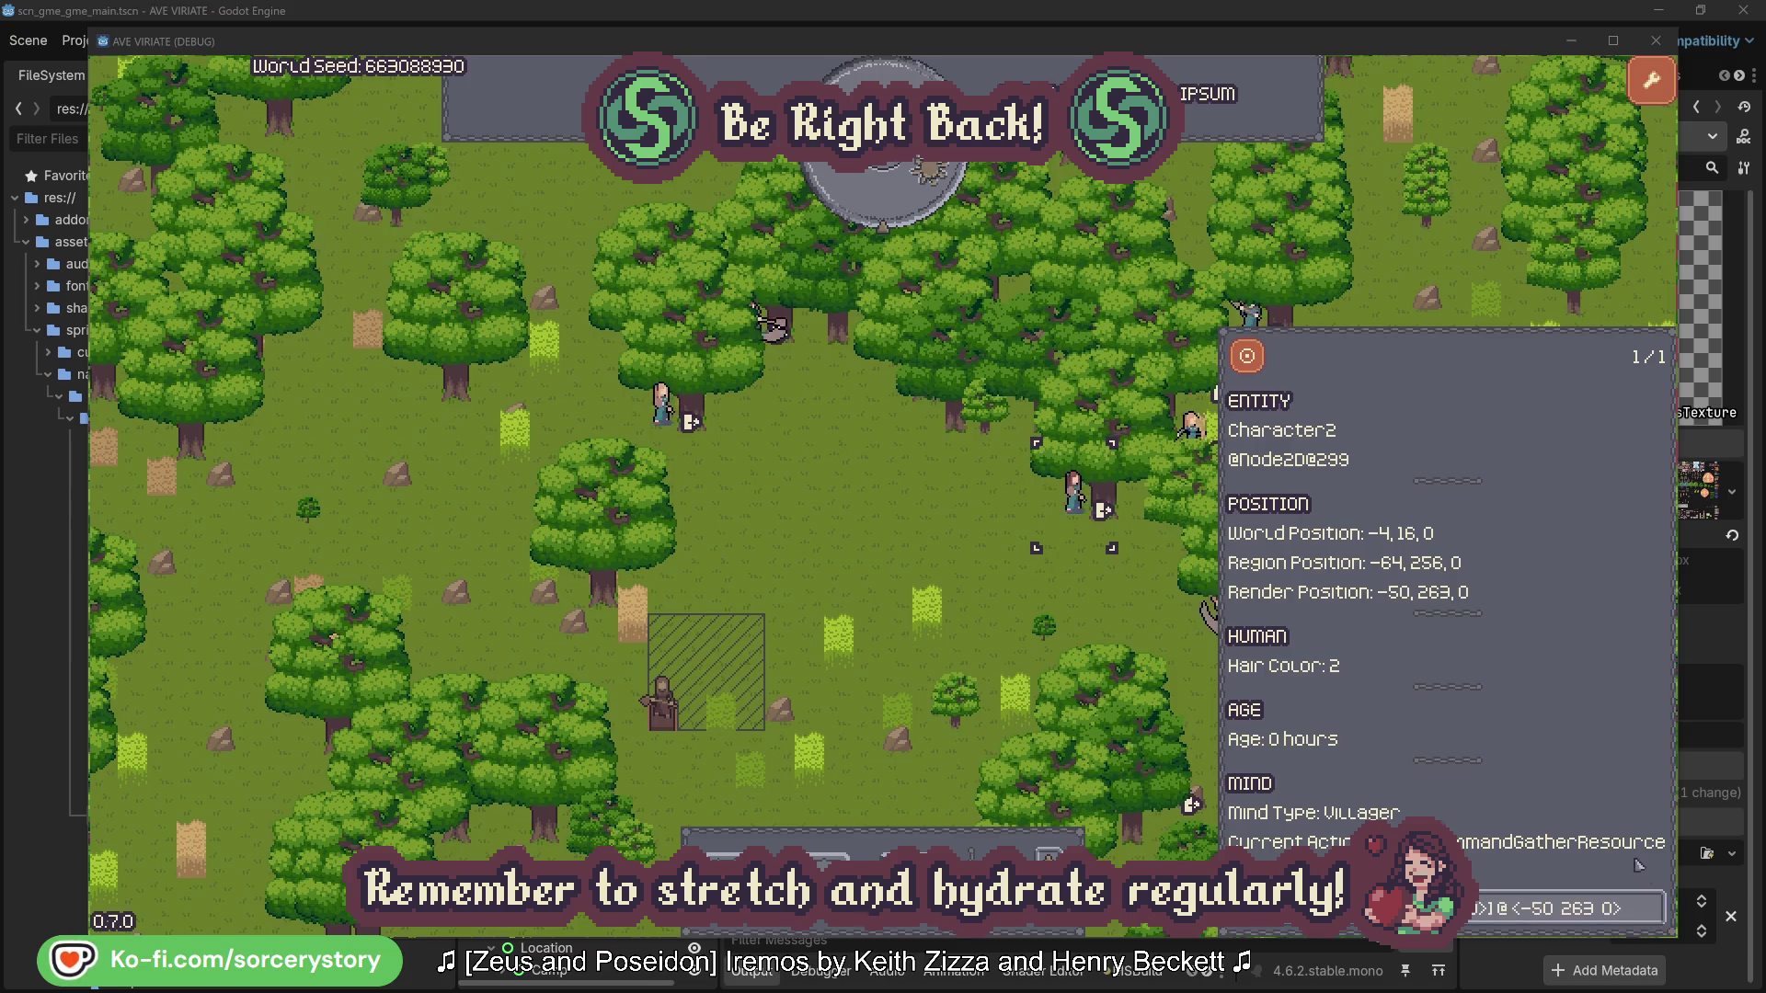
left_click(1104, 612)
- View Character0's oak tree, close the inspector, and advance game time one hour
left_click(661, 405)
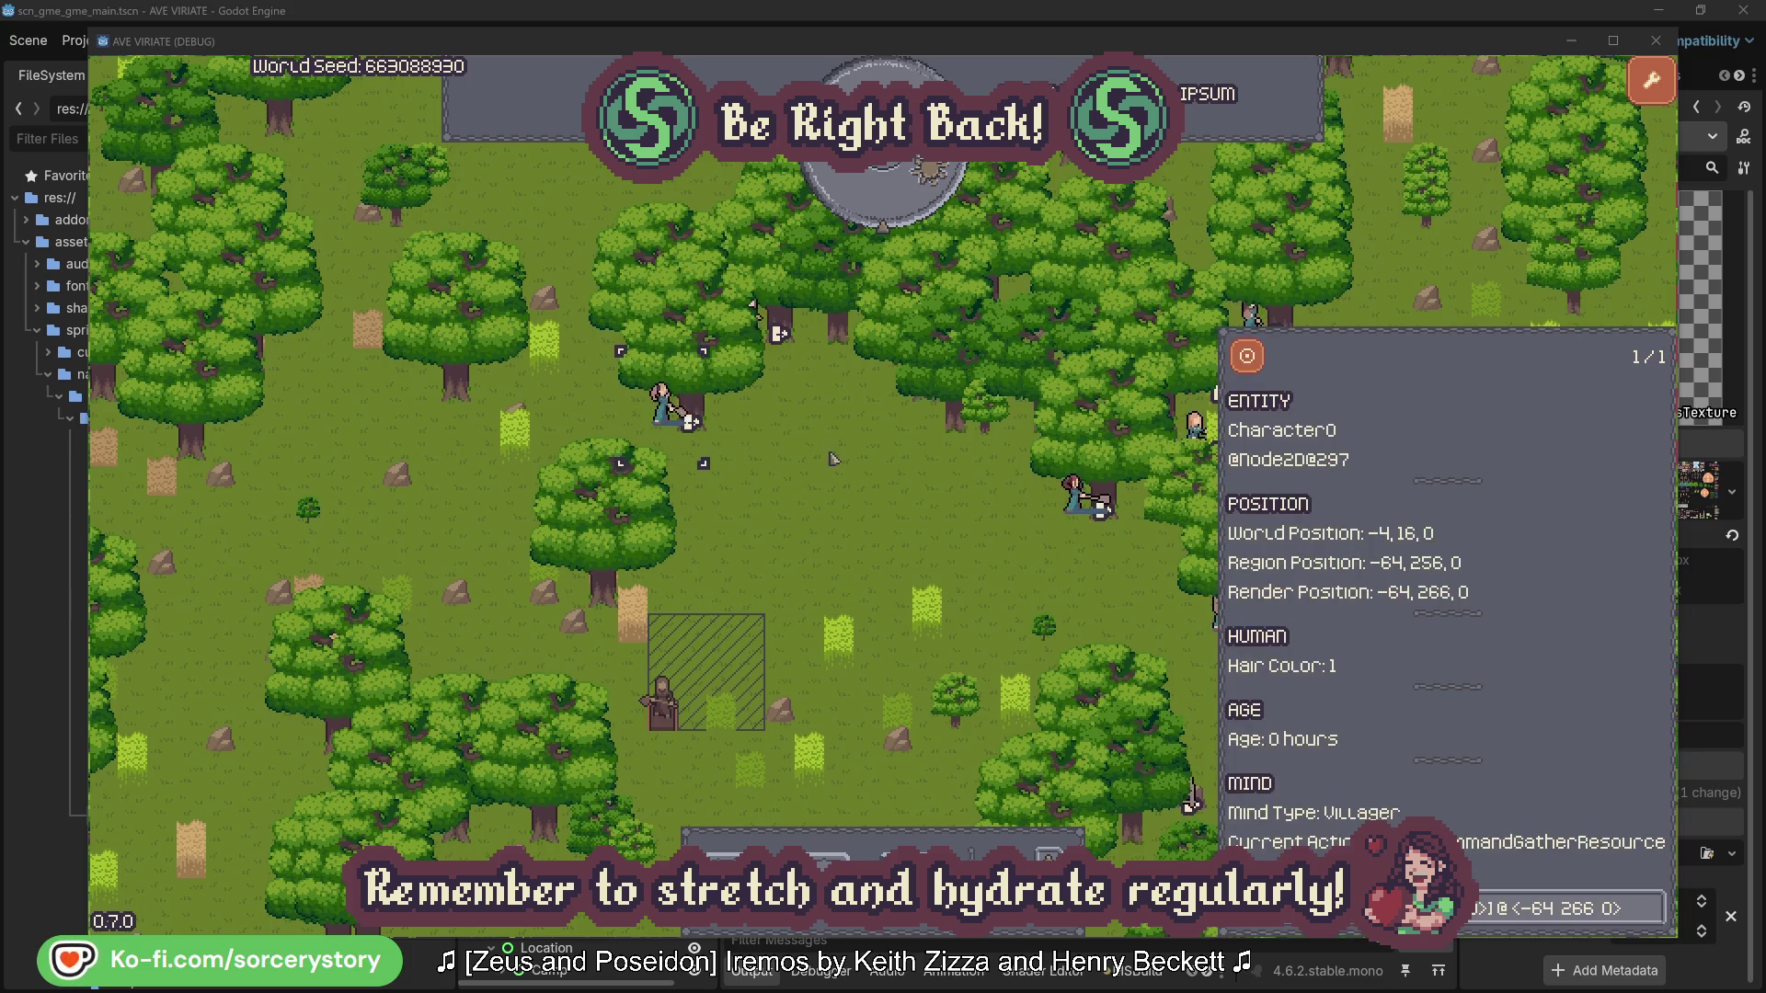
left_click(1653, 907)
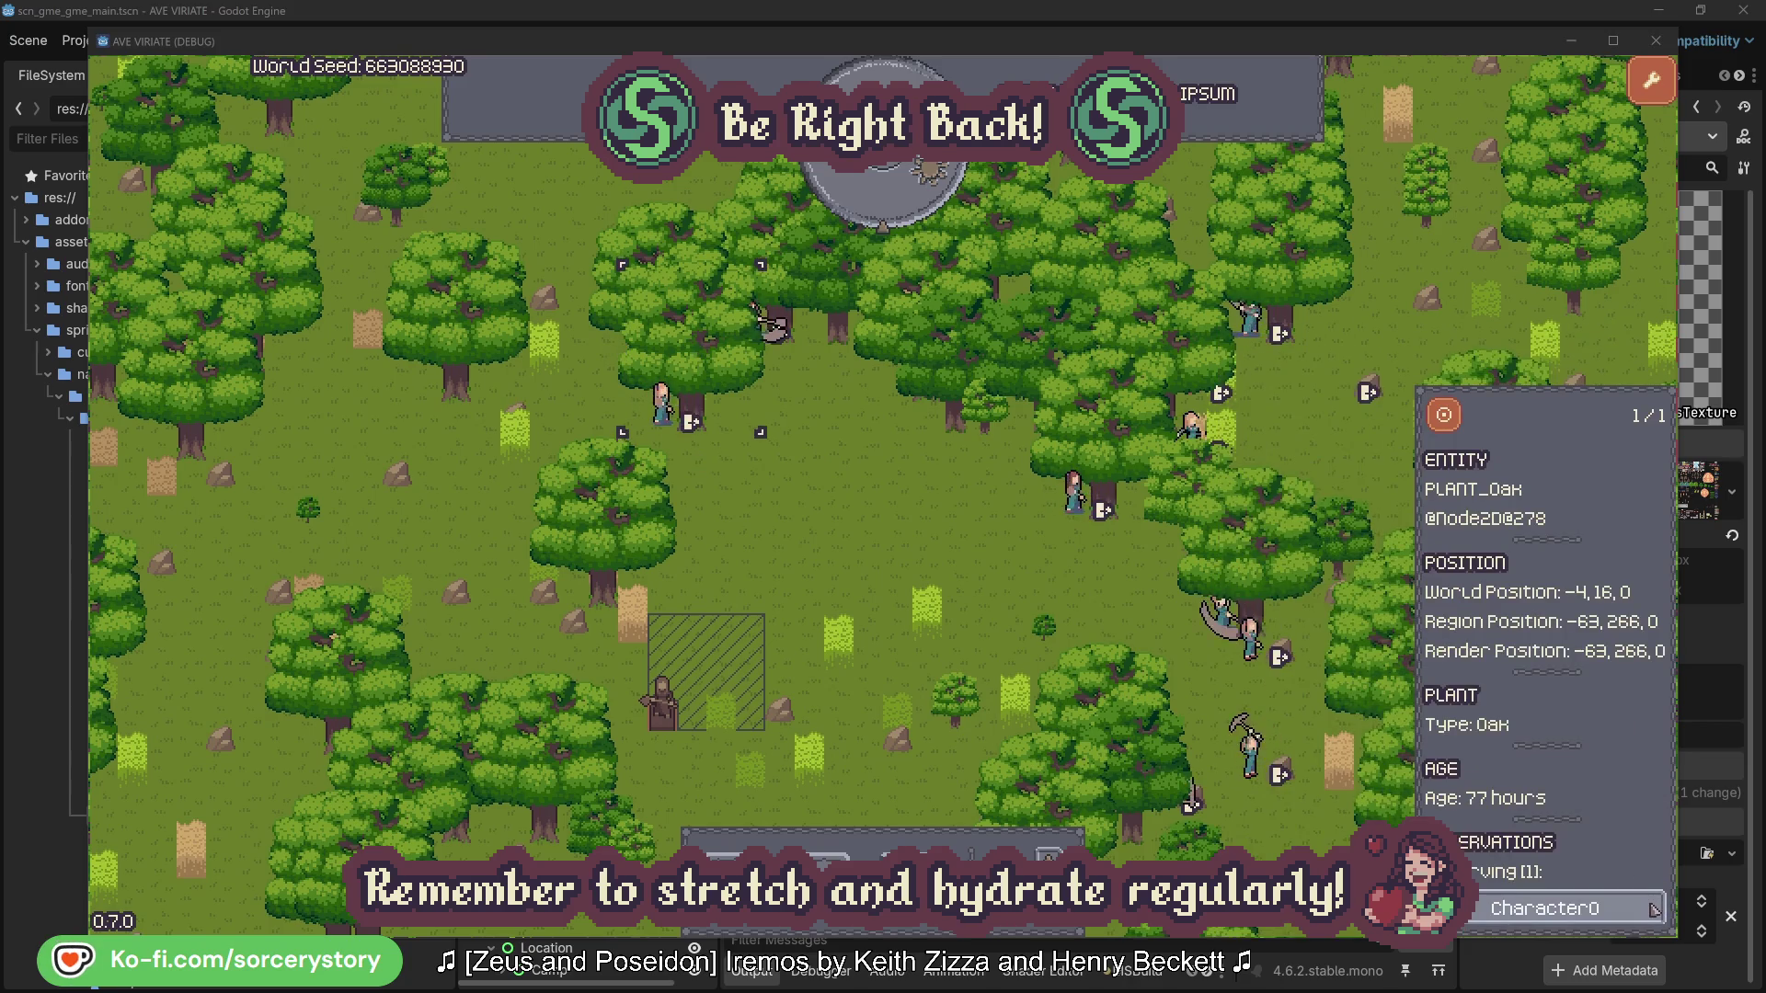
left_click(1653, 908)
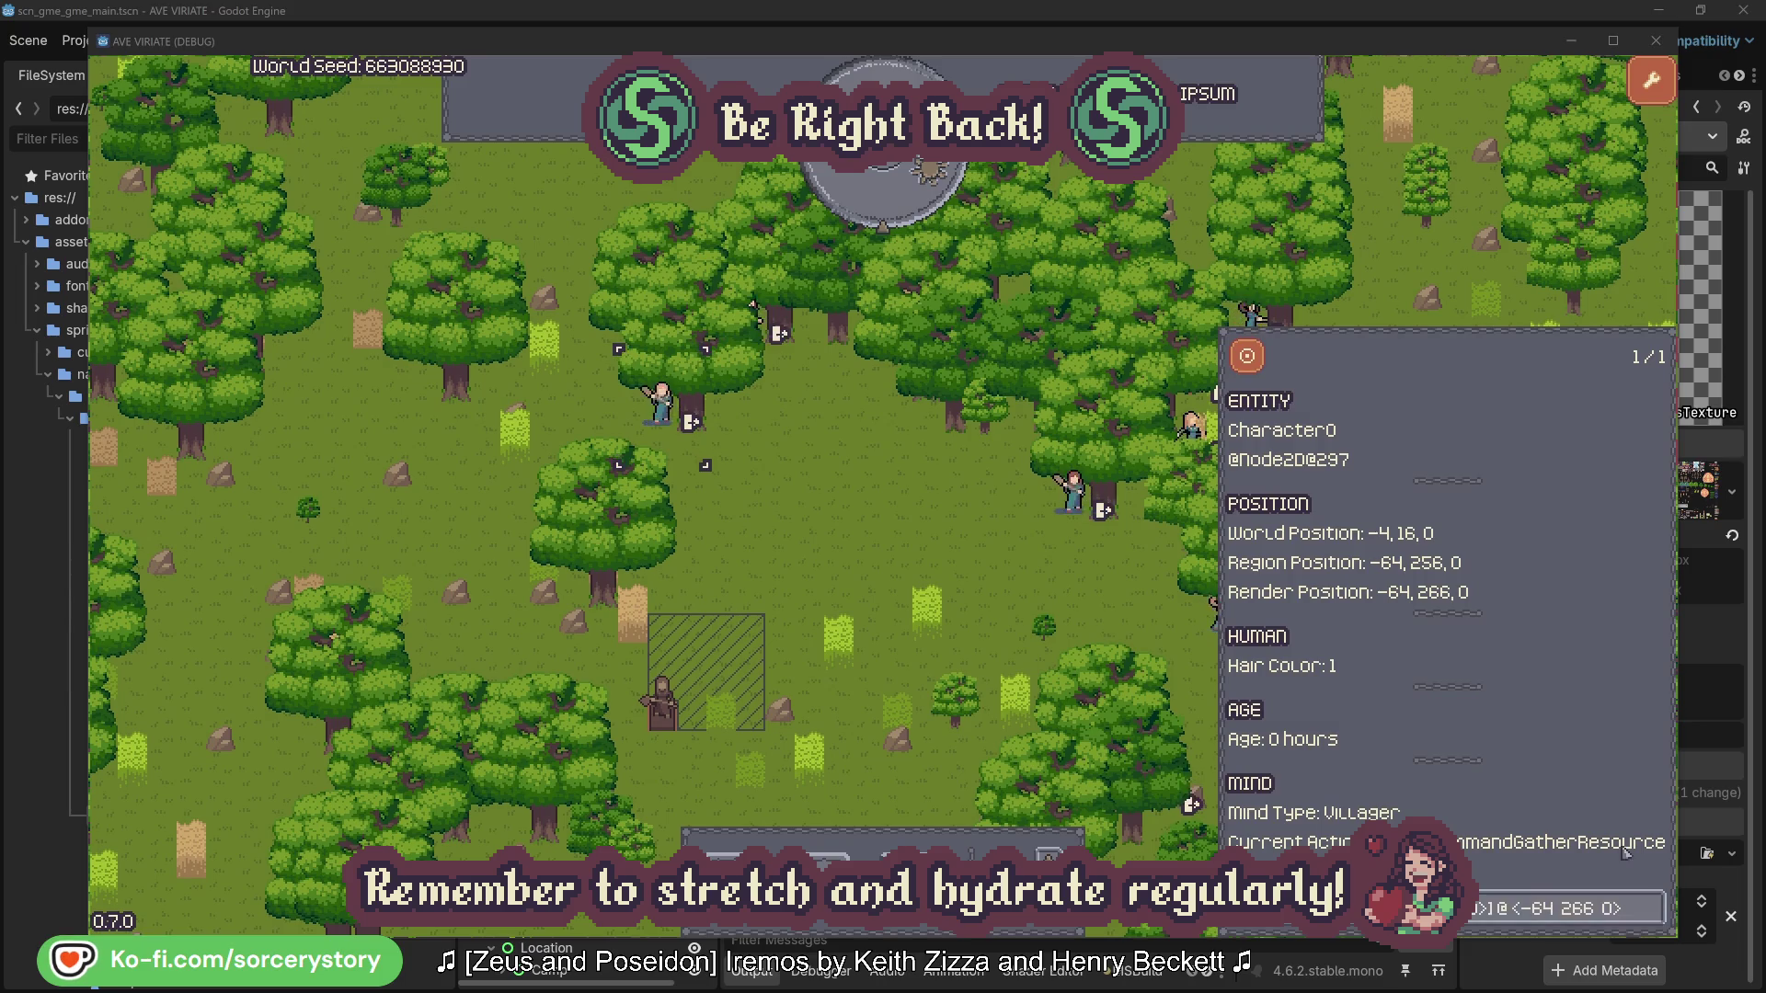
key("Escape")
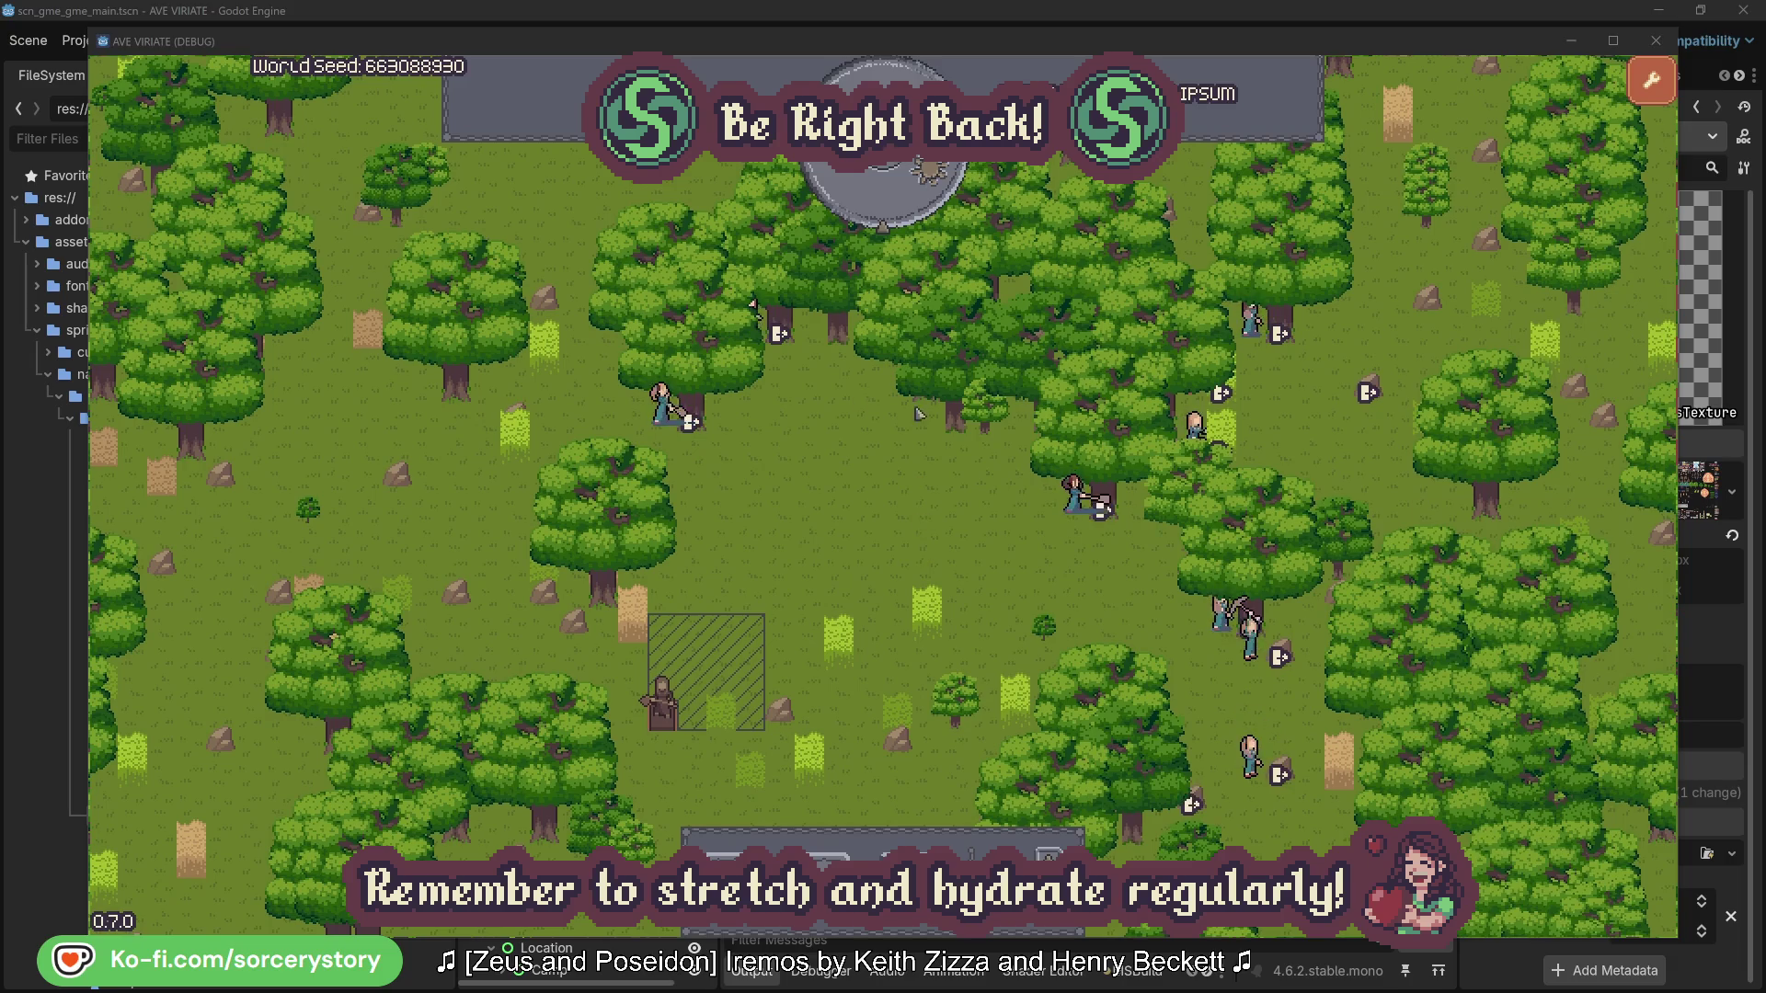
left_click(899, 208)
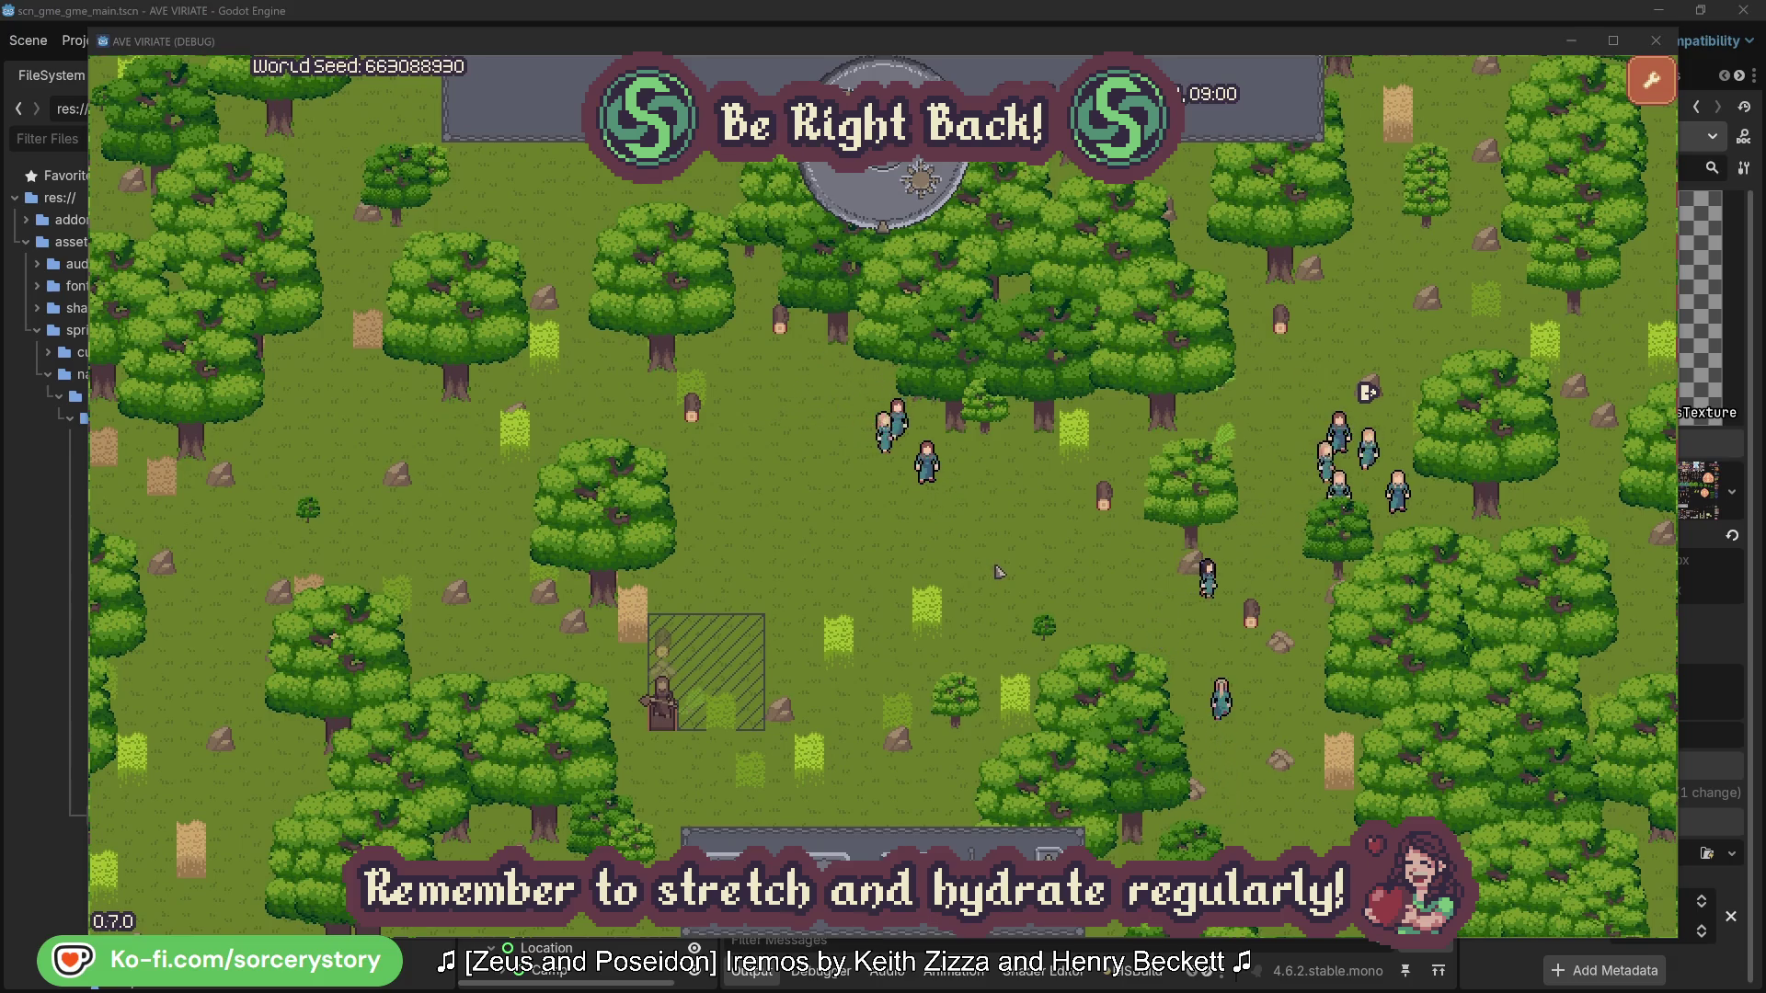
- Trace the wood stockpile to Character9 and centre on its 2 Herb pile
left_click(668, 650)
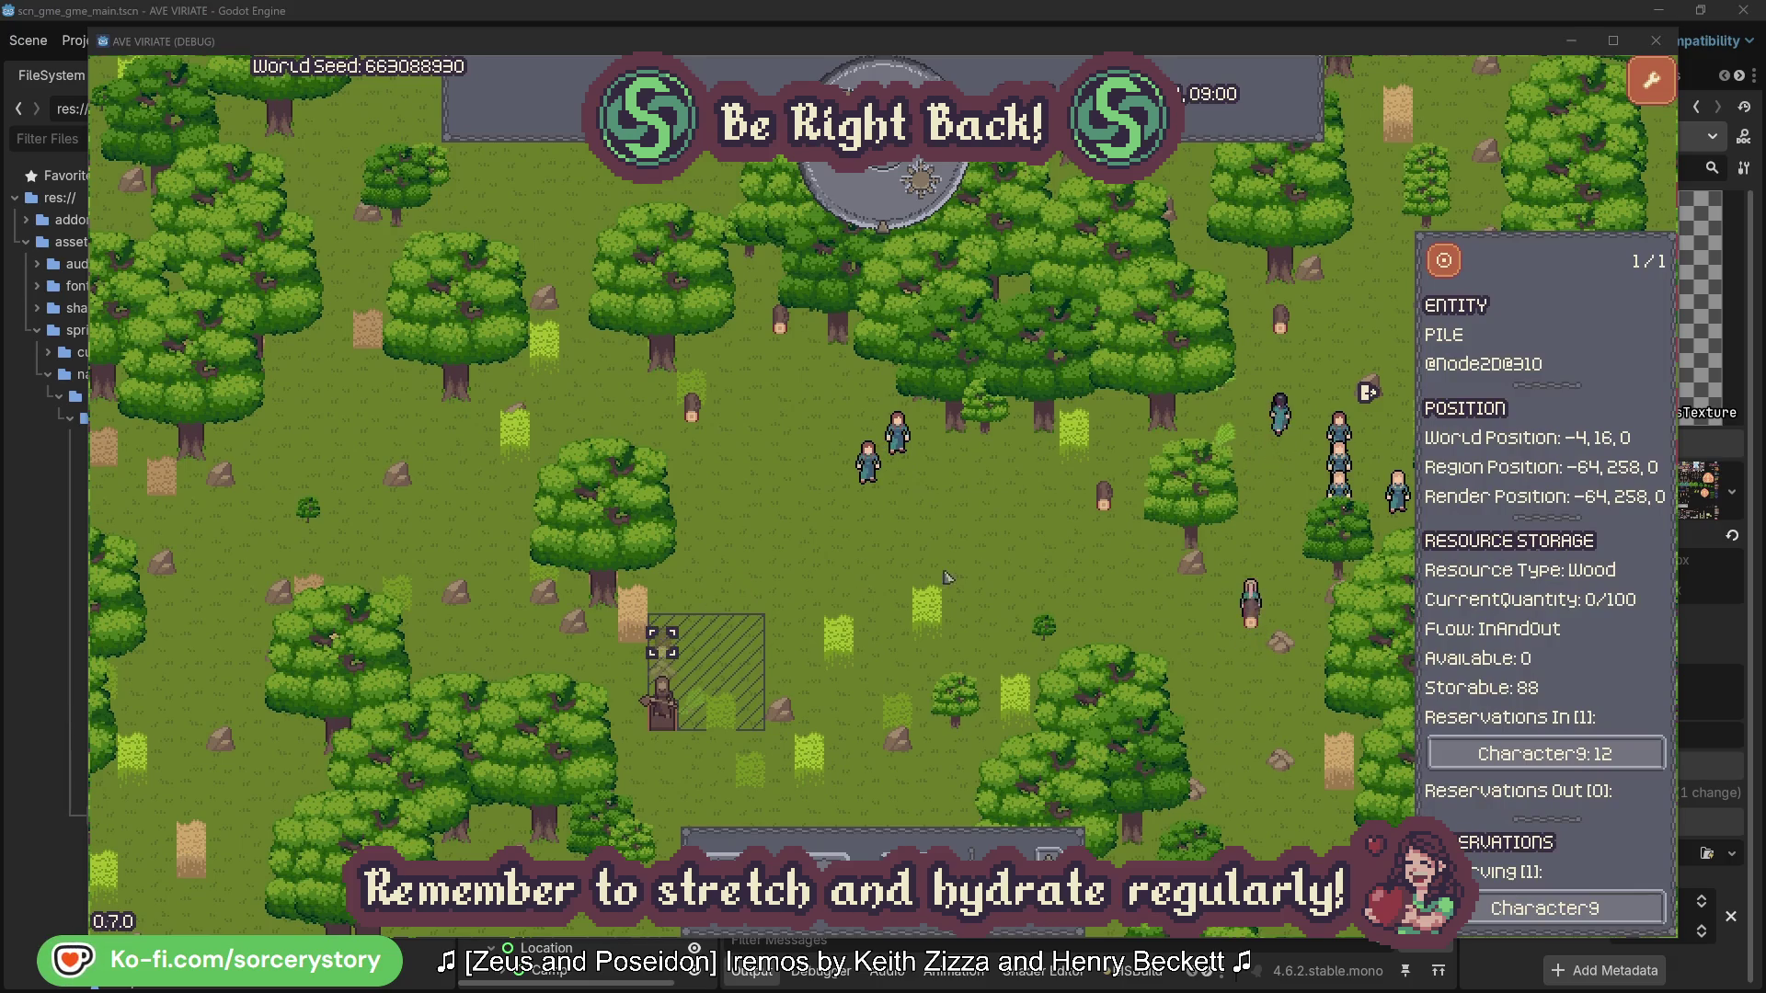
left_click(1626, 757)
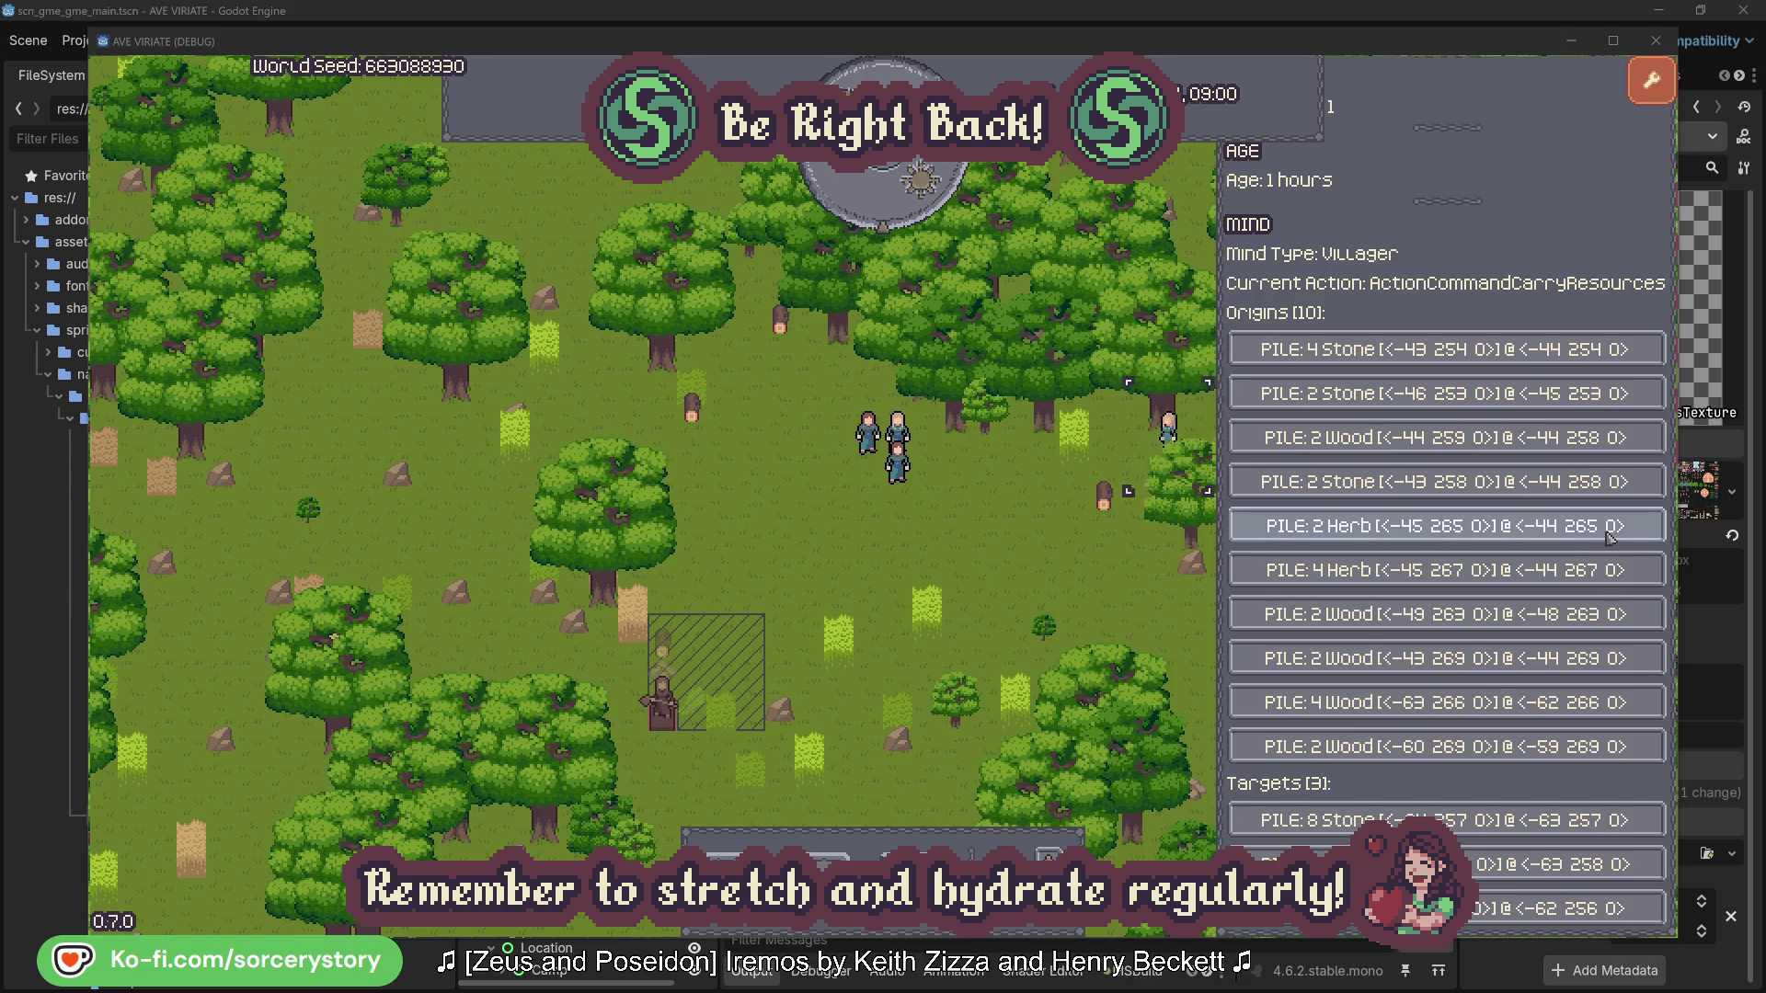
left_click(1610, 537)
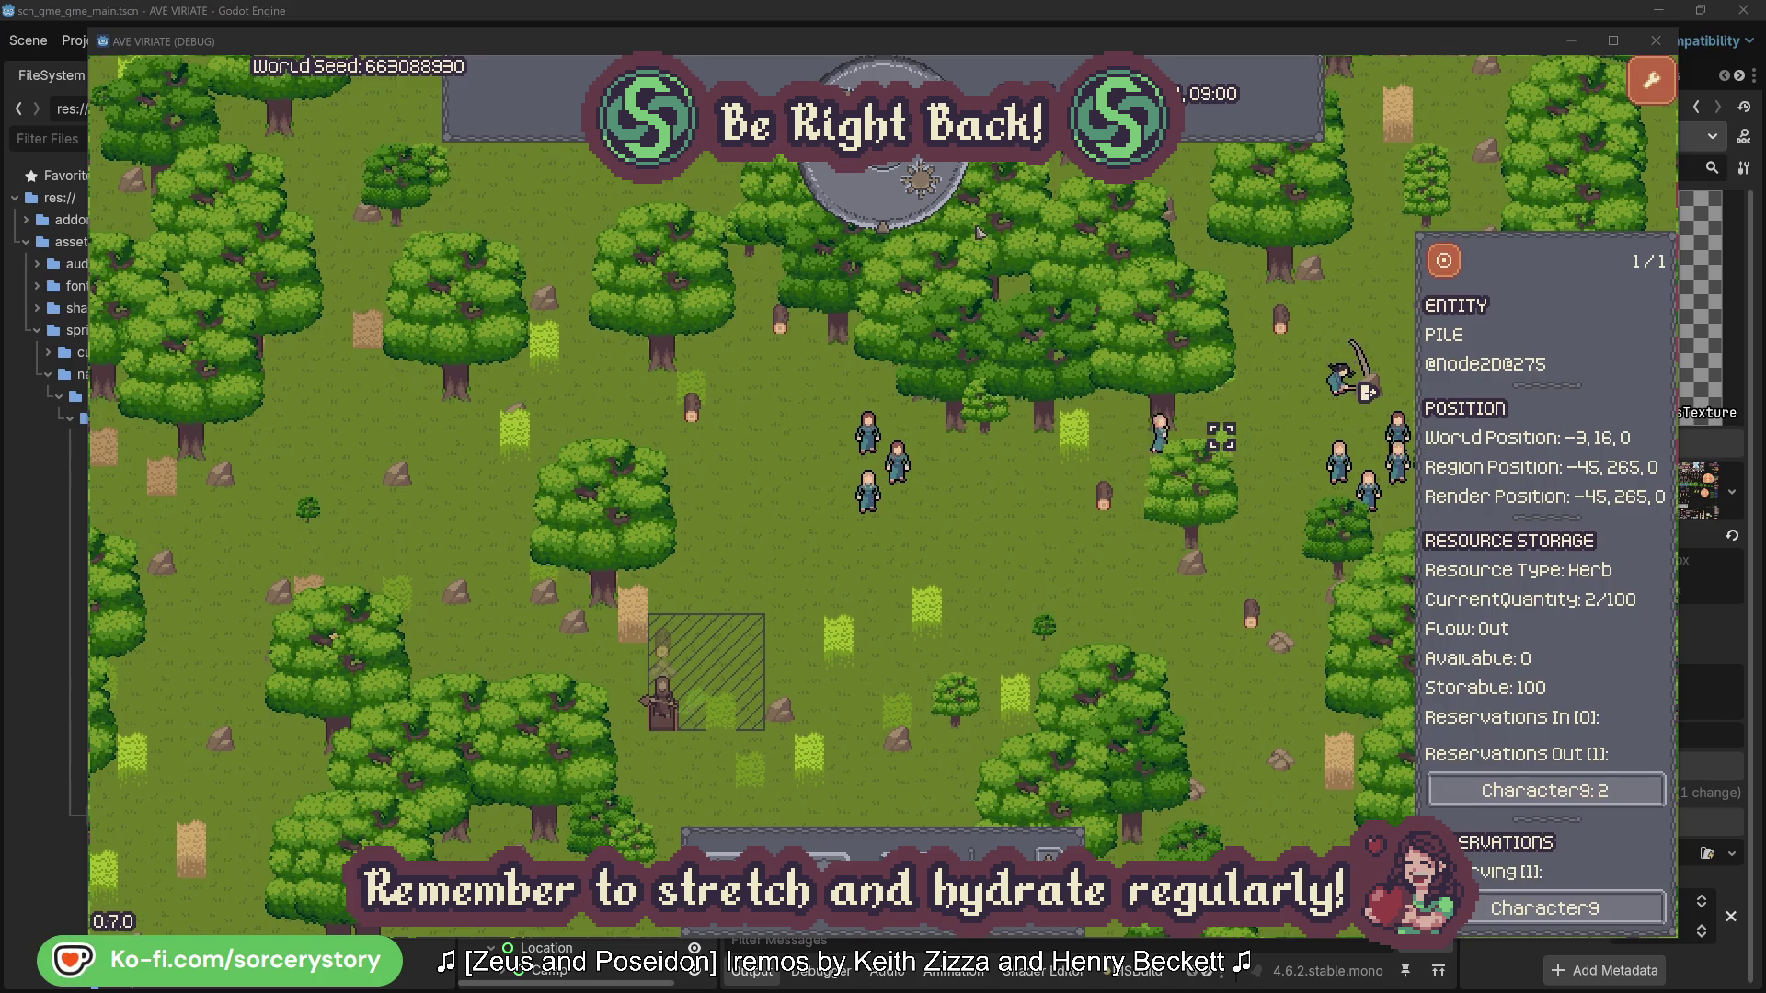
left_click(1458, 271)
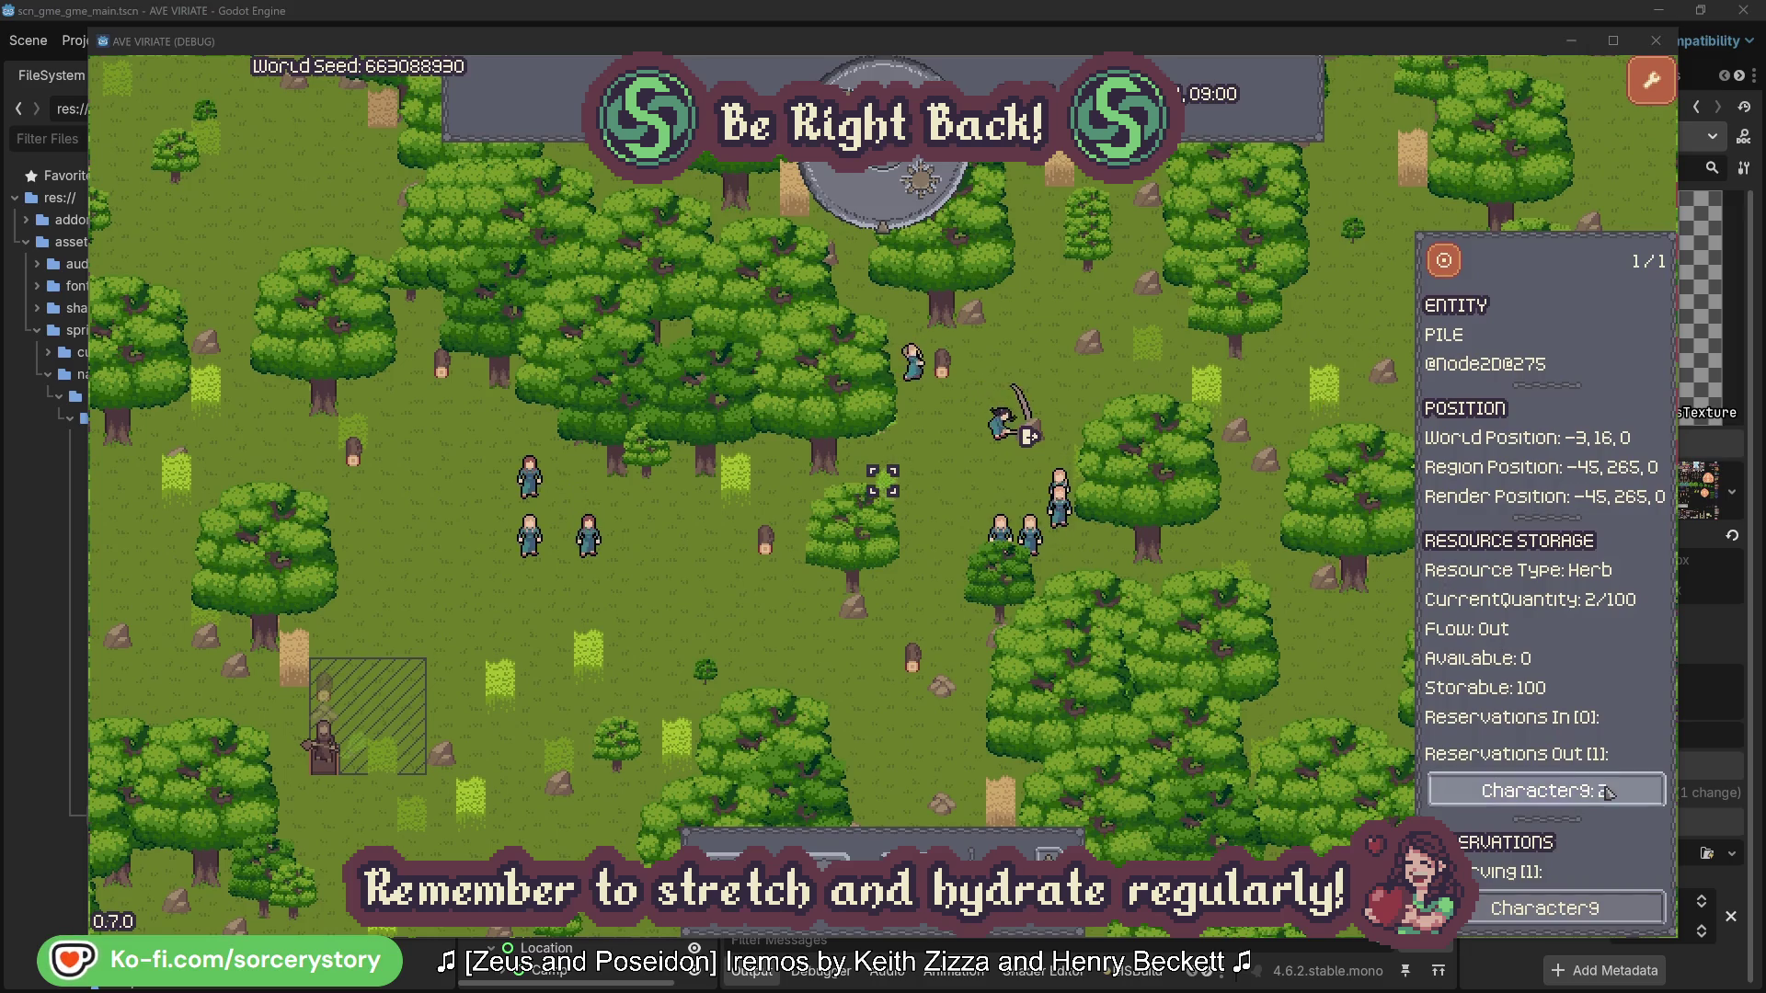
- Follow Character9 to the wood pile it delivers to, then check Character2 and close it
left_click(1569, 793)
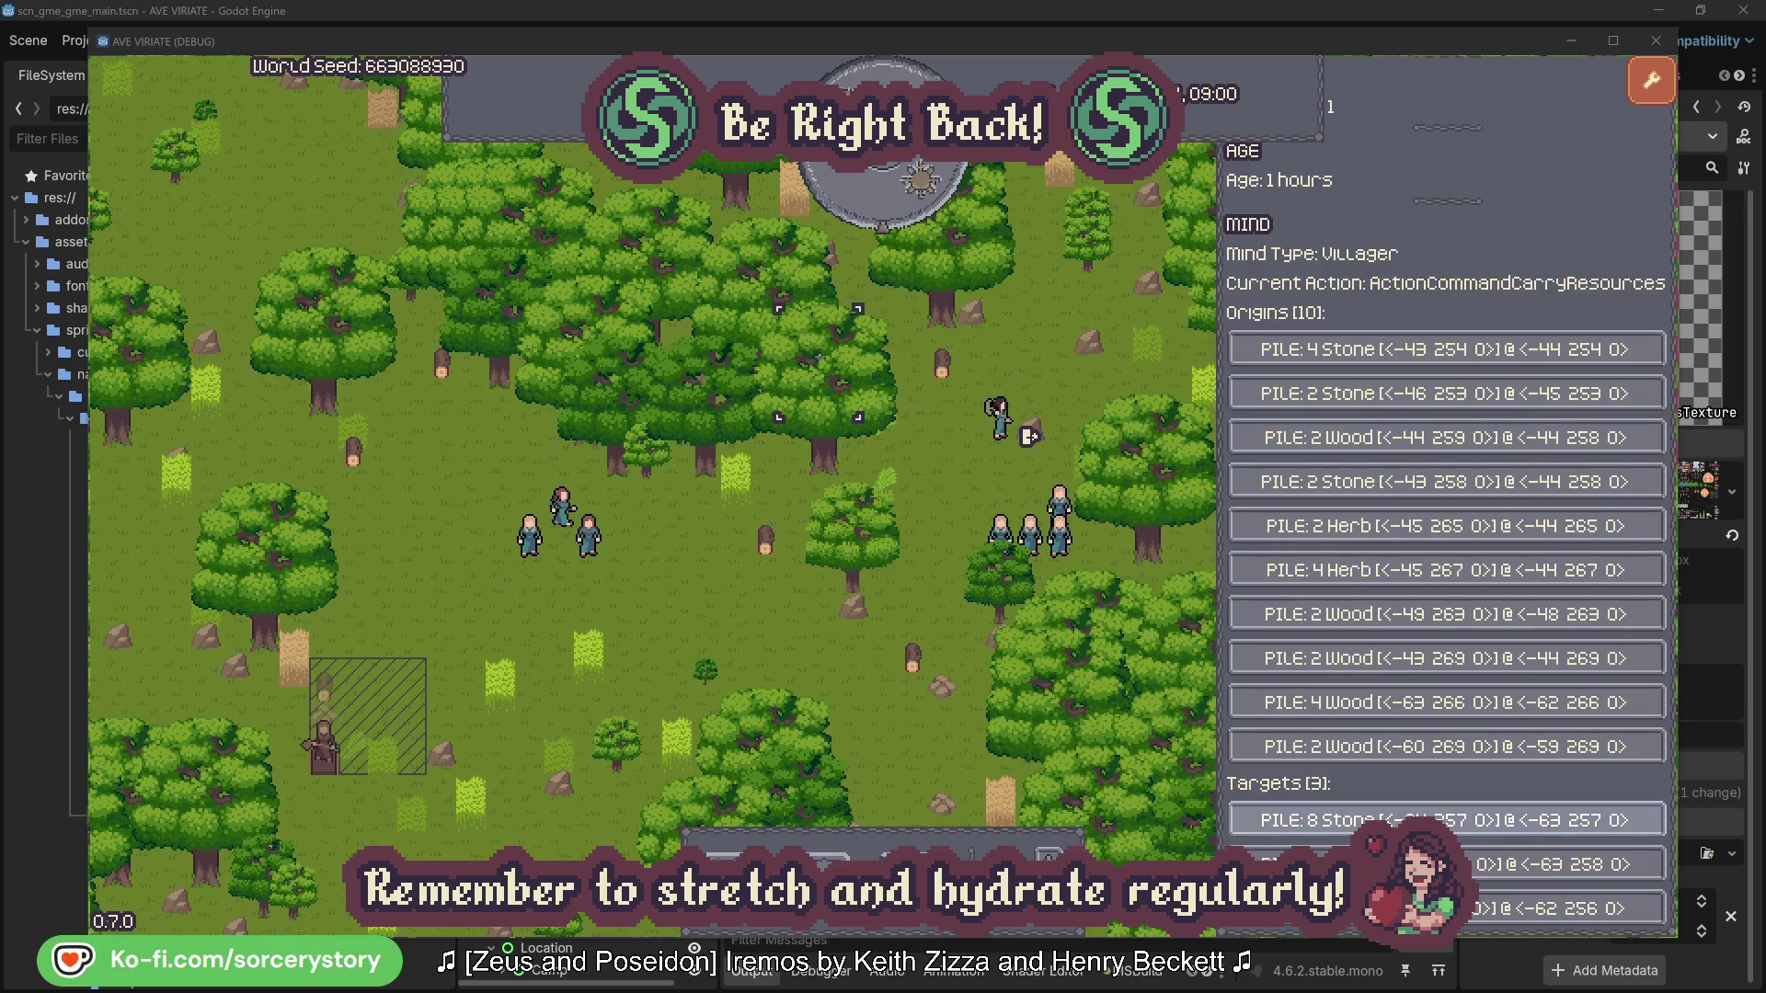
left_click(1563, 864)
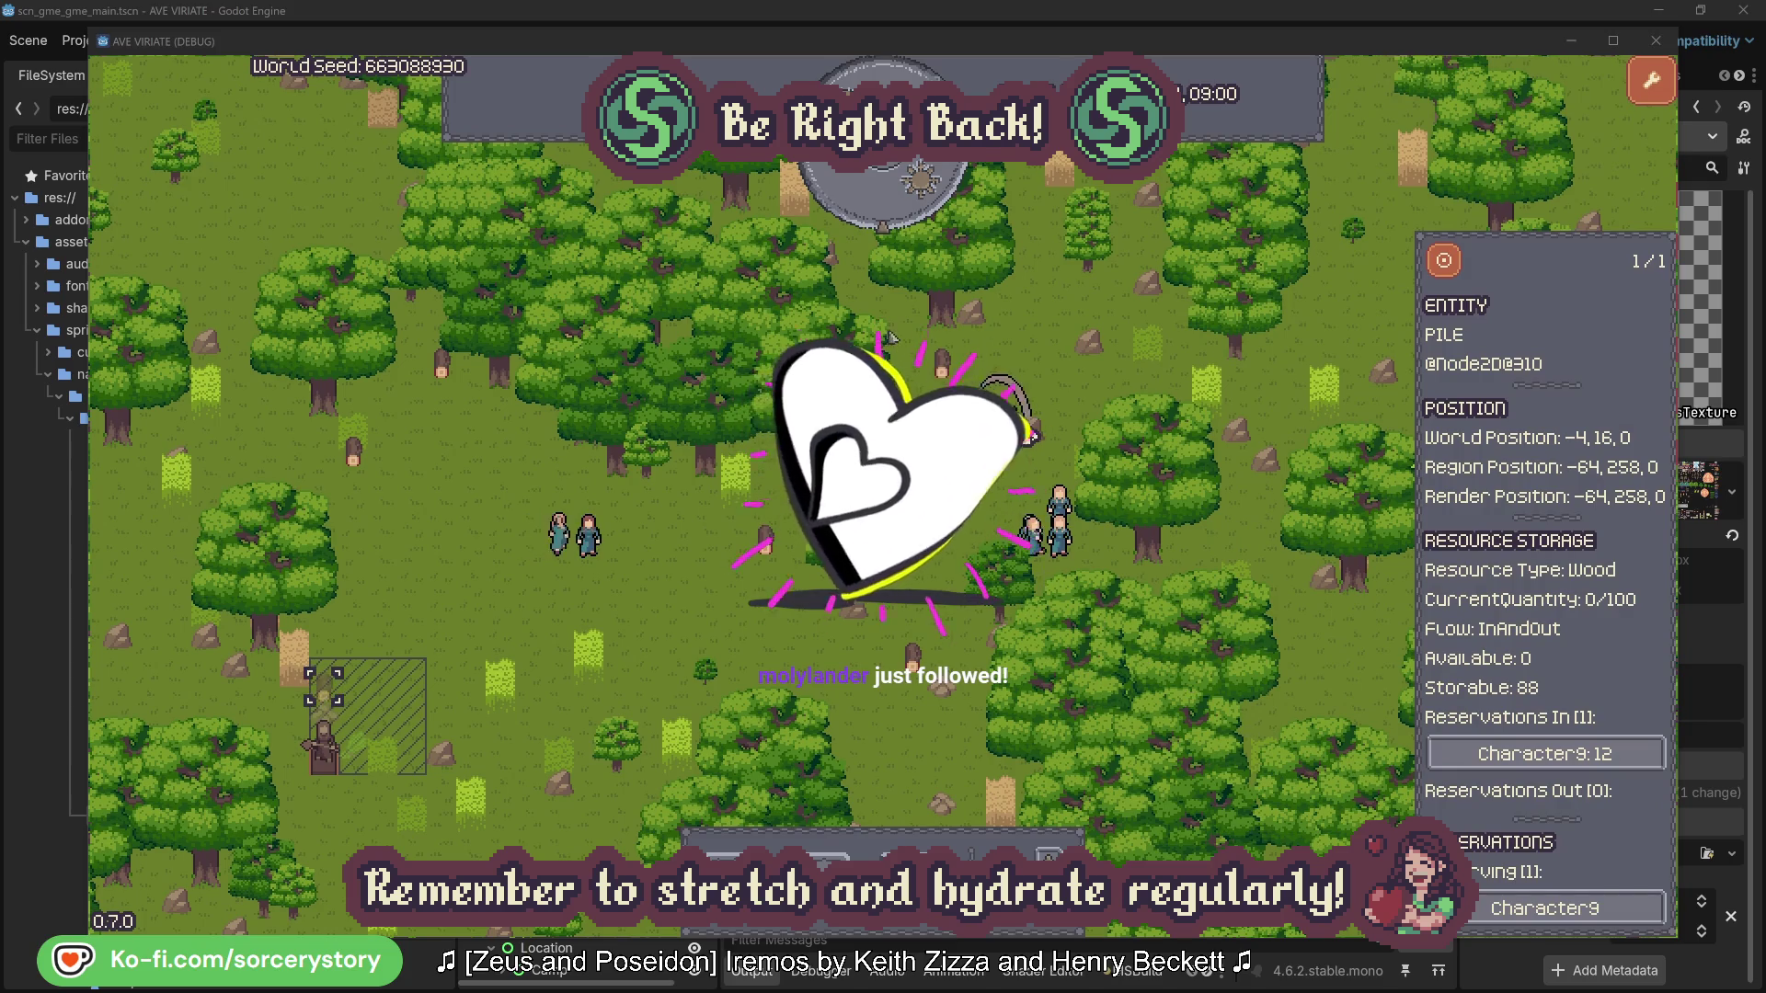
left_click(1445, 262)
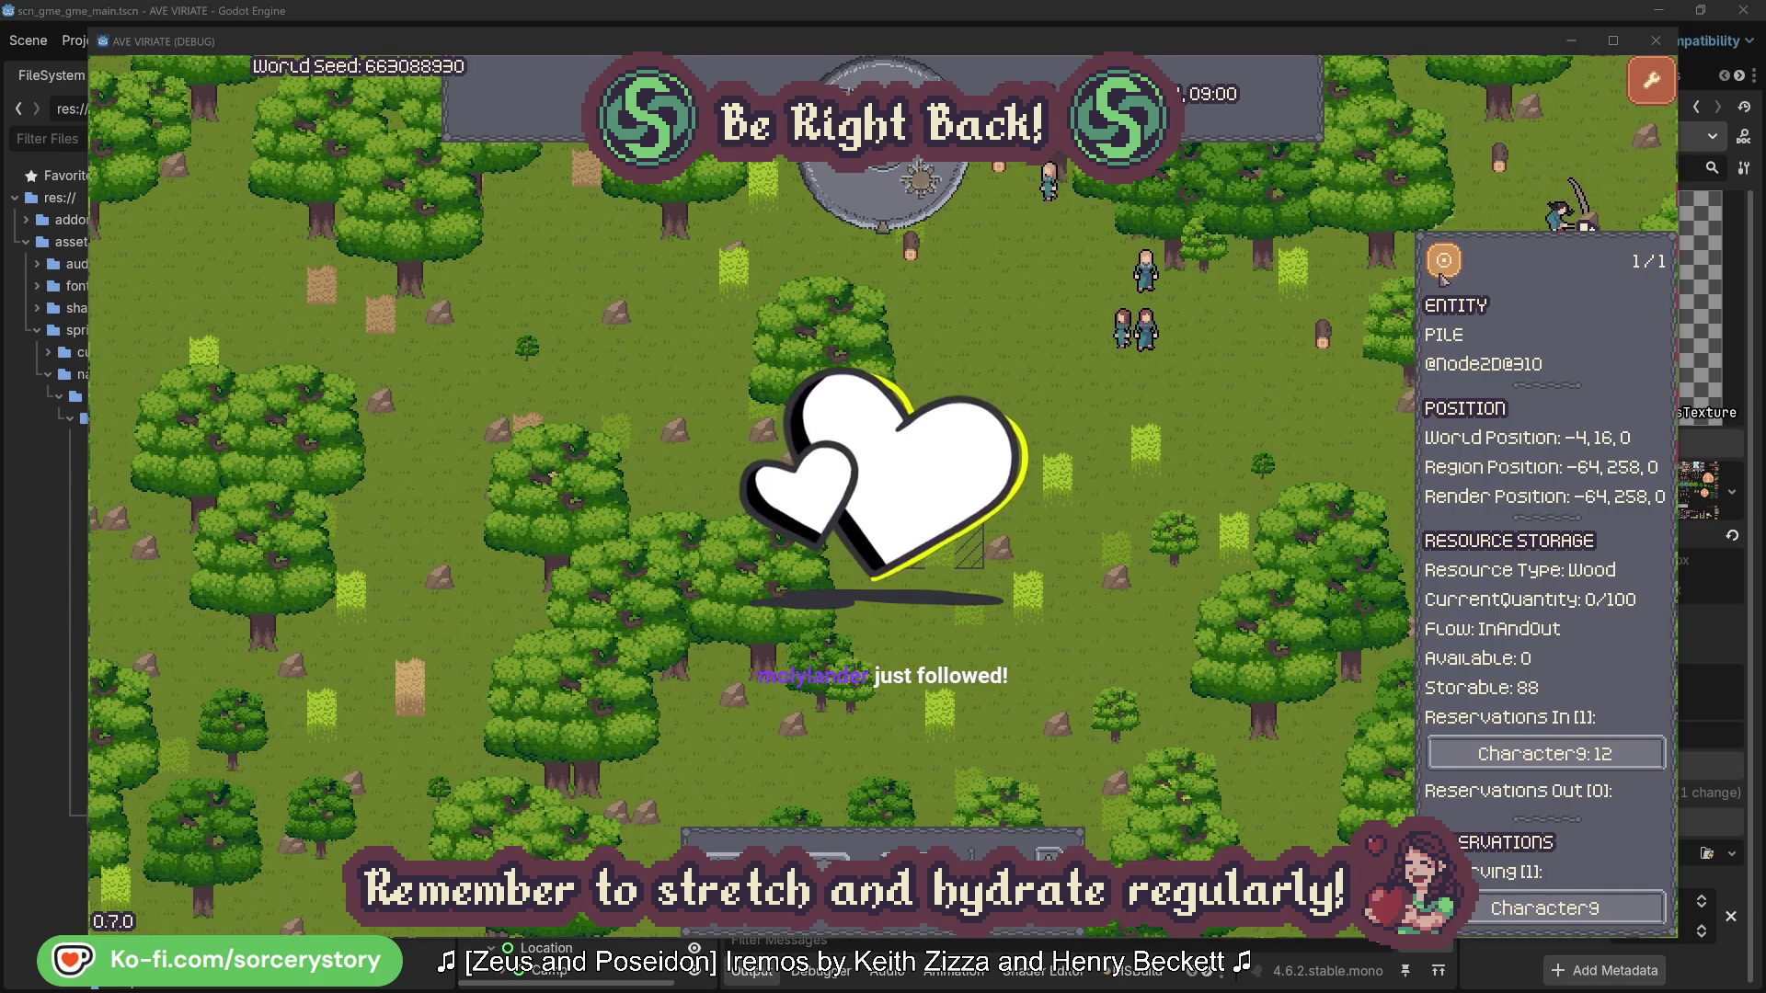
left_click(1277, 408)
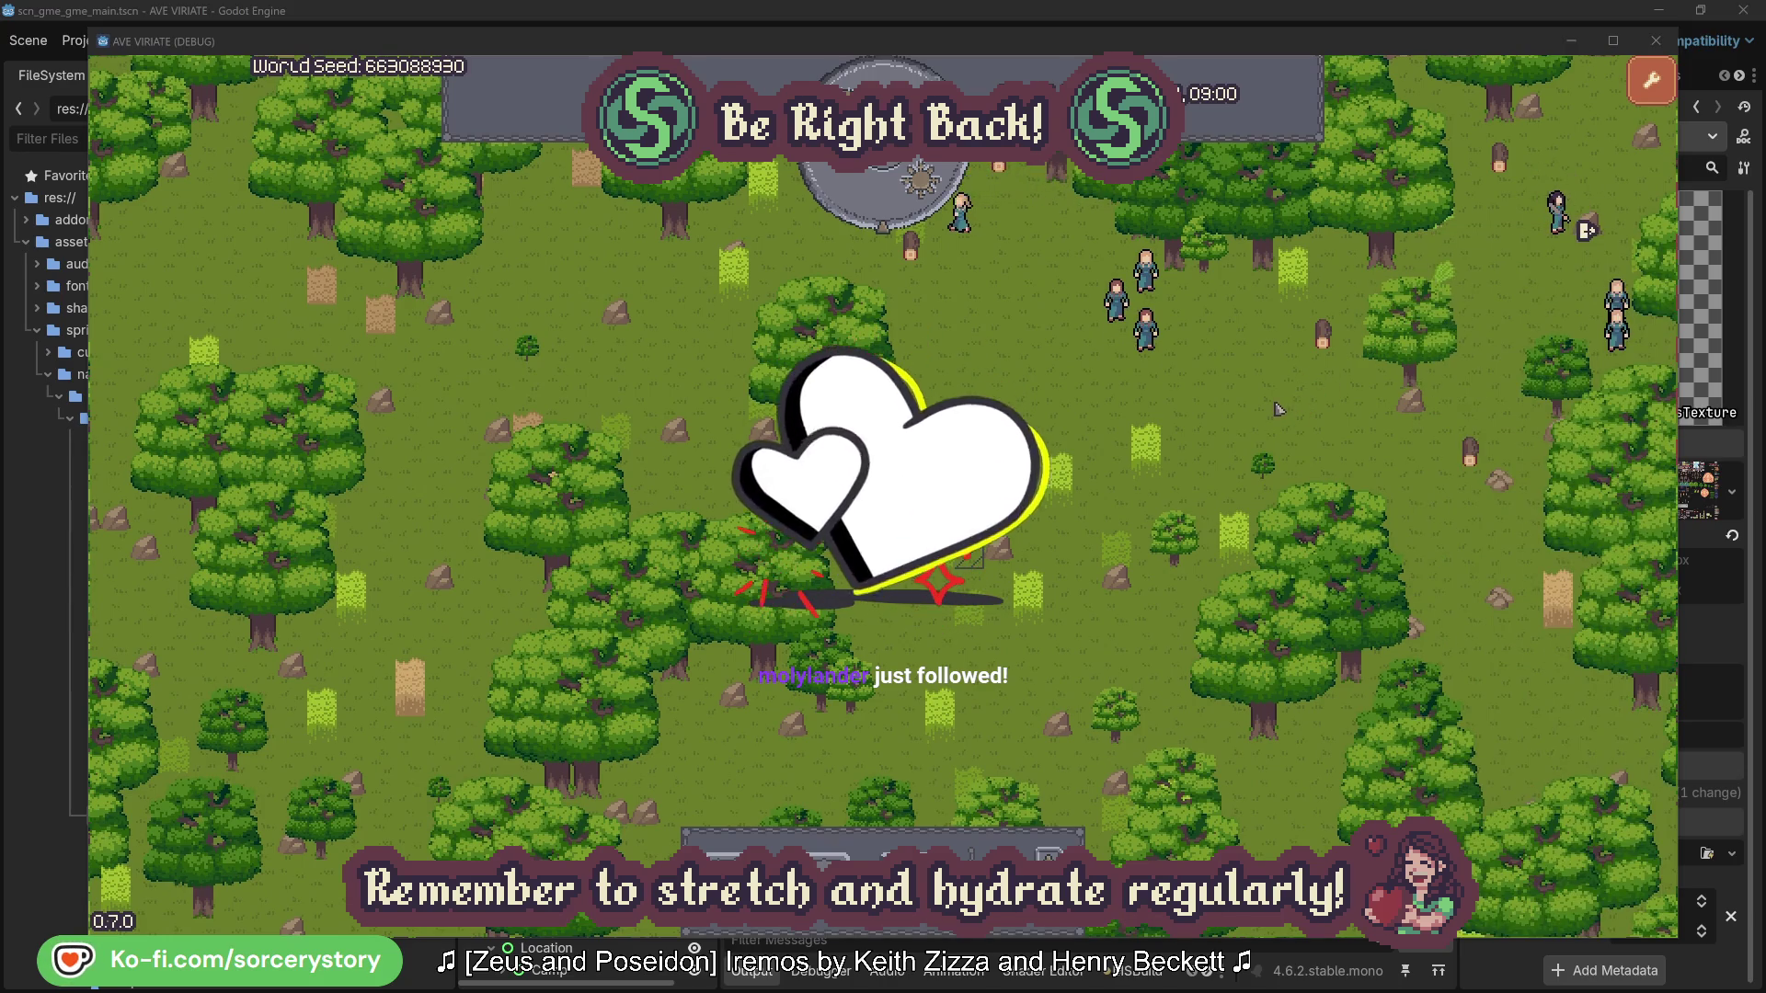
left_click(1153, 341)
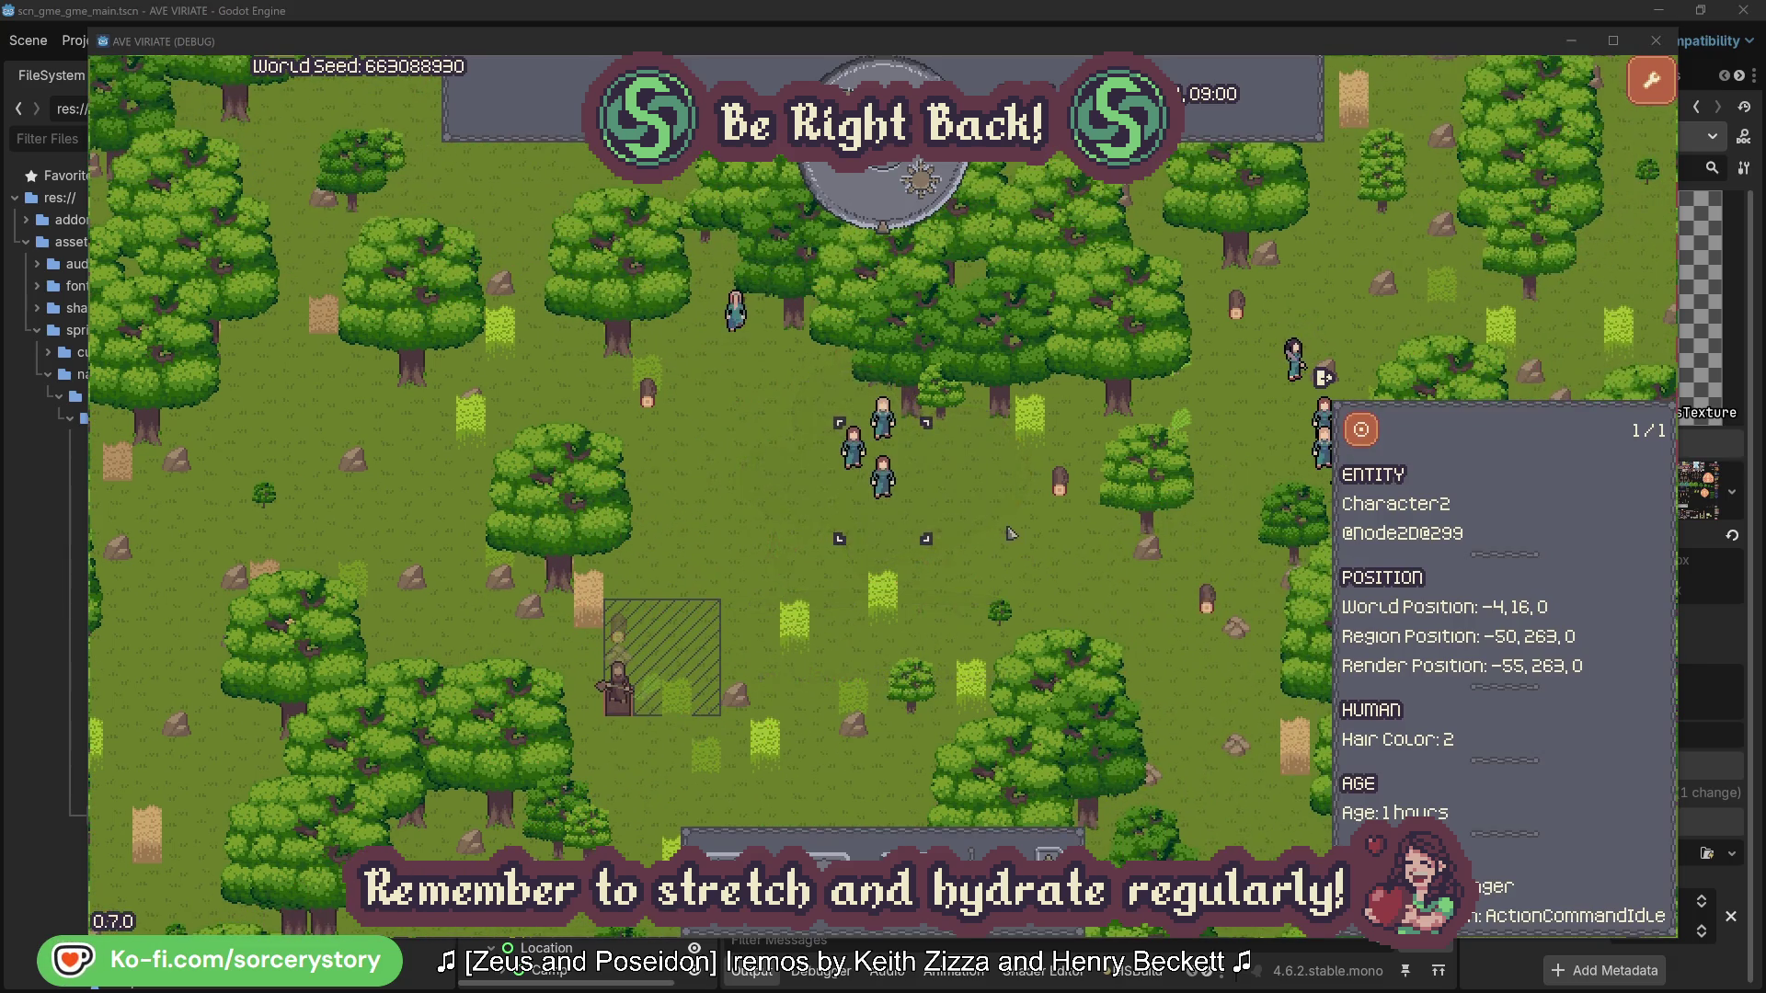
left_click(1009, 532)
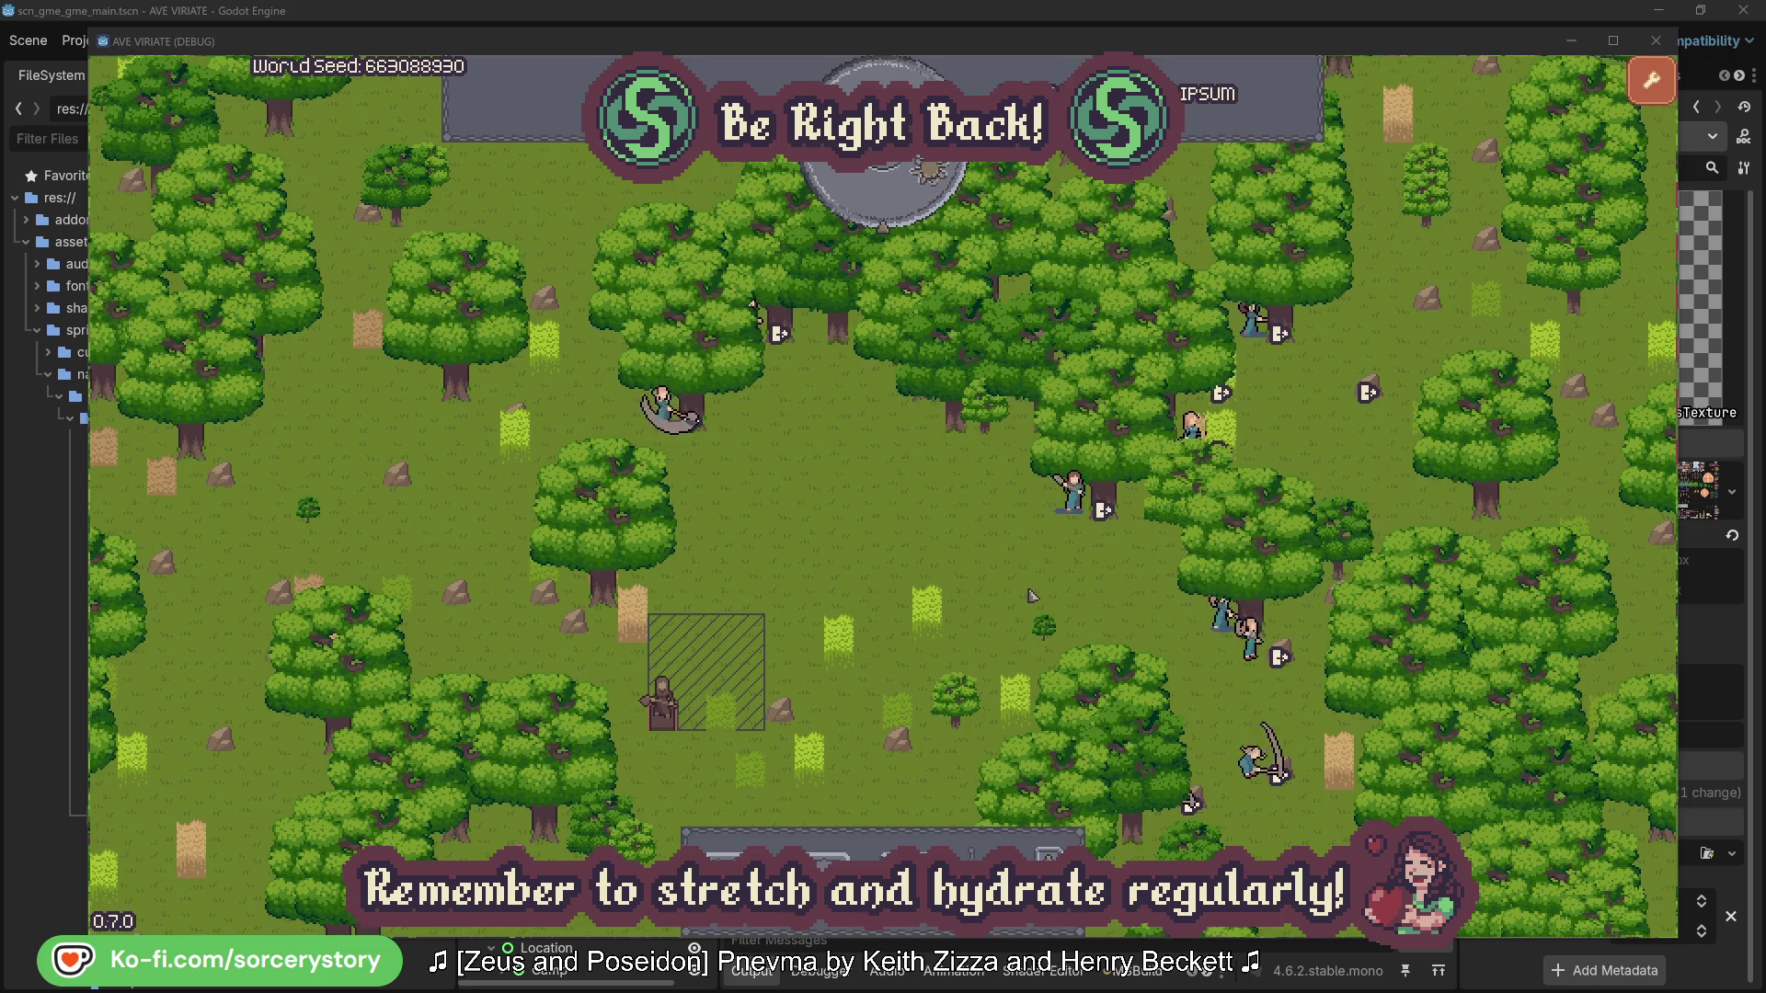
- Inspect Character2, view its oak tree and return, then close its details
left_click(1073, 495)
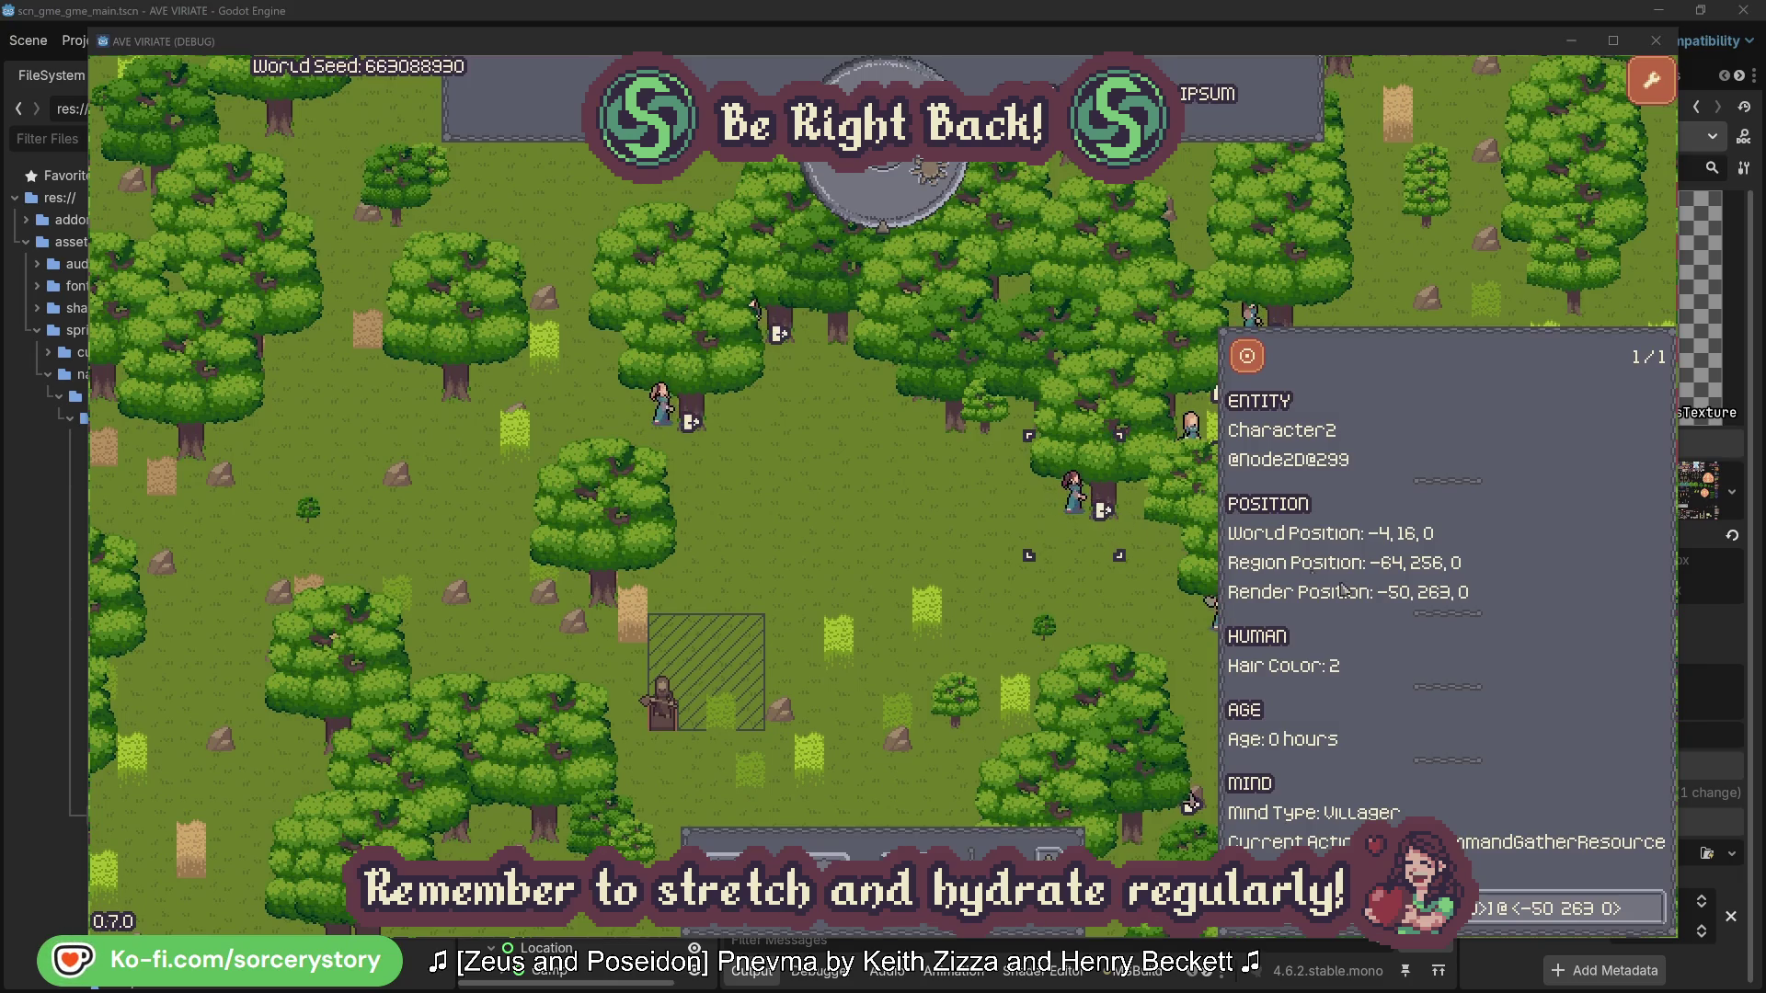
left_click(1653, 920)
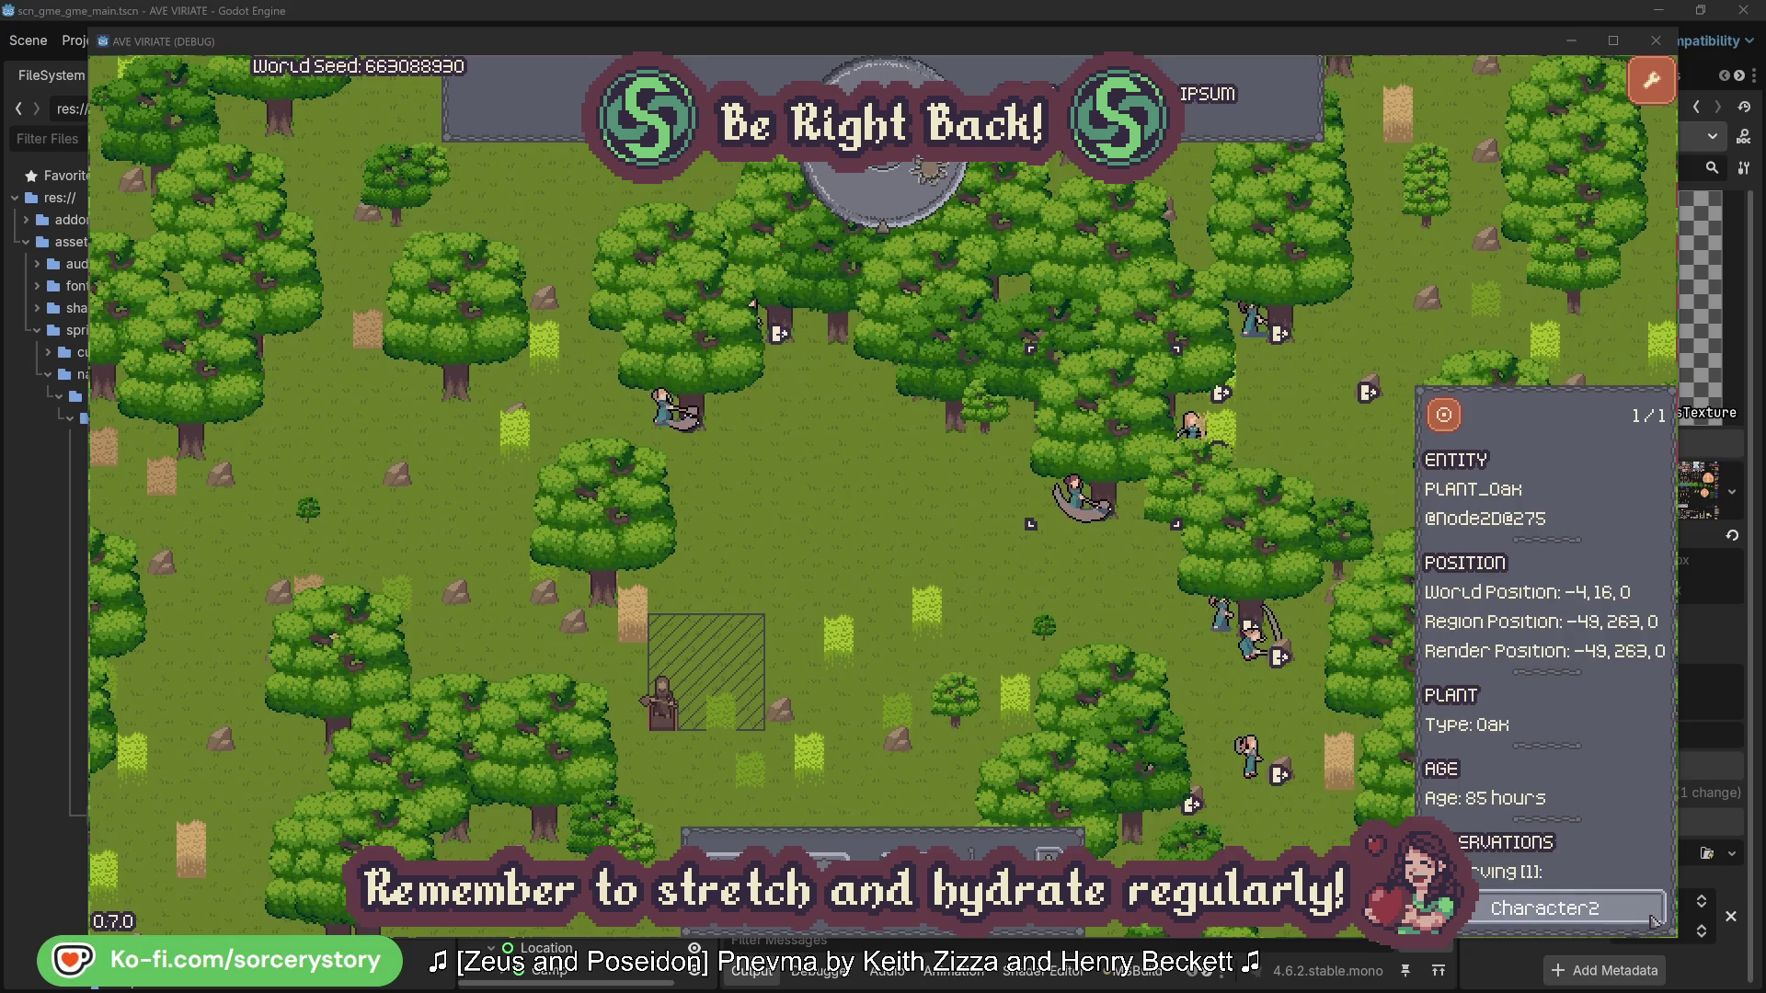
left_click(1653, 920)
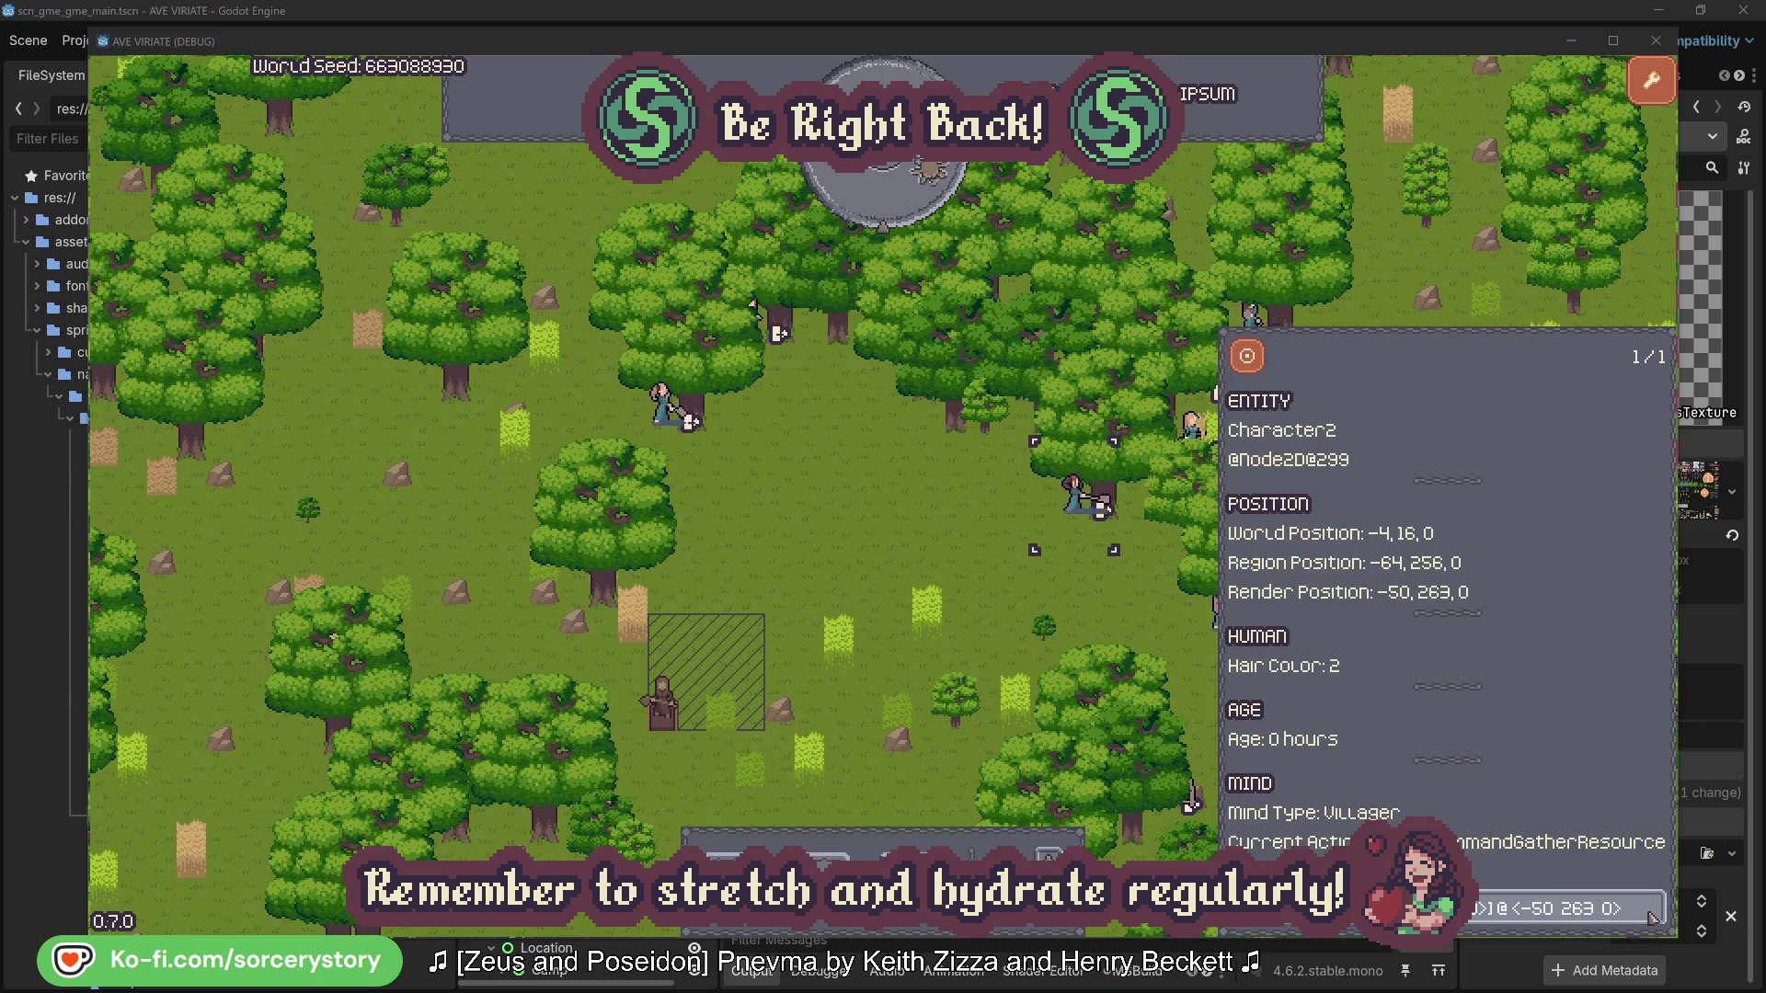
left_click(1104, 612)
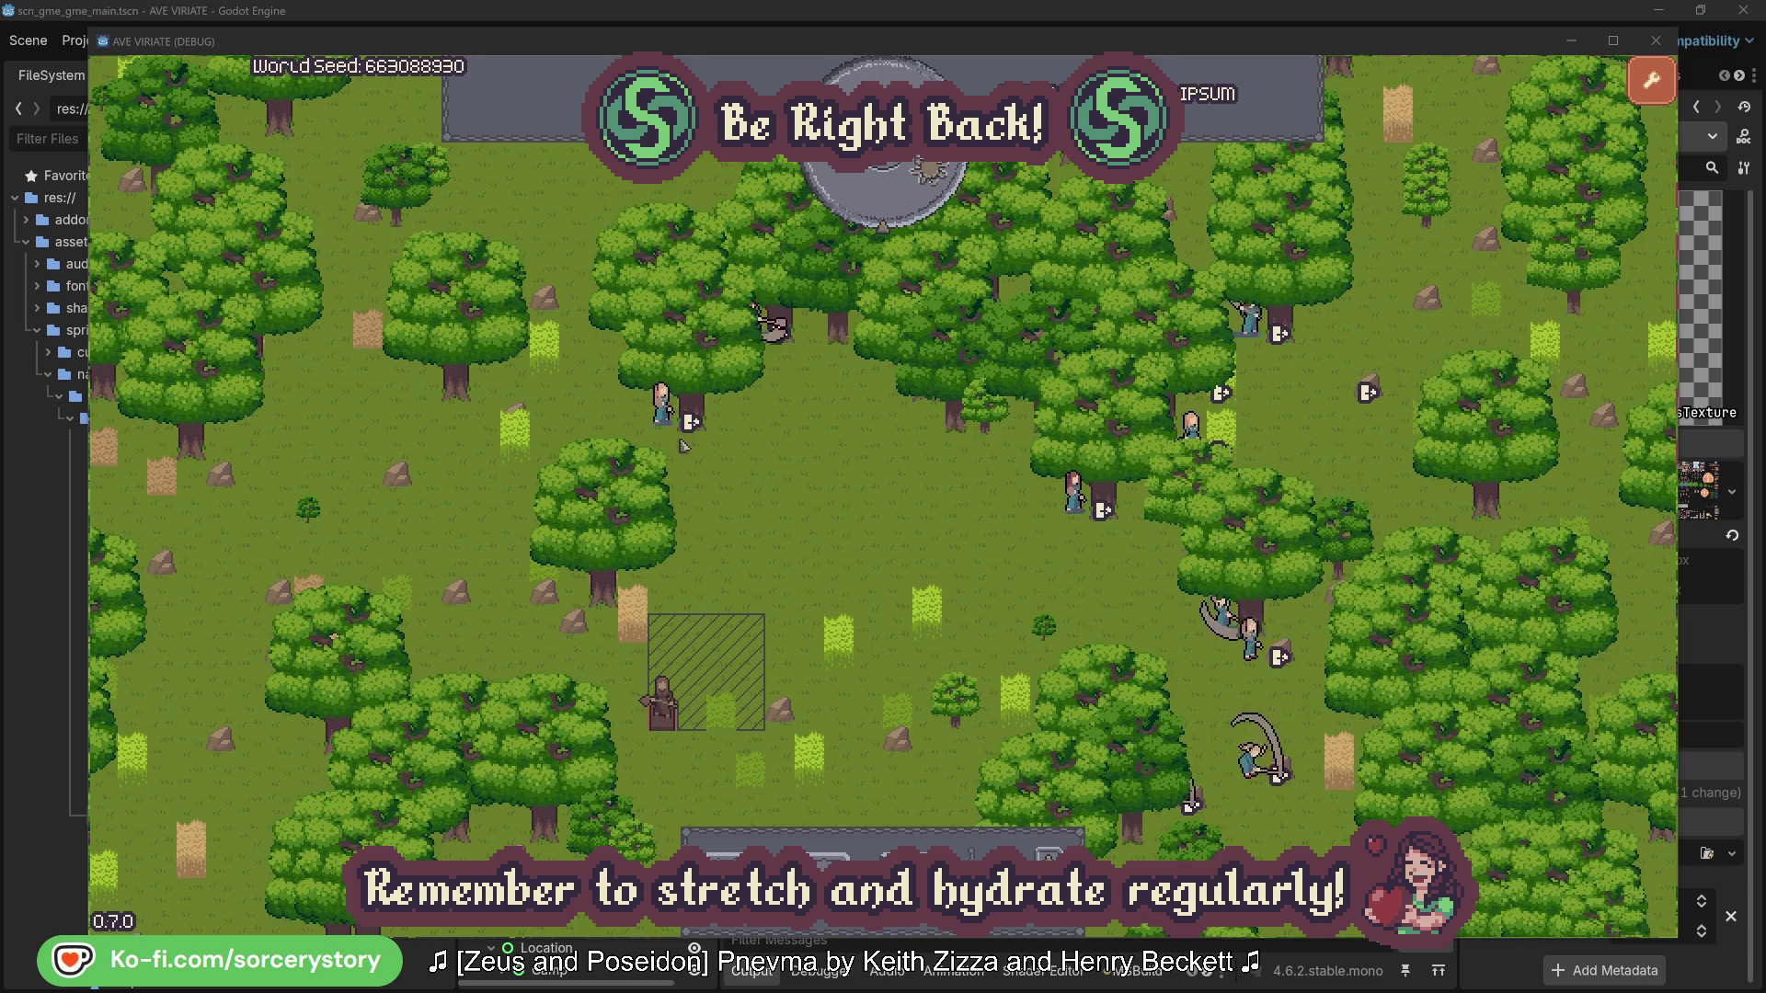
- Check the oak Character0 is gathering, close the details, and pass one hour
left_click(685, 418)
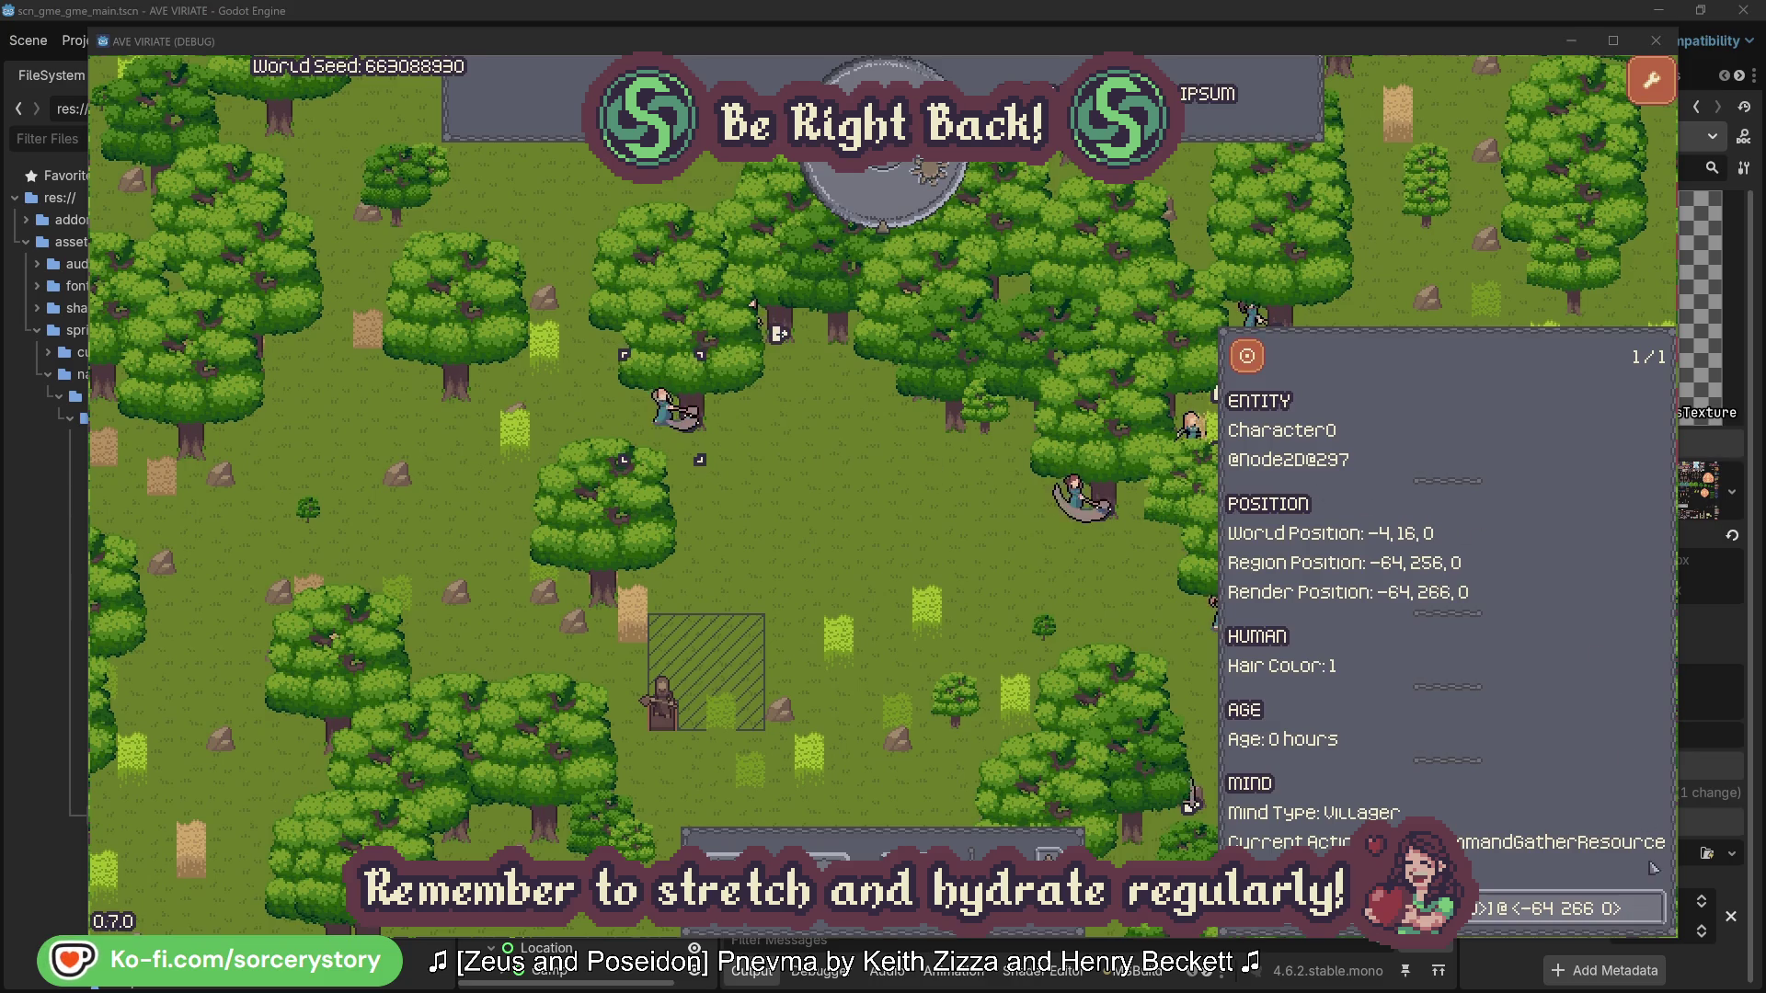
left_click(1653, 906)
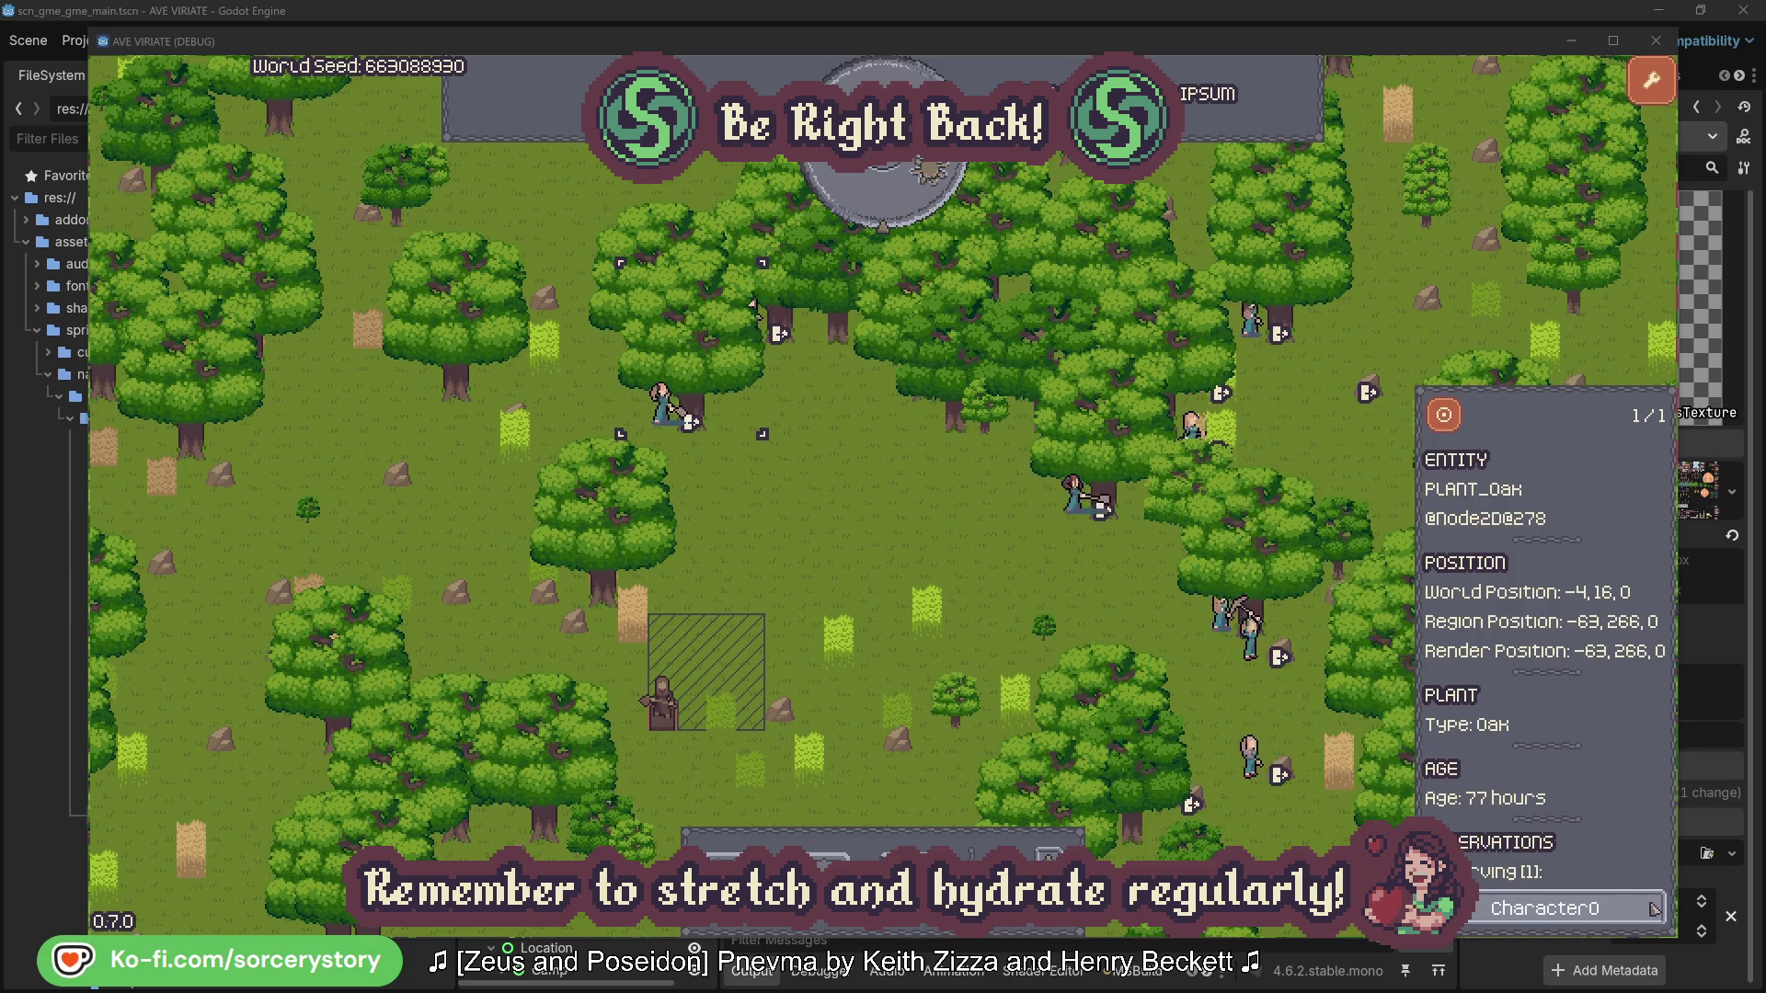
left_click(1651, 906)
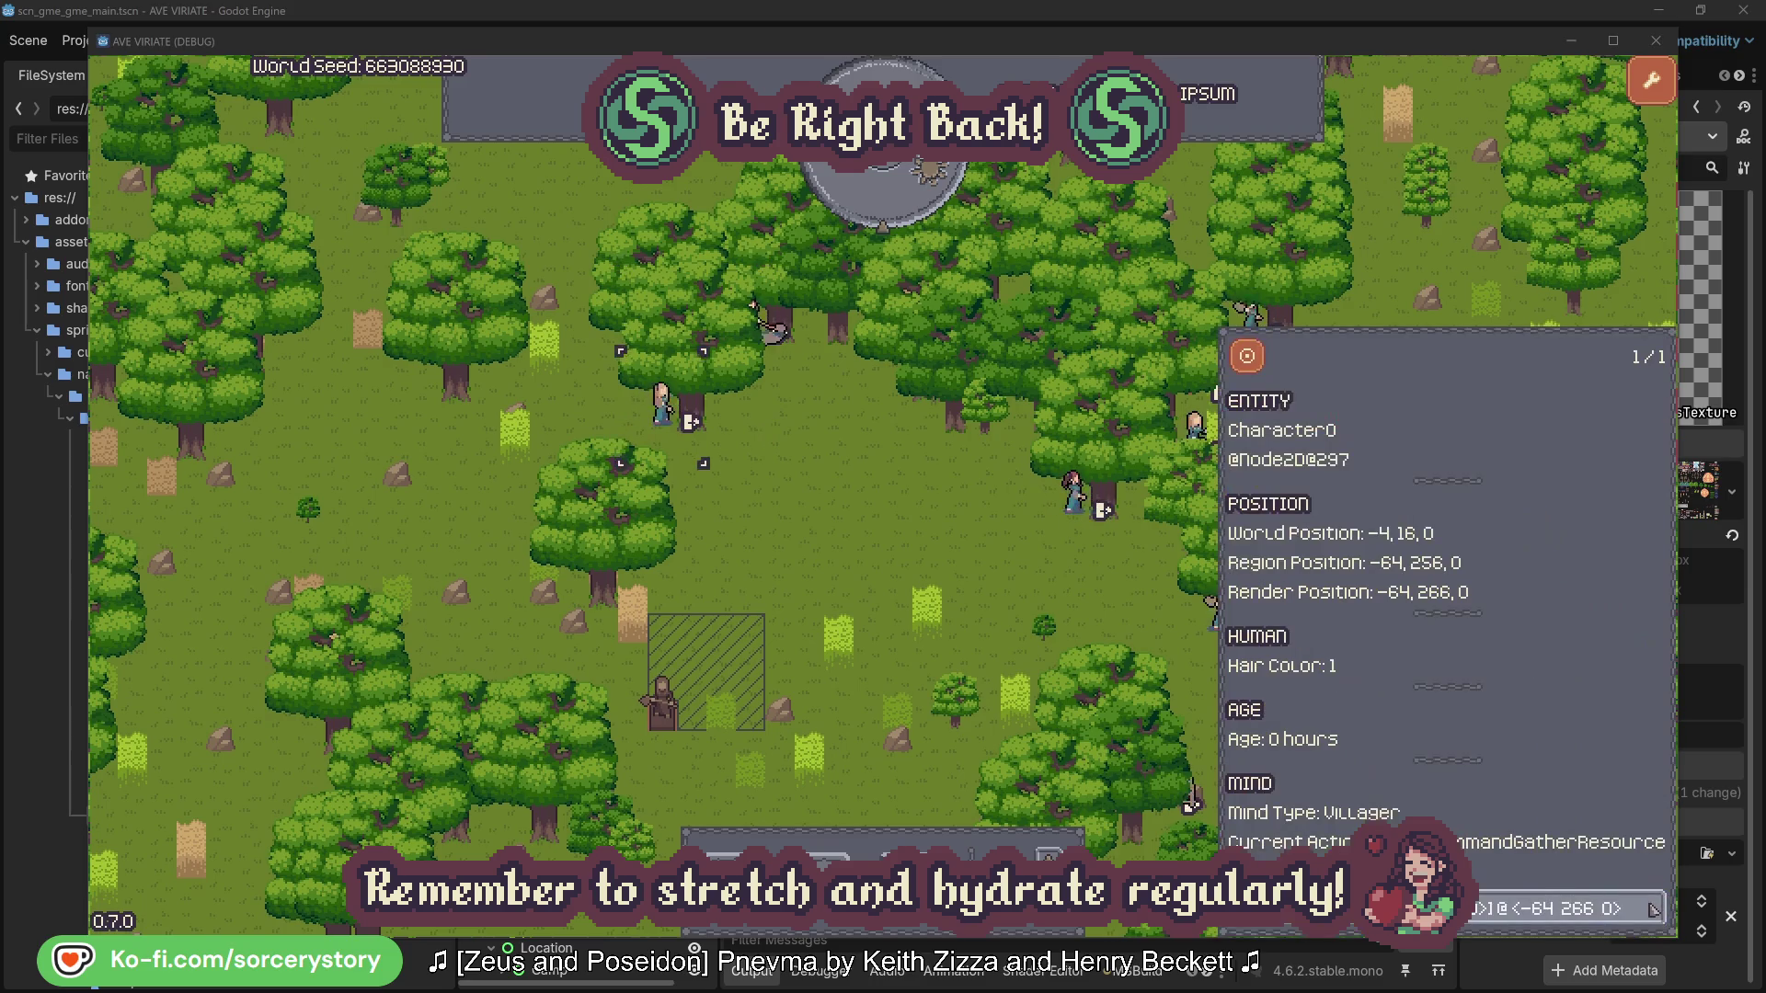
left_click(922, 552)
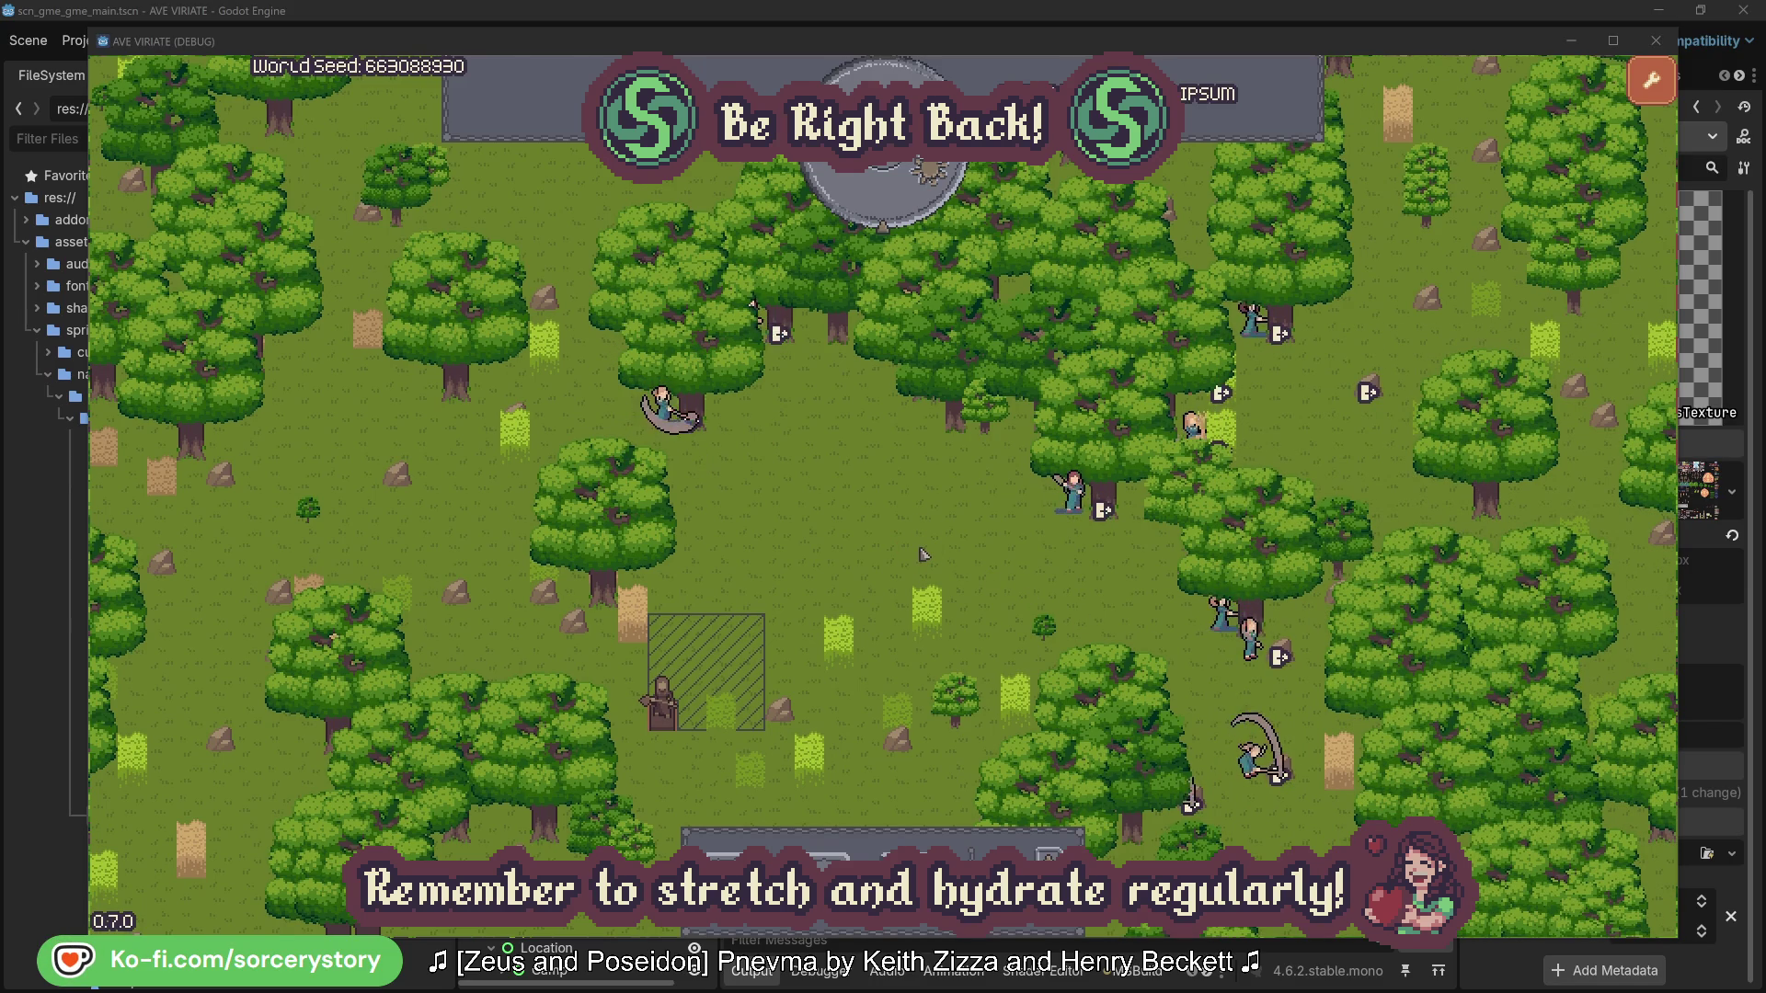
left_click(897, 208)
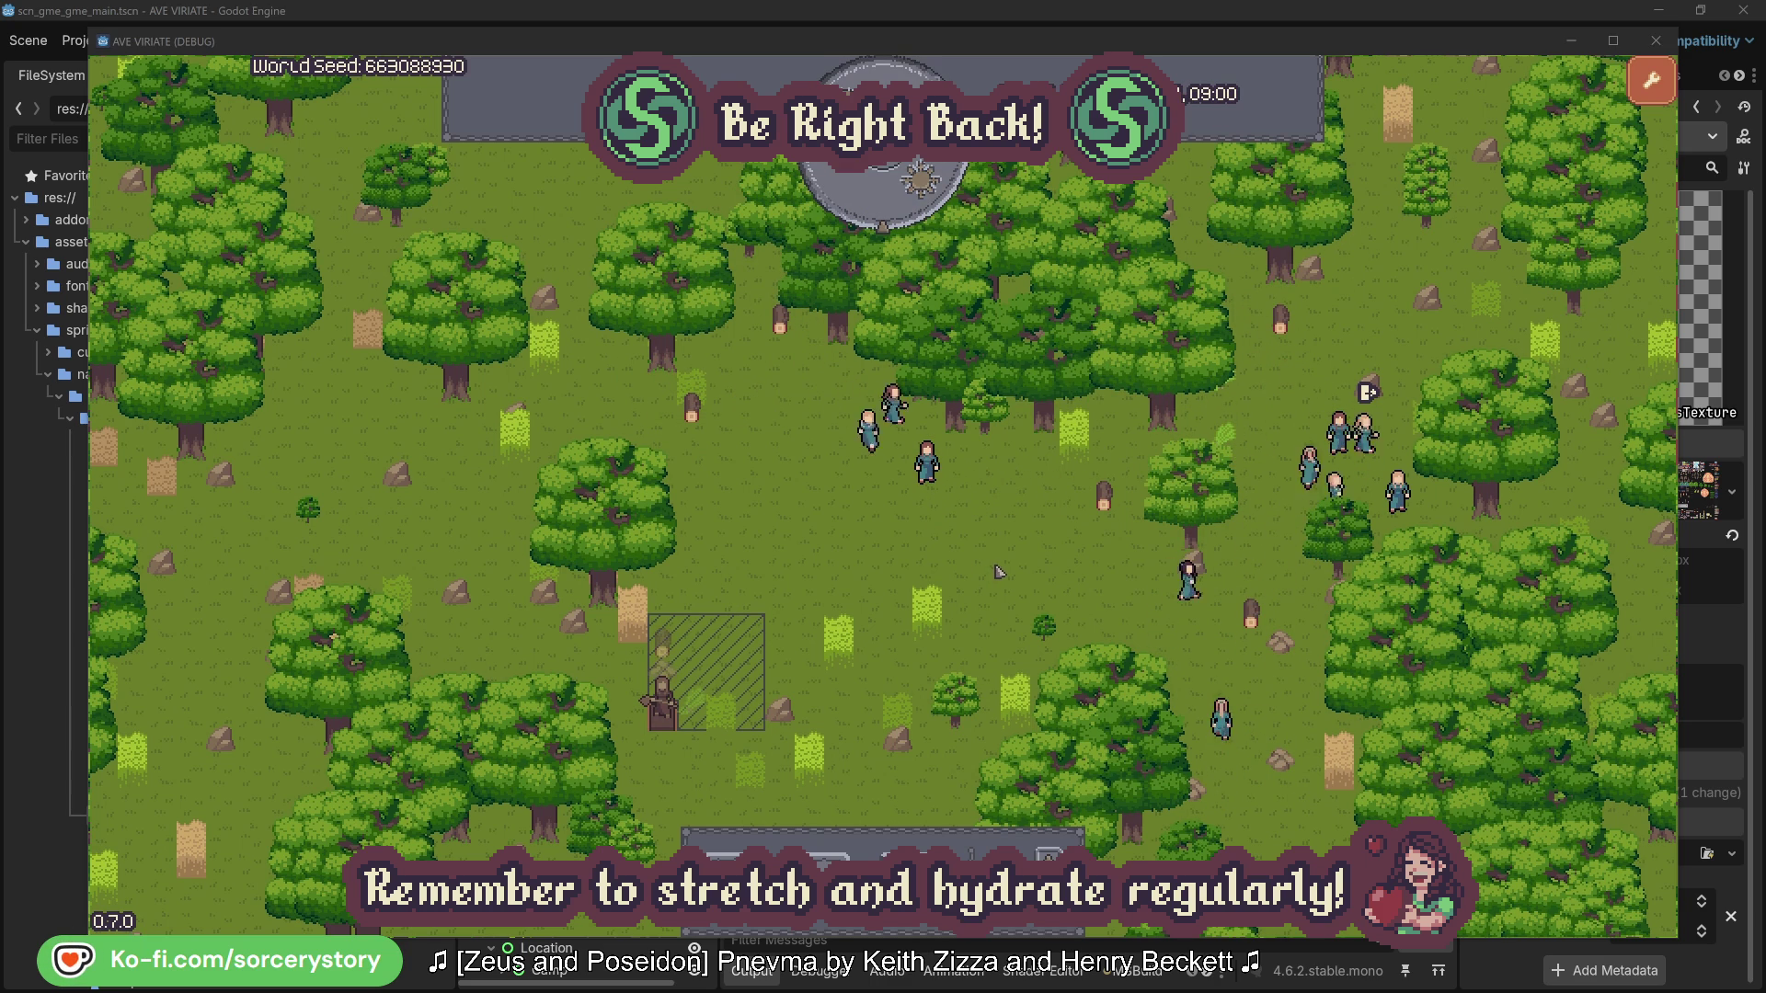
- Inspect the Wood pile, open its reserving villager Character9, and centre on its Herb pile origin
left_click(670, 647)
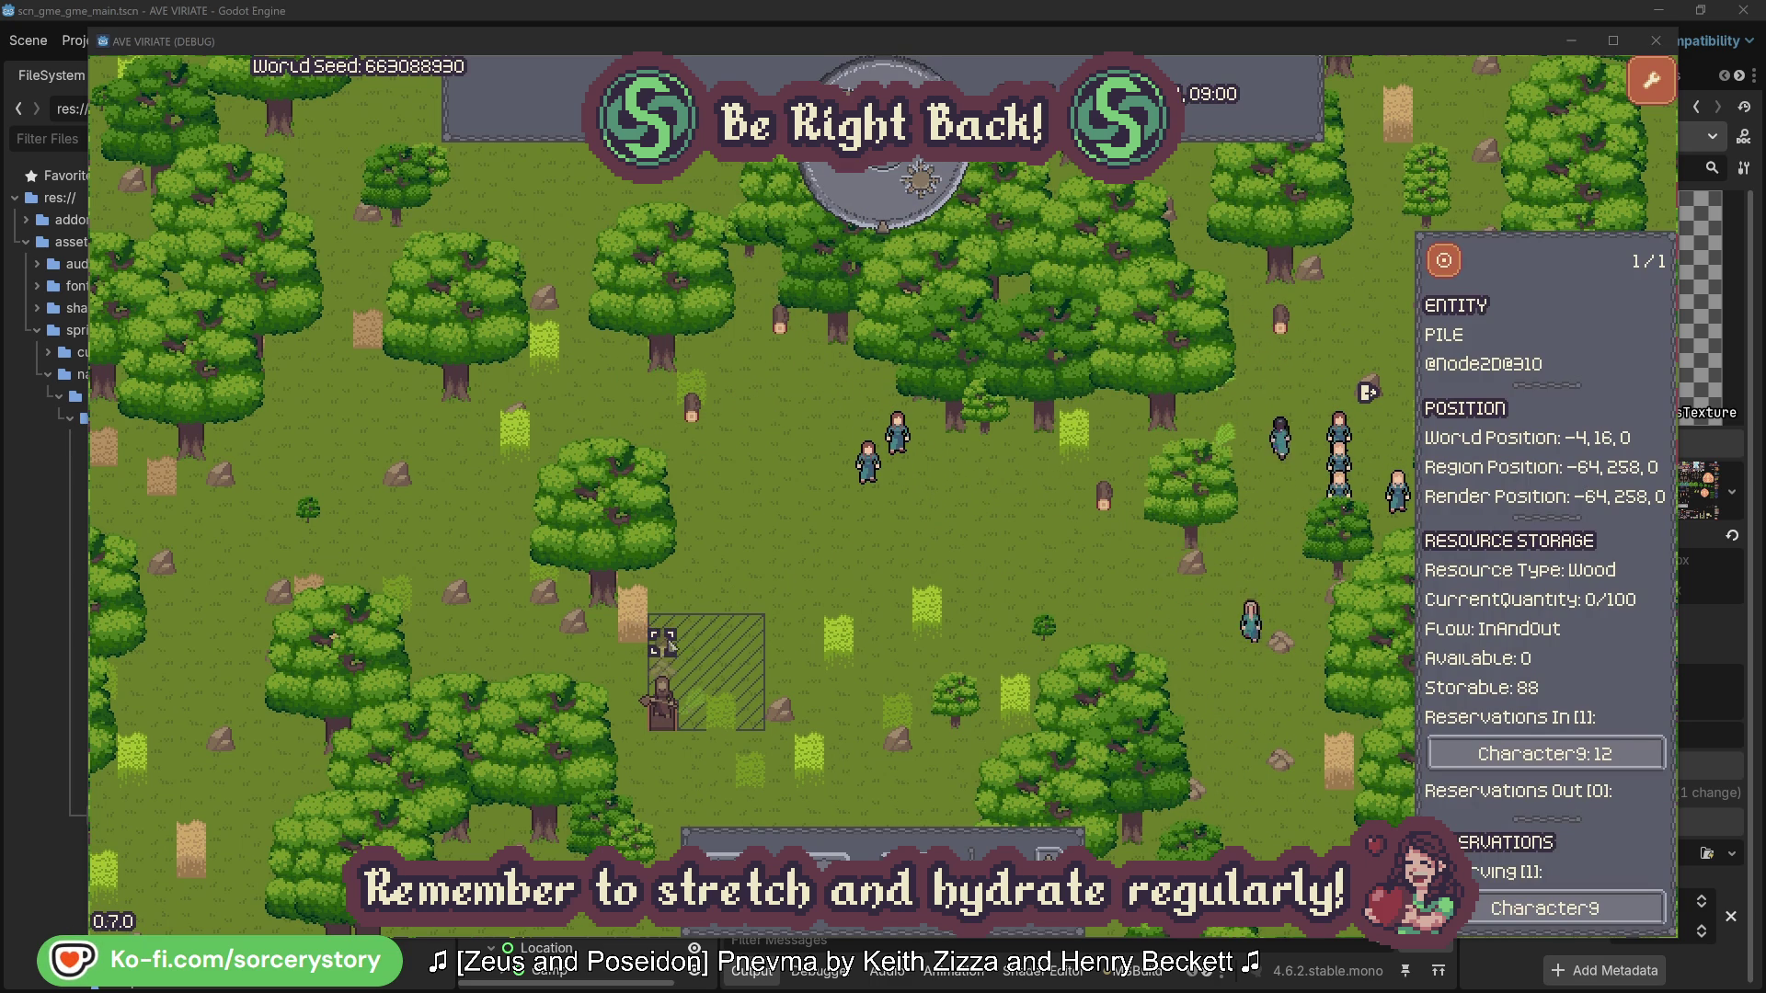
left_click(1621, 755)
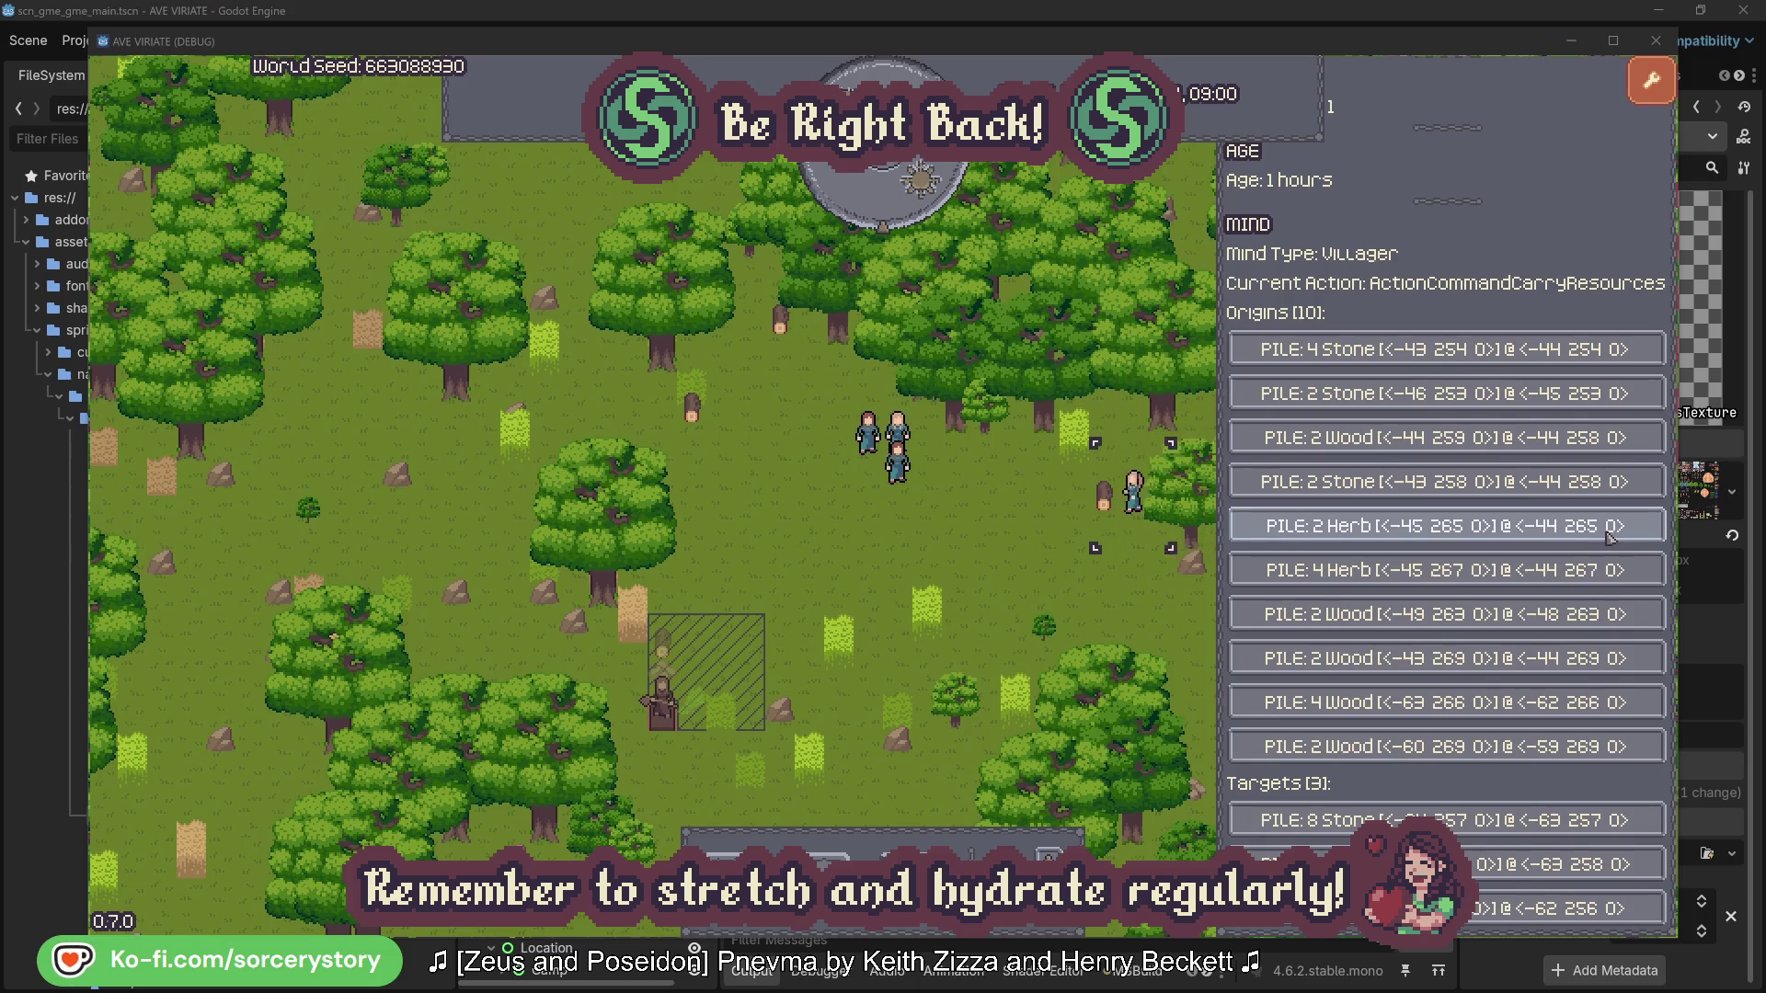
left_click(1610, 537)
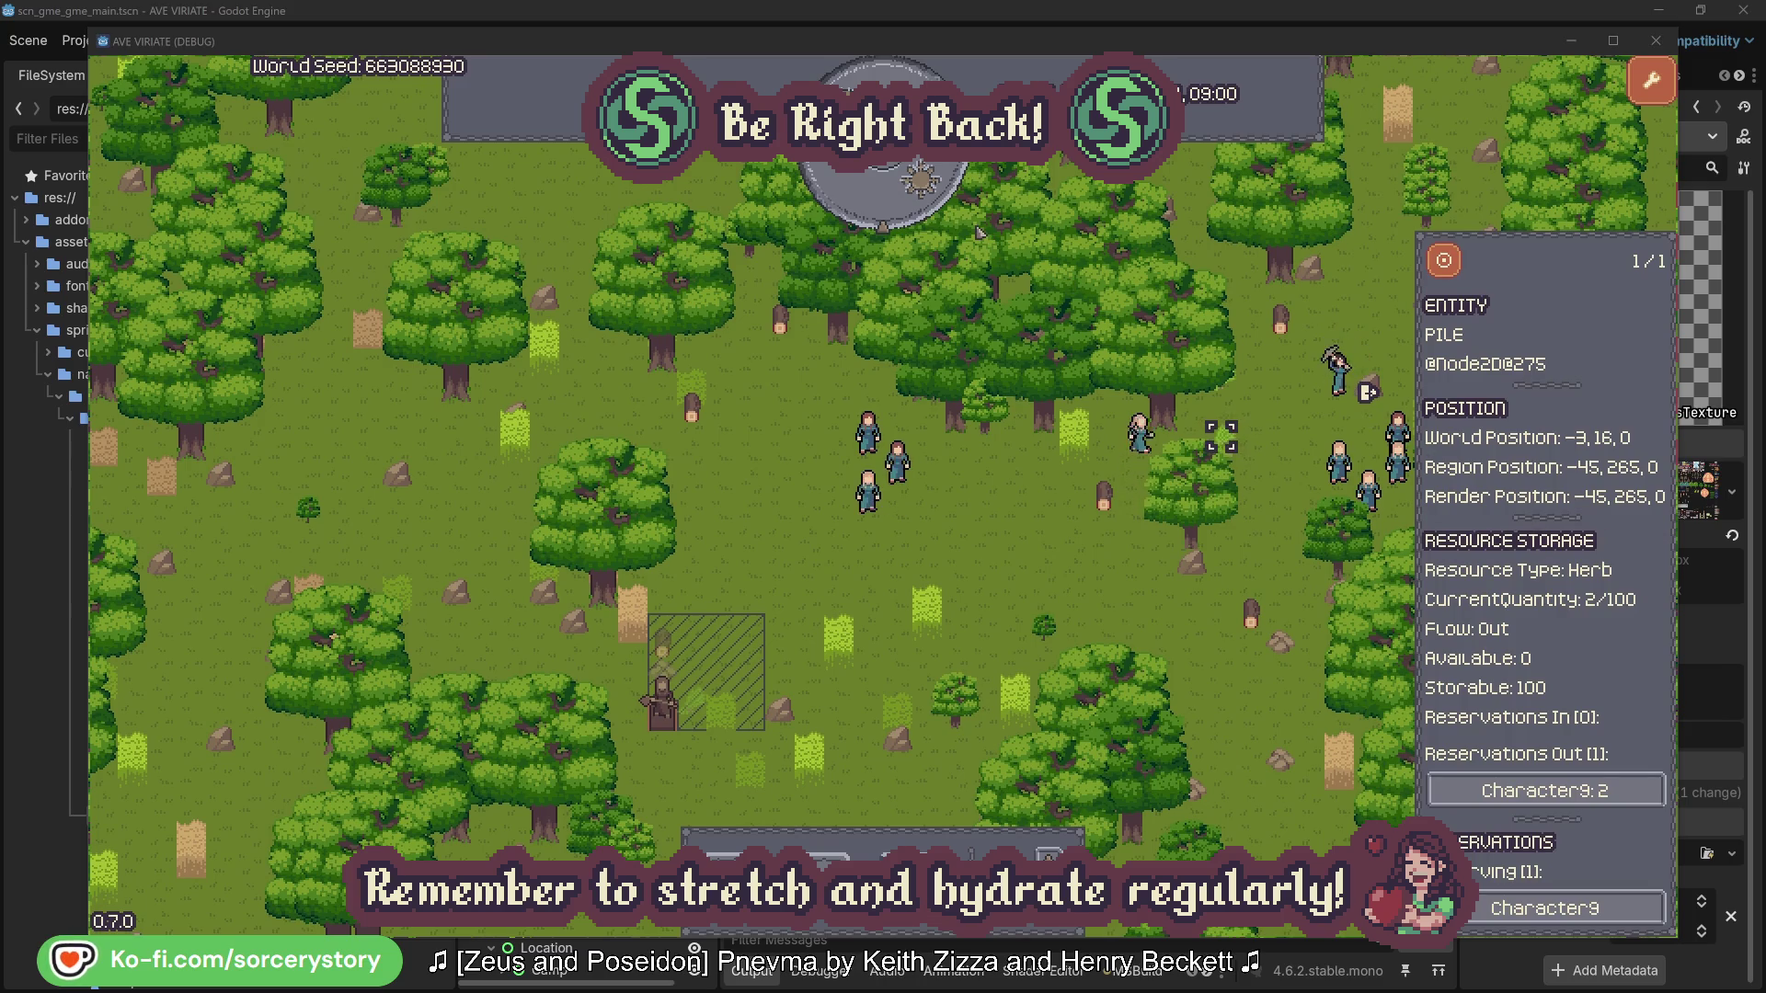
left_click(1444, 261)
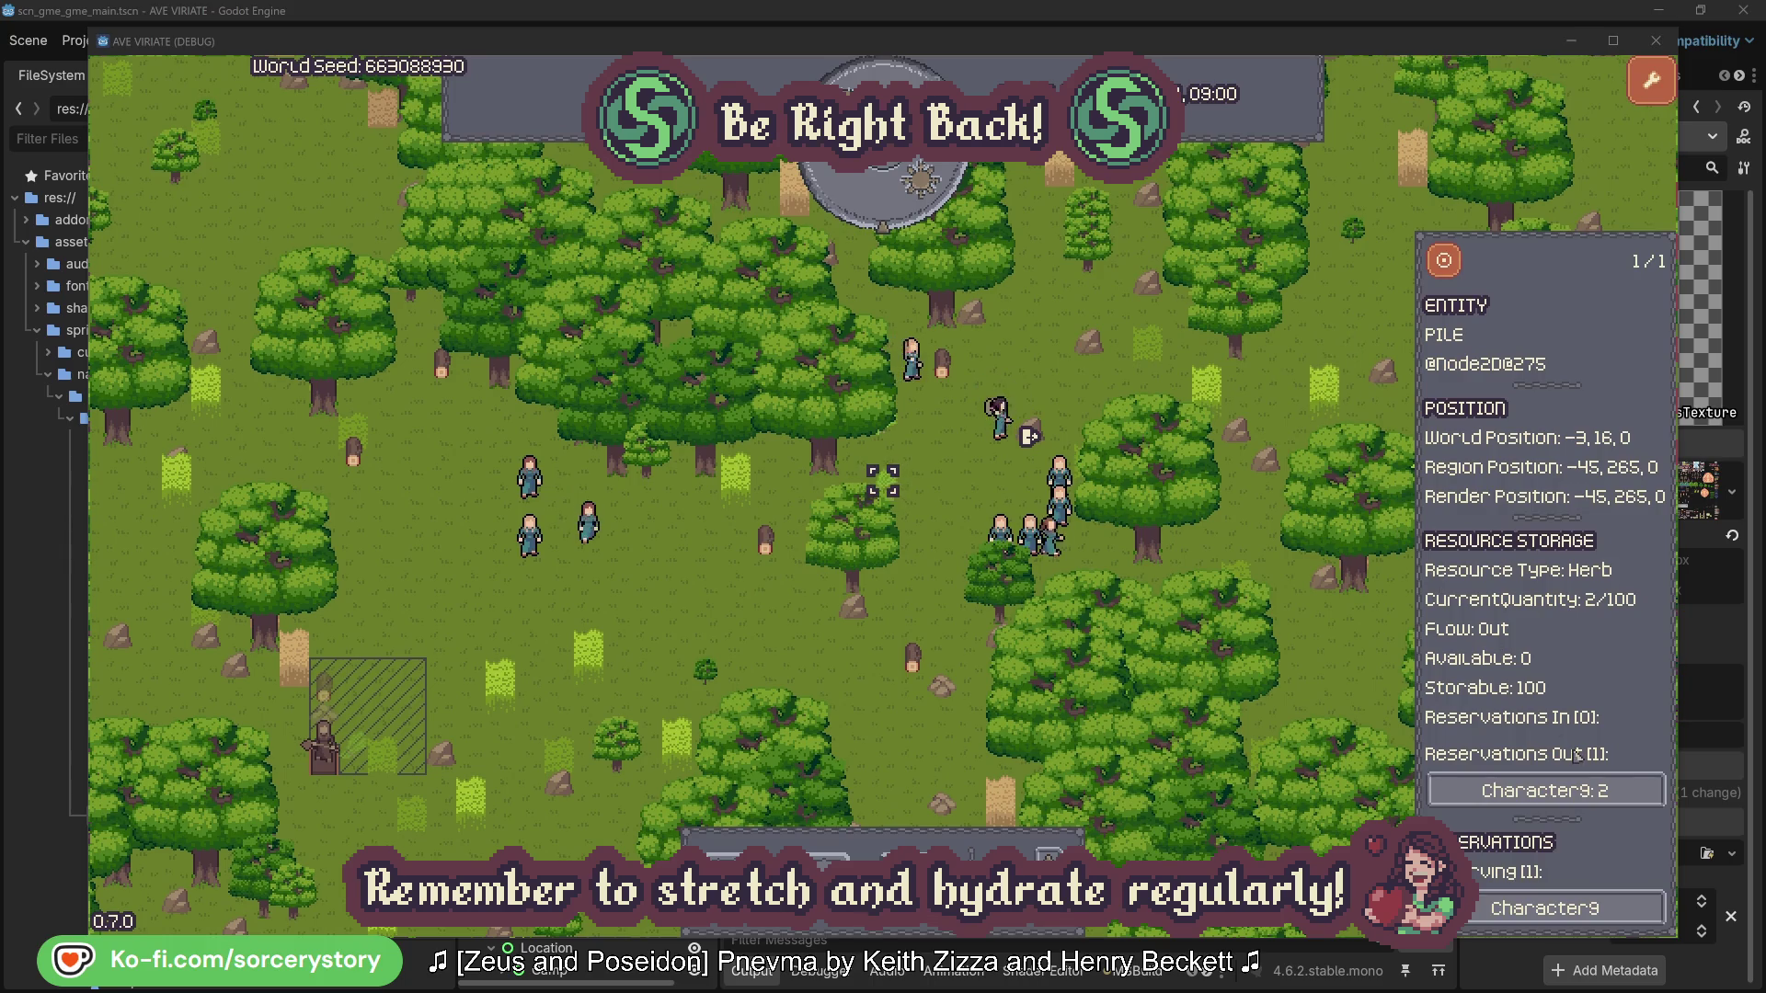
- Return to Character9, centre the camera on its target Wood pile, then close the pile's details
left_click(1509, 789)
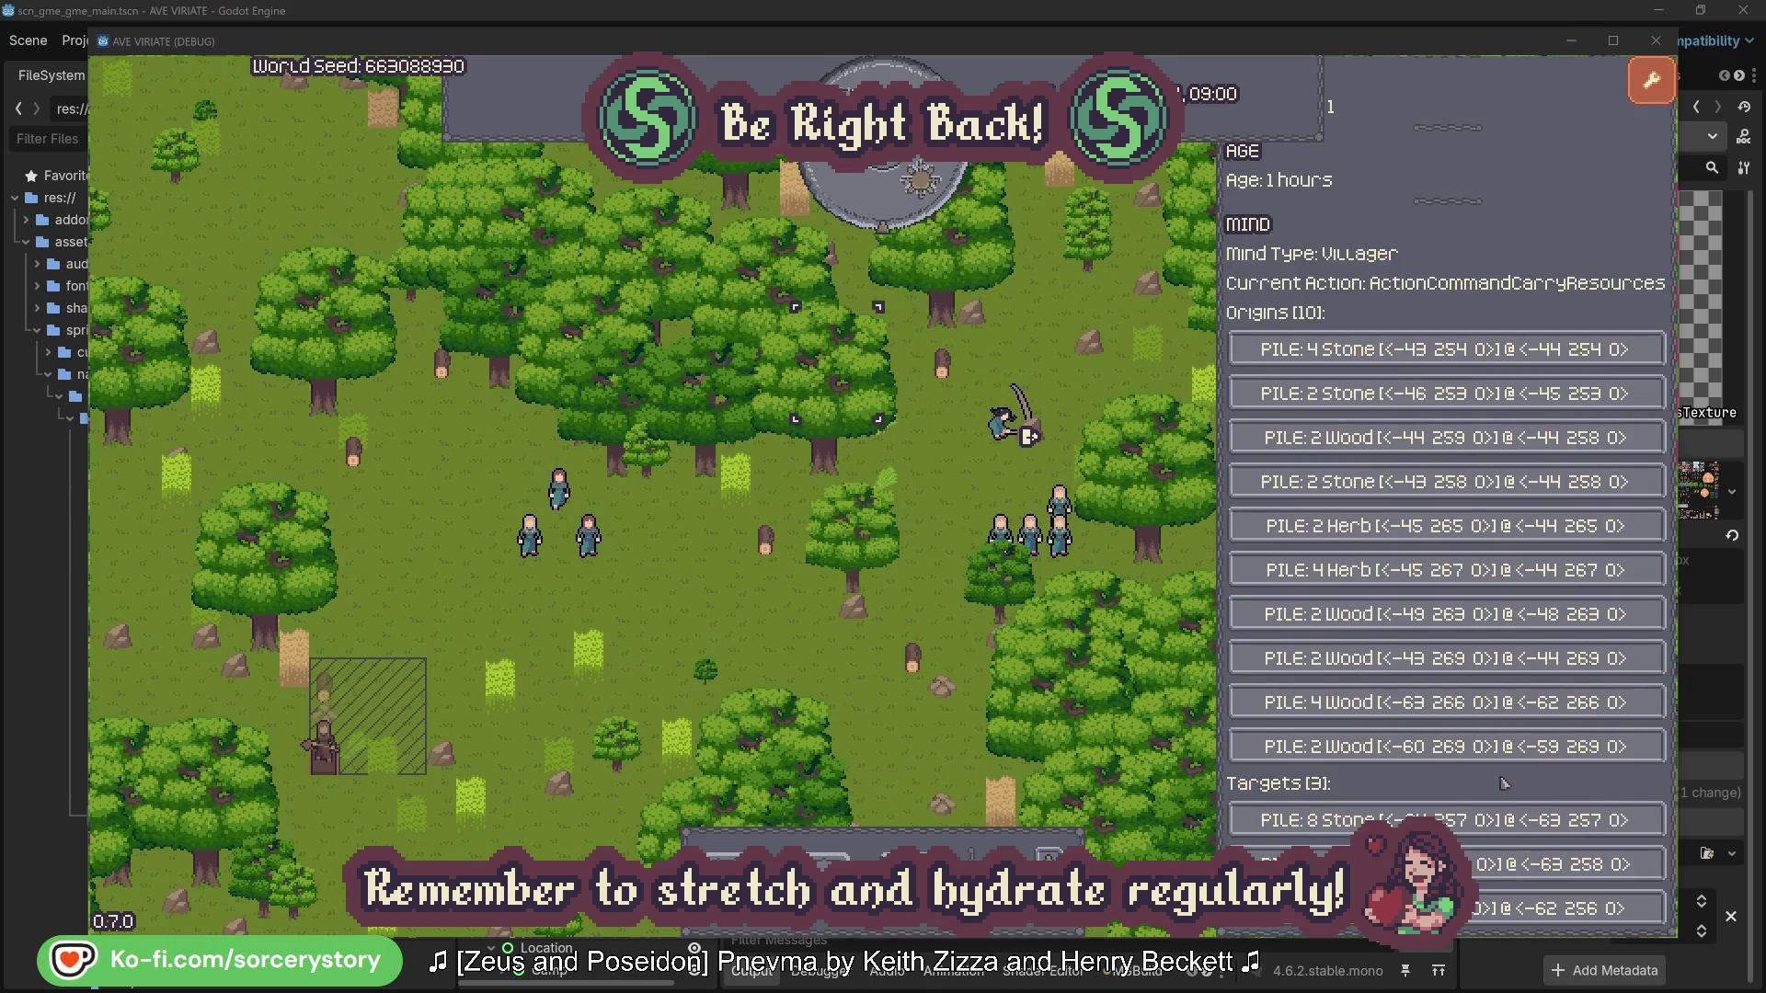
left_click(1508, 865)
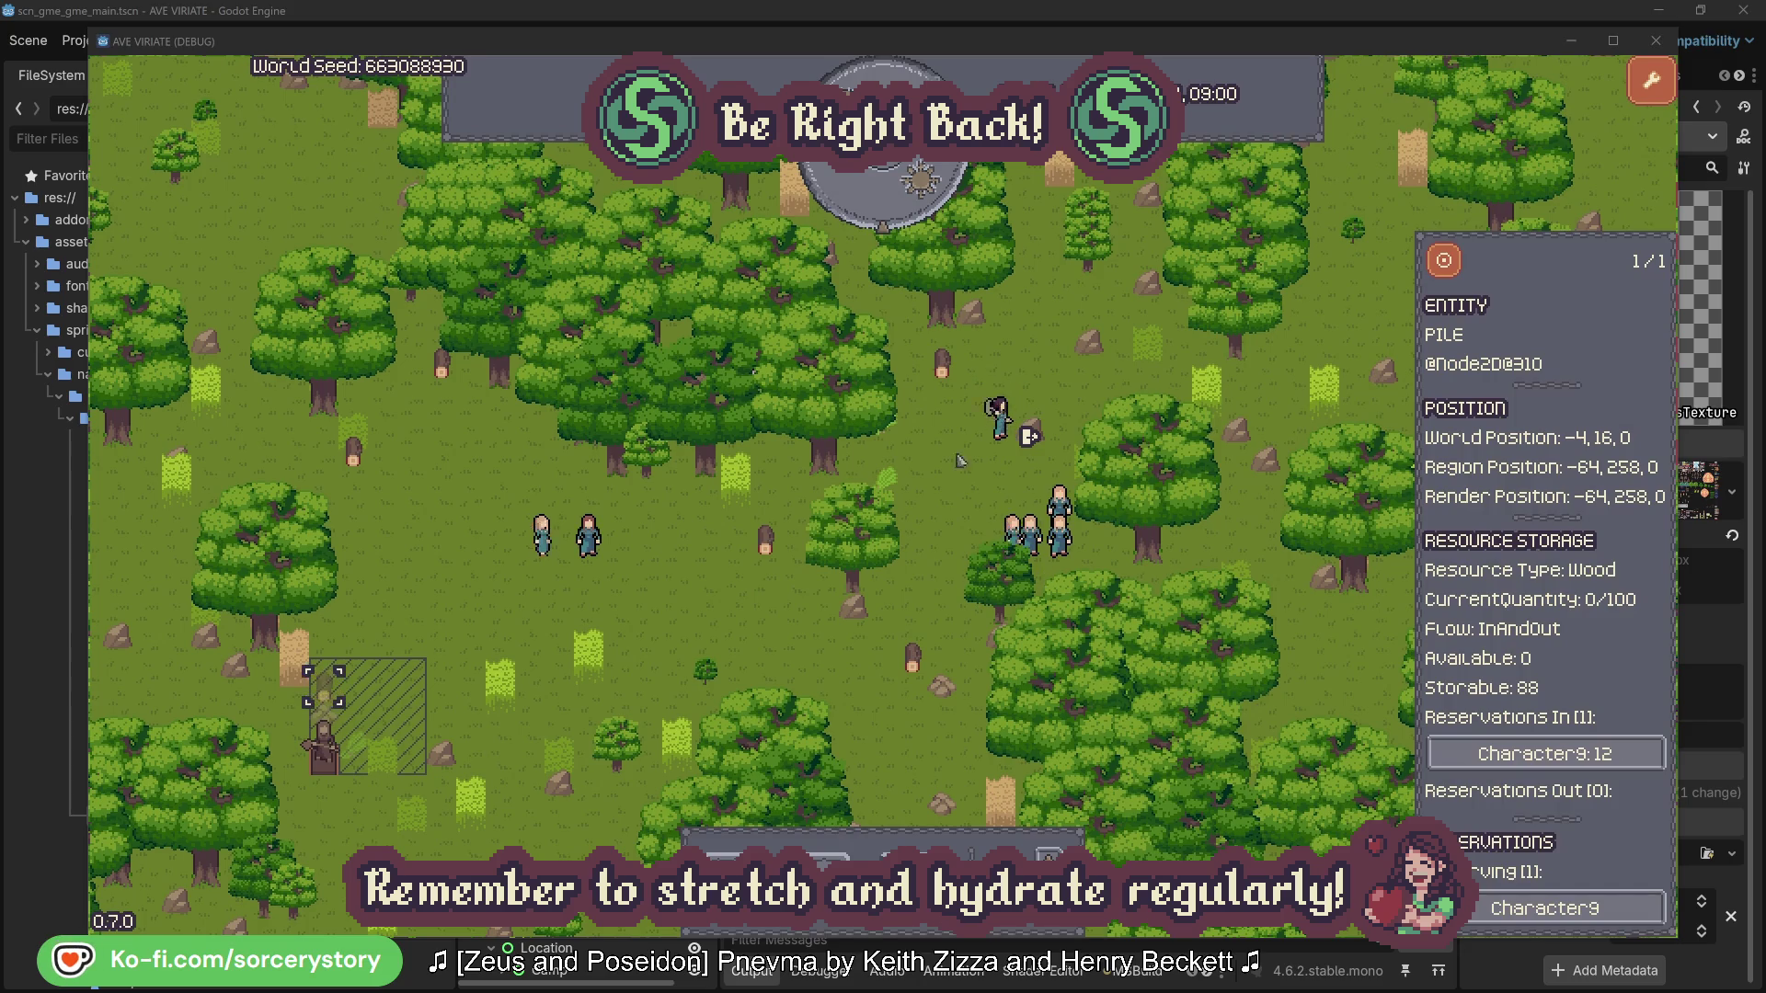
left_click(1444, 264)
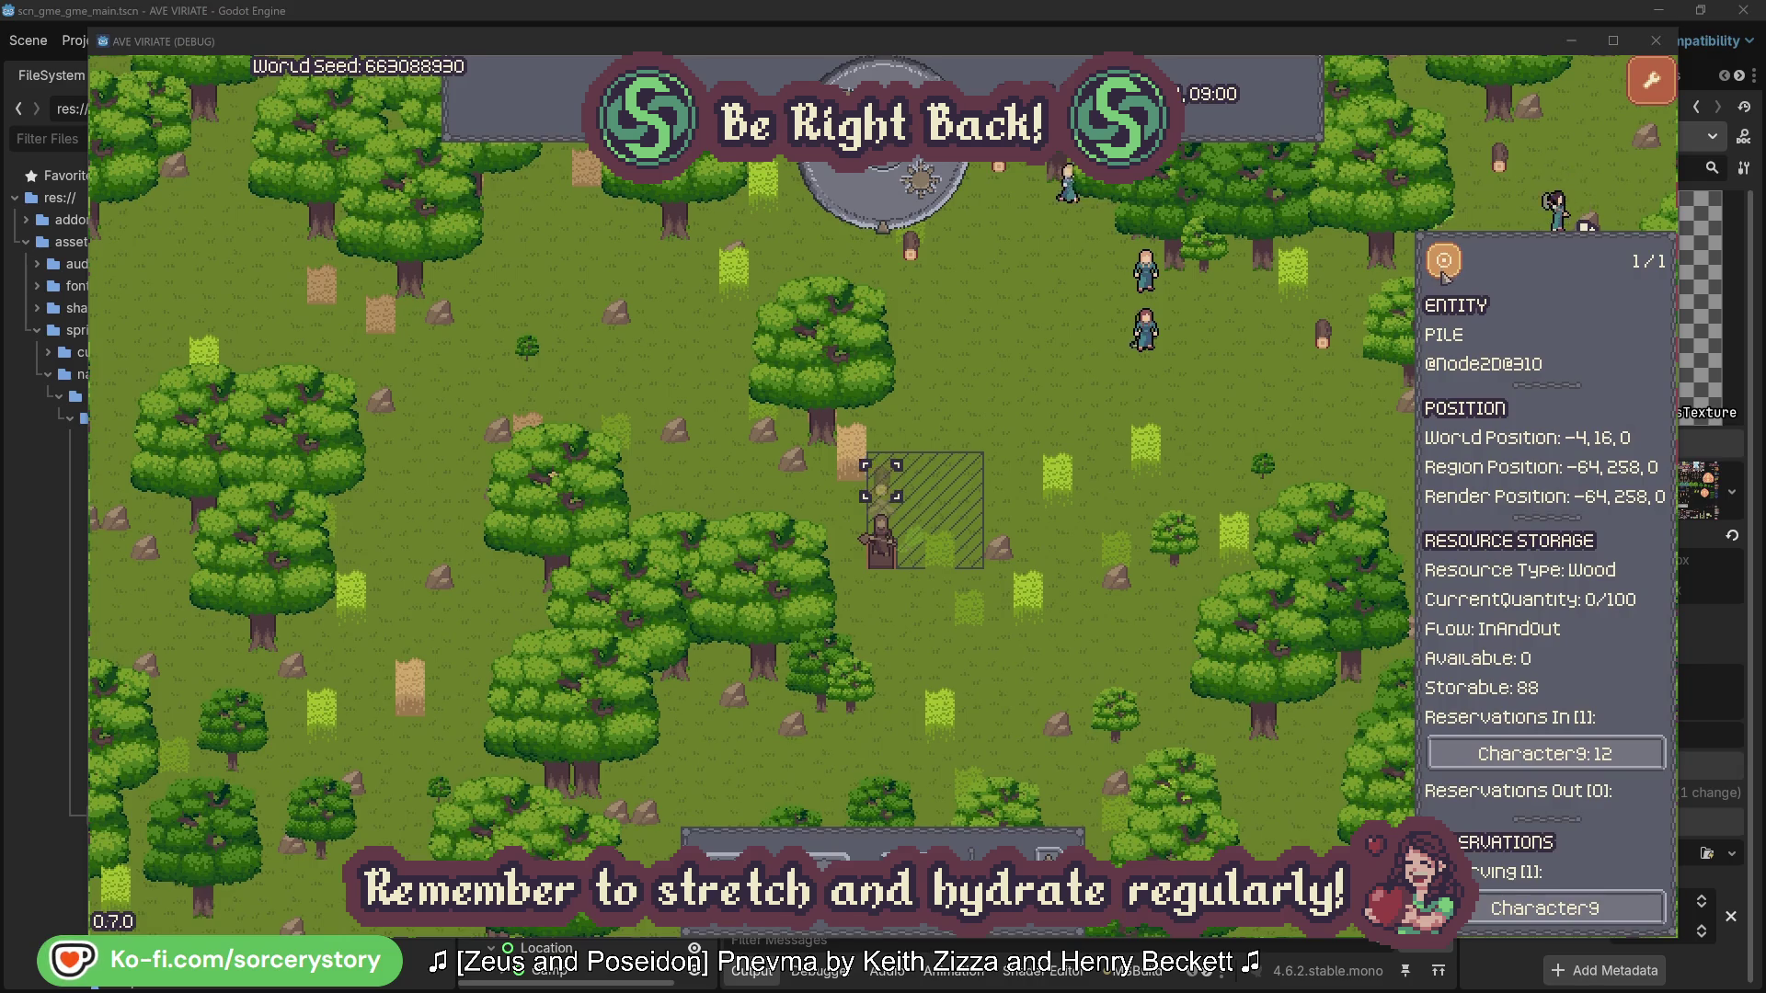
left_click(1302, 405)
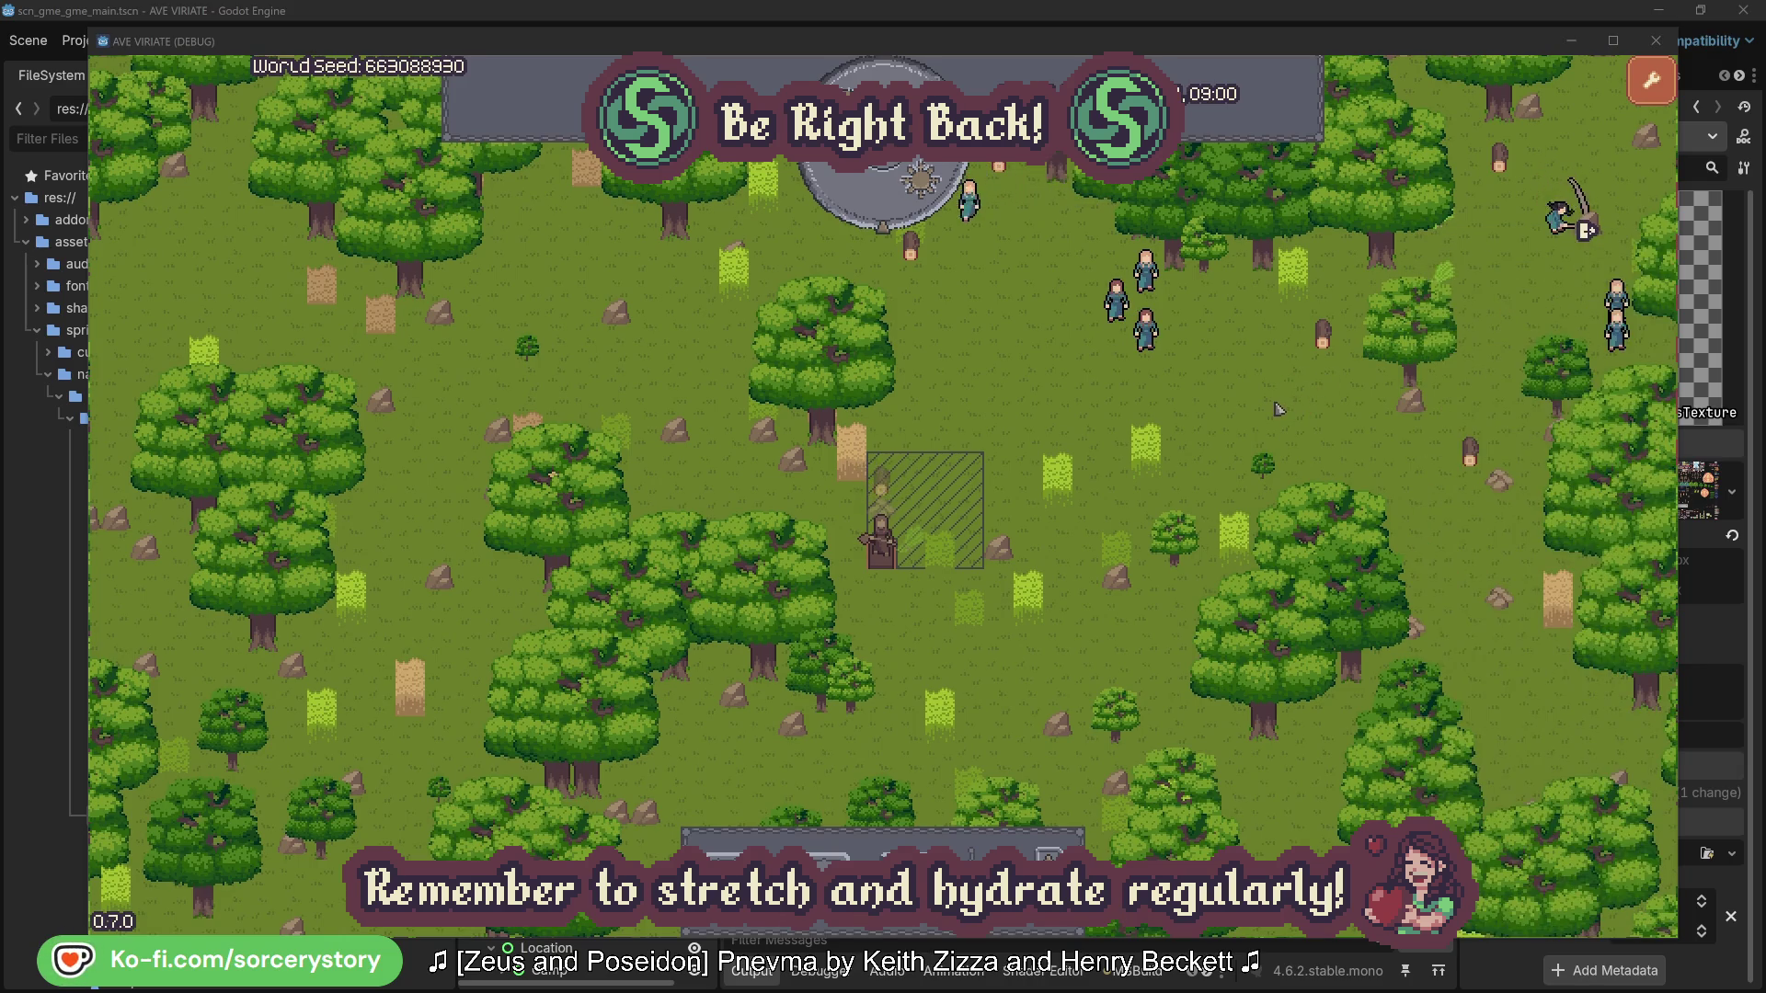
- Inspect and centre on Character2 in the villager group, then close its details
left_click(1174, 356)
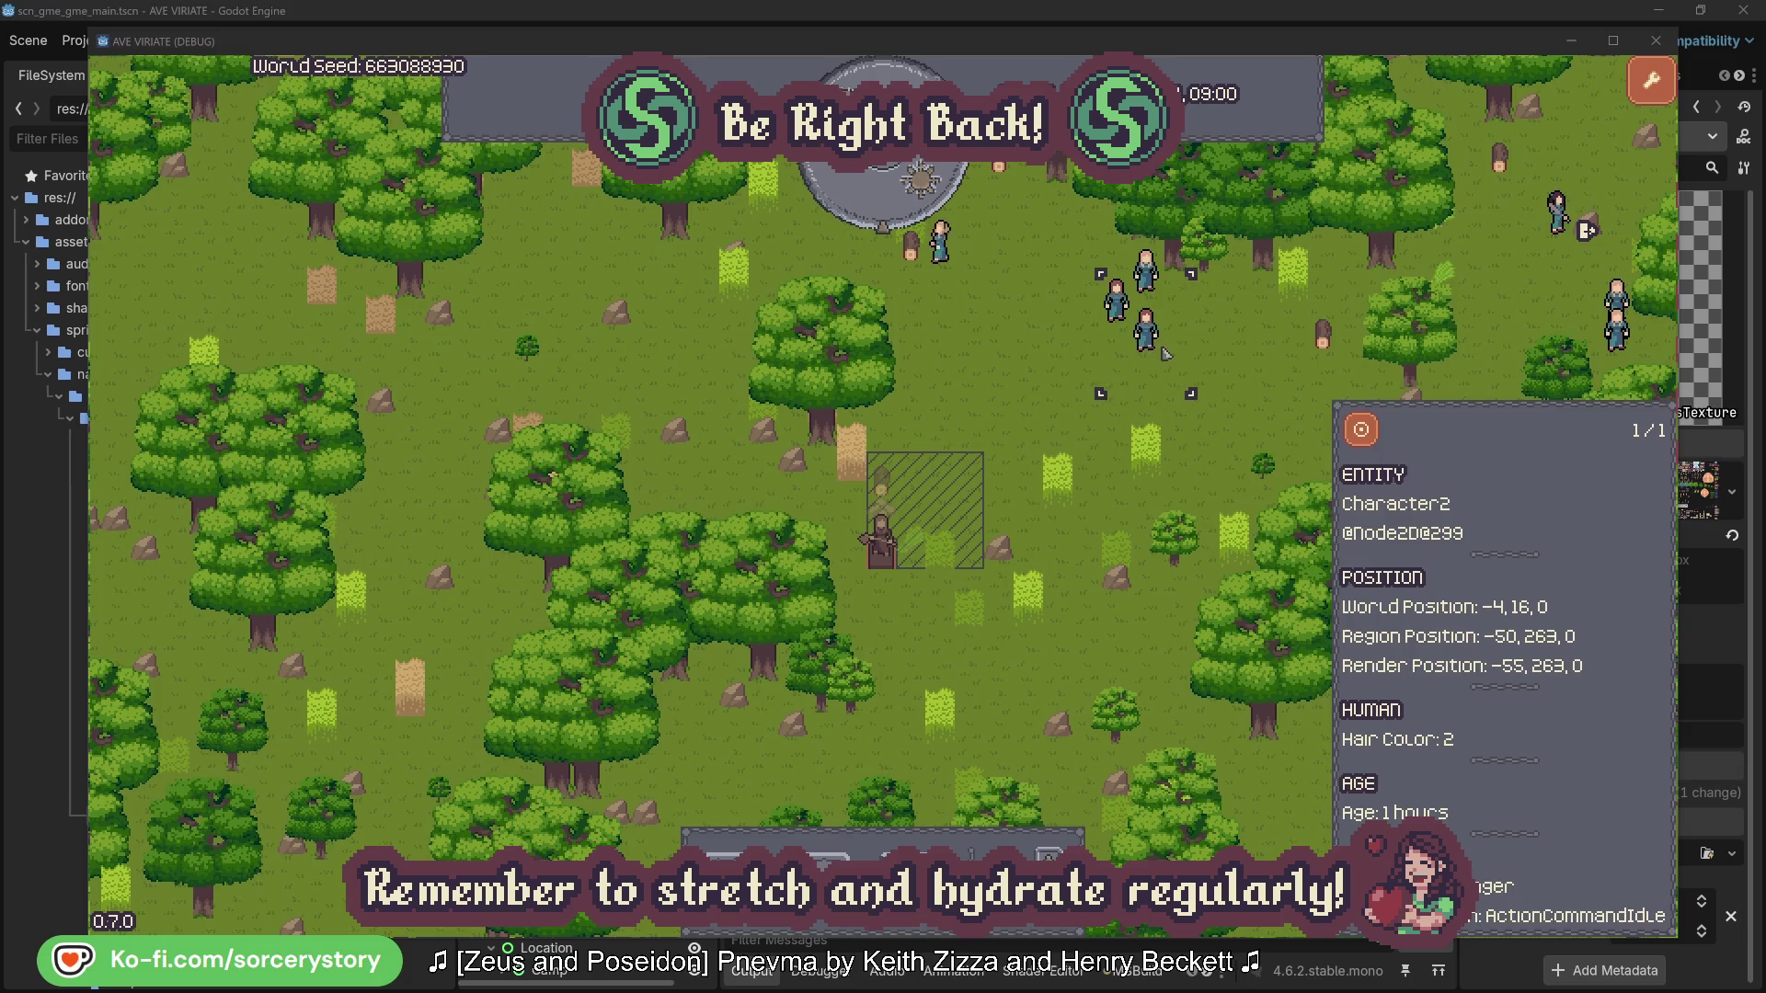
left_click(1362, 430)
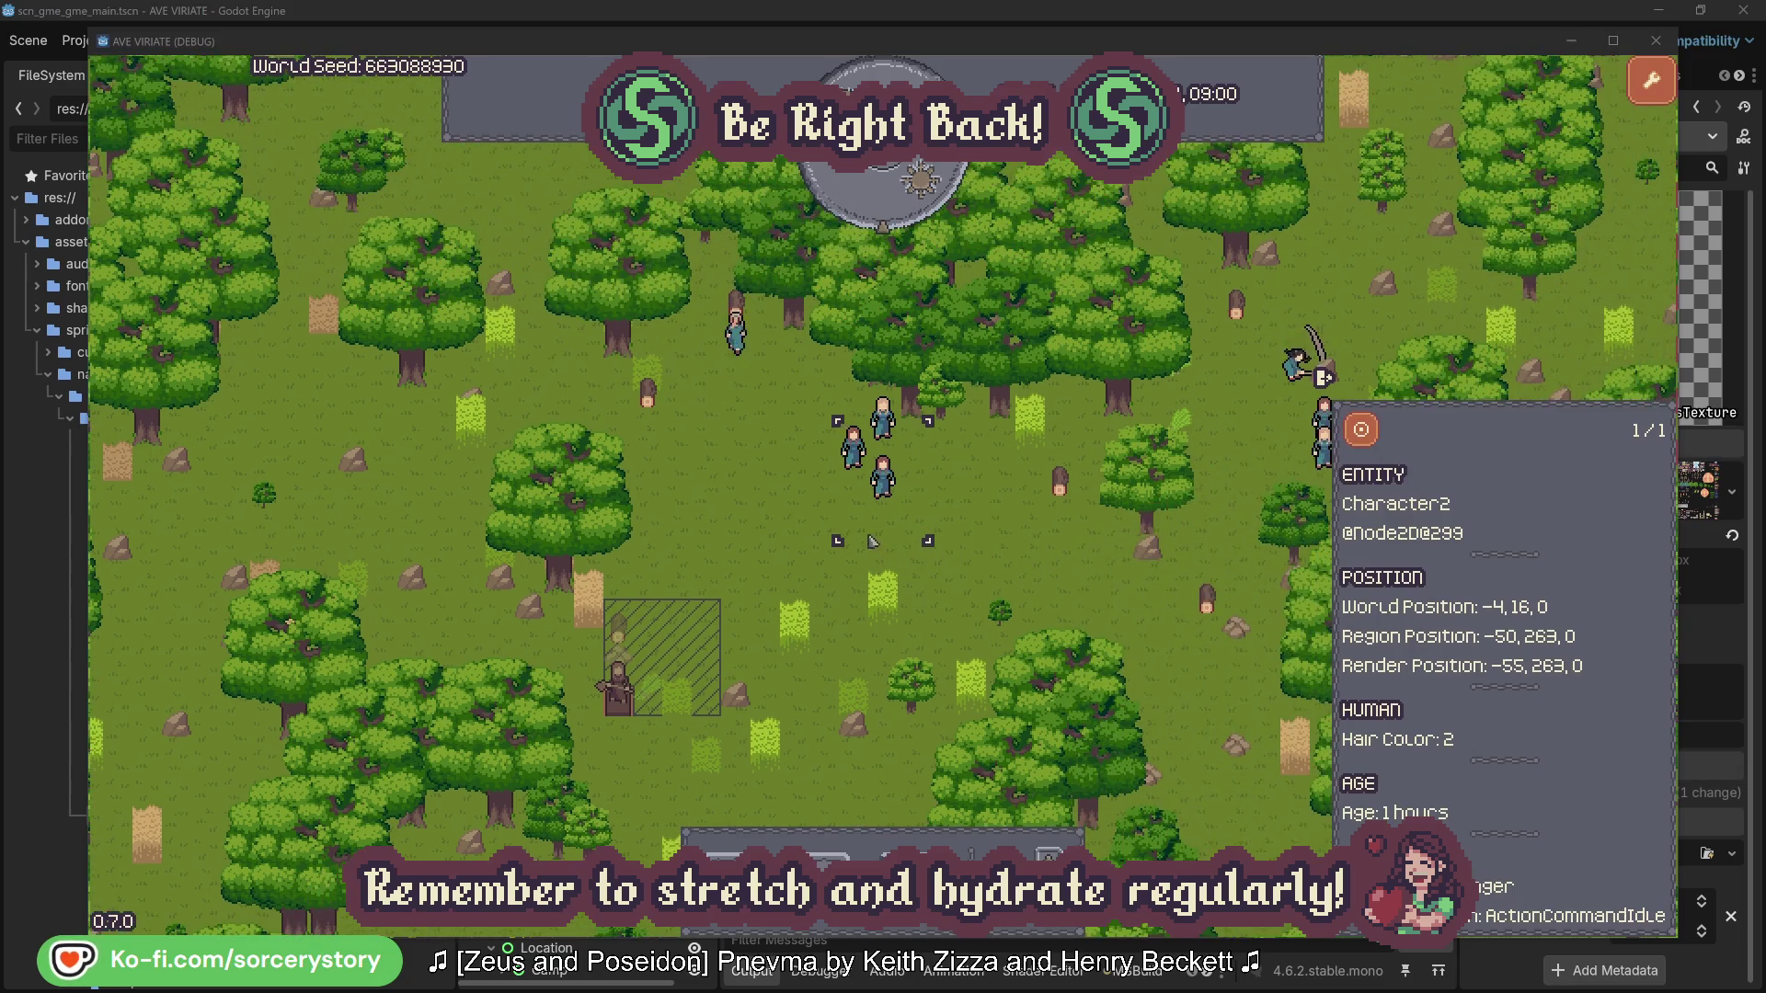
left_click(1009, 532)
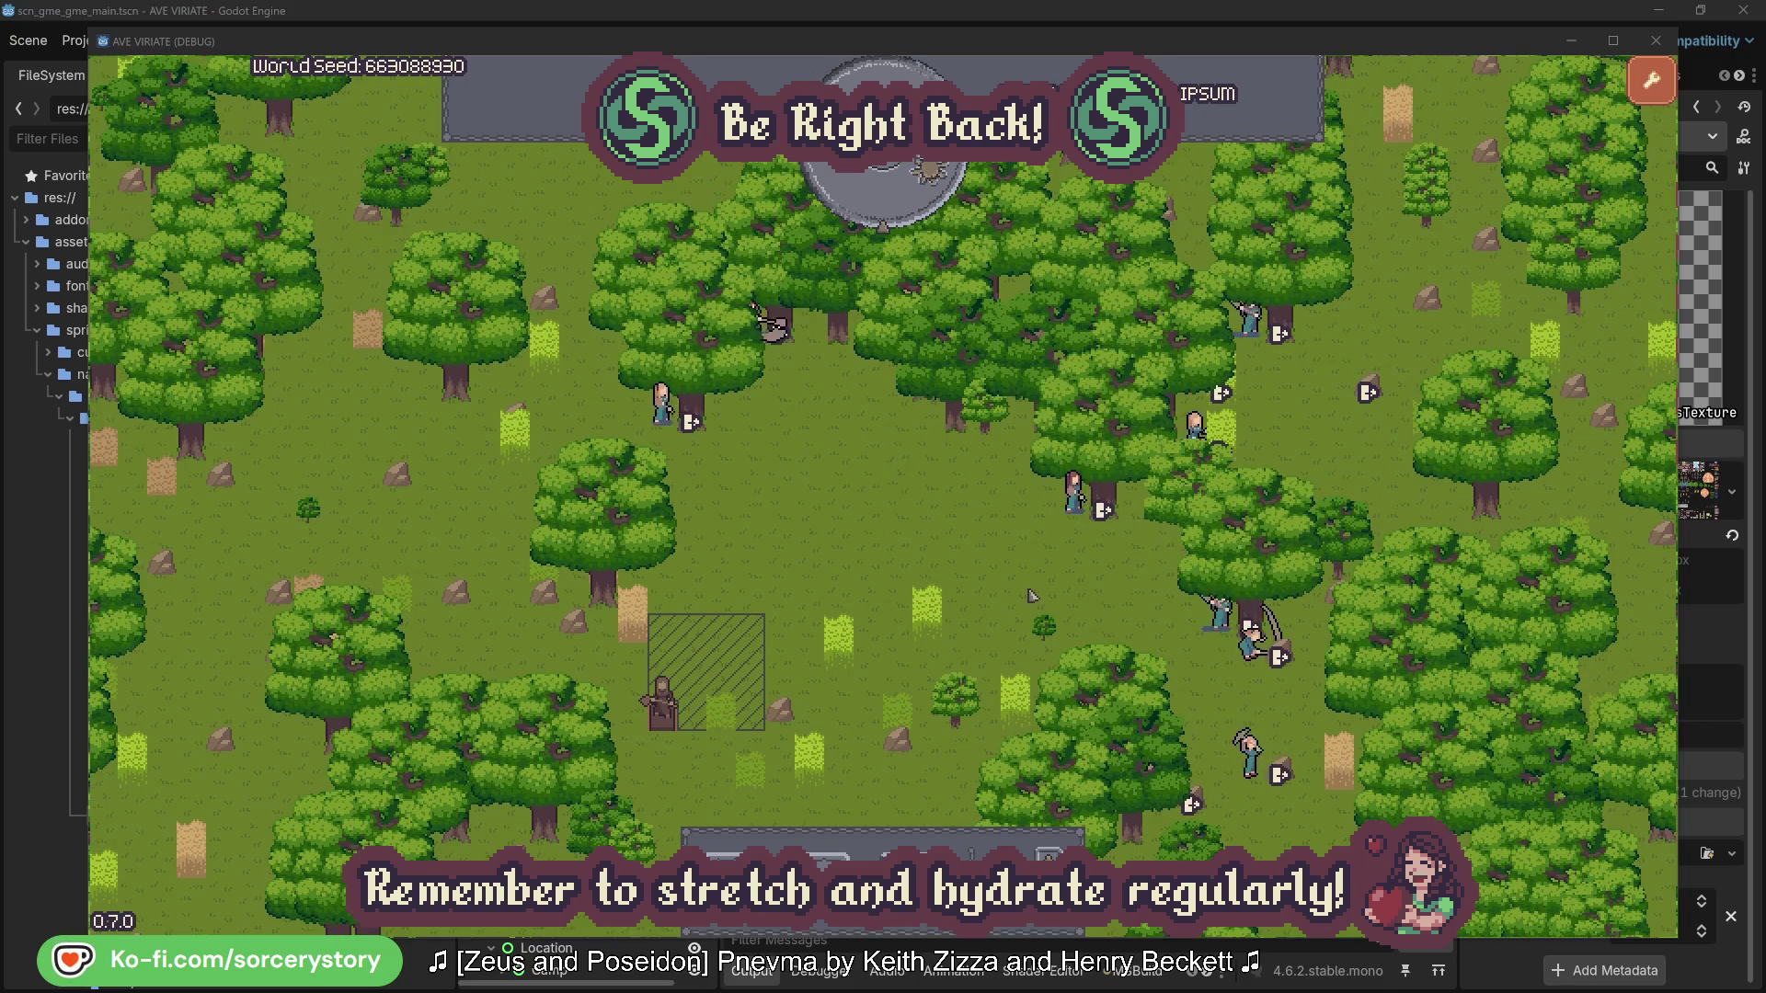
left_click(1043, 552)
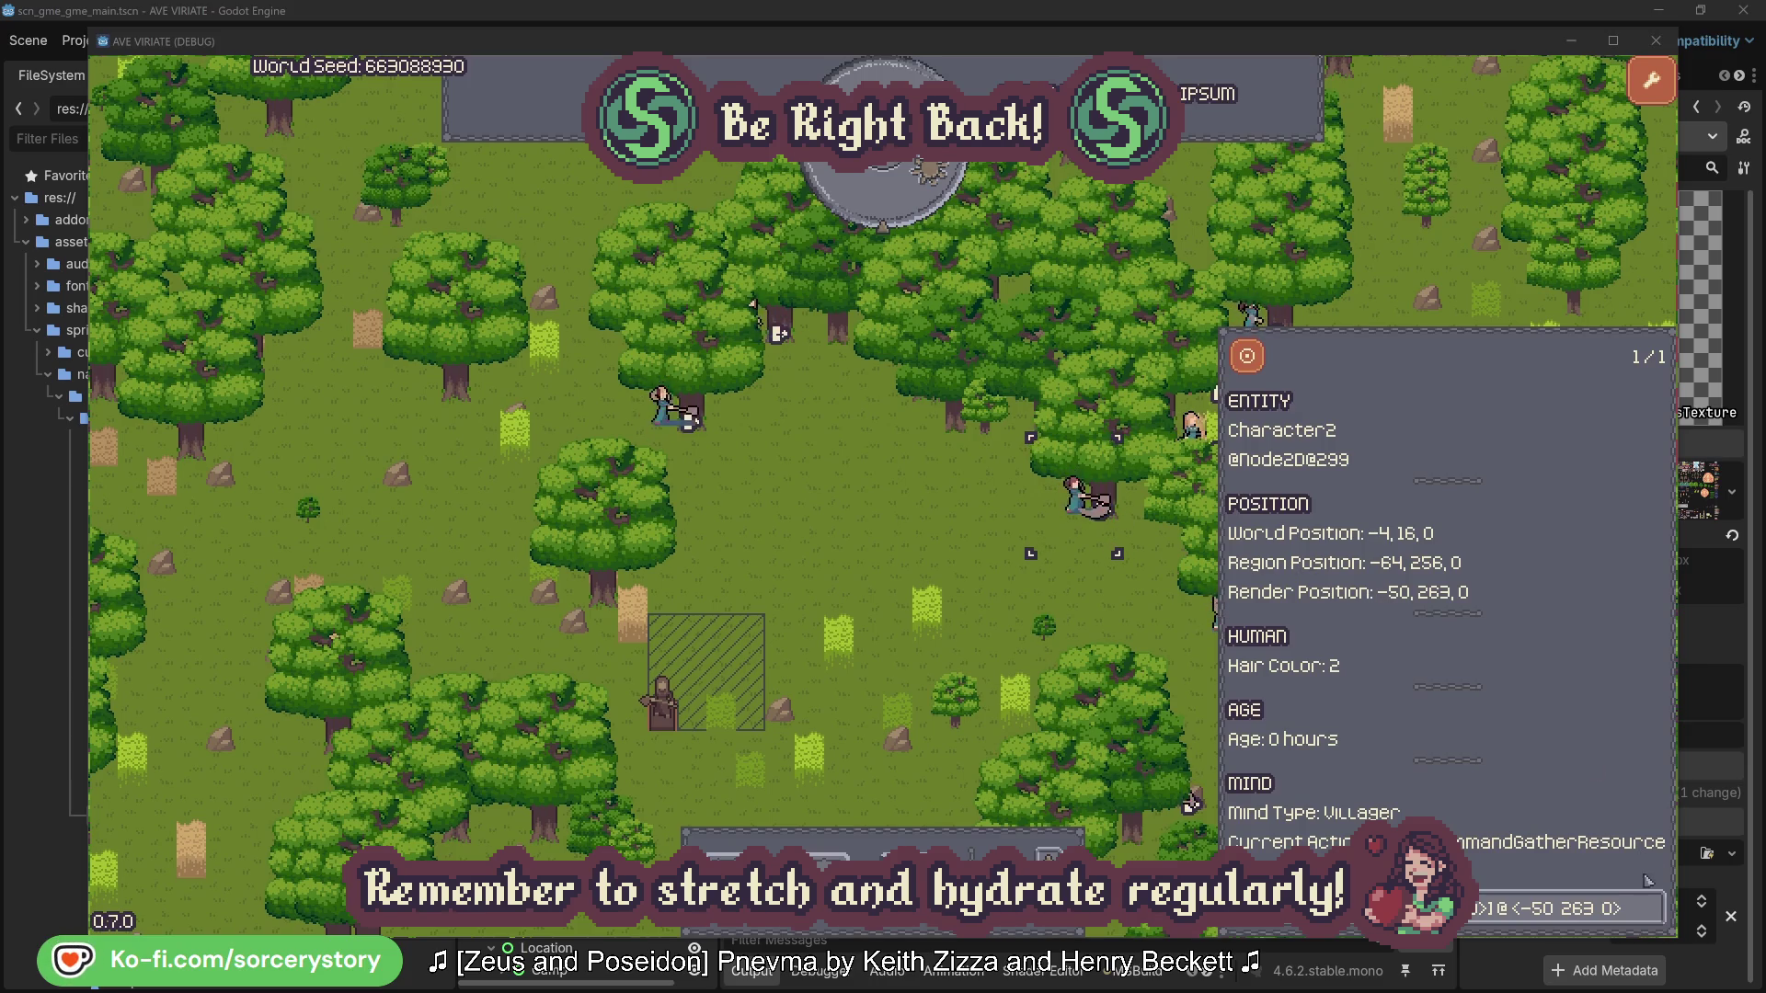
left_click(1654, 916)
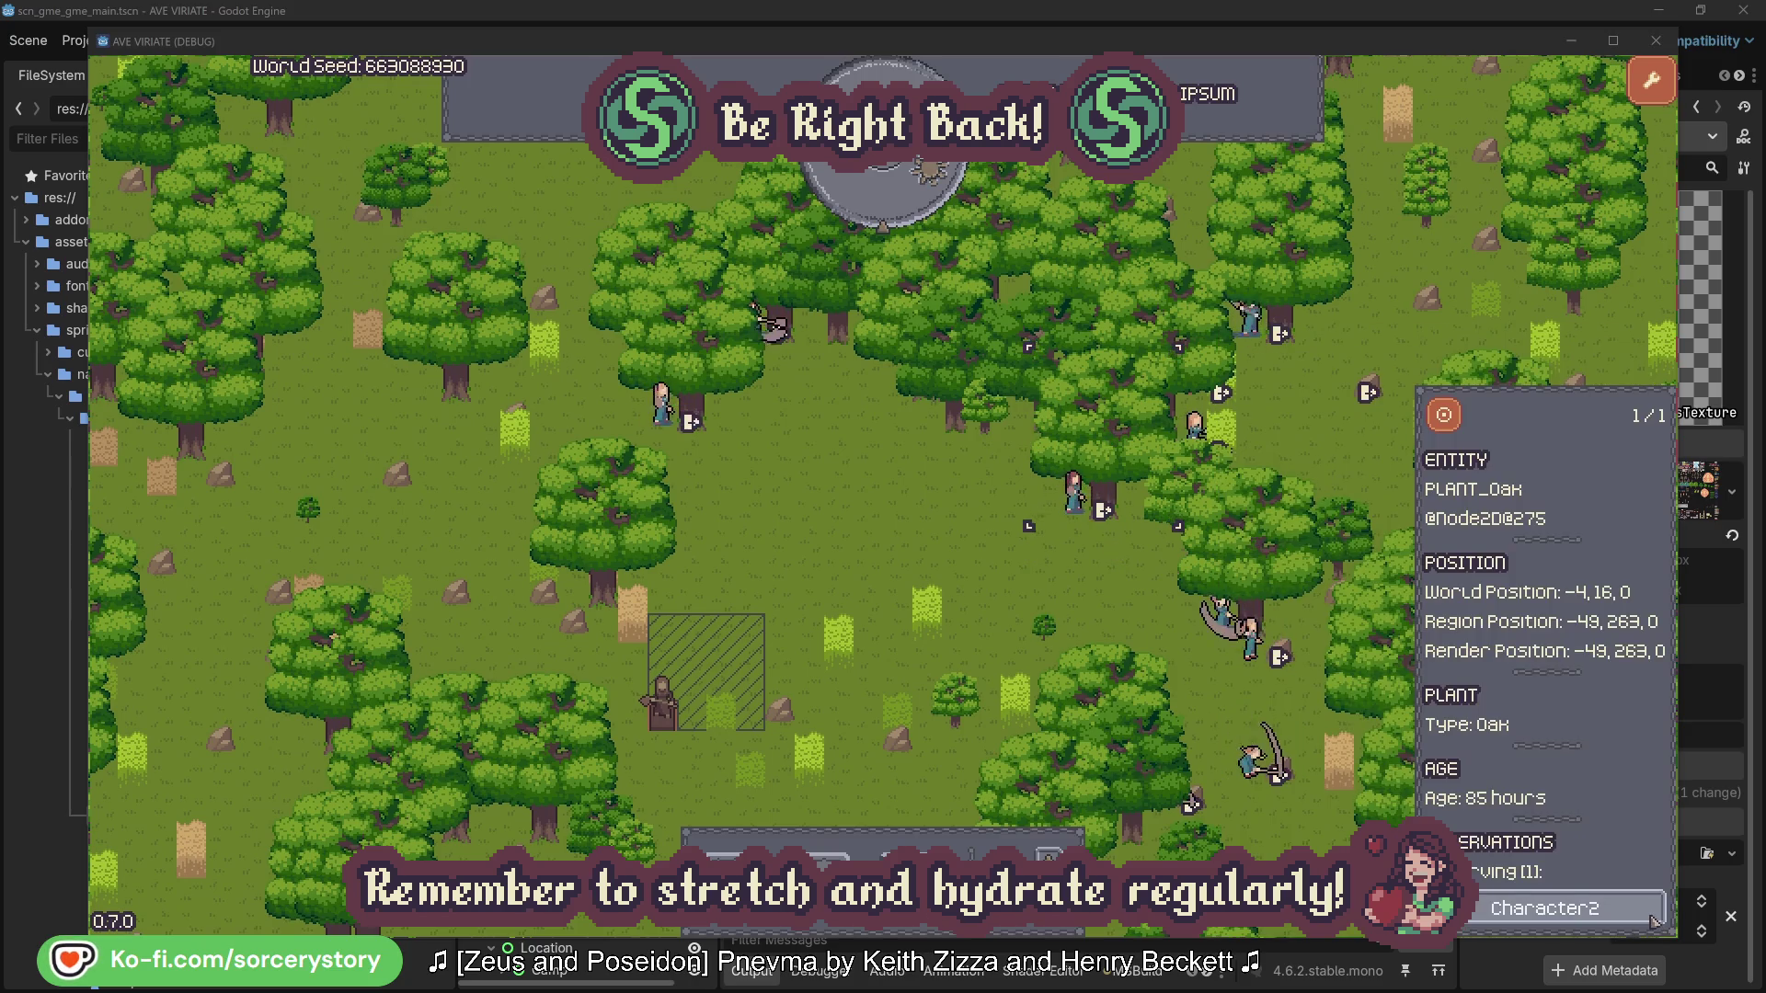
left_click(1654, 920)
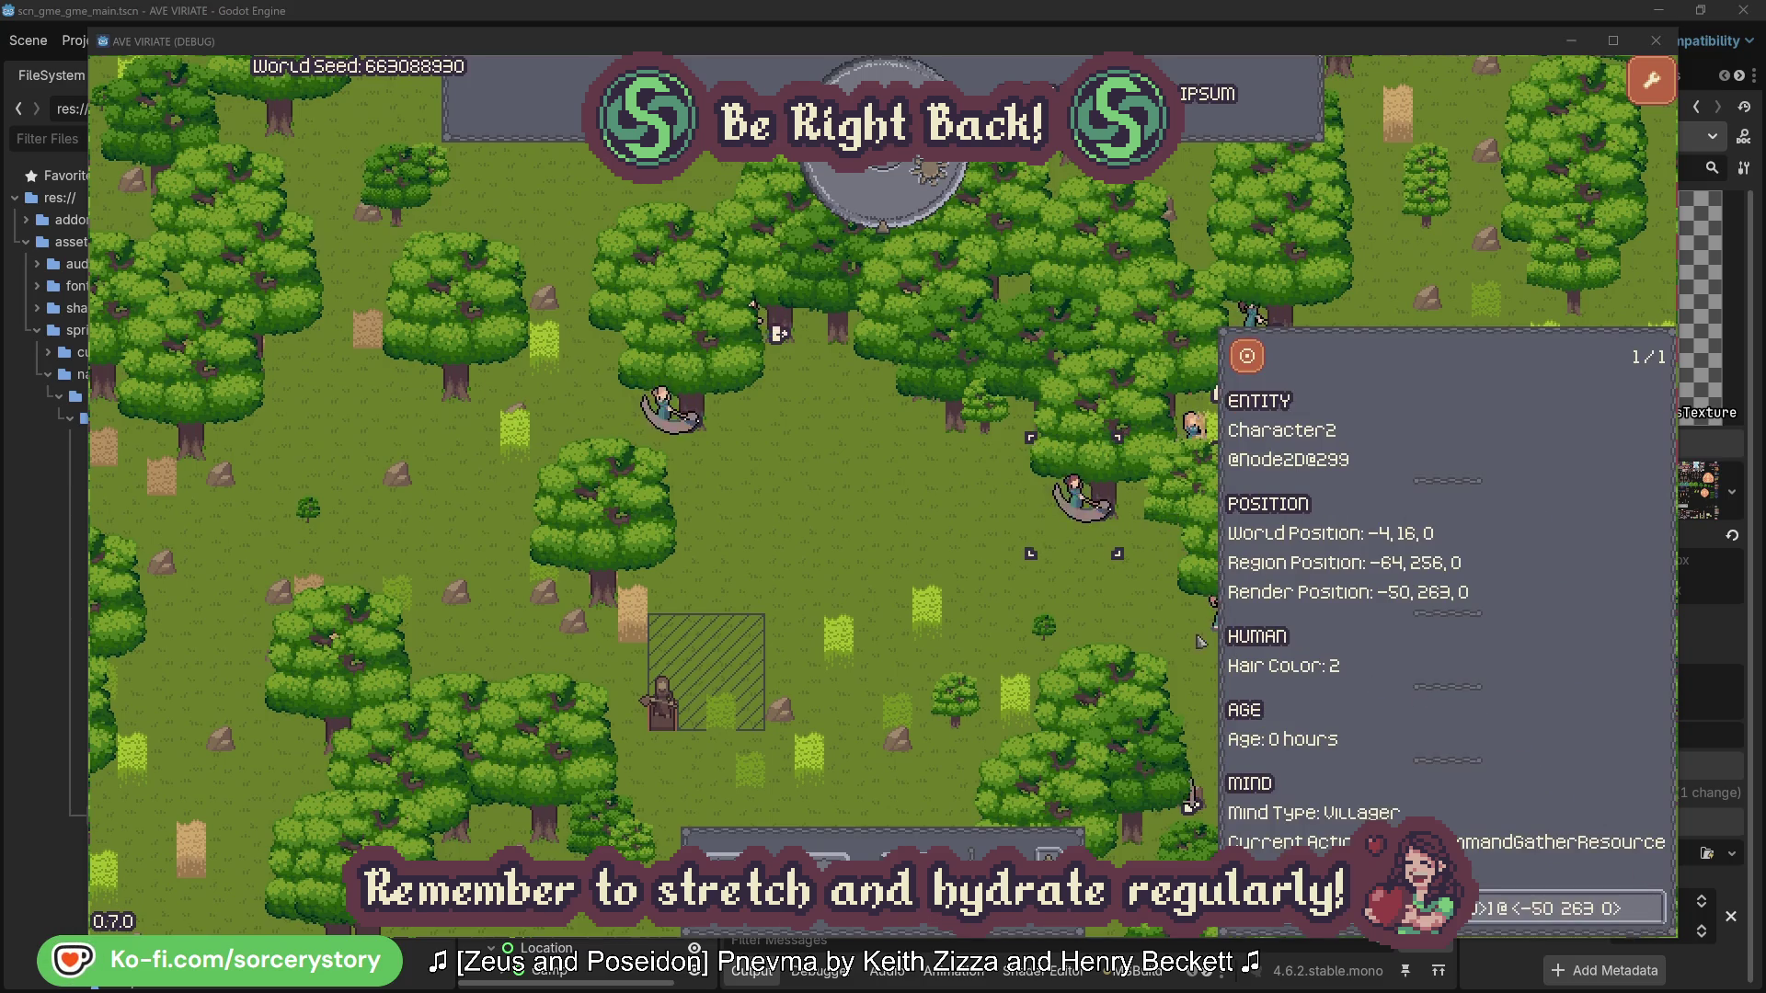
left_click(1104, 612)
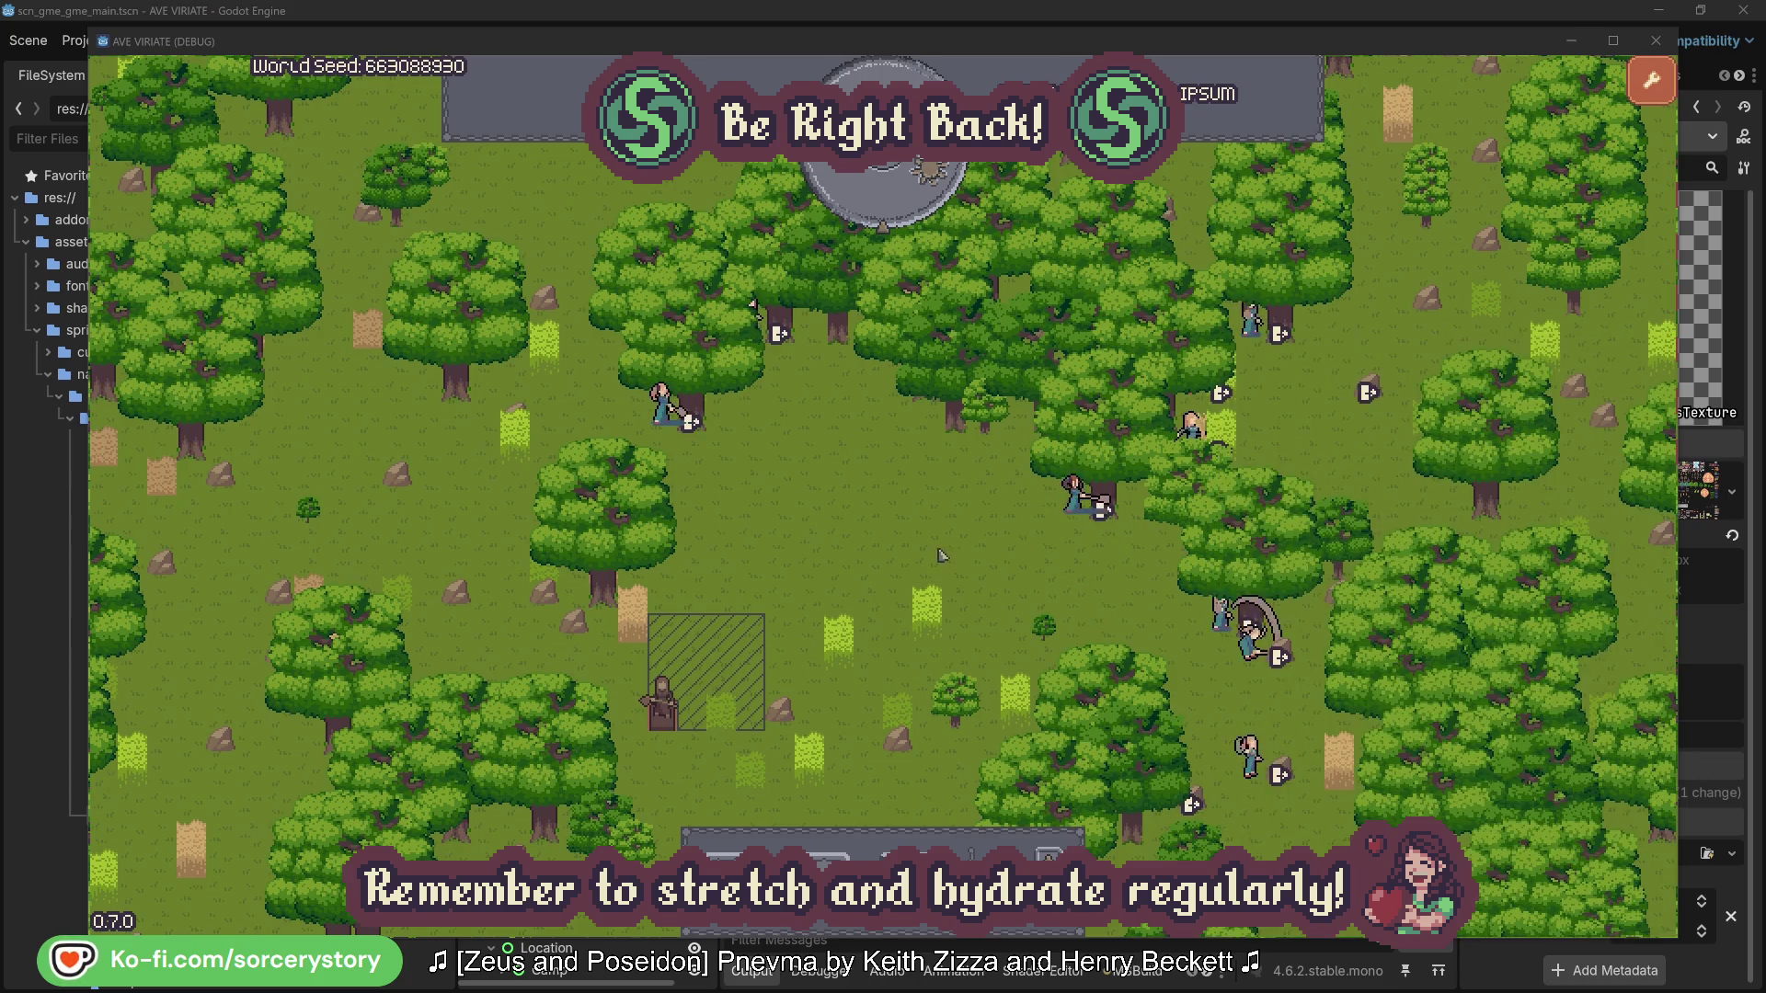
left_click(662, 409)
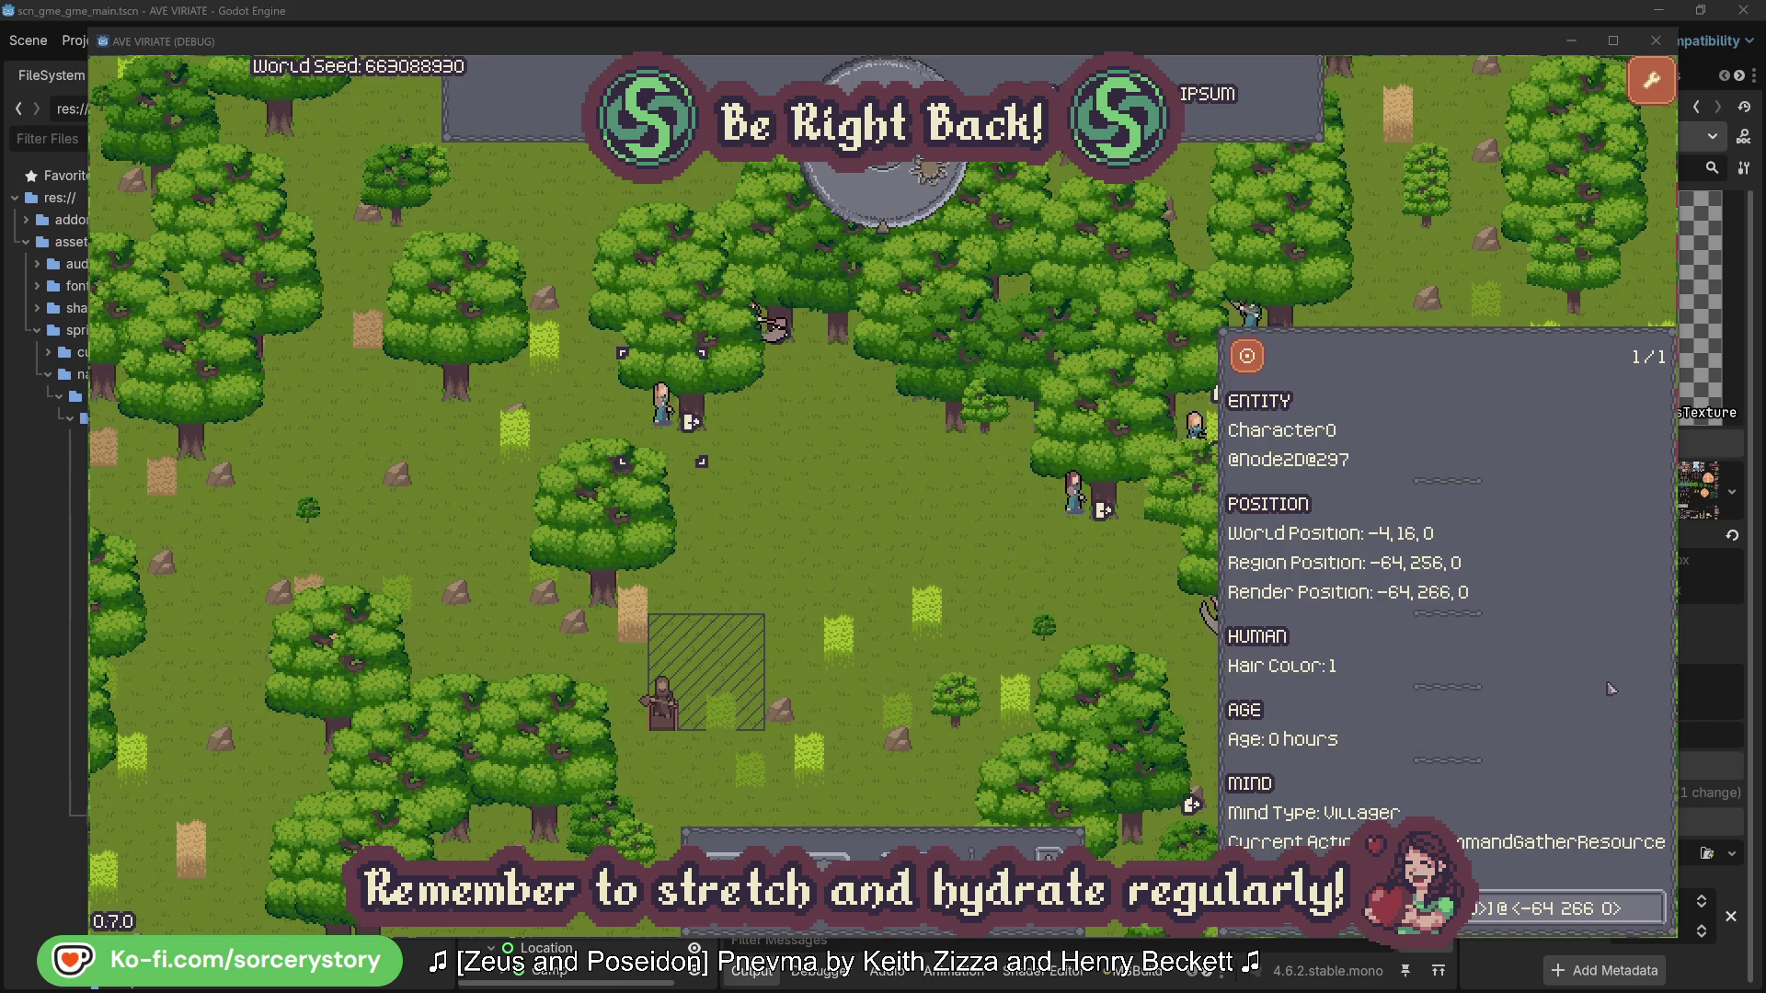
left_click(1653, 897)
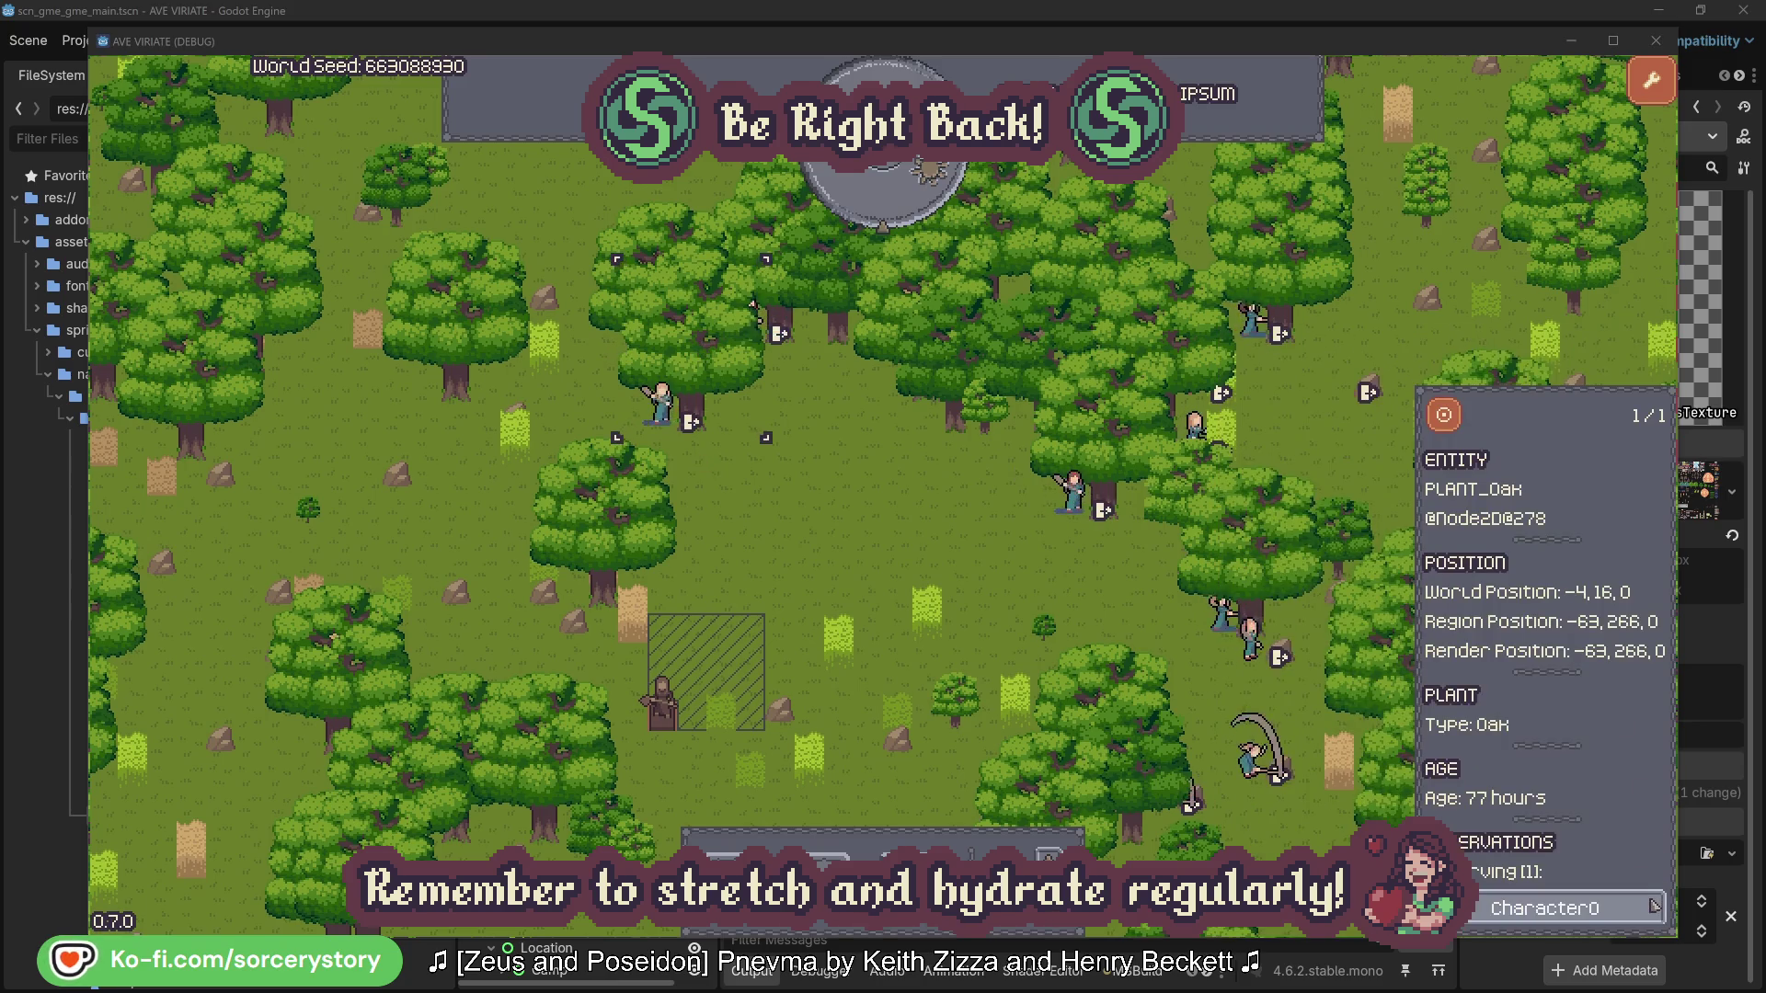
left_click(1653, 909)
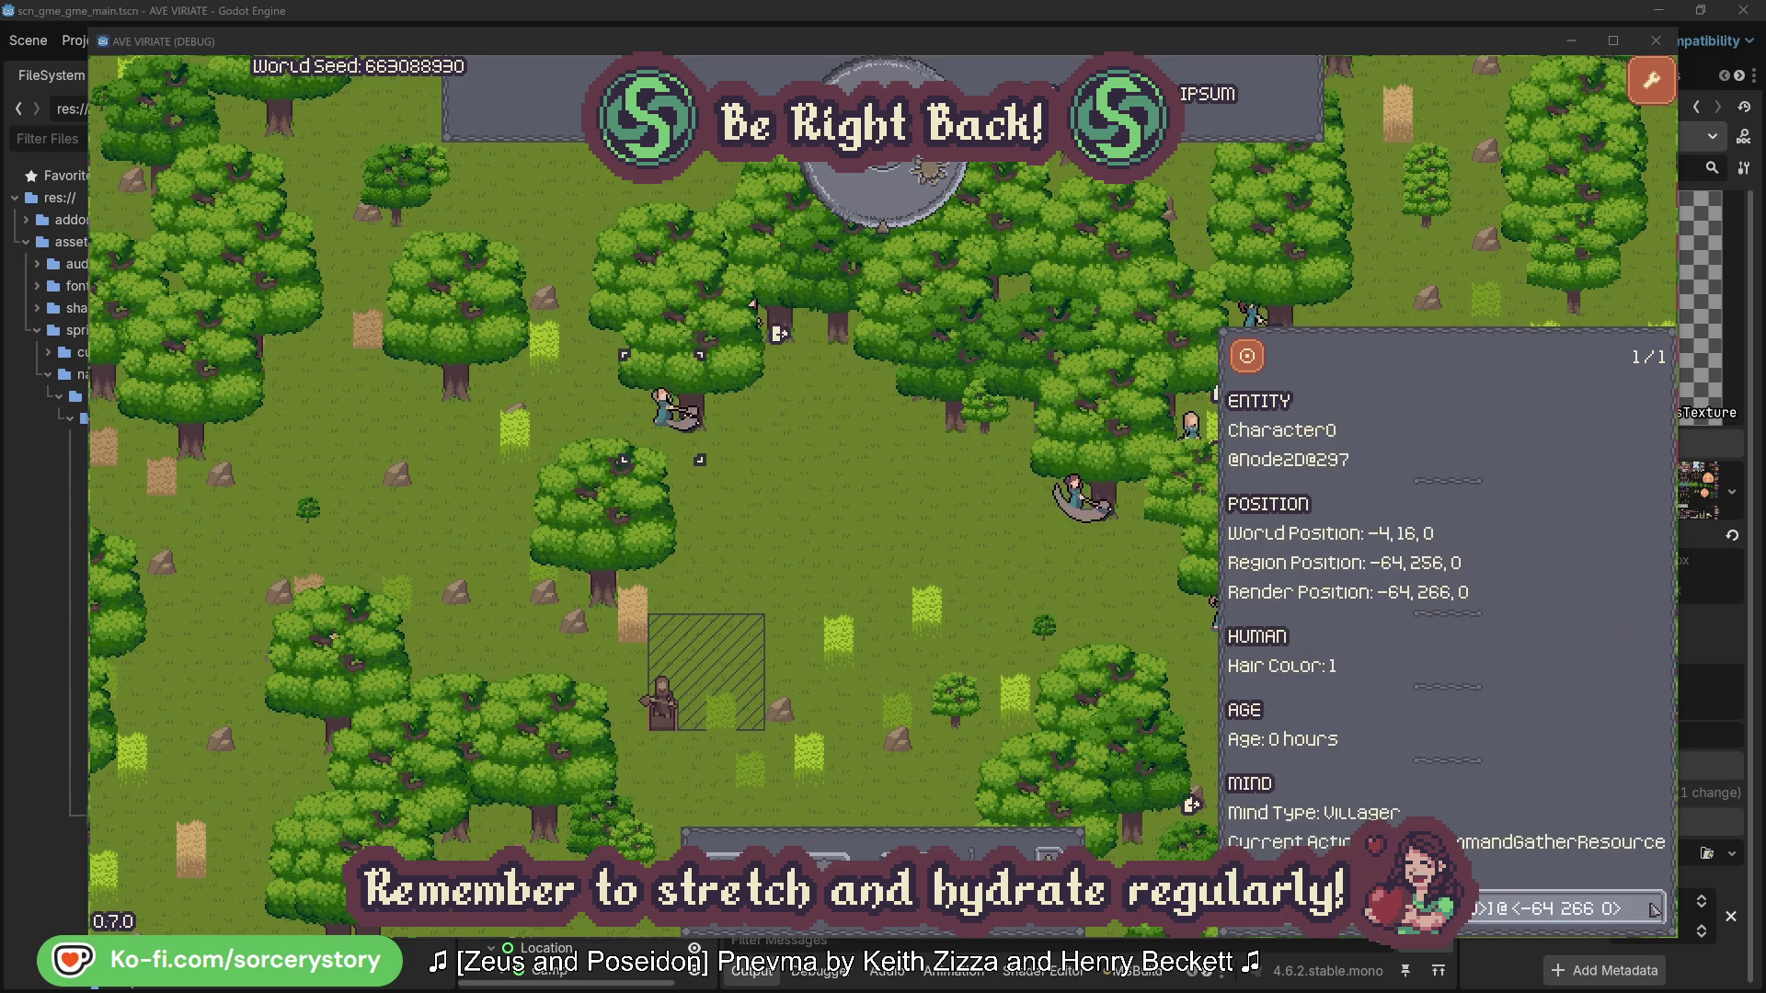
left_click(923, 554)
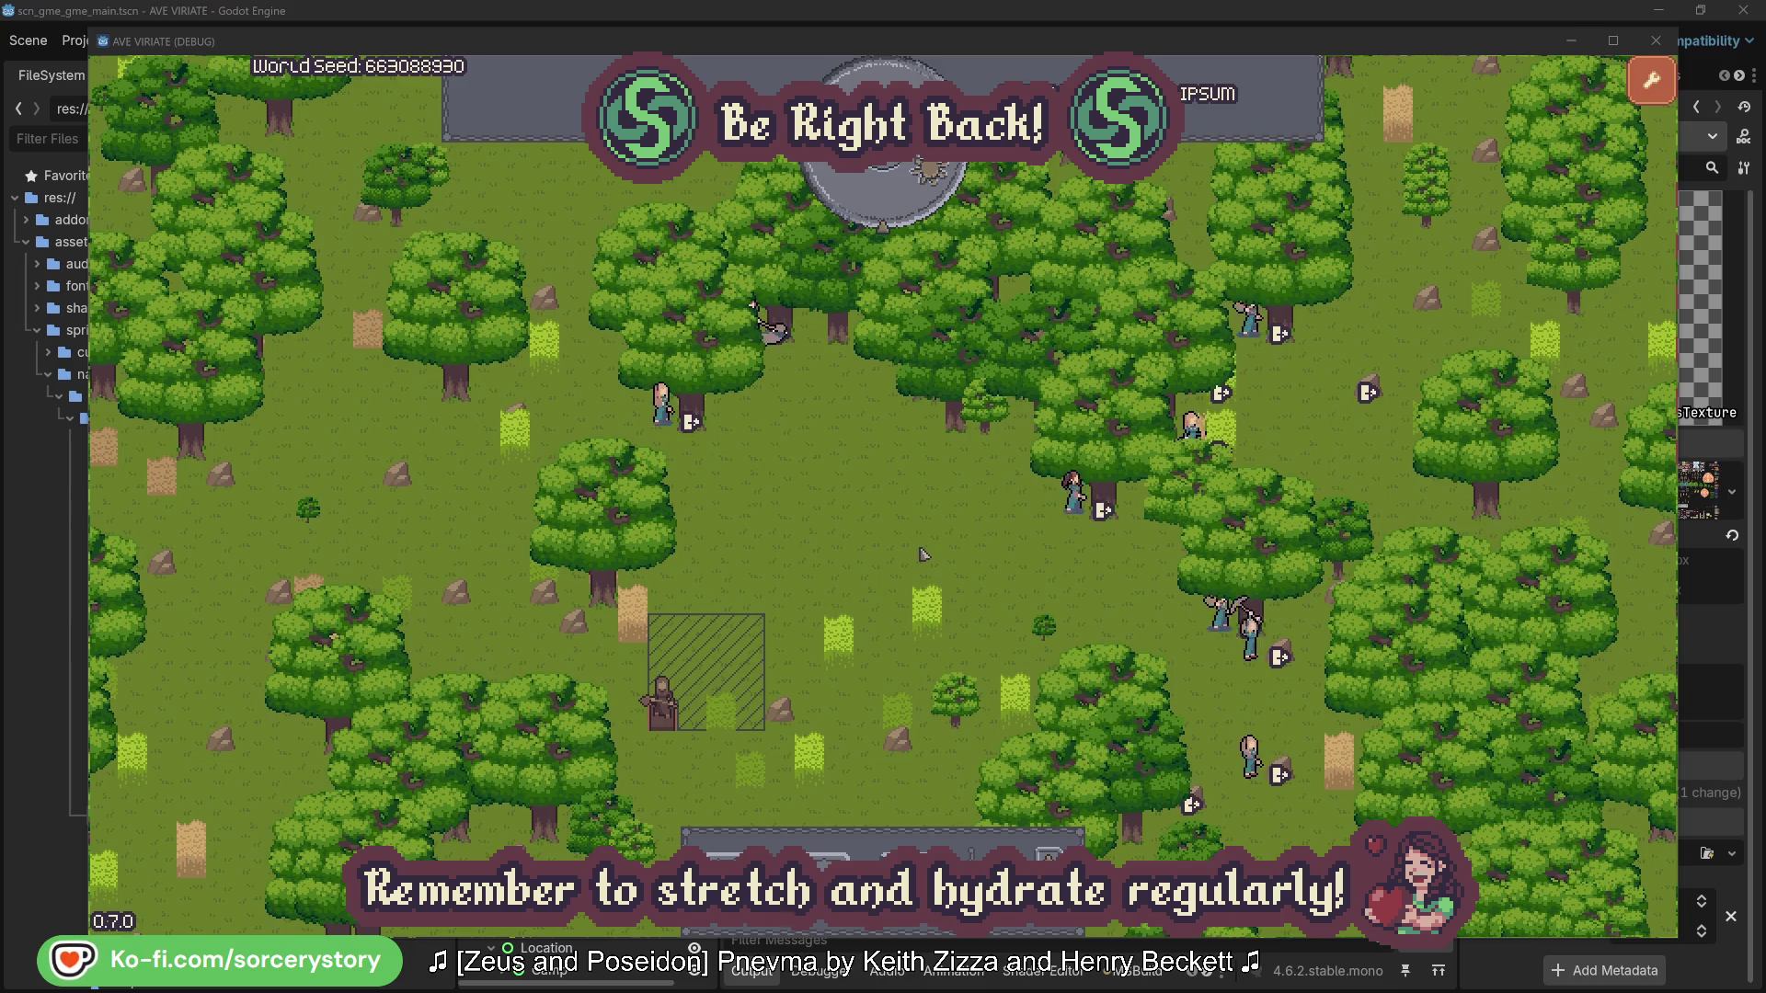
- Pass one hour, then trace the Wood pile's reserver Character9 to its Herb pile at -45,265
left_click(897, 206)
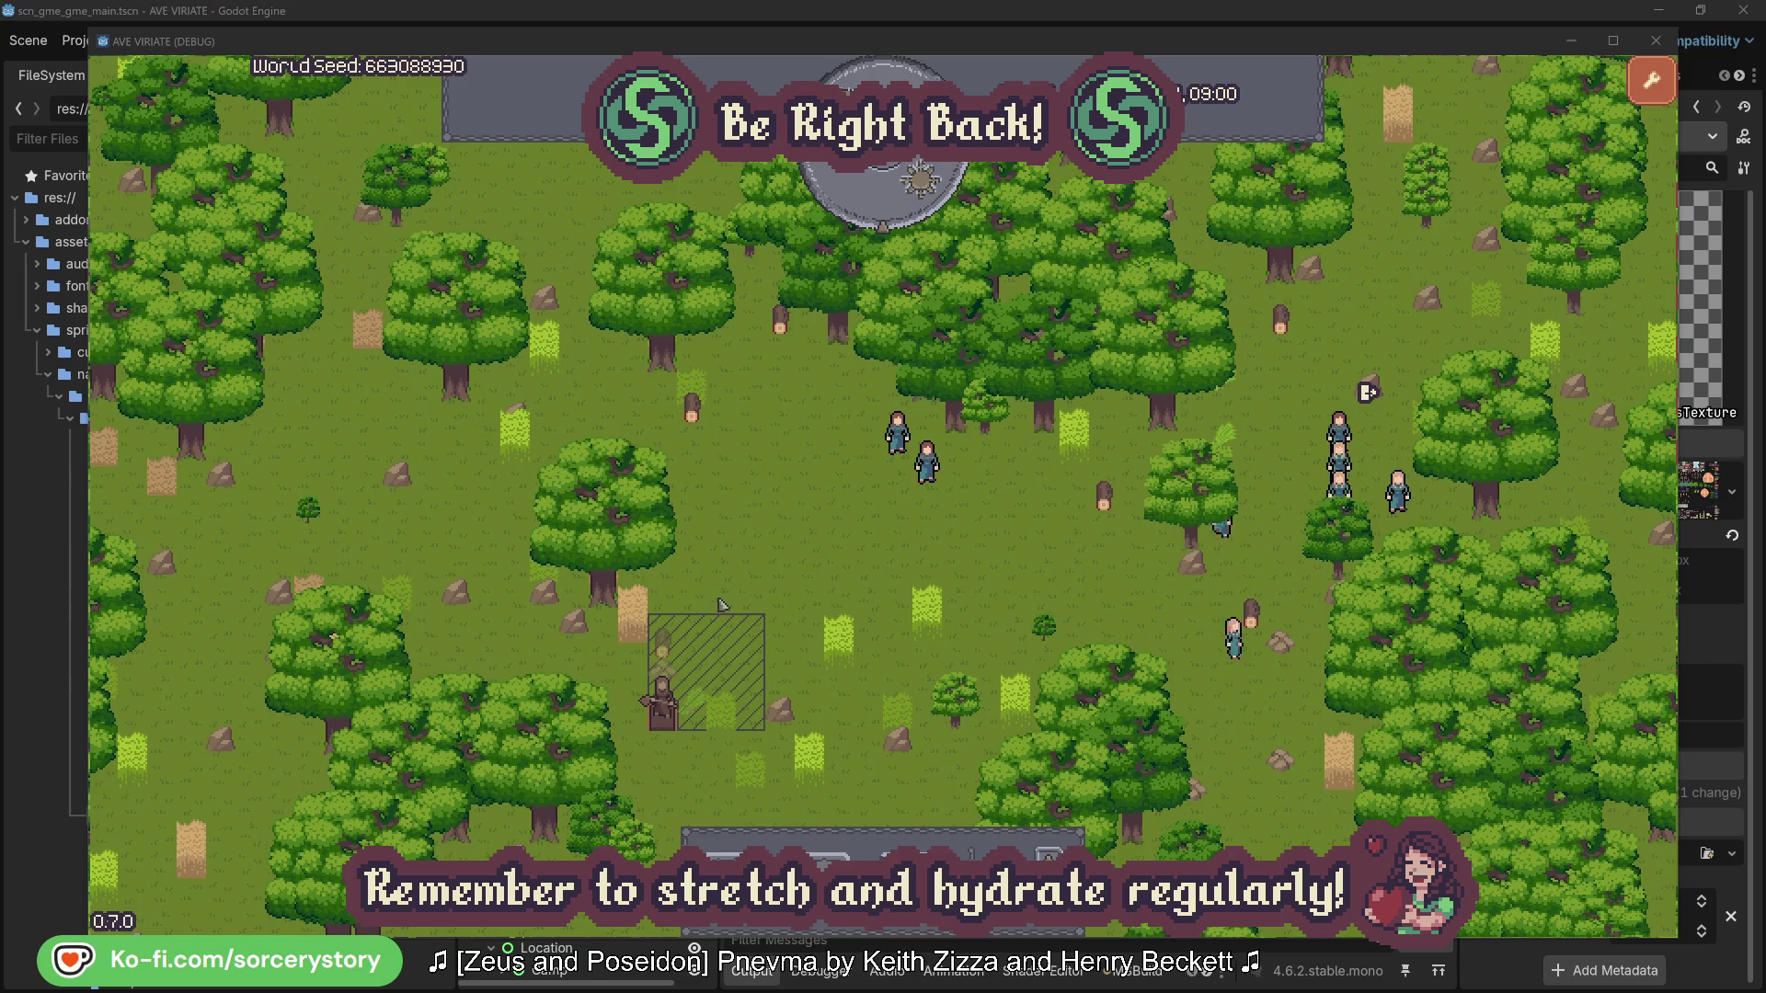
left_click(666, 648)
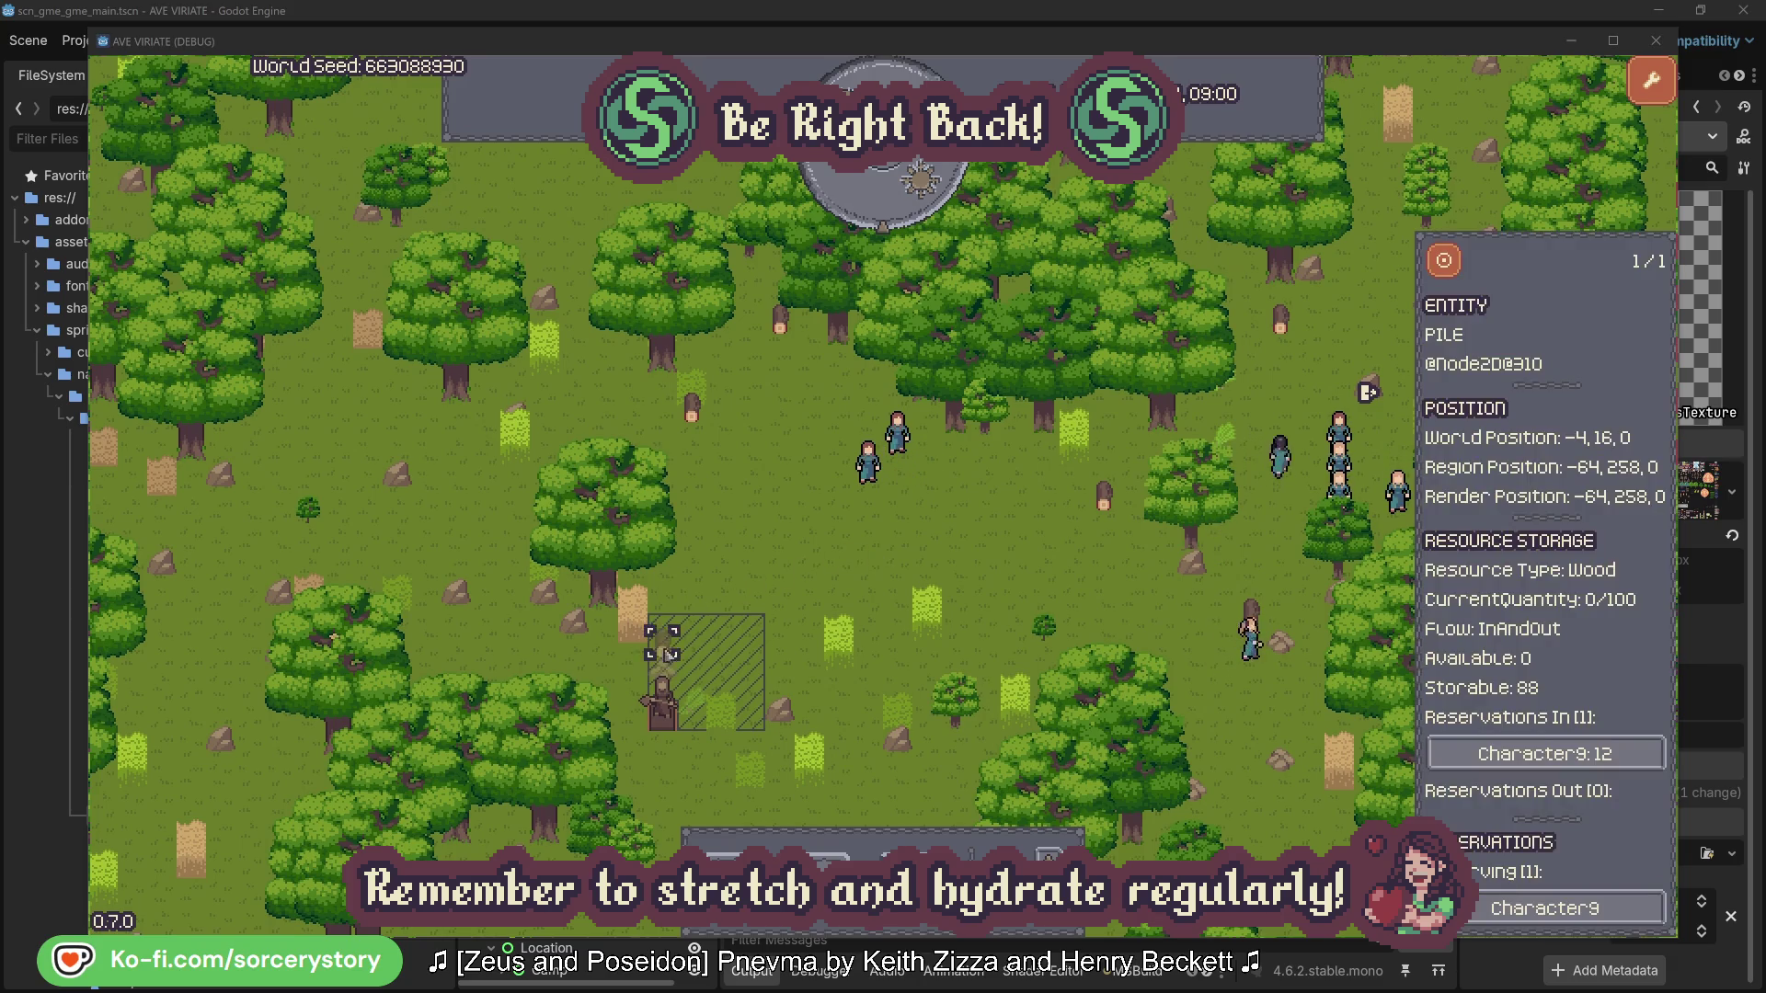
left_click(1586, 751)
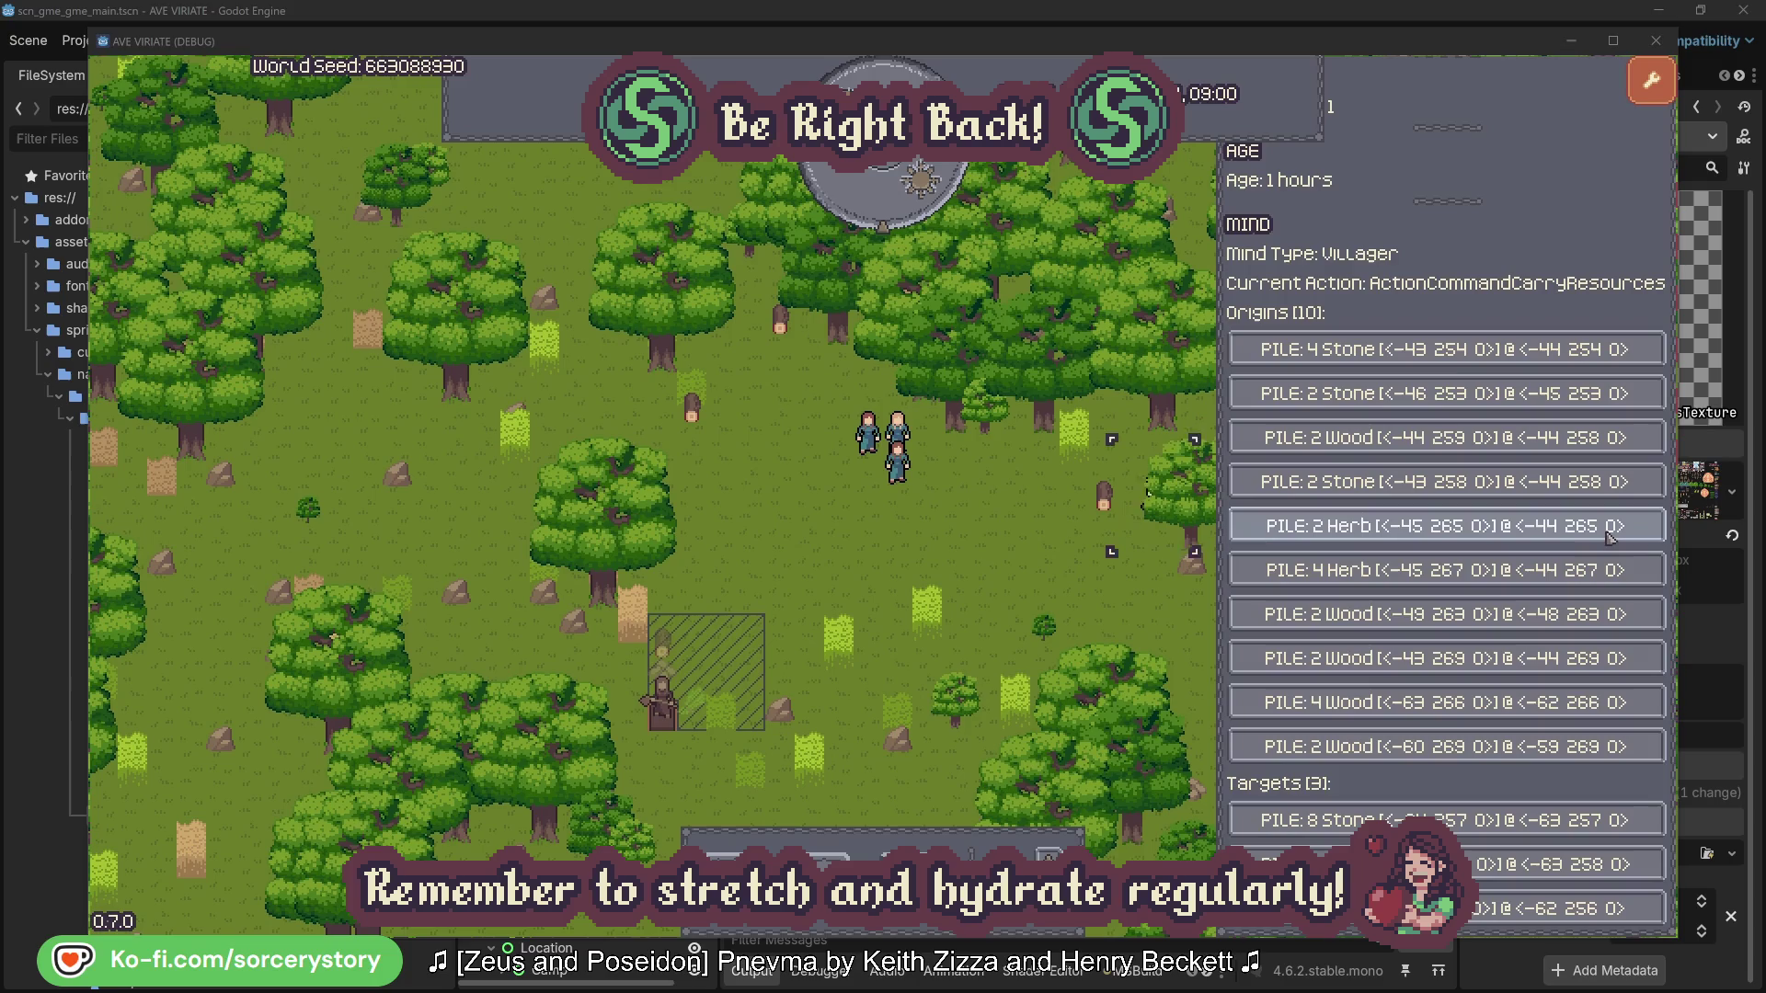
left_click(1611, 532)
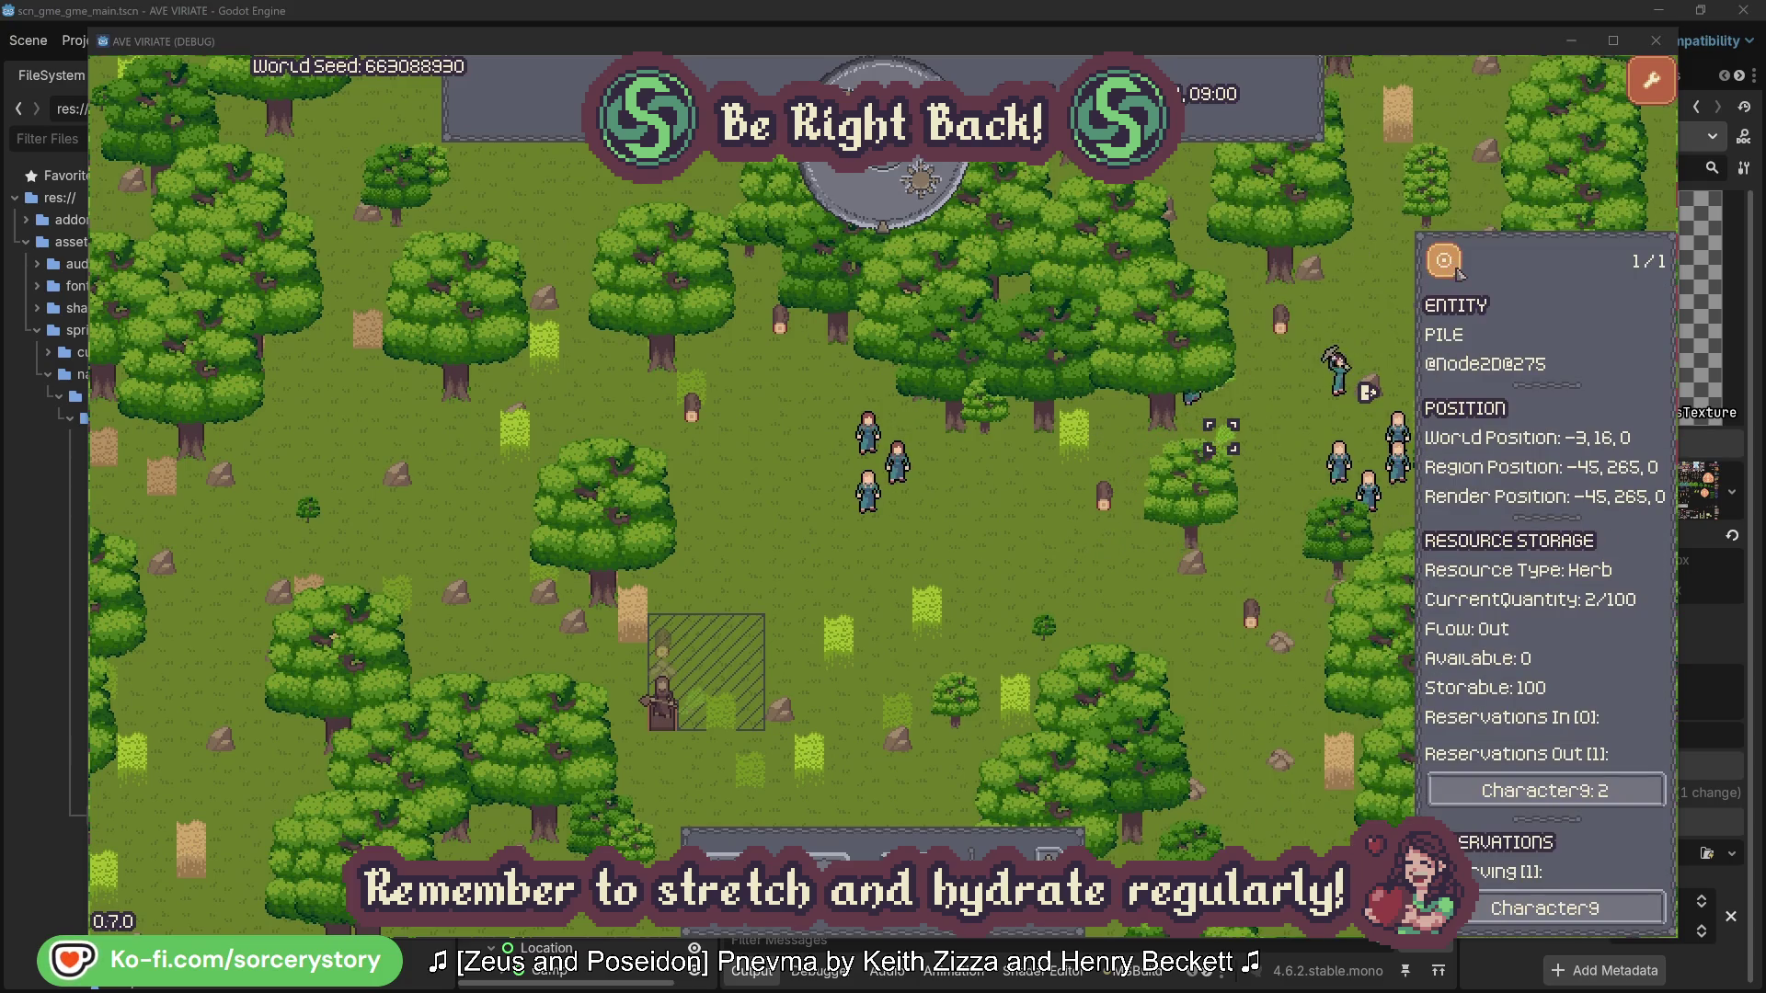
left_click(1448, 265)
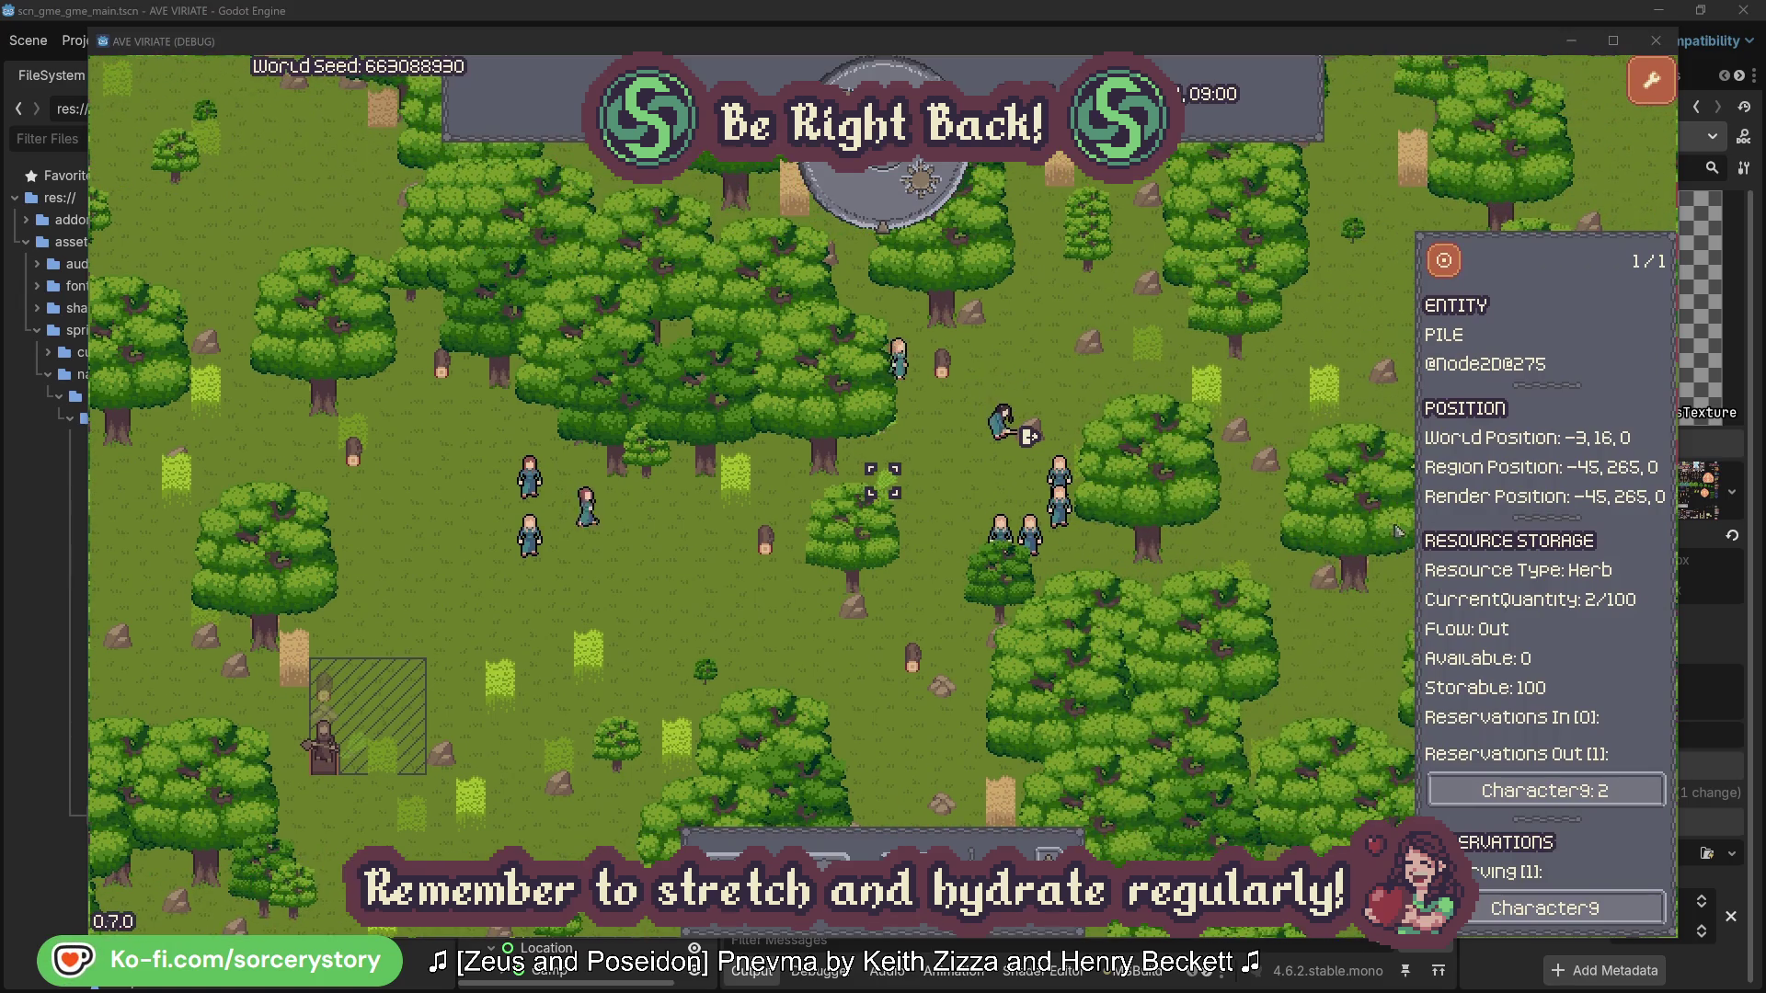
- Reopen Character9, centre on the wood pile it targets, then close the pile's info
left_click(1596, 783)
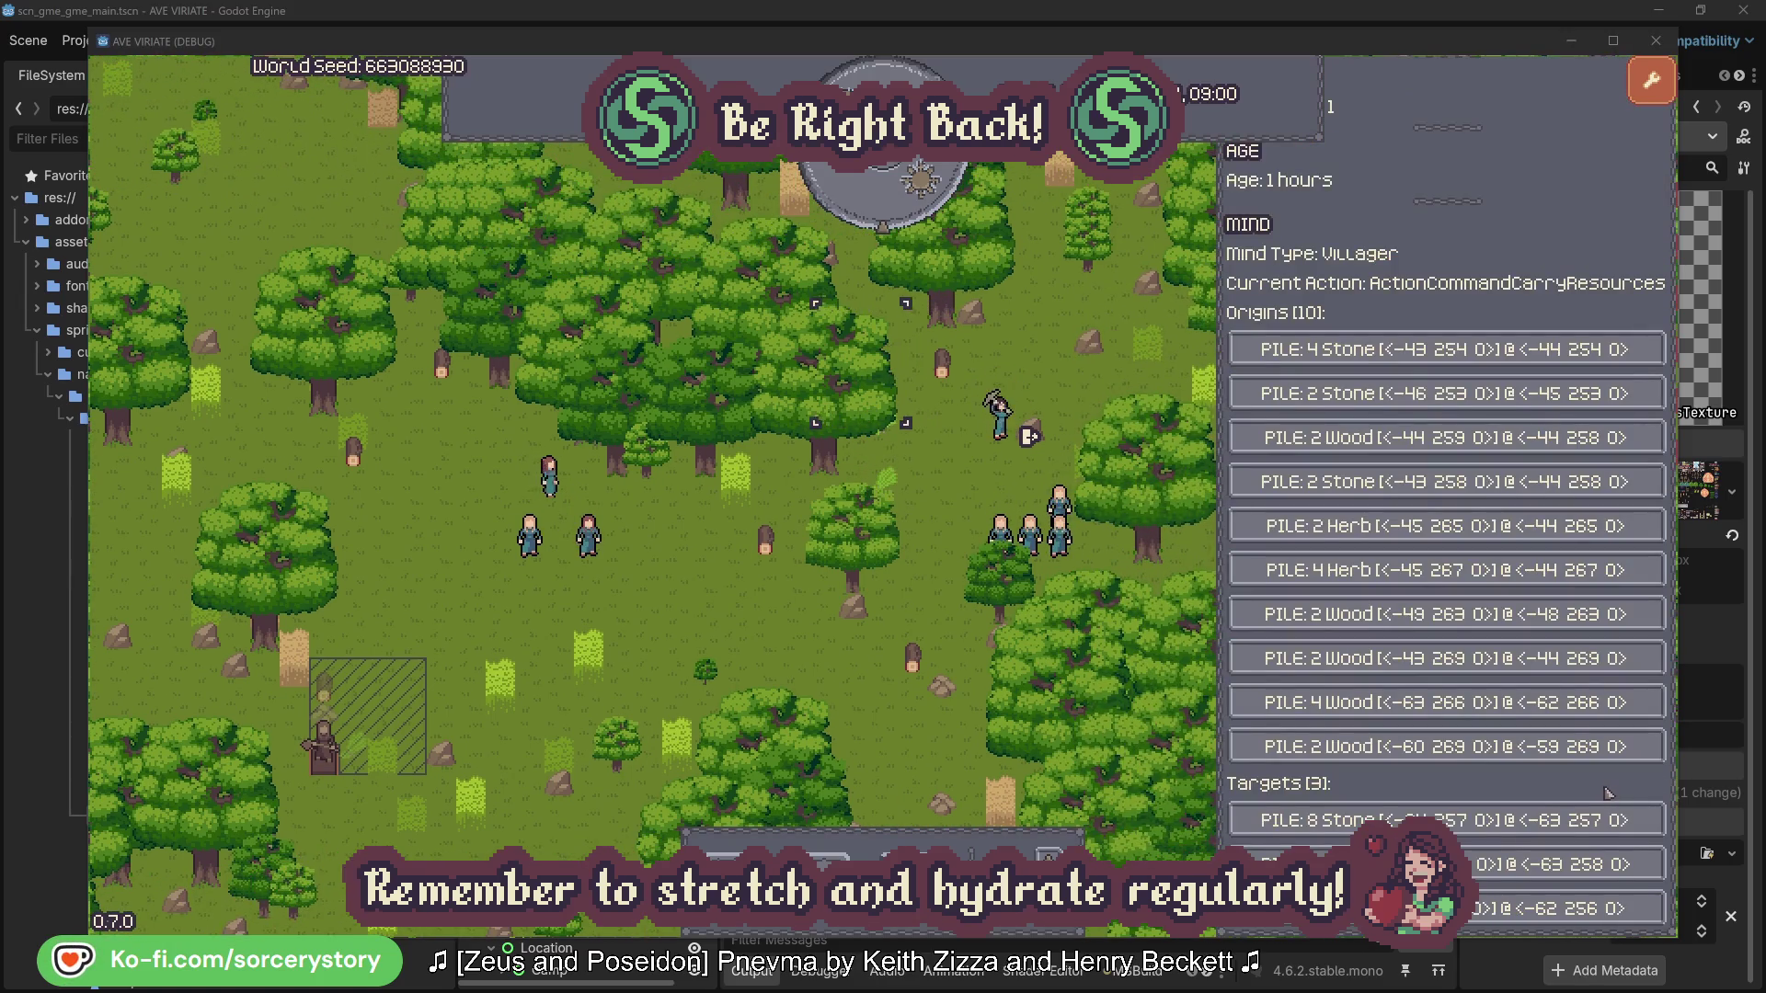
left_click(1509, 865)
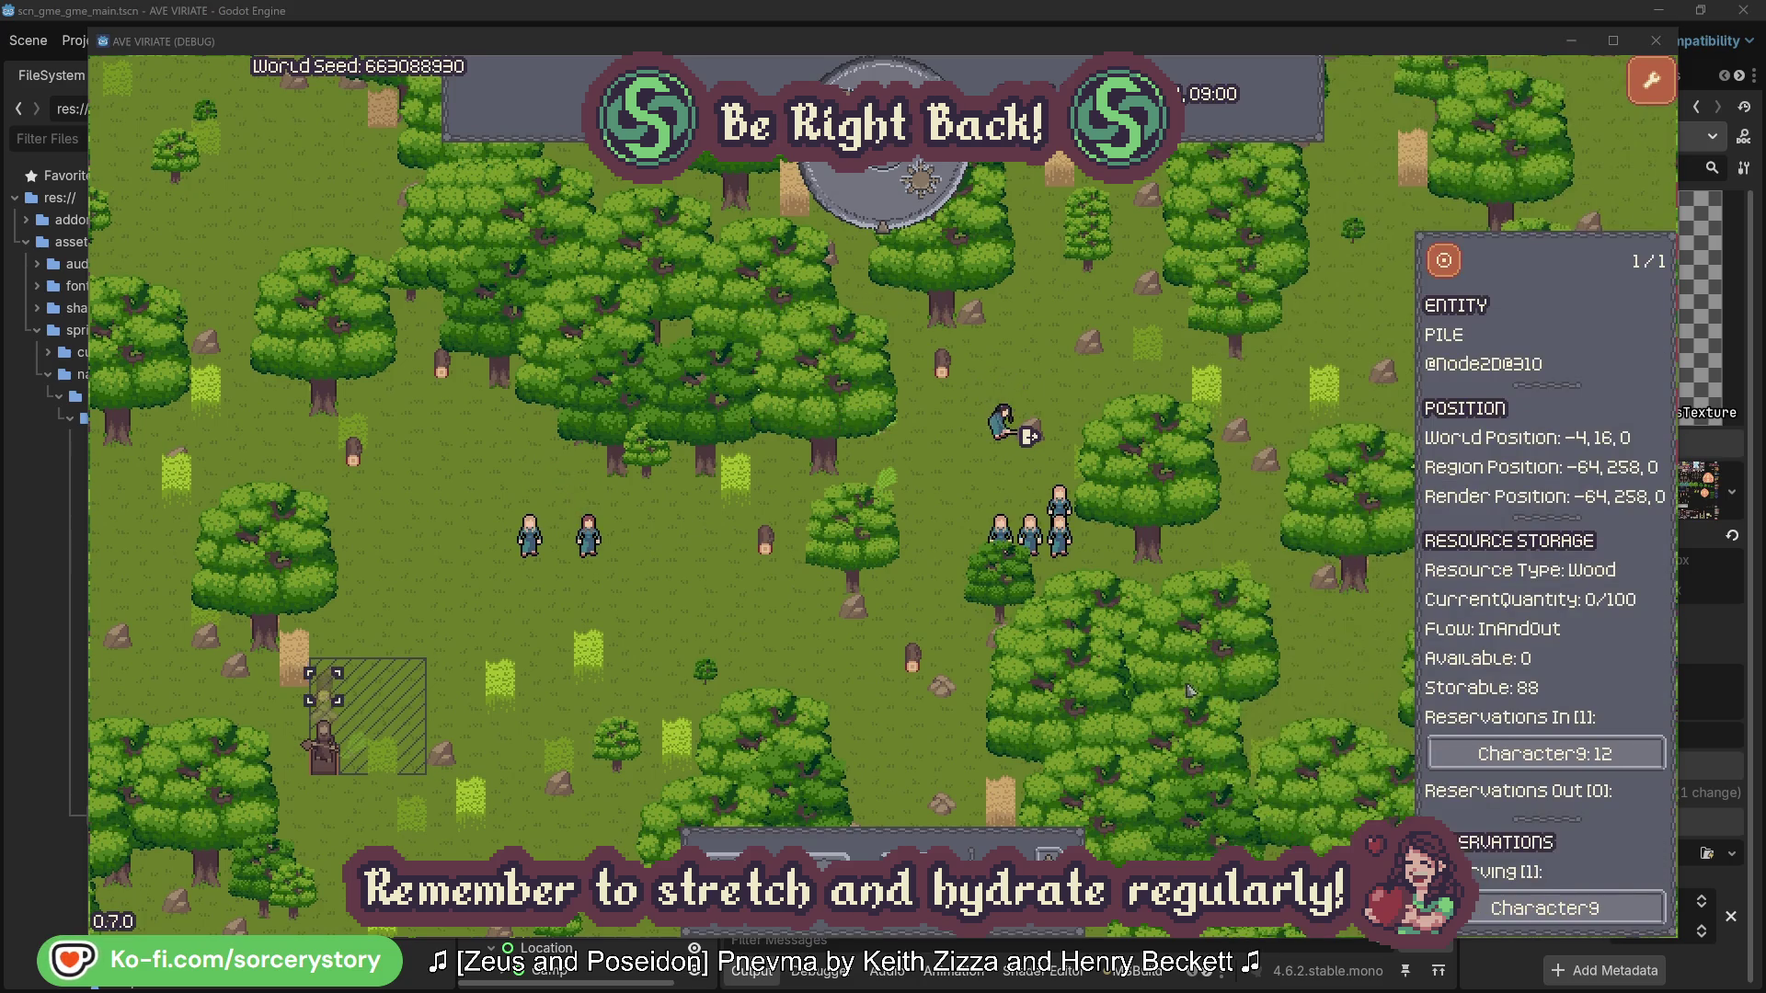
left_click(1445, 262)
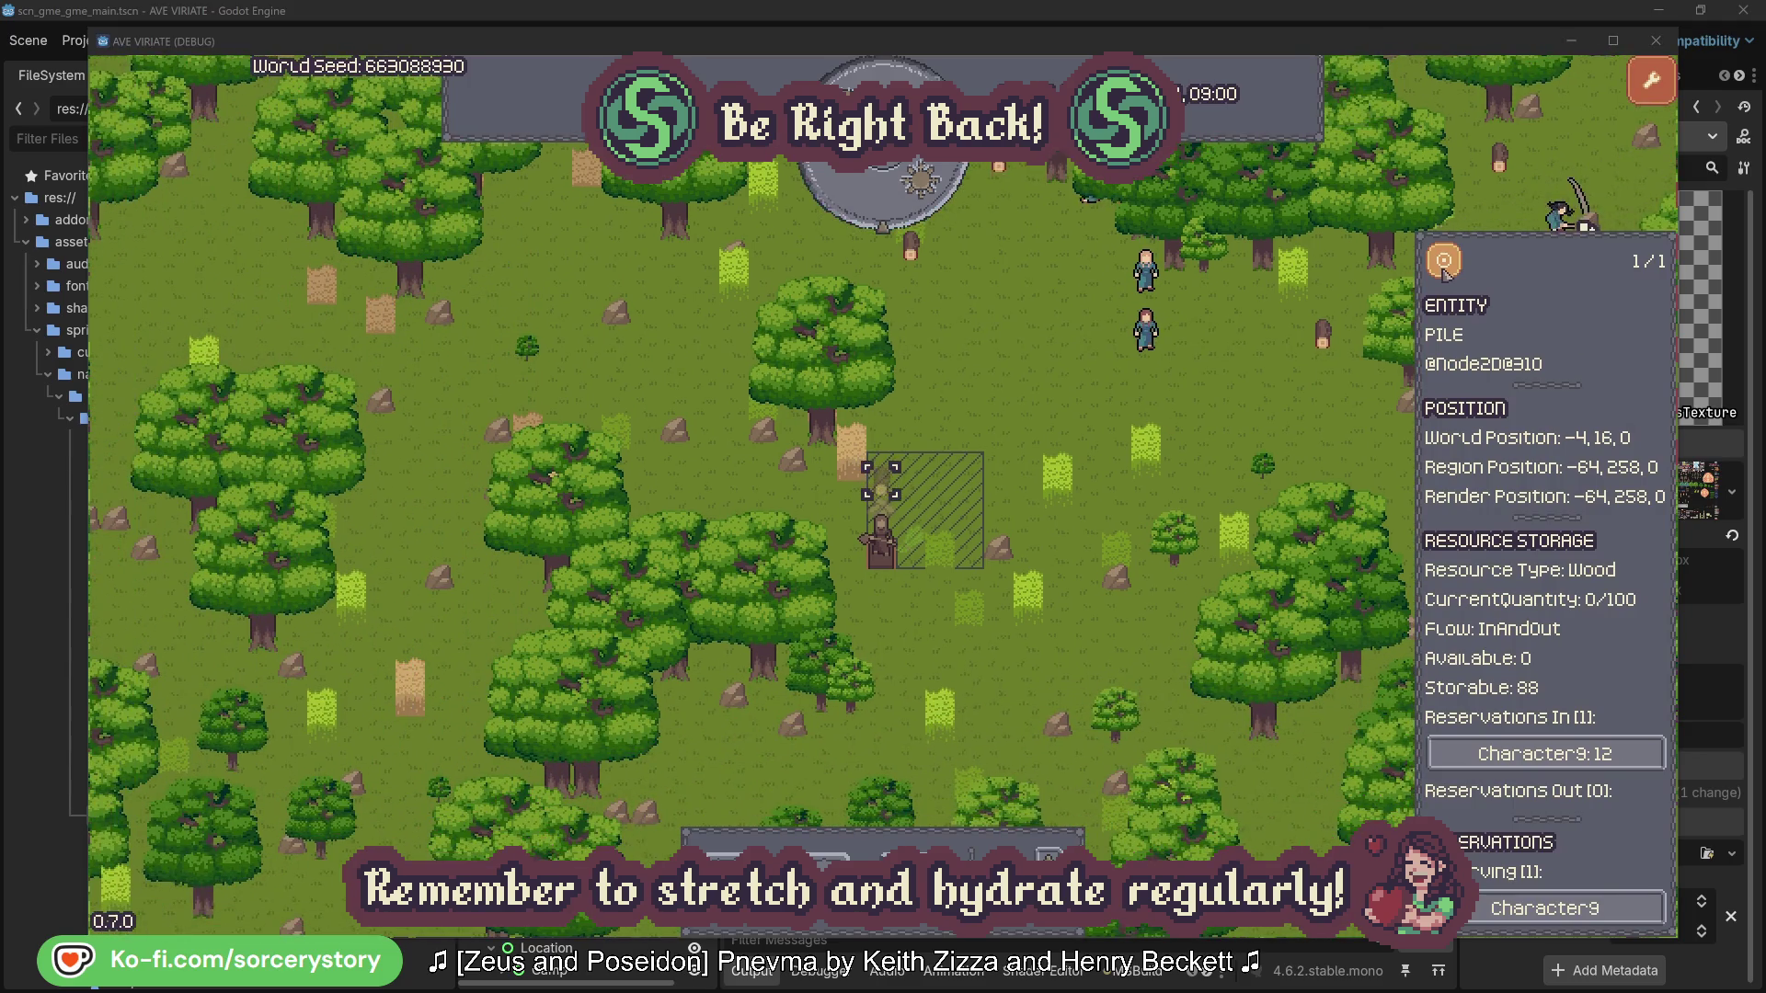
left_click(1300, 405)
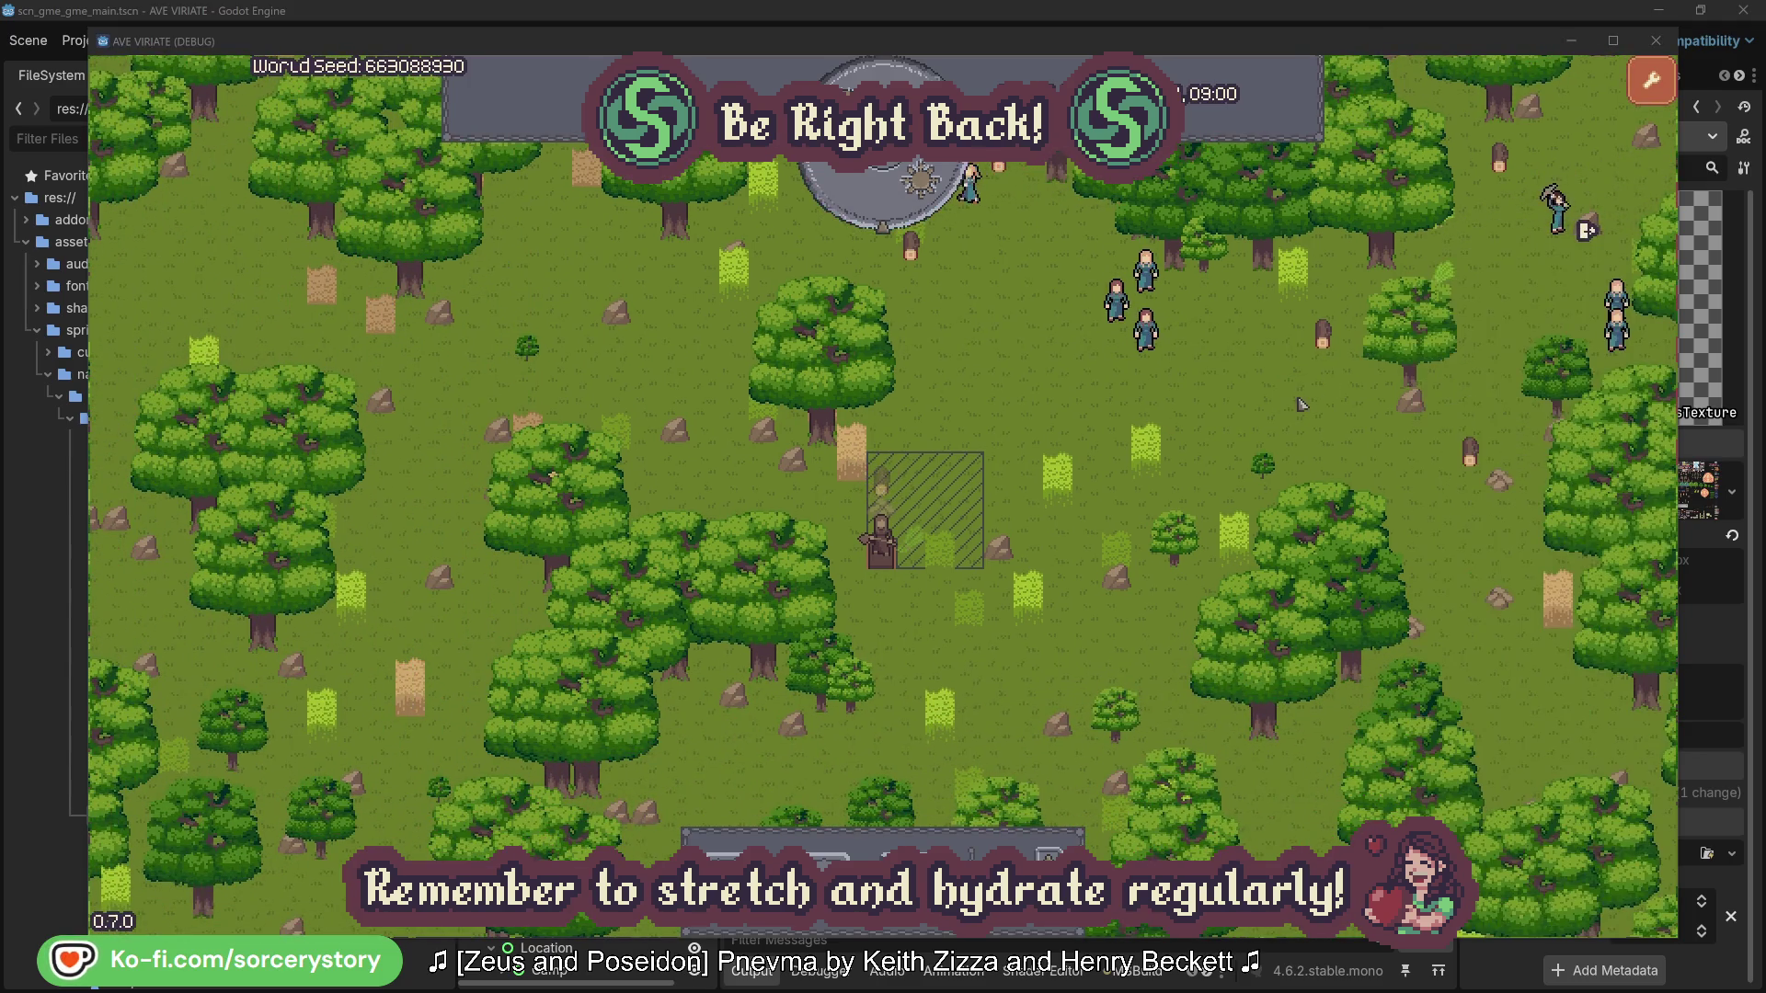
- Inspect and centre on a villager in the group, close it, then open Character2's details
left_click(1158, 341)
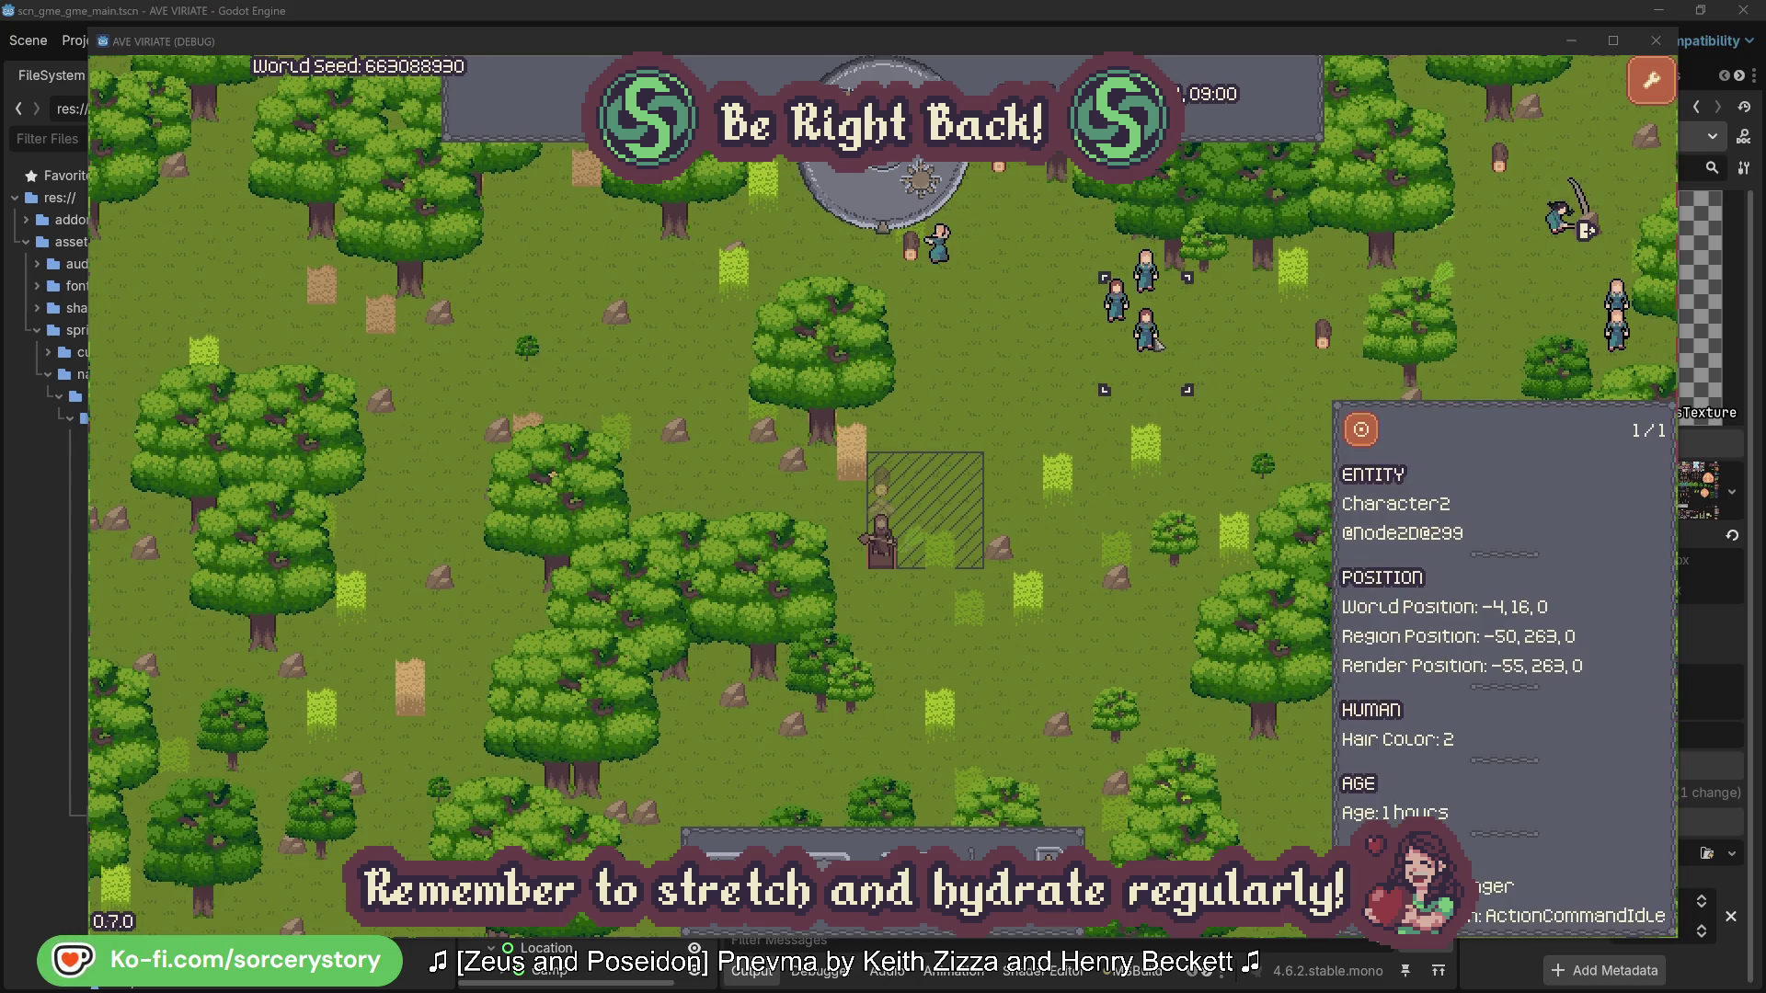
left_click(1361, 429)
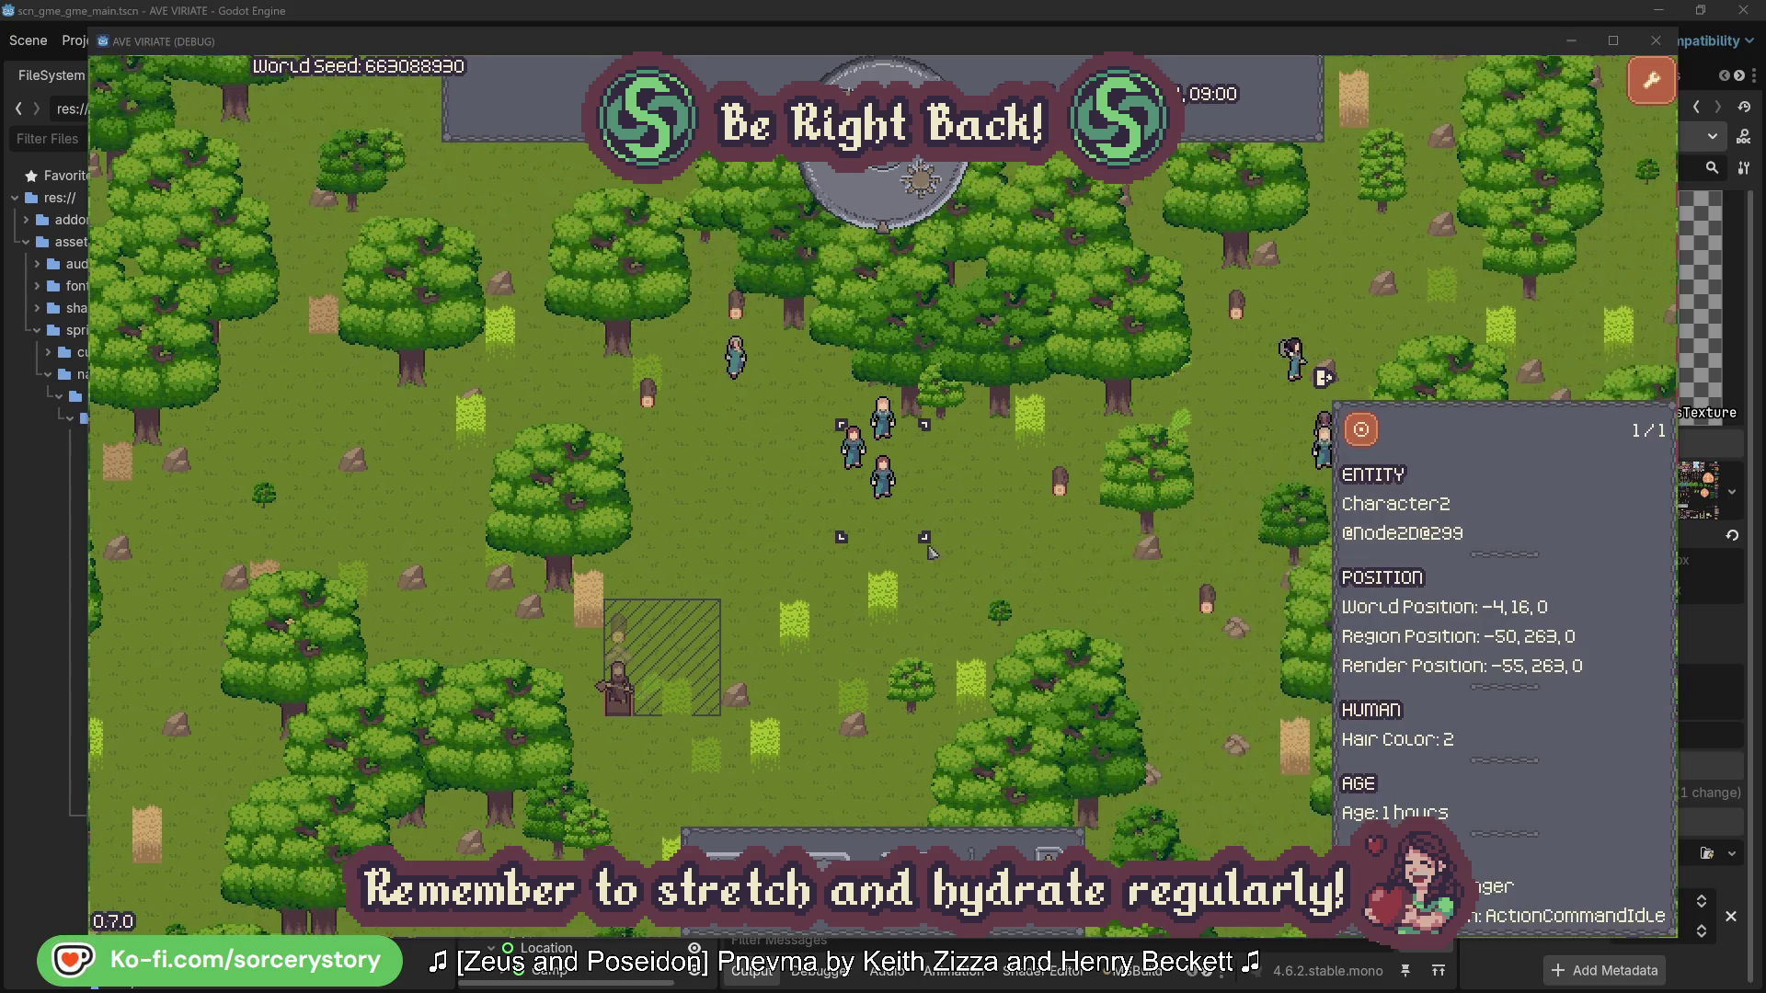
left_click(1011, 533)
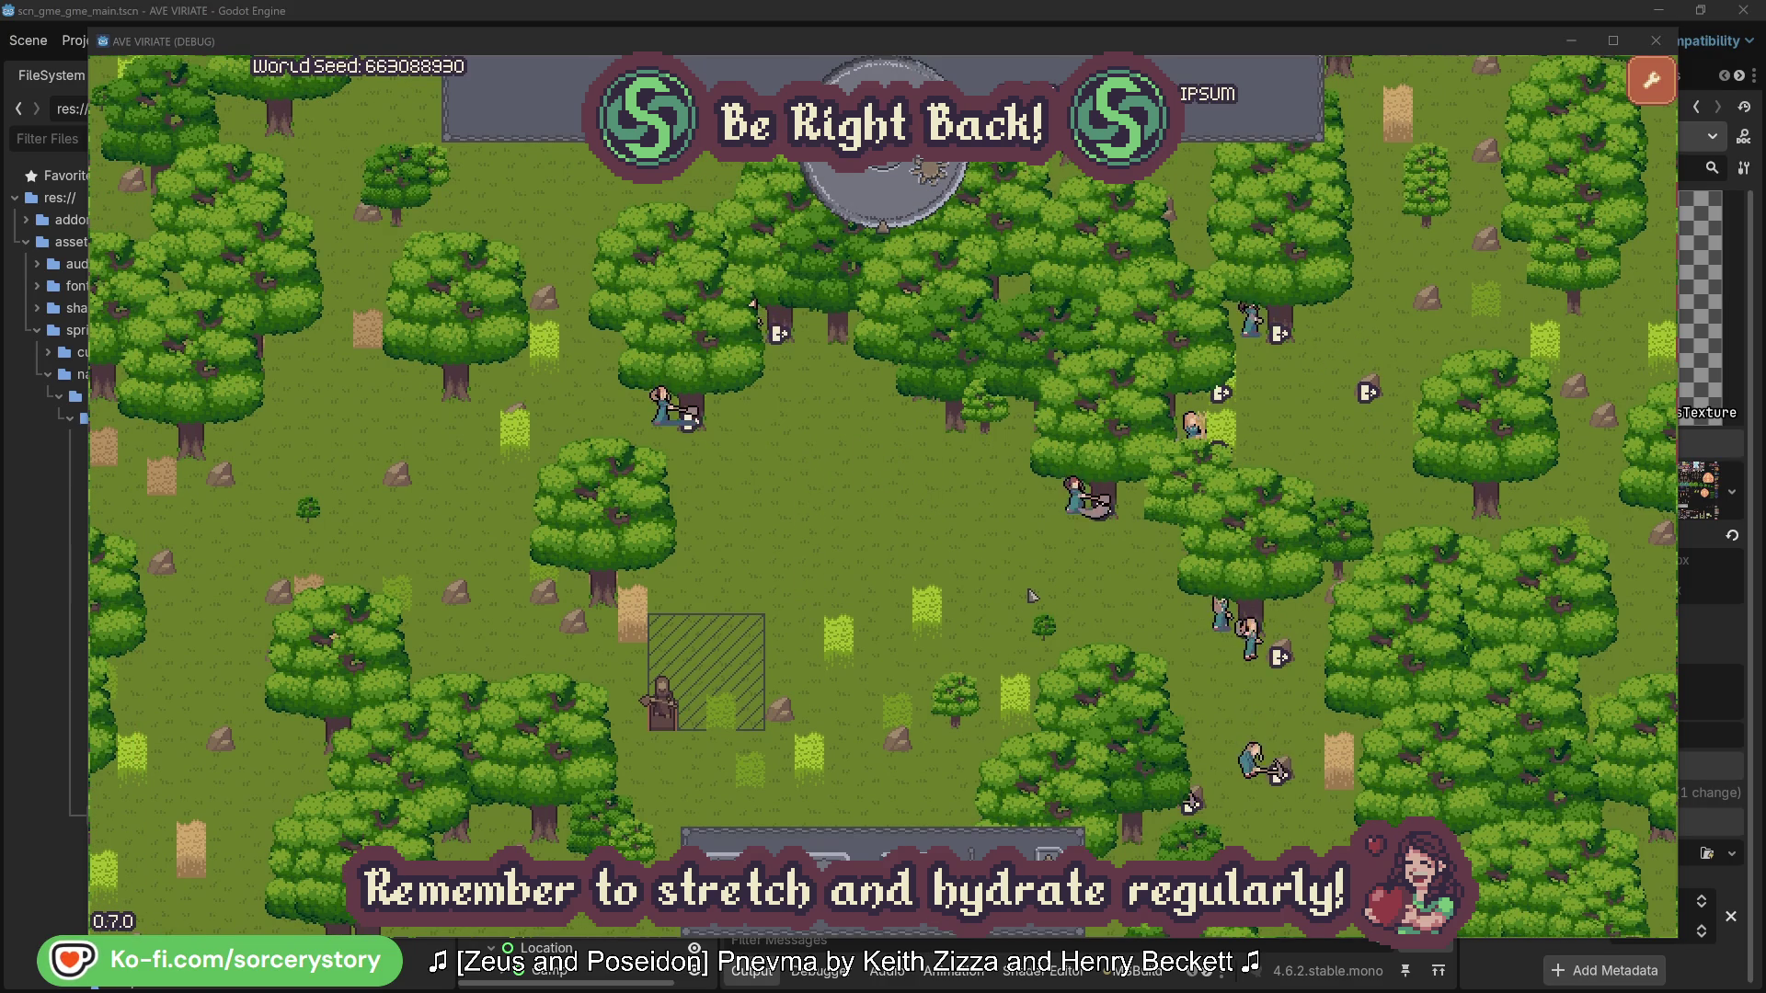
left_click(1074, 495)
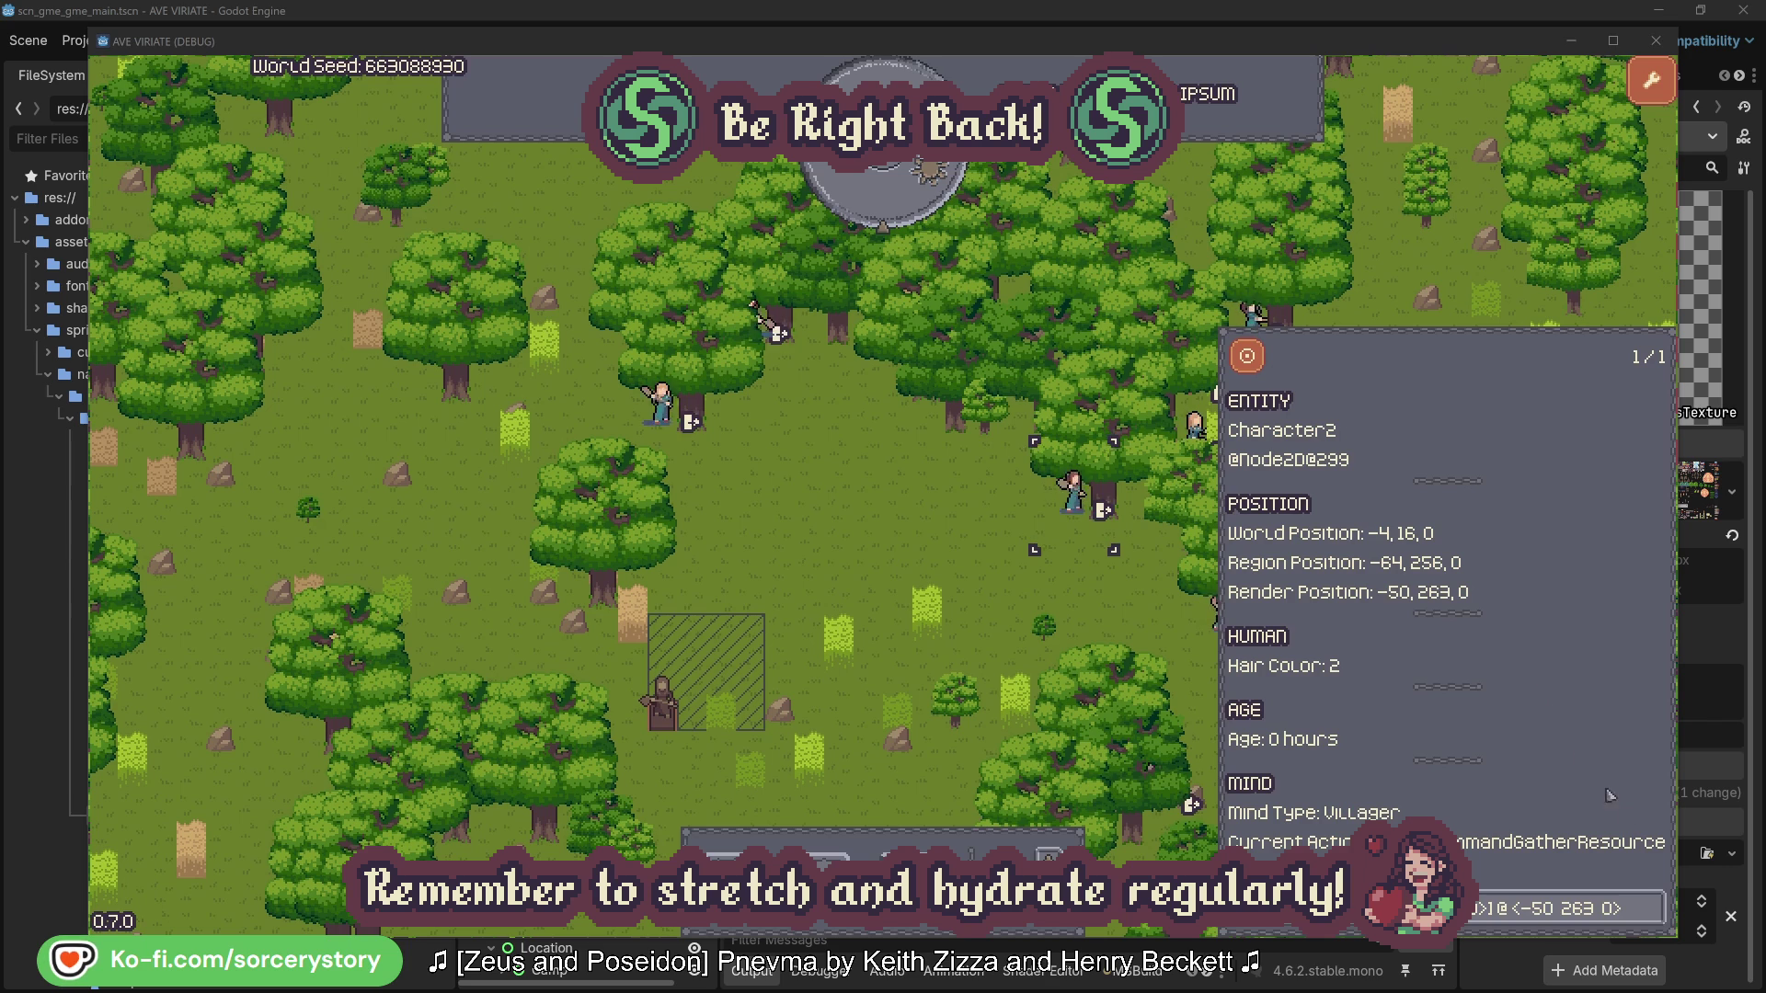
left_click(1652, 918)
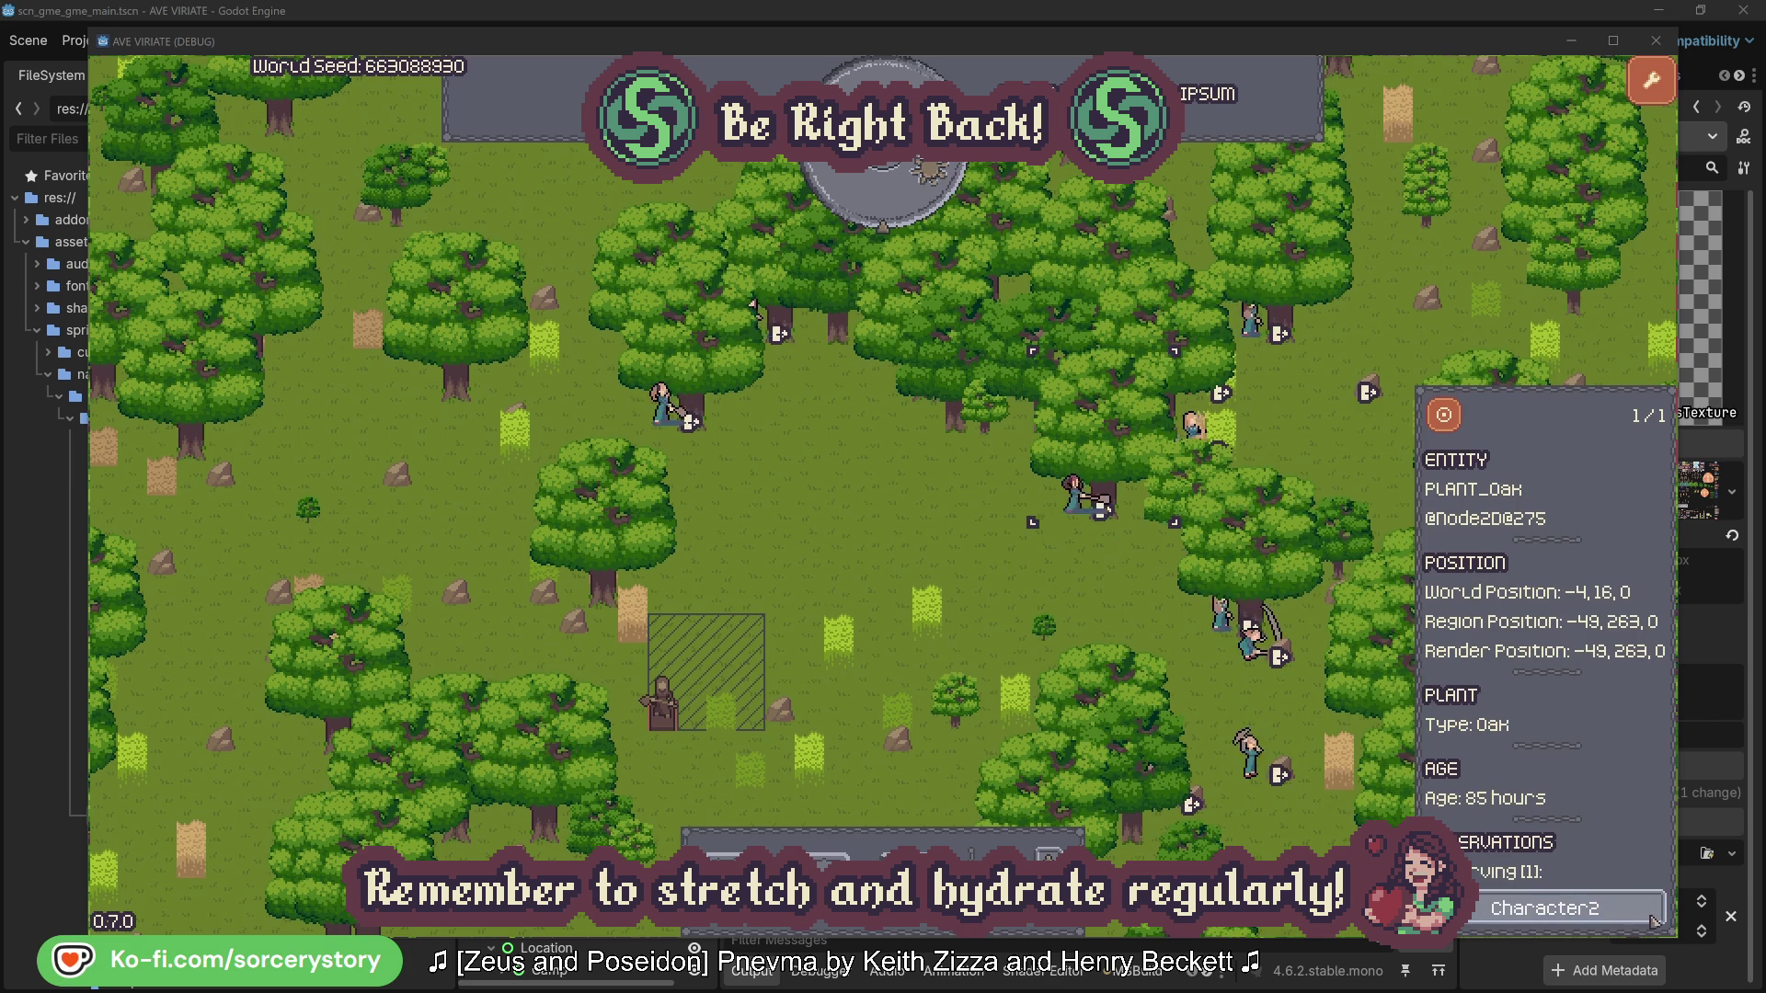
left_click(1652, 918)
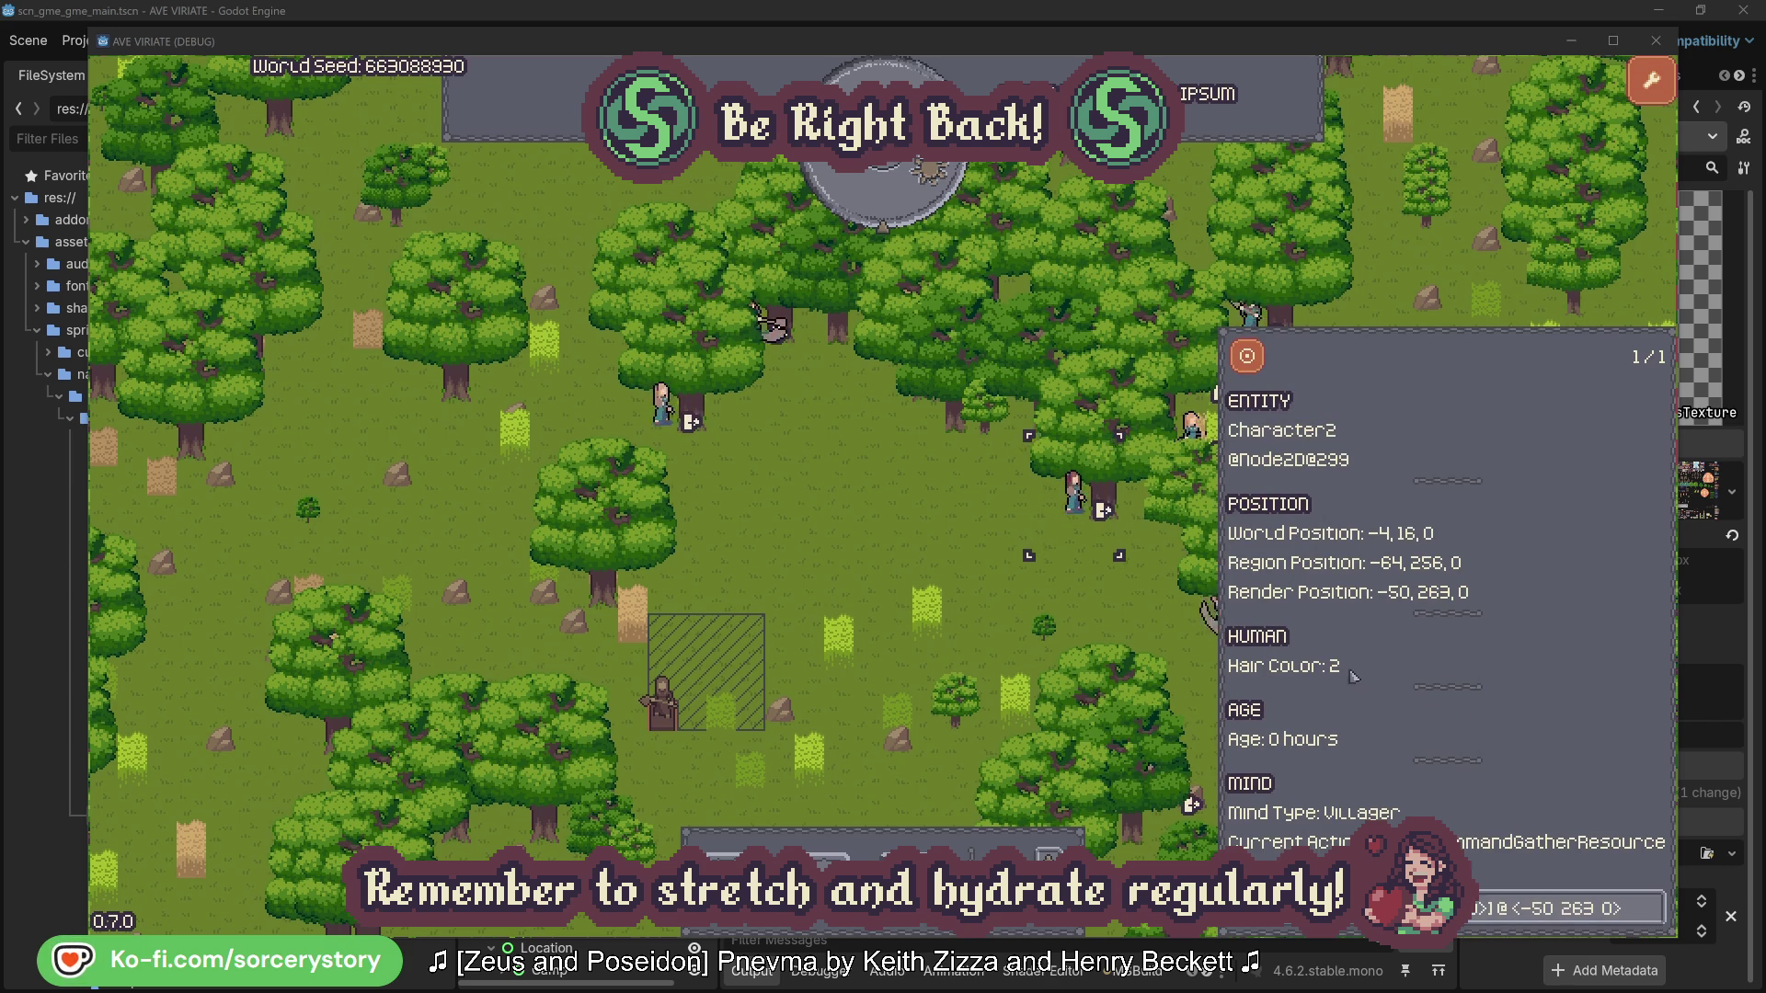
left_click(1104, 611)
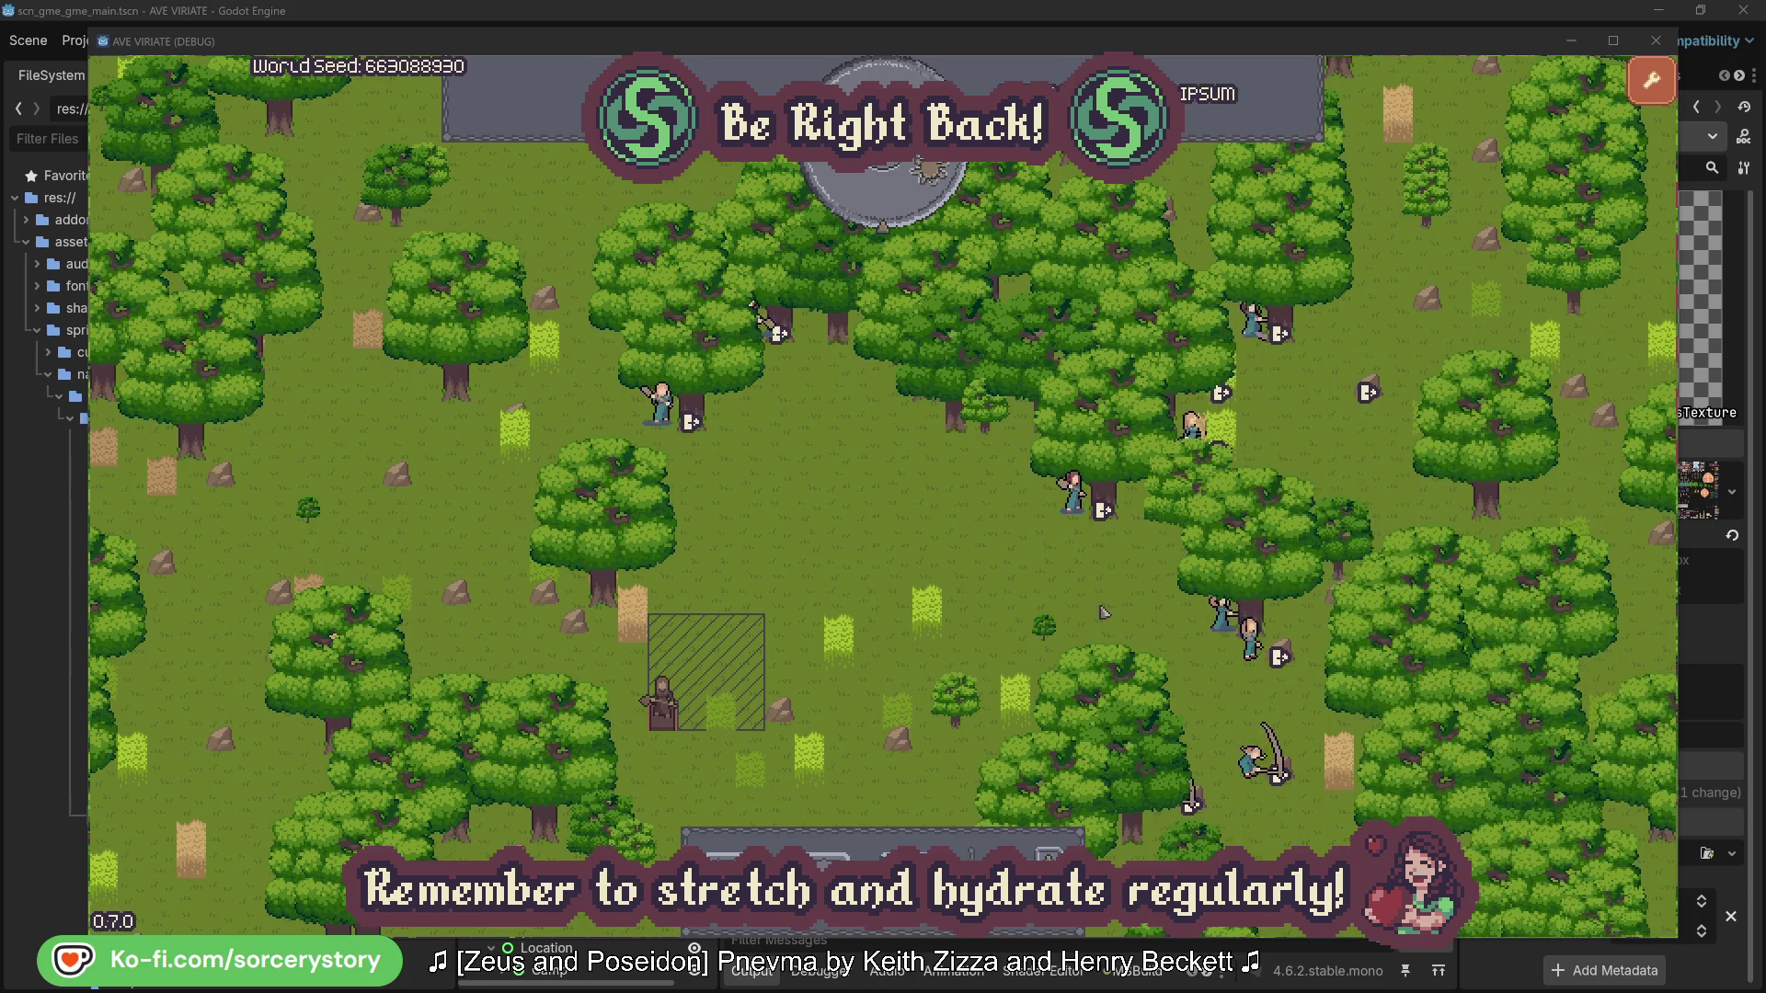
left_click(663, 405)
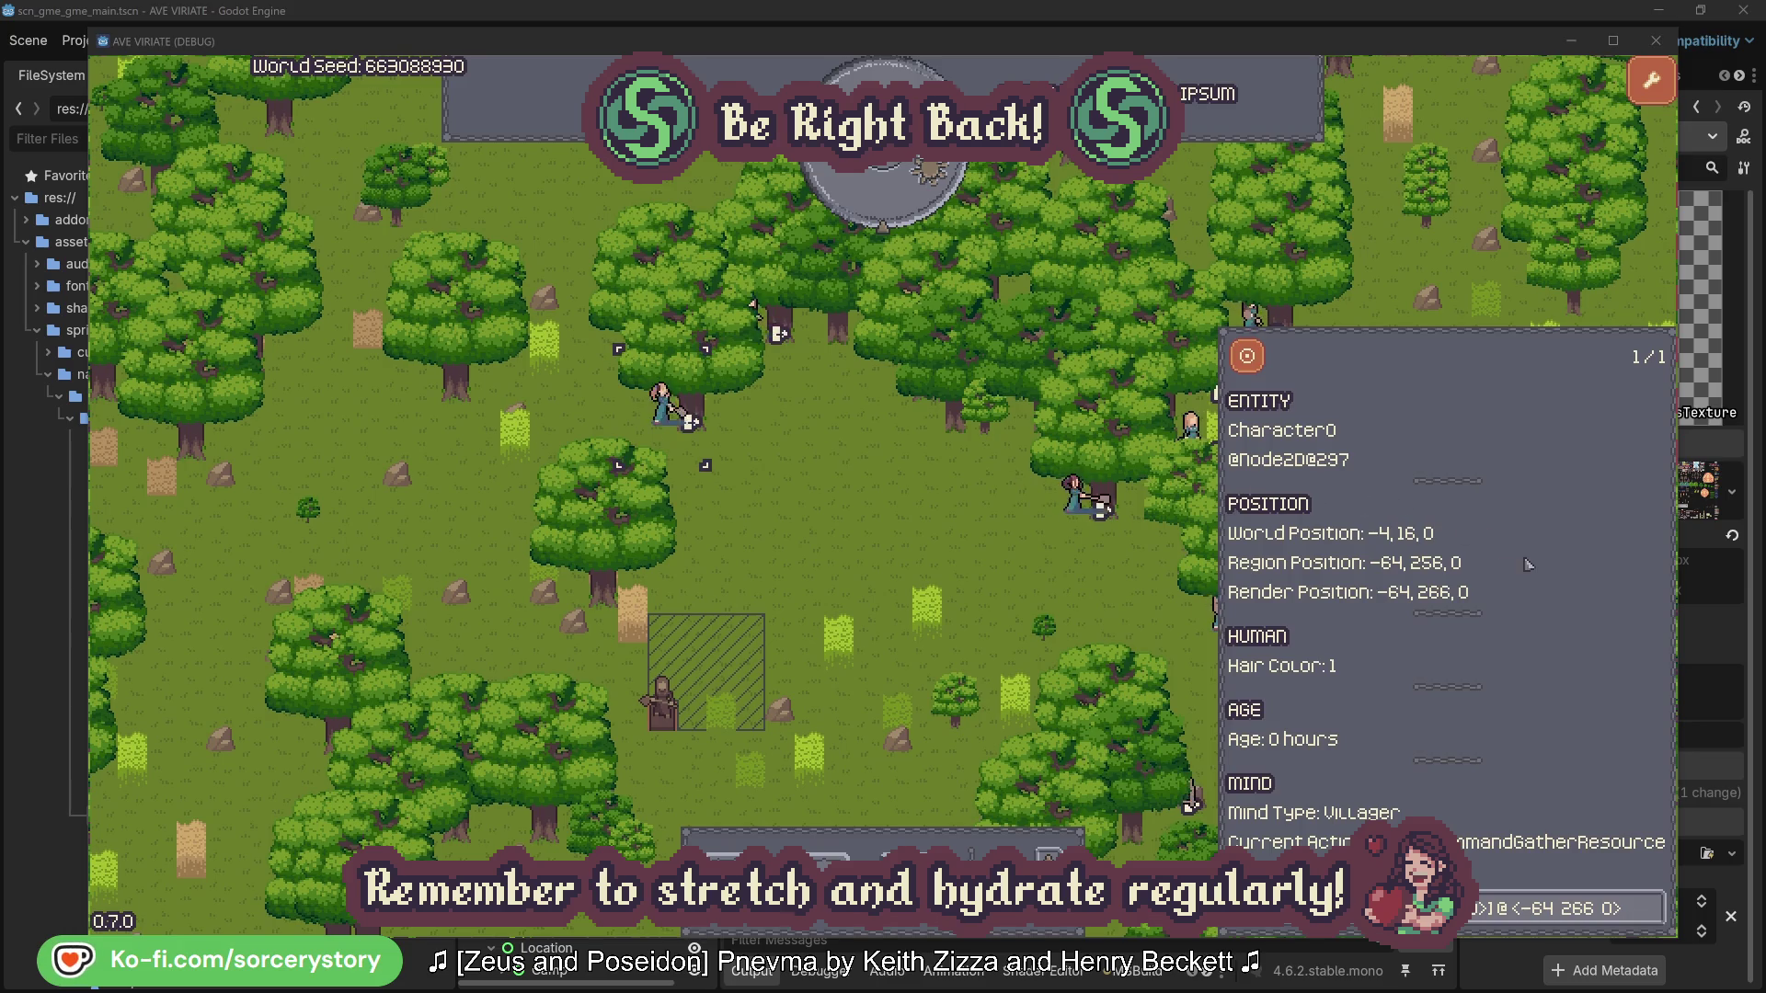
left_click(1653, 907)
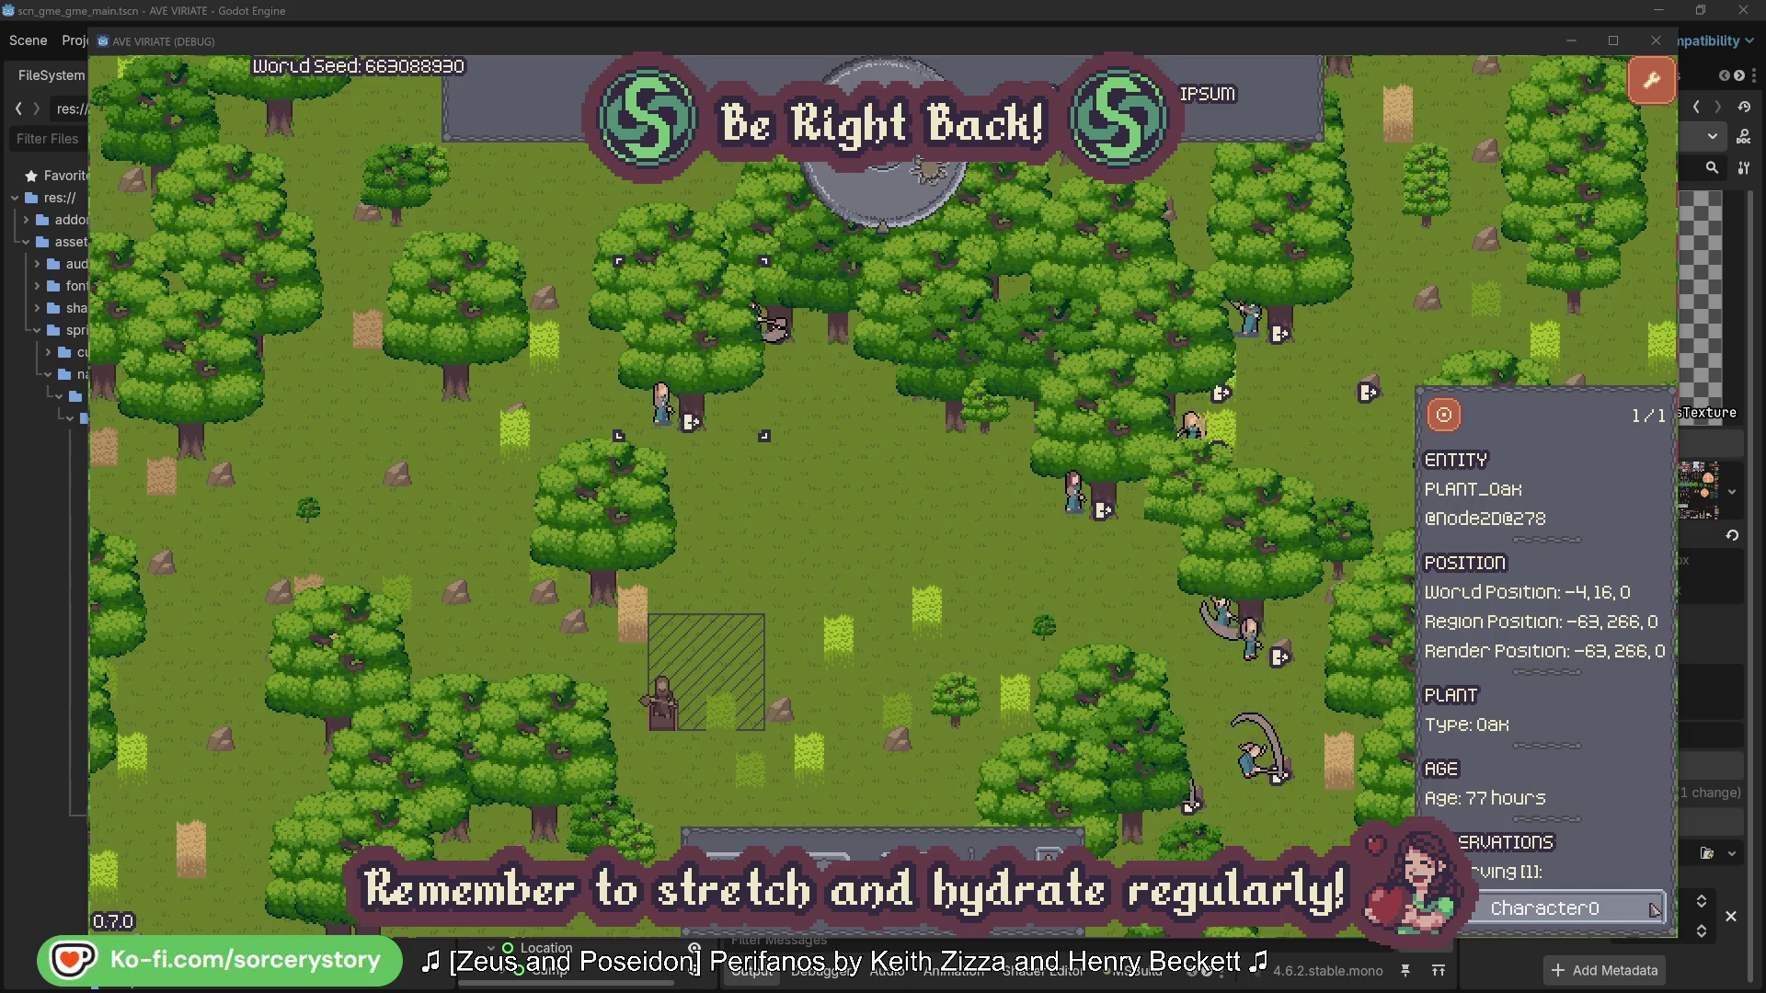
left_click(1653, 908)
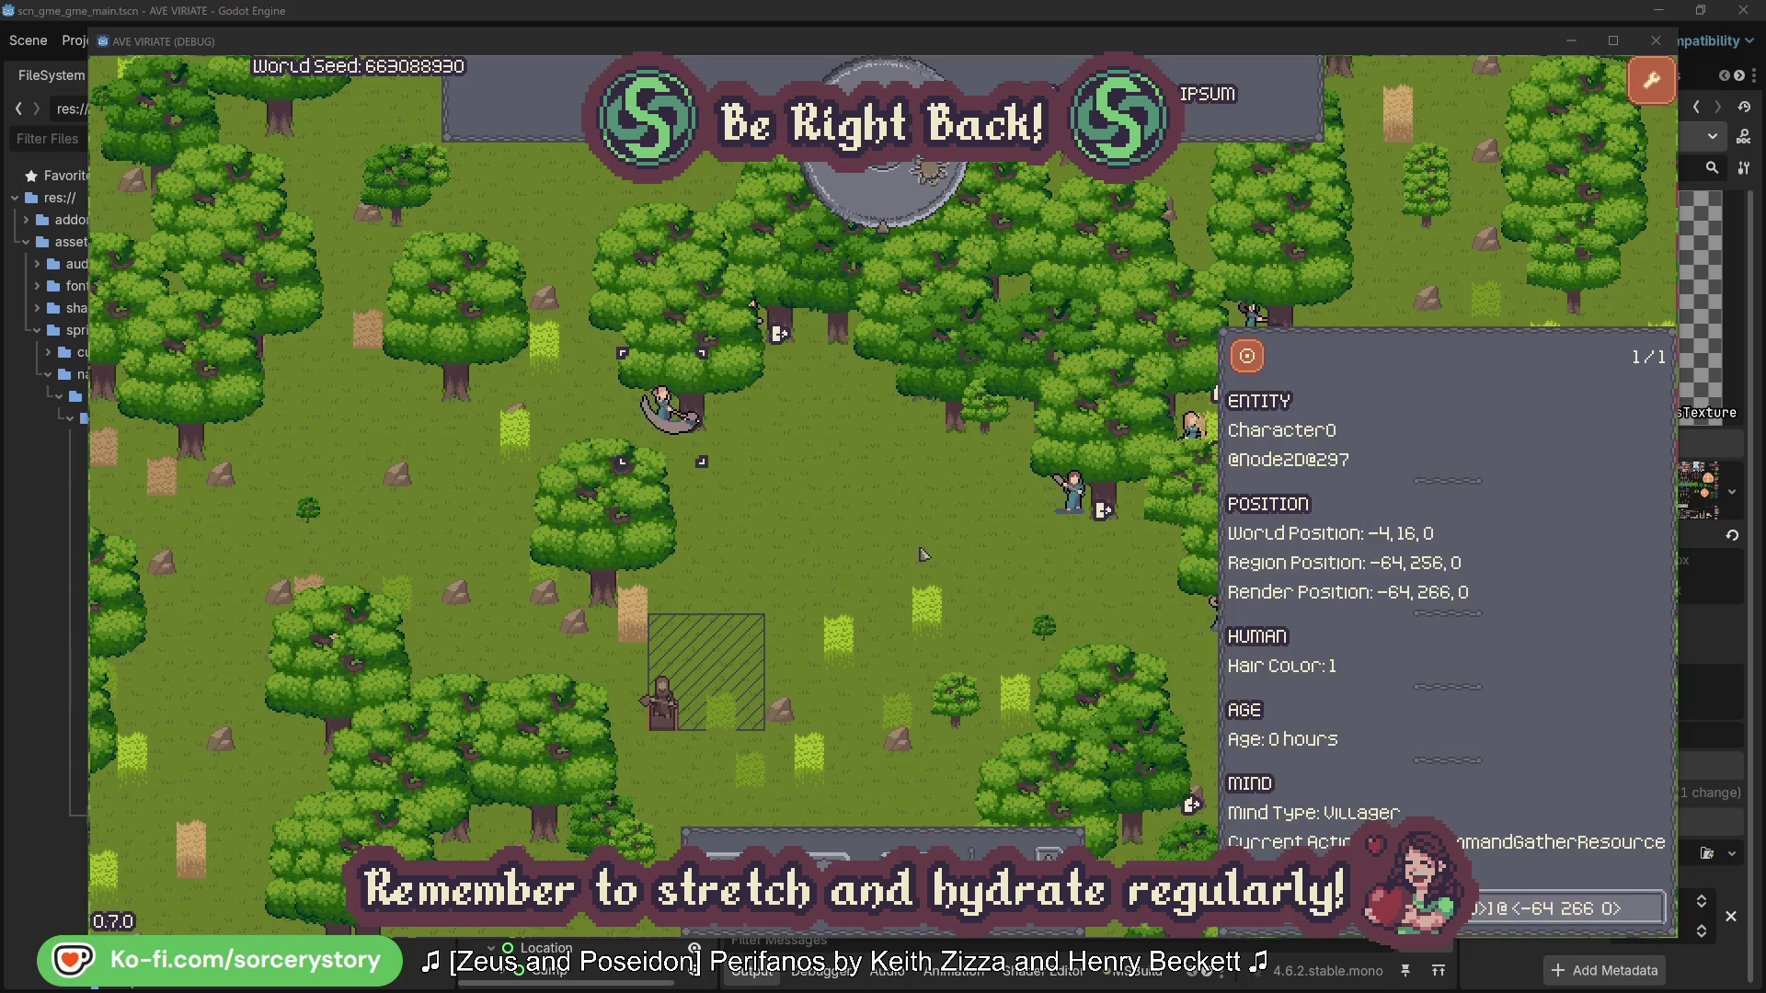
left_click(924, 554)
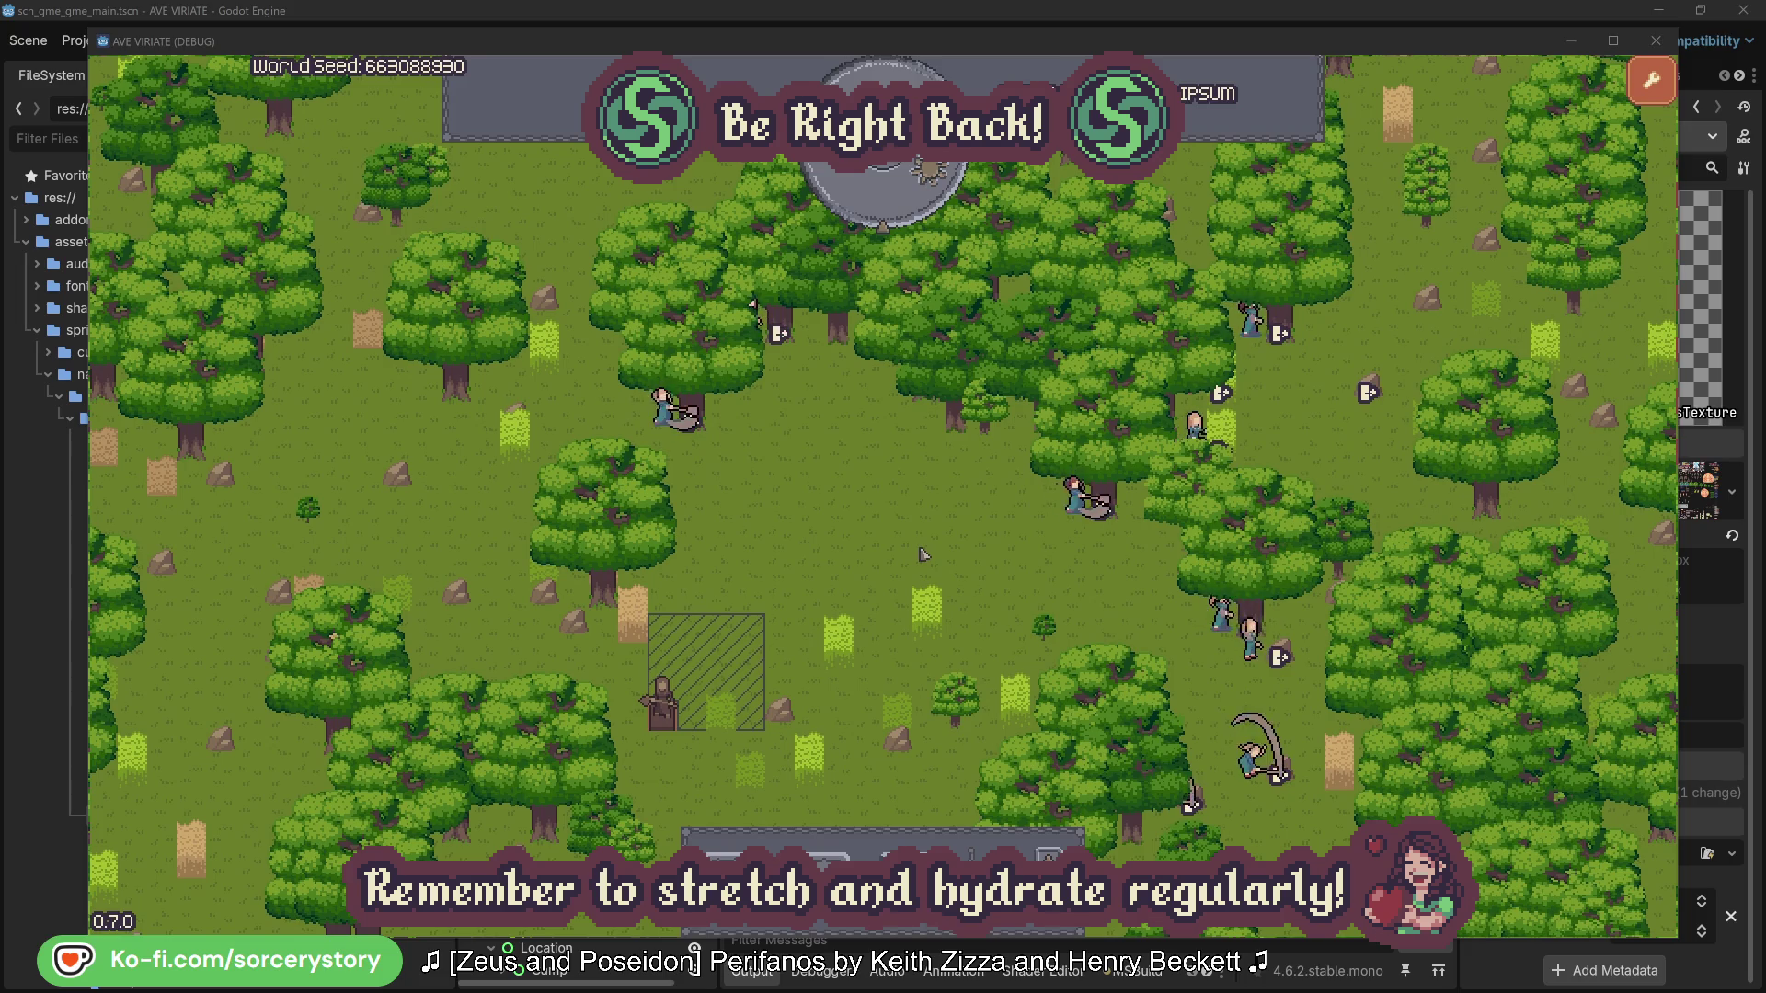
left_click(897, 207)
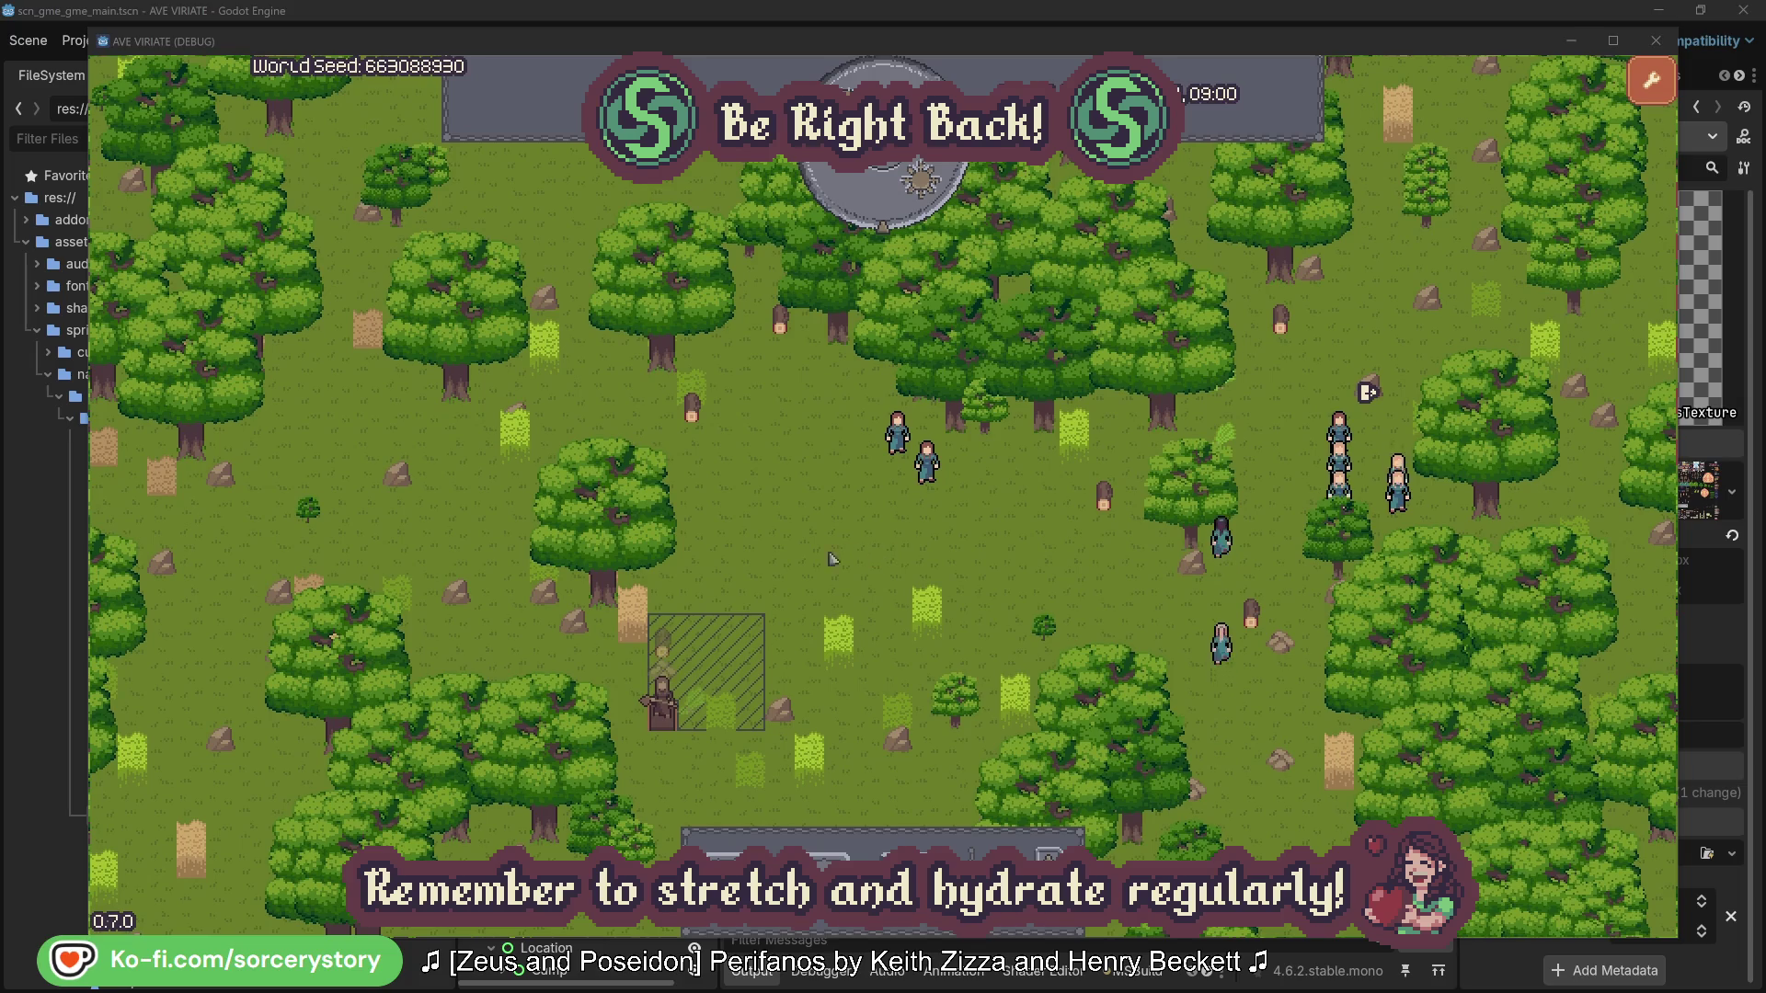
- Inspect the lower-left wood pile, open Character9, and centre on its 2 Herb pile origin
left_click(661, 644)
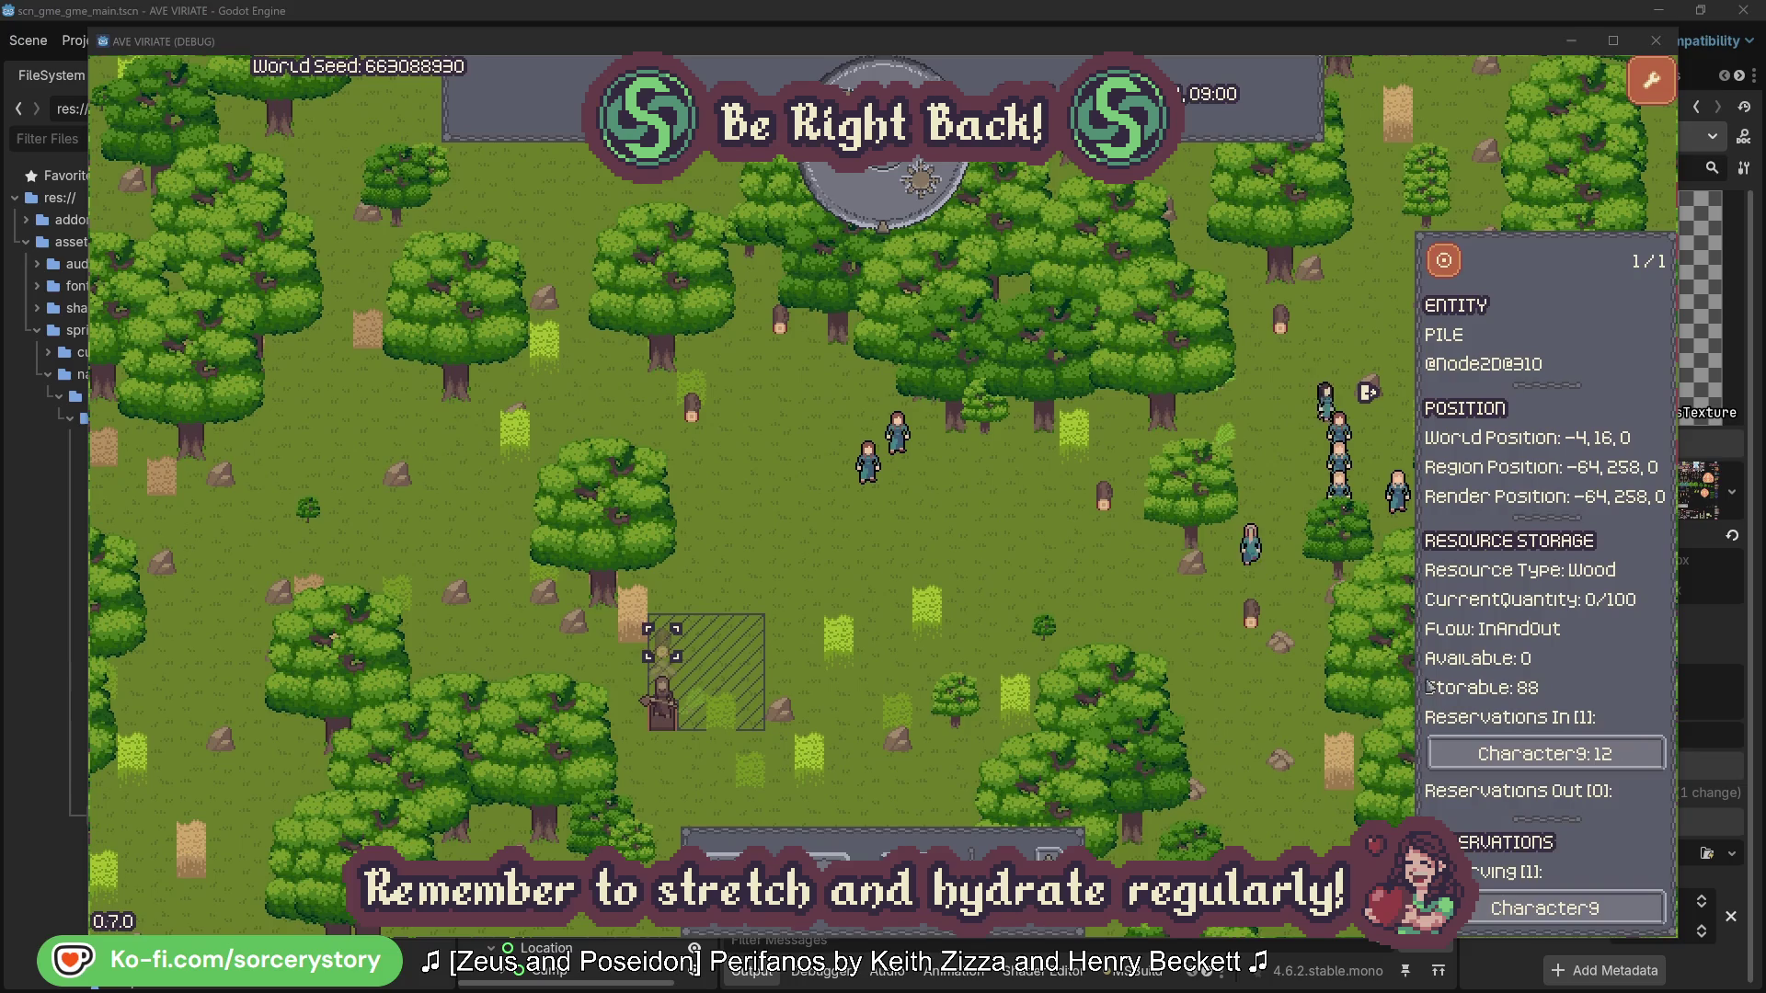
left_click(1627, 760)
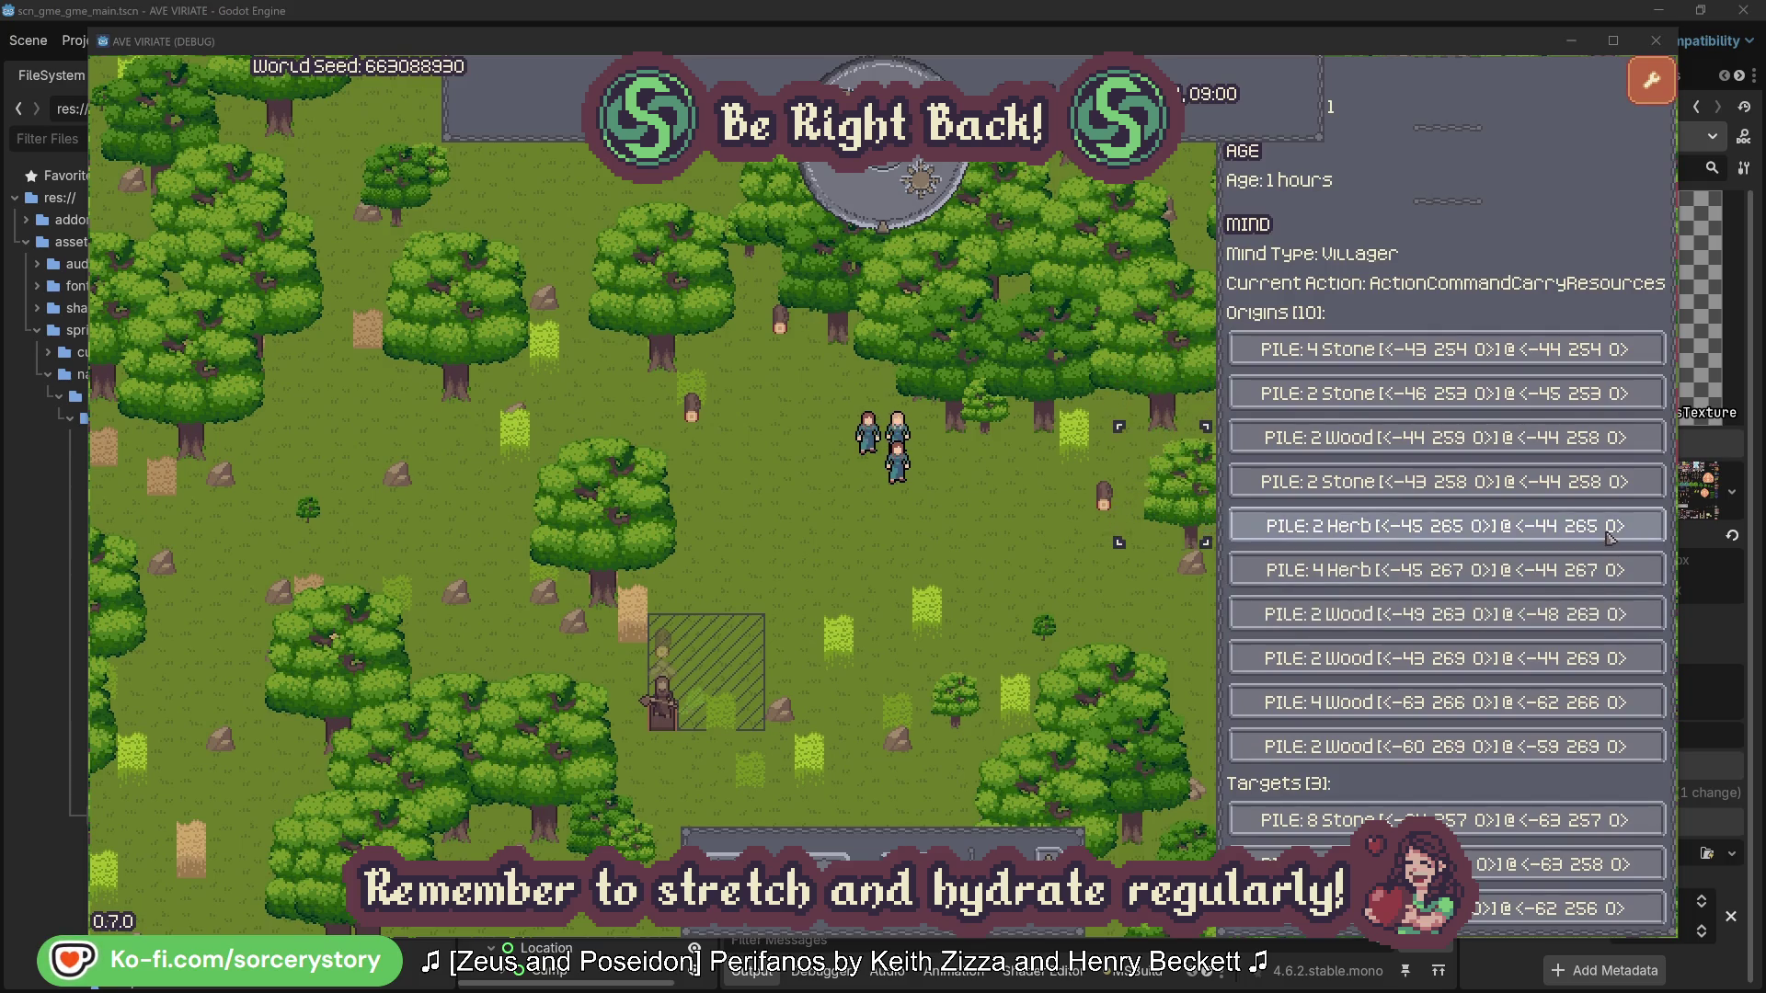
left_click(1610, 539)
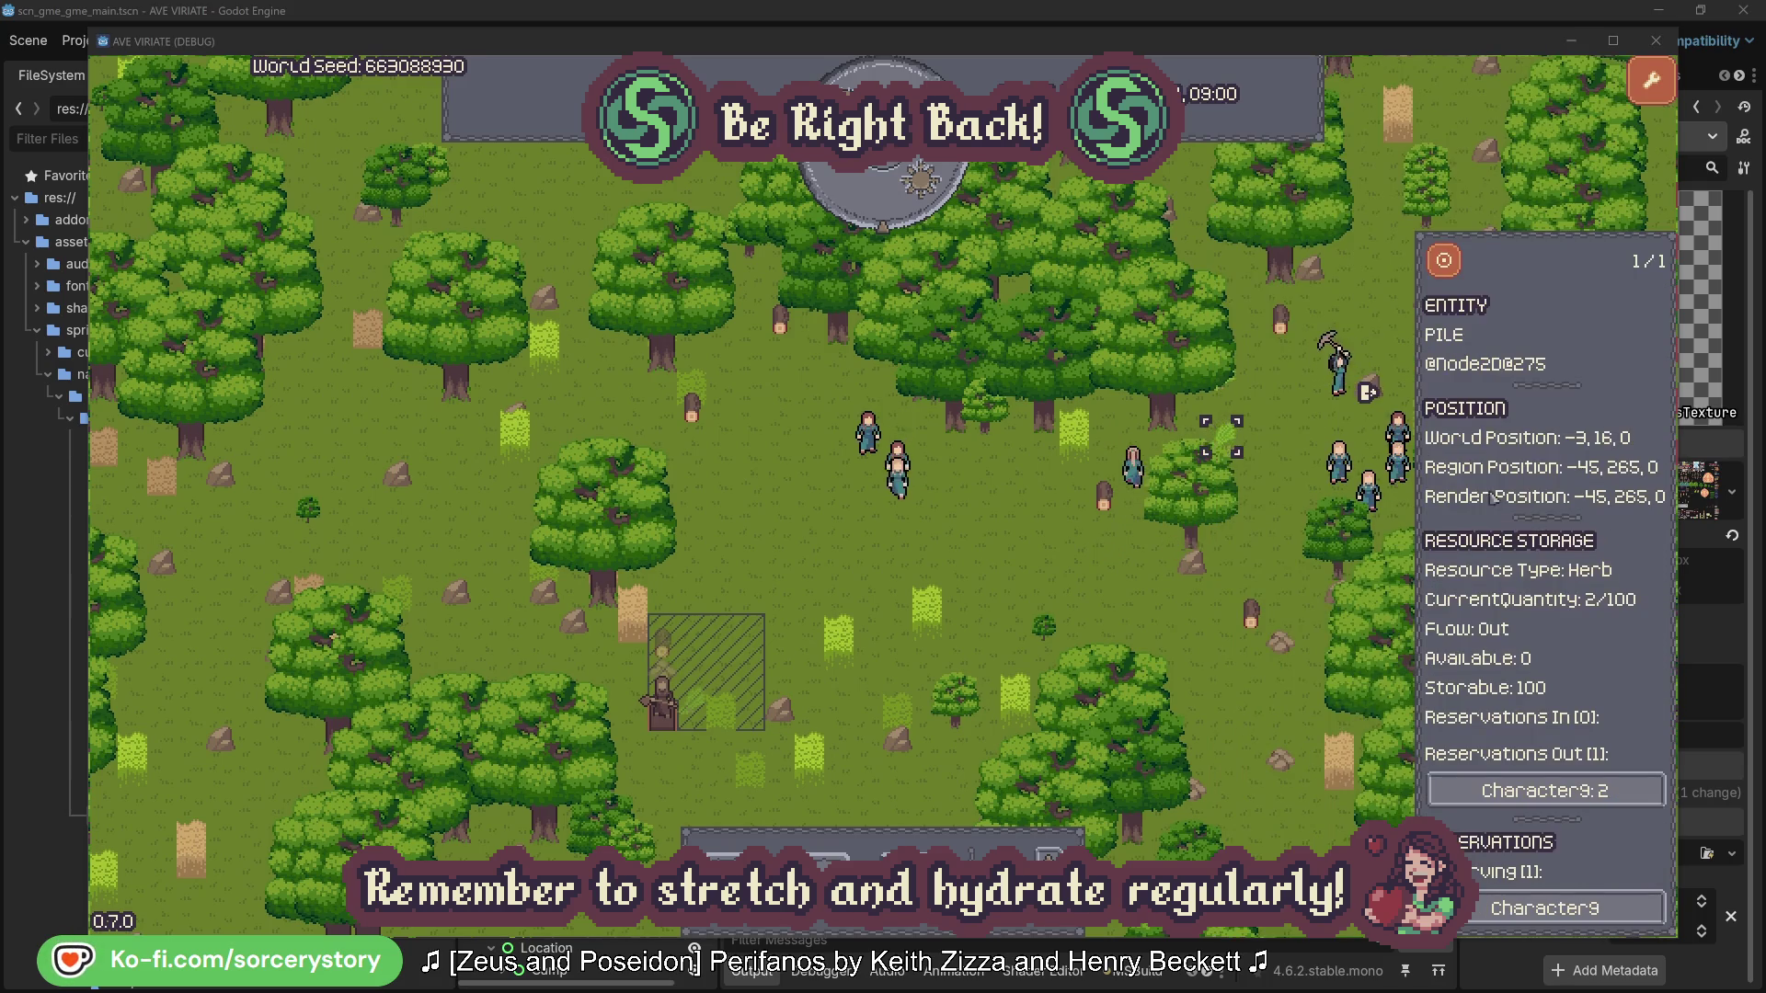
left_click(1457, 269)
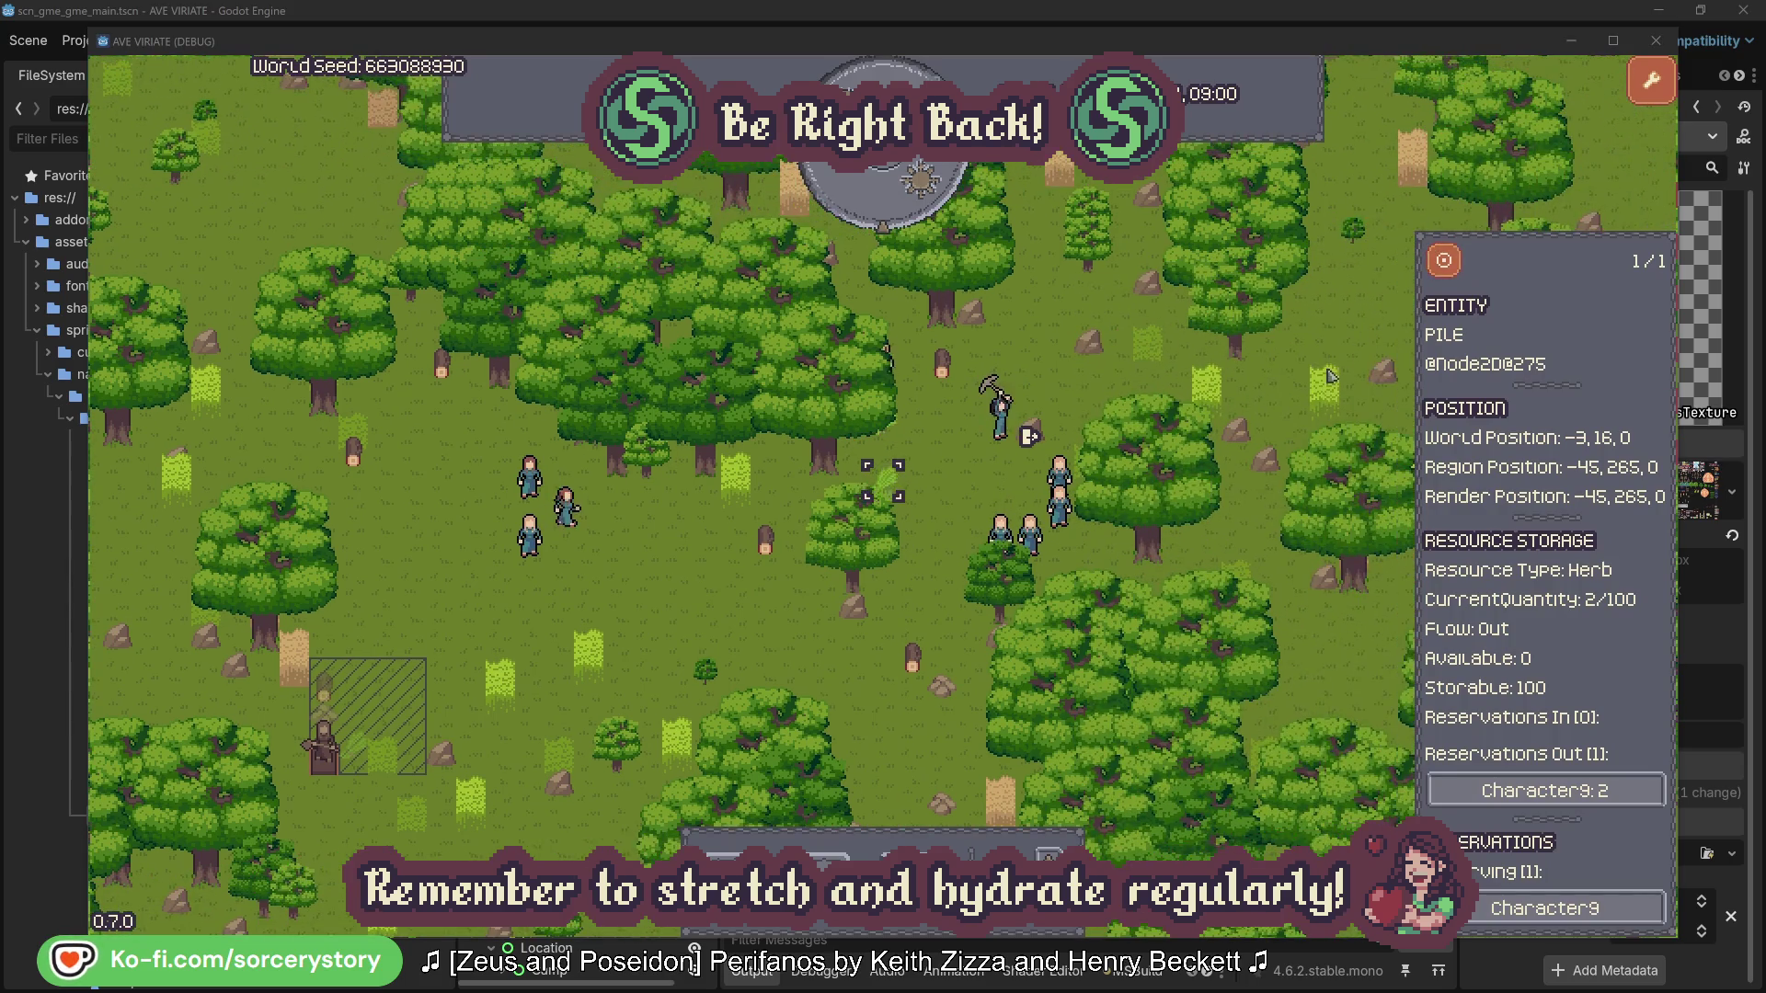
- Return to Character9, centre on the wood pile it targets, then close the pile's info
left_click(1590, 791)
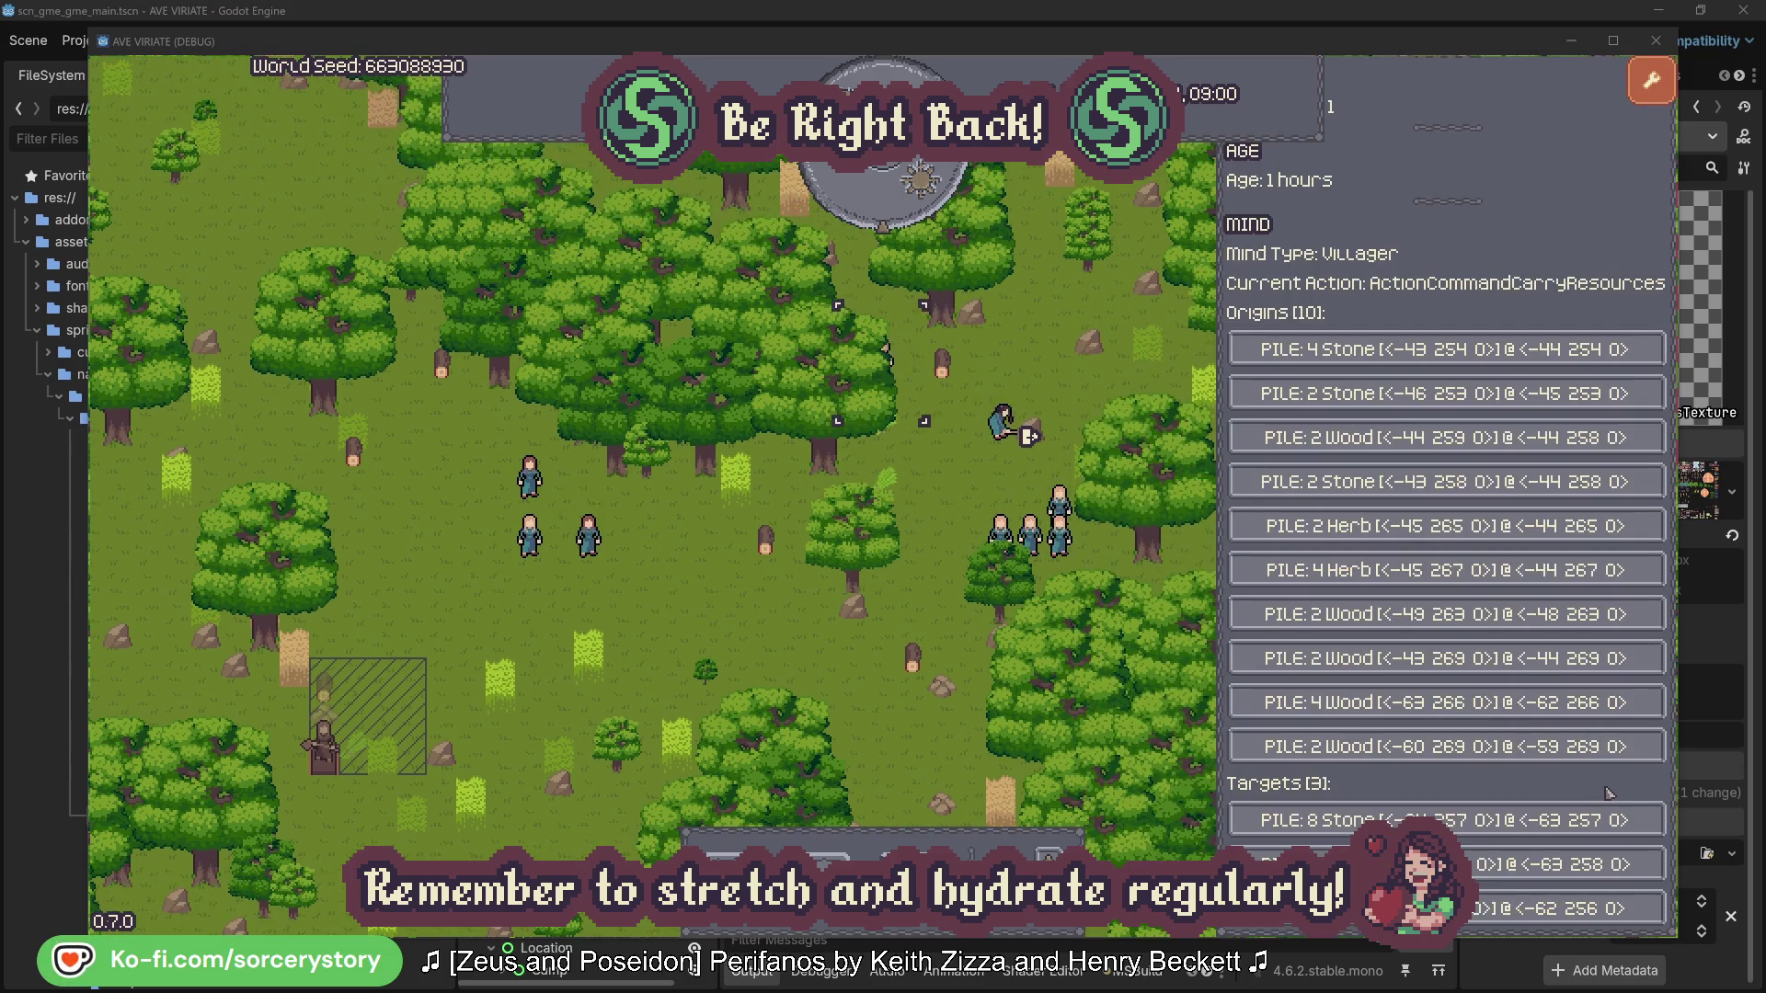
left_click(1564, 865)
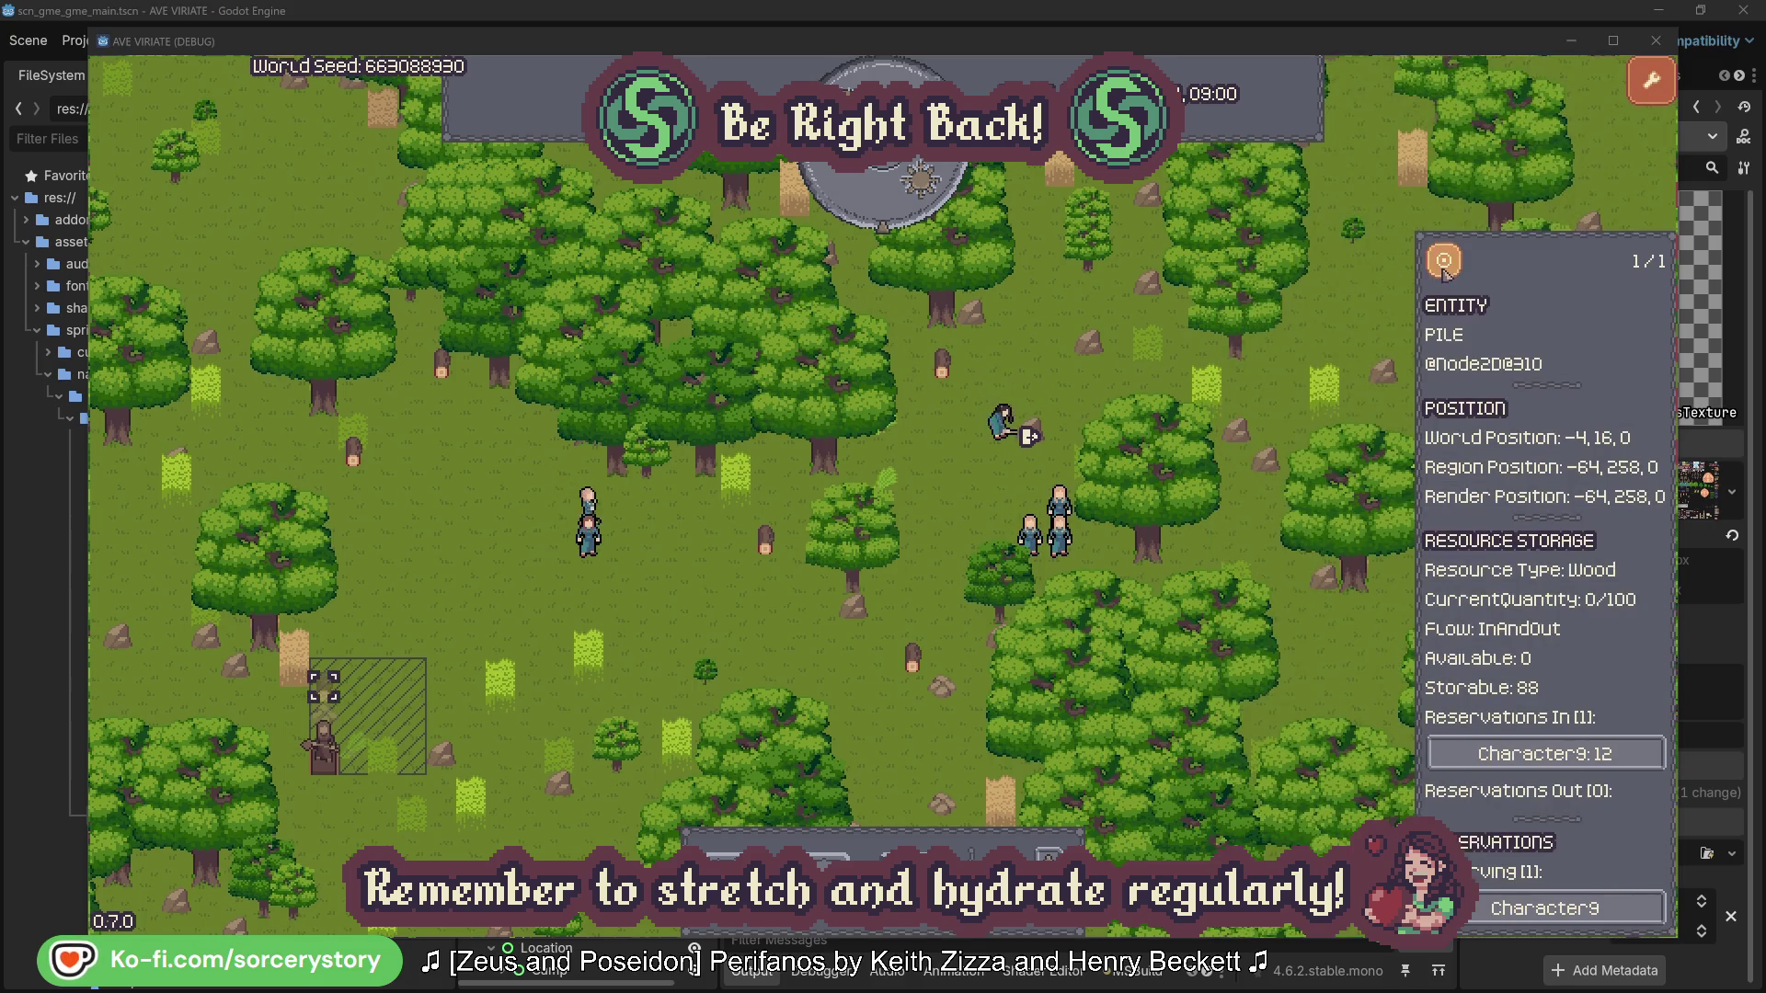
left_click(1445, 268)
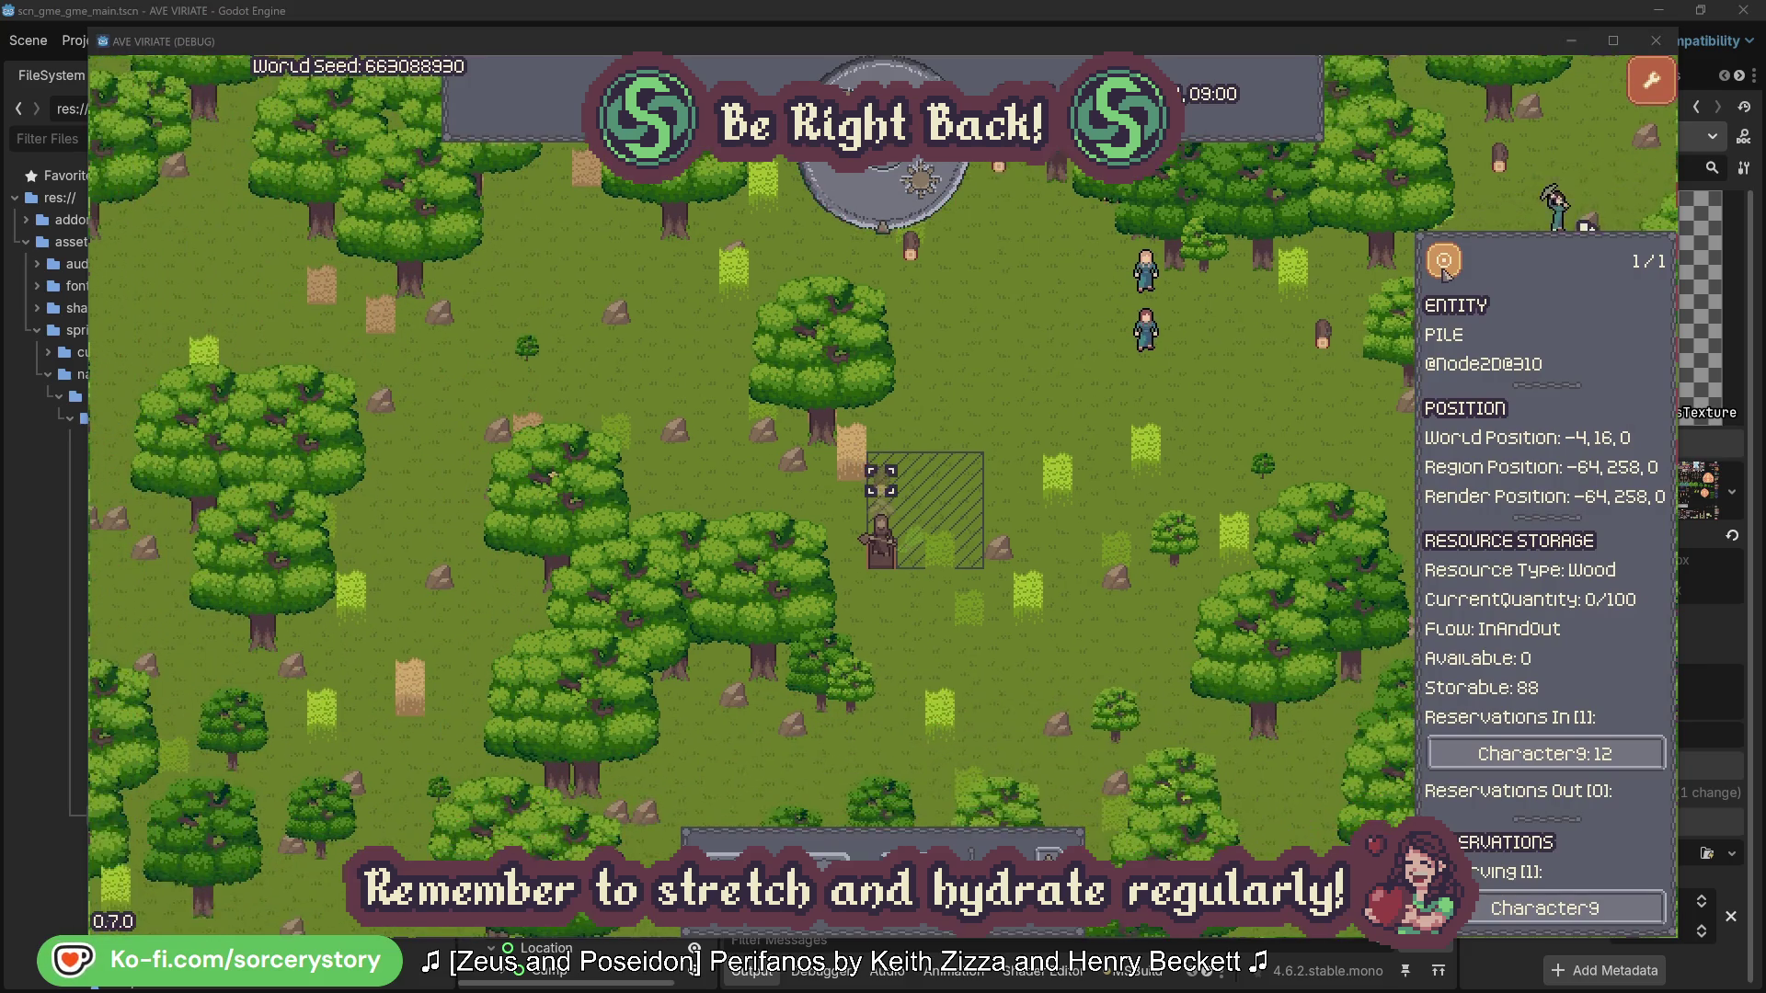
left_click(1290, 407)
- Inspect and centre on a villager in the group, then close its info
left_click(1146, 331)
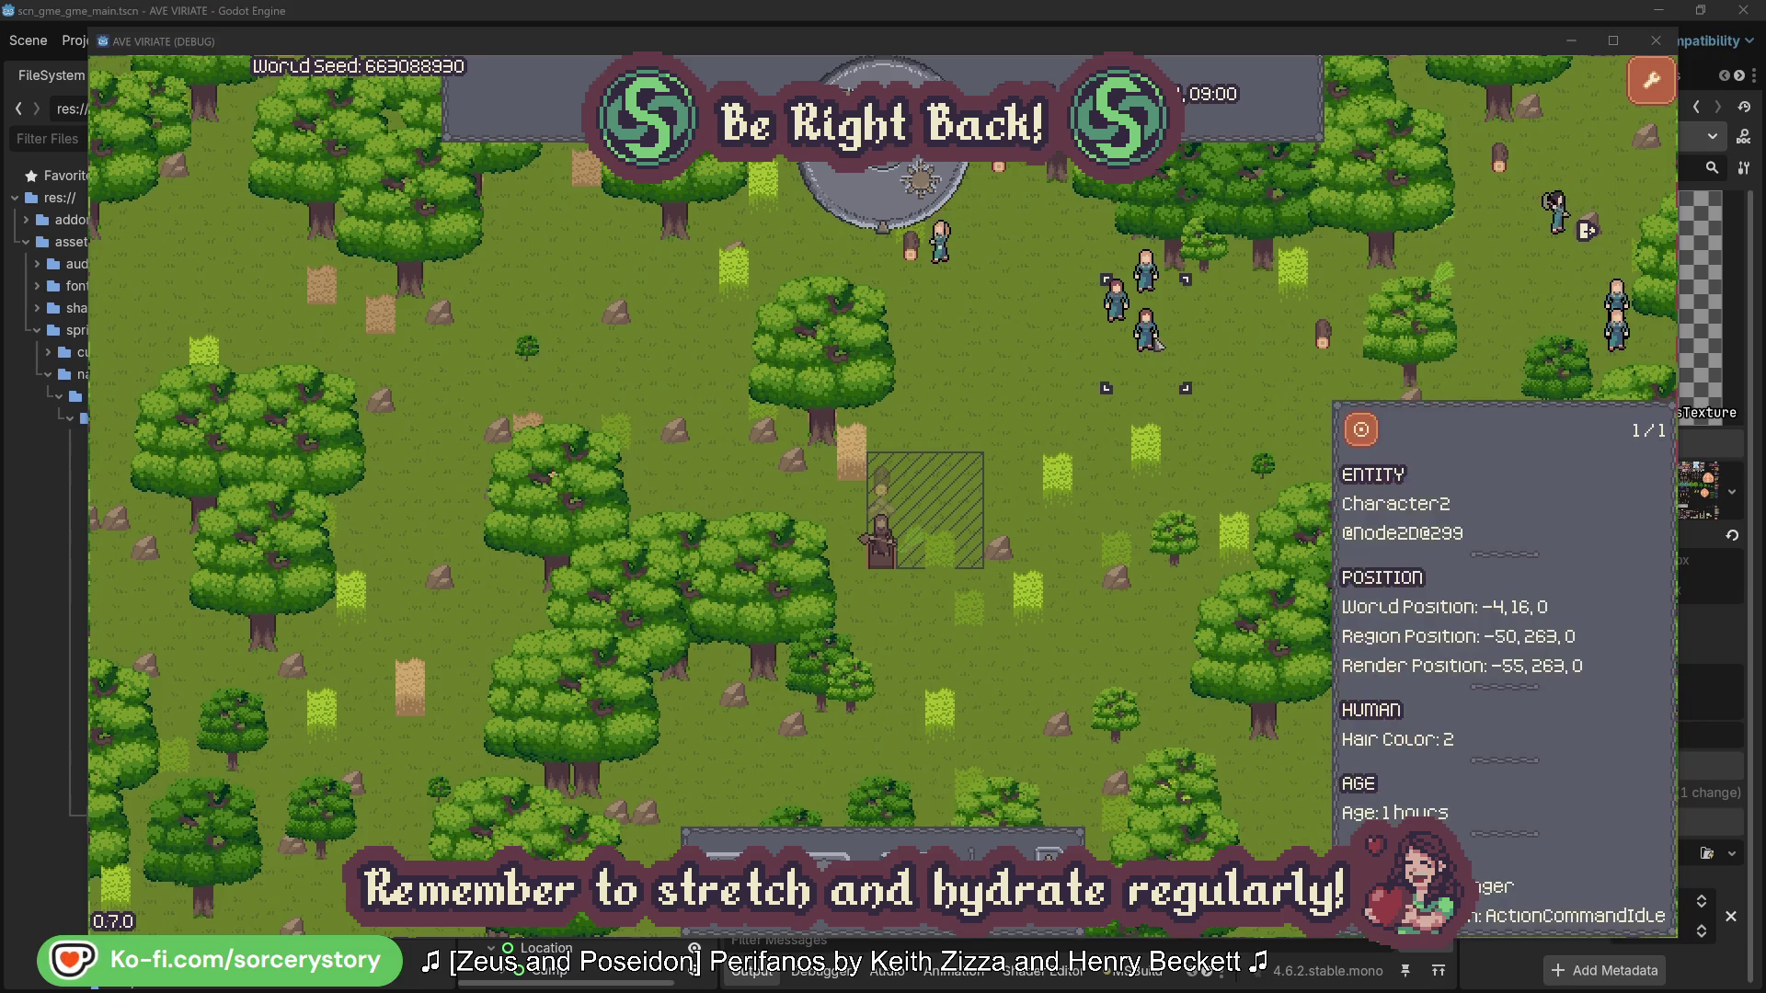
left_click(1361, 429)
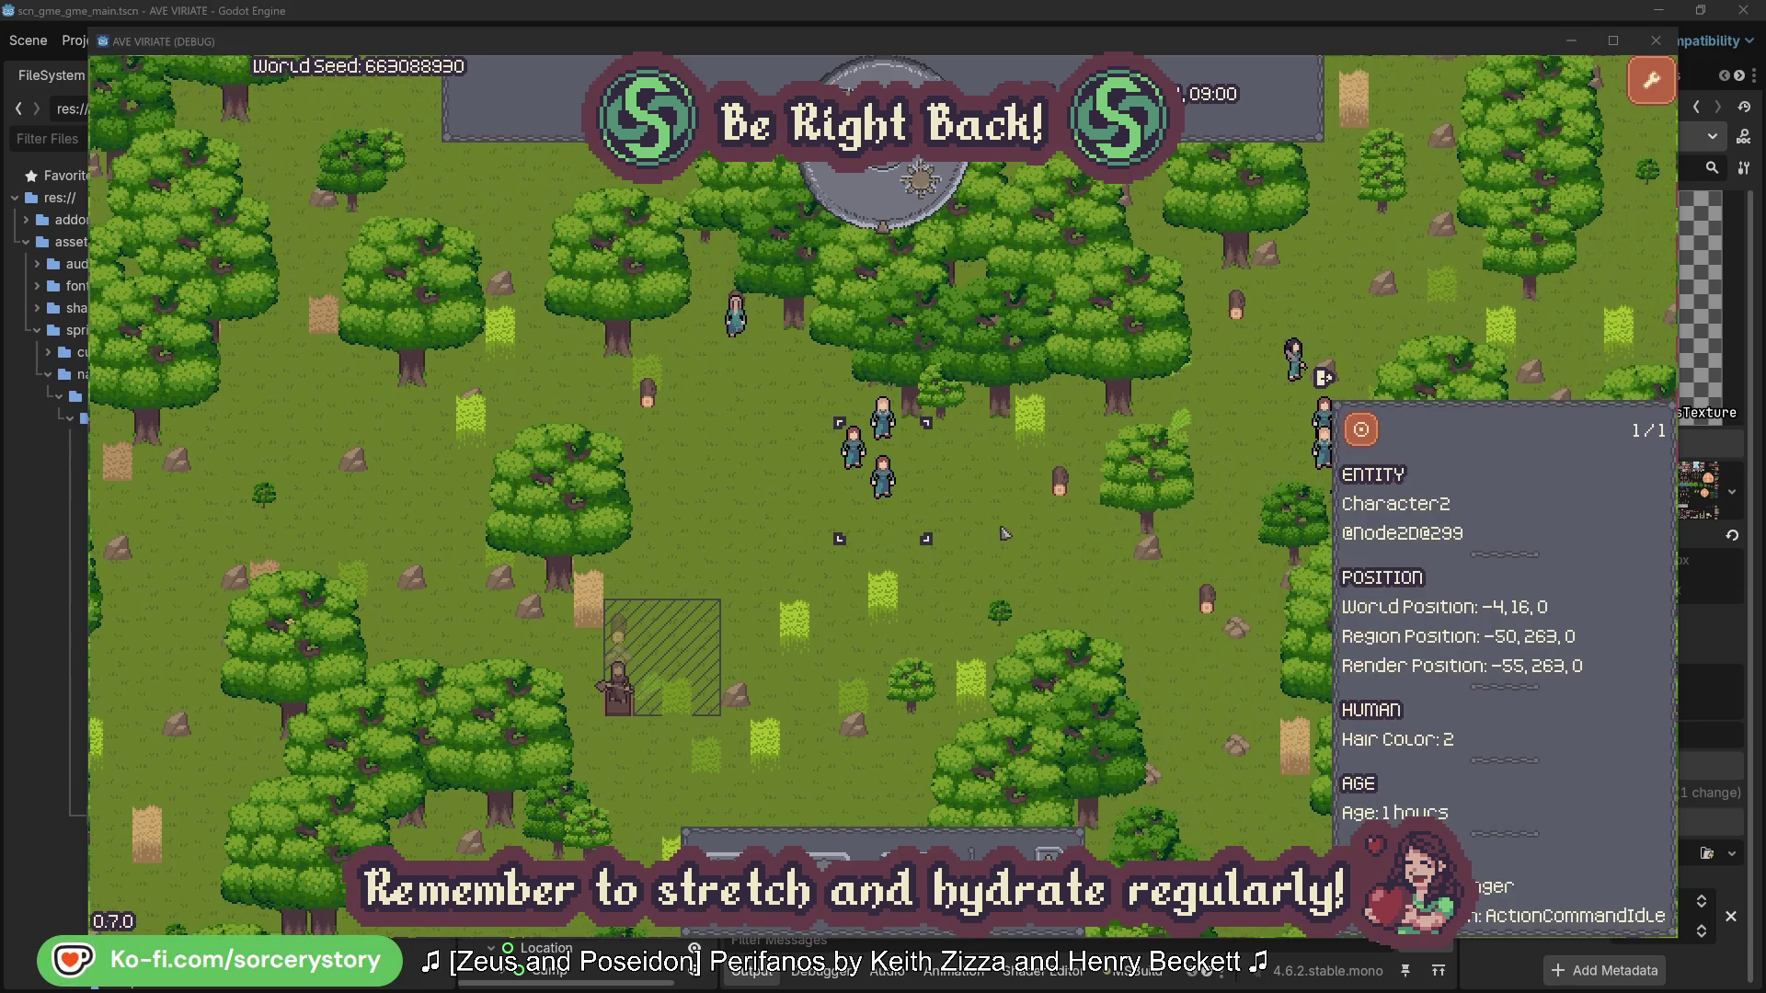
left_click(1007, 533)
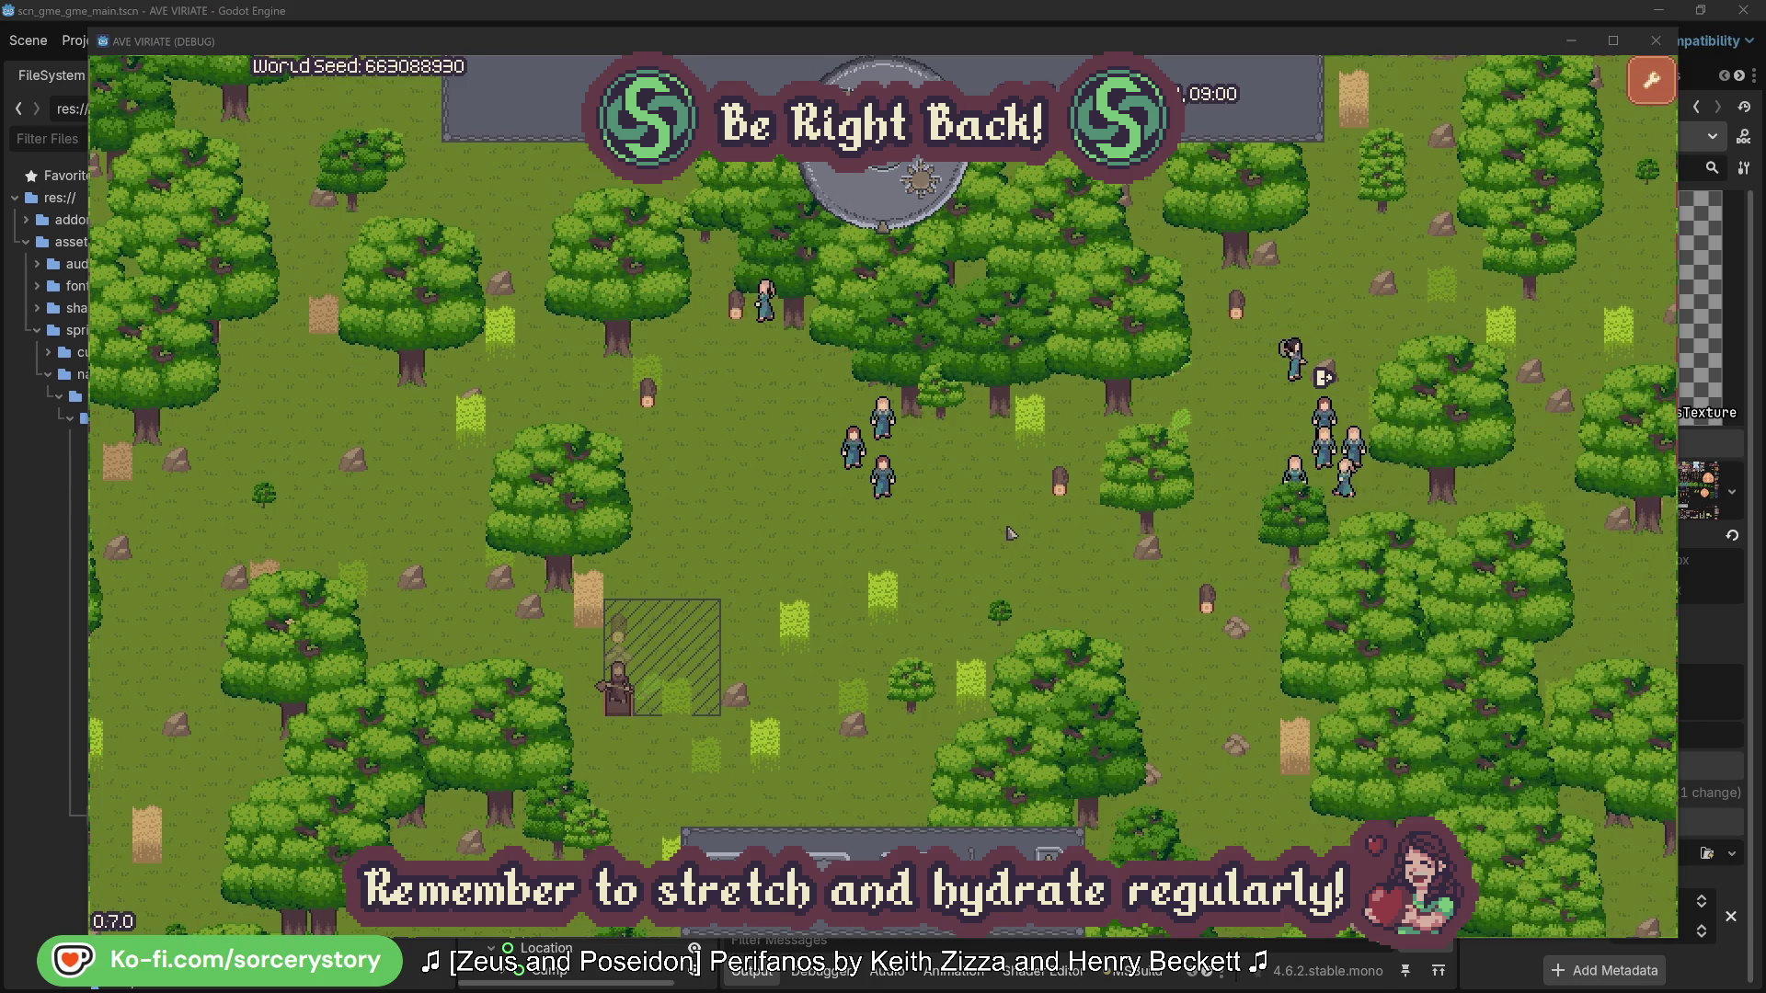
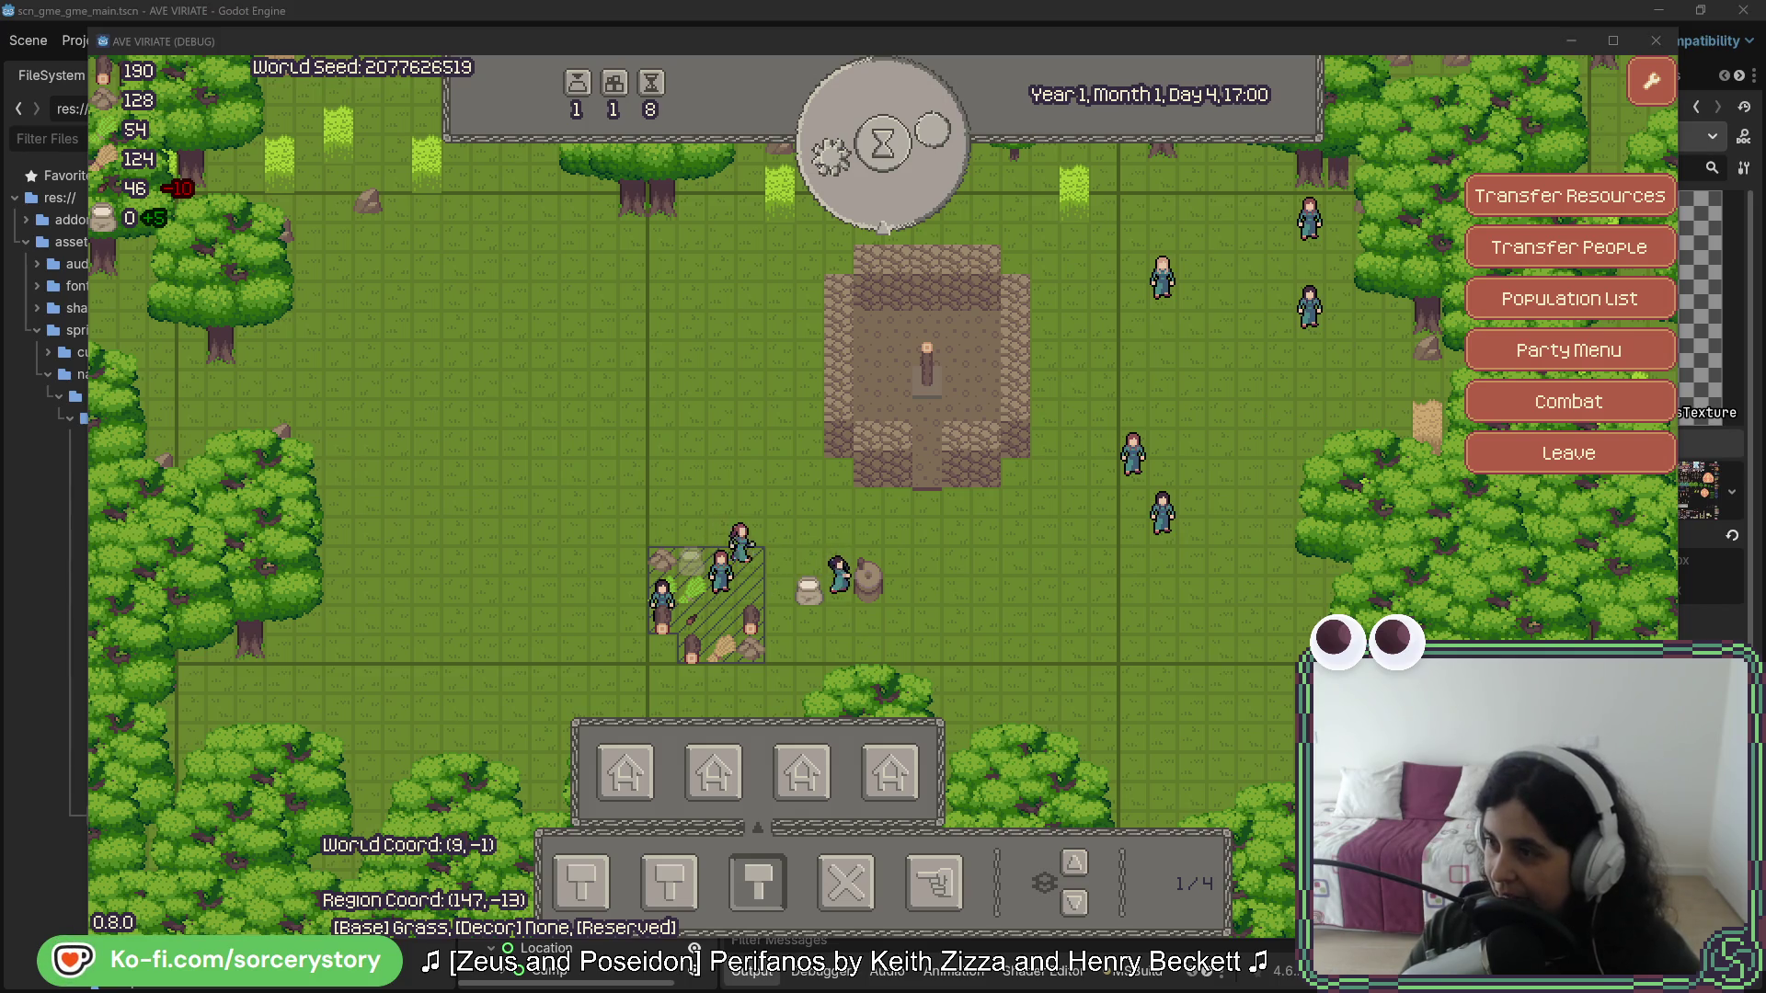
- Stop the running game and return to the Godot editor
key("F8")
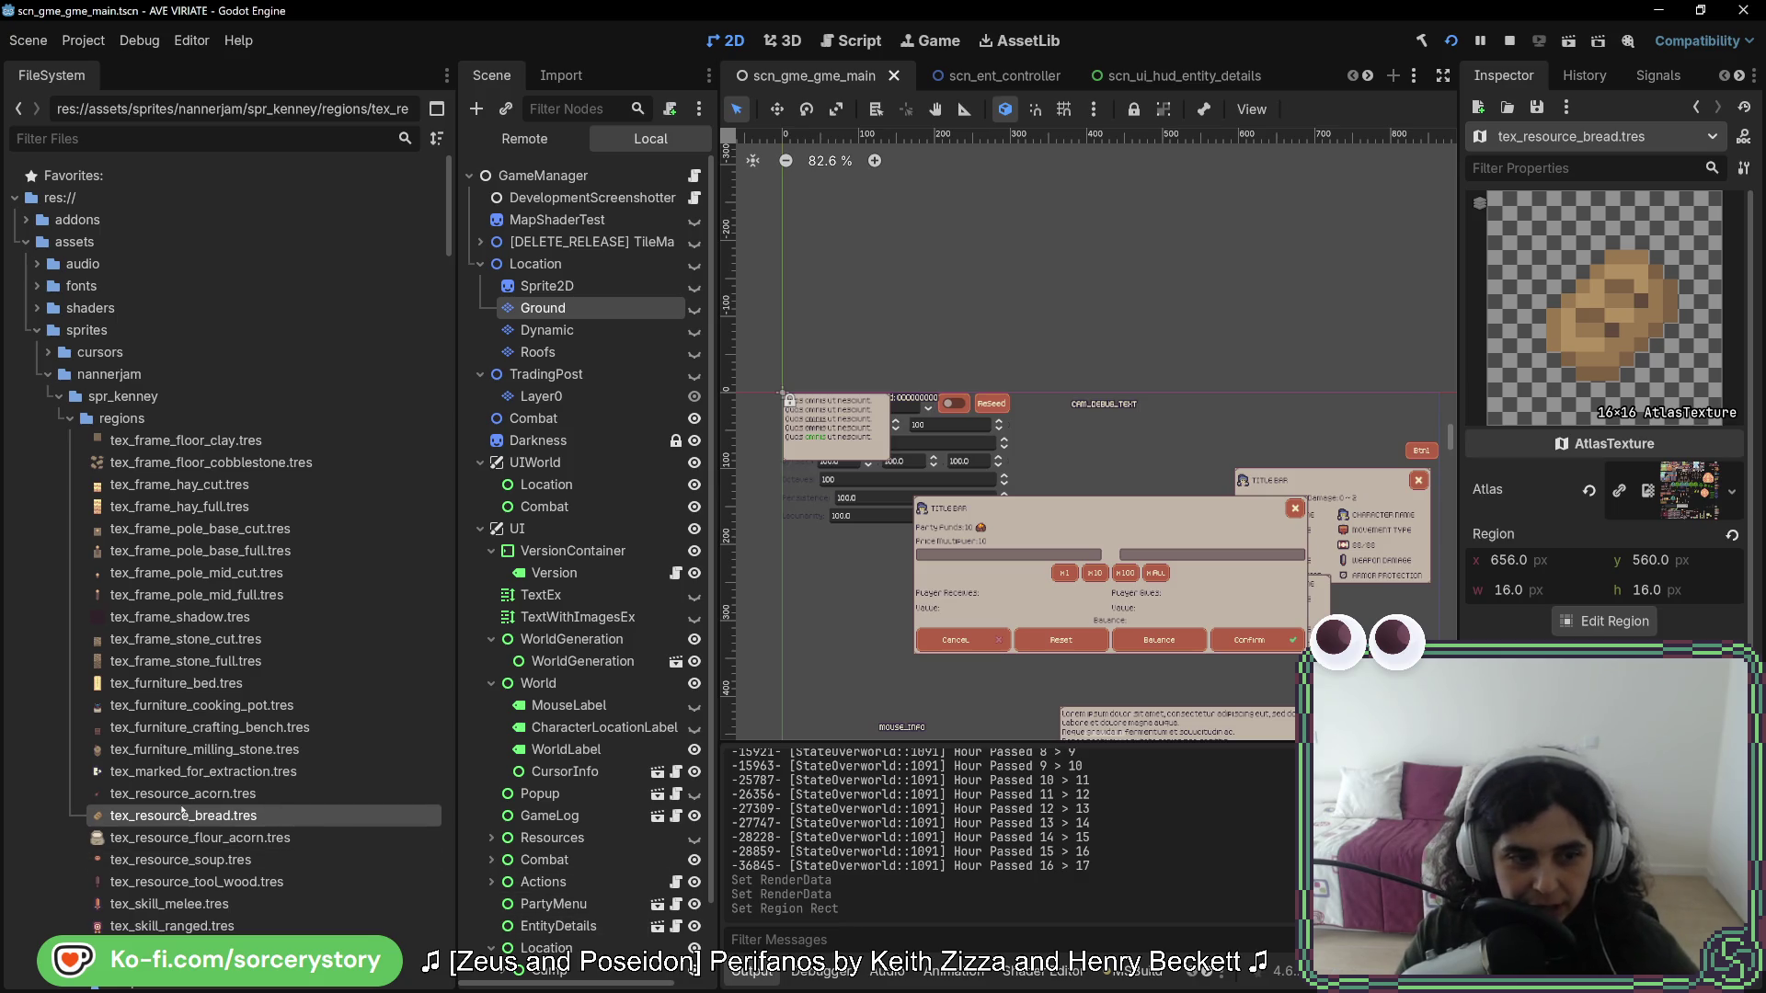
scroll(170, 773, "down", 15)
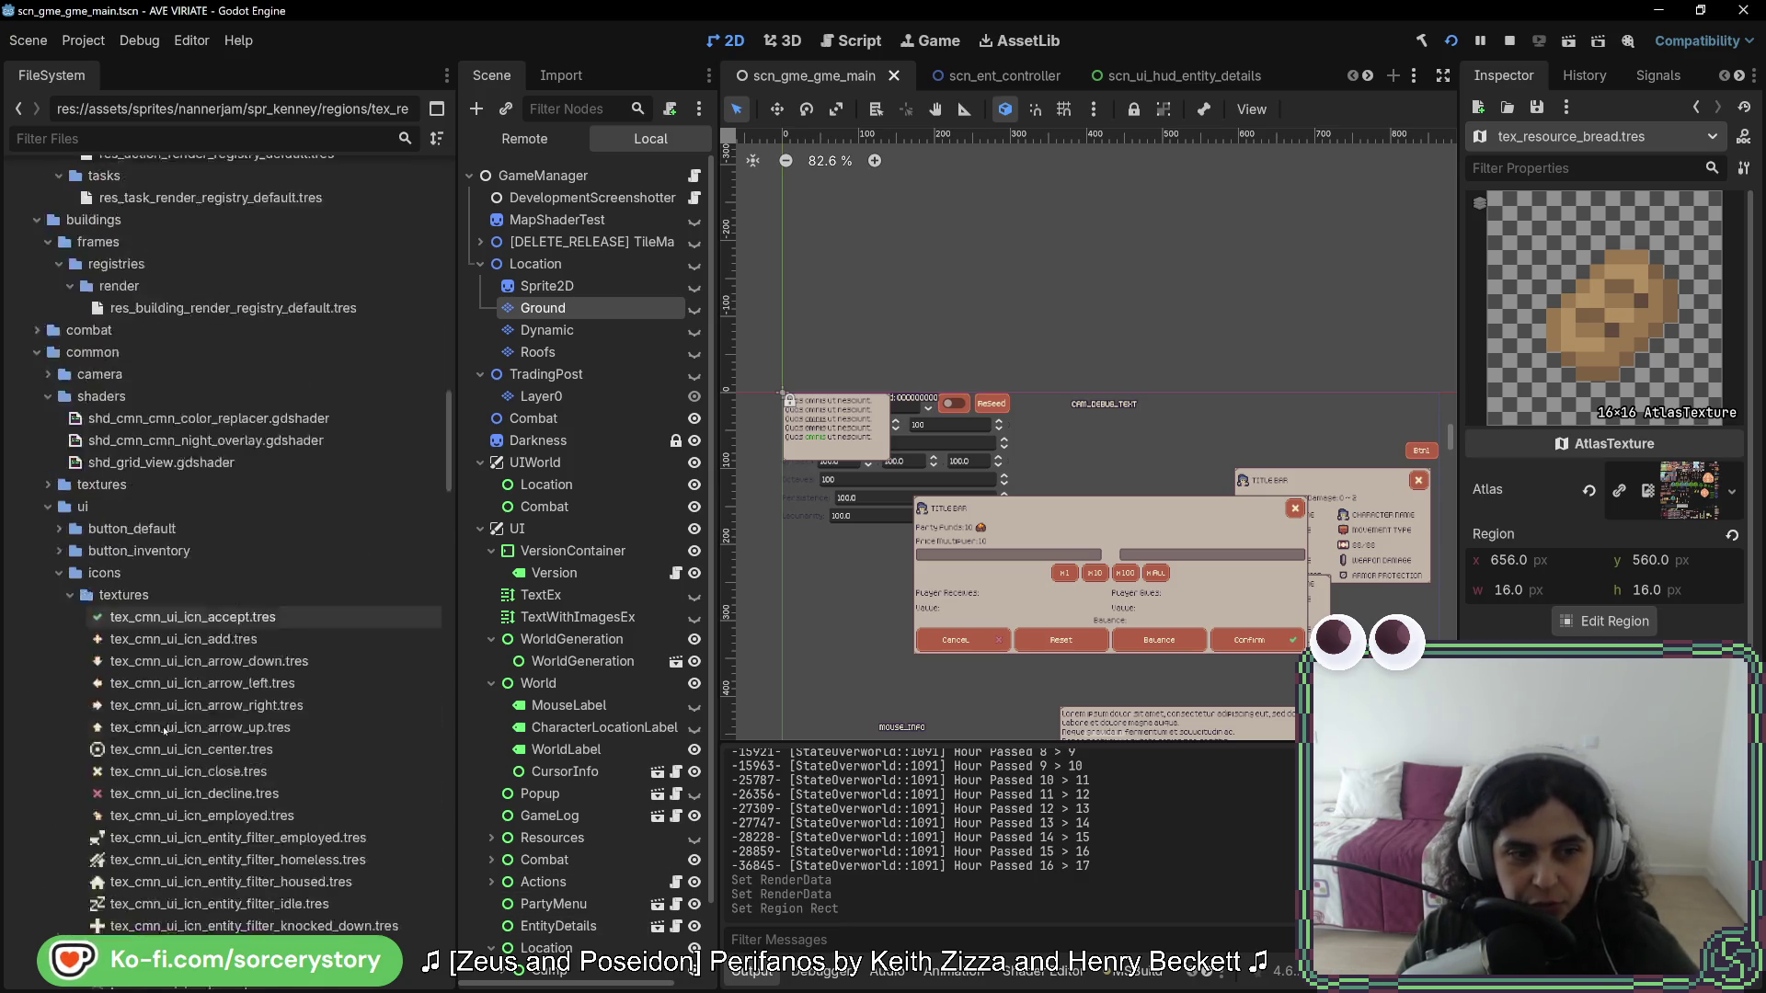
scroll(184, 755, "up", 15)
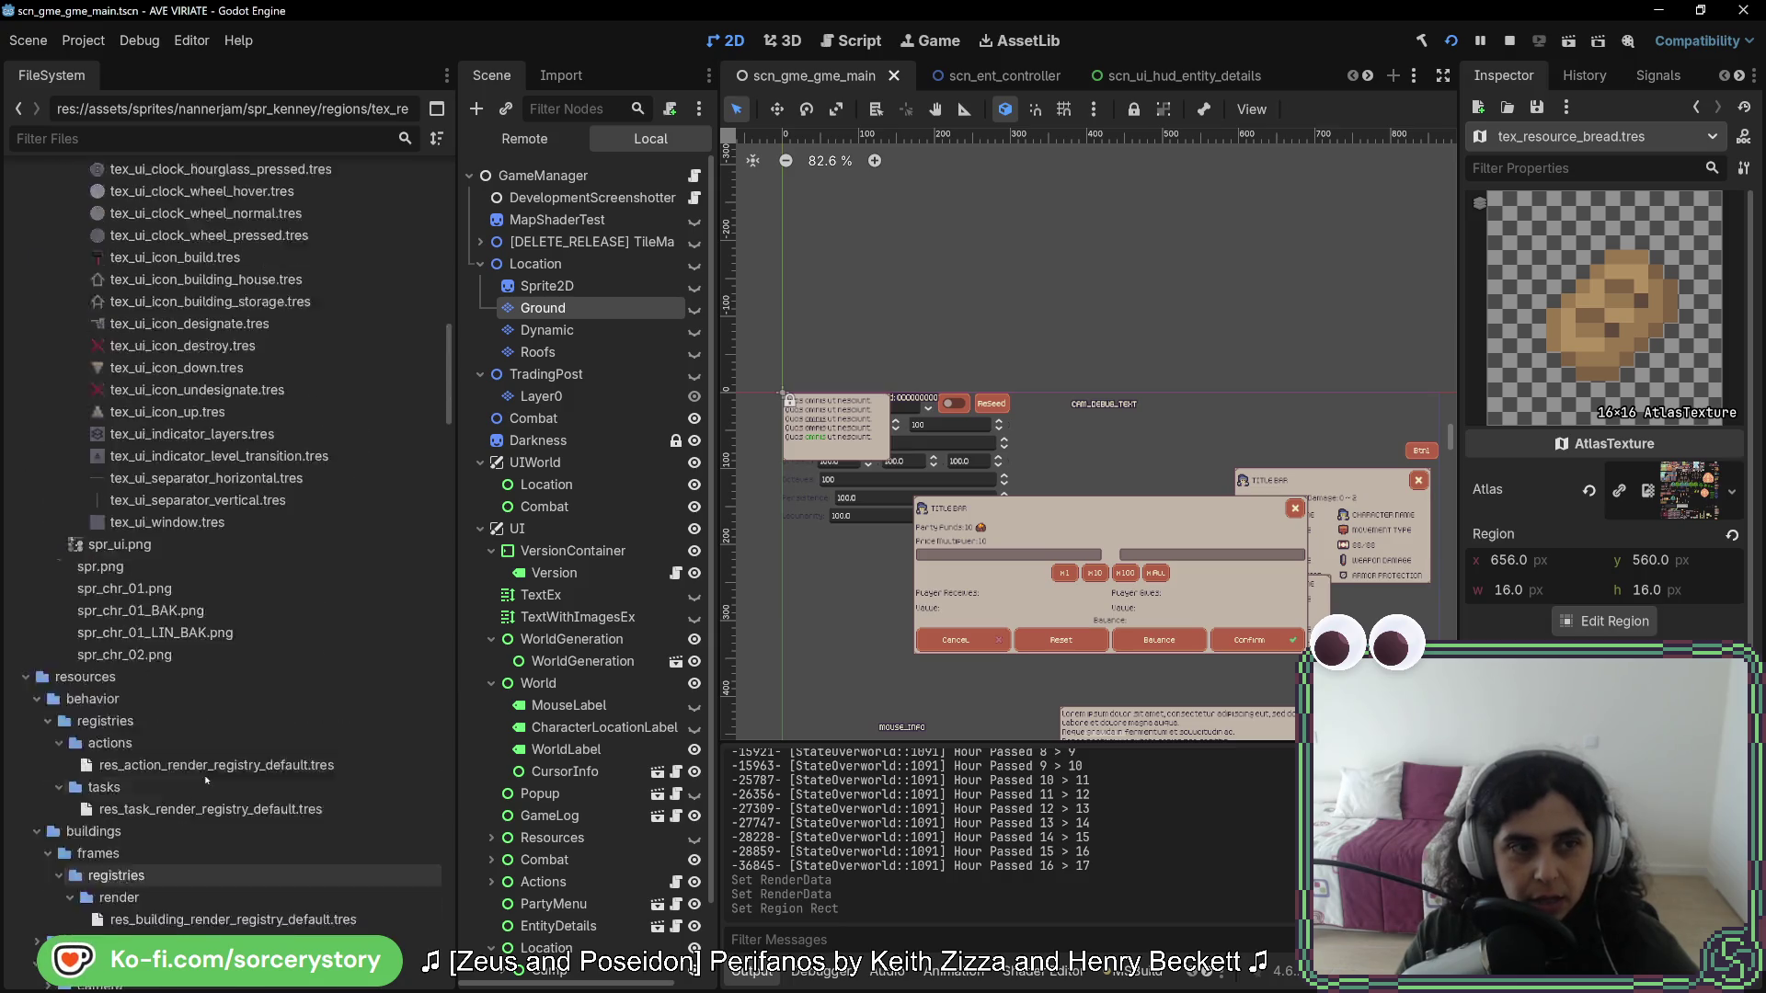
- Filter the FileSystem files by 'resource' and open the resource render registry
left_click(228, 139)
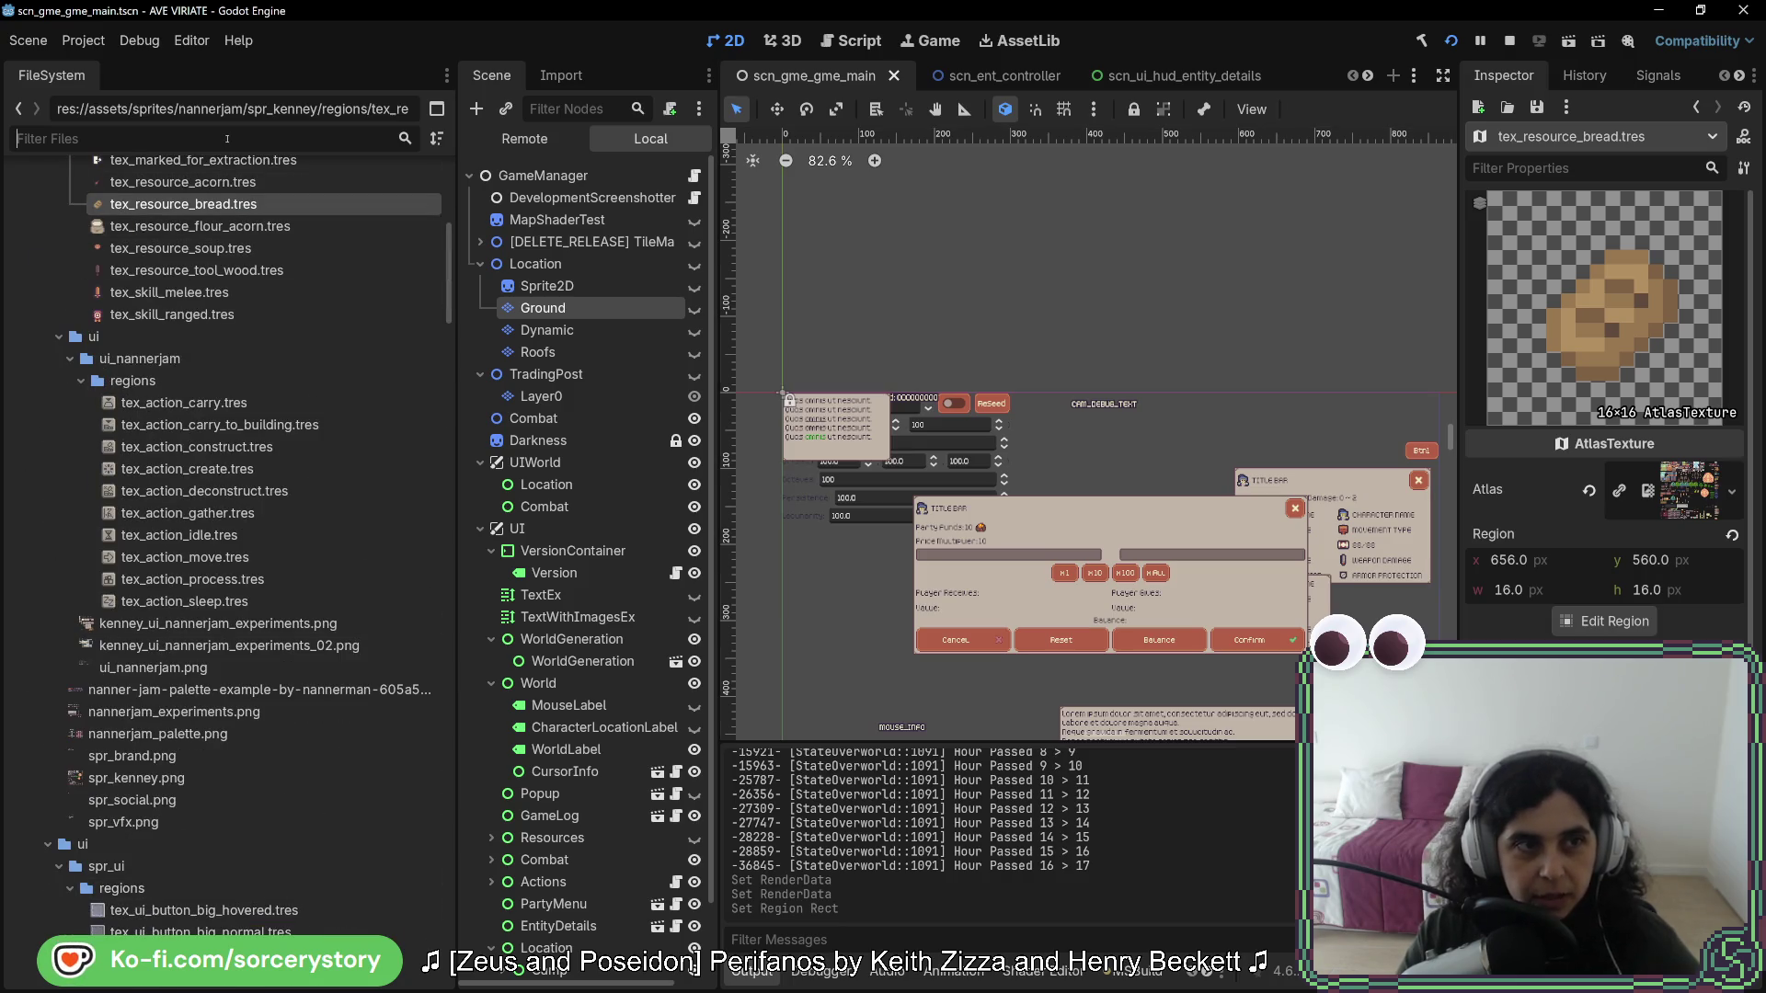
type("resource")
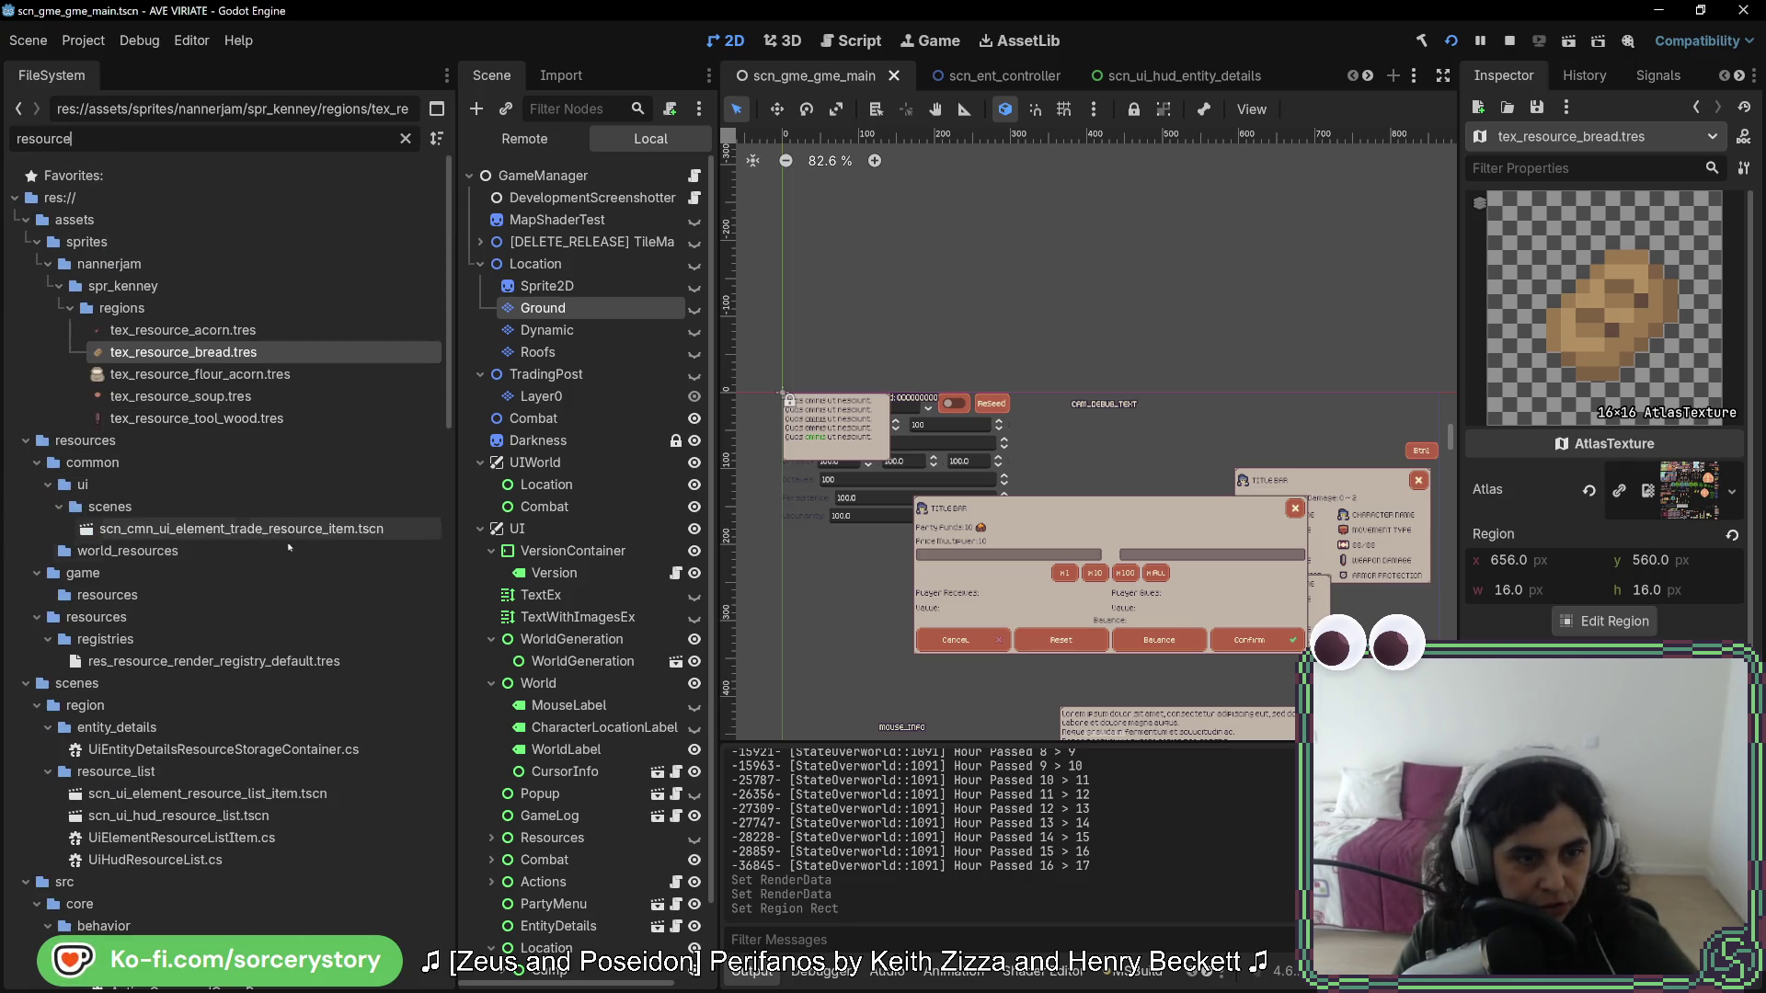
left_click(386, 662)
- Set the new dictionary key to BreadAcorn with the bread texture as its icon
left_click(1675, 633)
left_click(1665, 920)
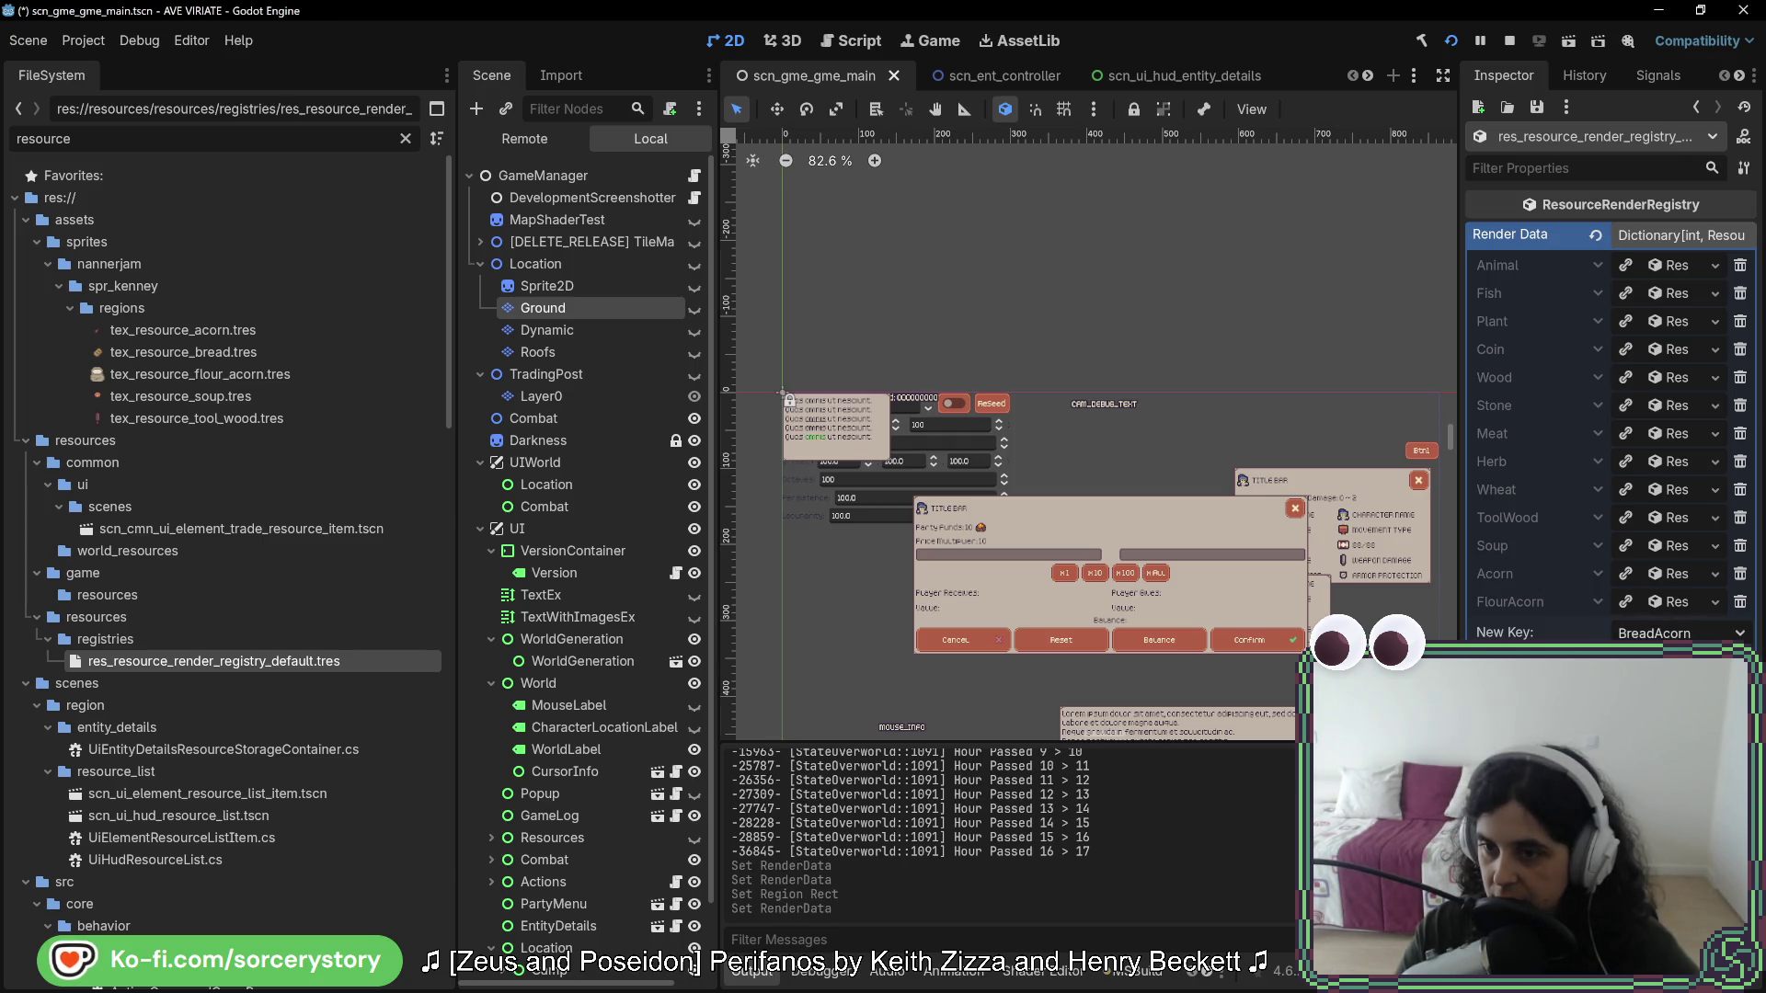
left_click(1693, 699)
key("Escape")
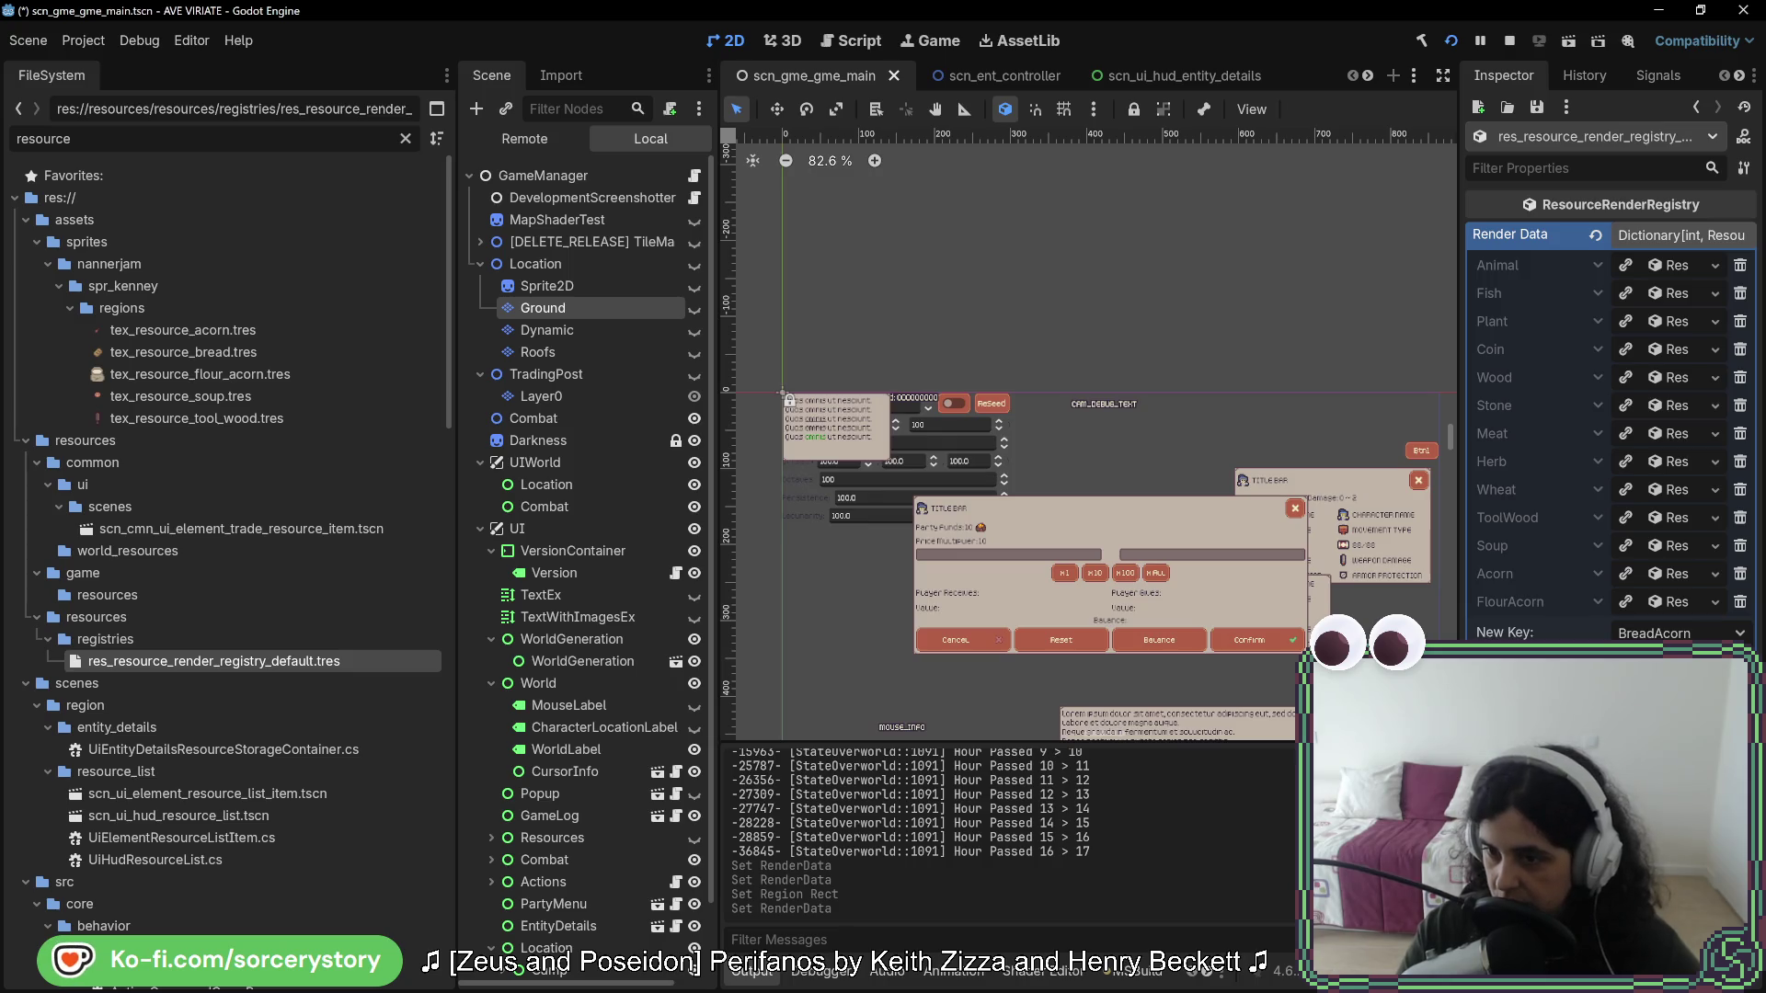
left_click(1692, 699)
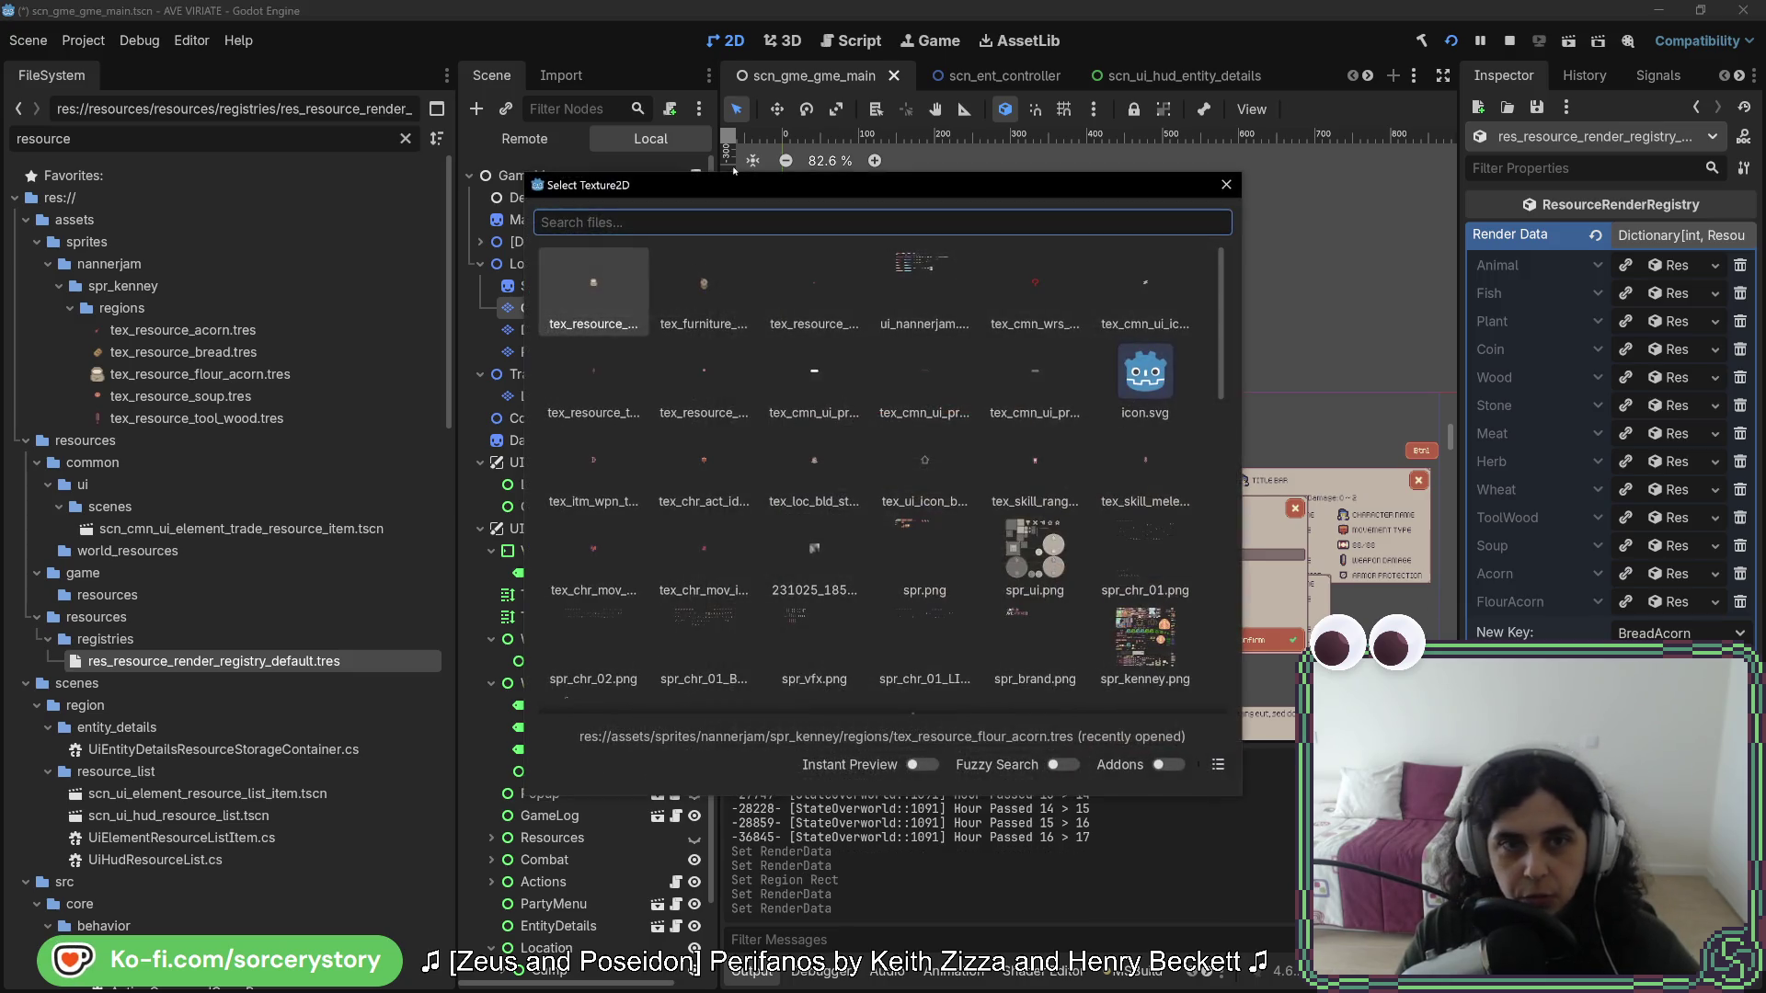
type("bread")
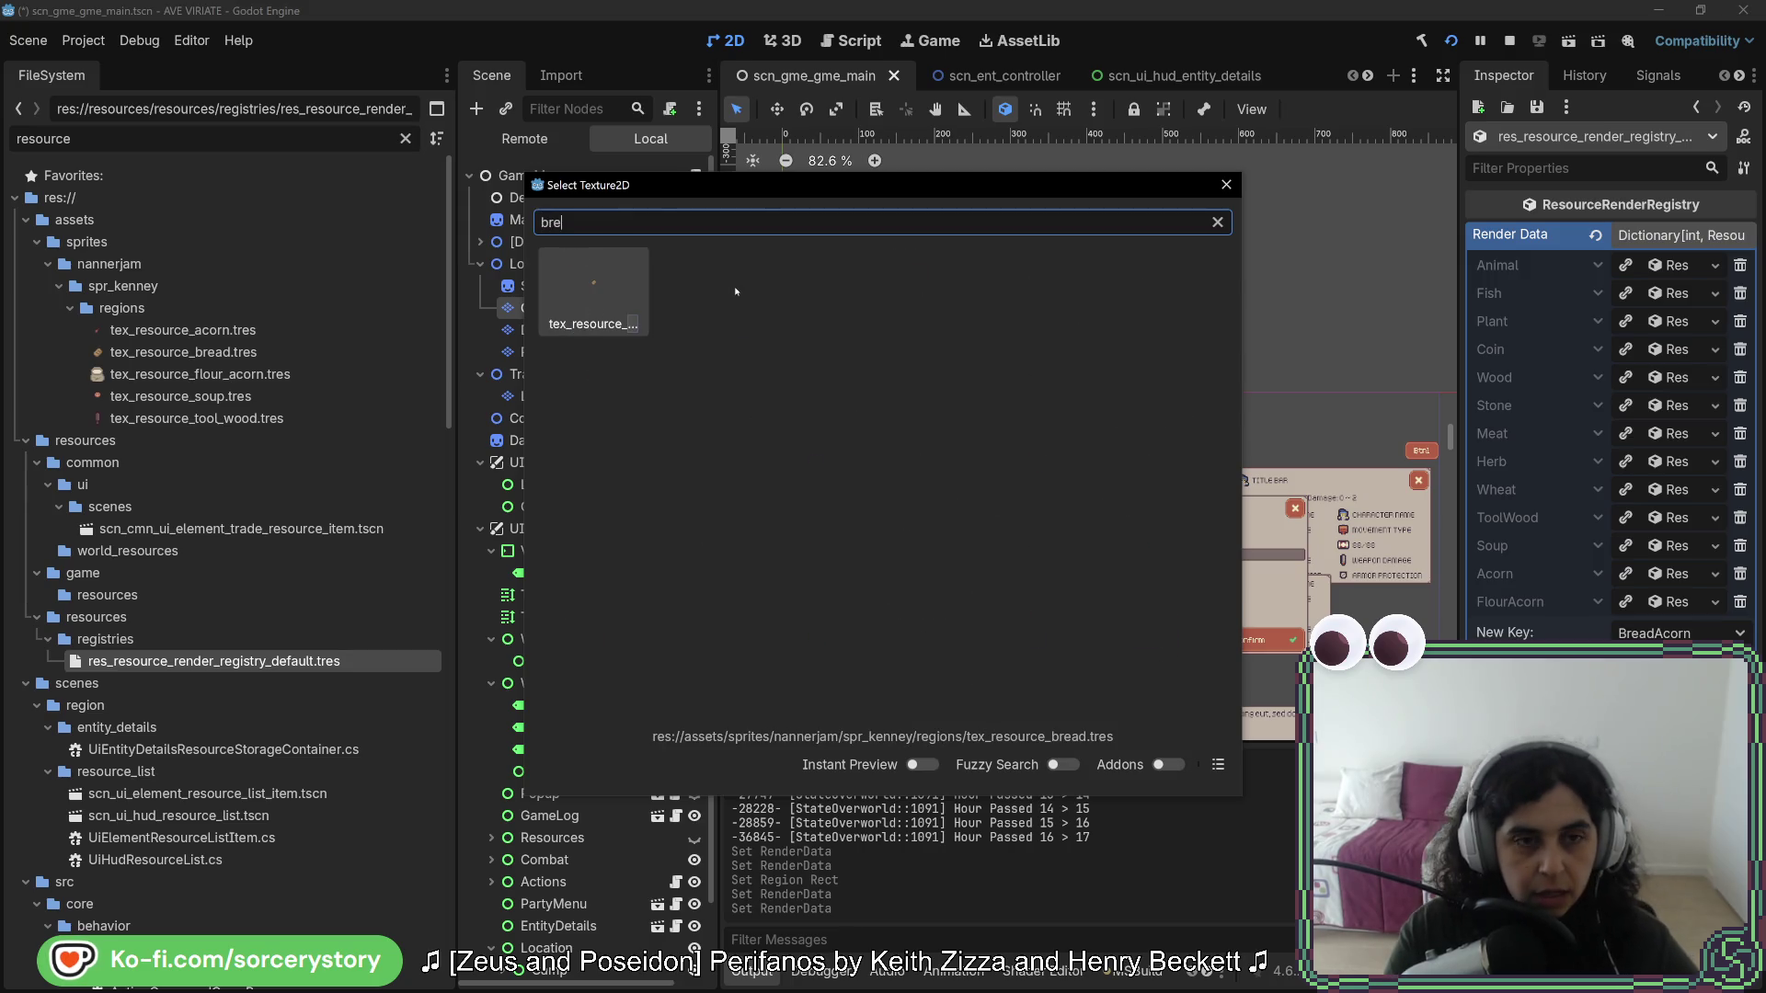
key("Return")
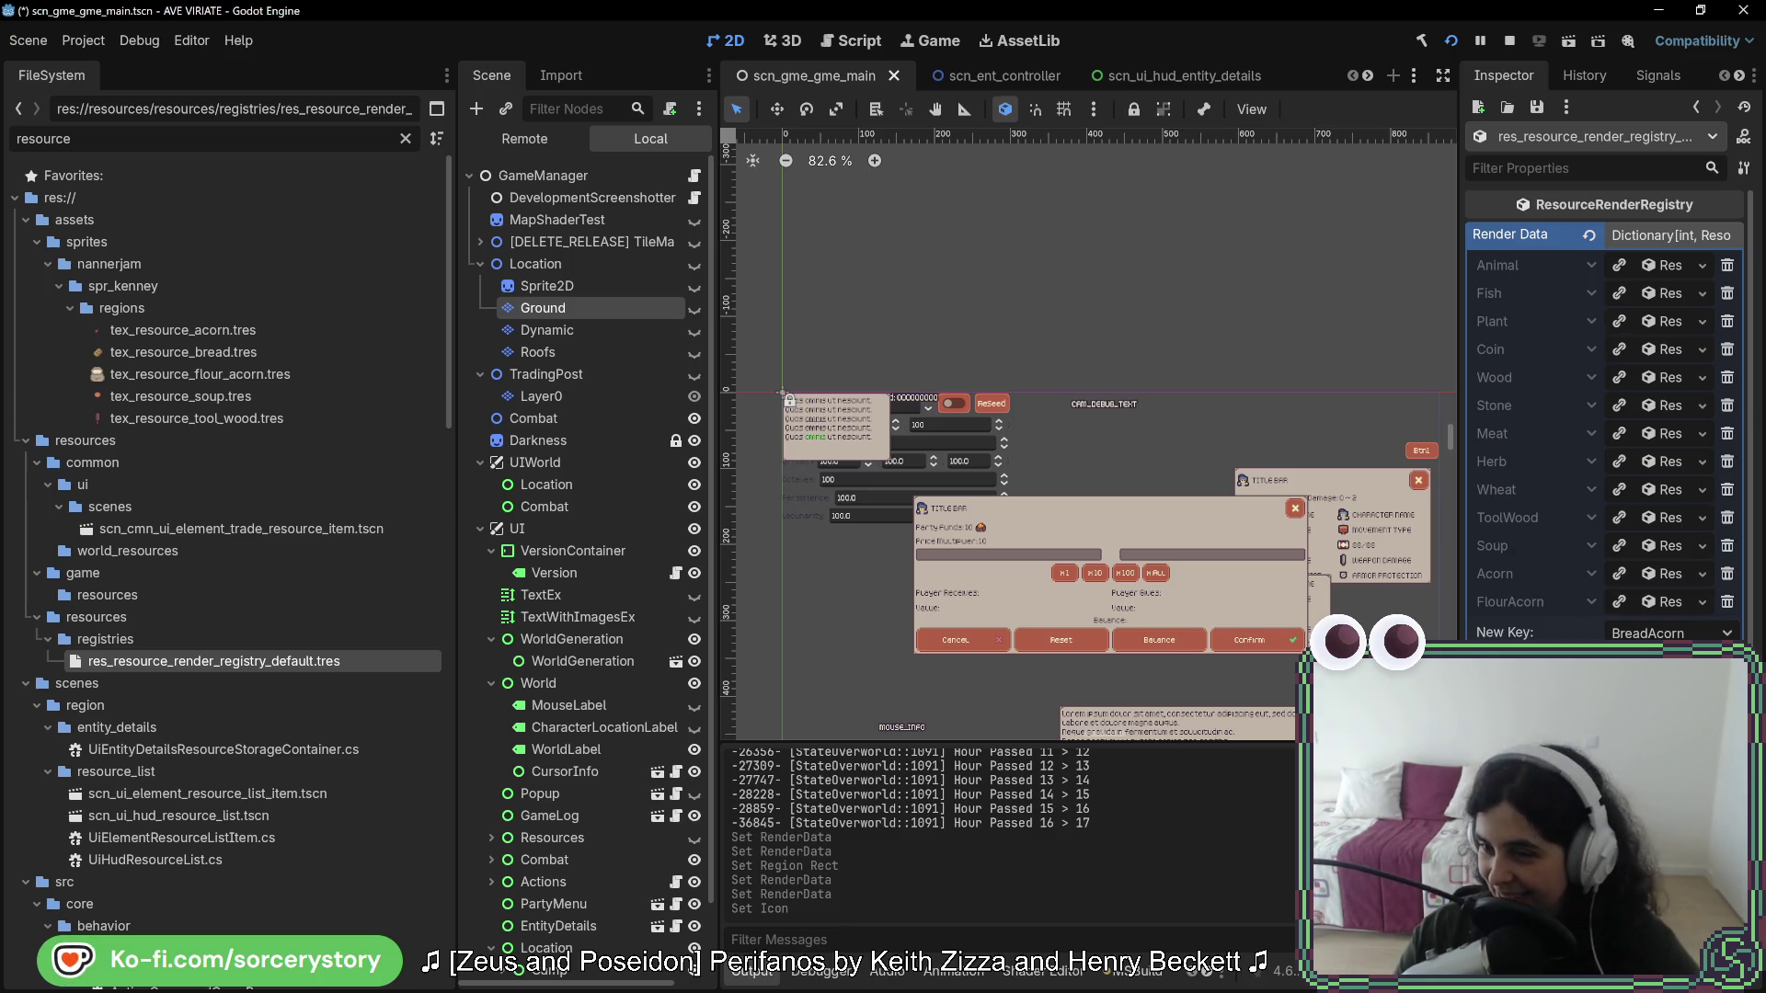
- Add the BreadAcorn key/value pair to Render Data and save with Ctrl+S
left_click(1610, 694)
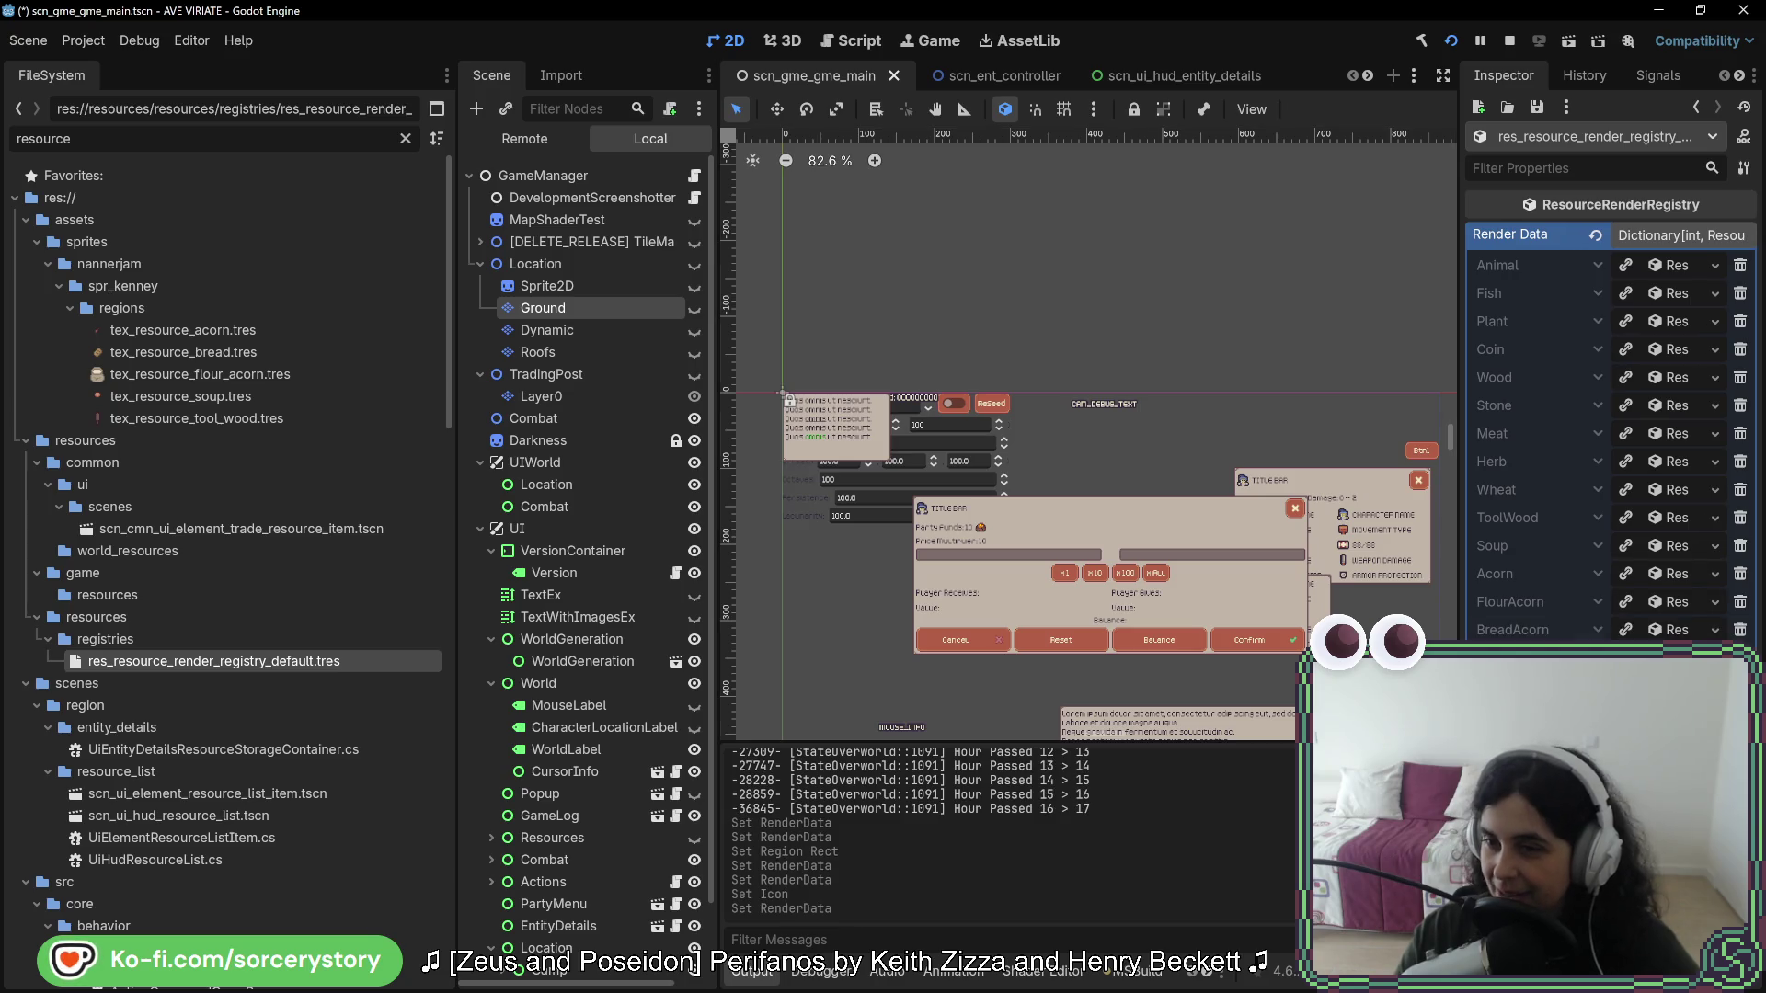
key("ctrl+s")
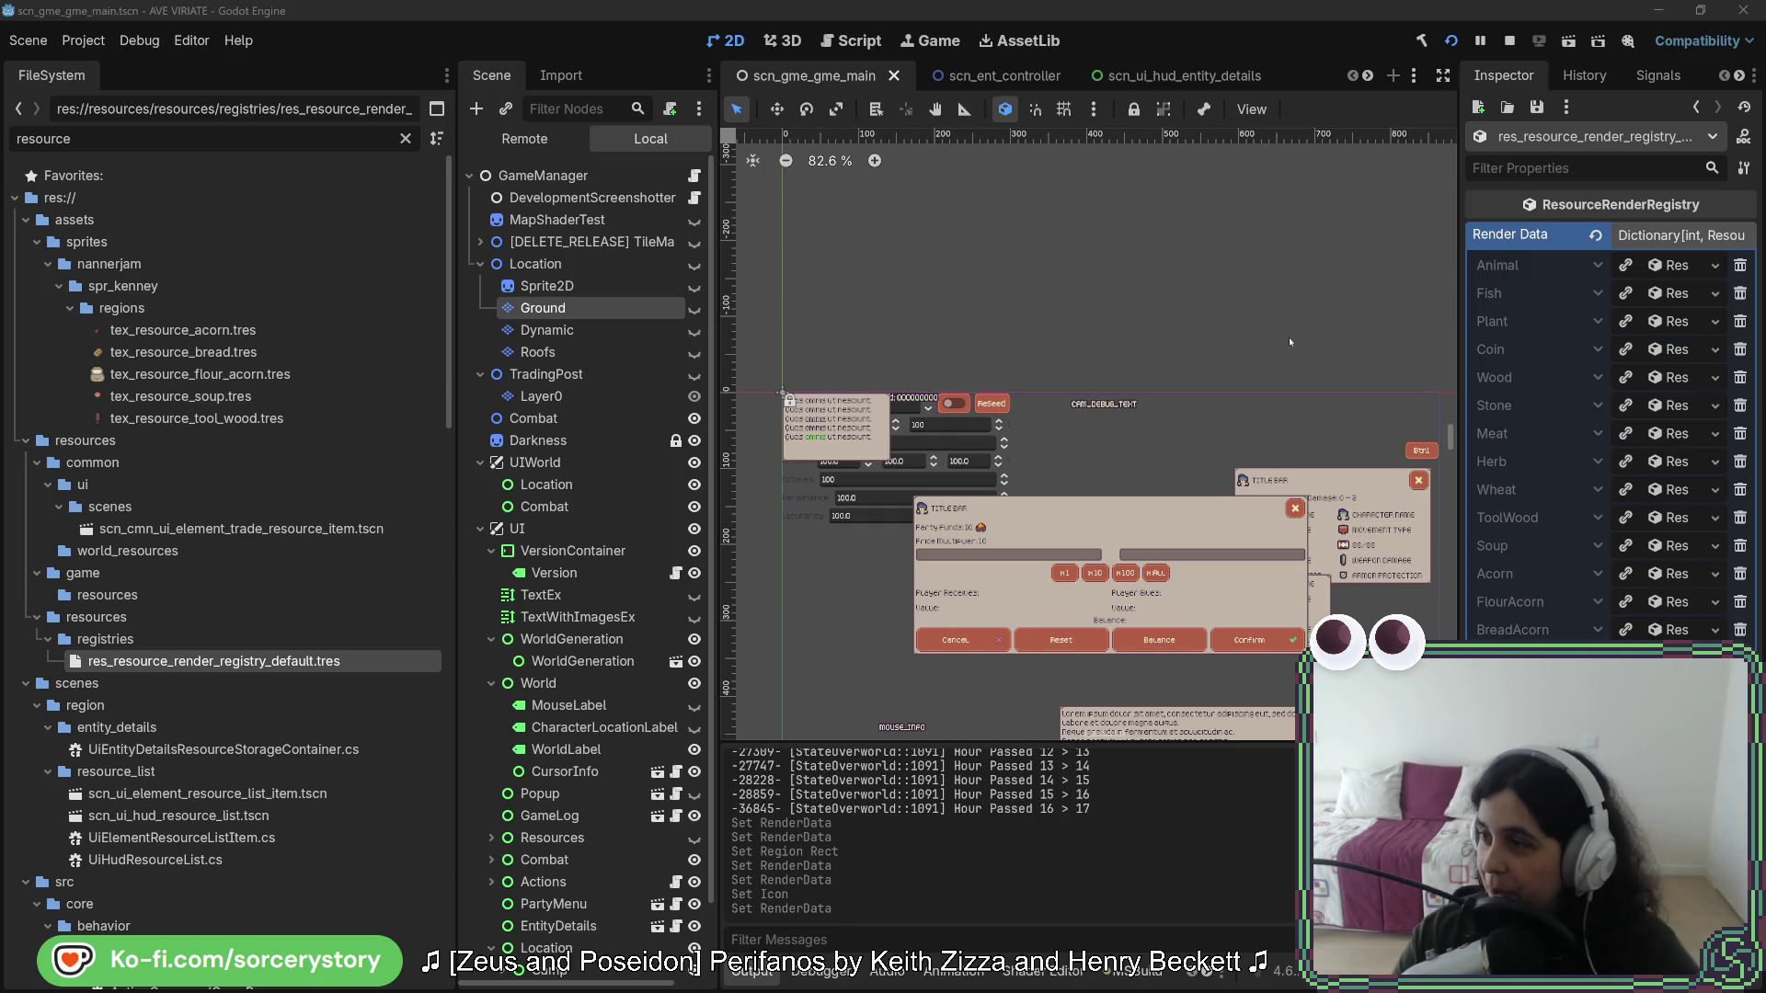
key("alt+Tab")
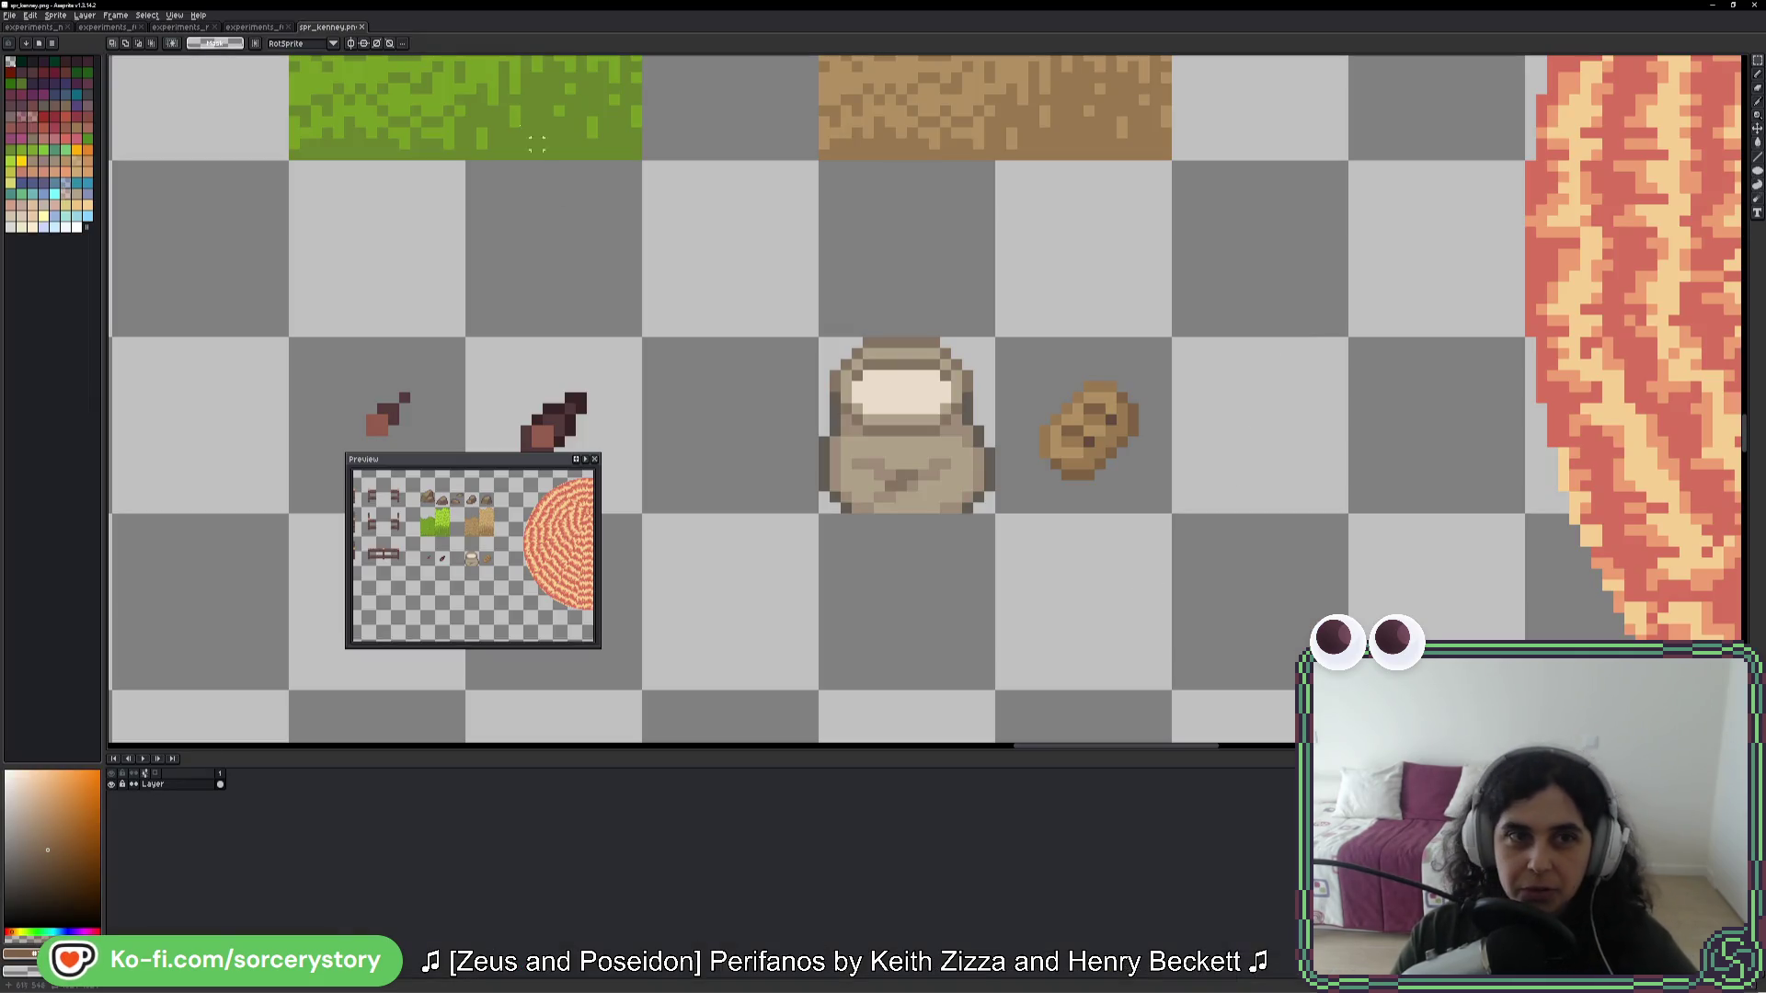
- In experiments_furniture, copy the cobblestone pillar right of the stumps and extend it upward
left_click(275, 28)
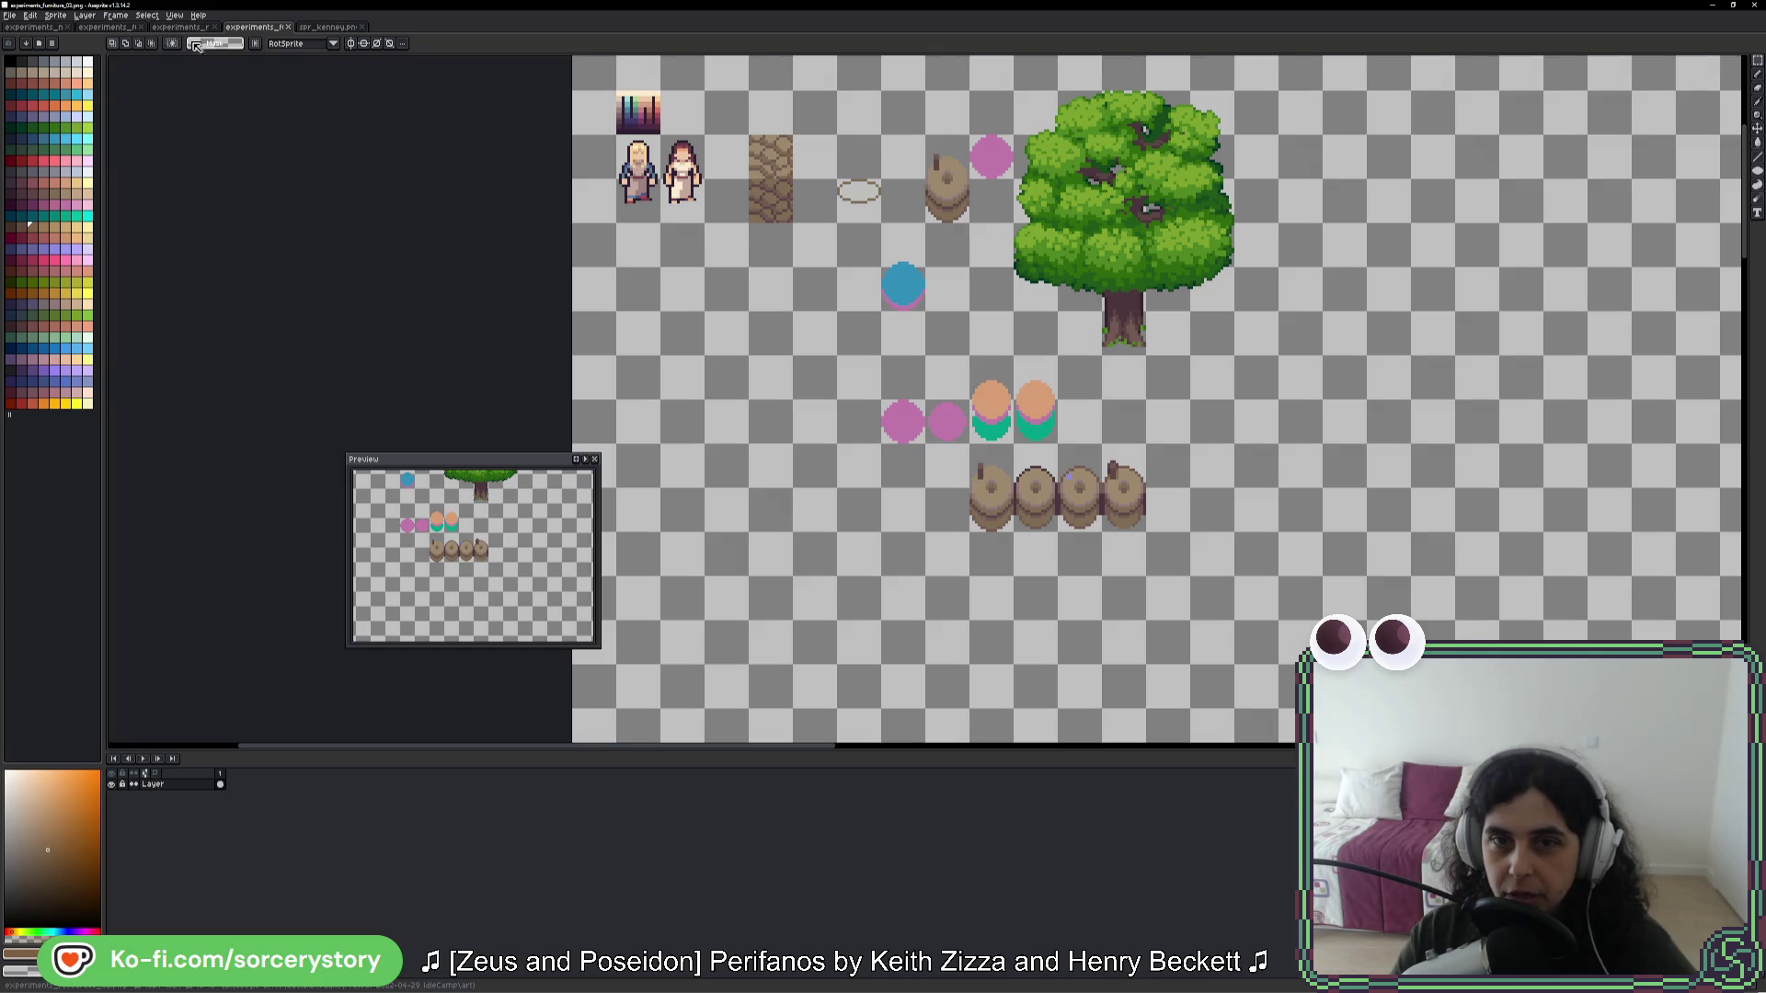
scroll(730, 290, "right", 5)
scroll(731, 291, "up", 2)
left_click(634, 234)
mouse_move(649, 241)
left_mouse_down()
mouse_move(1220, 552)
mouse_move(1178, 549)
left_mouse_up()
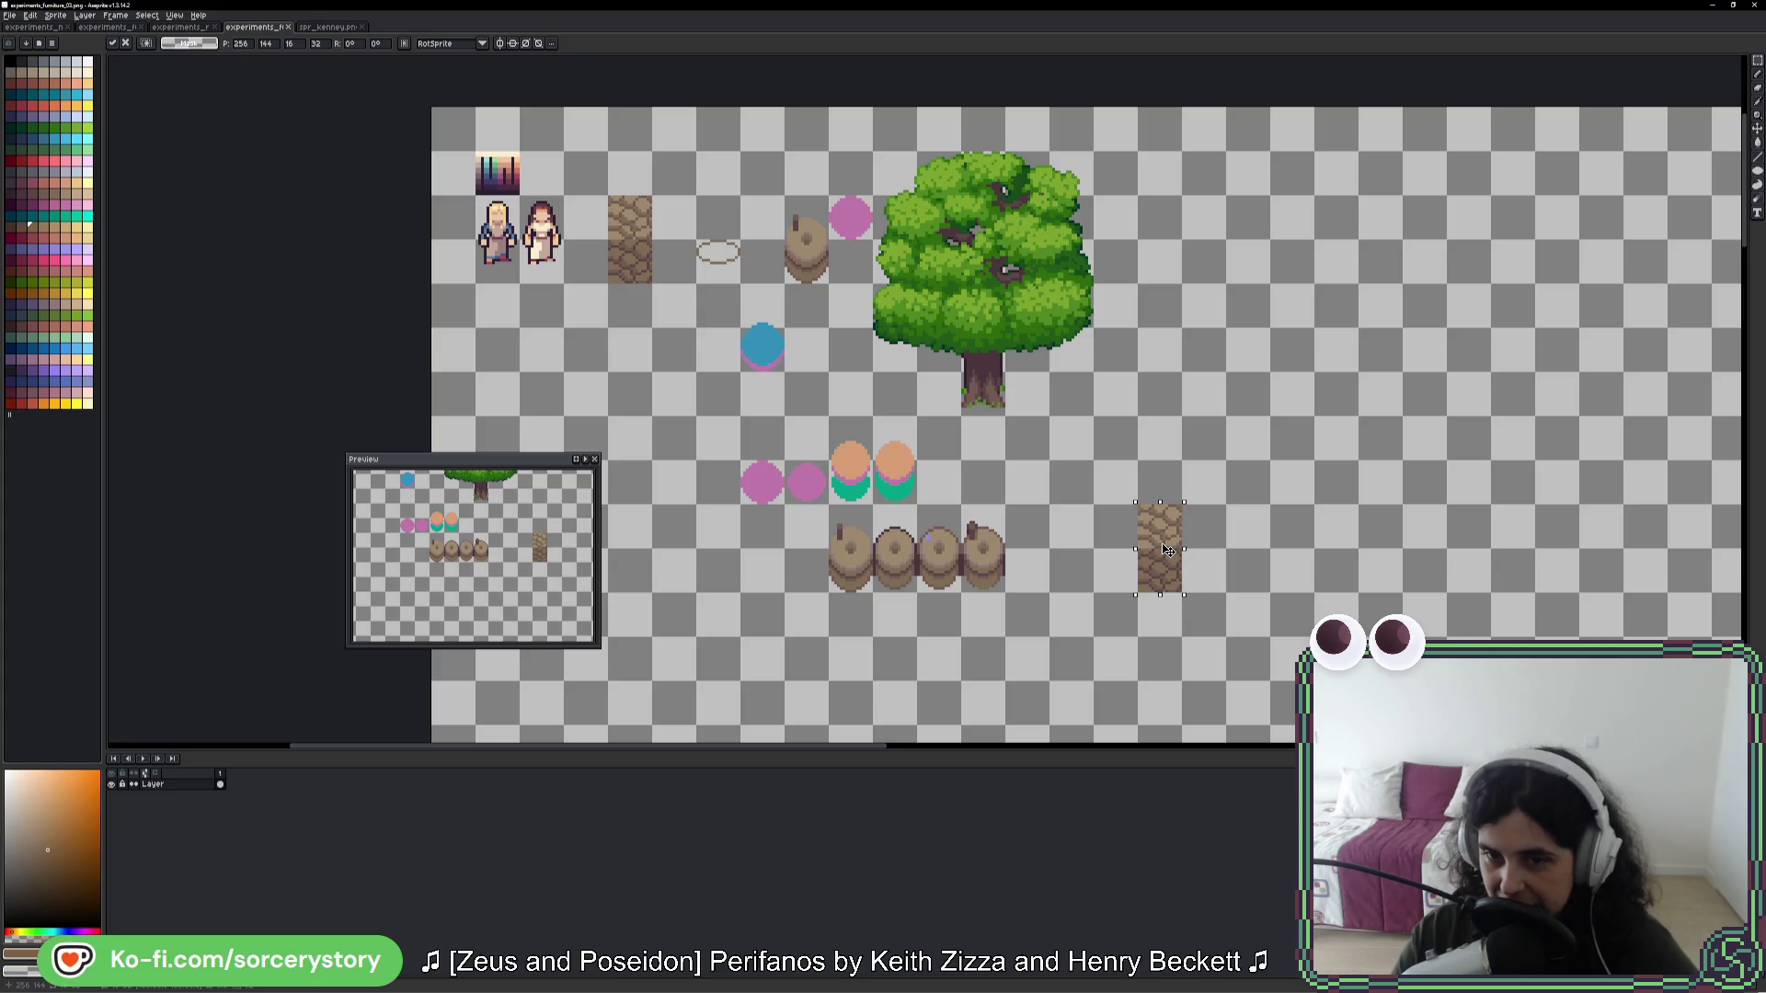
mouse_move(1174, 581)
left_mouse_down()
mouse_move(1163, 490)
mouse_move(1161, 522)
left_mouse_up()
key("ctrl+d")
- Marquee a narrow rectangle inside the cobblestone strip, then view the characters and tree beside it
scroll(1164, 545, "up", 2)
scroll(1164, 544, "up", 2)
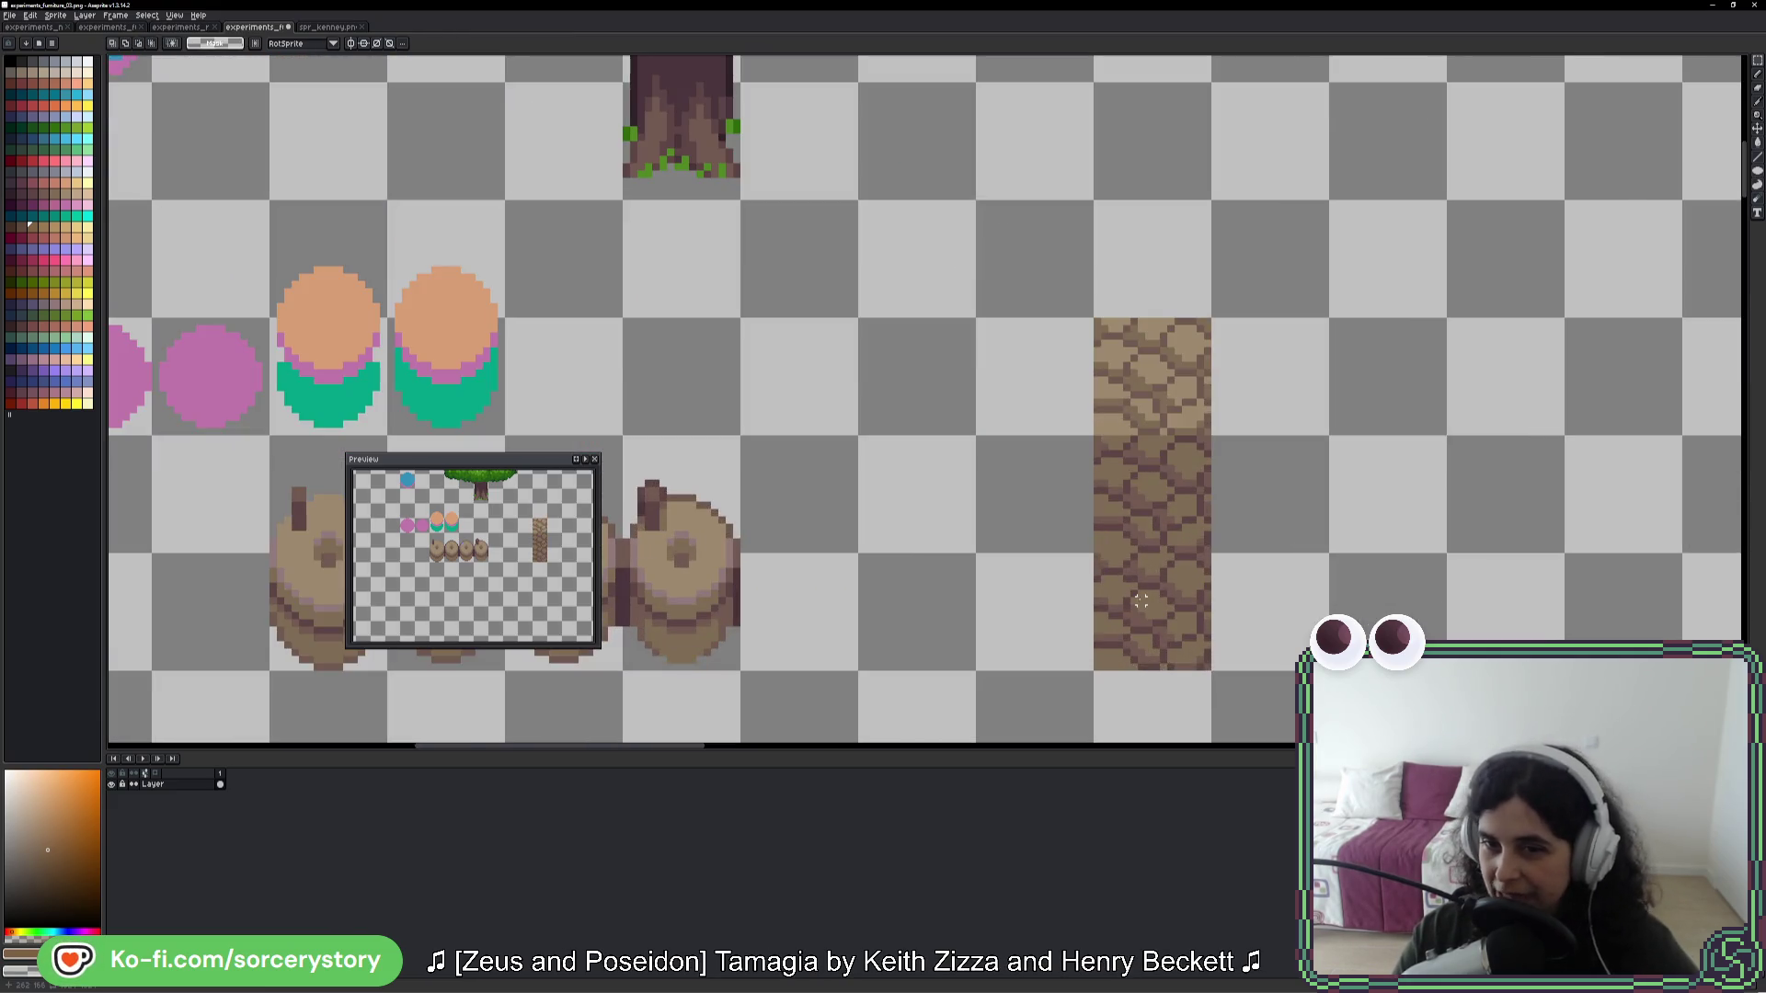
scroll(1012, 574, "down", 3)
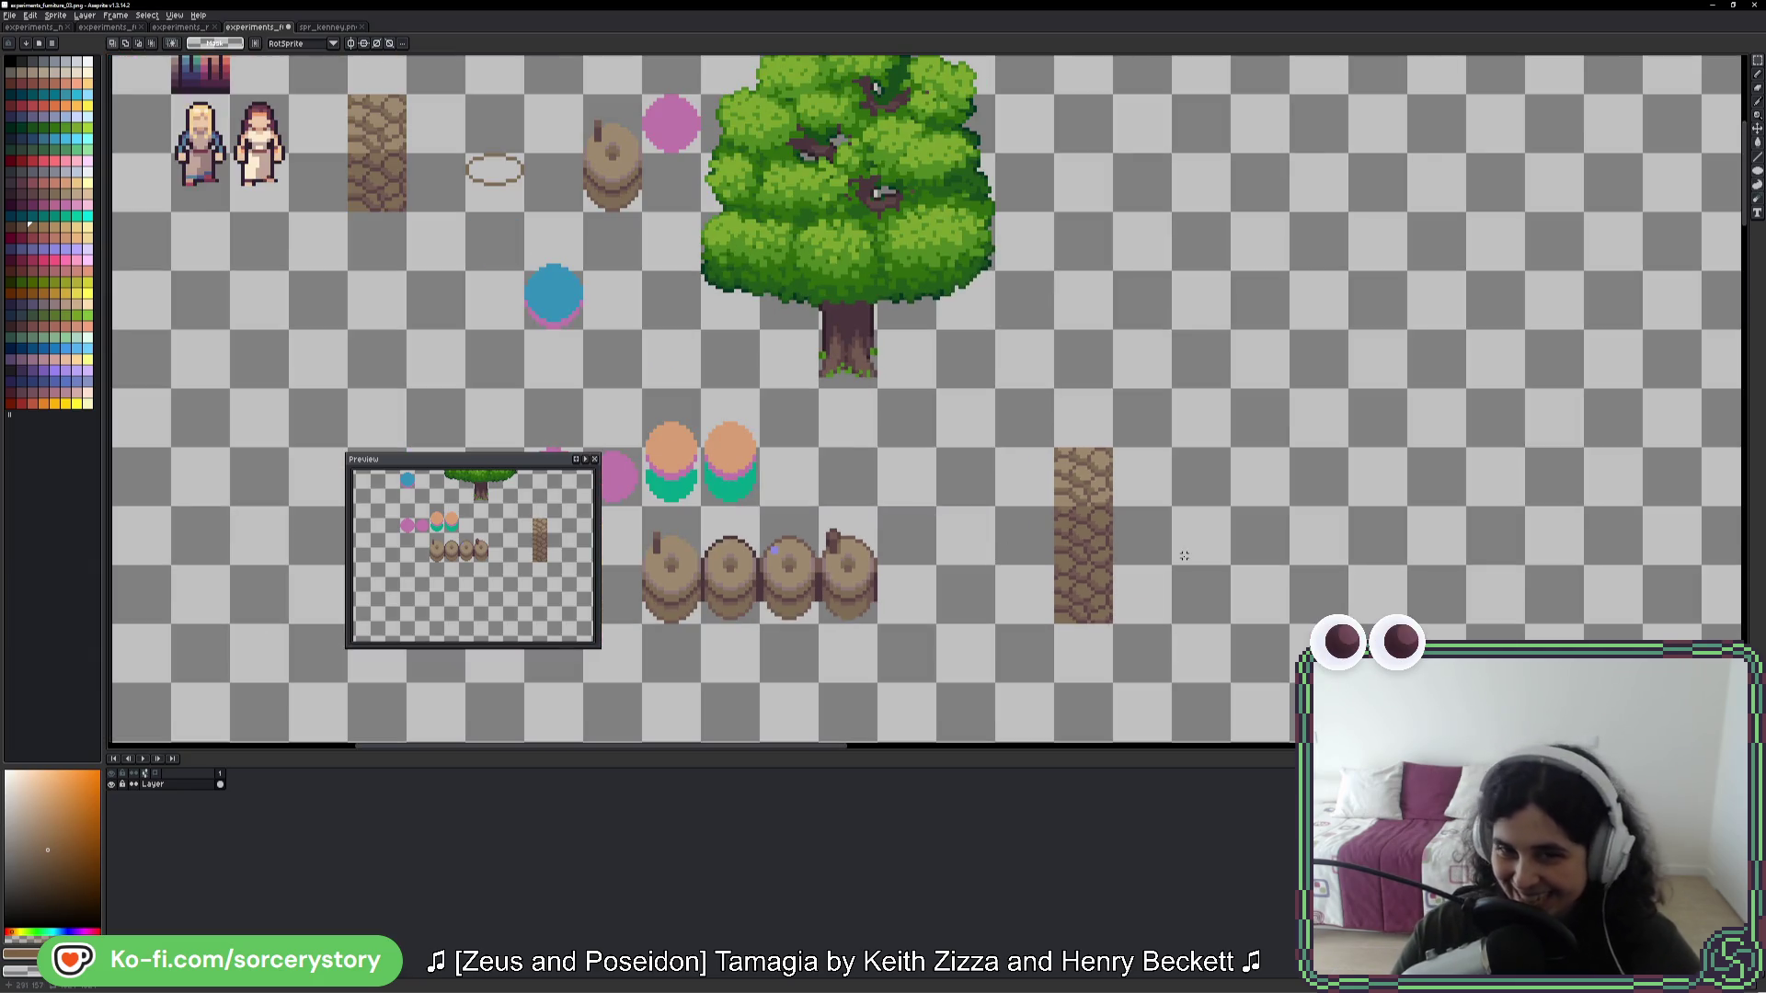
scroll(1078, 552, "up", 5)
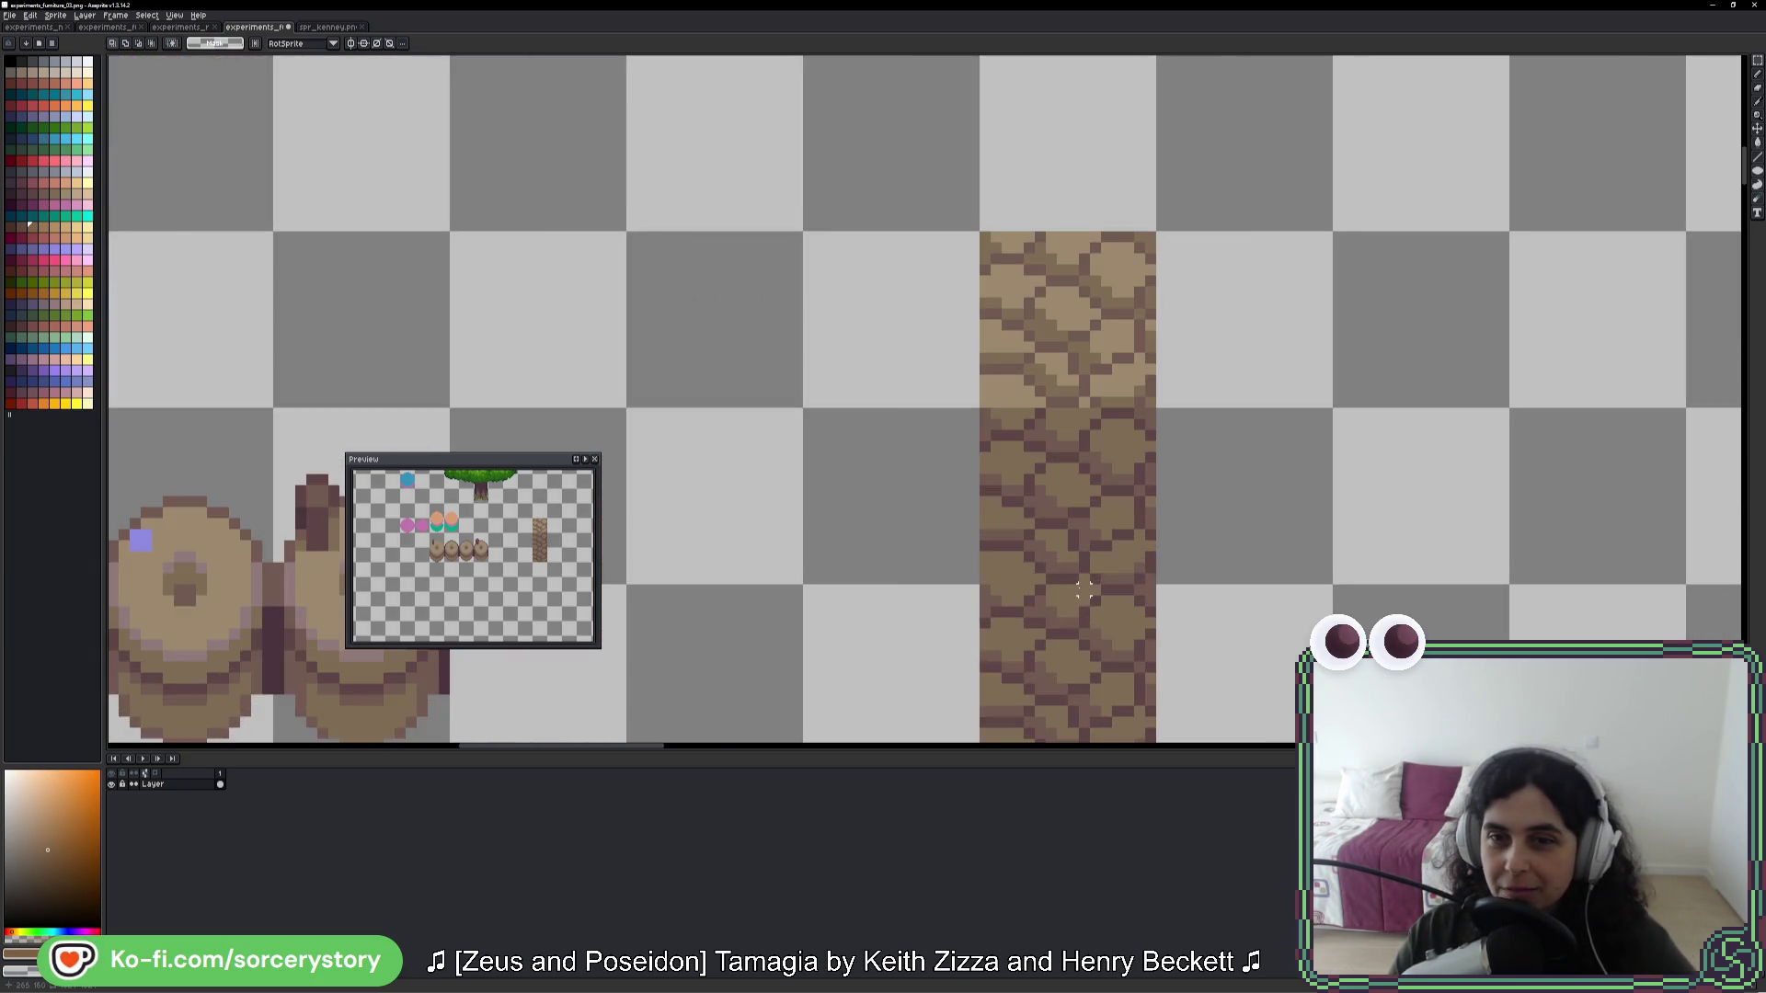
scroll(1073, 578, "down", 2)
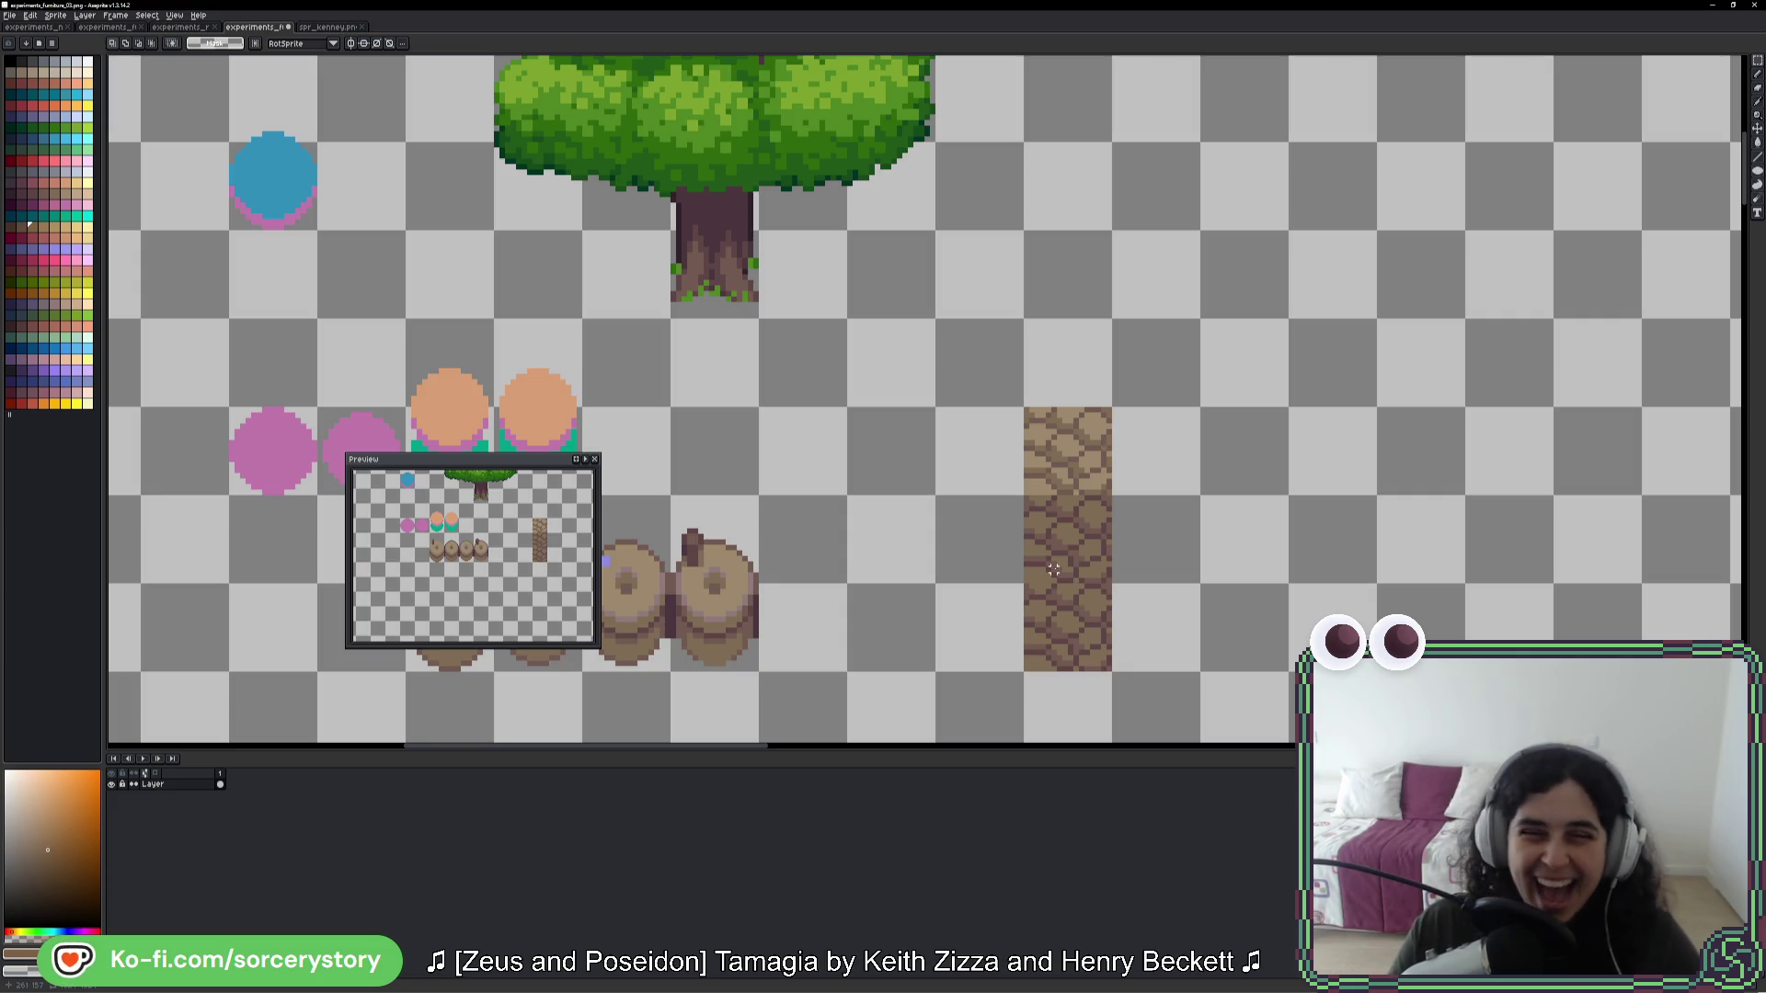
scroll(1082, 625, "up", 2)
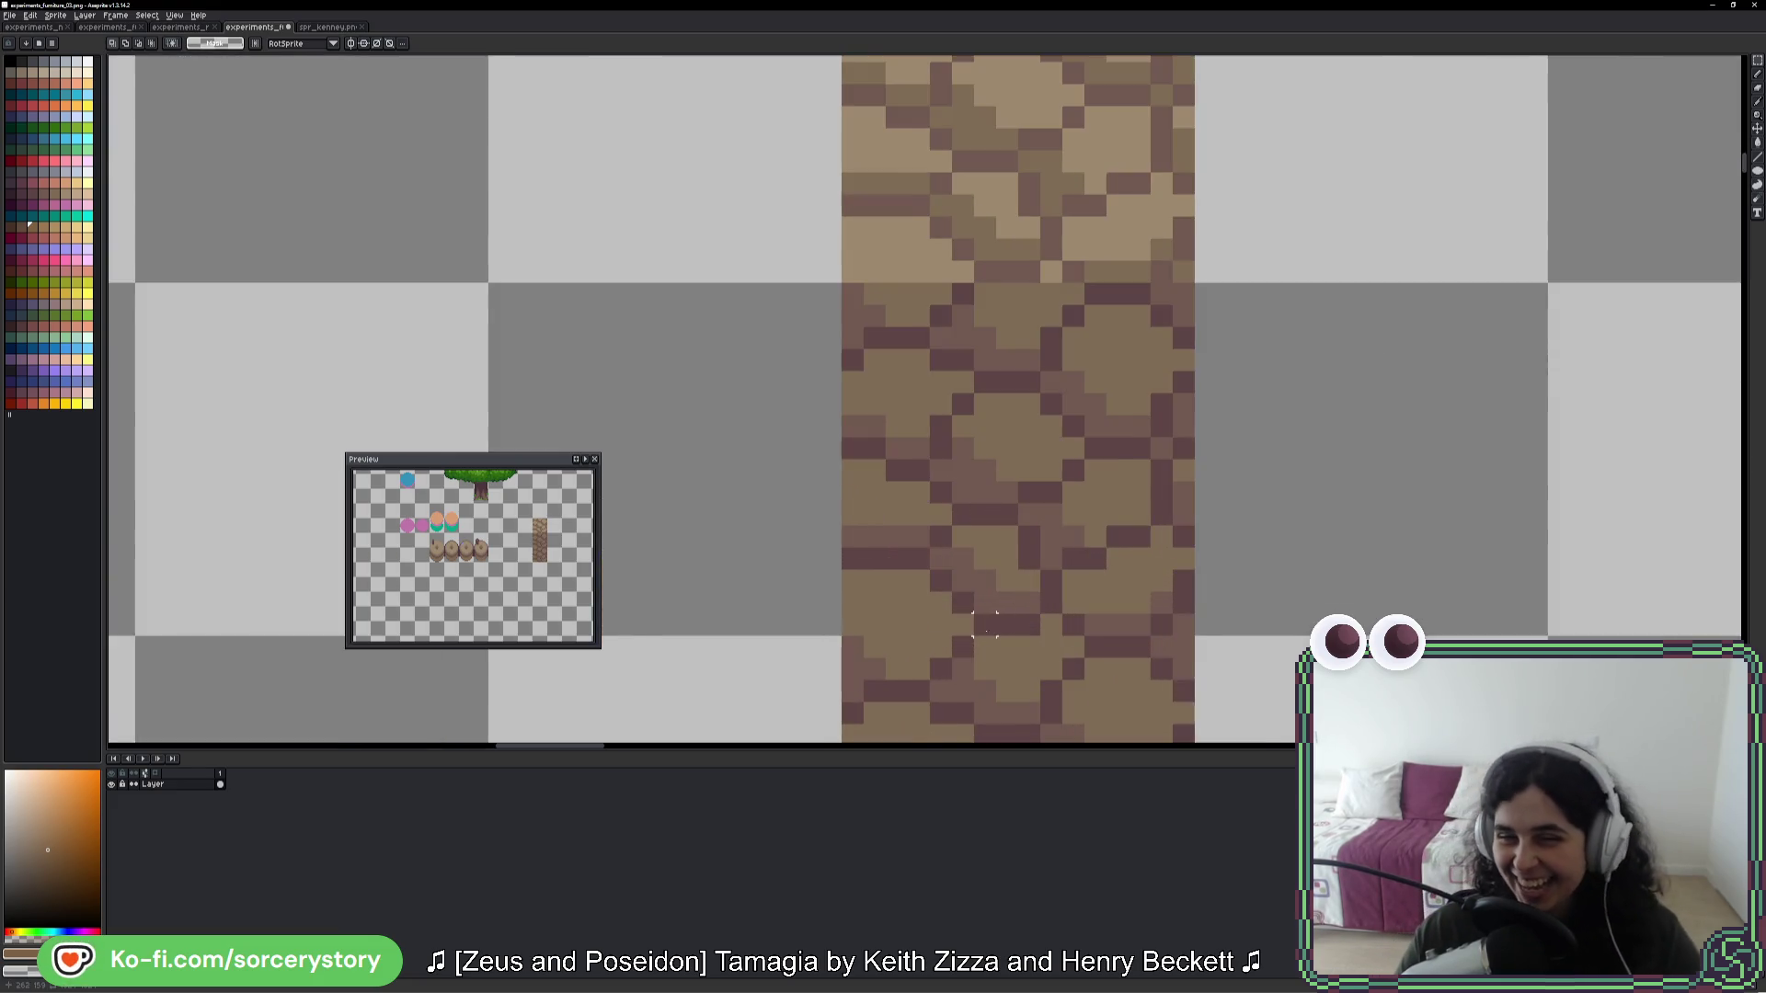
scroll(1052, 644, "down", 1)
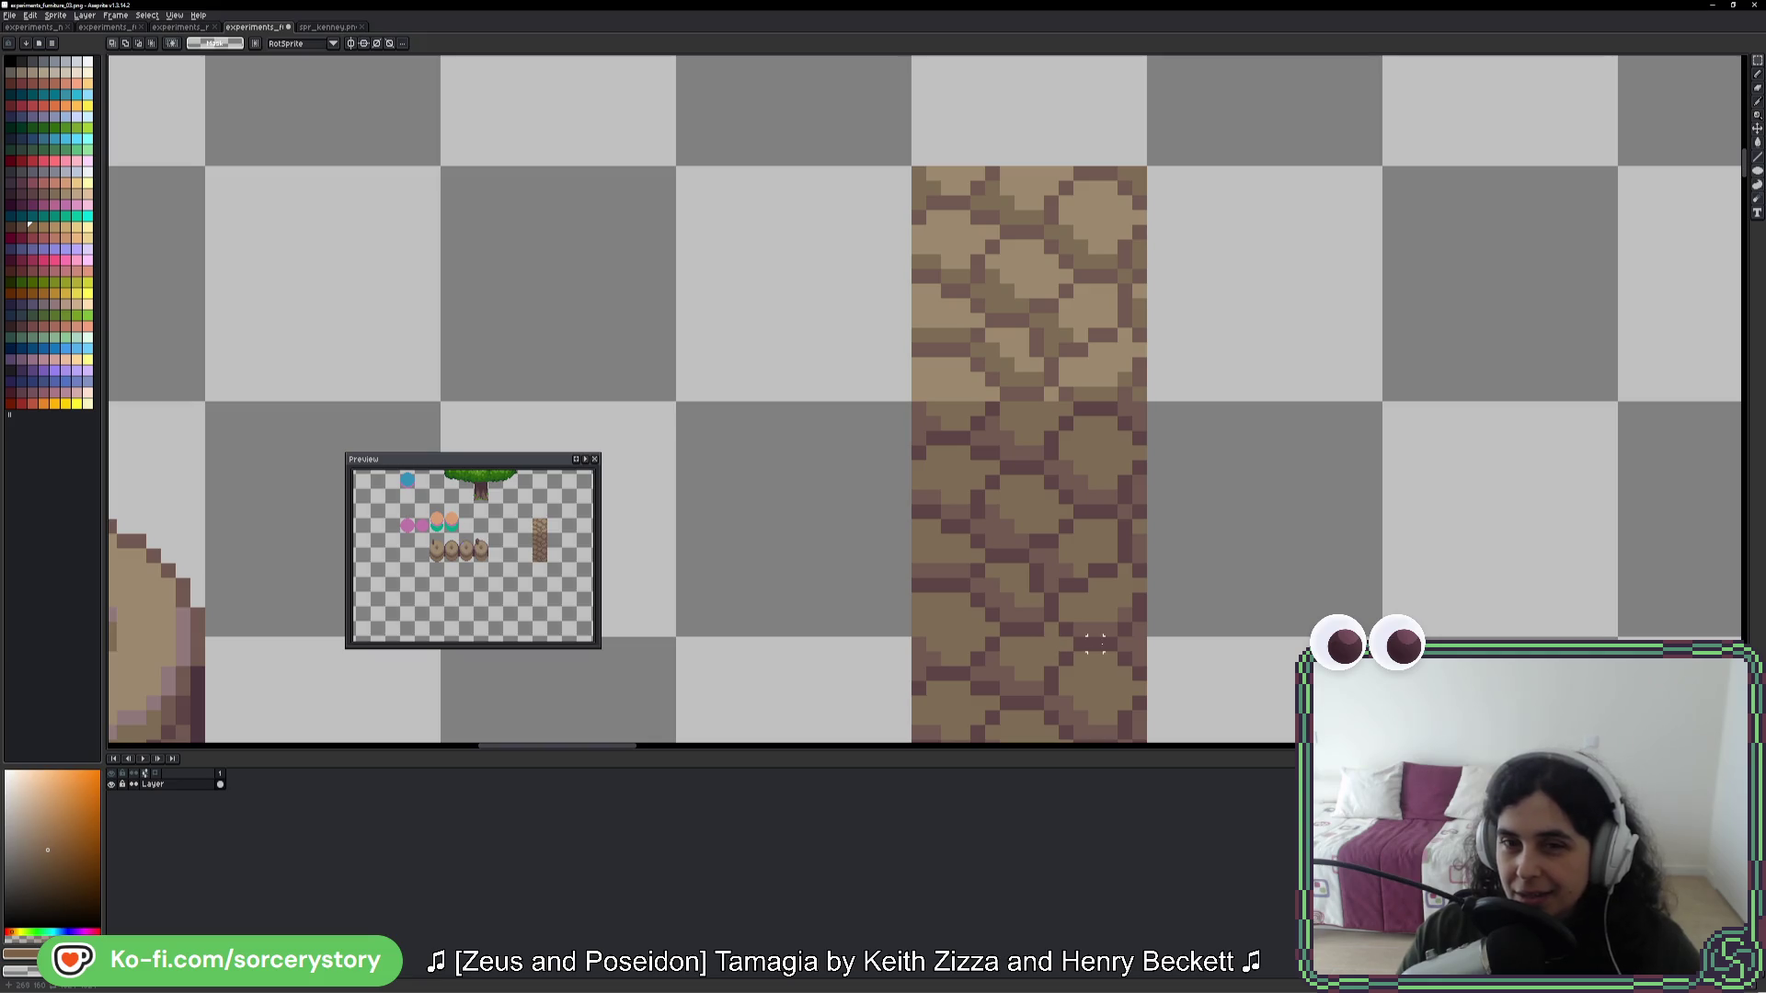
mouse_move(1204, 636)
left_mouse_down()
mouse_move(1147, 537)
mouse_move(1144, 445)
left_mouse_up()
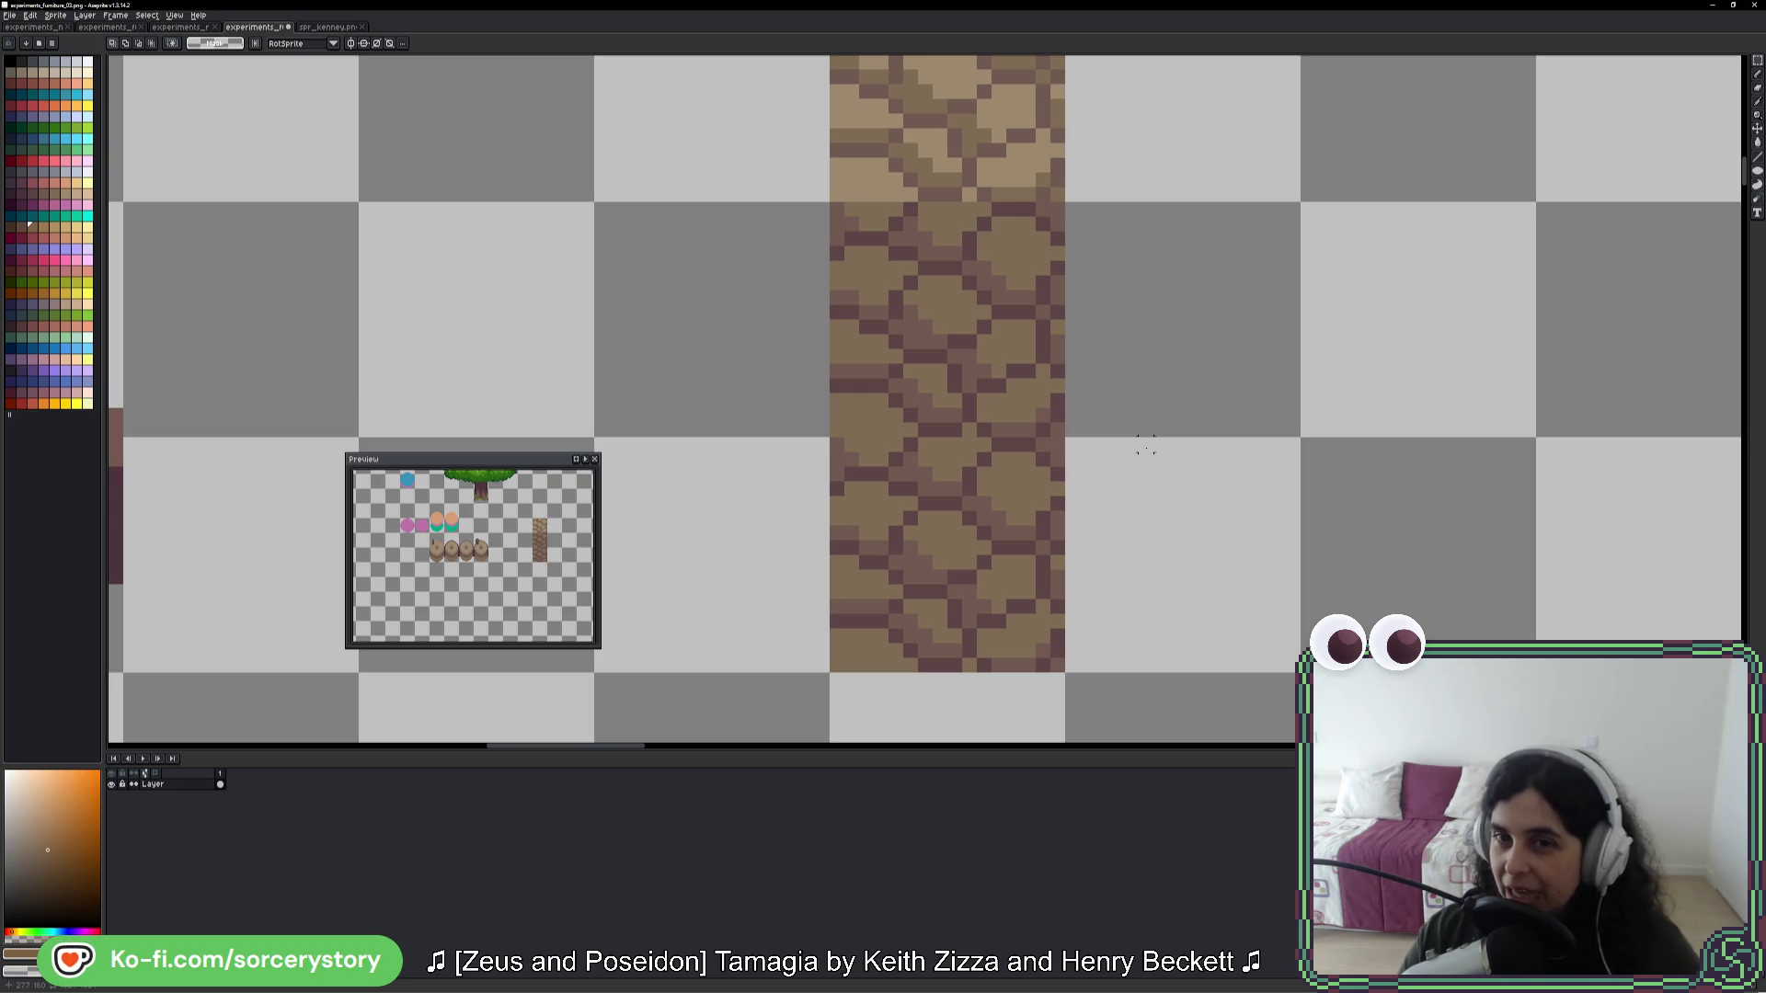
scroll(984, 310, "up", 1)
left_click_drag(885, 237, 966, 517)
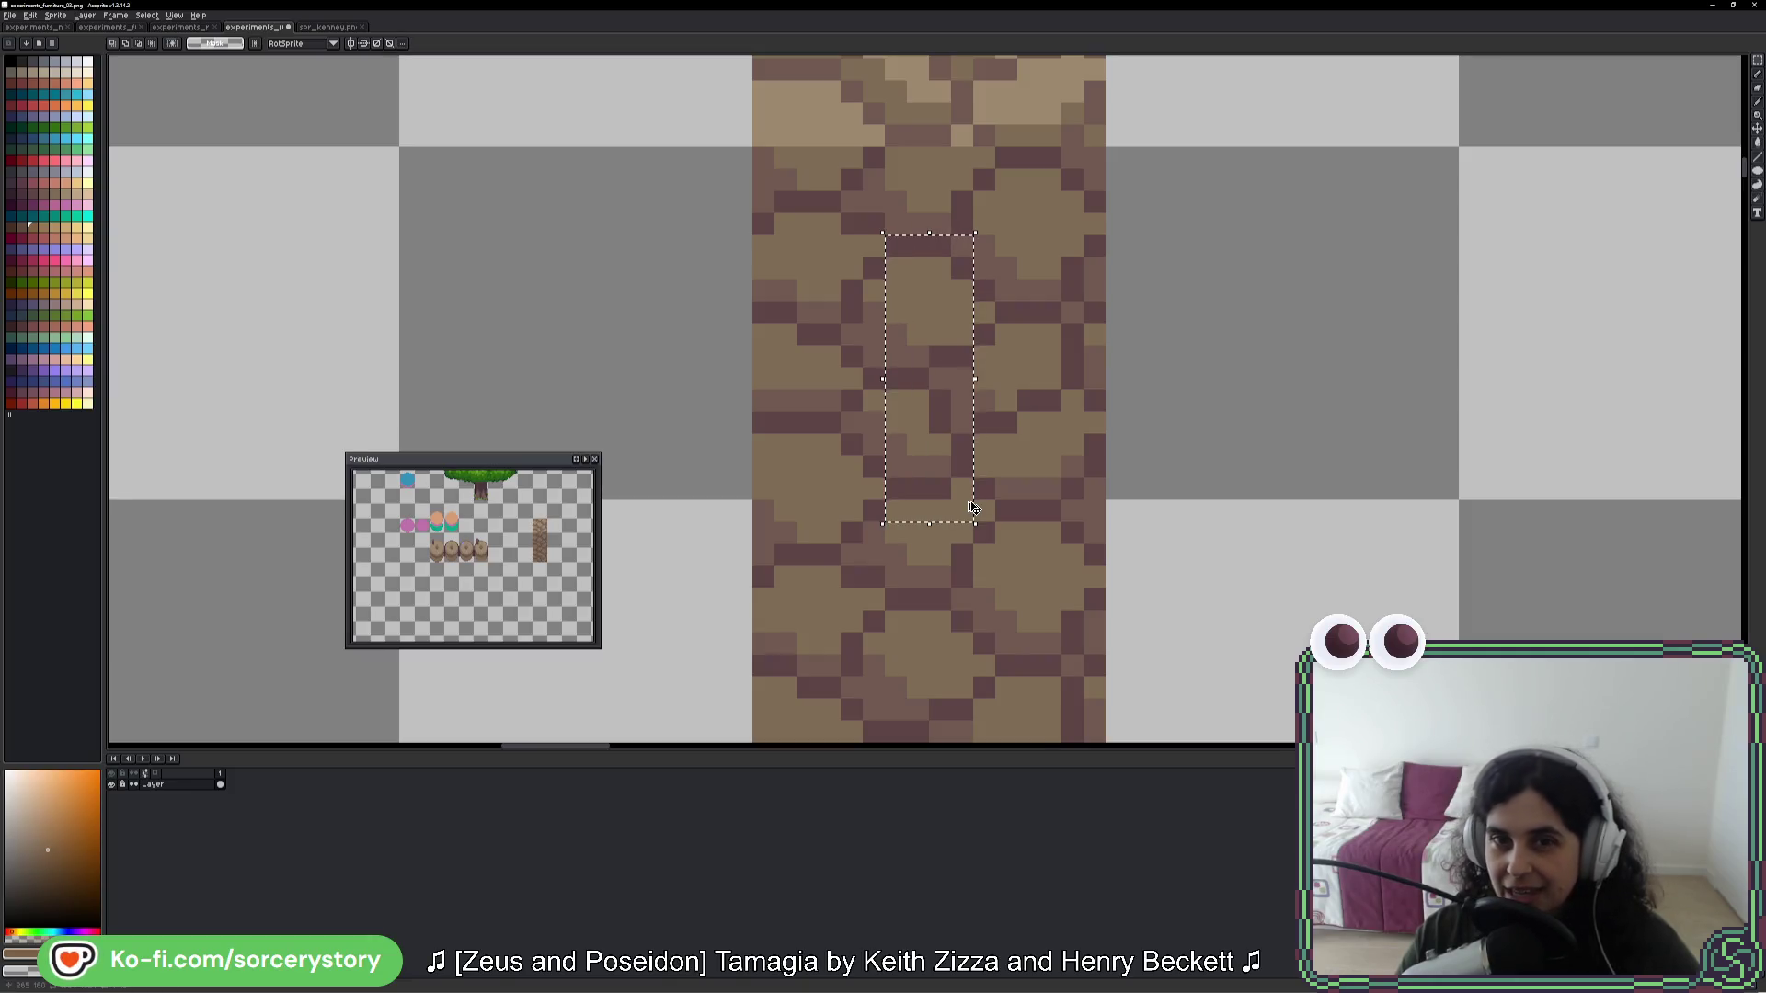
scroll(966, 517, "down", 3)
left_click_drag(698, 445, 1314, 462)
scroll(1012, 414, "down", 3)
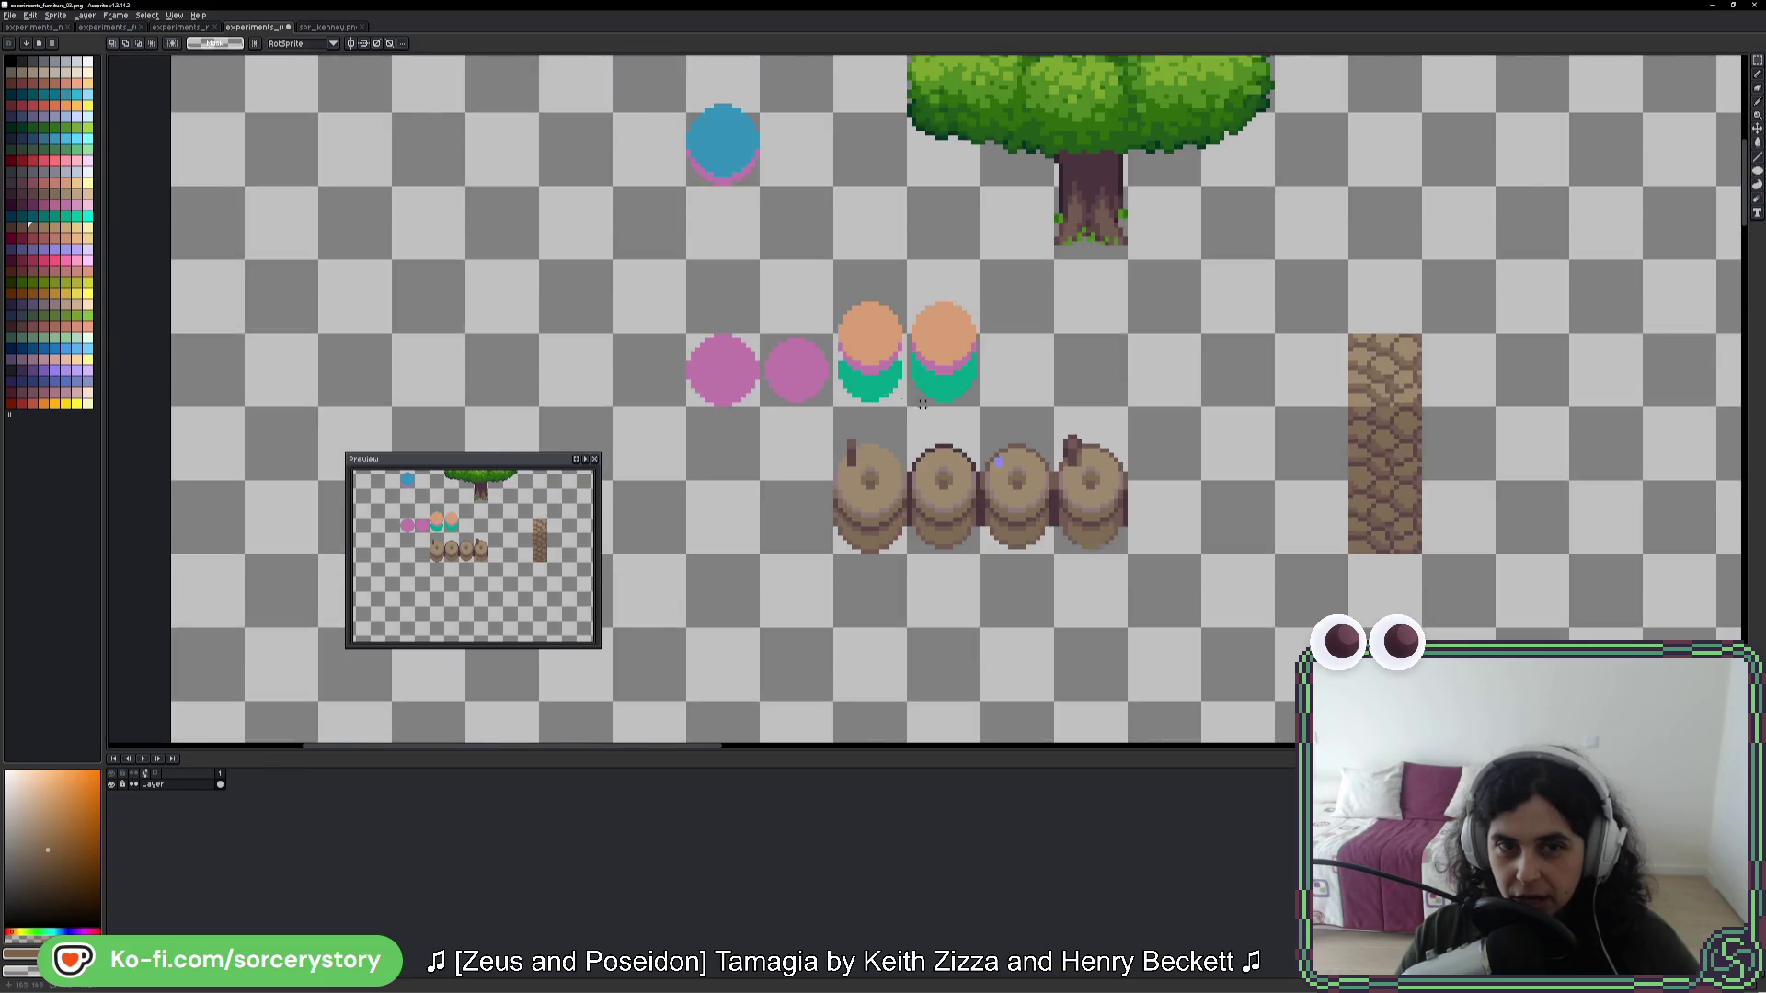
left_click_drag(1012, 414, 1224, 690)
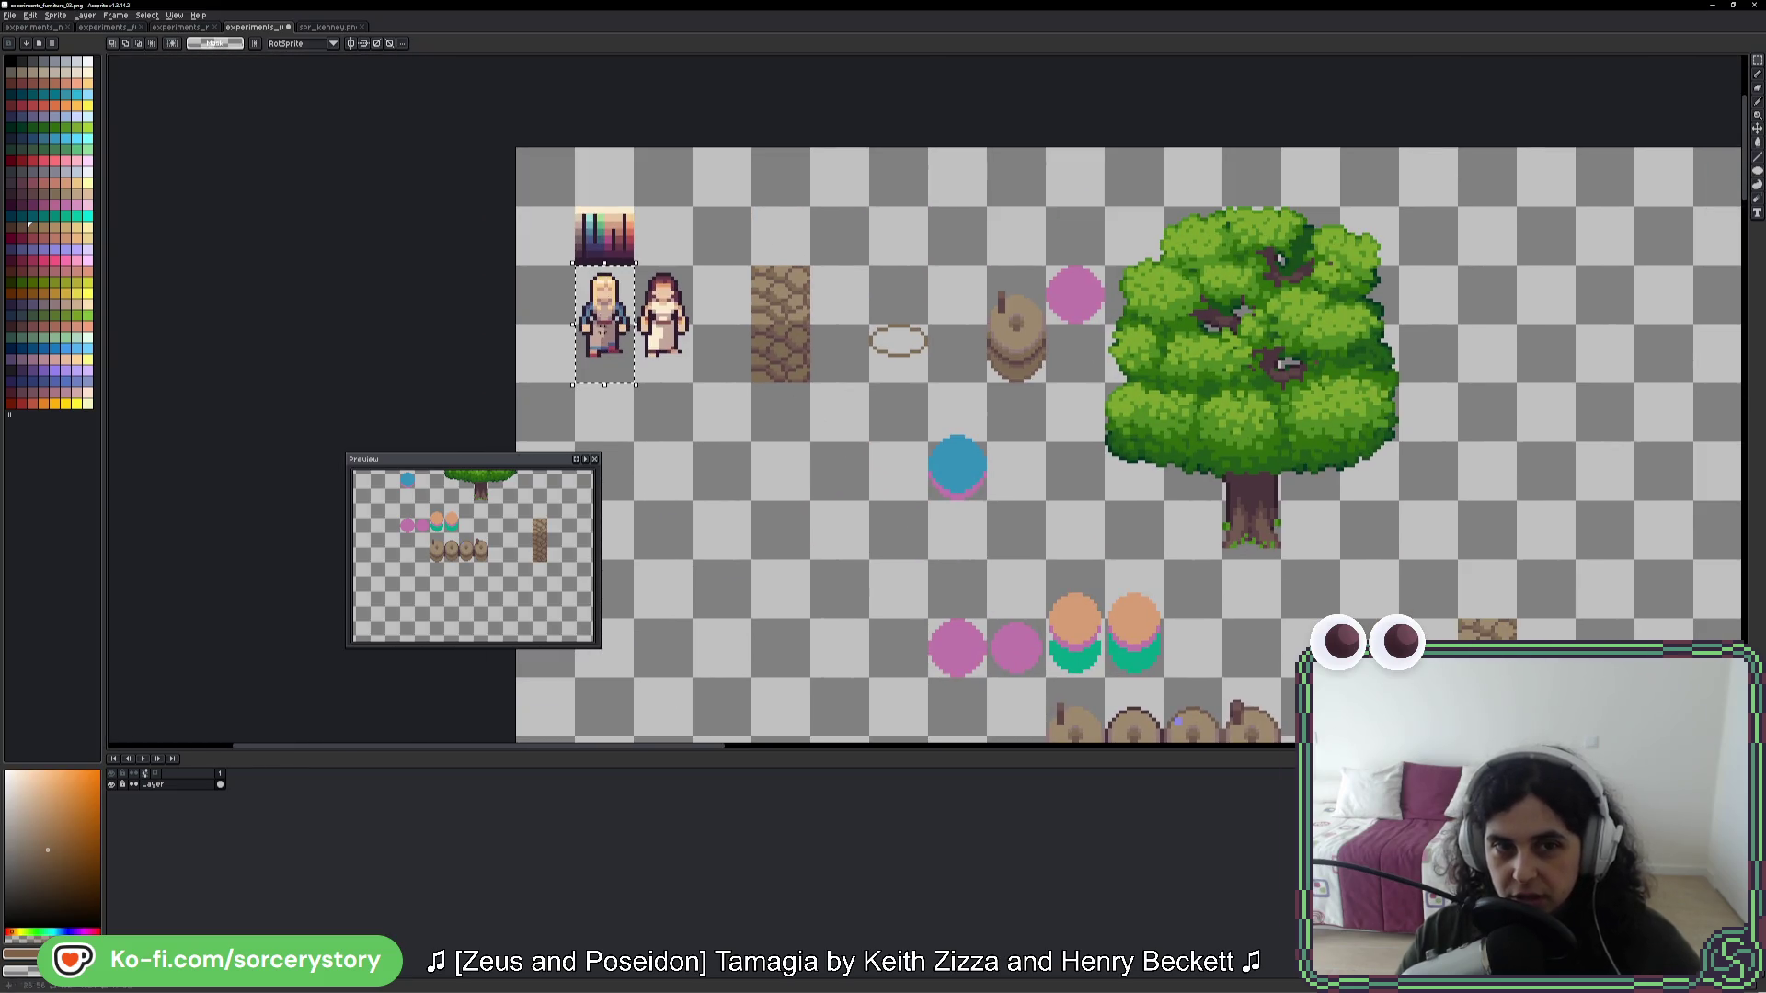
- Paste the character sprite and place it beside the cobblestone strip
key("ctrl+v")
mouse_move(1114, 564)
left_mouse_down()
mouse_move(635, 445)
mouse_move(698, 327)
left_mouse_up()
key("Return")
scroll(594, 262, "up", 4)
left_click_drag(589, 264, 1126, 363)
- Select a patch of the cobblestone strip and try a white stroke, then undo it
left_click_drag(792, 269, 947, 505)
scroll(1003, 504, "down", 3)
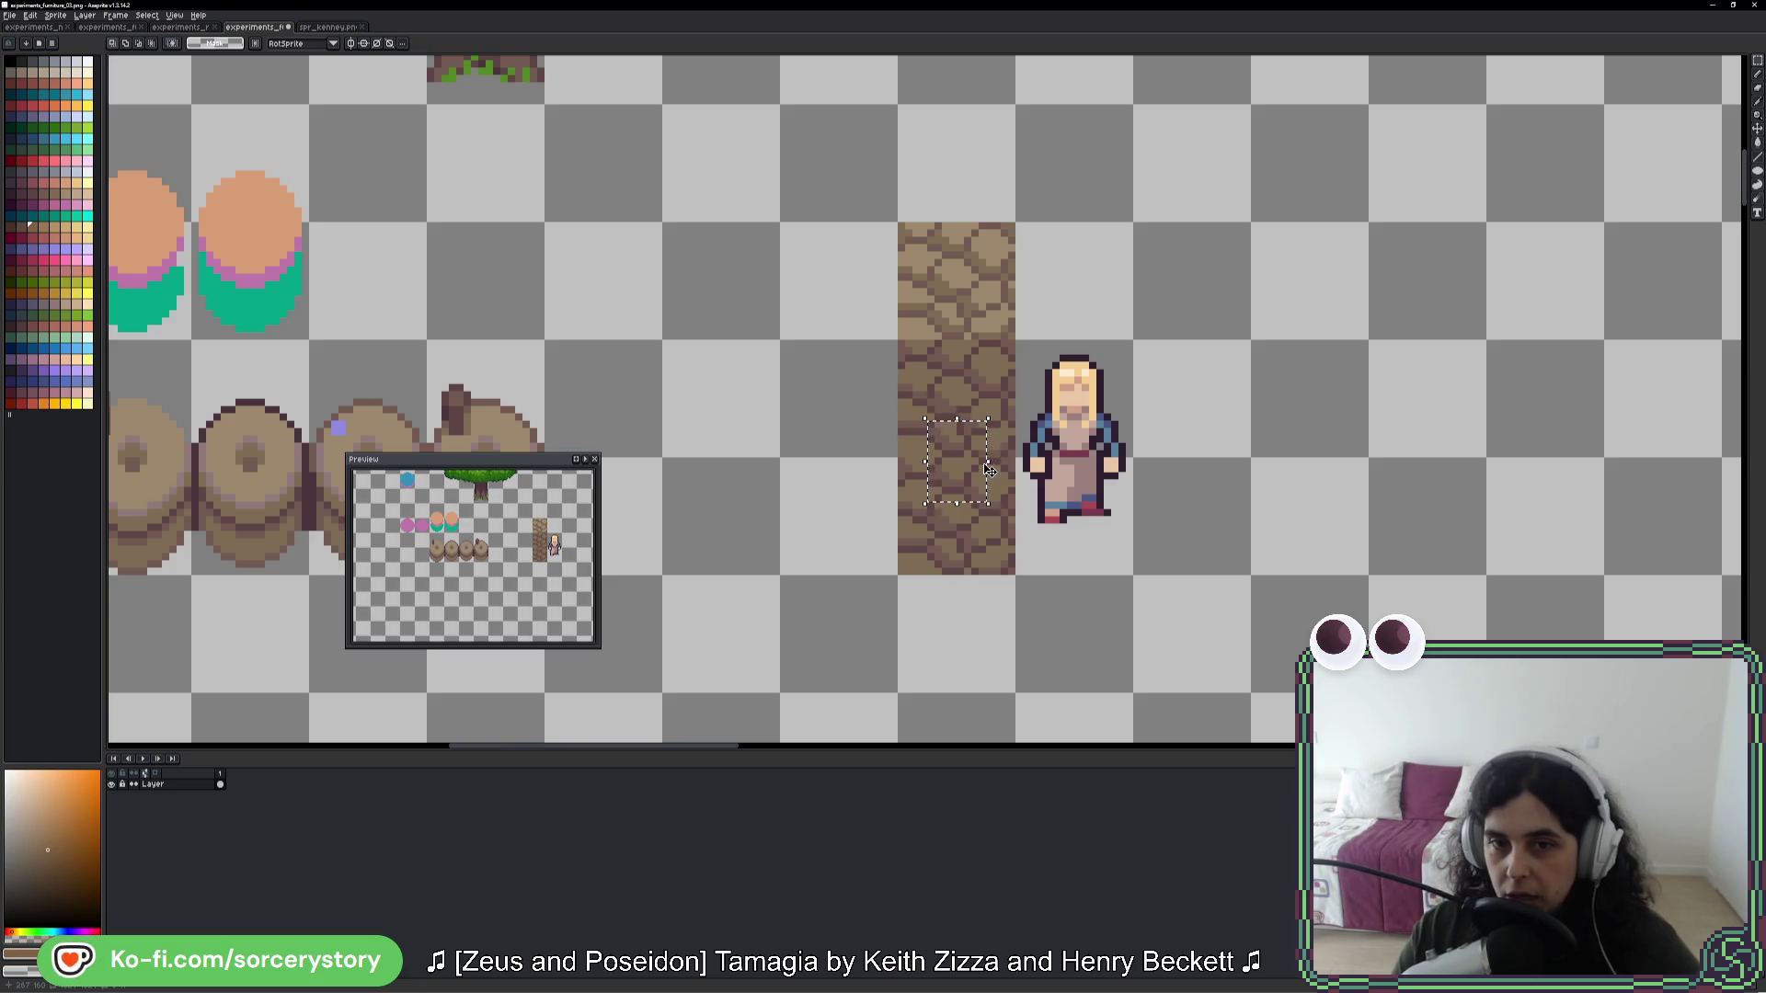
scroll(973, 456, "up", 2)
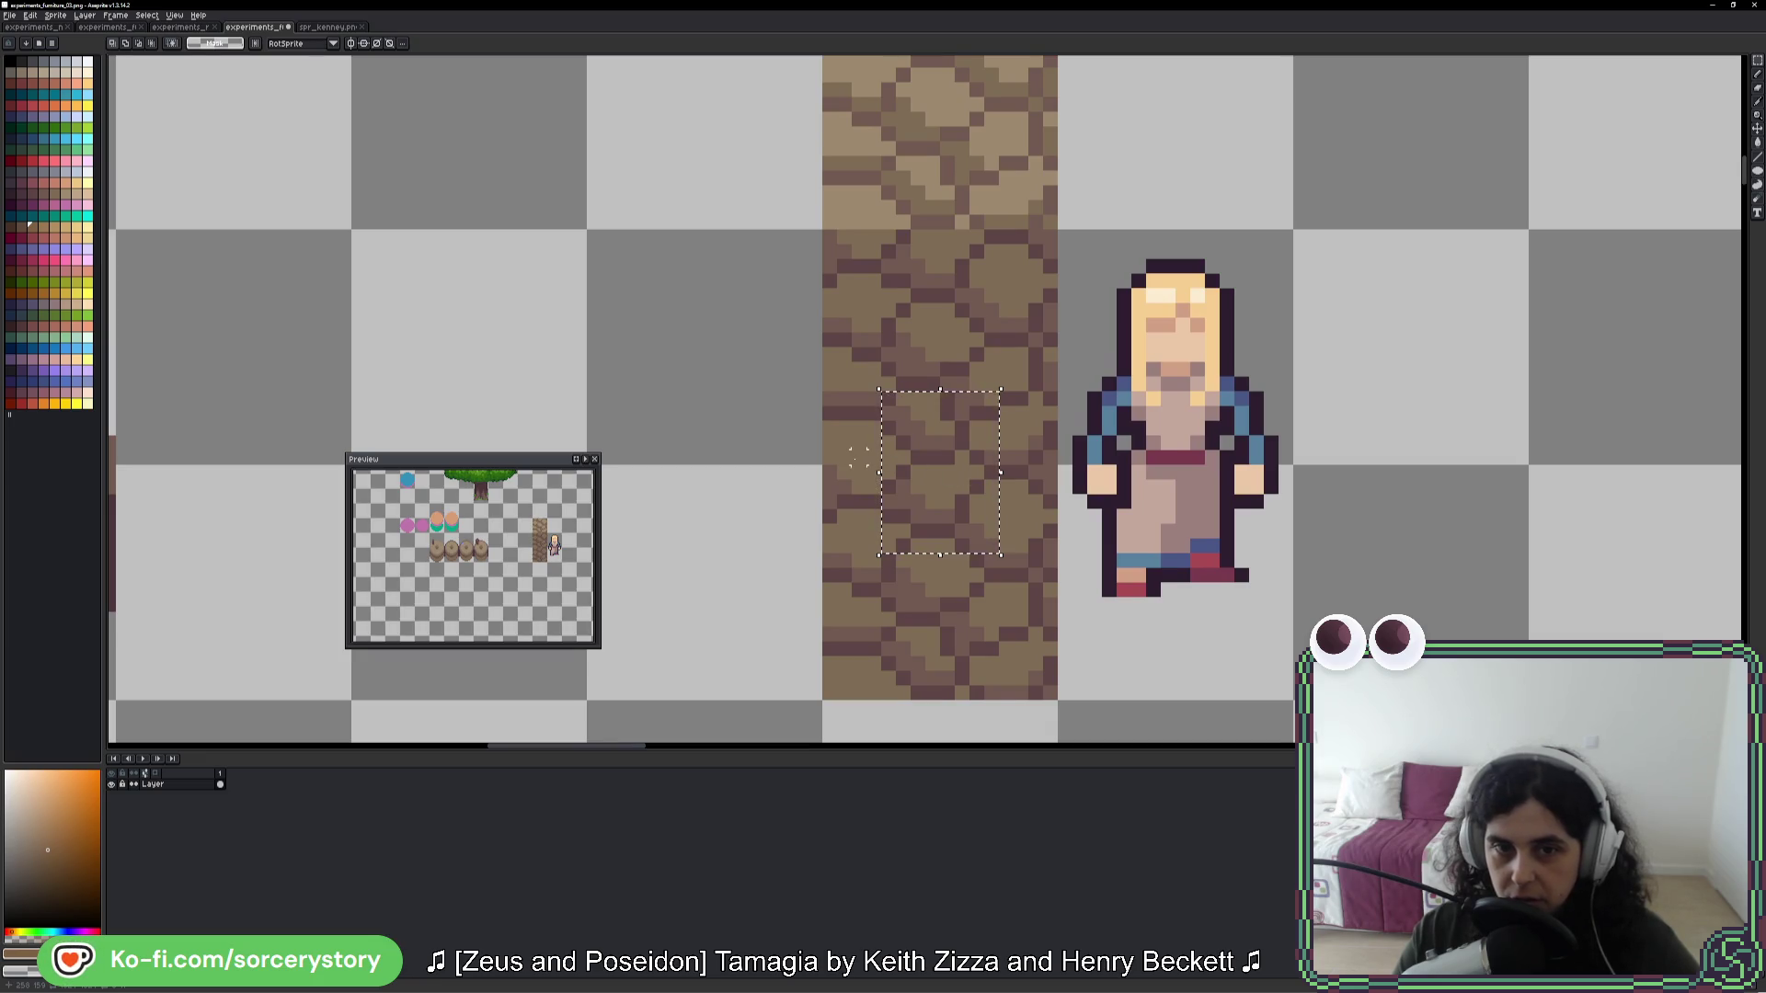
left_click_drag(867, 403, 865, 451)
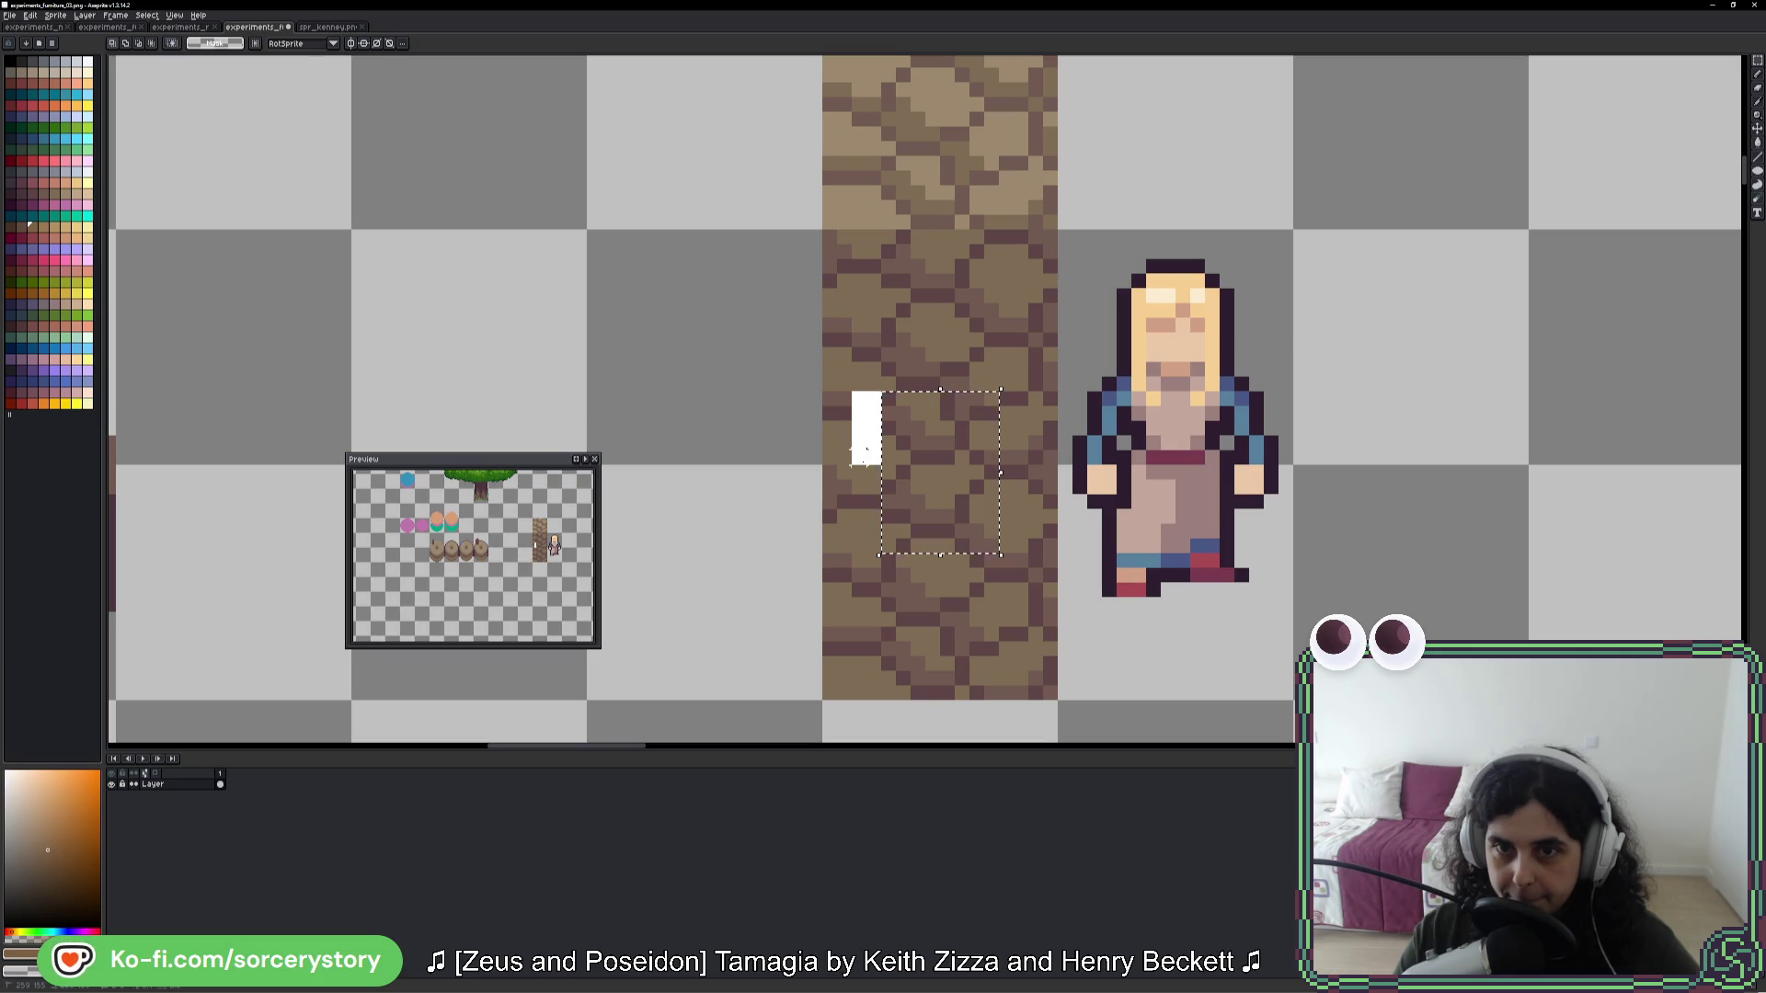
key("ctrl+z")
key("ctrl+z")
- Marquee-select the character's face, extending the selection downward
mouse_move(1124, 250)
left_mouse_down()
mouse_move(1223, 451)
mouse_move(1223, 399)
left_mouse_up()
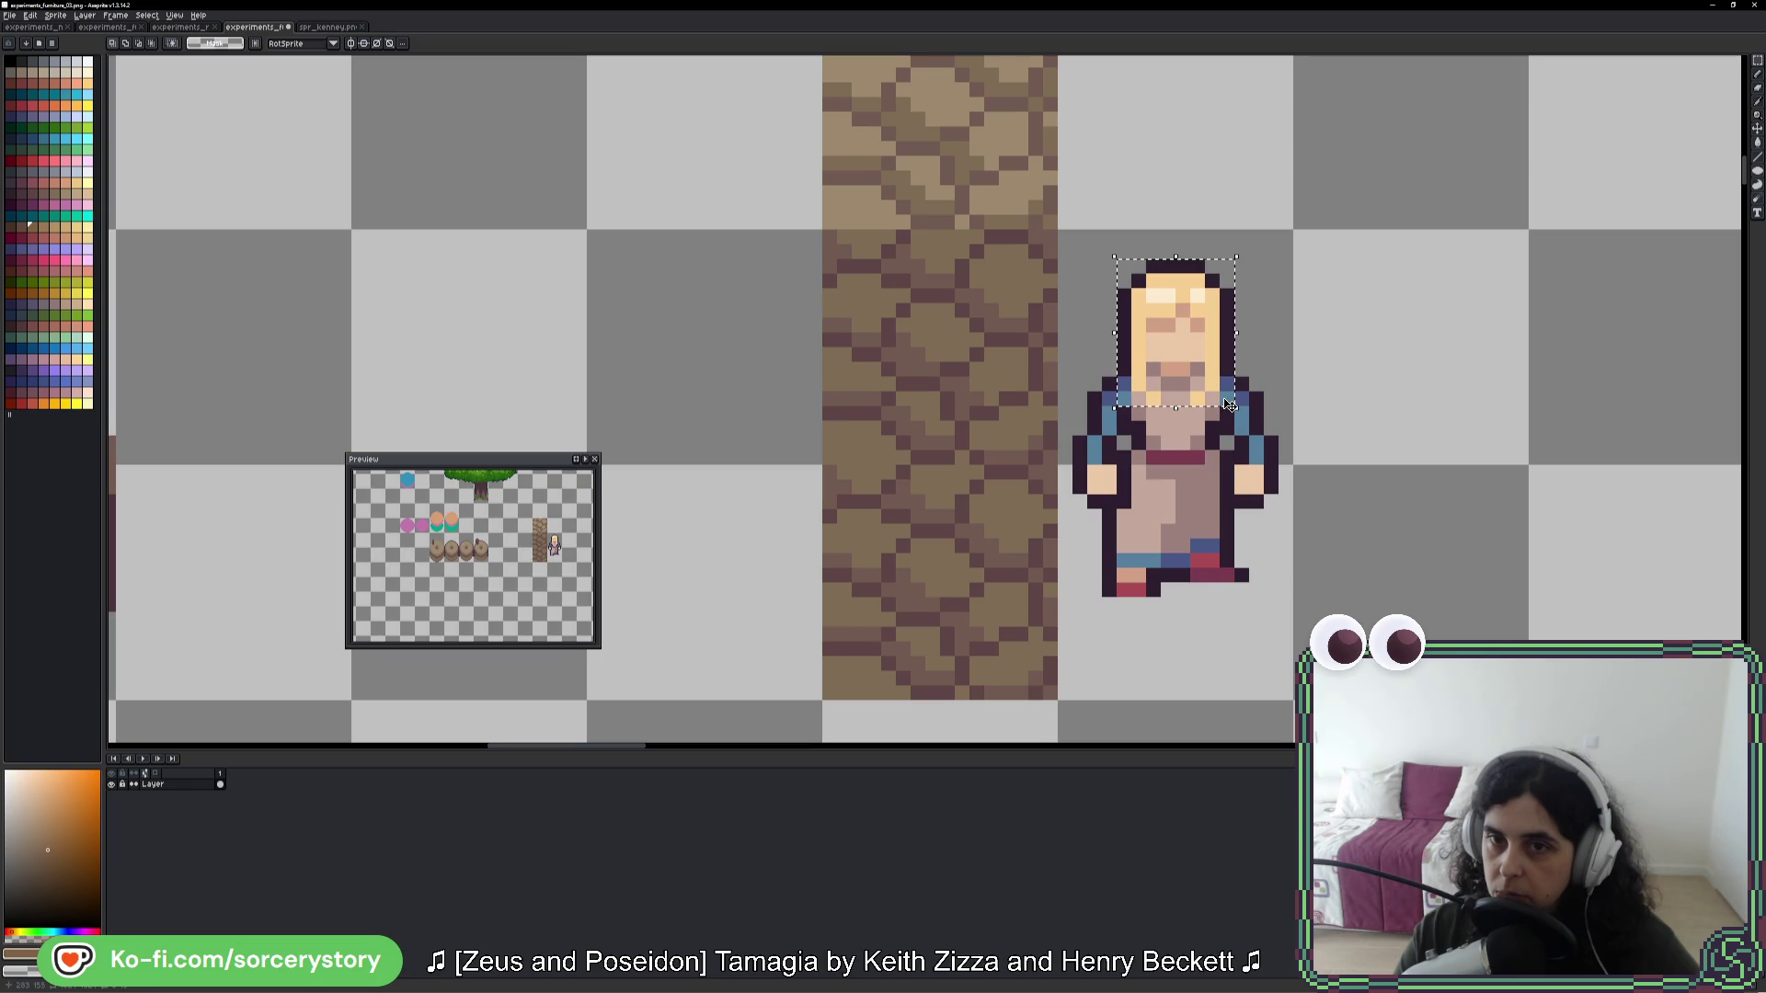
left_click(1151, 297)
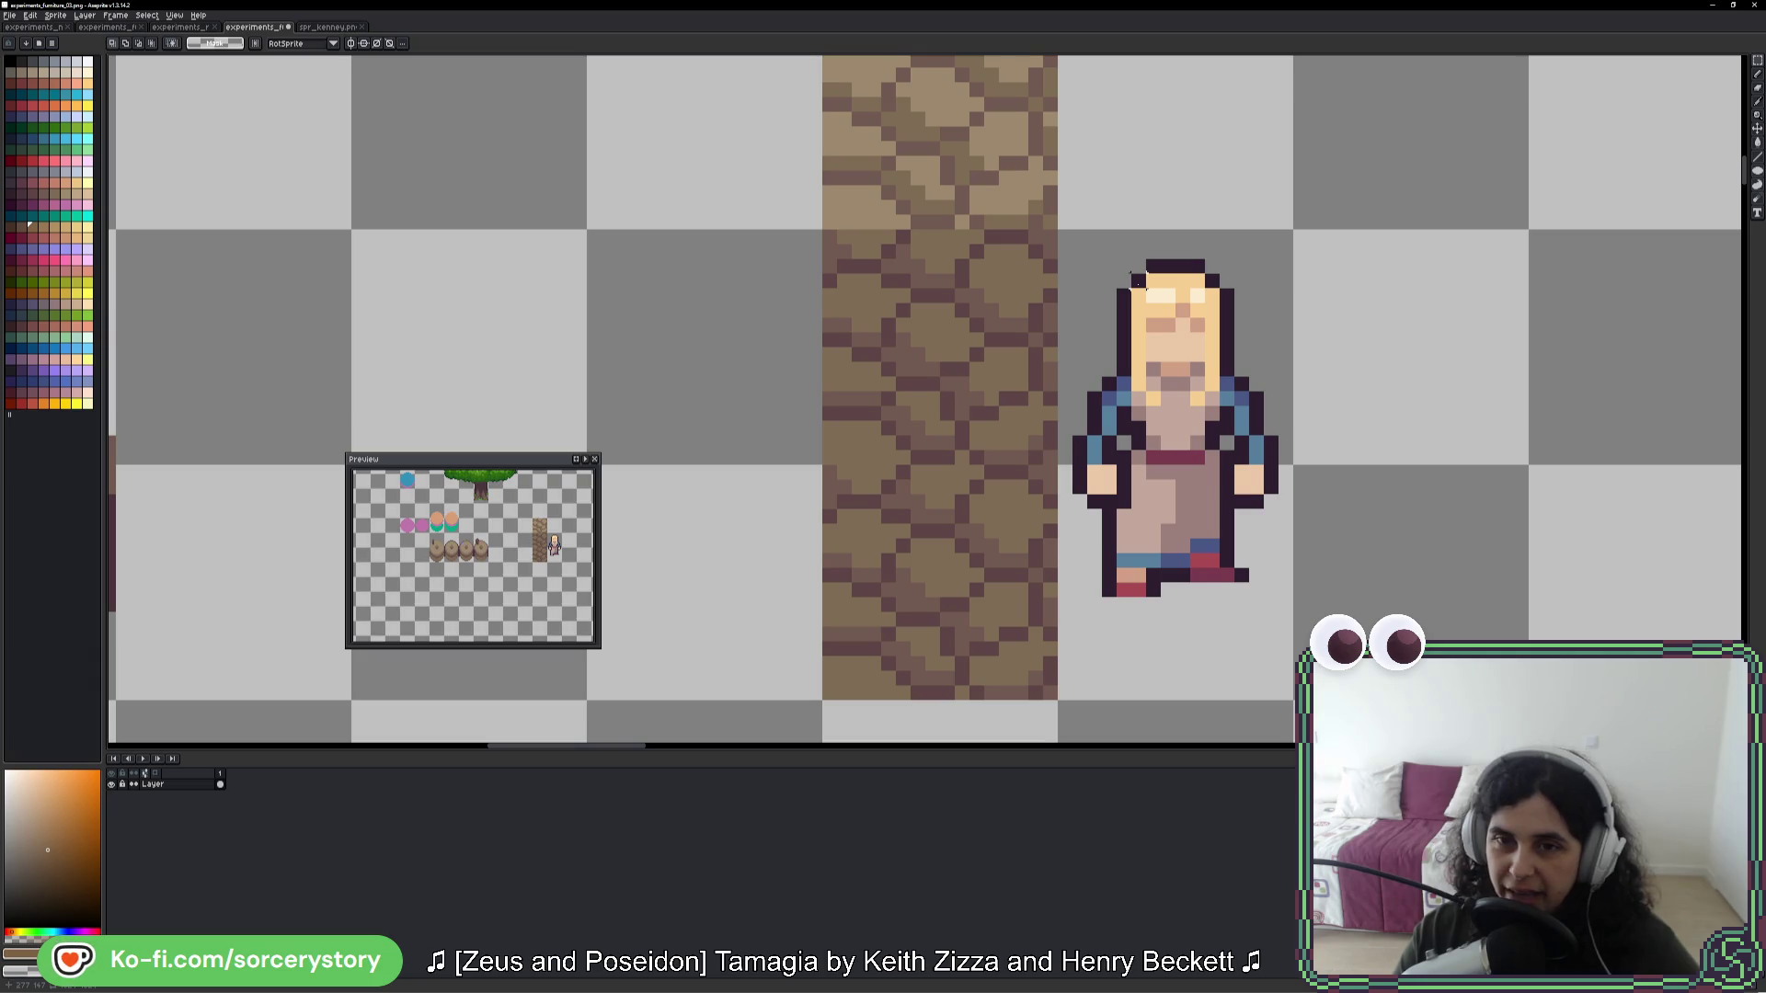
mouse_move(1134, 276)
left_mouse_down()
mouse_move(1207, 460)
mouse_move(1222, 408)
left_mouse_up()
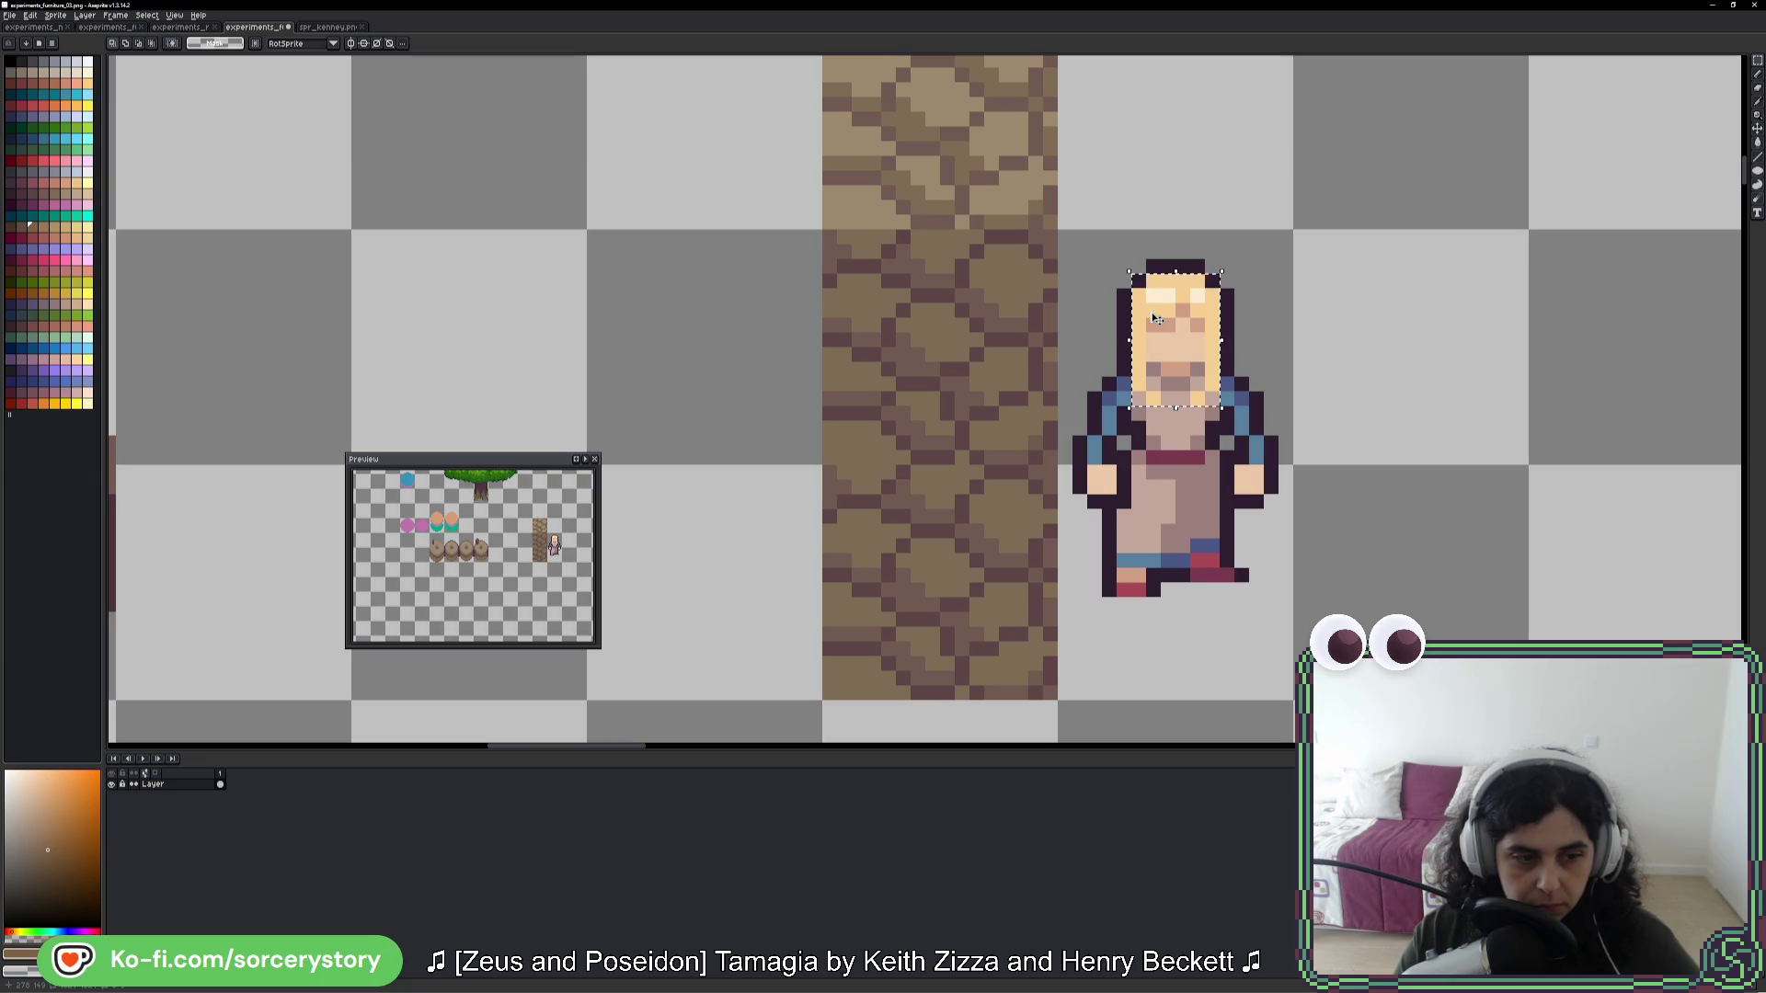
left_click_drag(1180, 416, 1180, 437)
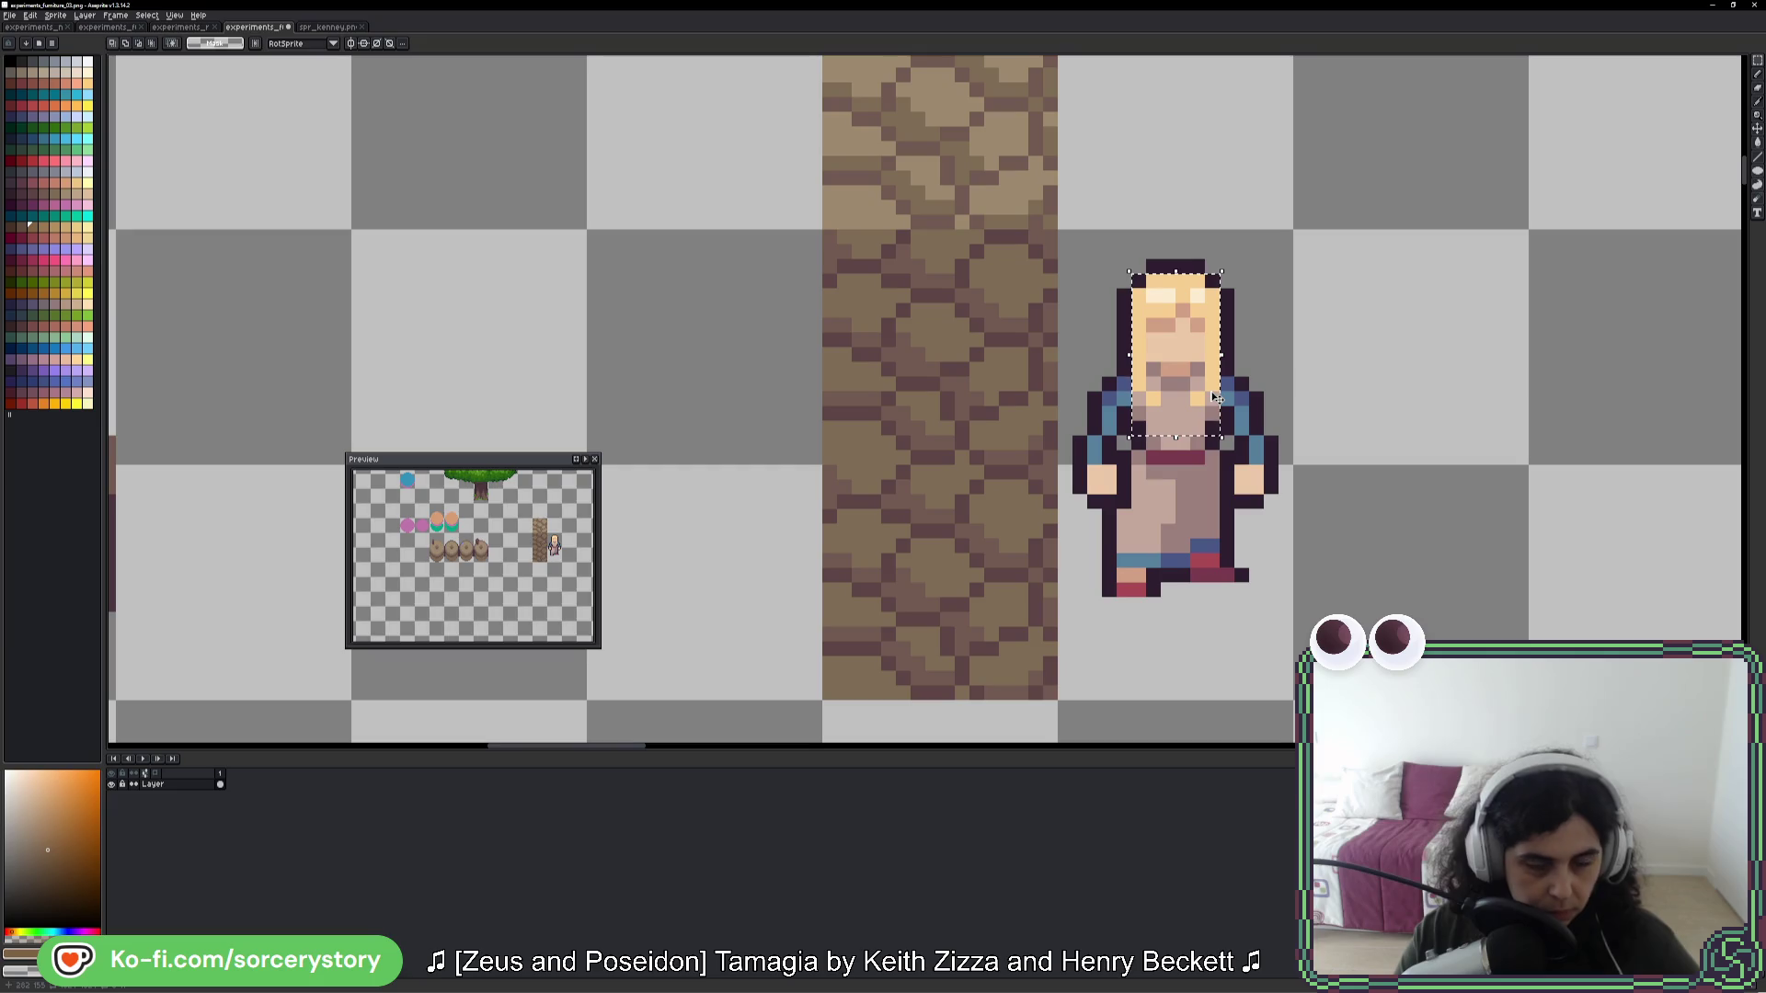
left_click_drag(1213, 443, 1207, 482)
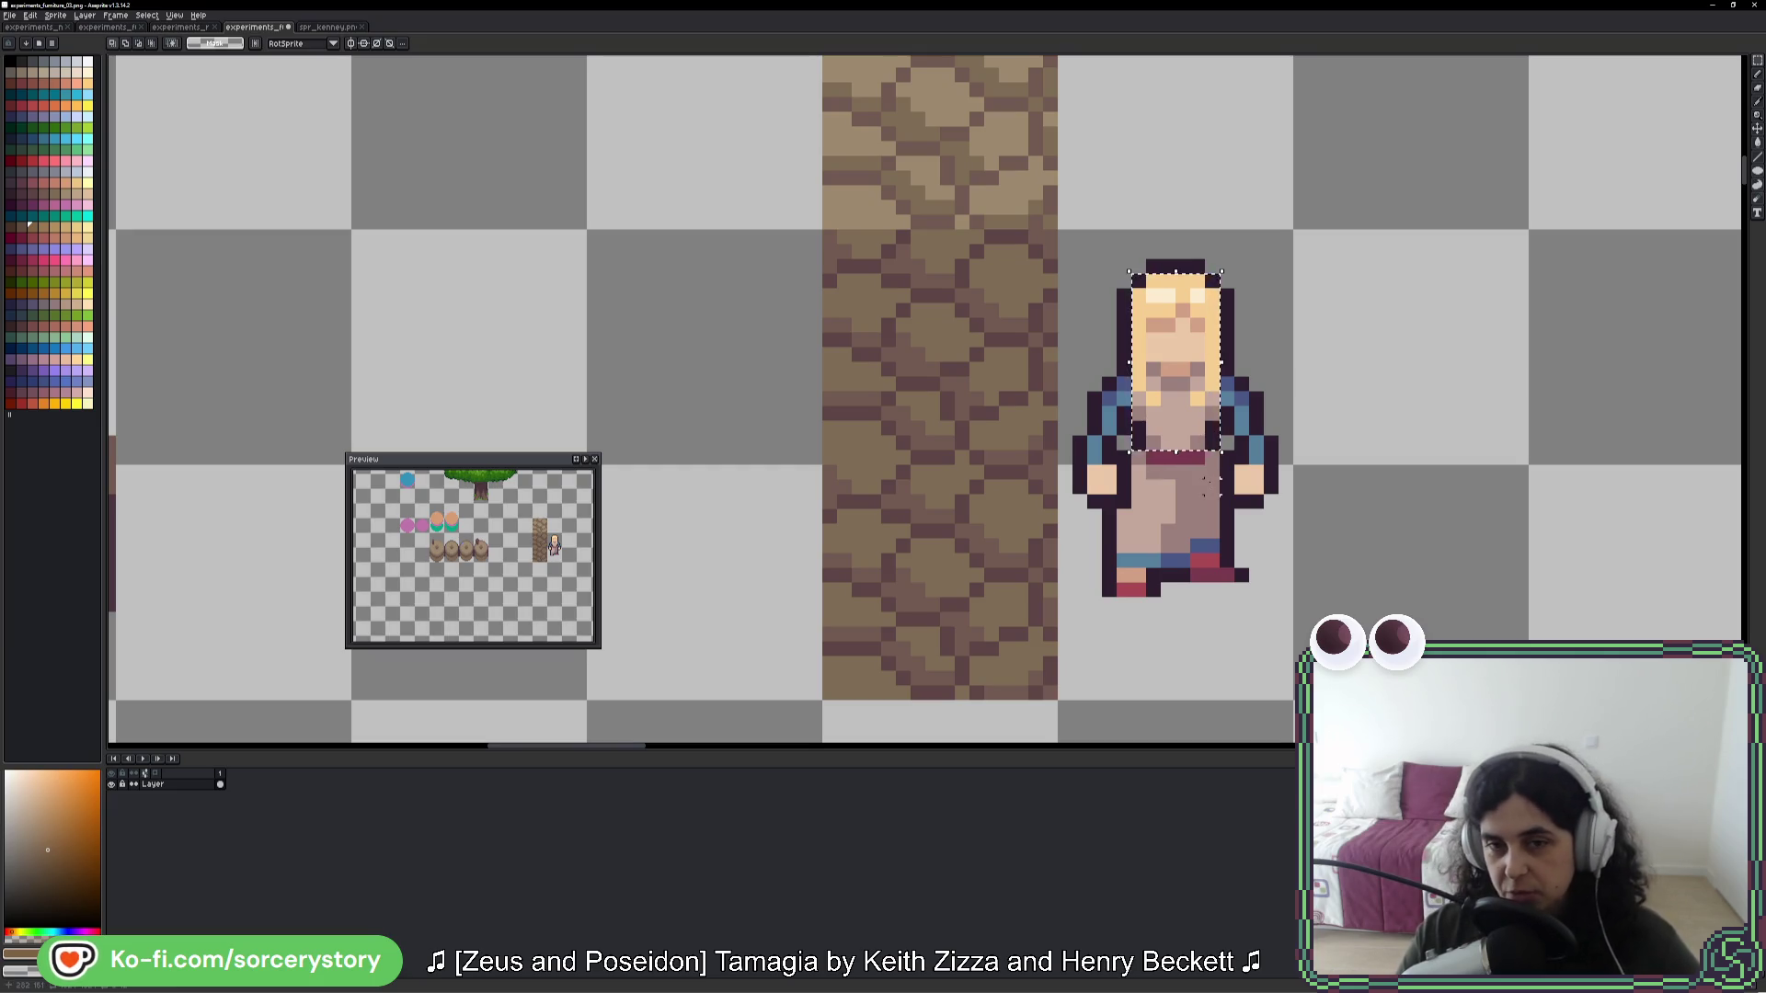
mouse_move(1138, 279)
left_mouse_down()
mouse_move(1193, 425)
mouse_move(1218, 420)
left_mouse_up()
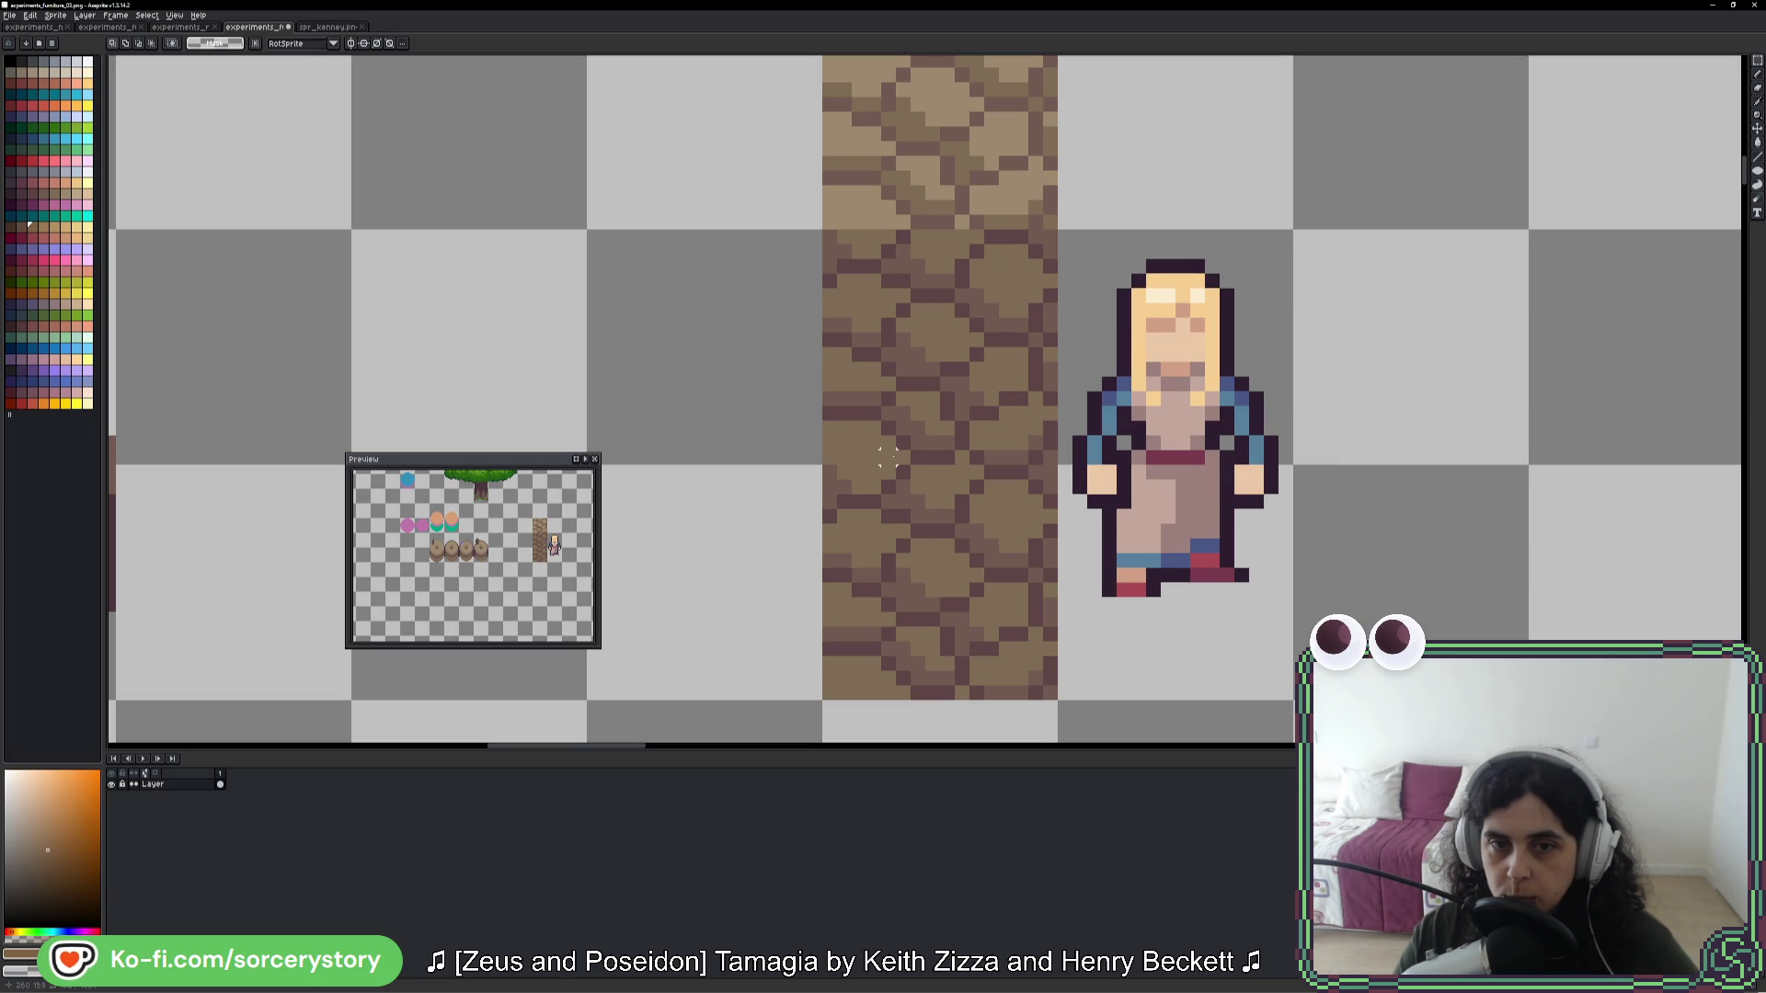
- Select the lower cobblestone tile and set the Pencil colour to black
left_click(903, 428)
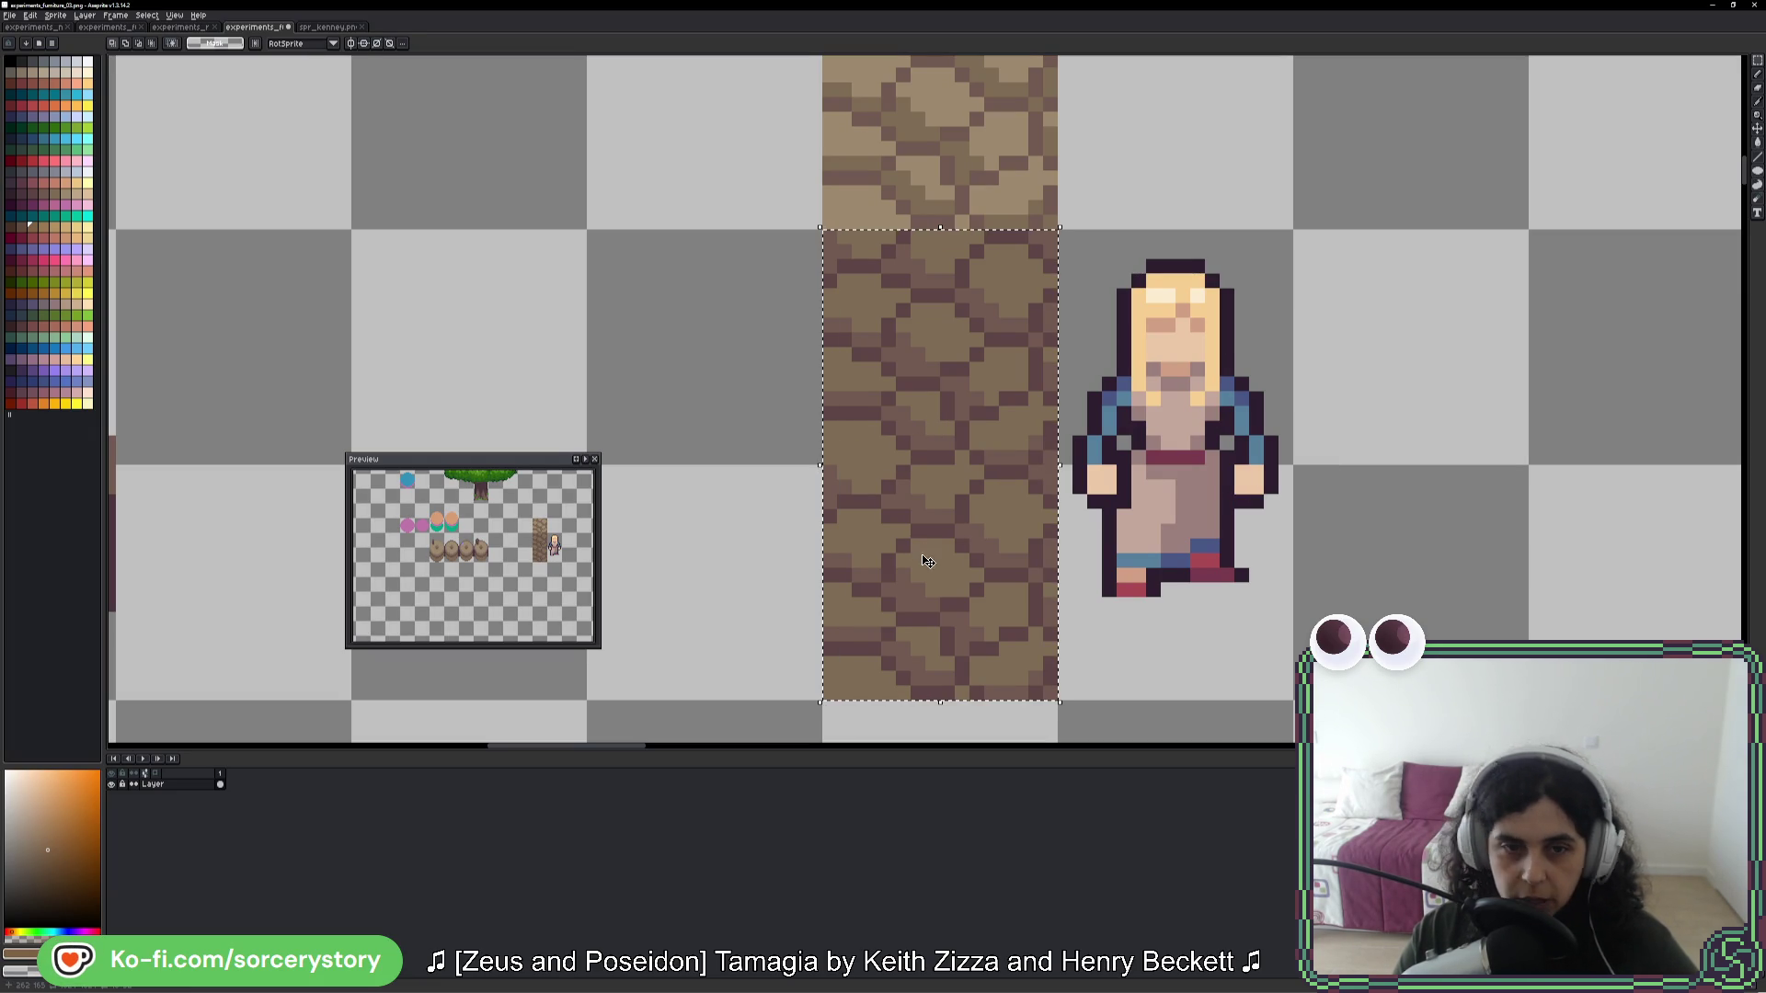
key("b")
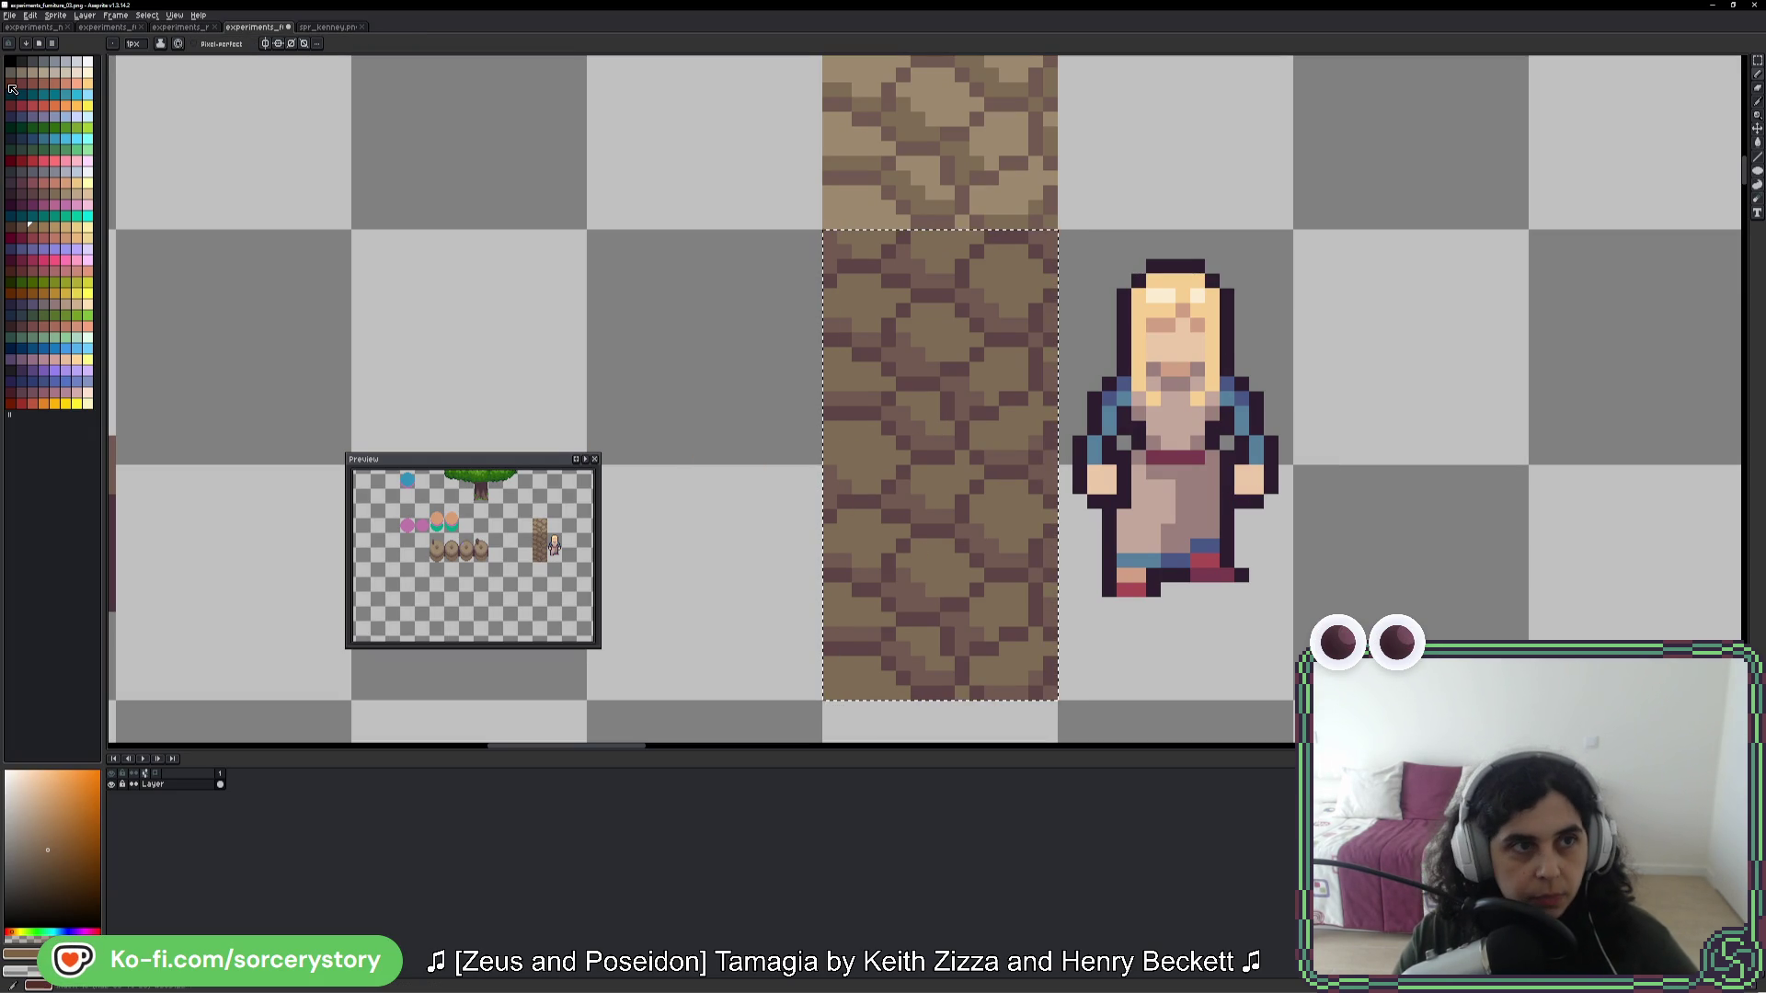
left_click(12, 72)
left_click(11, 62)
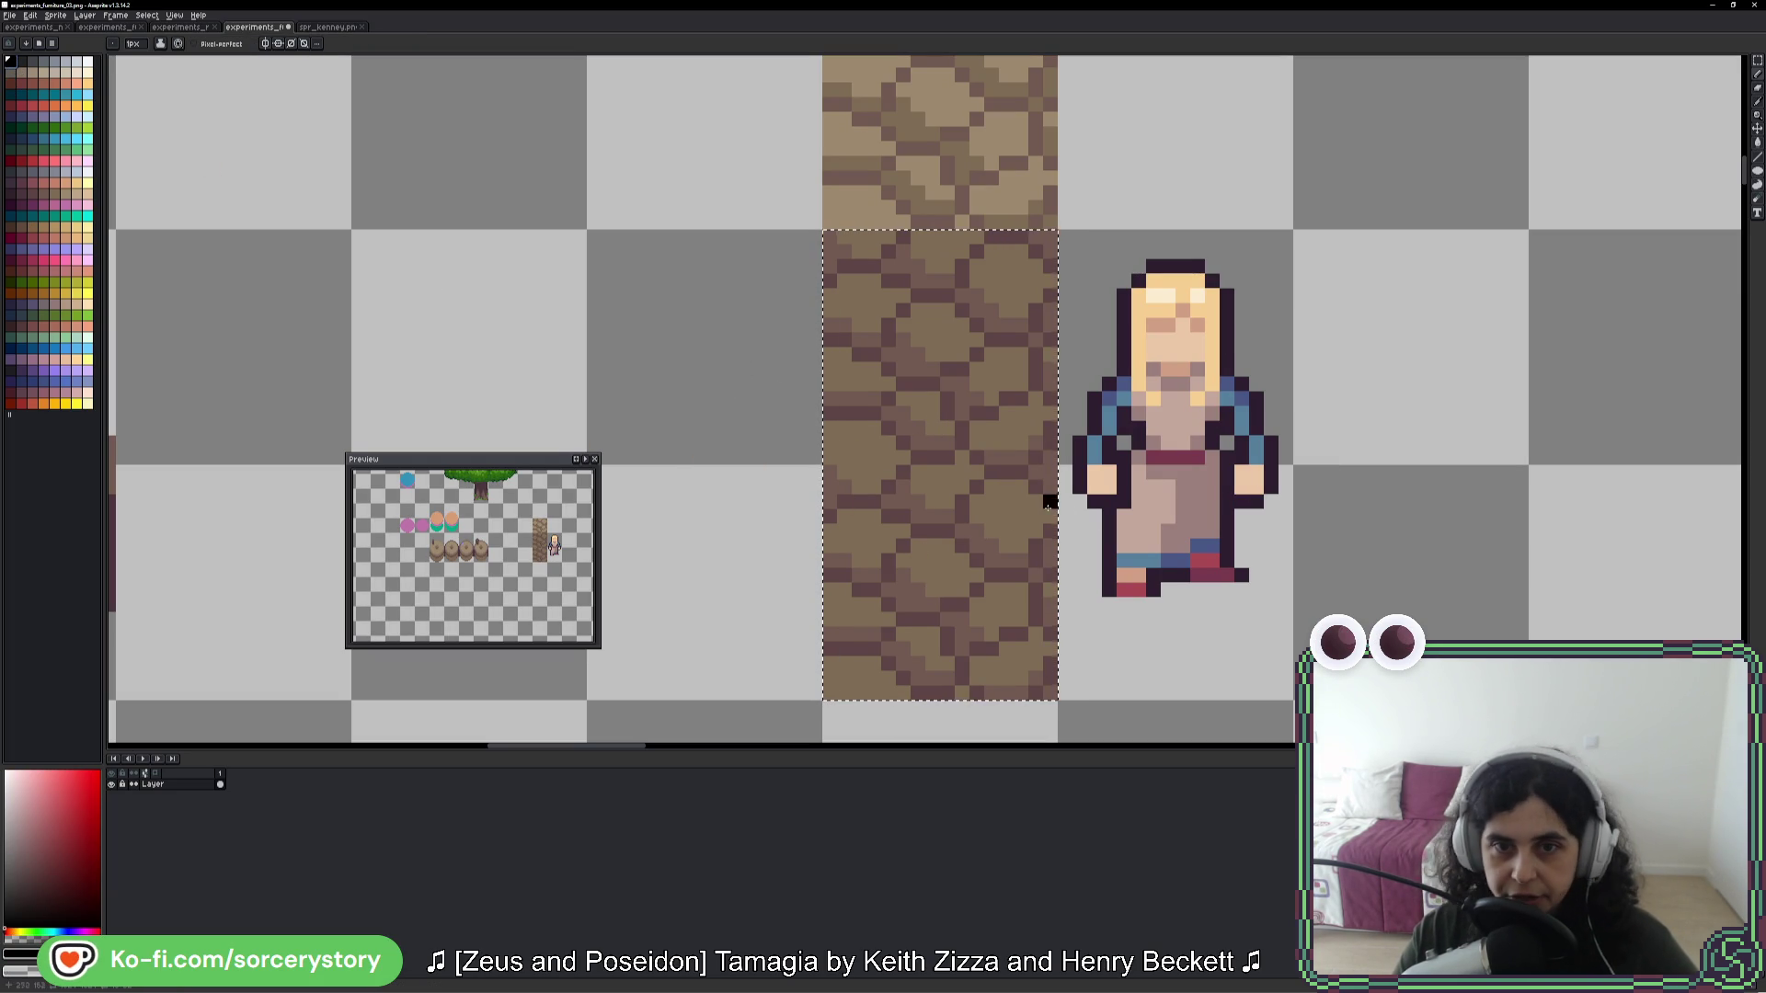
- Draw a 2-pixel-wide black vertical doorway bar in the lower tile
left_click_drag(932, 456, 945, 458)
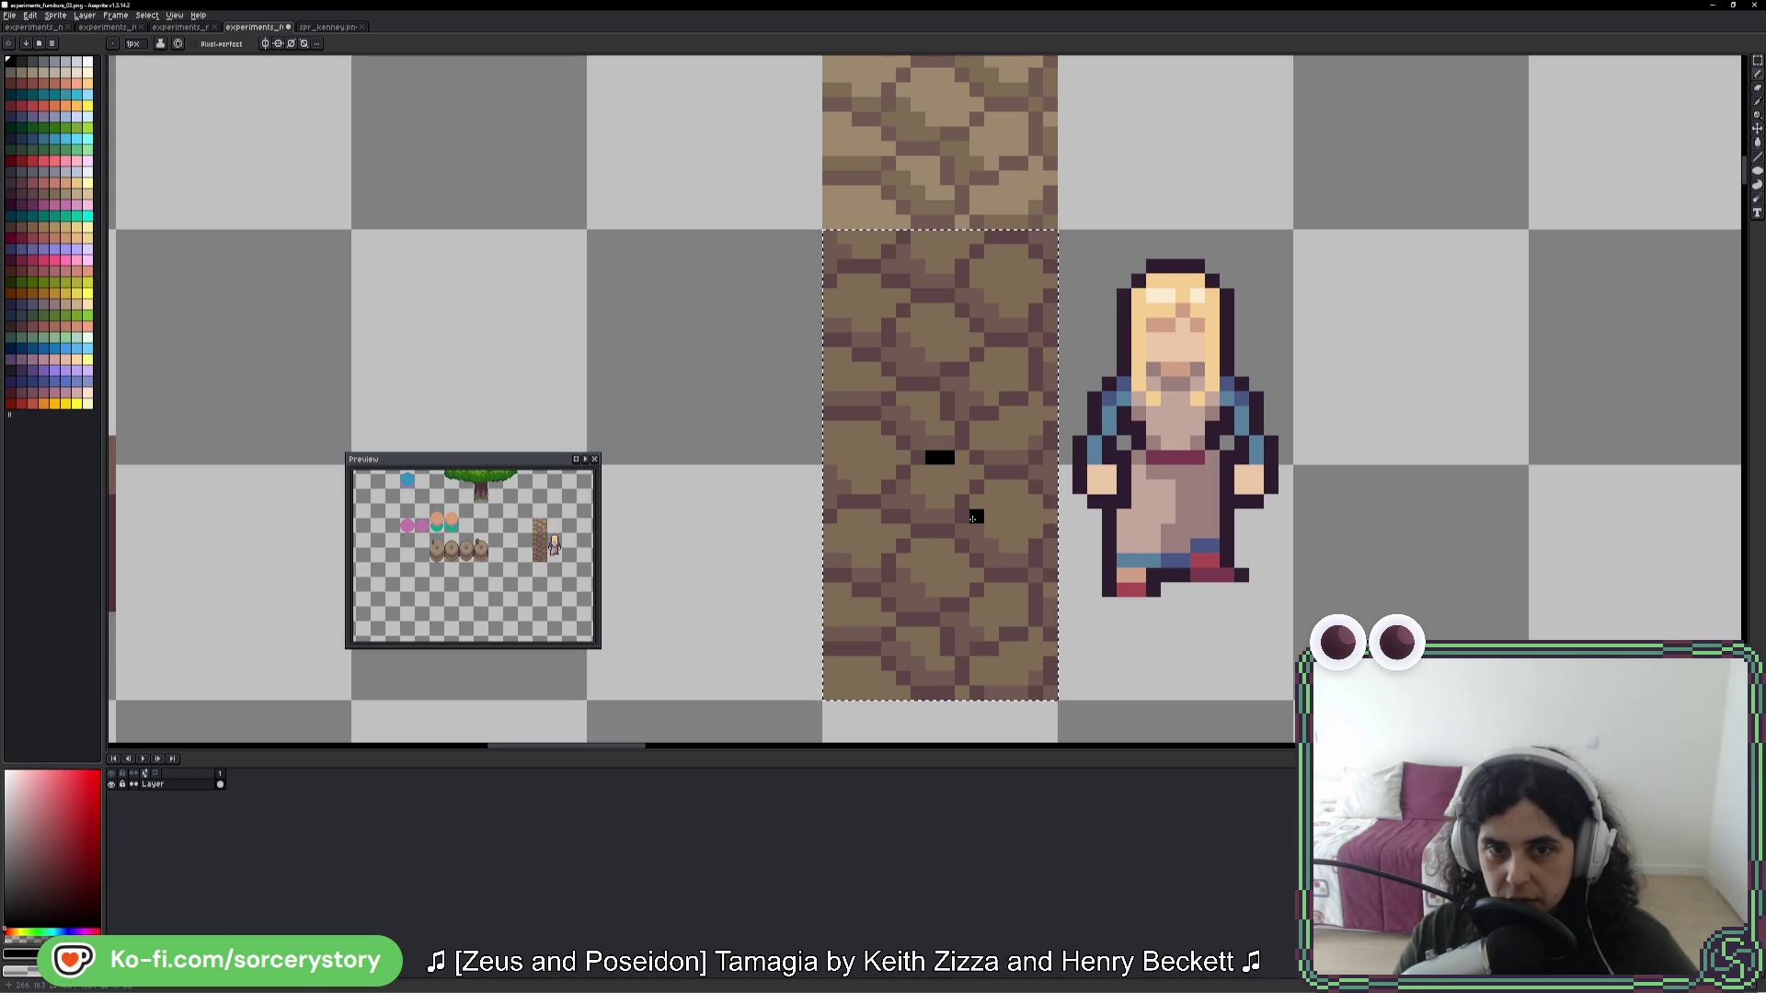
left_click(949, 474)
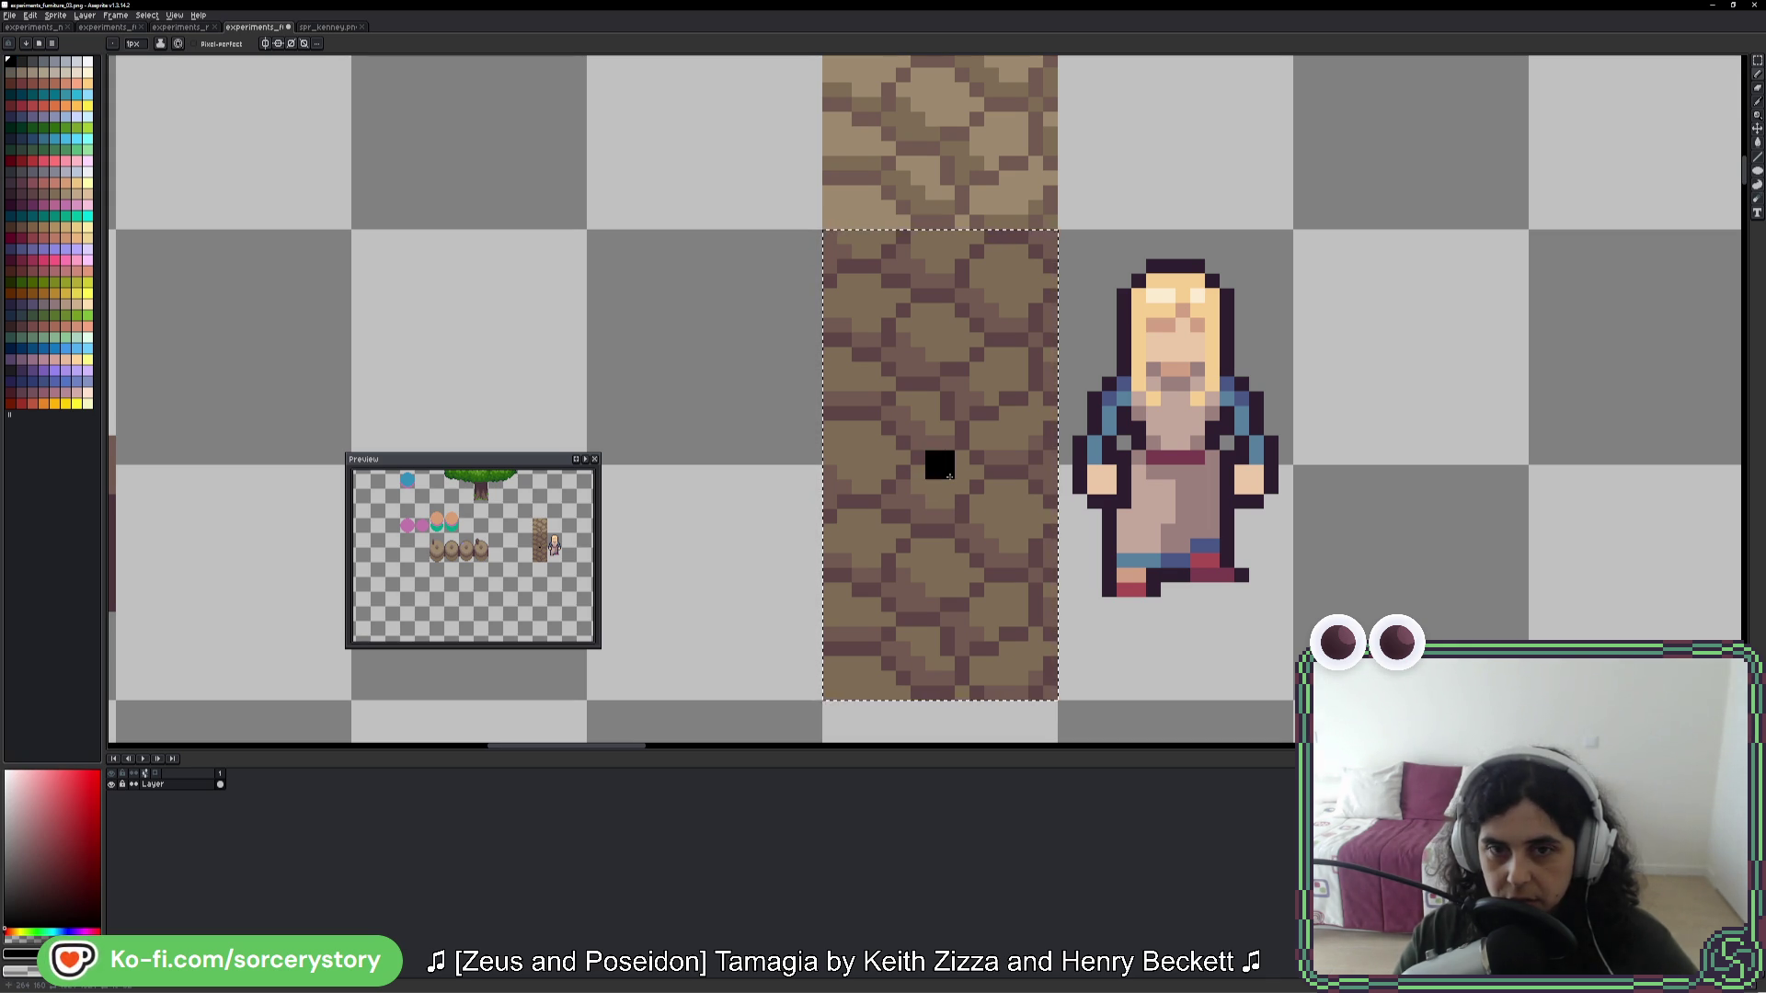
left_click(932, 487)
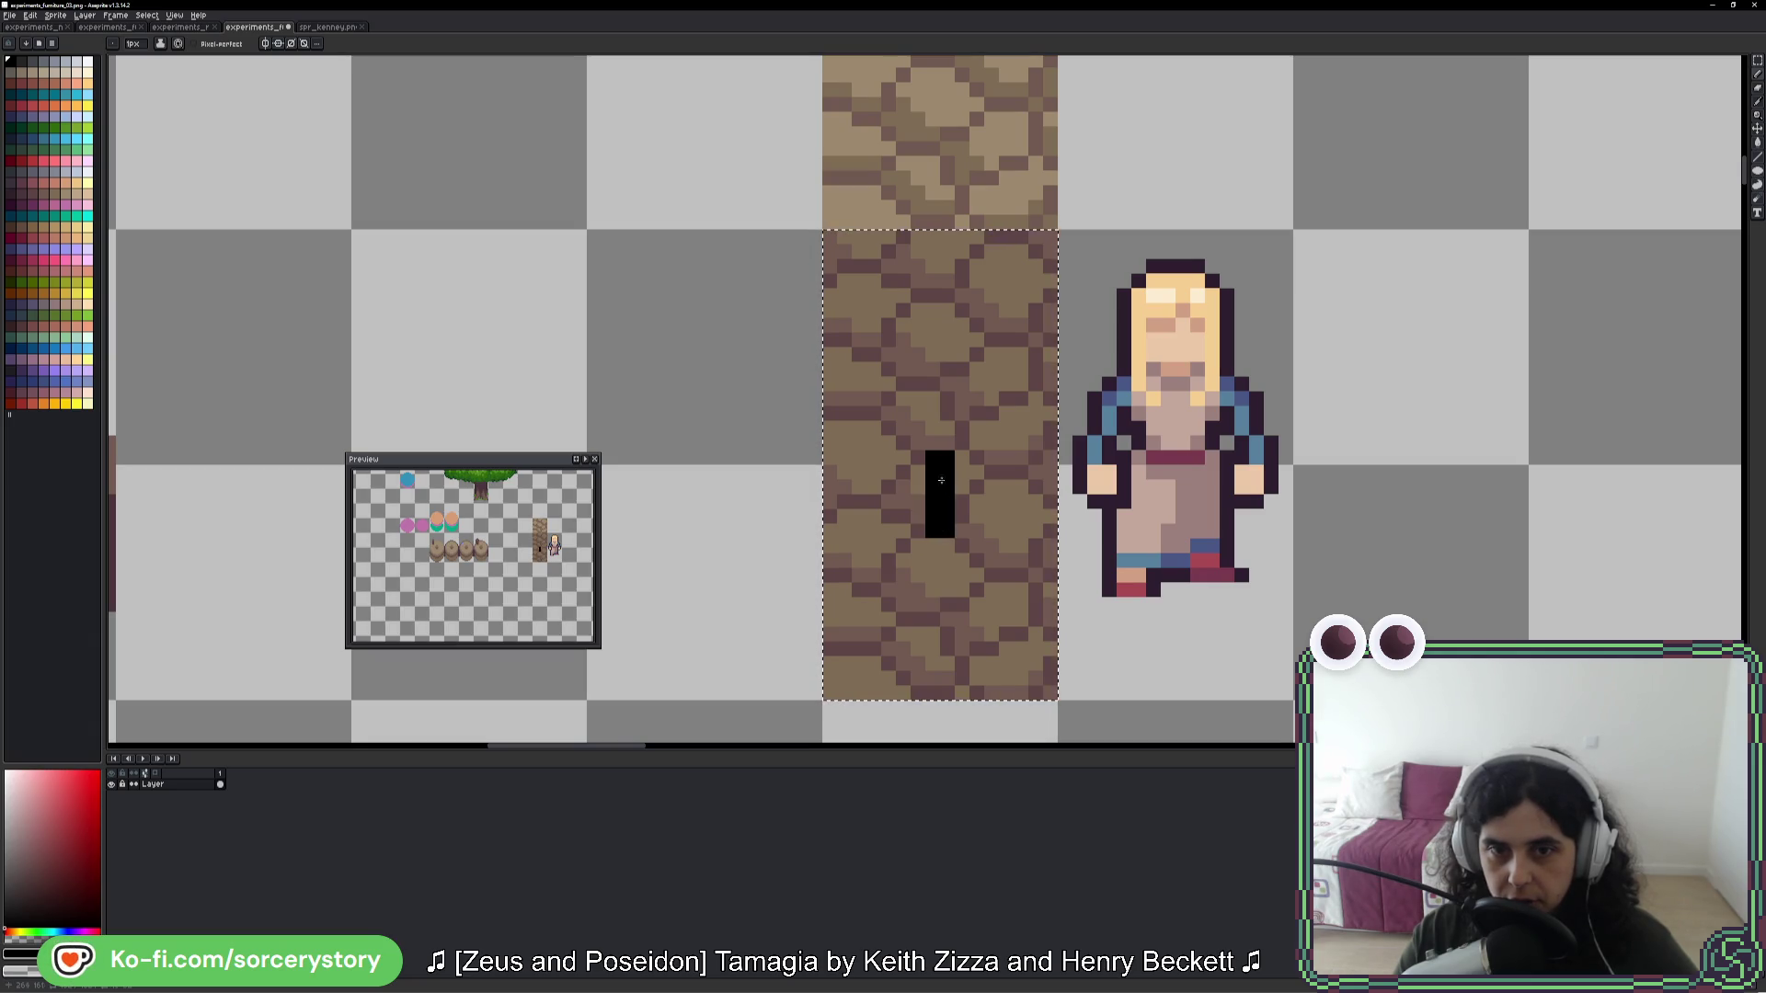
left_click(946, 428)
left_click(945, 414)
left_click(946, 399)
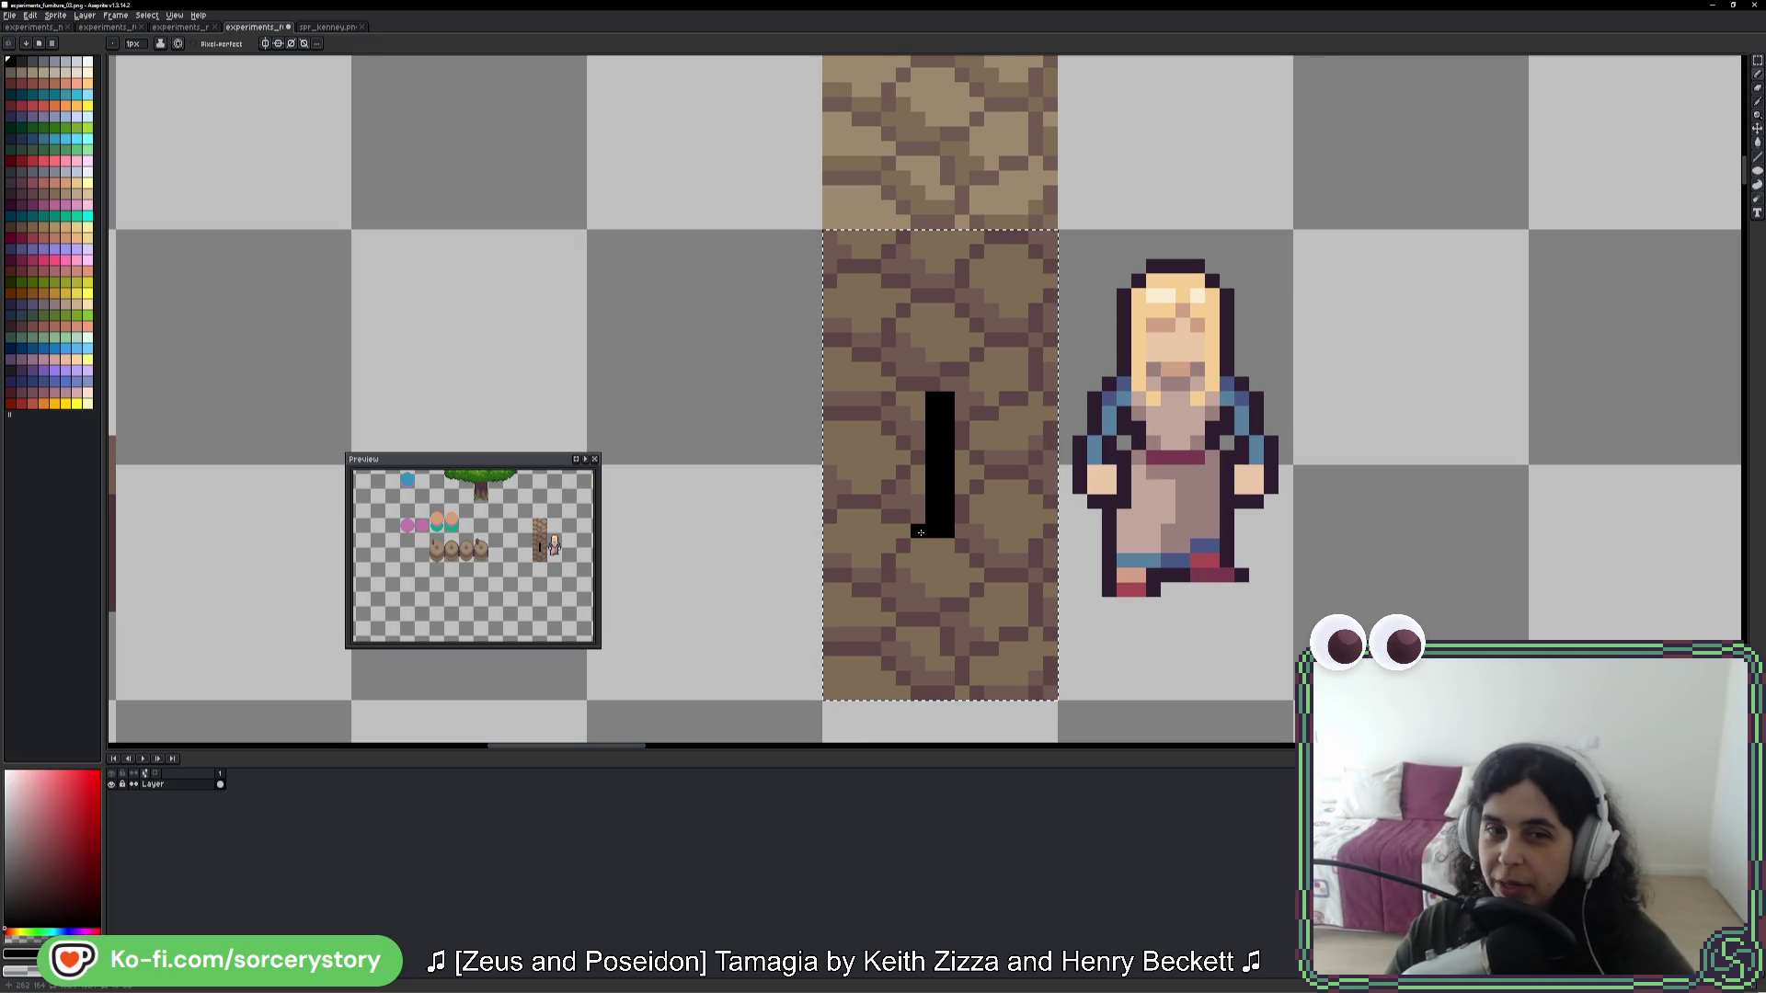
- Bring the doorway and character into view, then inspect the acorn pile in the running game
scroll(741, 678, "down", 6)
scroll(874, 444, "up", 2)
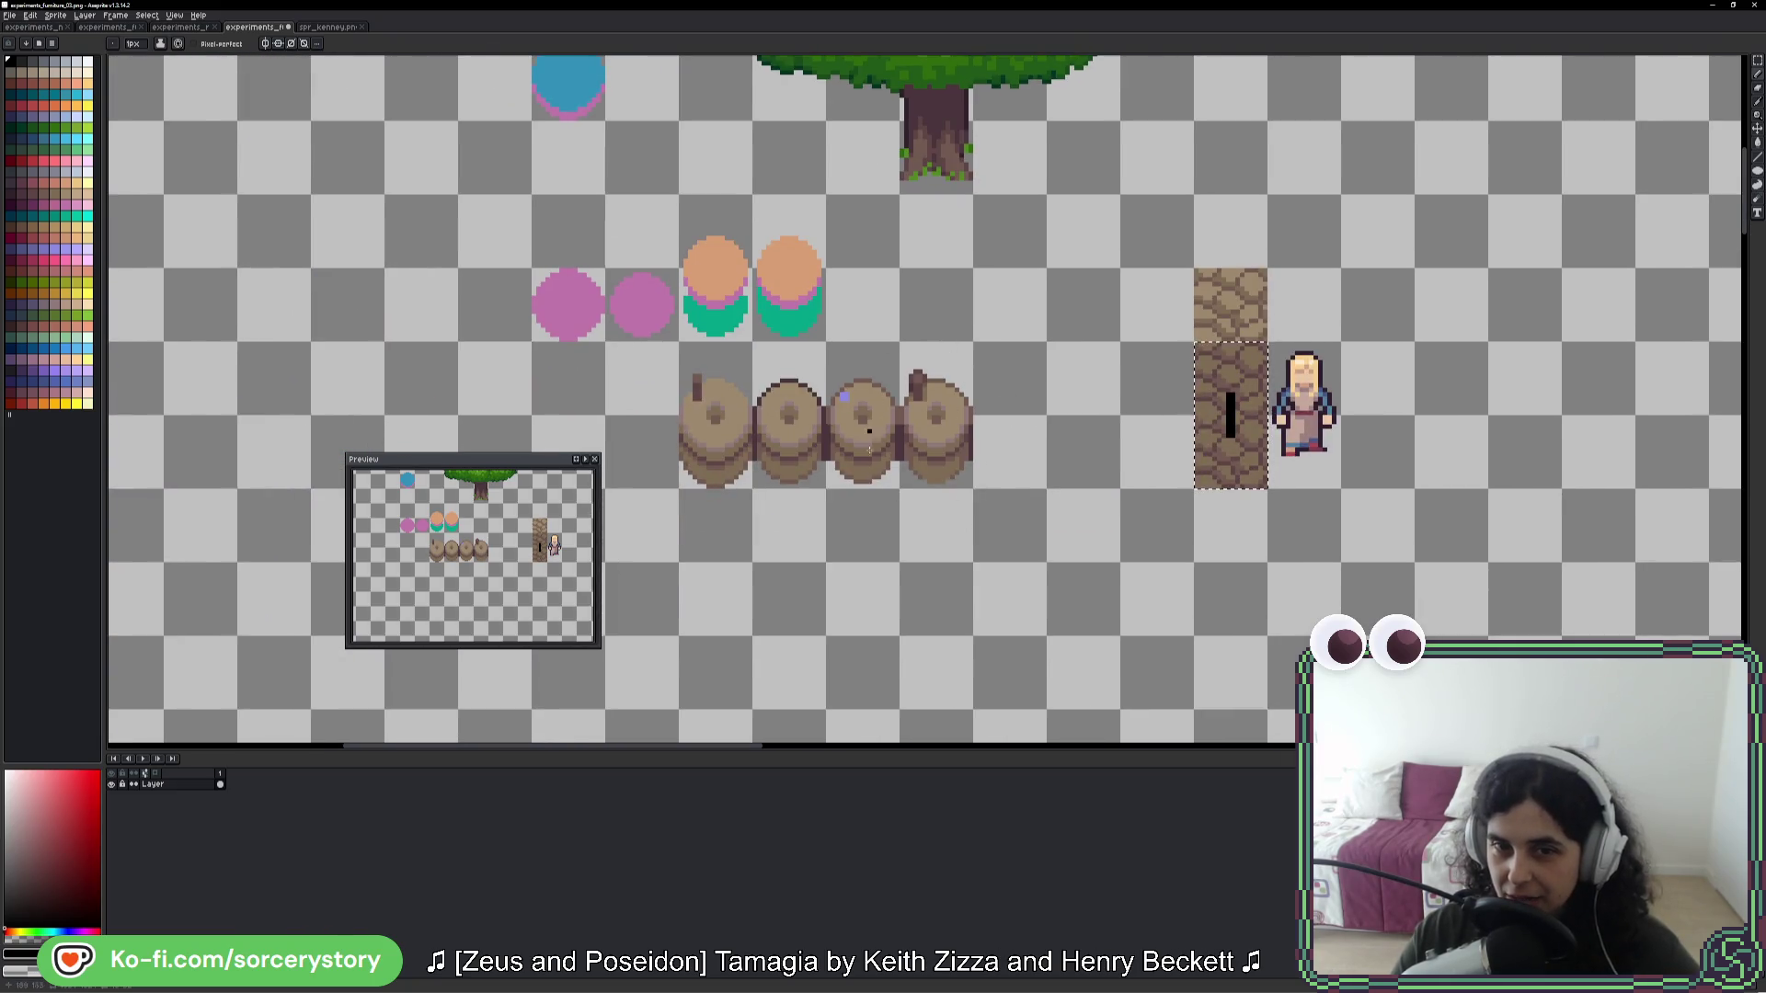
mouse_move(1252, 460)
left_mouse_down()
mouse_move(1230, 485)
mouse_move(921, 523)
left_mouse_up()
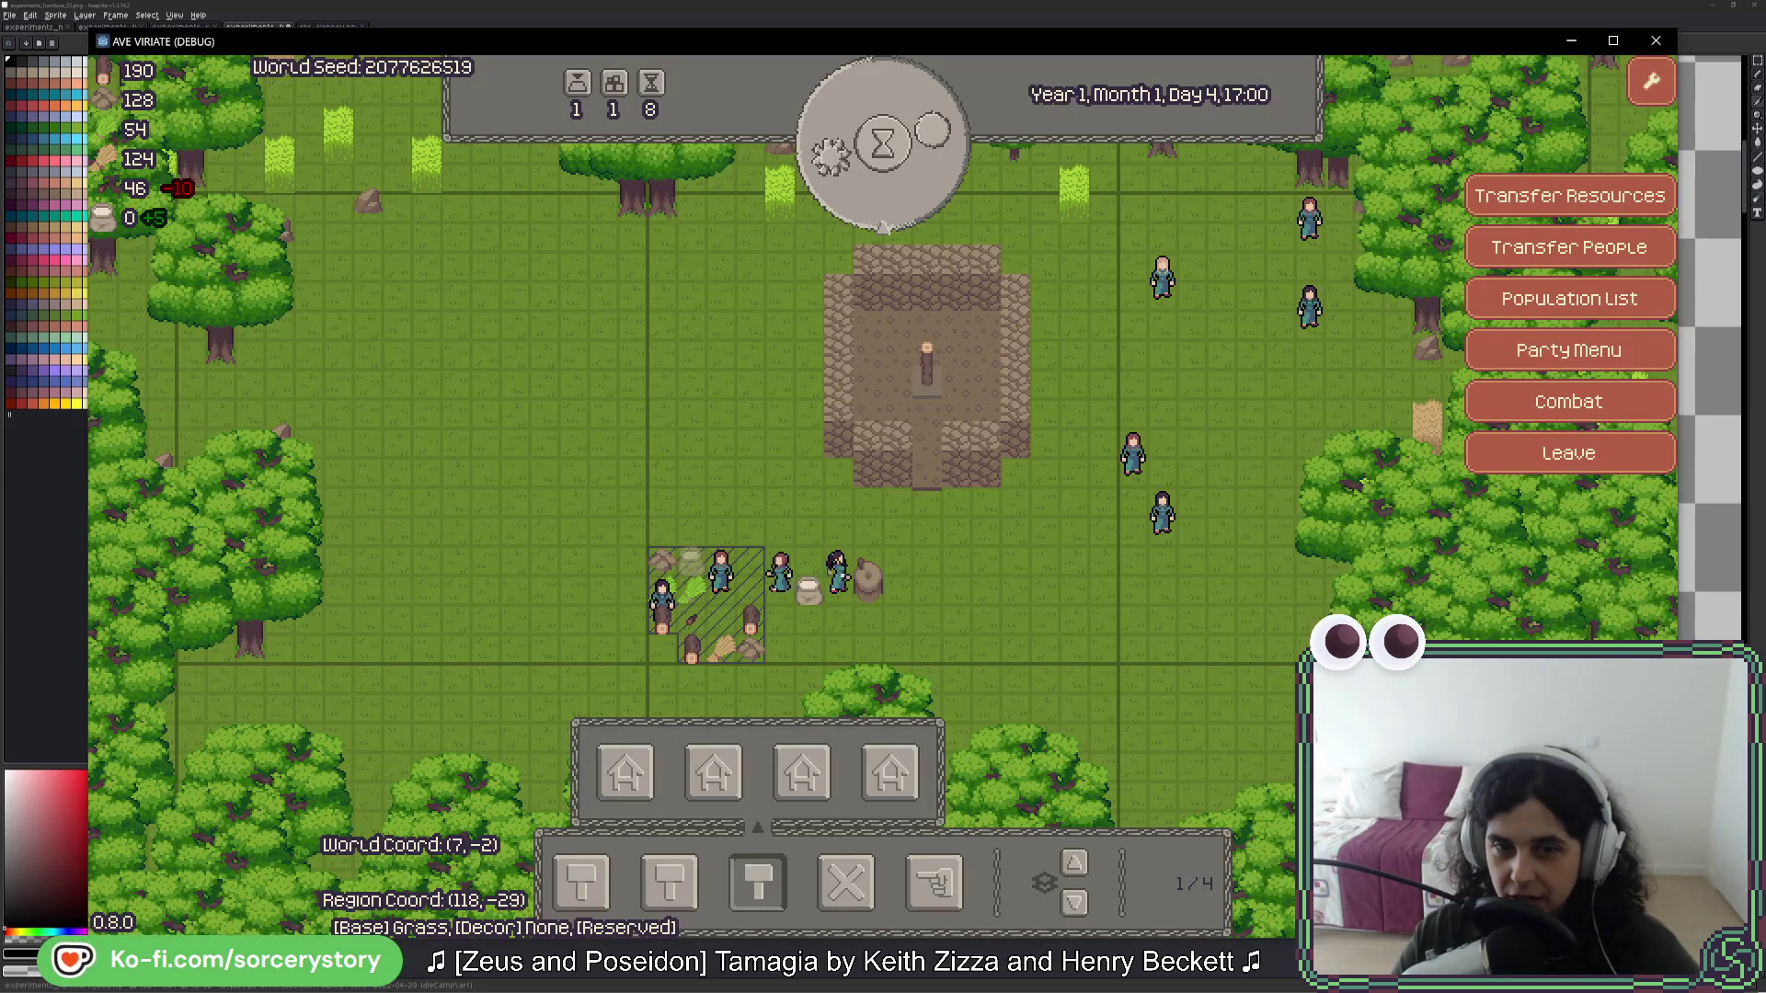
left_click(691, 619)
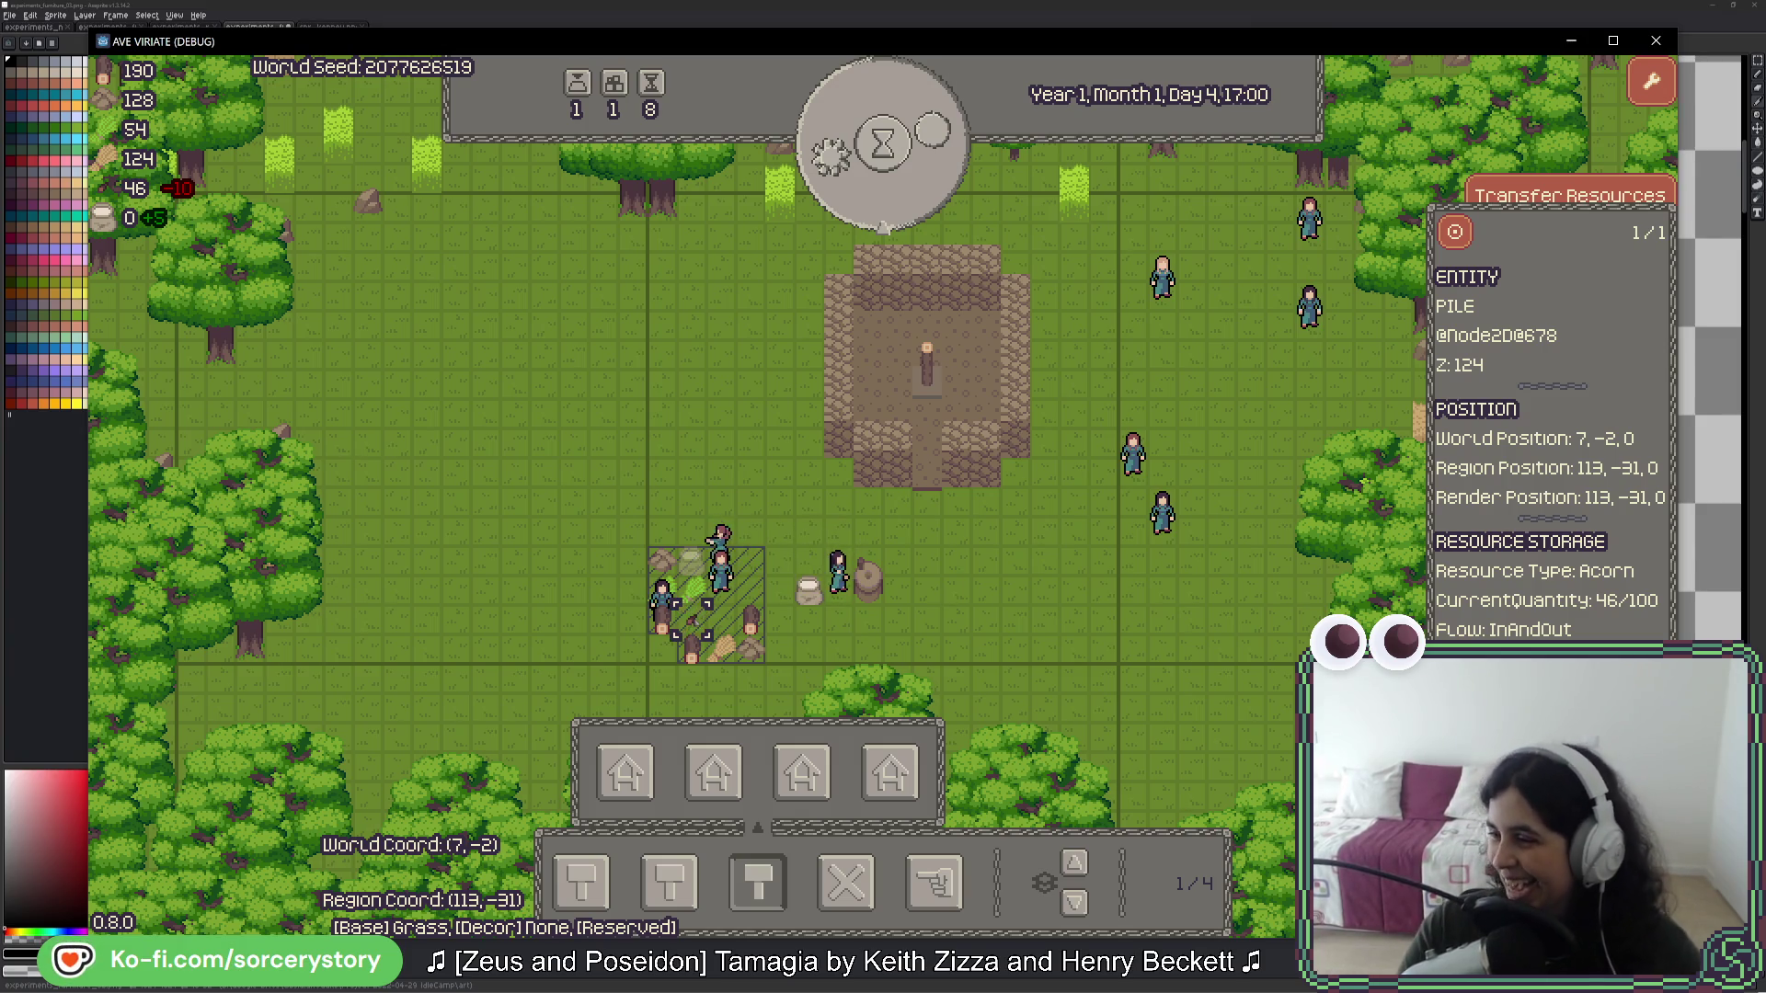
- Close the acorn pile's 46/100 storage panel and switch back to Aseprite
left_click(776, 575)
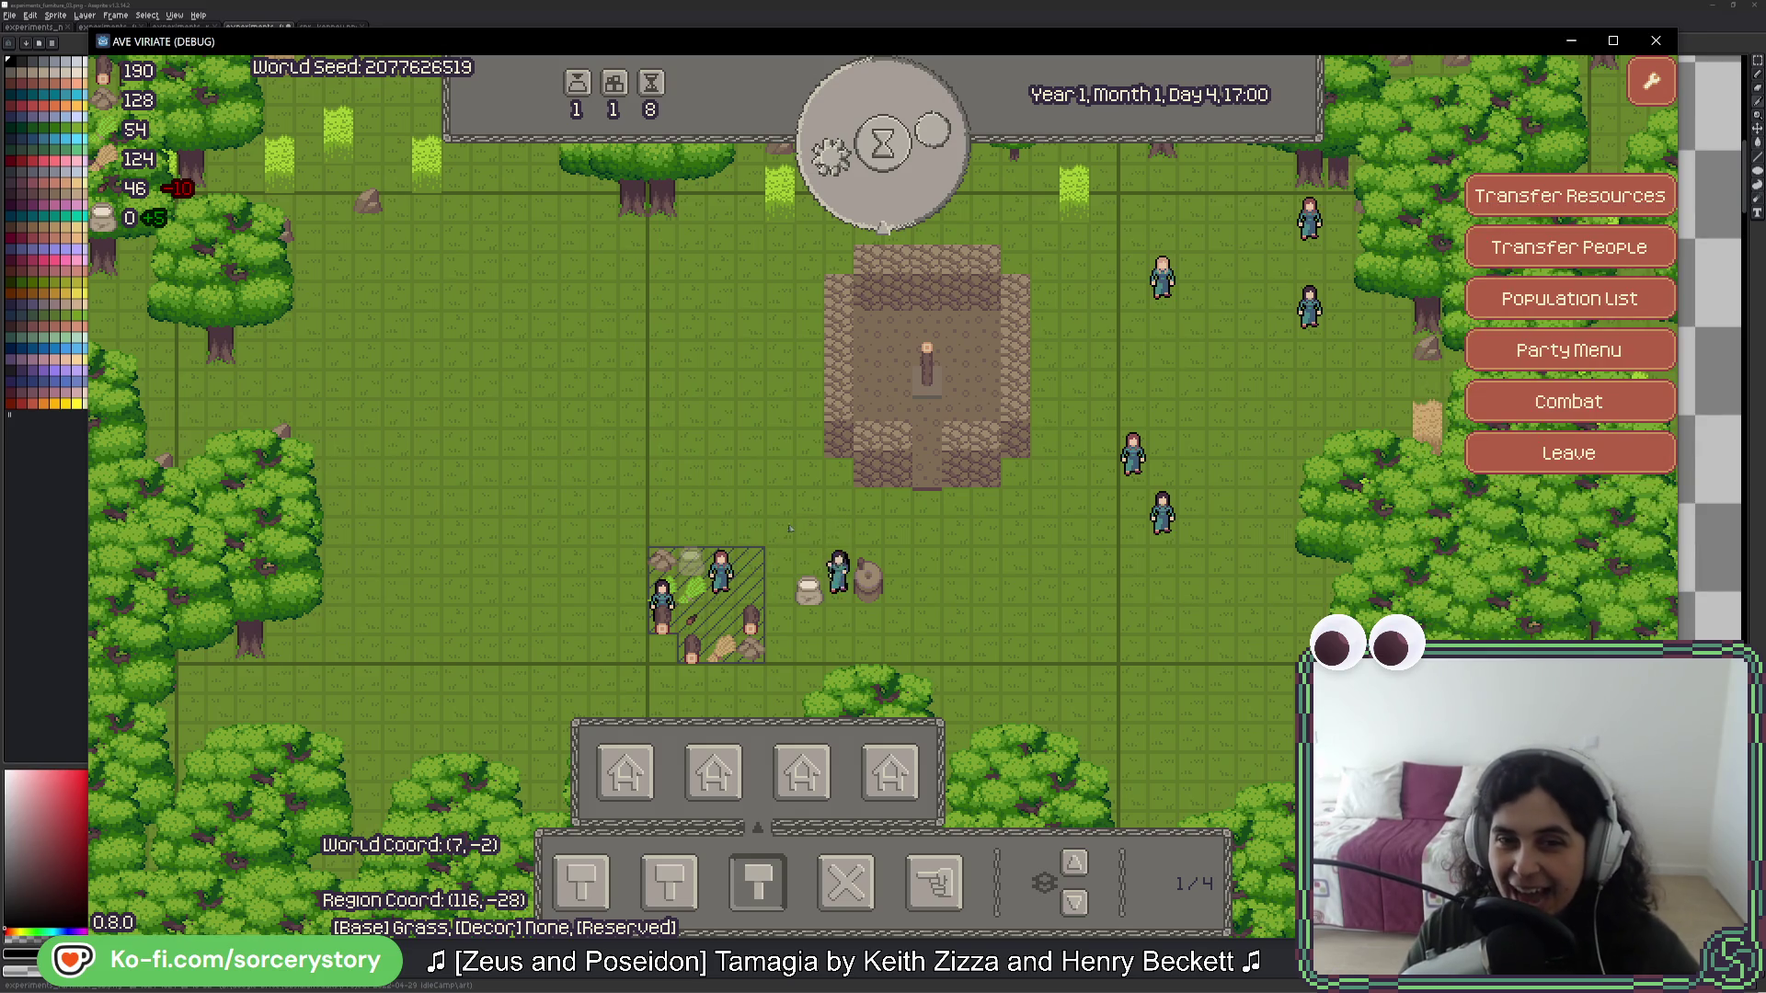
key("alt+Tab")
scroll(1013, 516, "up", 3)
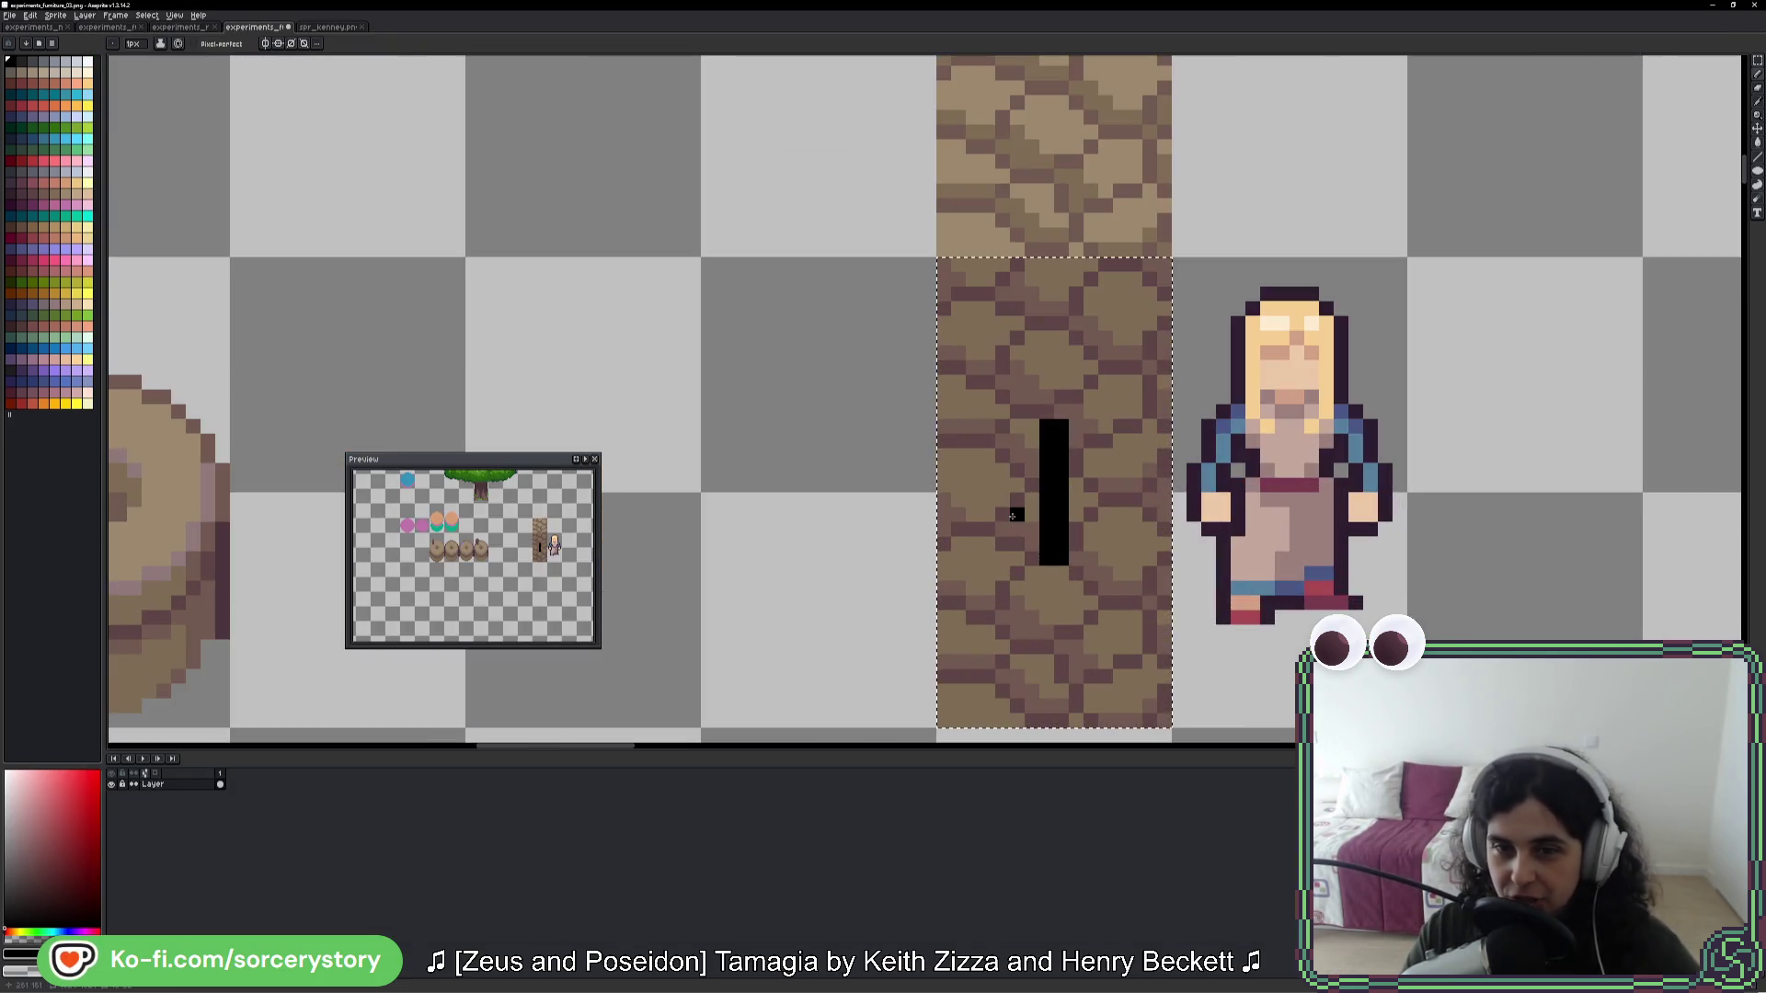
- Zoom to the top of the doorway slot, undoing and restoring its last pixel
left_click_drag(1148, 457, 1099, 489)
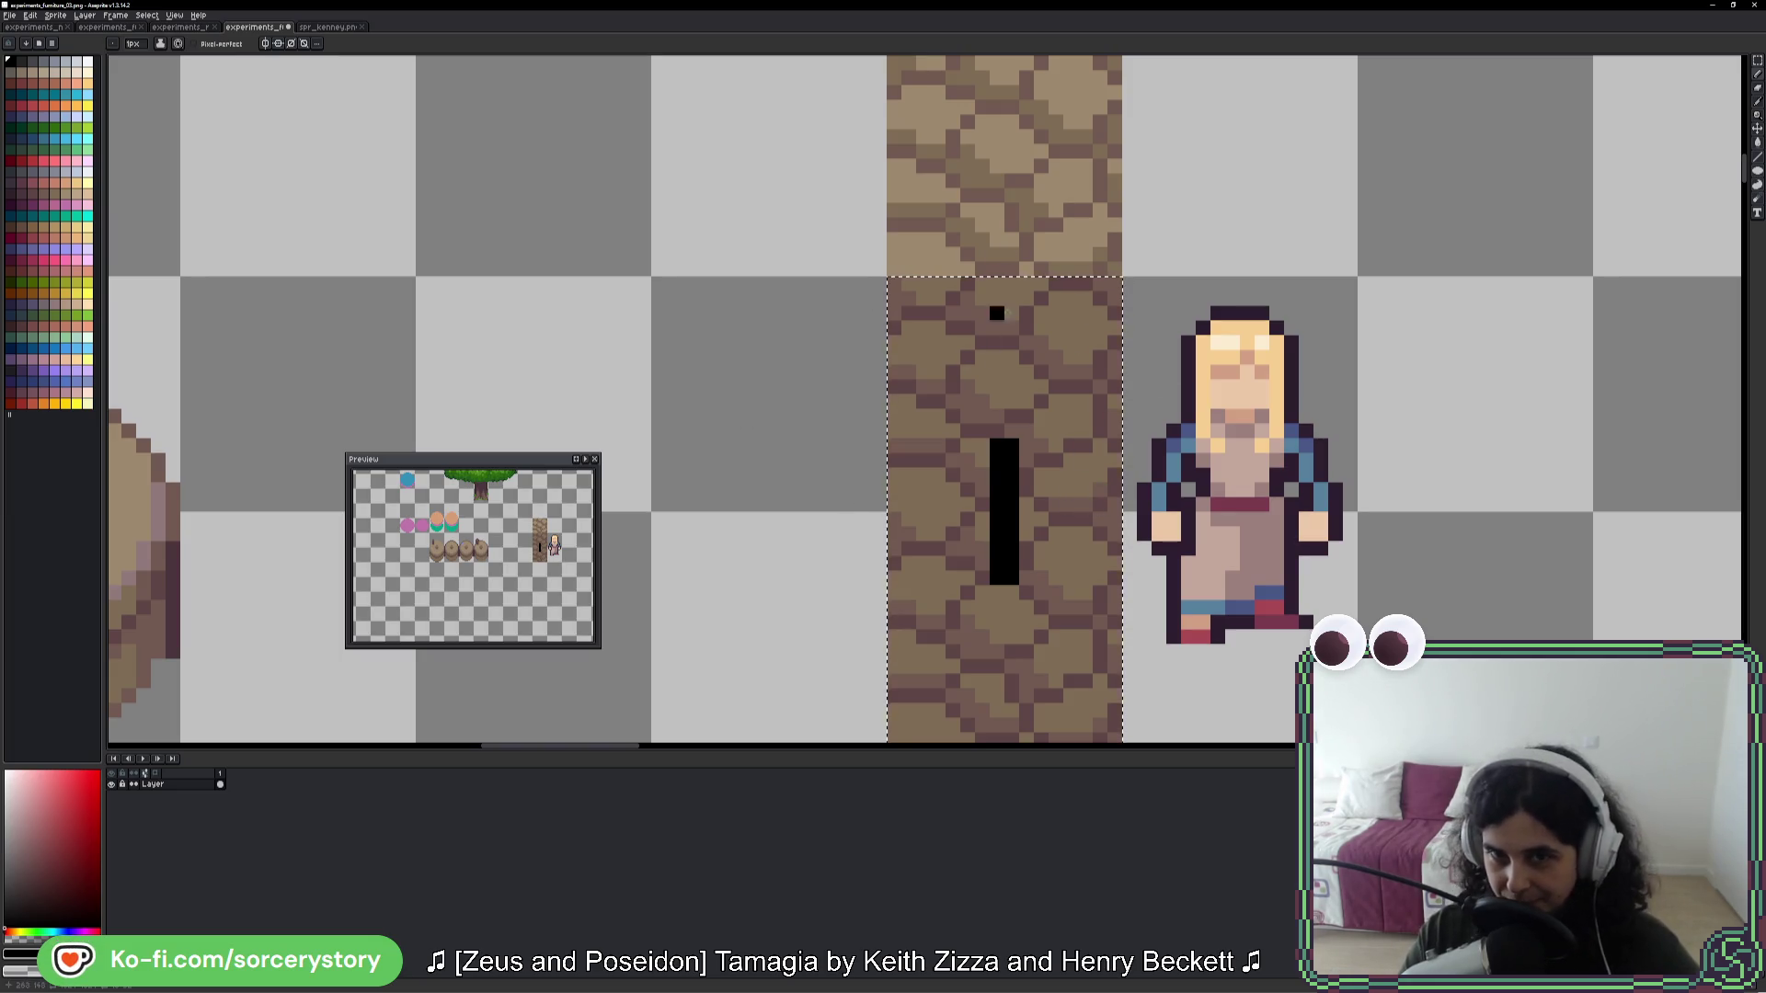
scroll(997, 312, "up", 2)
scroll(952, 469, "up", 2)
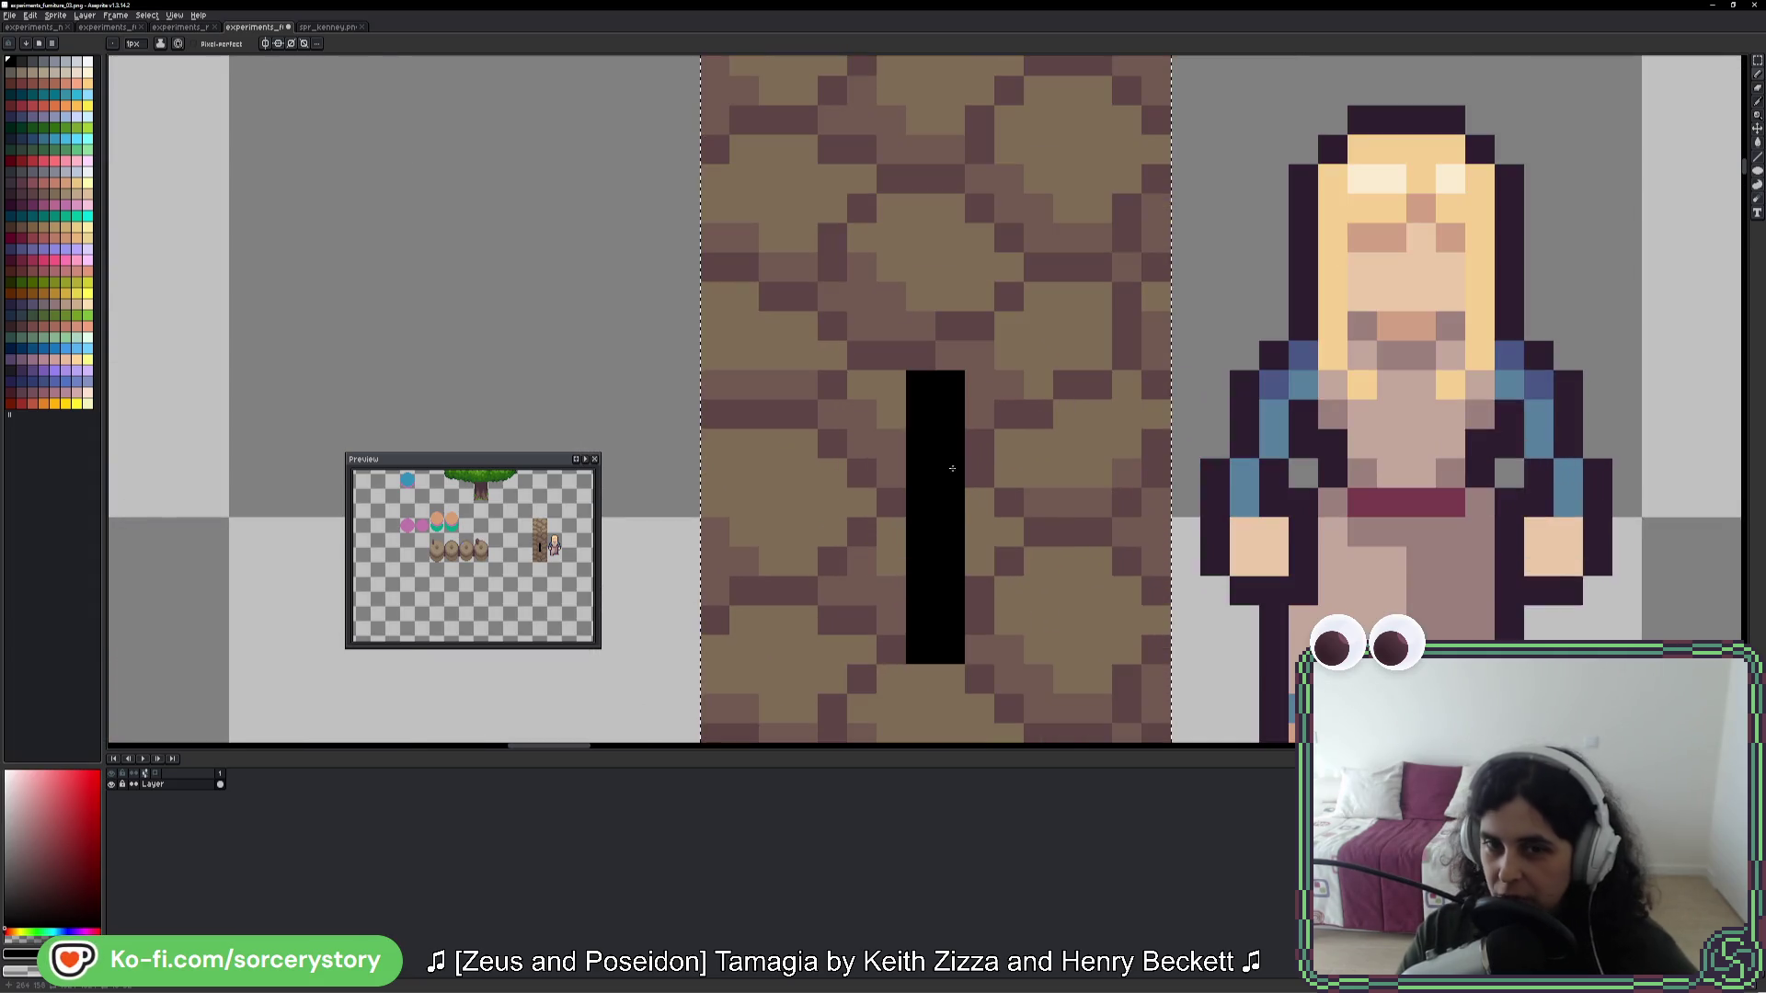
left_click_drag(952, 468, 952, 400)
key("ctrl+z")
key("ctrl+y")
- Widen the black doorway with new columns on both sides into a stepped arch
mouse_move(981, 313)
left_mouse_down()
mouse_move(968, 577)
mouse_move(902, 579)
mouse_move(883, 333)
mouse_move(863, 582)
mouse_move(1010, 582)
mouse_move(1015, 361)
left_mouse_up()
left_click(862, 352)
left_click(836, 386)
key("ctrl+z")
left_click(832, 403)
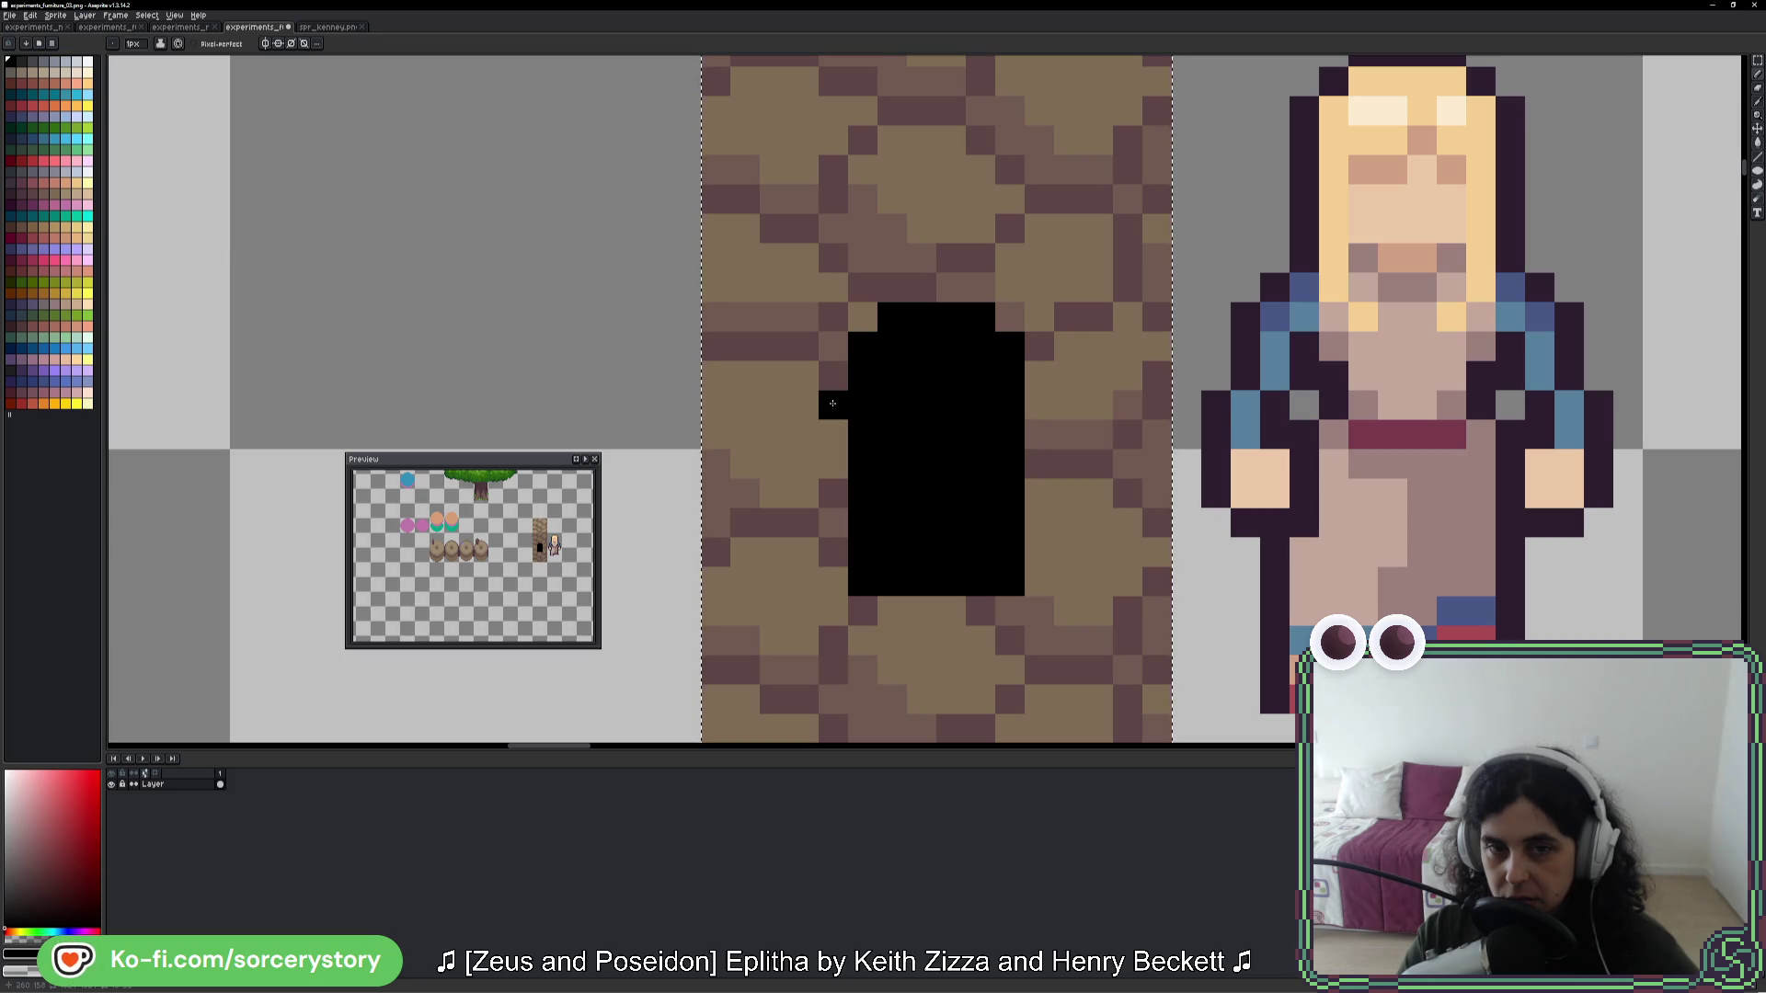
left_click_drag(832, 403, 835, 579)
left_click_drag(1039, 584, 1039, 412)
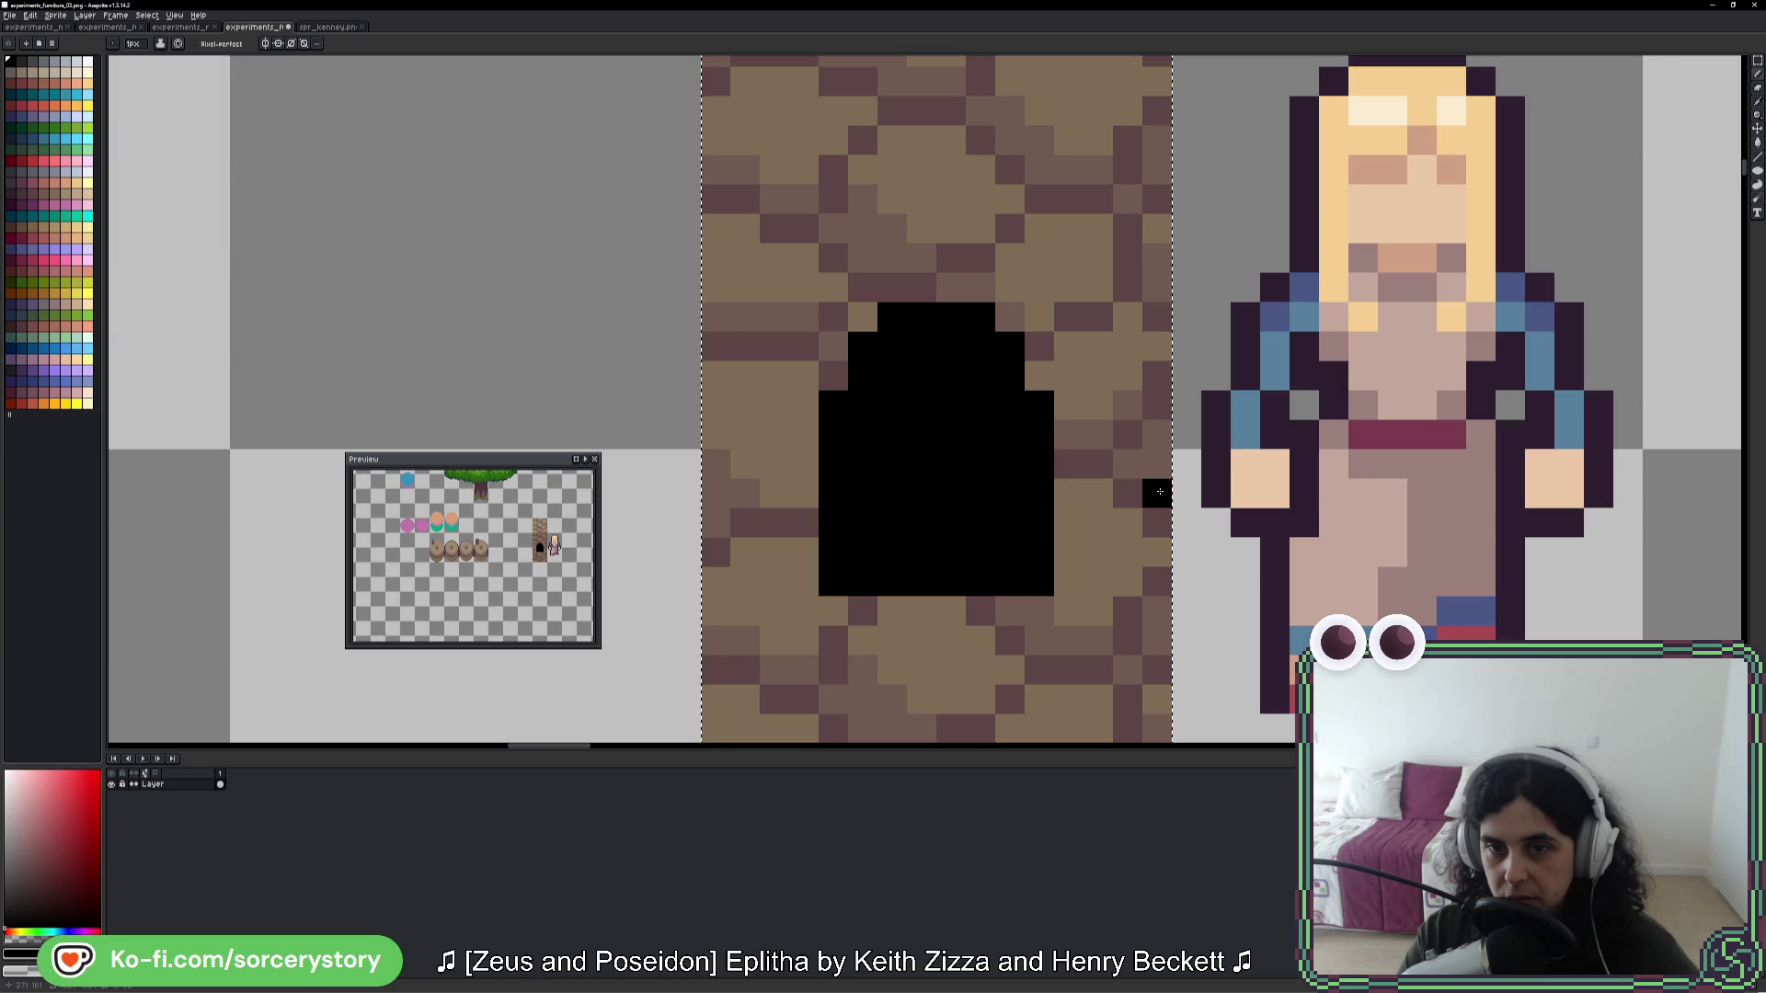
scroll(1160, 491, "down", 5)
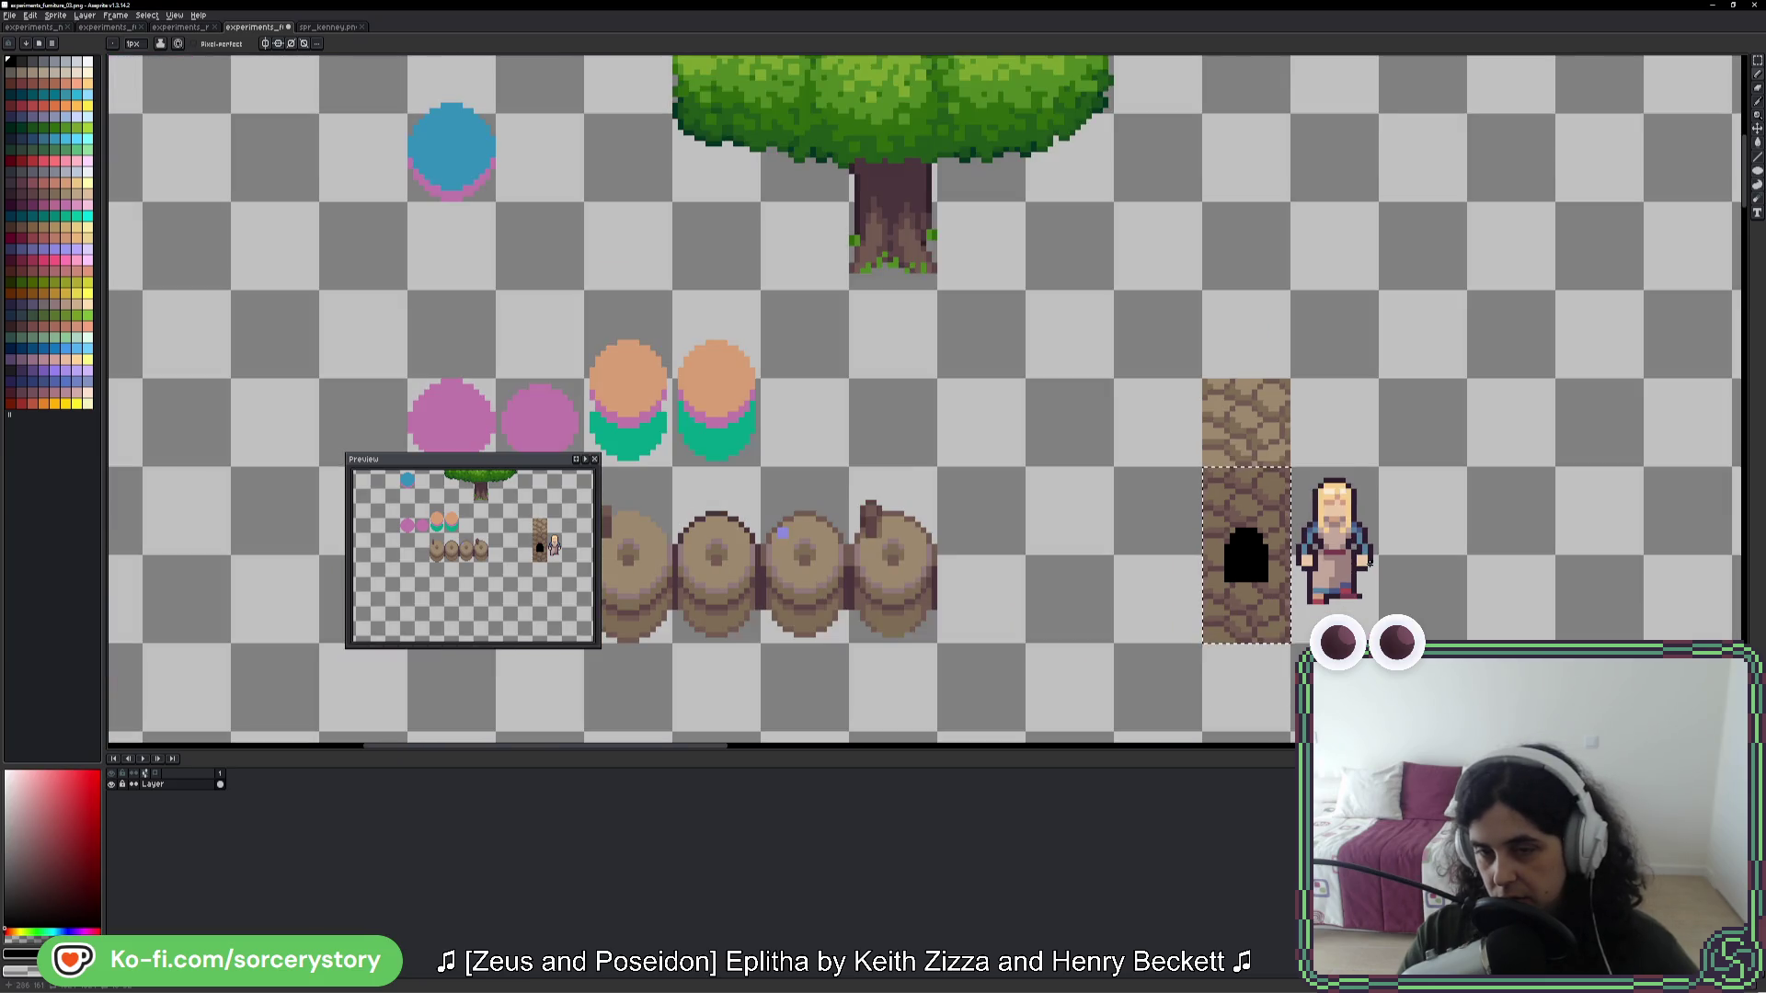
- Select the upper cobblestone tile and nudge it down eight pixels
scroll(1370, 563, "up", 4)
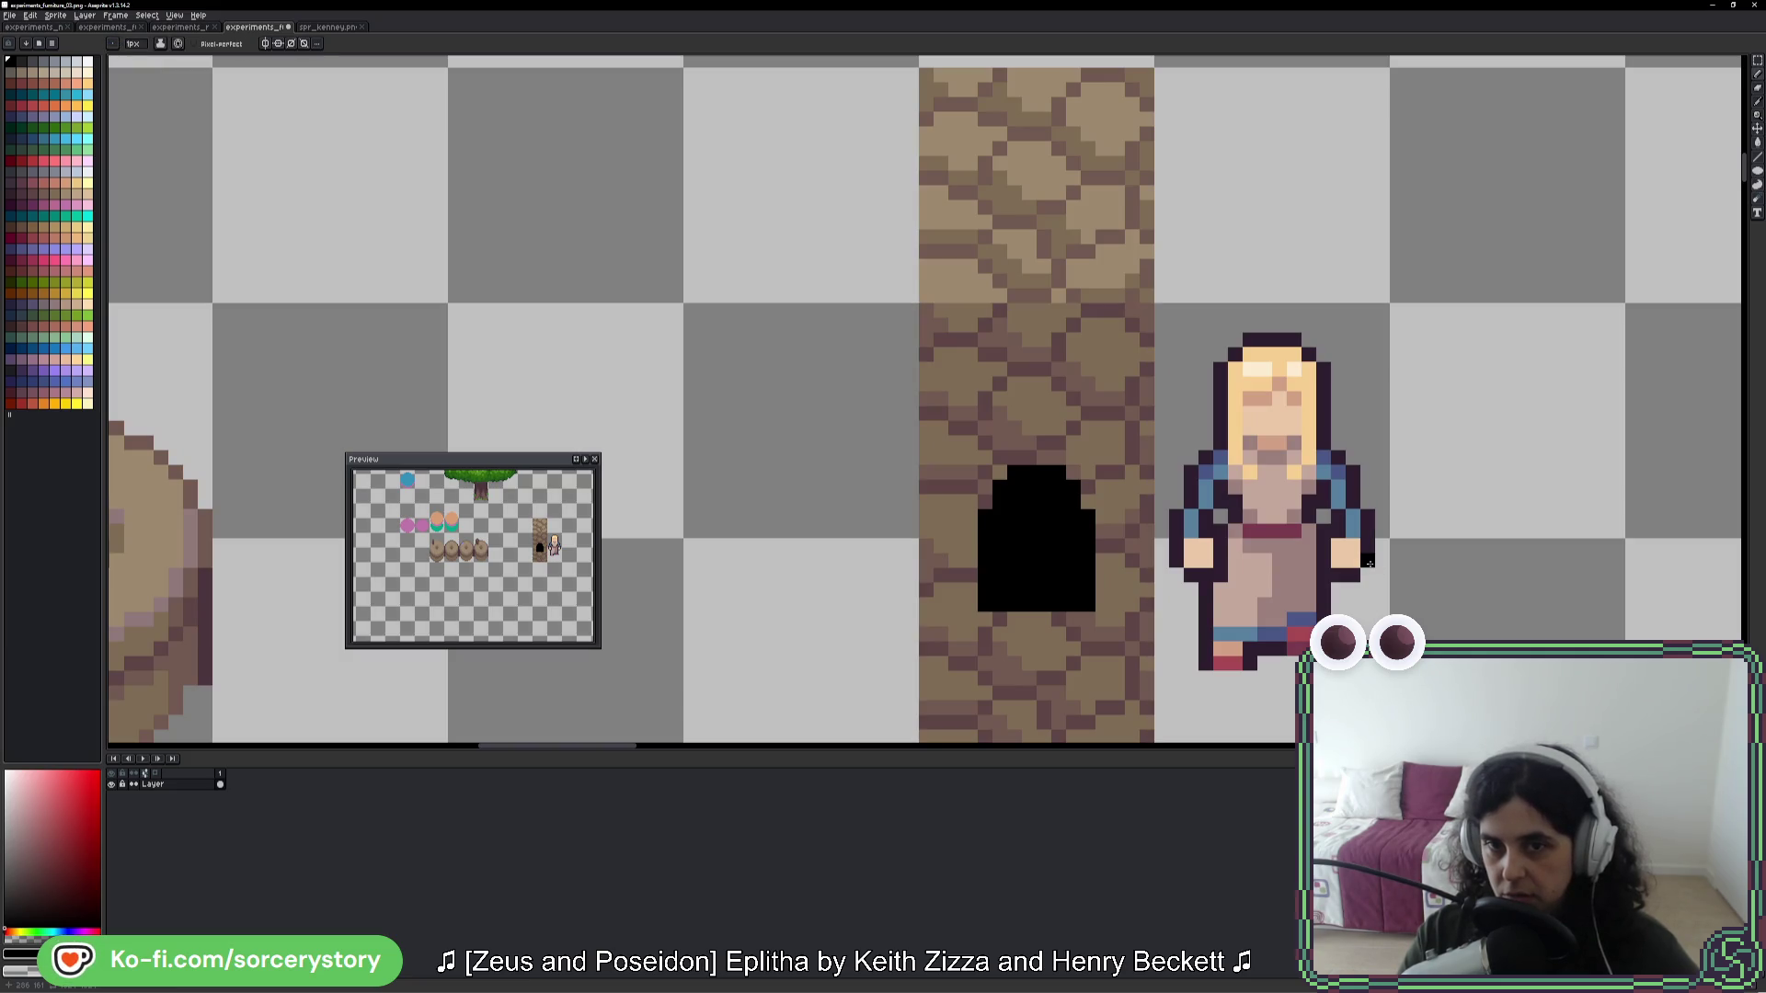
left_click(1759, 60)
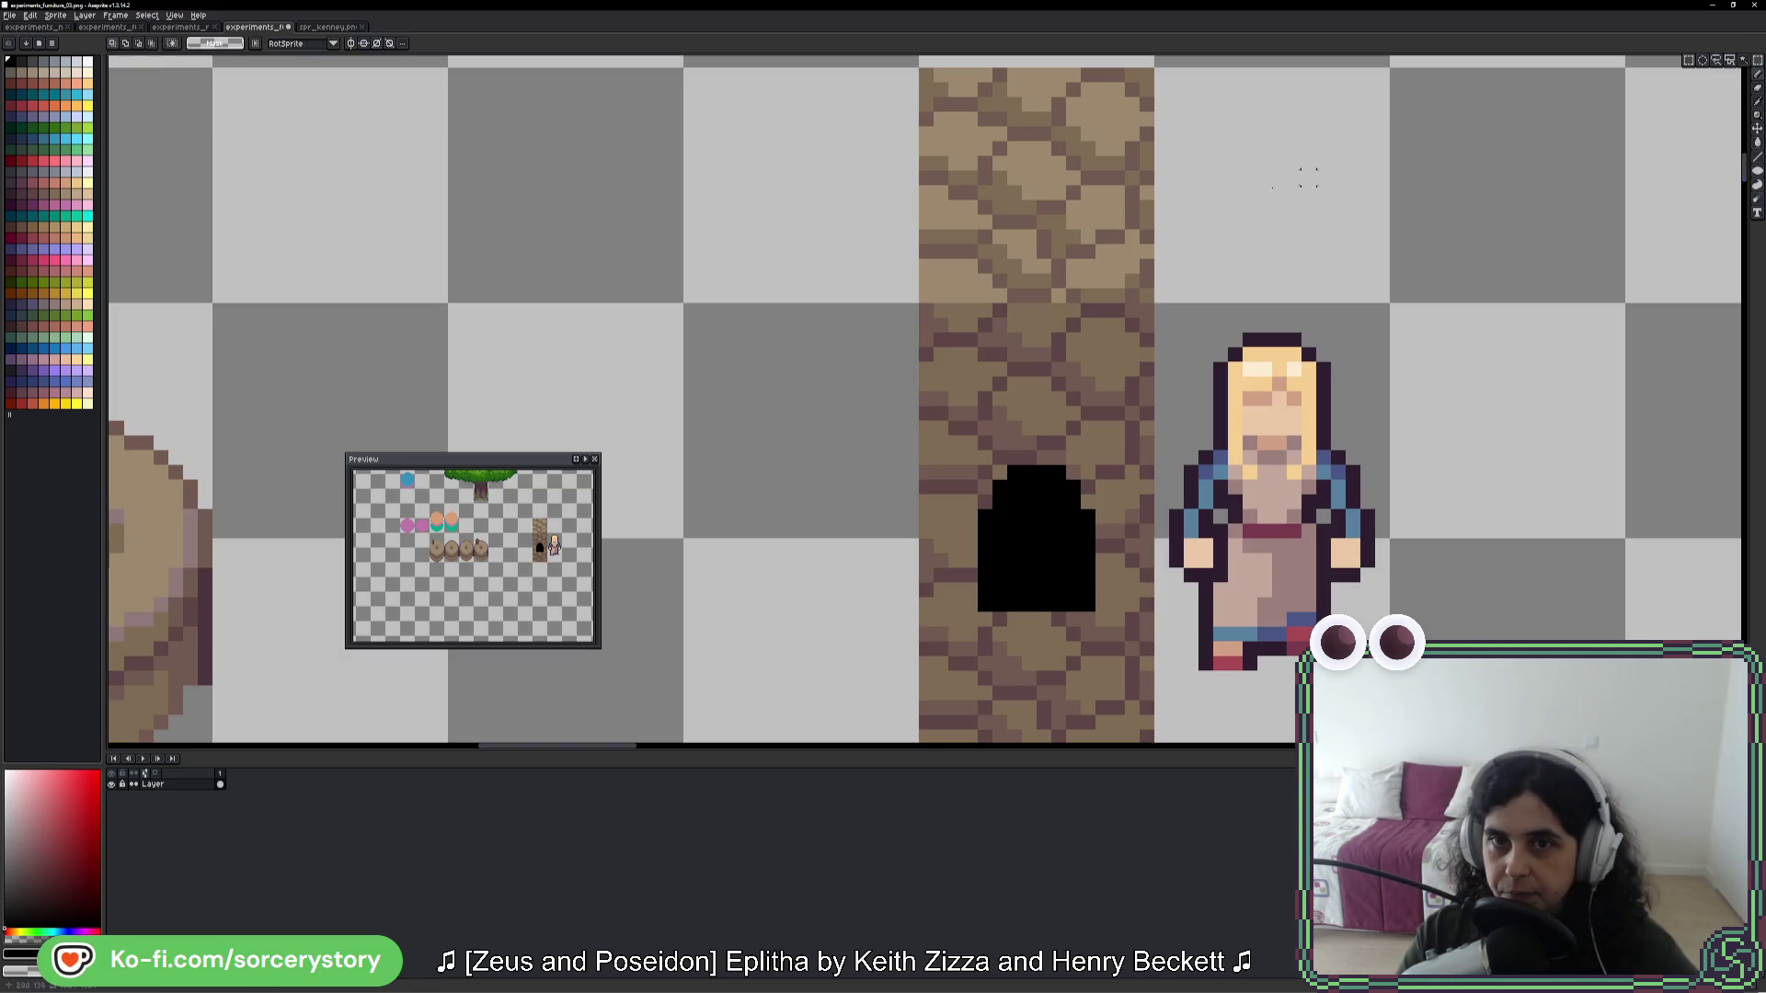
left_click_drag(1141, 285, 943, 166)
left_click_drag(1000, 442, 959, 320)
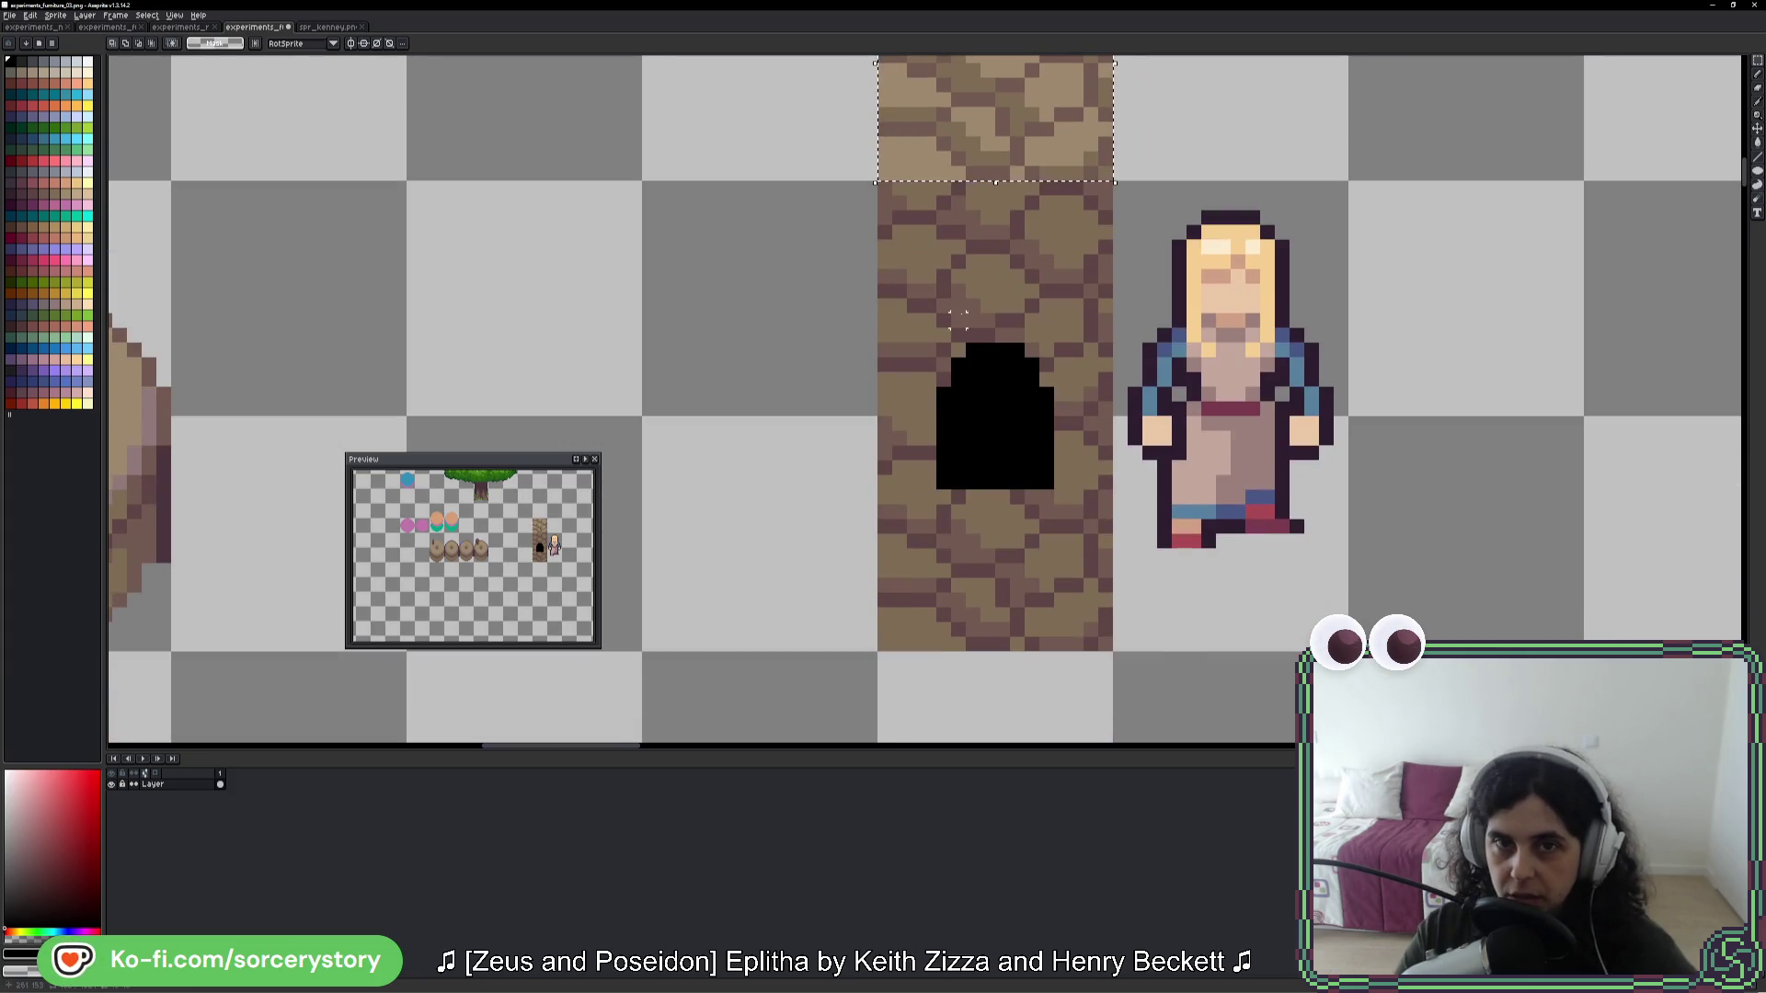
key("Down")
key("Down")
key("Down")
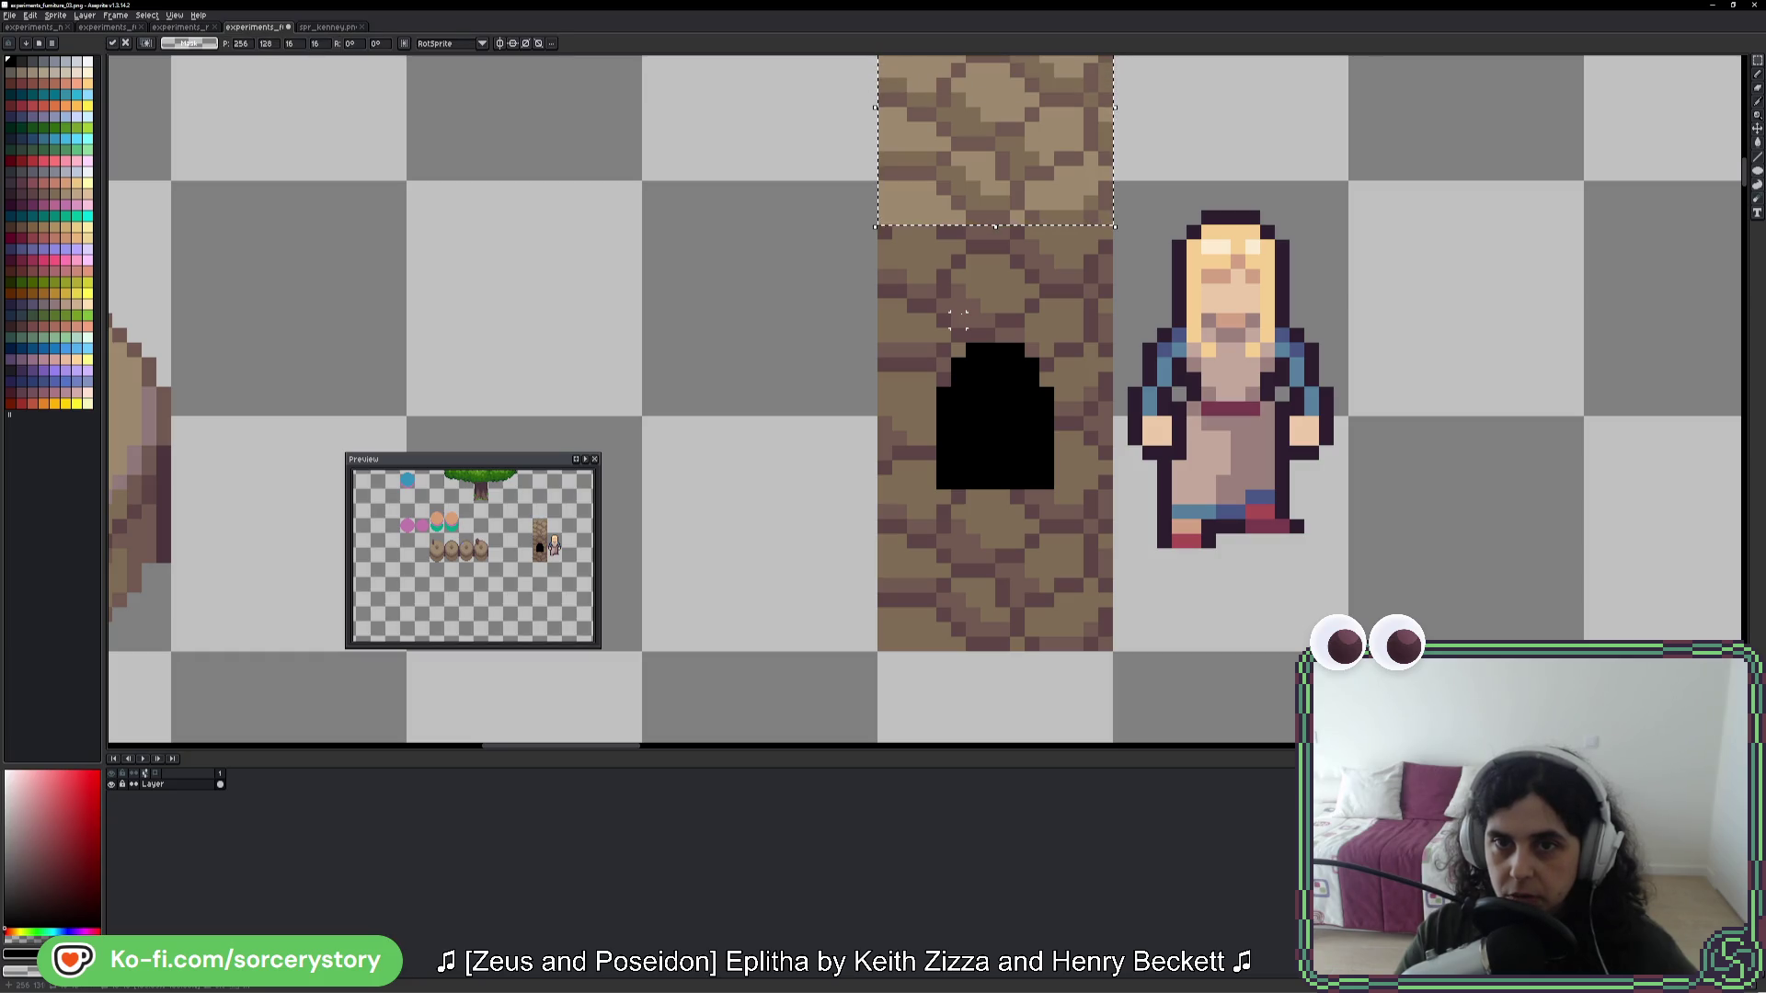
key("Down")
key("Down")
key("Down")
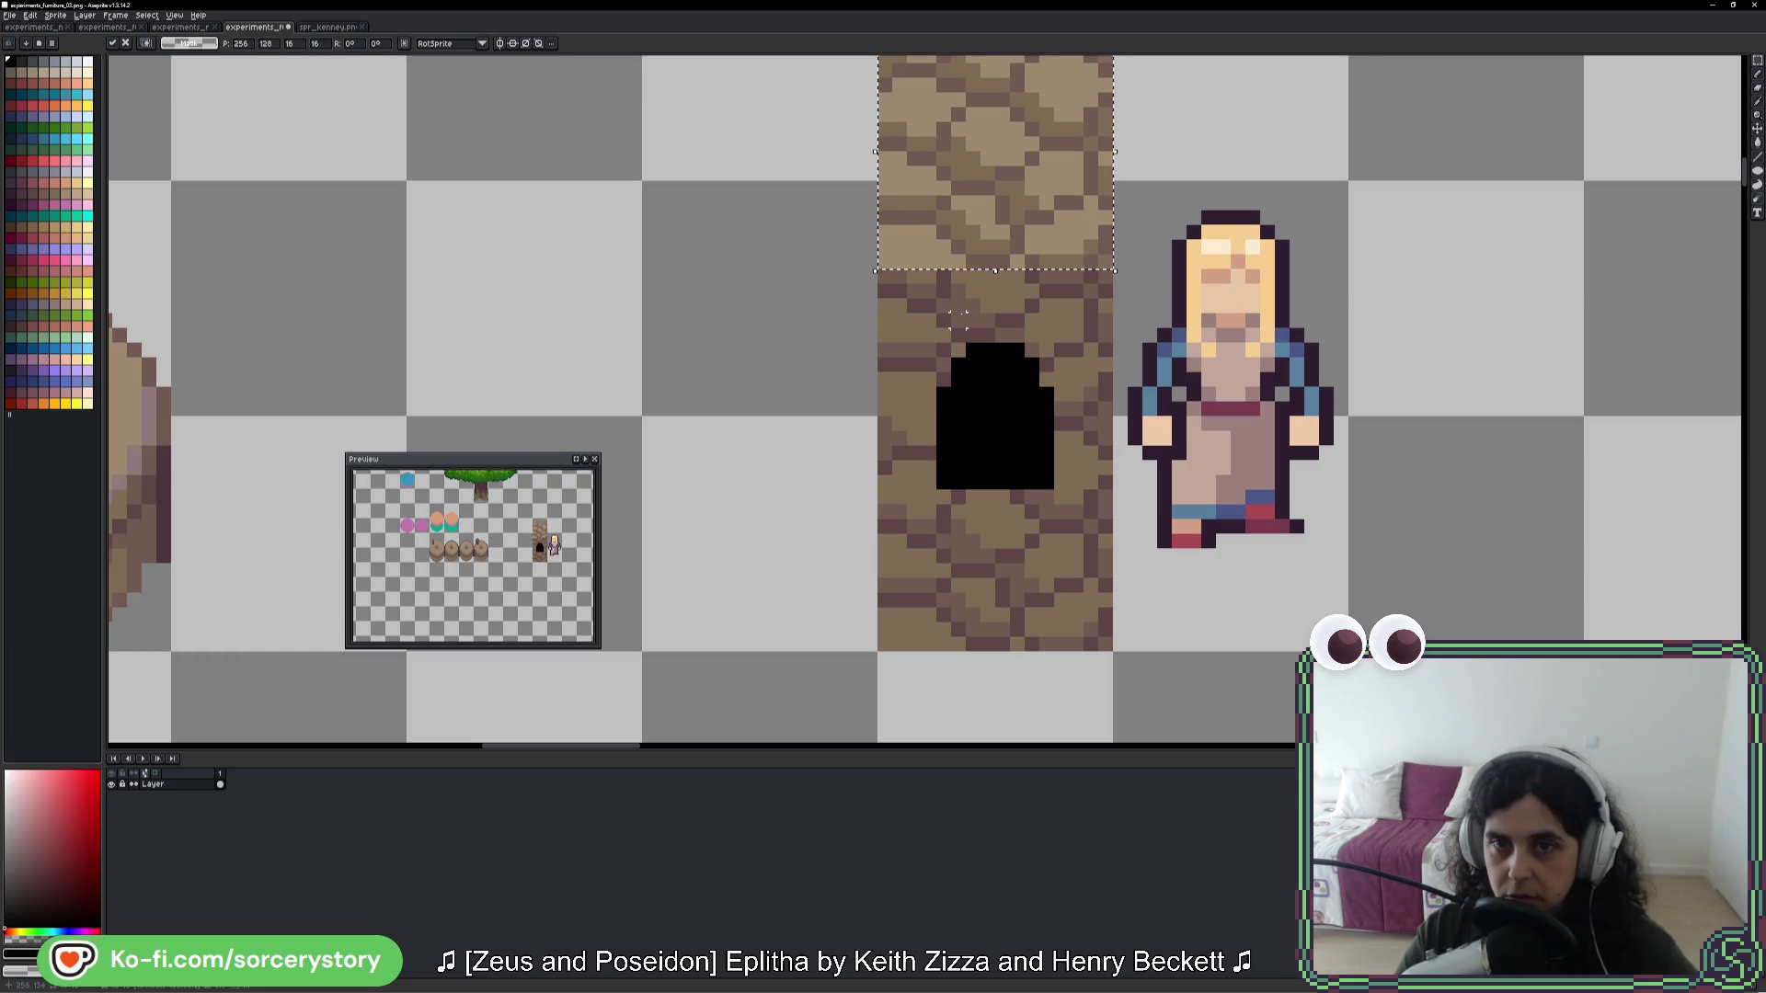
key("ctrl+d")
scroll(1196, 386, "down", 3)
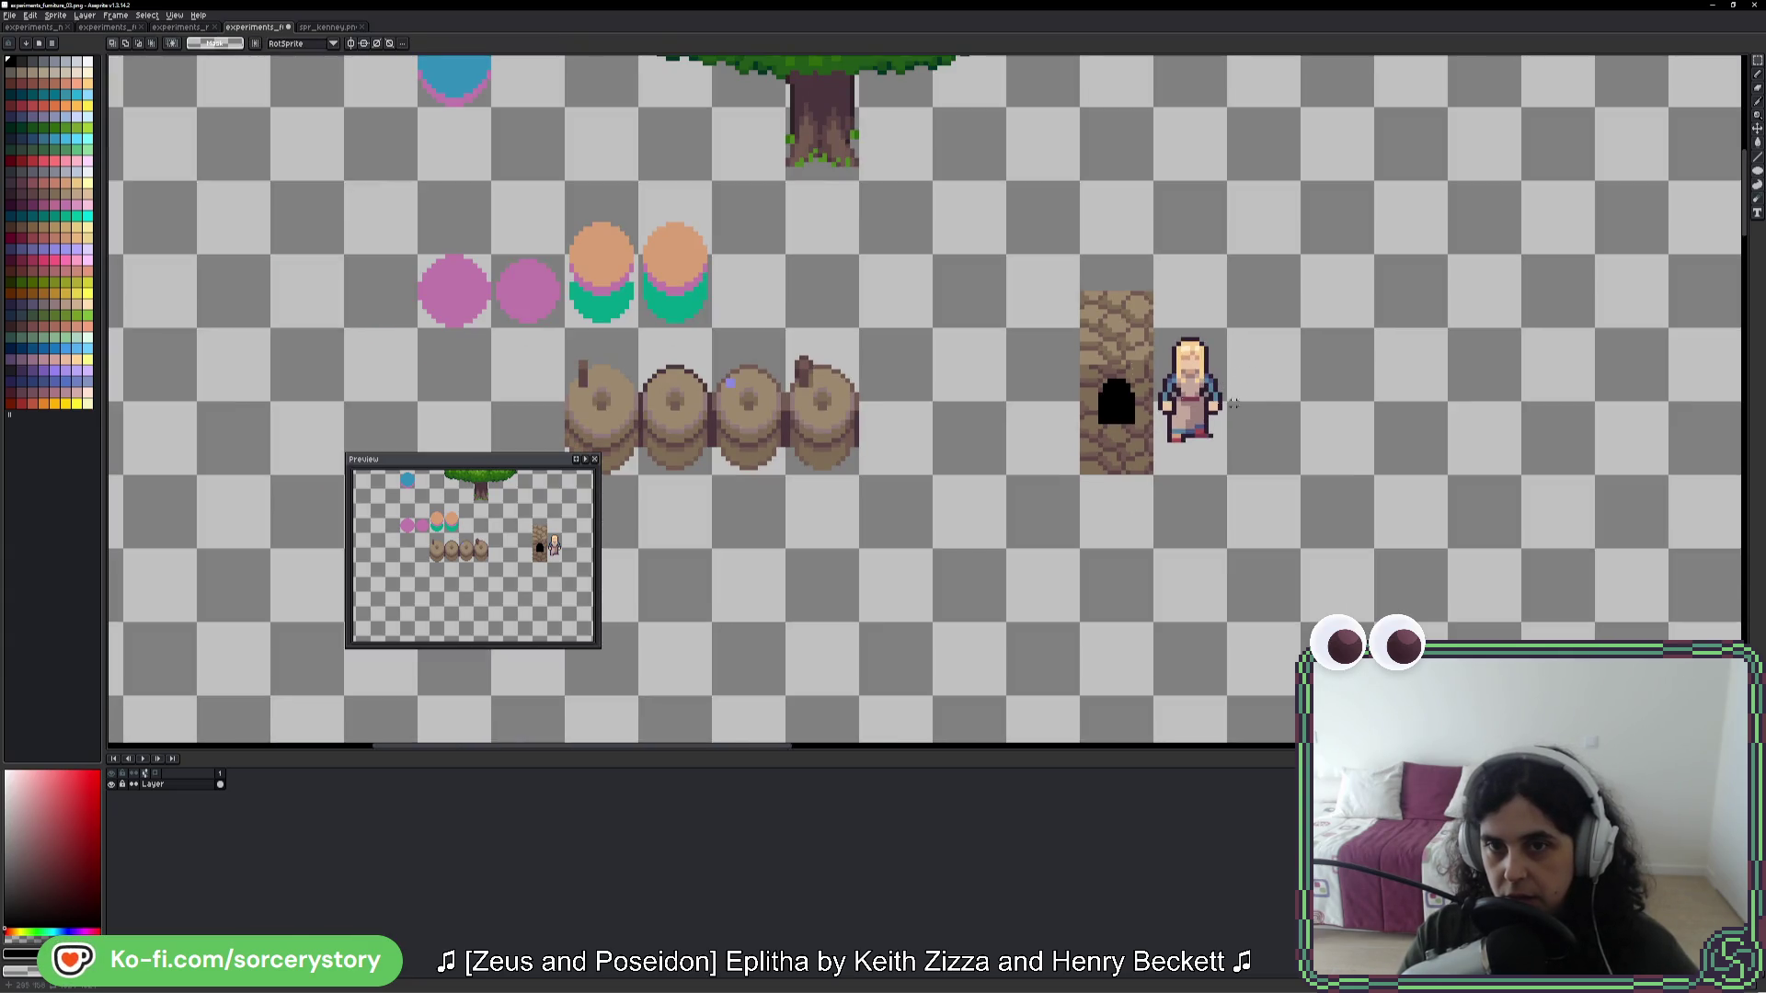
scroll(1127, 306, "up", 5)
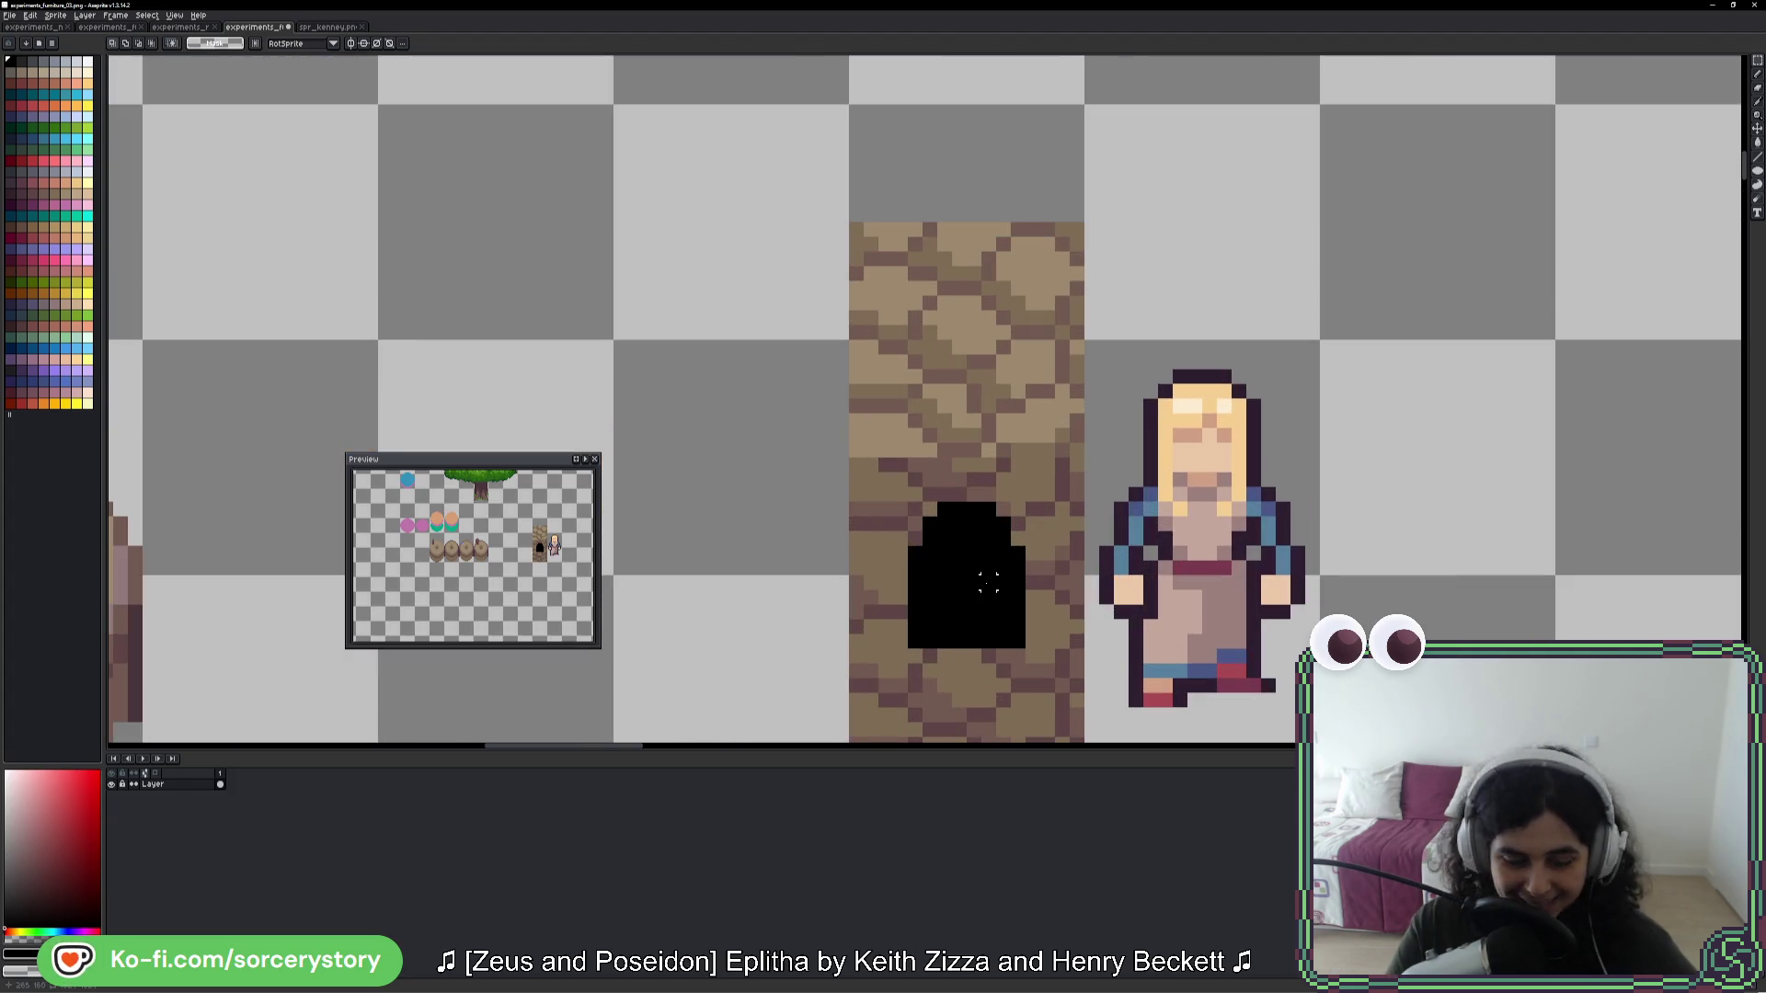
- Eyedrop a dark purple and bucket-fill the black doorway with it
key("b")
key("i")
left_click(949, 484)
key("b")
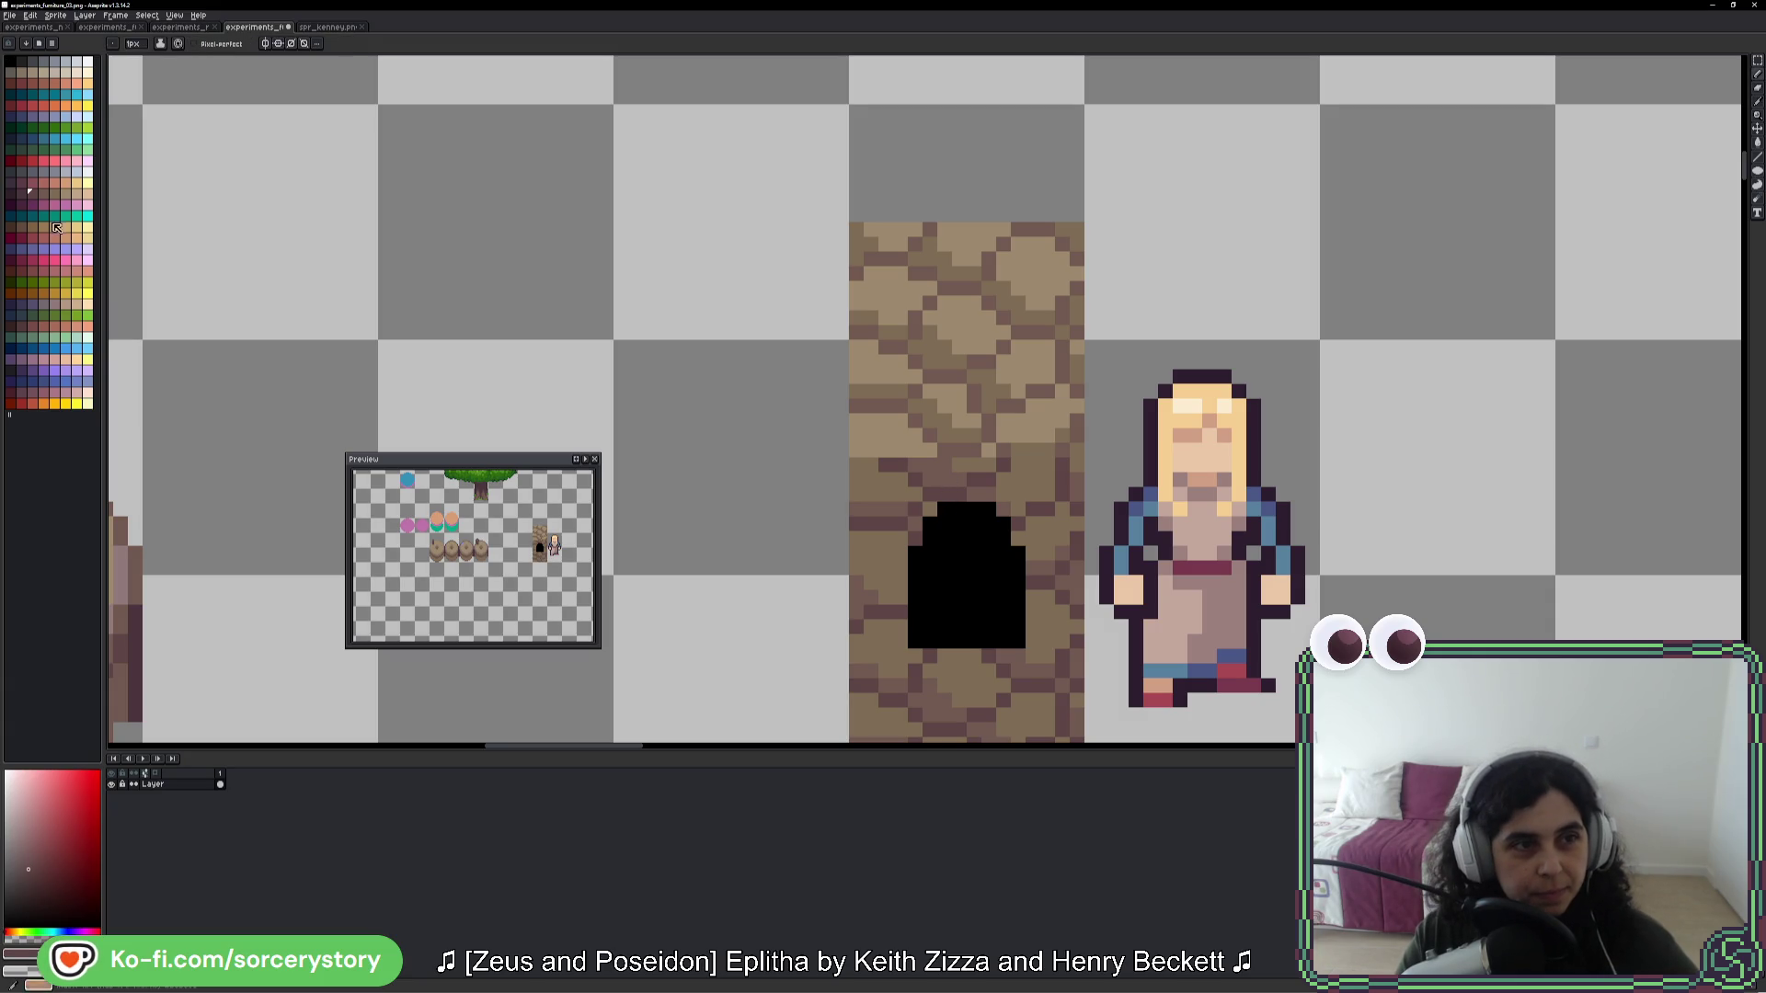
left_click(932, 603)
scroll(932, 604, "up", 2)
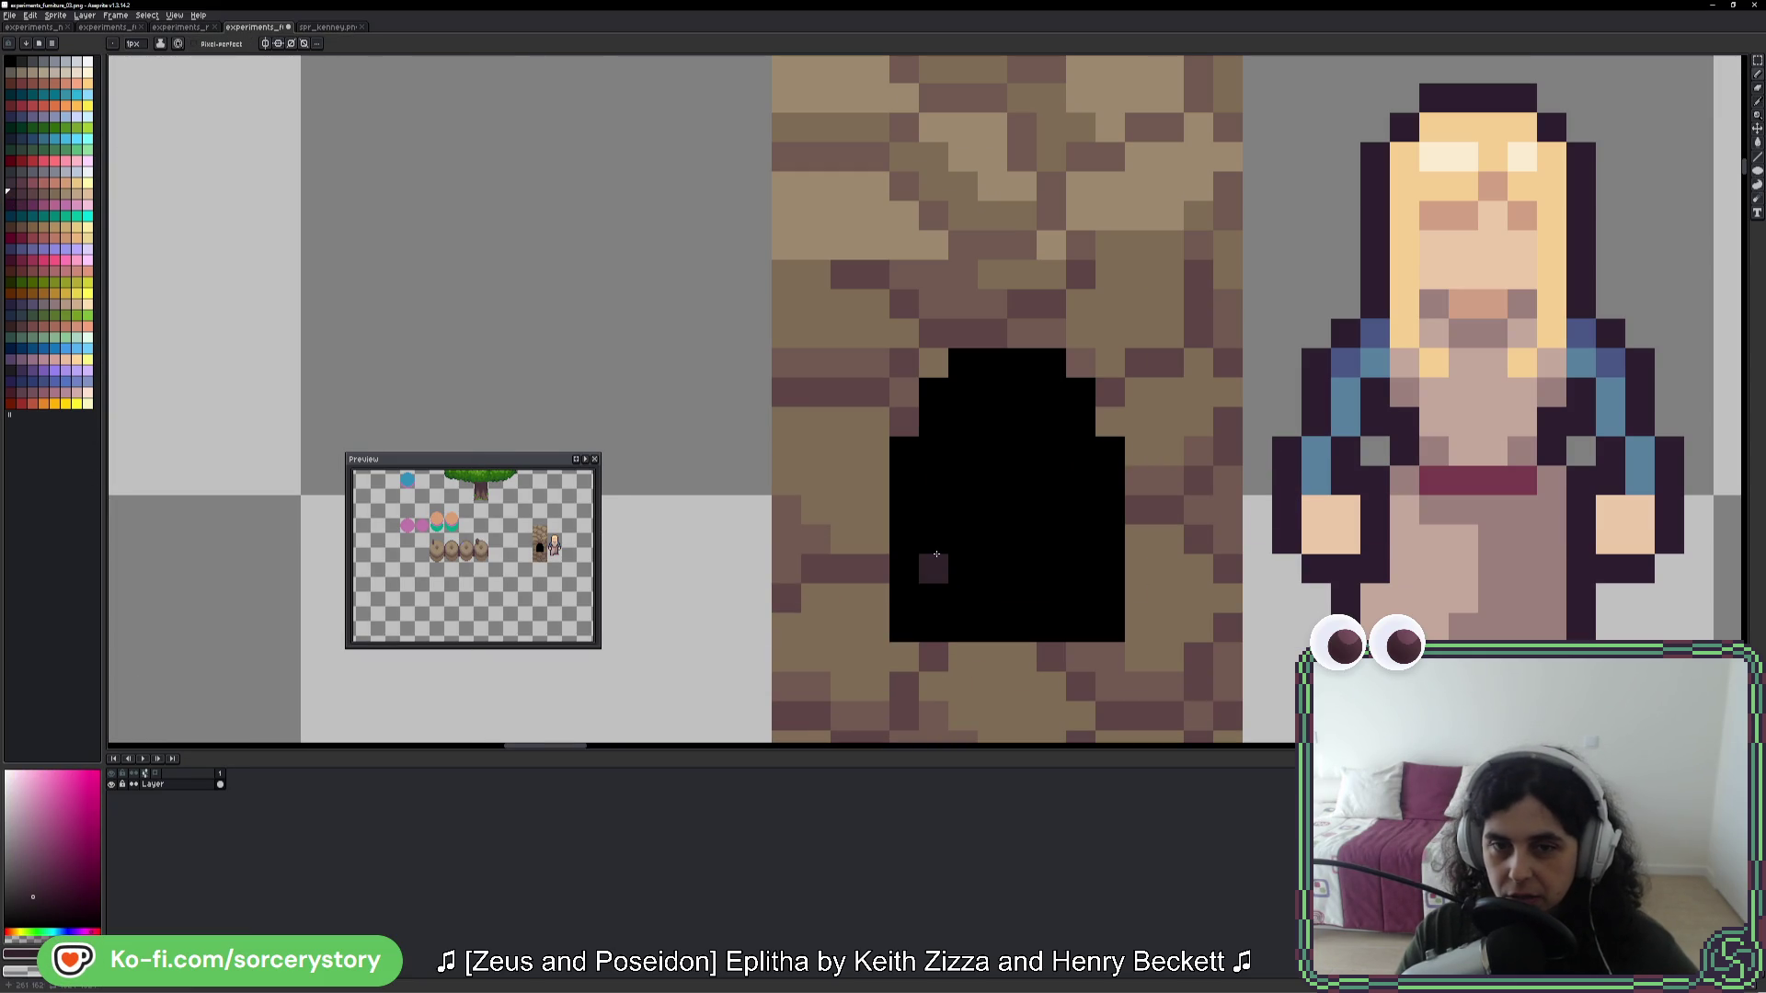
key("m")
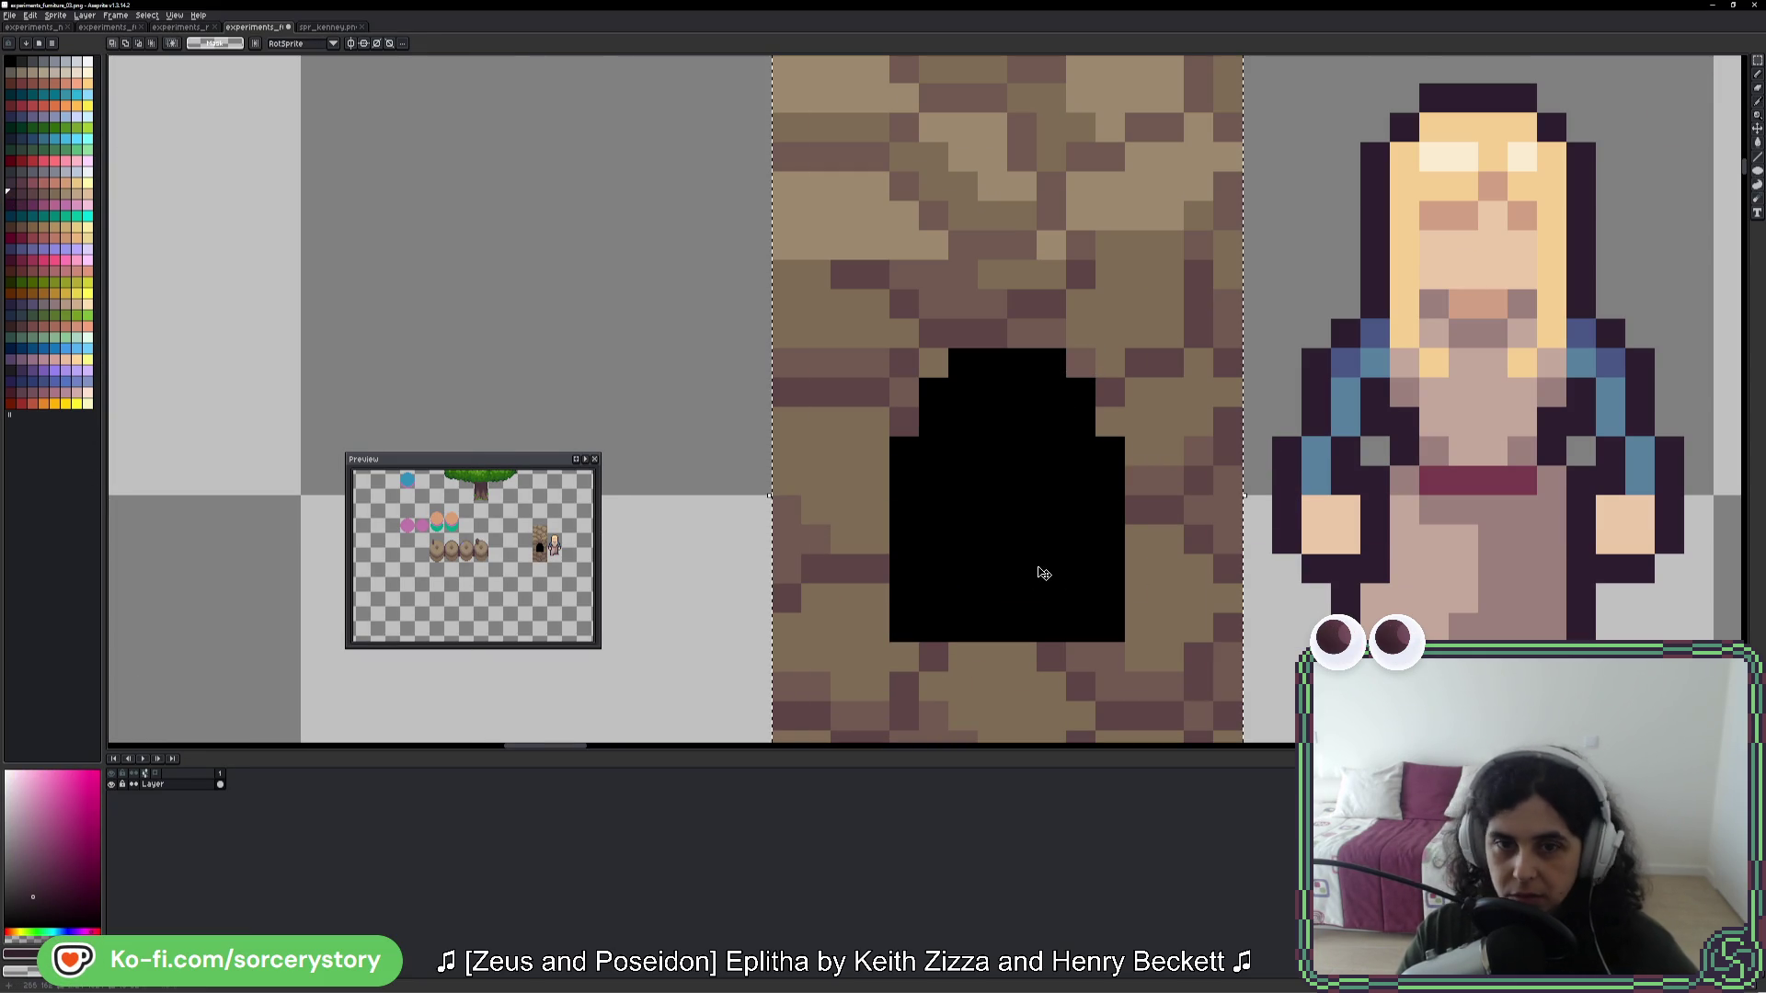
key("g")
left_click(1045, 571)
scroll(1045, 564, "down", 3)
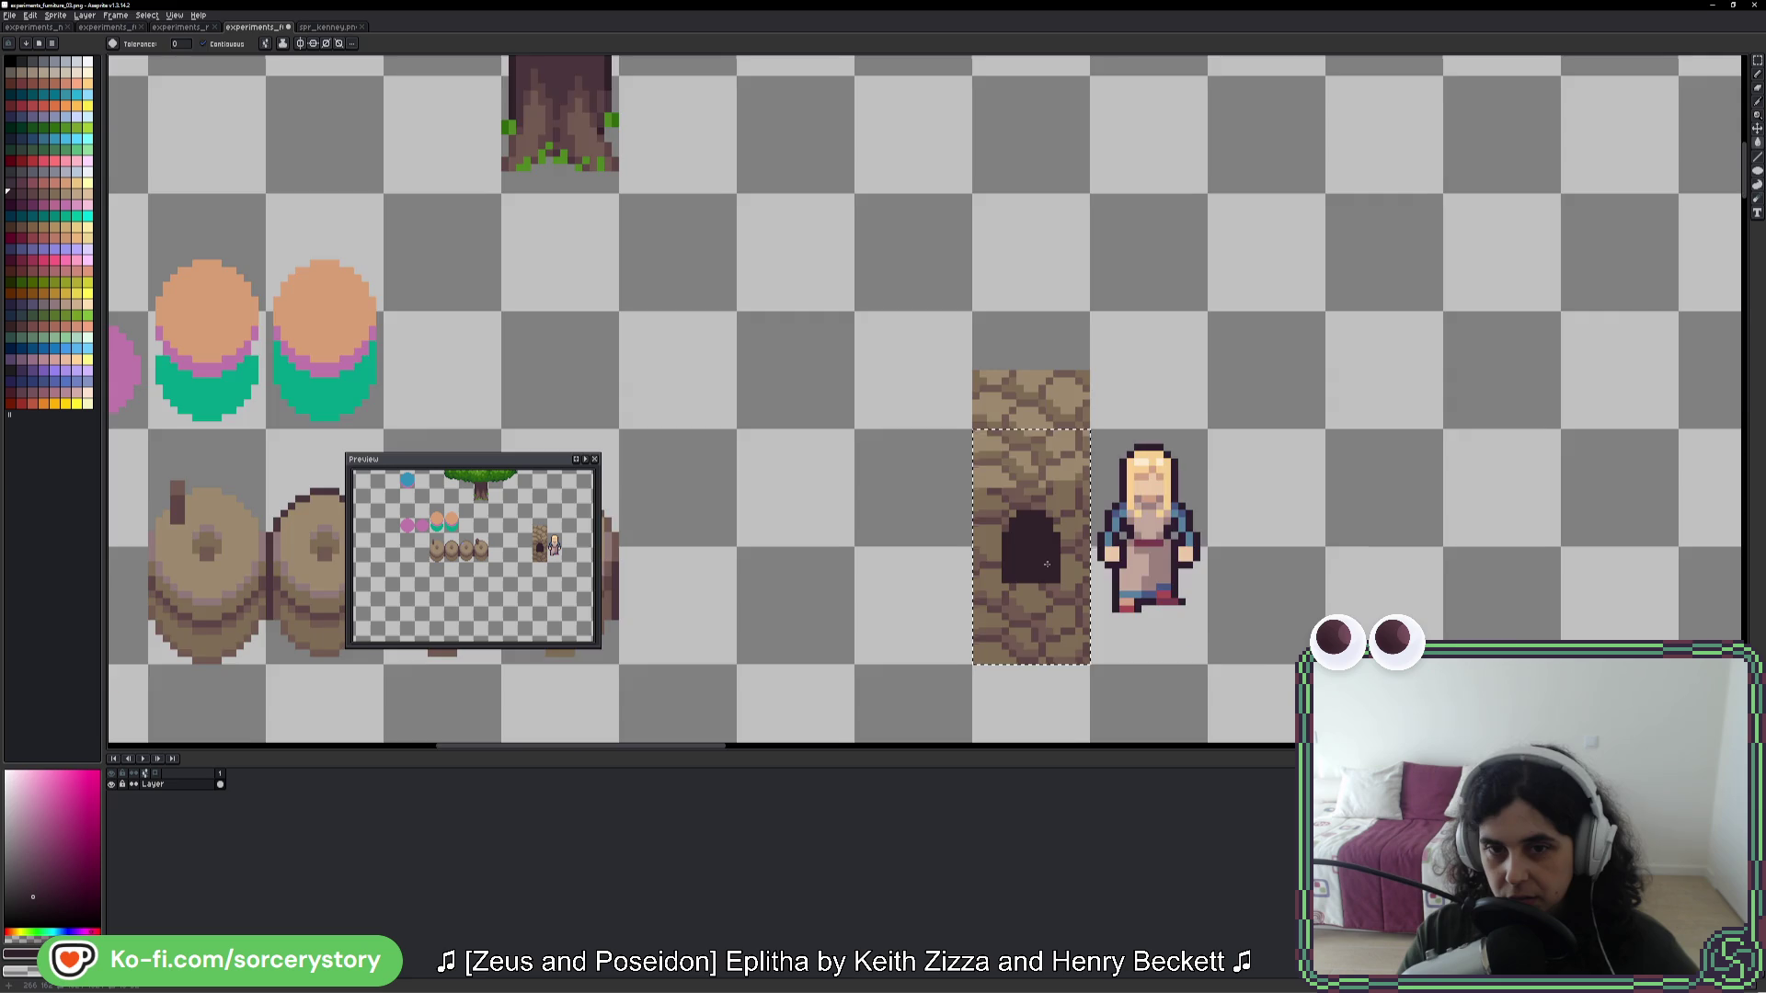
scroll(1045, 564, "up", 3)
- Pencil lighter purple dither pixels along the doorway's base
left_click(21, 193)
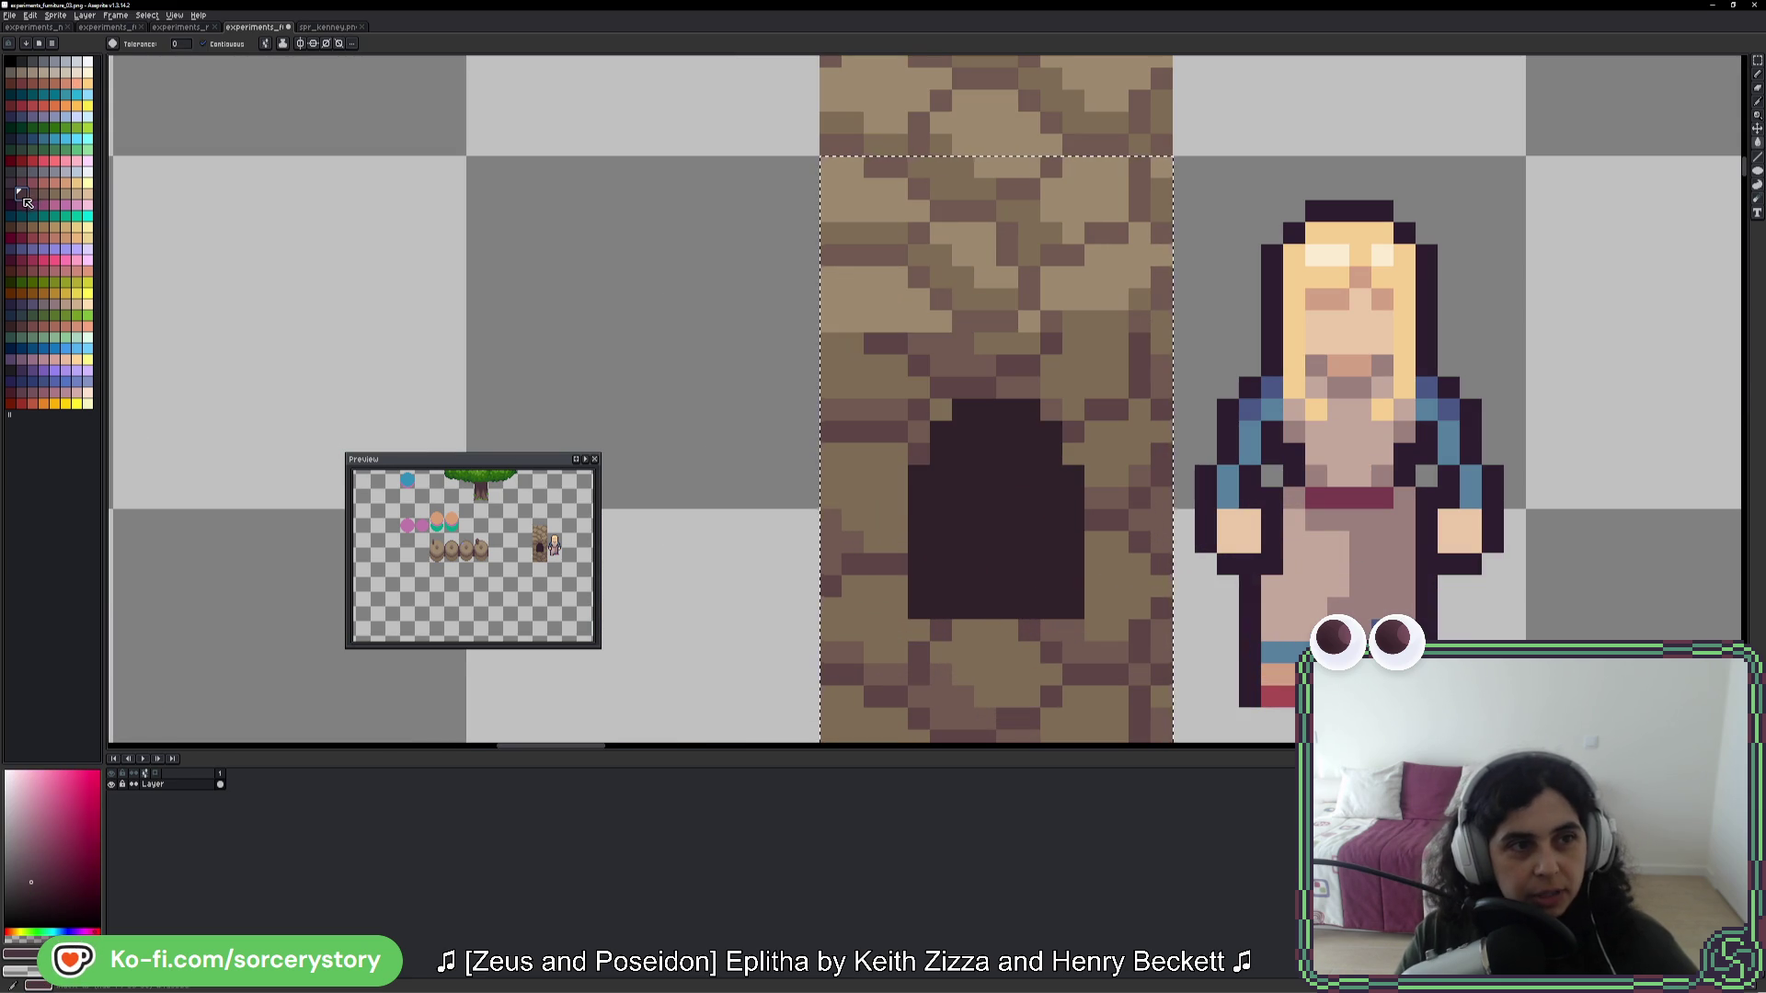
scroll(927, 582, "up", 1)
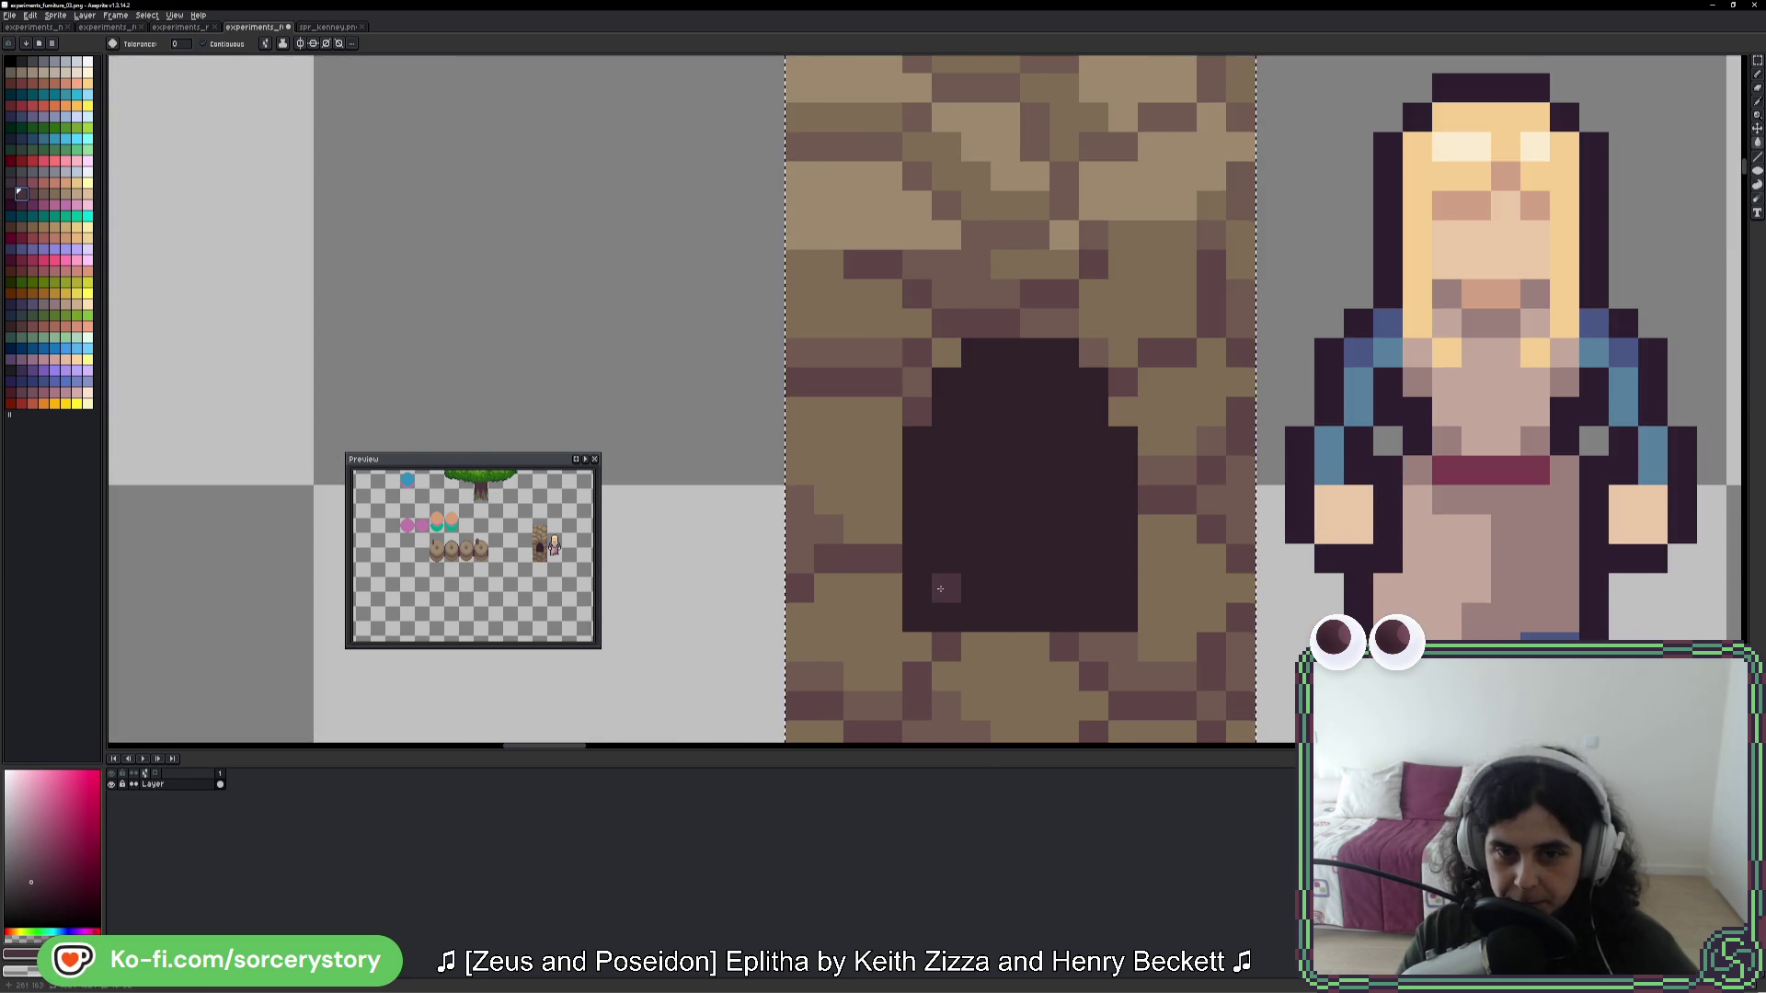
left_click(940, 615)
key("ctrl+z")
key("b")
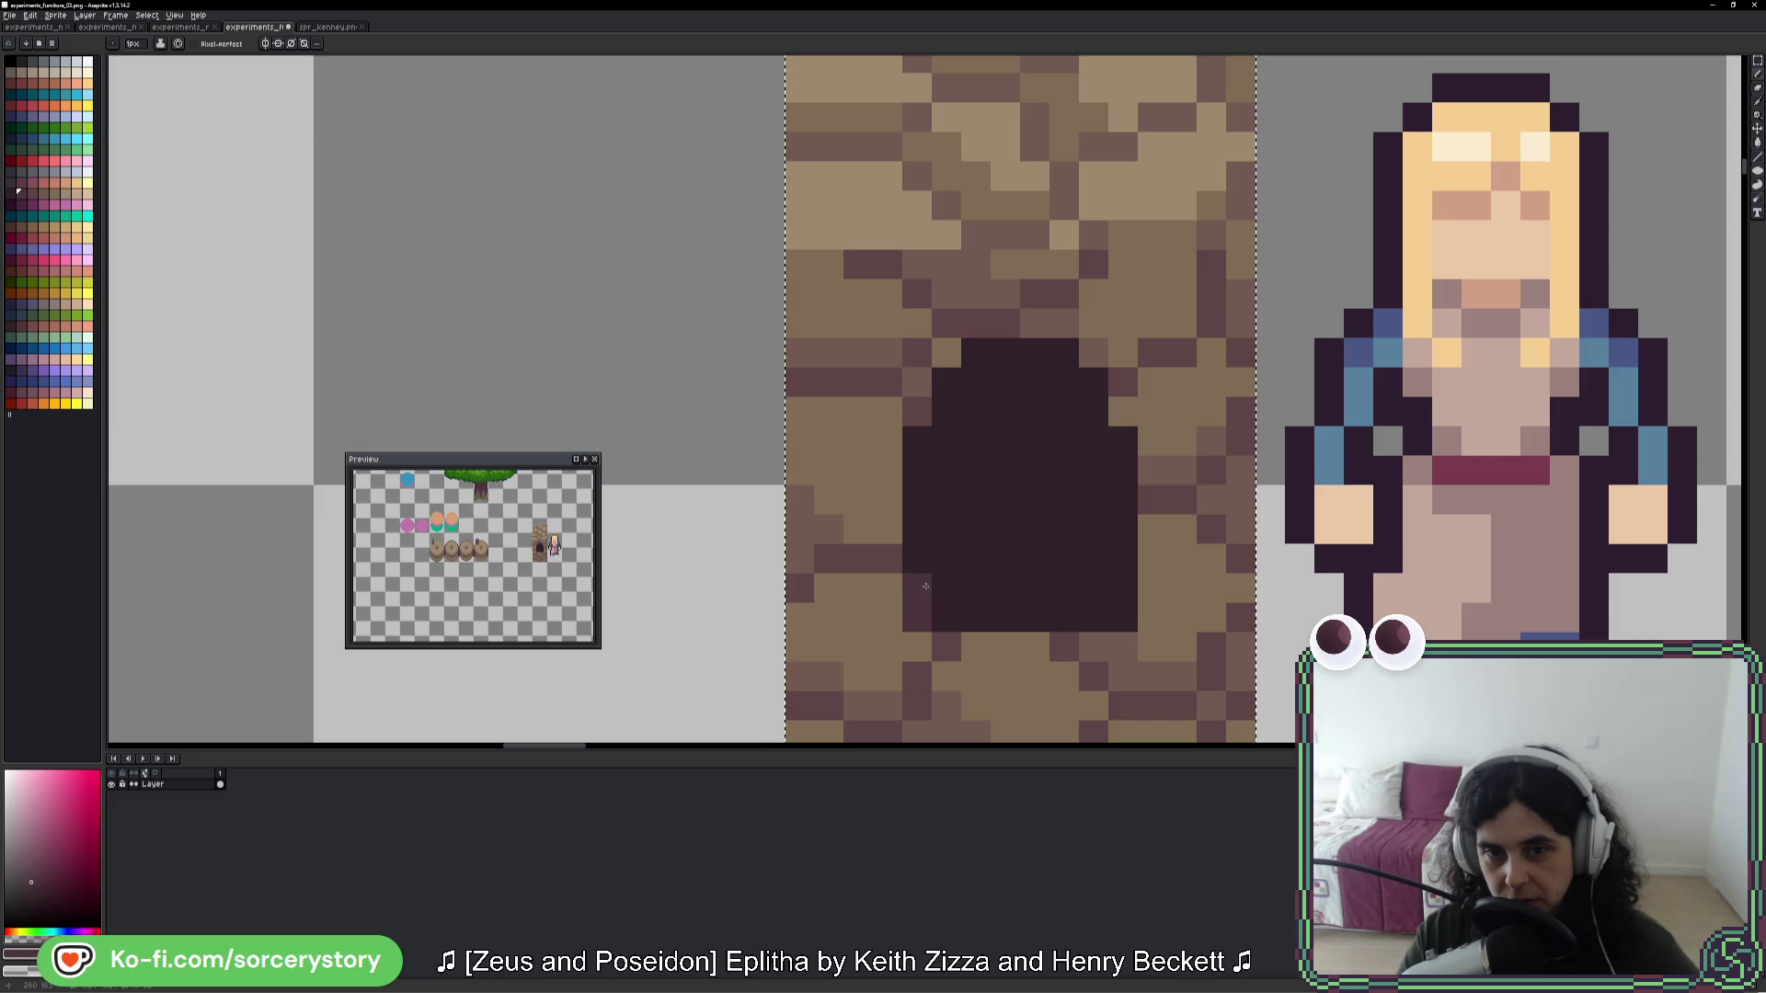
mouse_move(1093, 529)
left_mouse_down()
mouse_move(1094, 558)
mouse_move(966, 616)
mouse_move(984, 589)
mouse_move(1083, 579)
left_mouse_up()
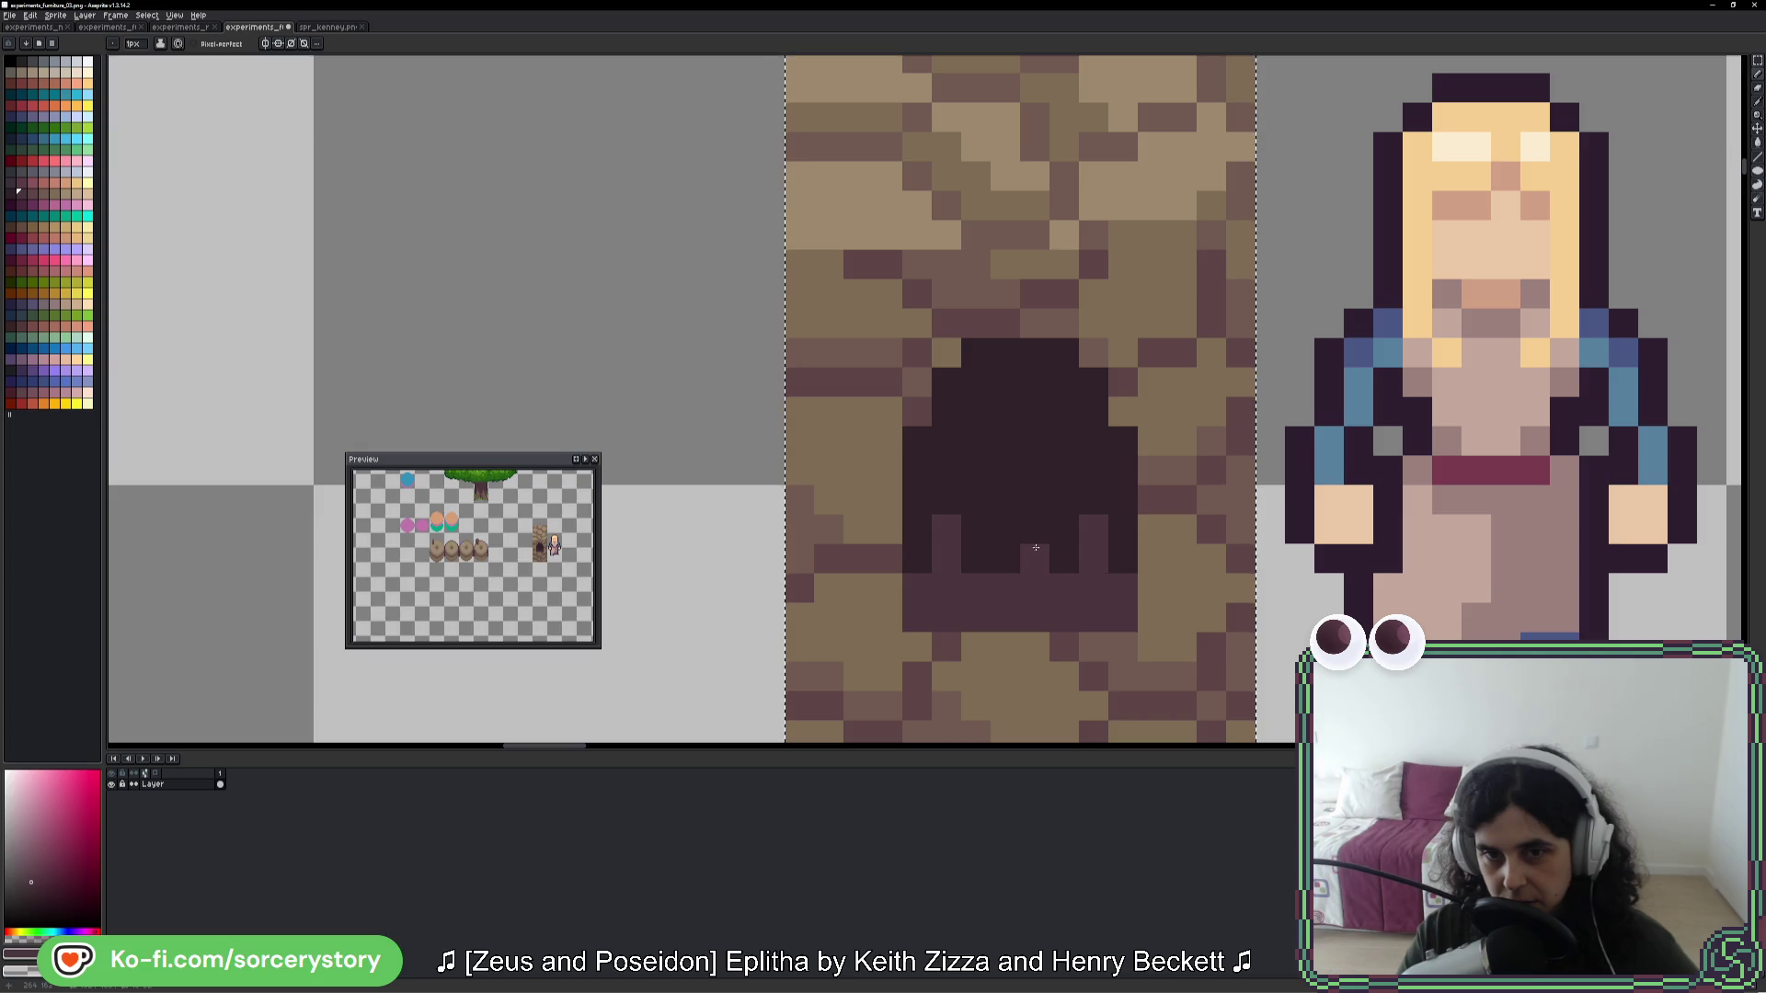
left_click(976, 558)
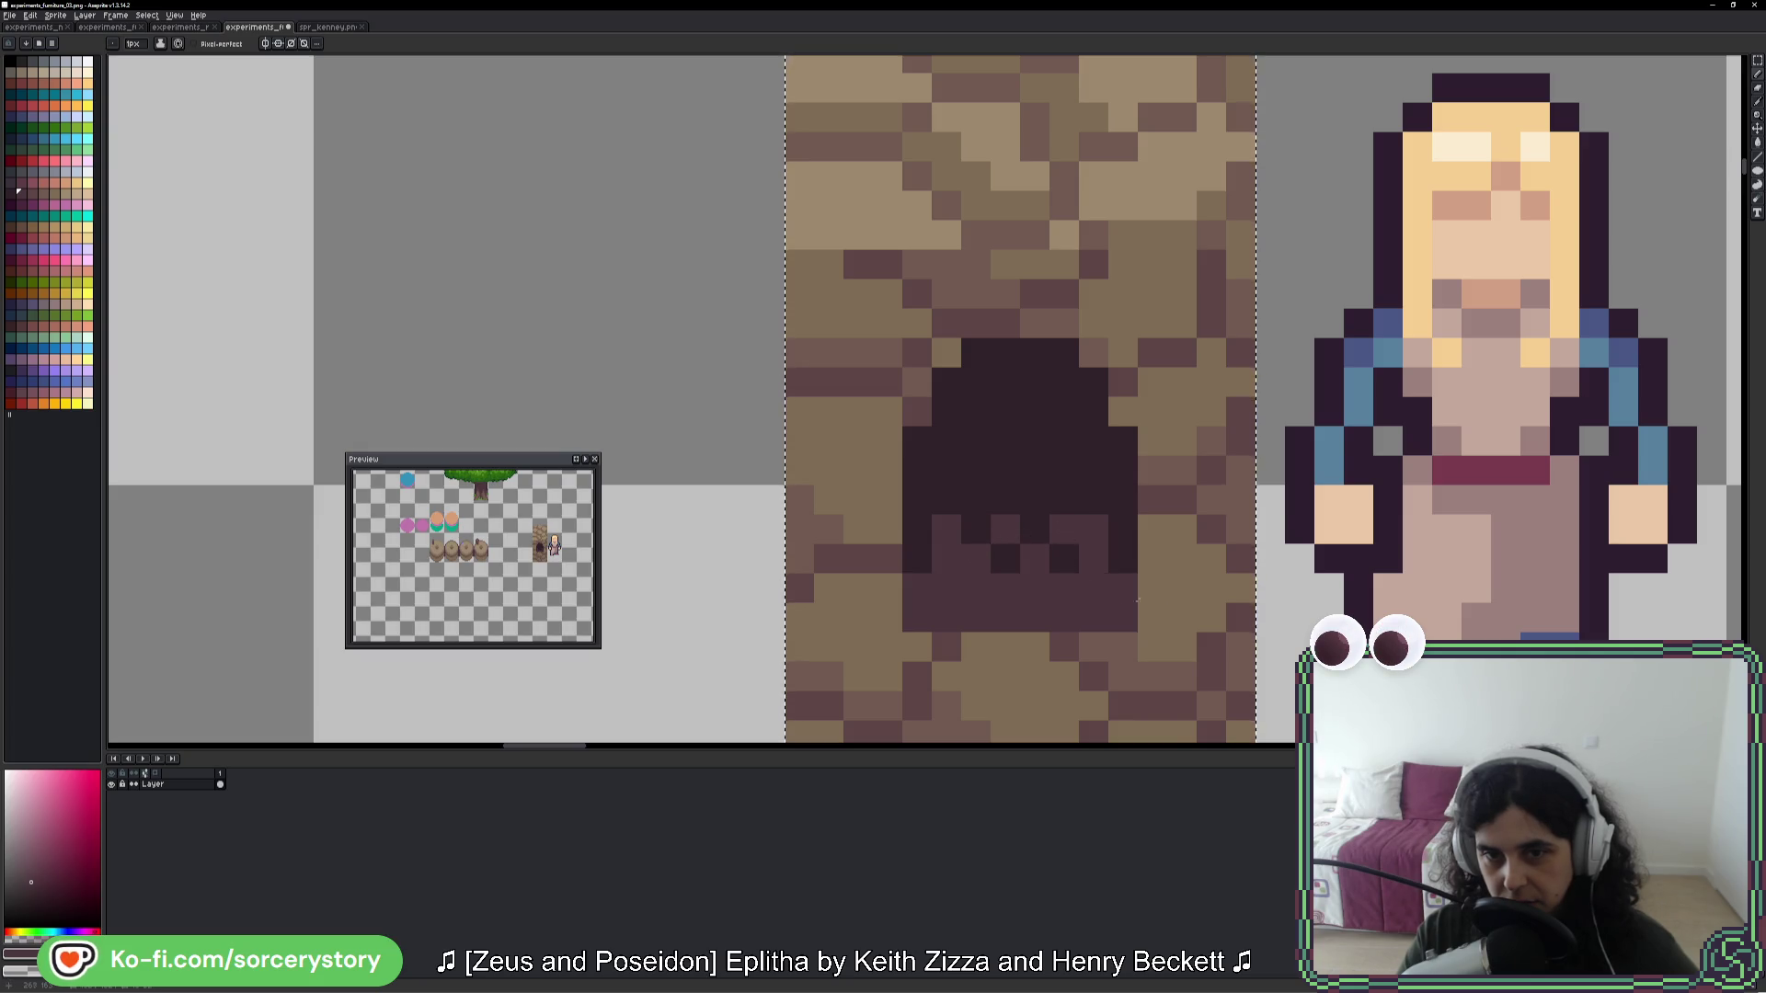
scroll(1137, 600, "down", 5)
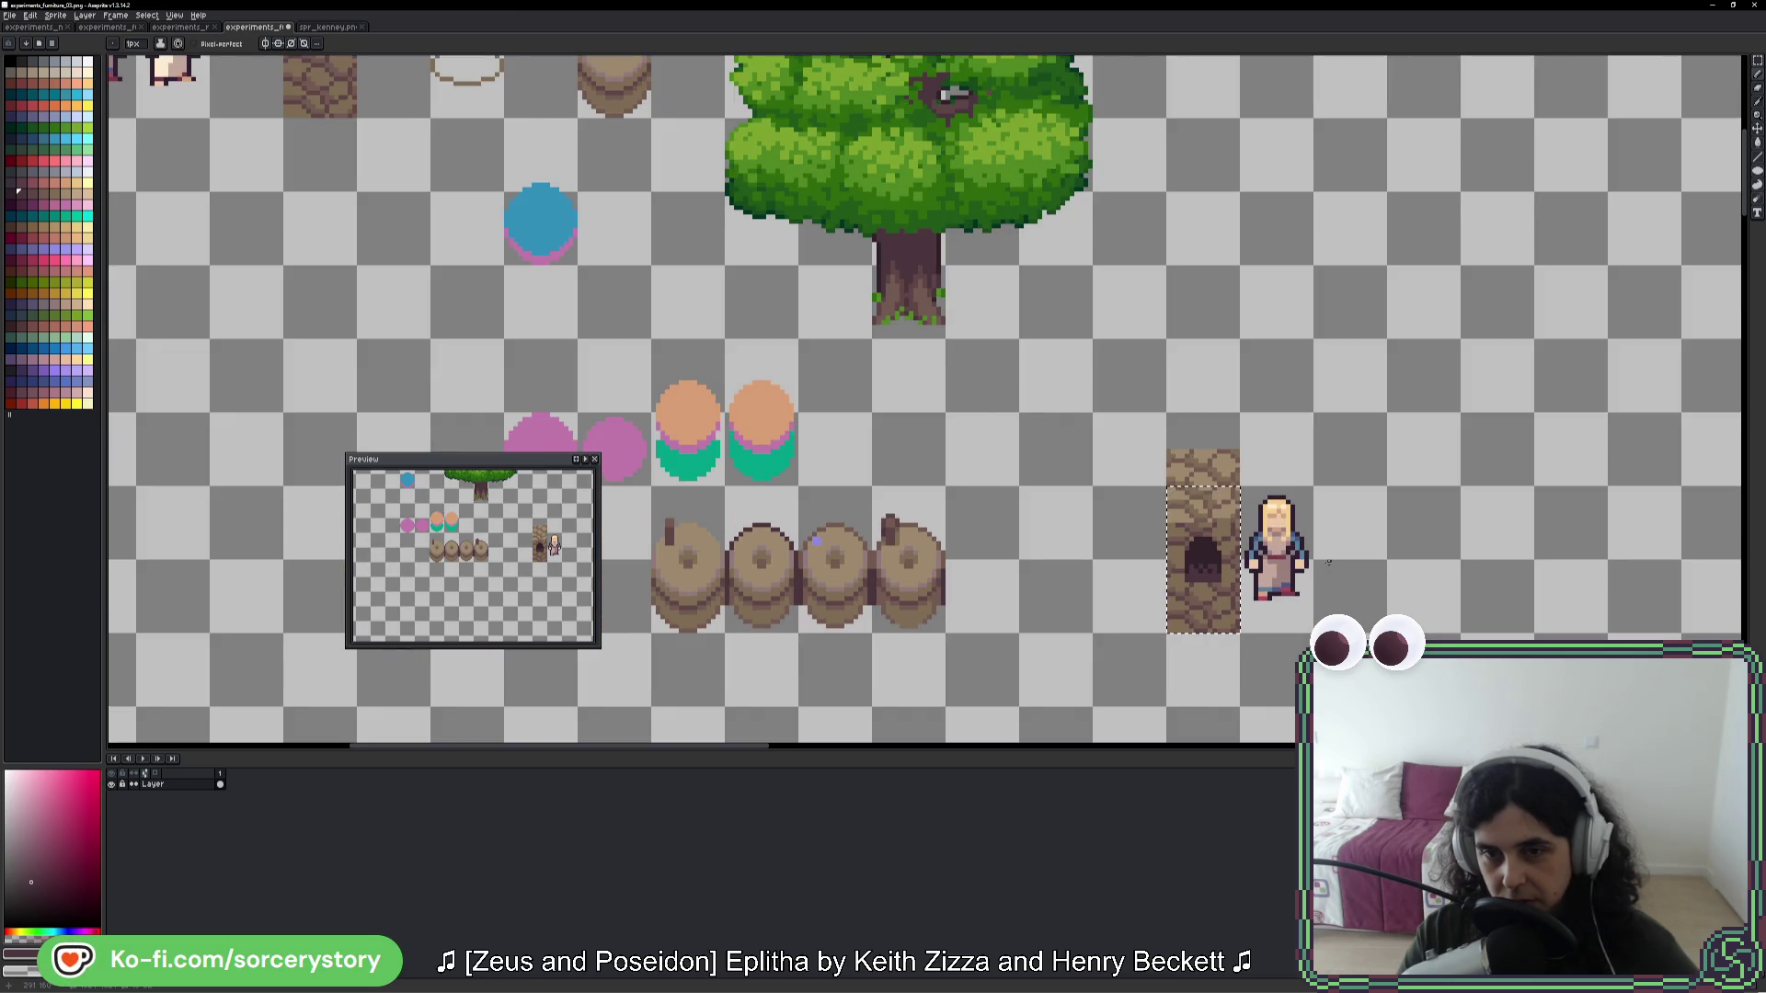
- Undo stray pixels at the doorway's bottom and add one lighter purple pixel
scroll(1242, 579, "up", 5)
key("ctrl+z")
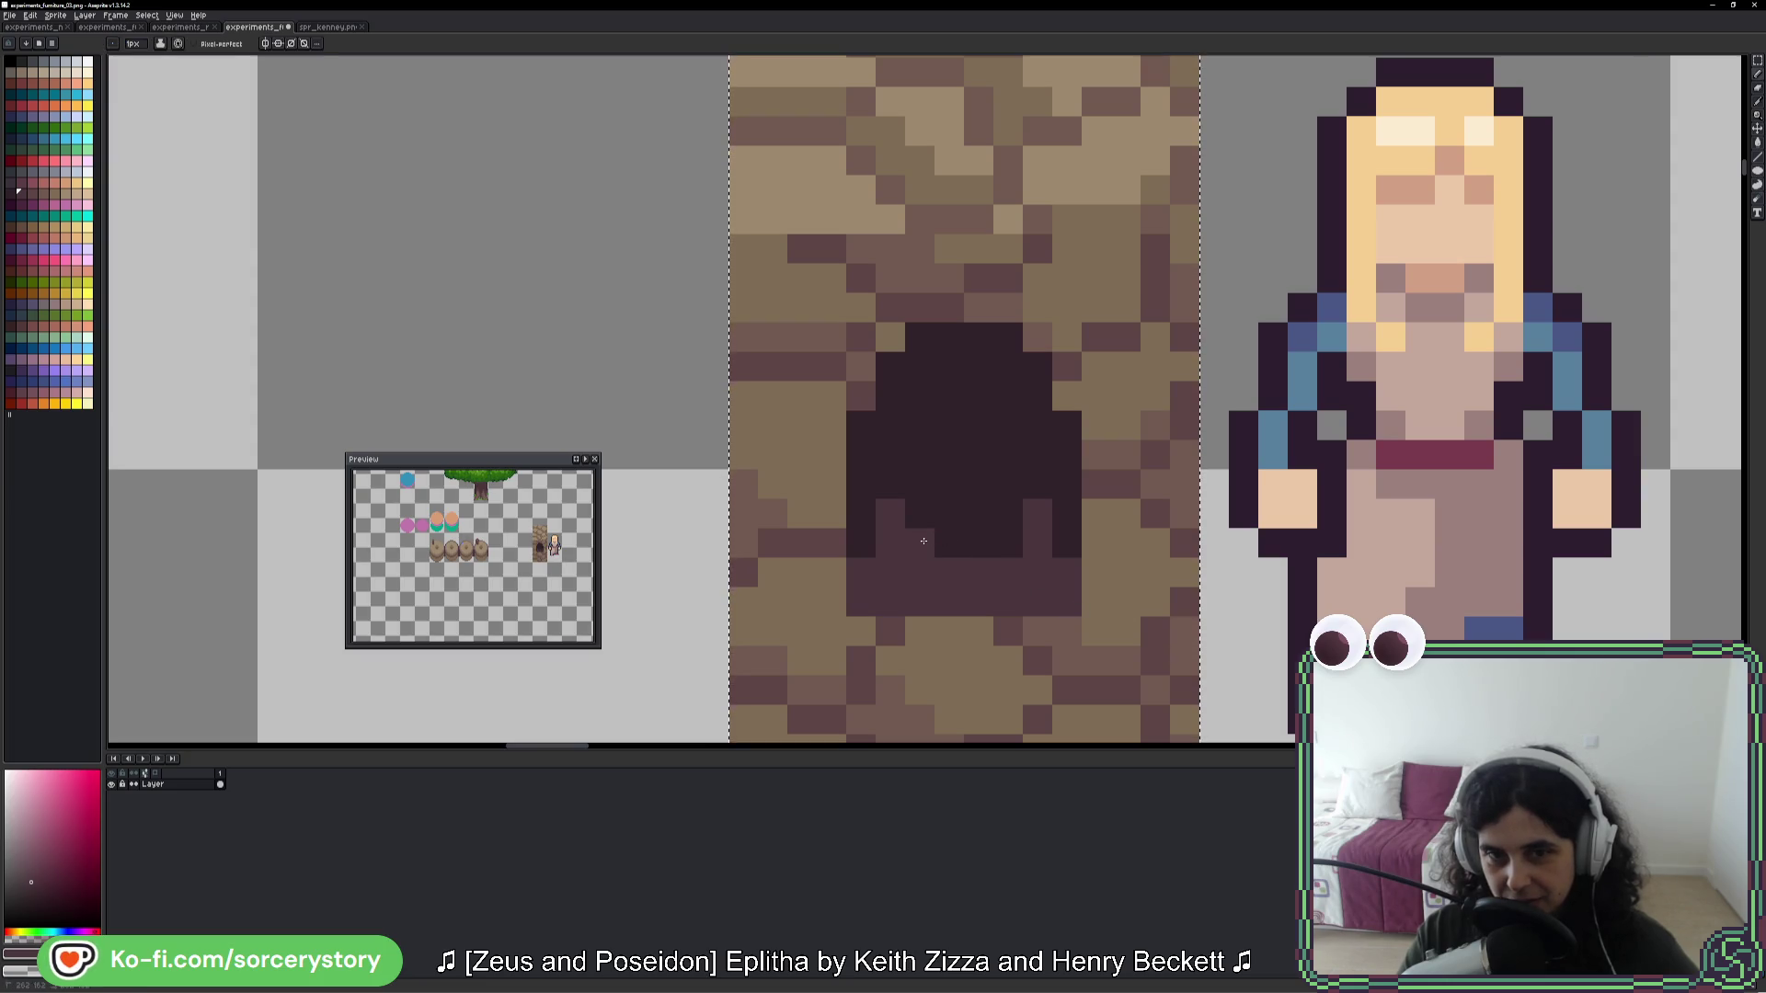
scroll(1466, 576, "down", 4)
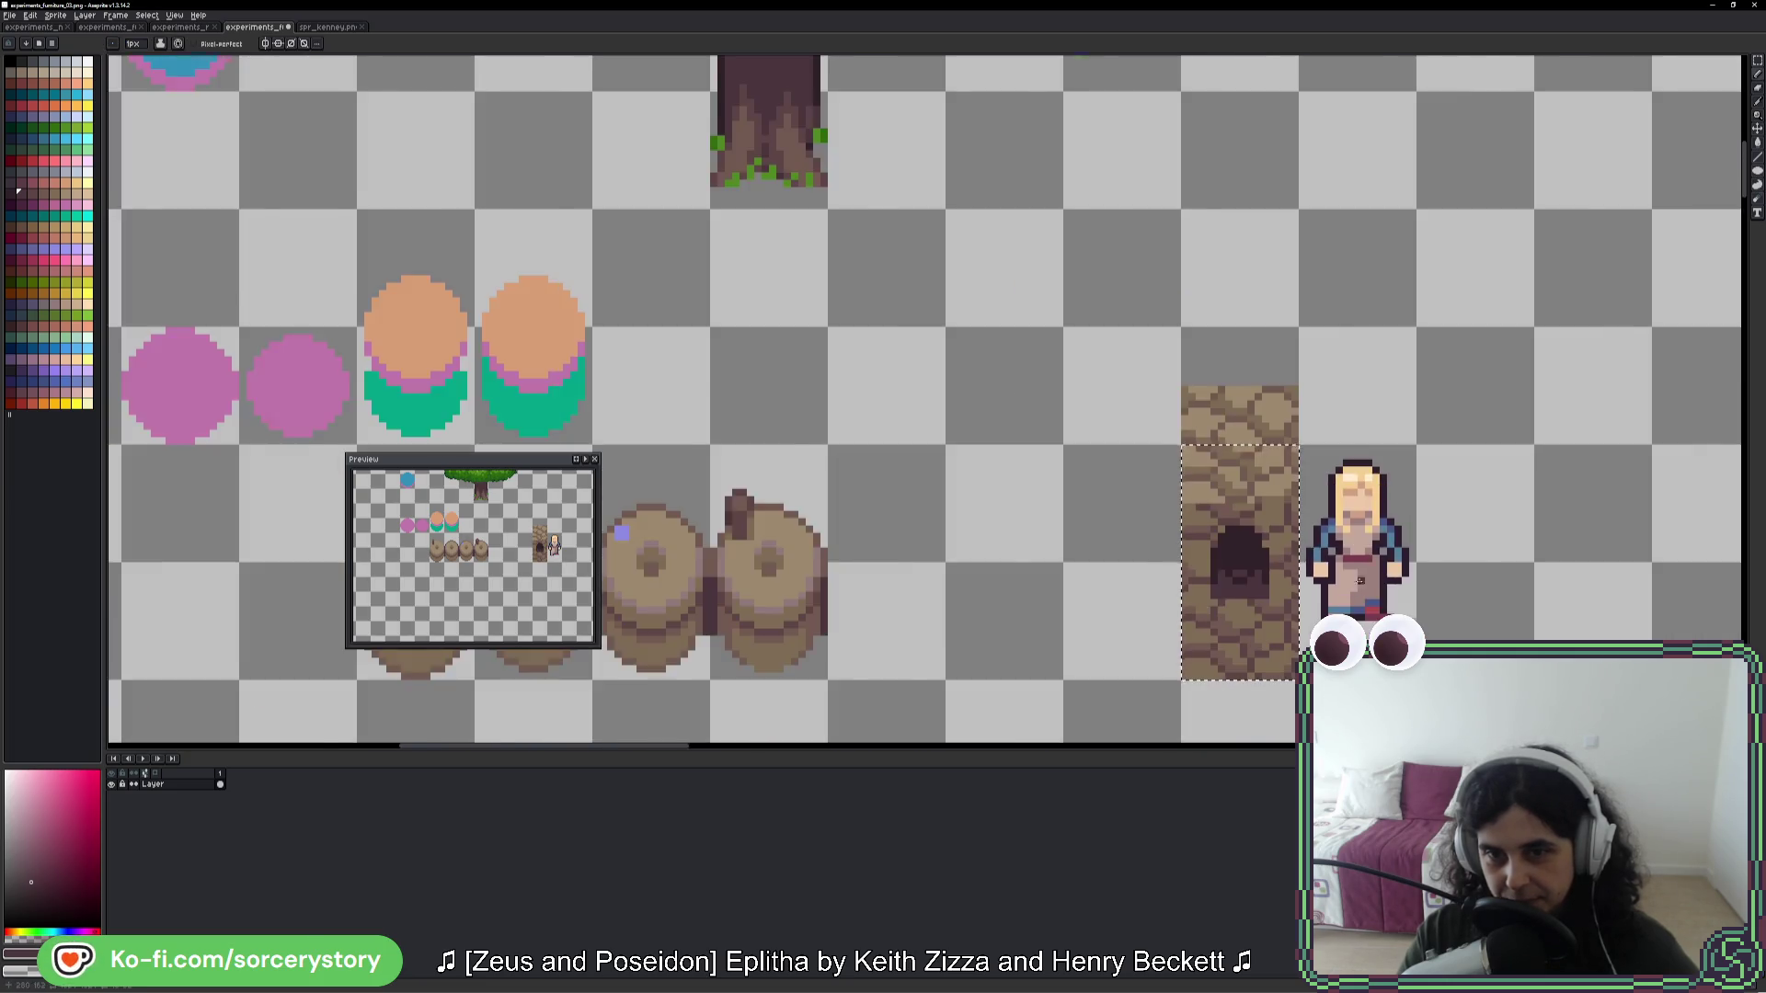
scroll(1465, 576, "down", 1)
scroll(1339, 547, "up", 4)
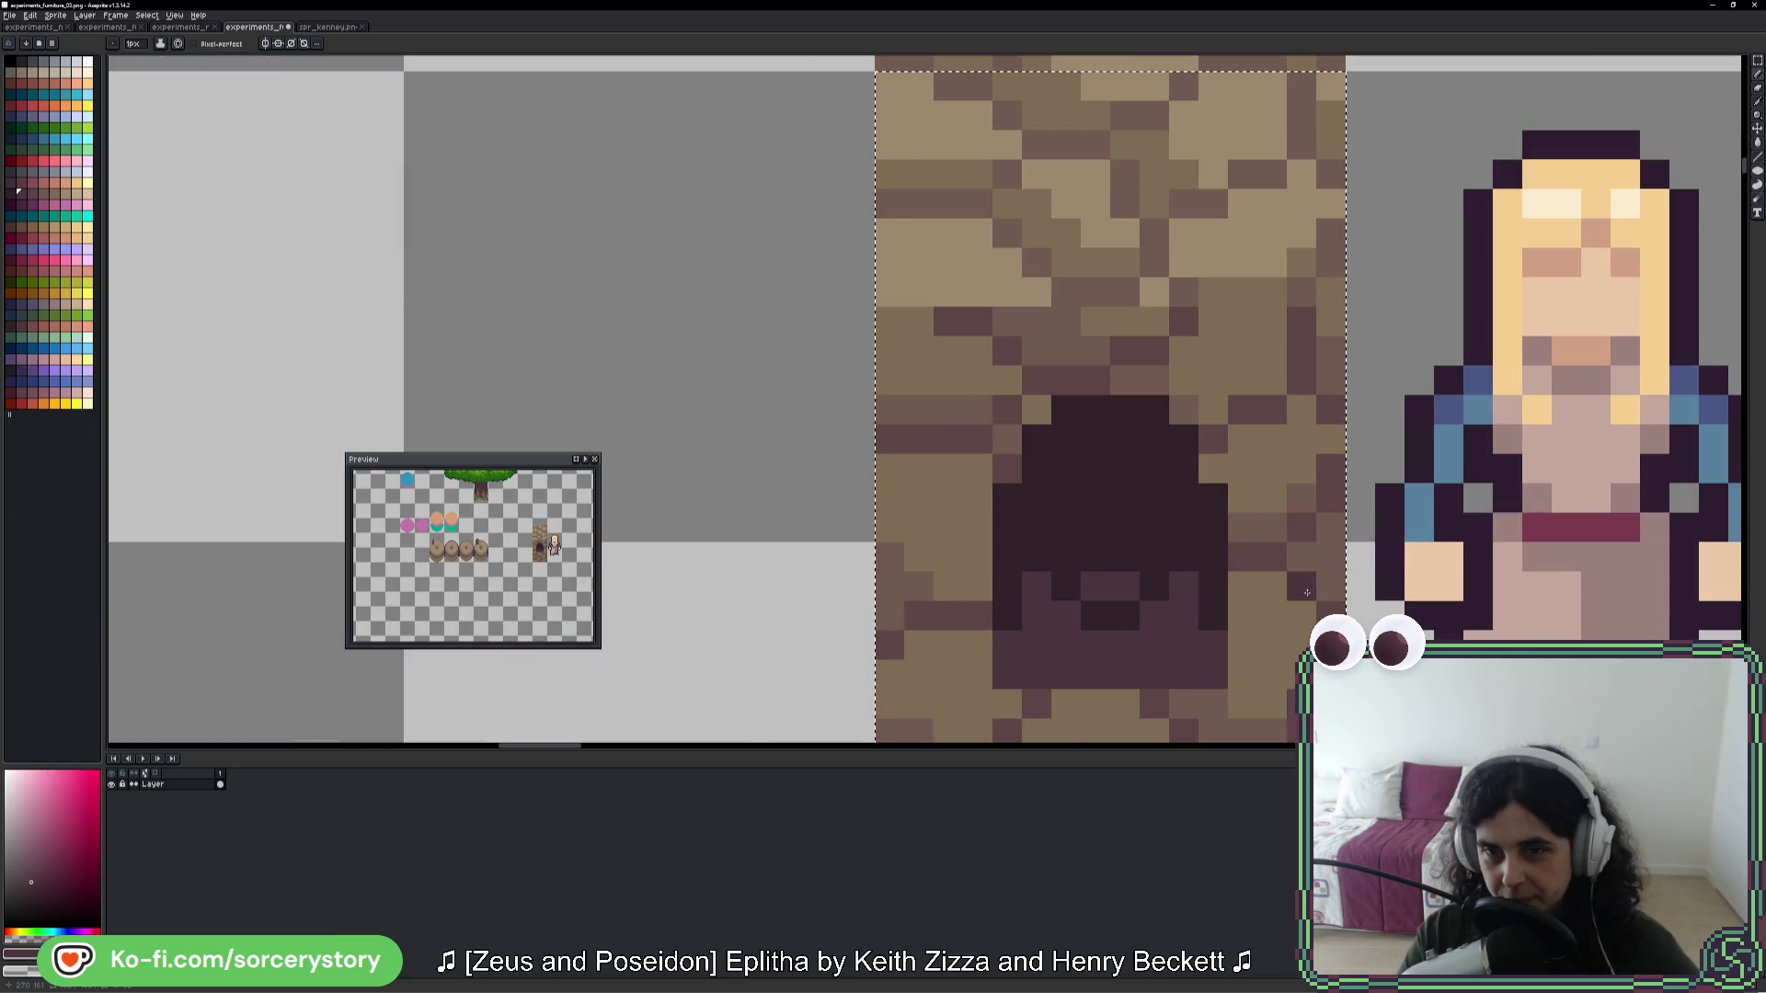
key("ctrl+z")
key("ctrl+z")
key("ctrl+z")
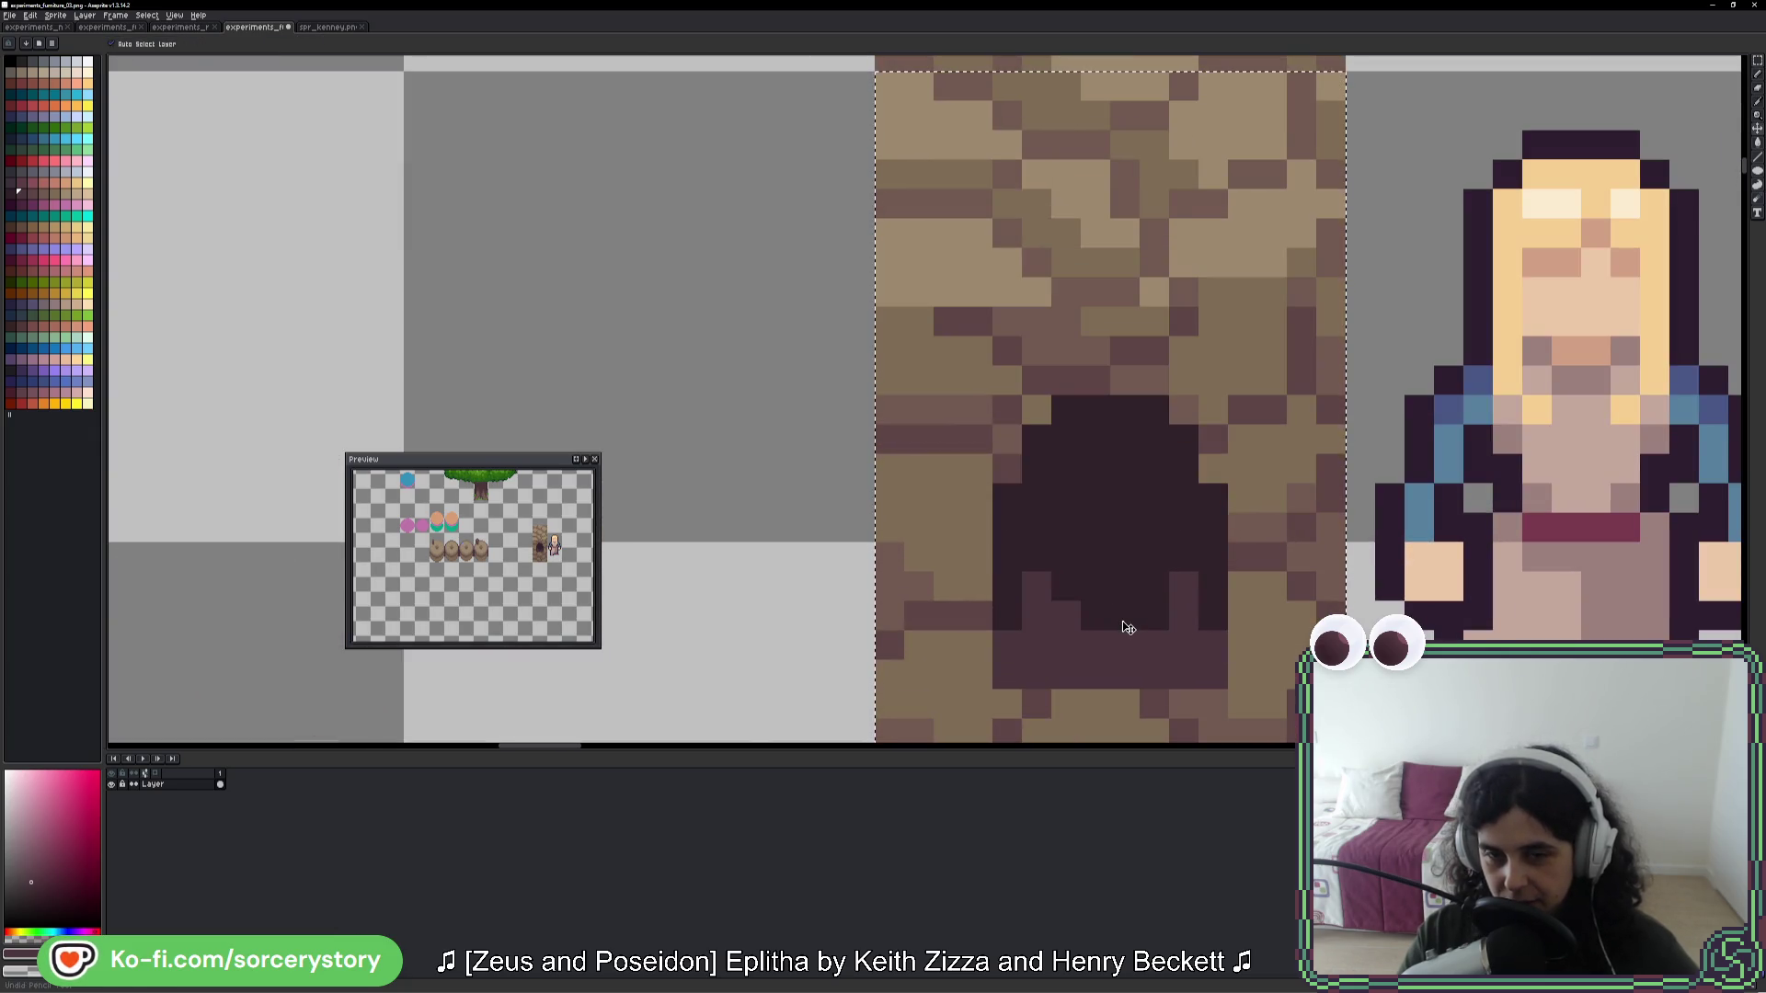
left_click(1067, 586)
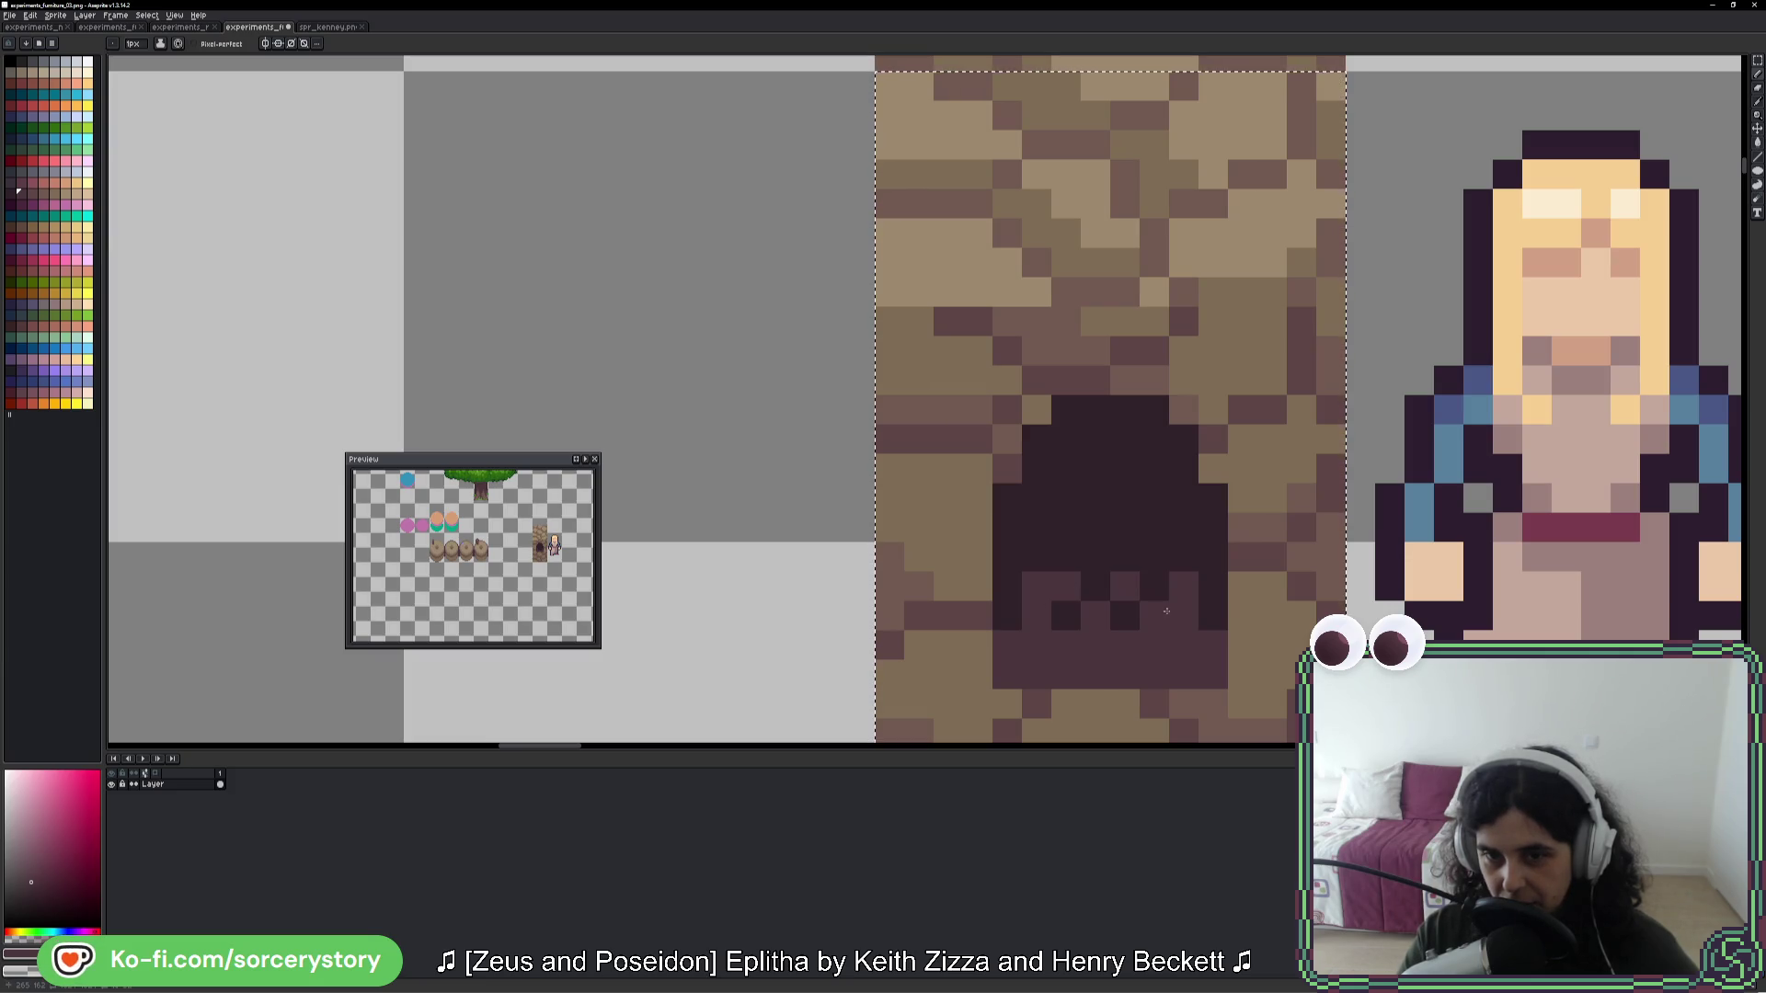
scroll(1071, 586, "down", 3)
scroll(1053, 635, "down", 2)
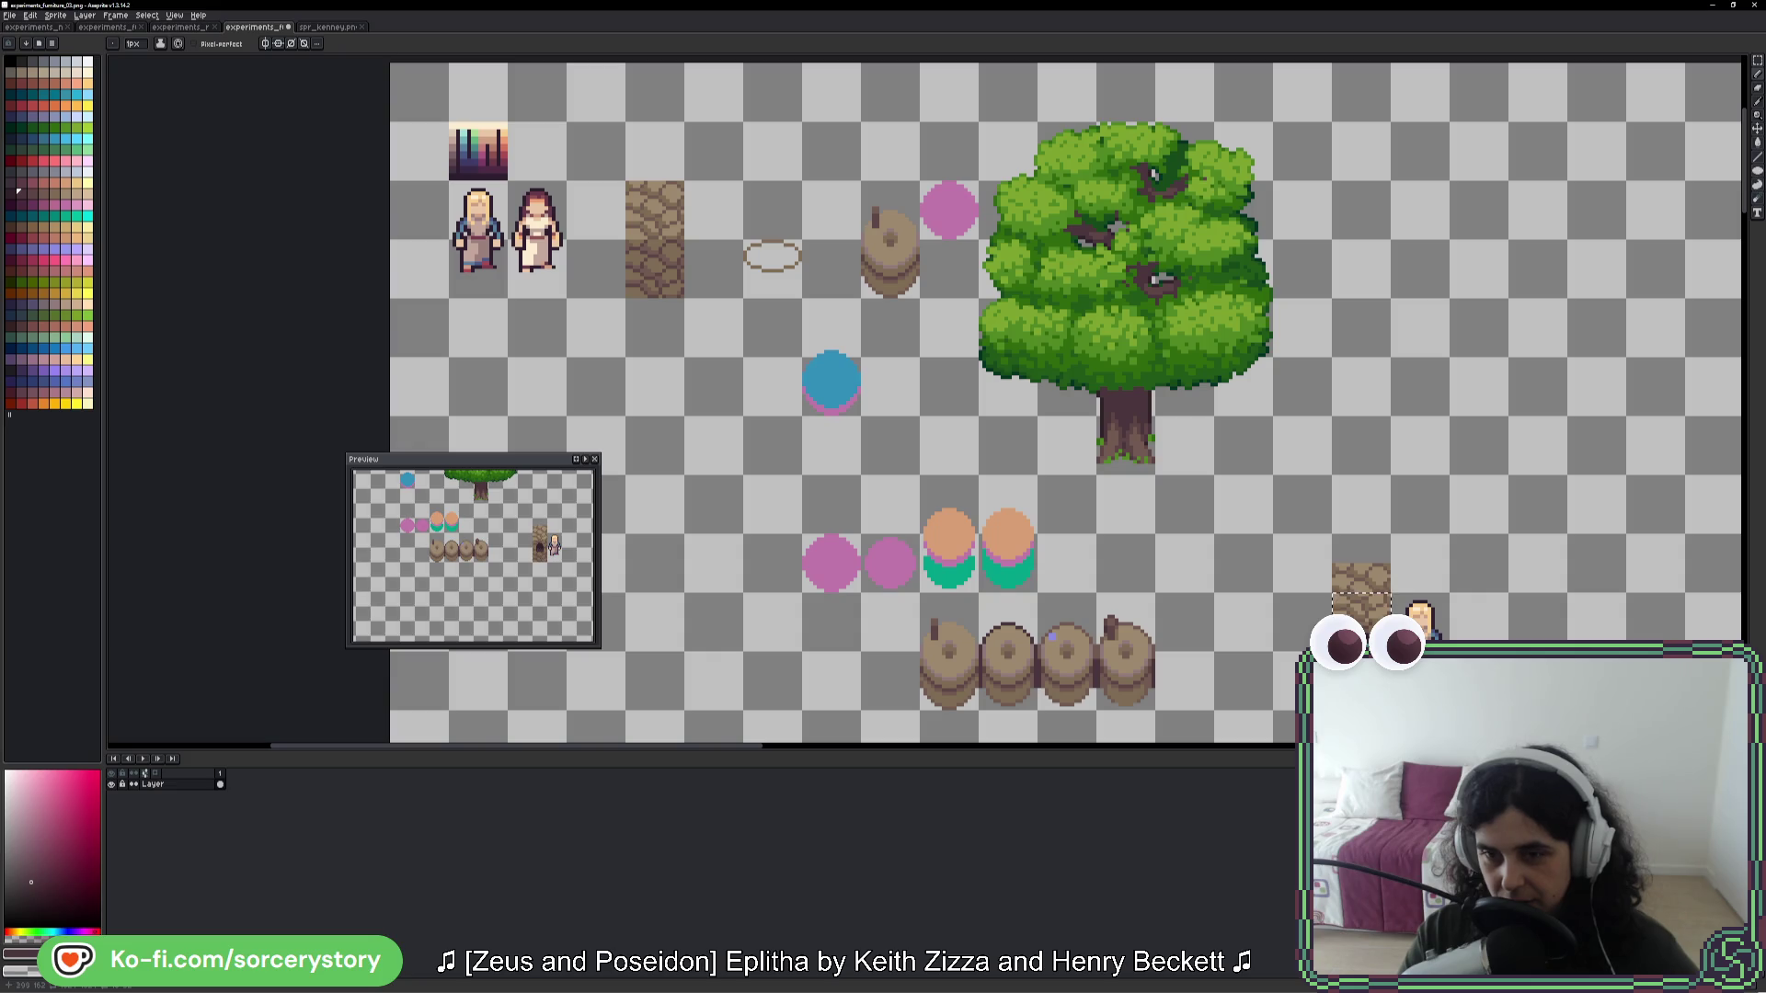
- Pick a light tan from the tile and draw a line across the doorway's bottom
scroll(1352, 607, "up", 4)
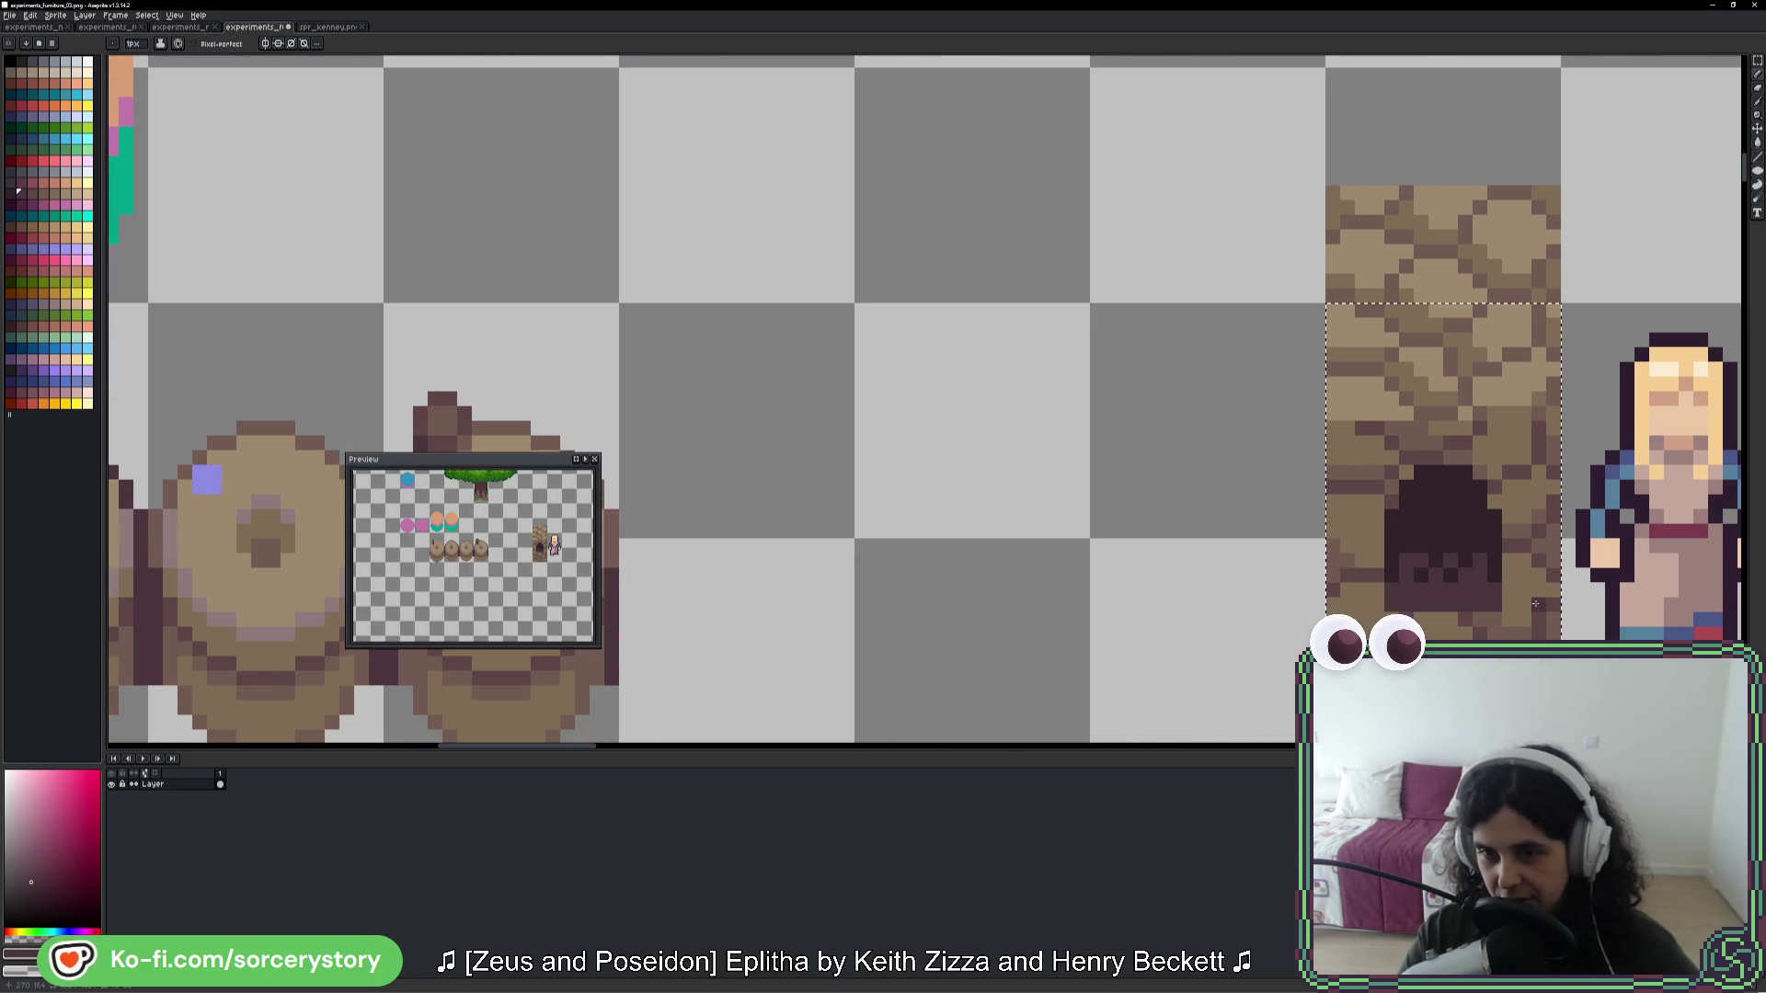
left_click_drag(1535, 604, 1363, 538)
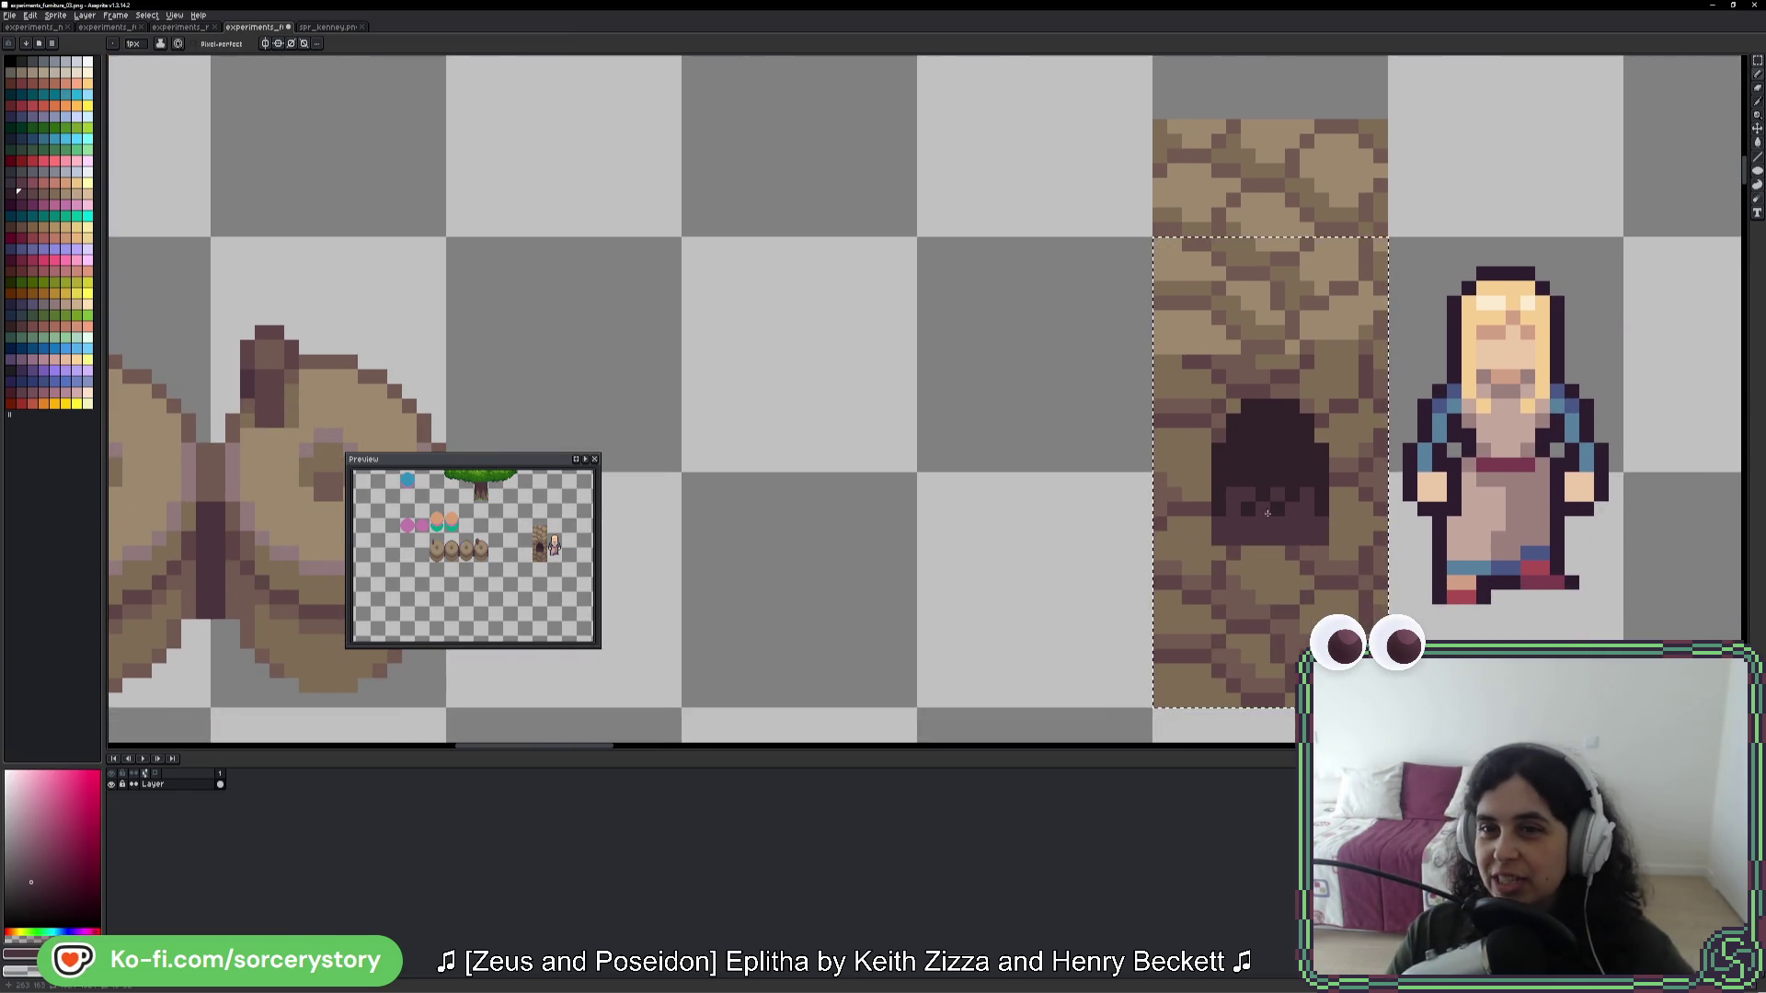
left_click(1234, 534, "alt")
left_click_drag(1247, 552, 1279, 553)
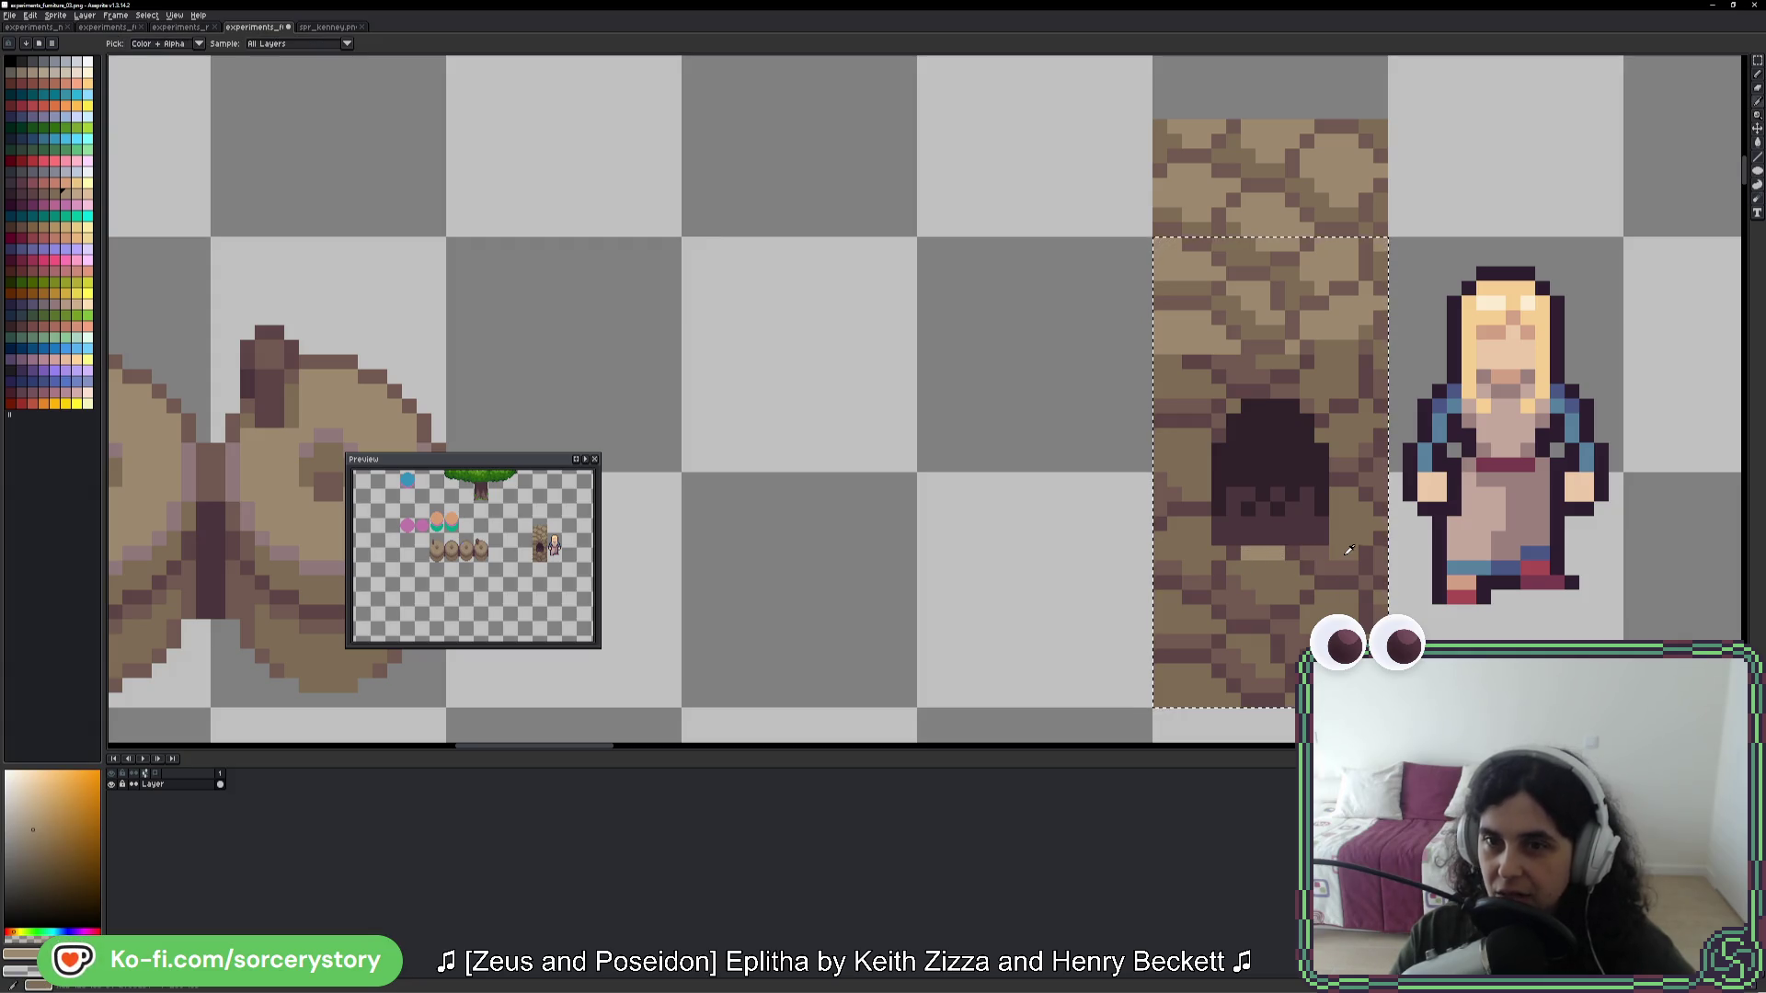
mouse_move(1293, 552)
left_mouse_down()
mouse_move(1322, 552)
mouse_move(1216, 552)
left_mouse_up()
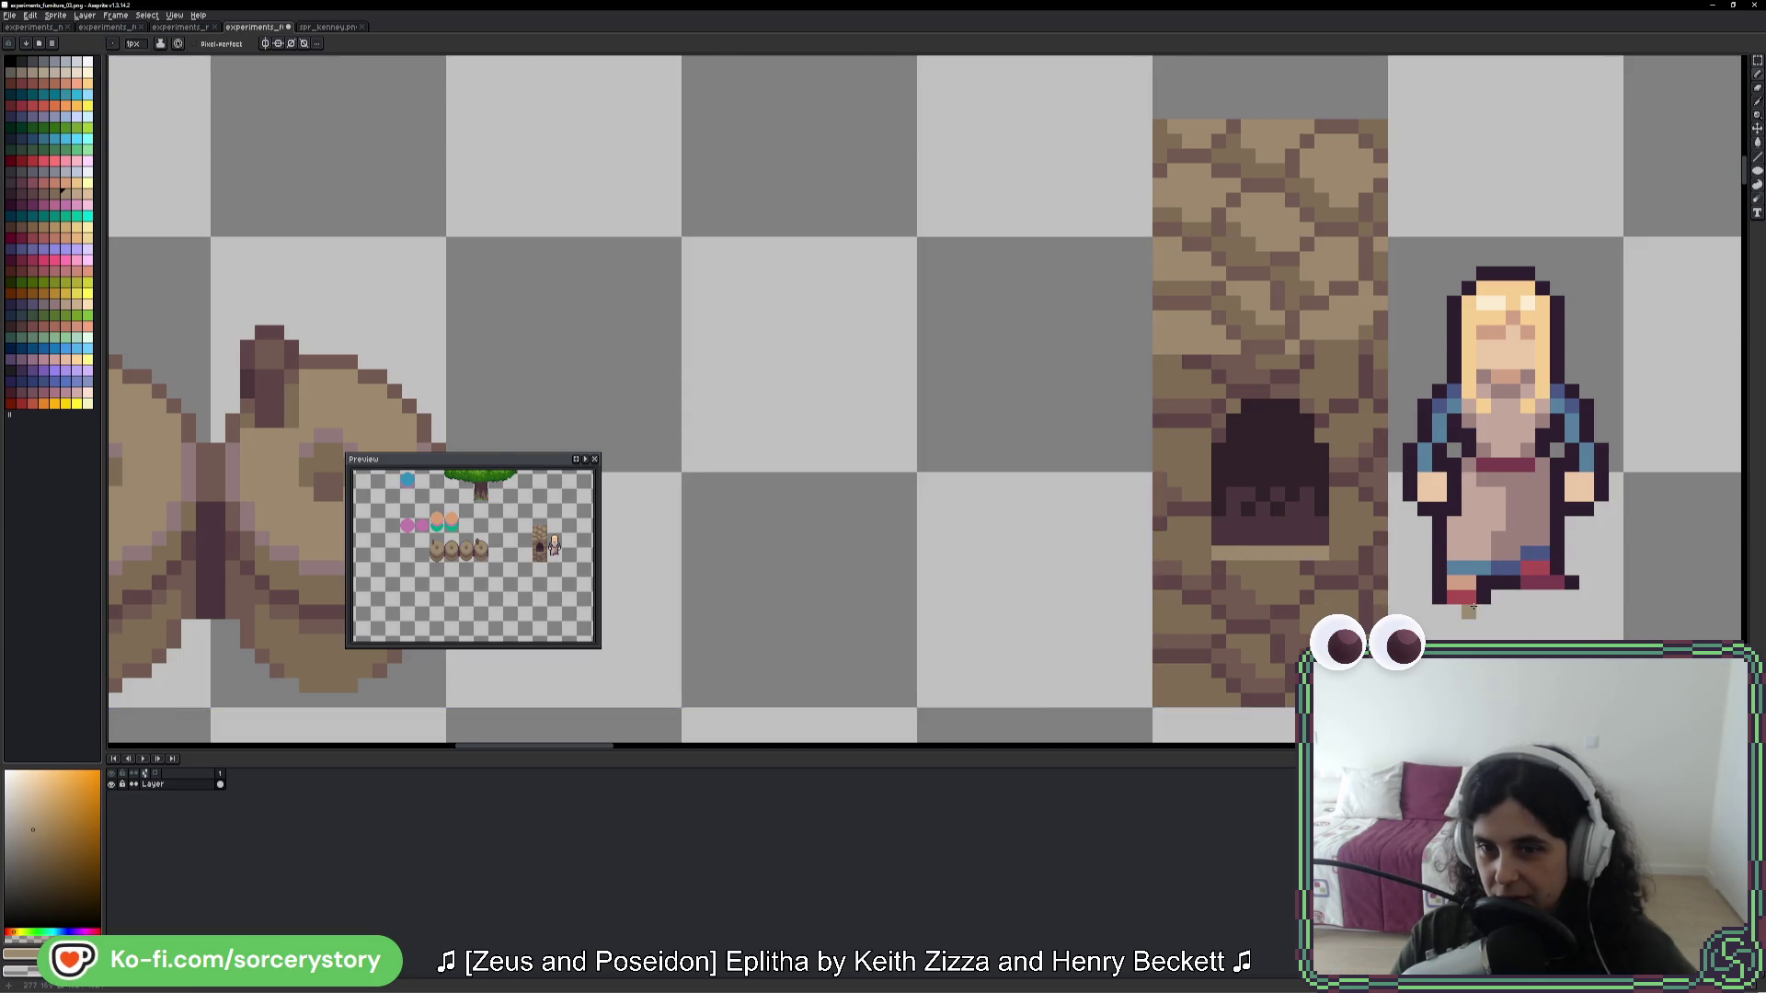
scroll(1469, 612, "down", 5)
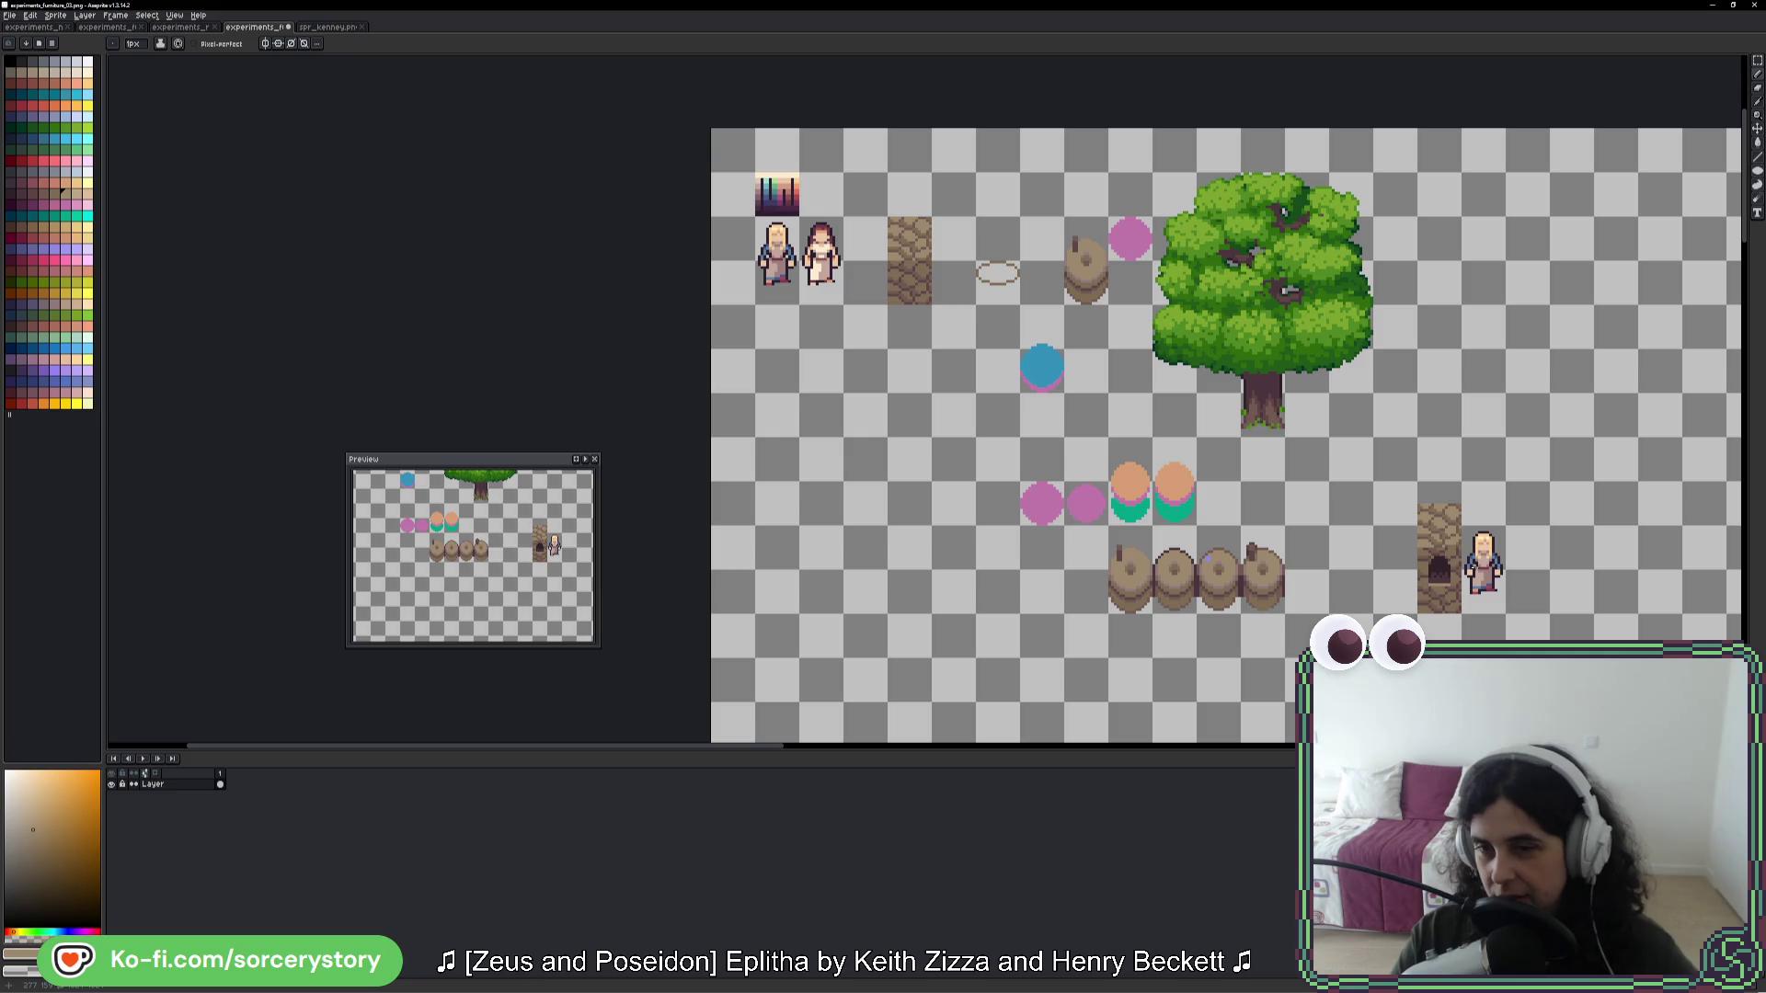
scroll(1449, 603, "up", 4)
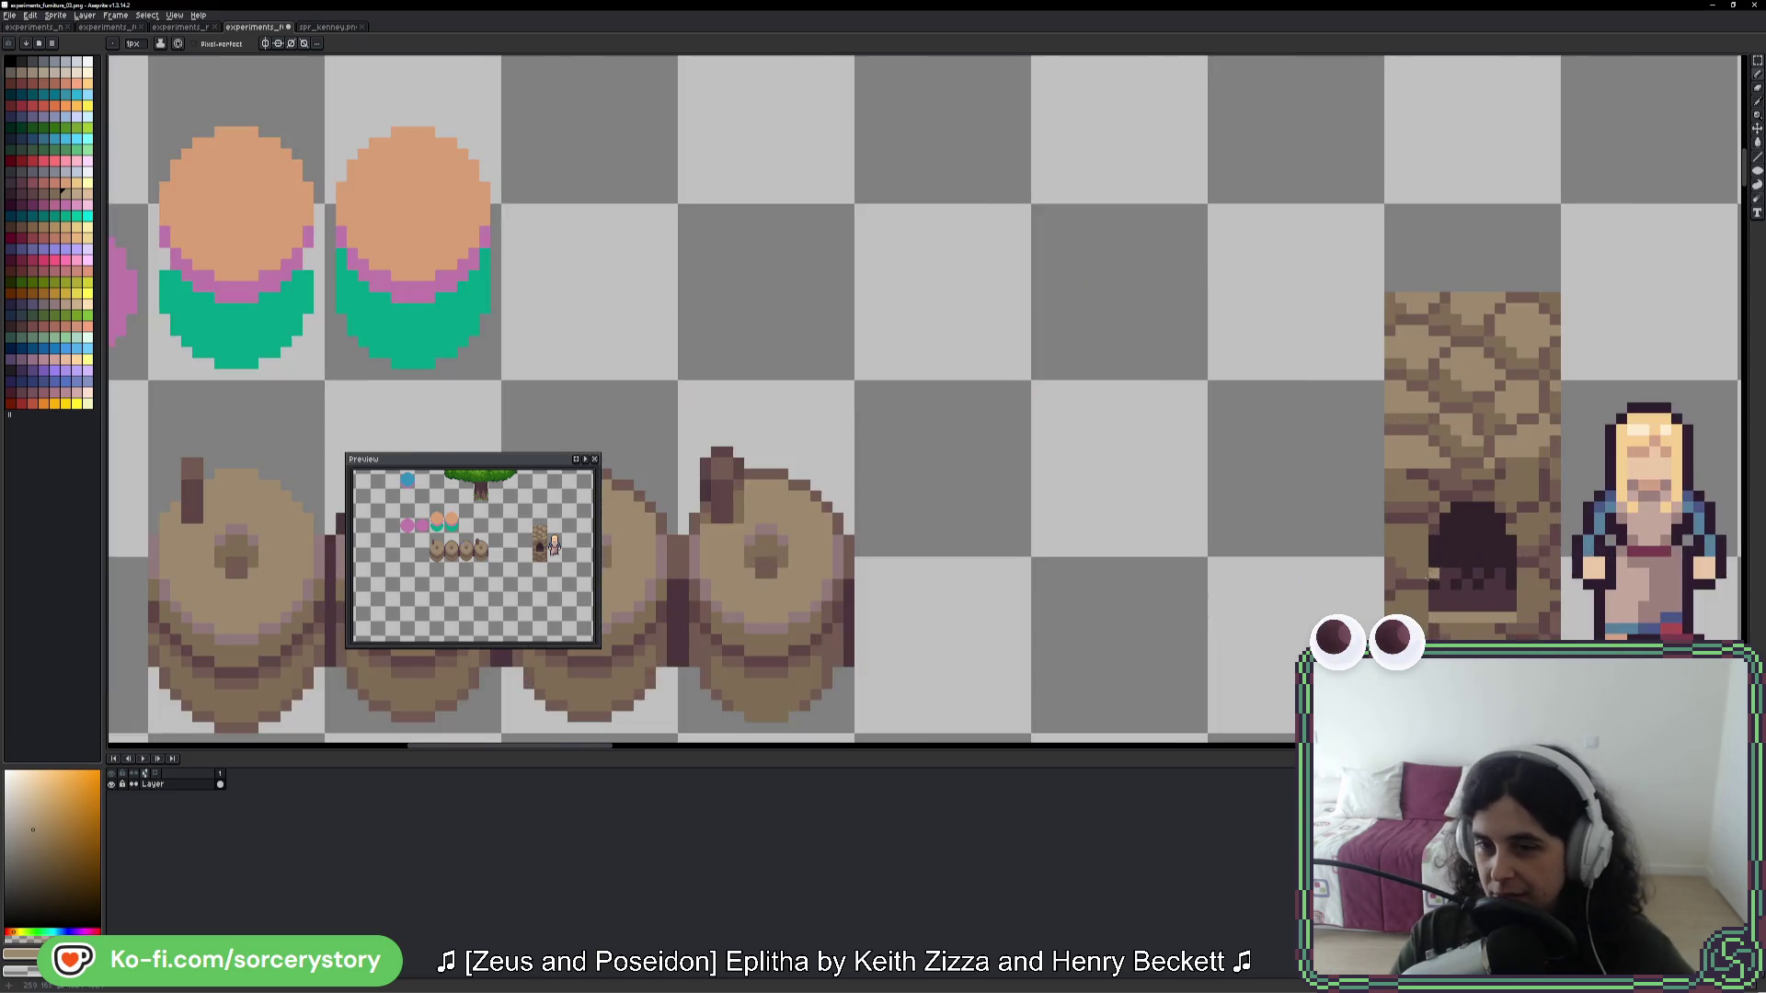
- Sample a tile colour, touch up the doorway's lower-left edge, and try darker shades
key("i")
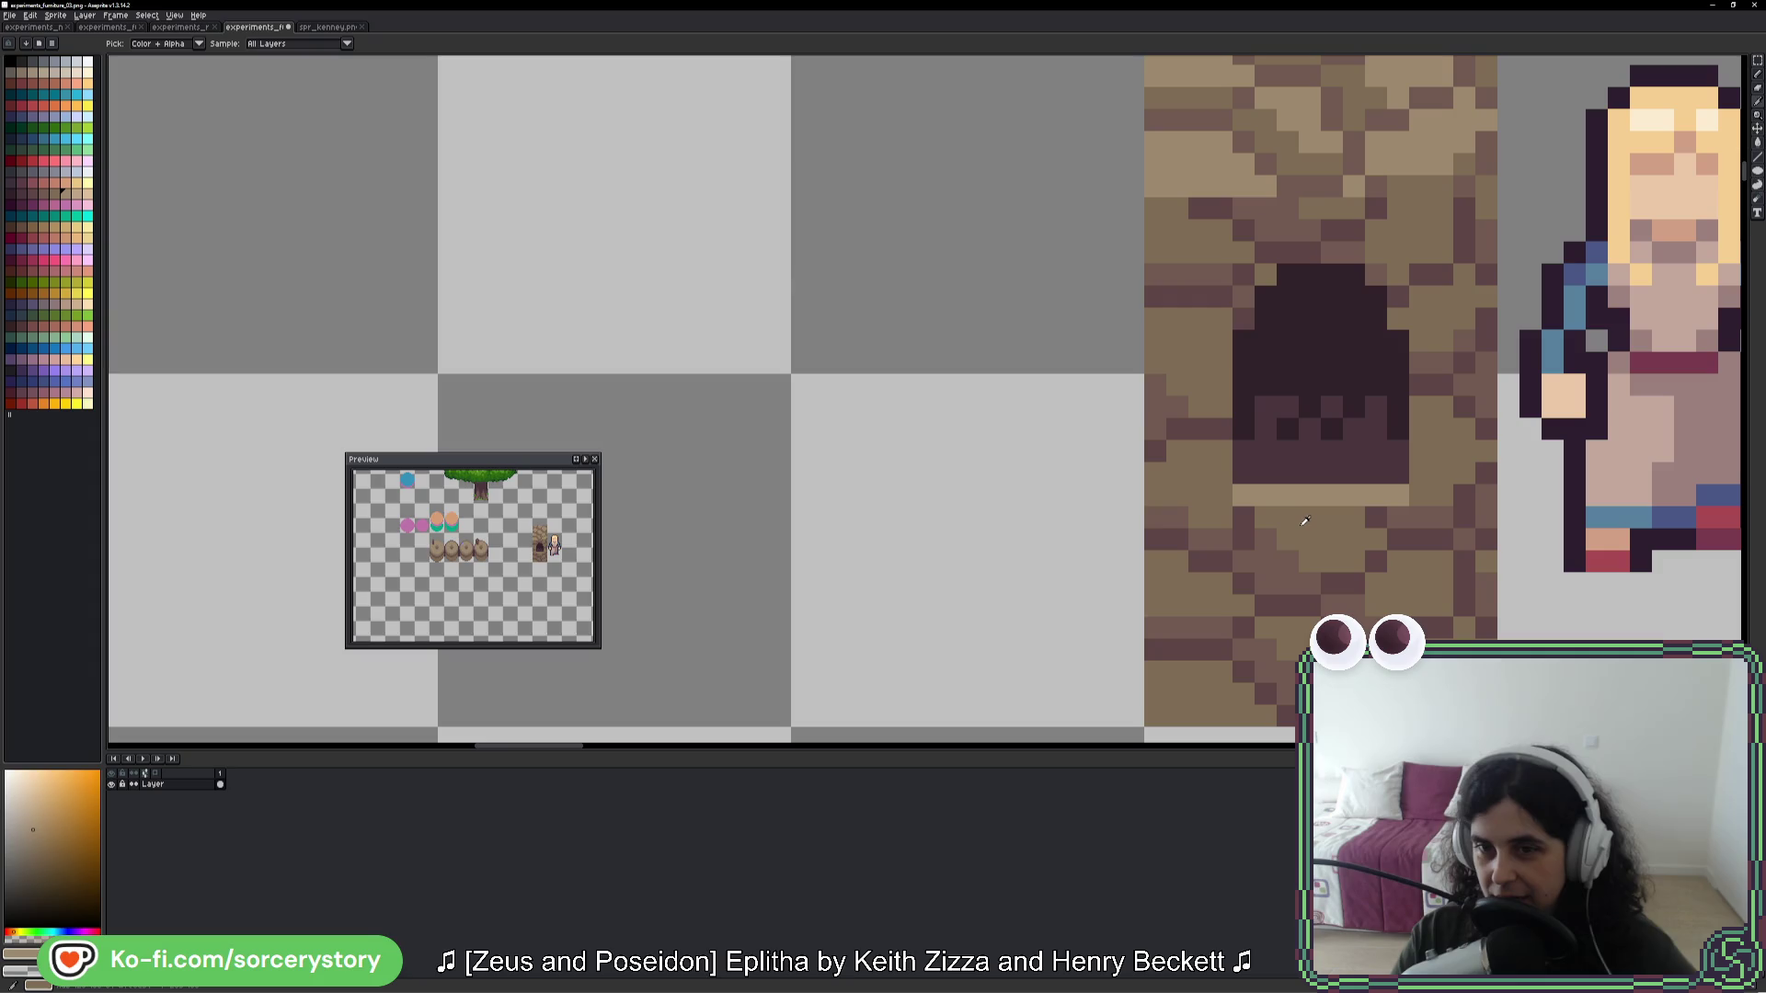
left_click(1304, 521)
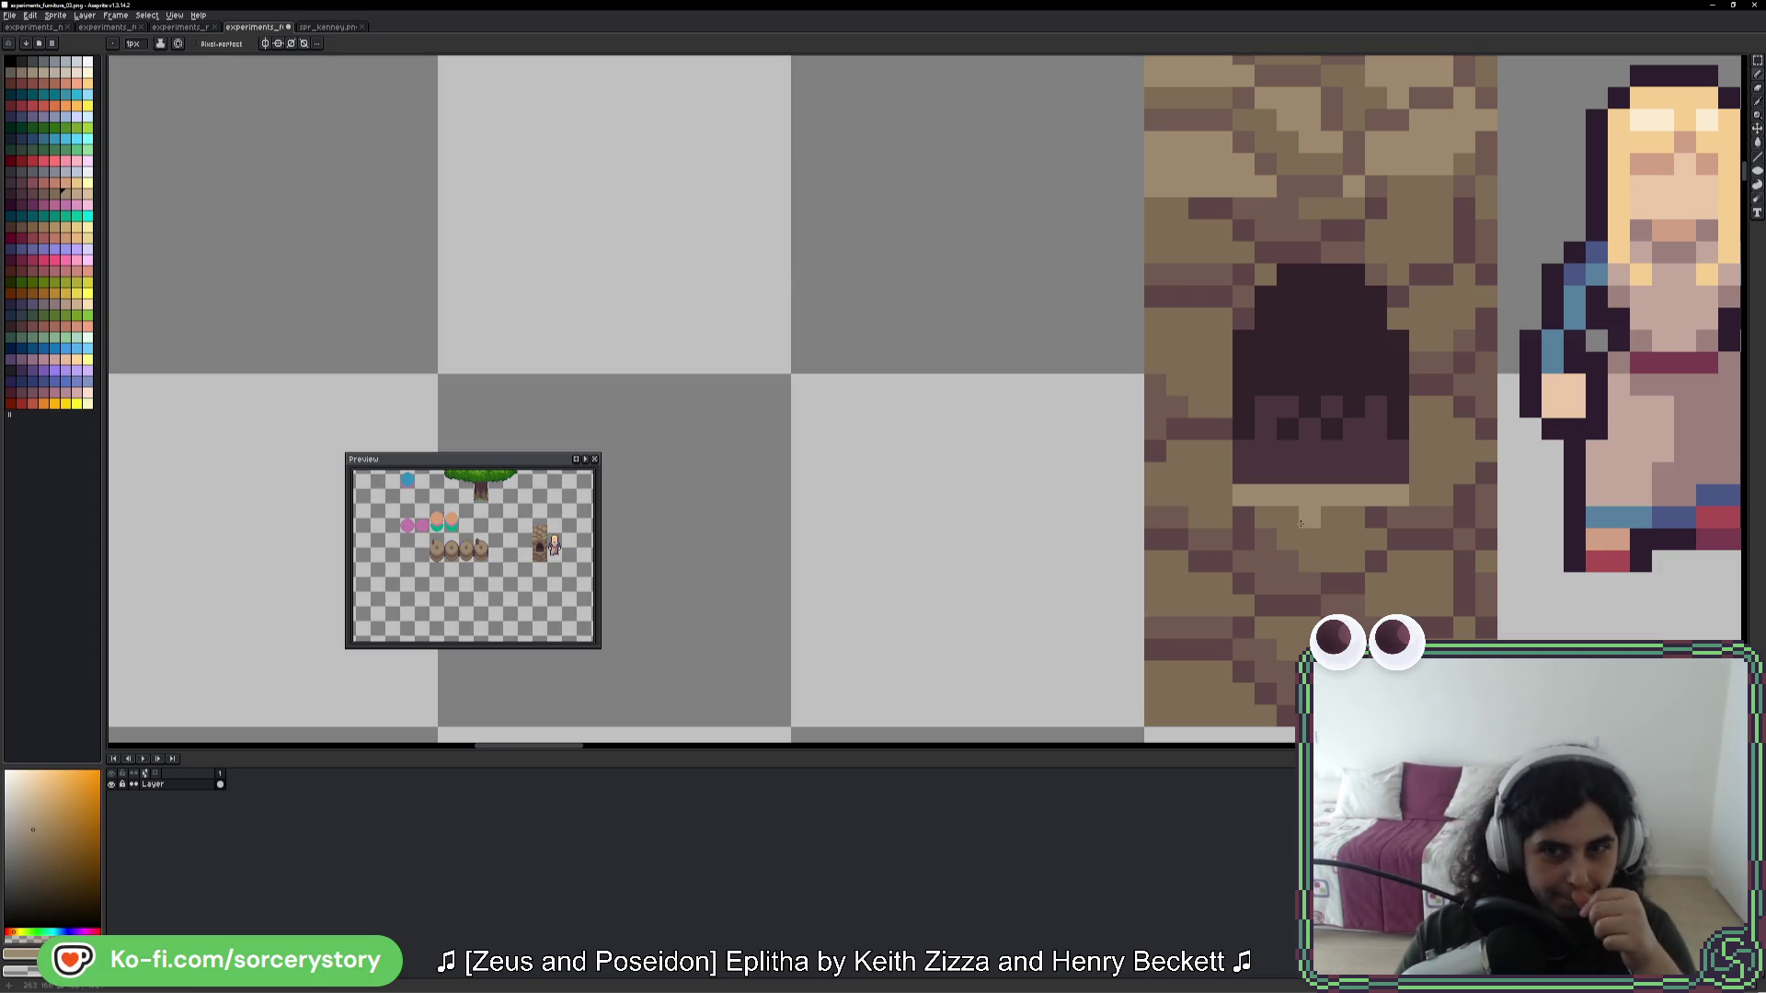
key("v")
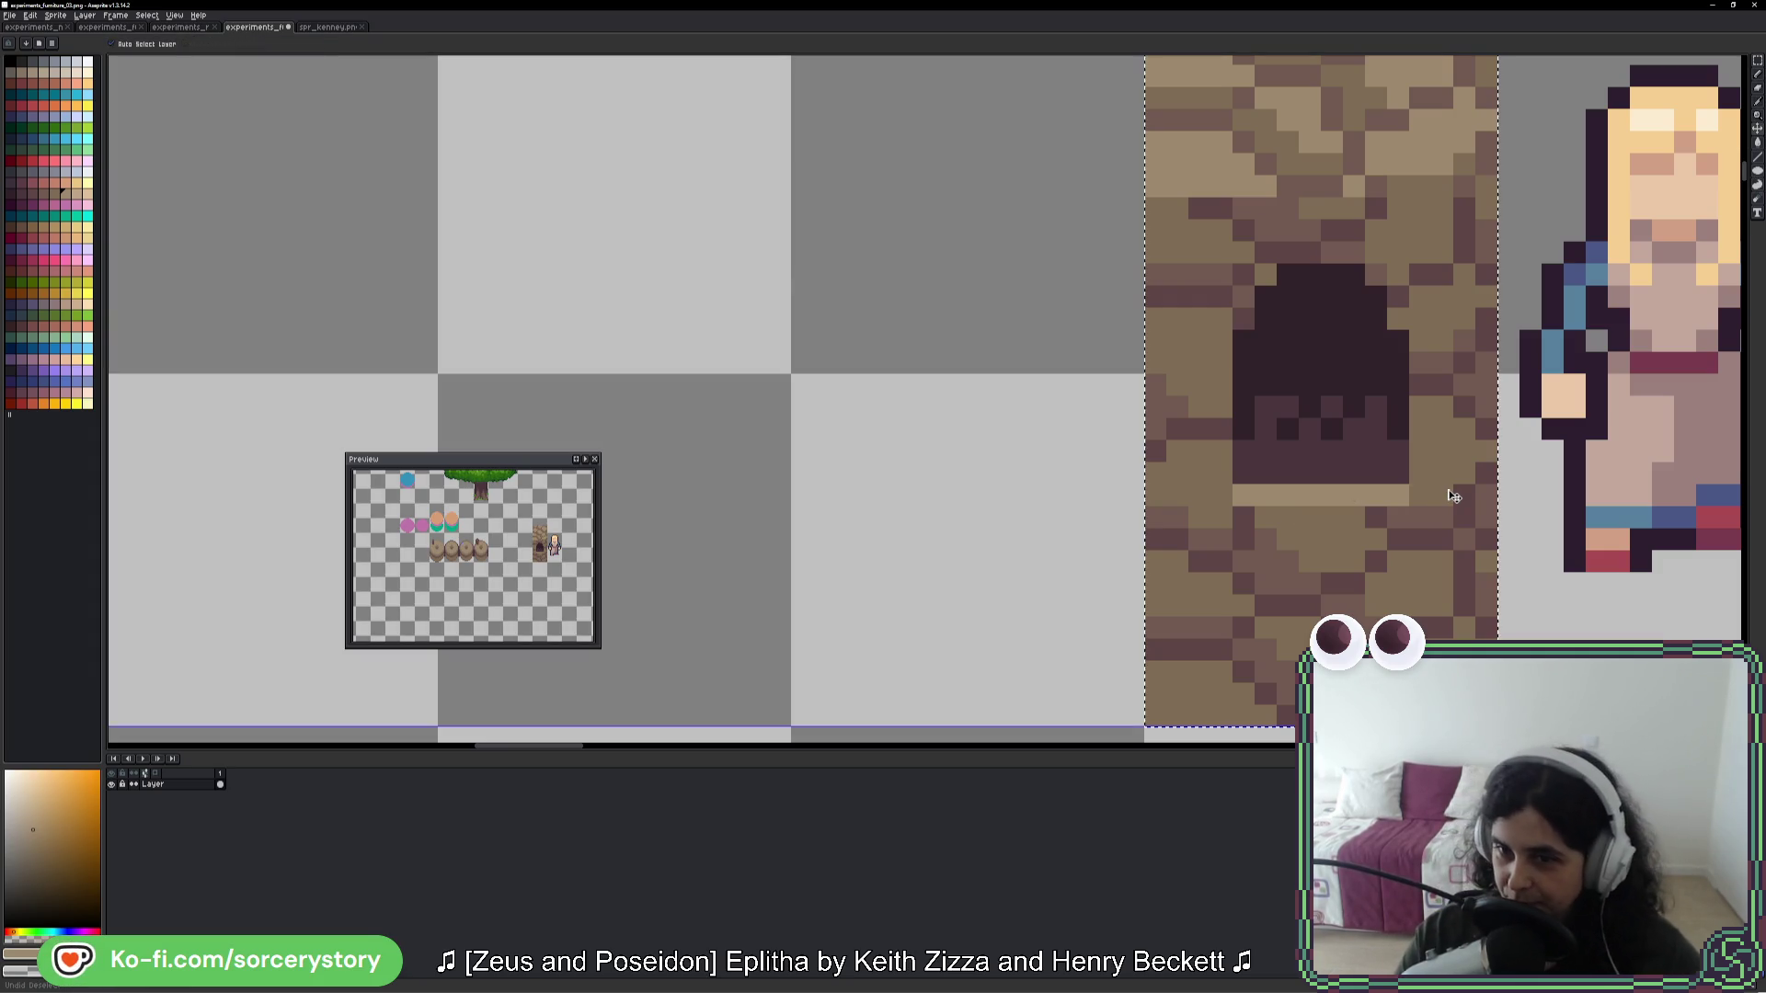
key("b")
left_click(1259, 500)
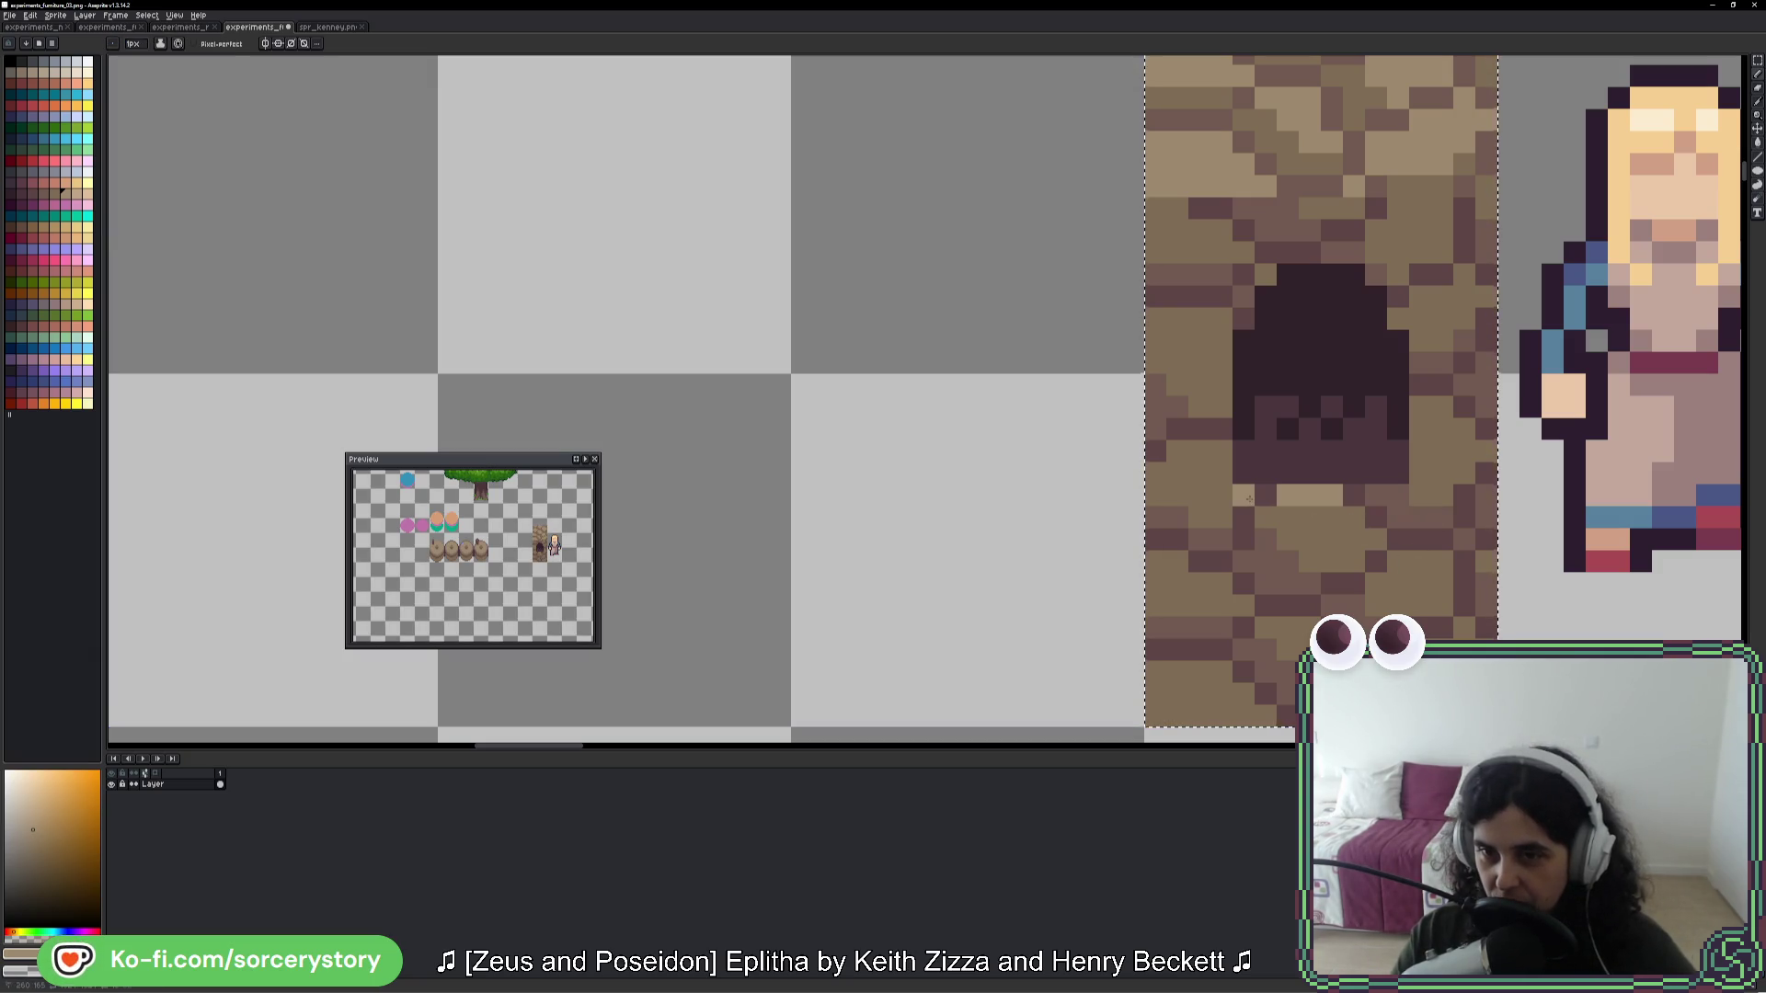
scroll(1408, 493, "down", 3)
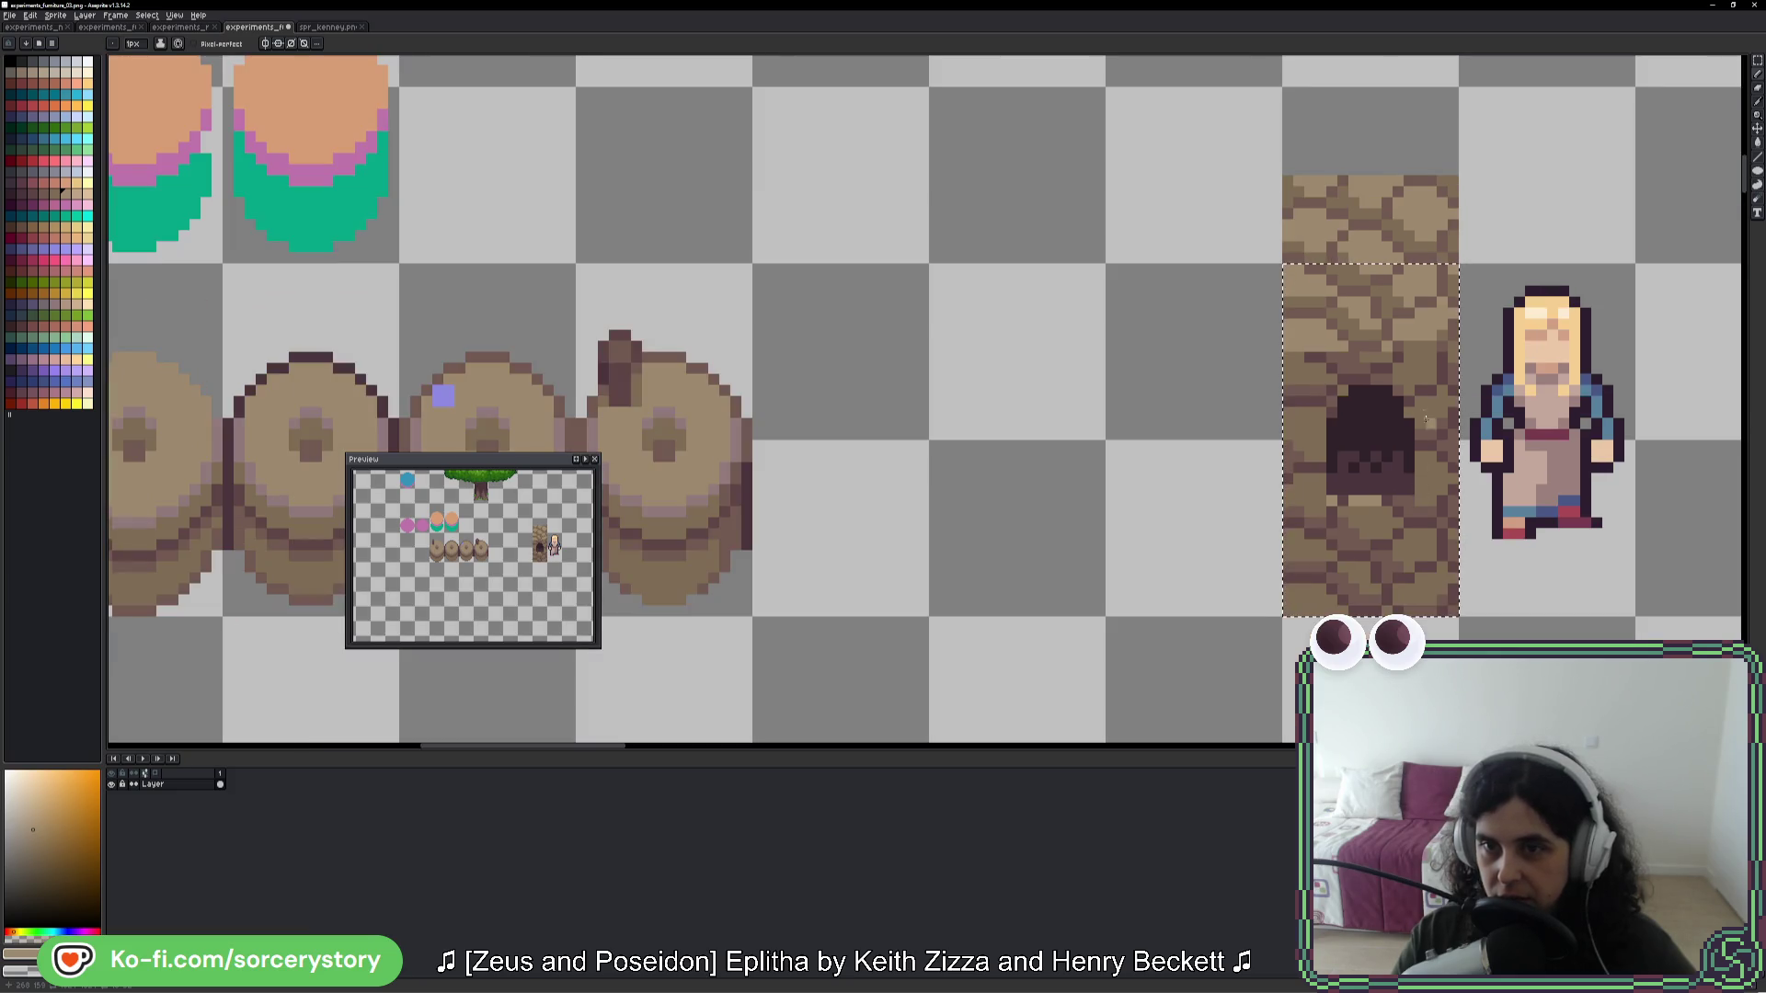
scroll(1434, 356, "up", 1)
left_click(1396, 545, "alt")
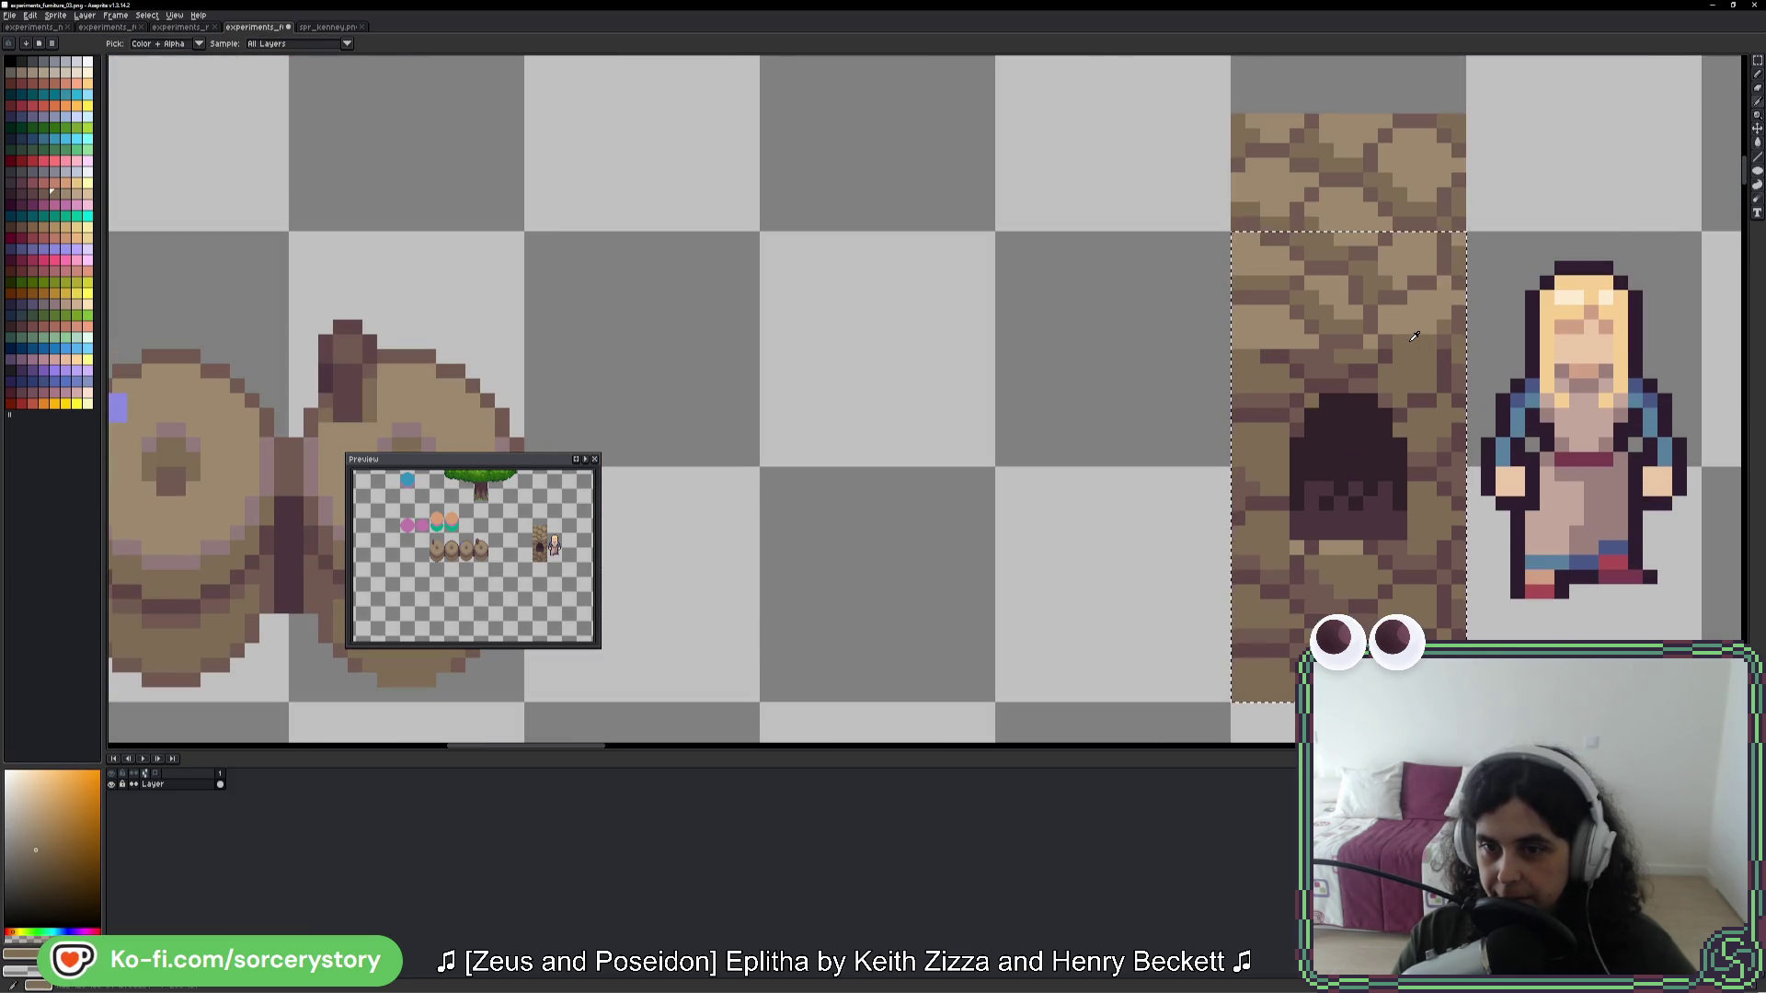
left_click(1370, 544, "alt")
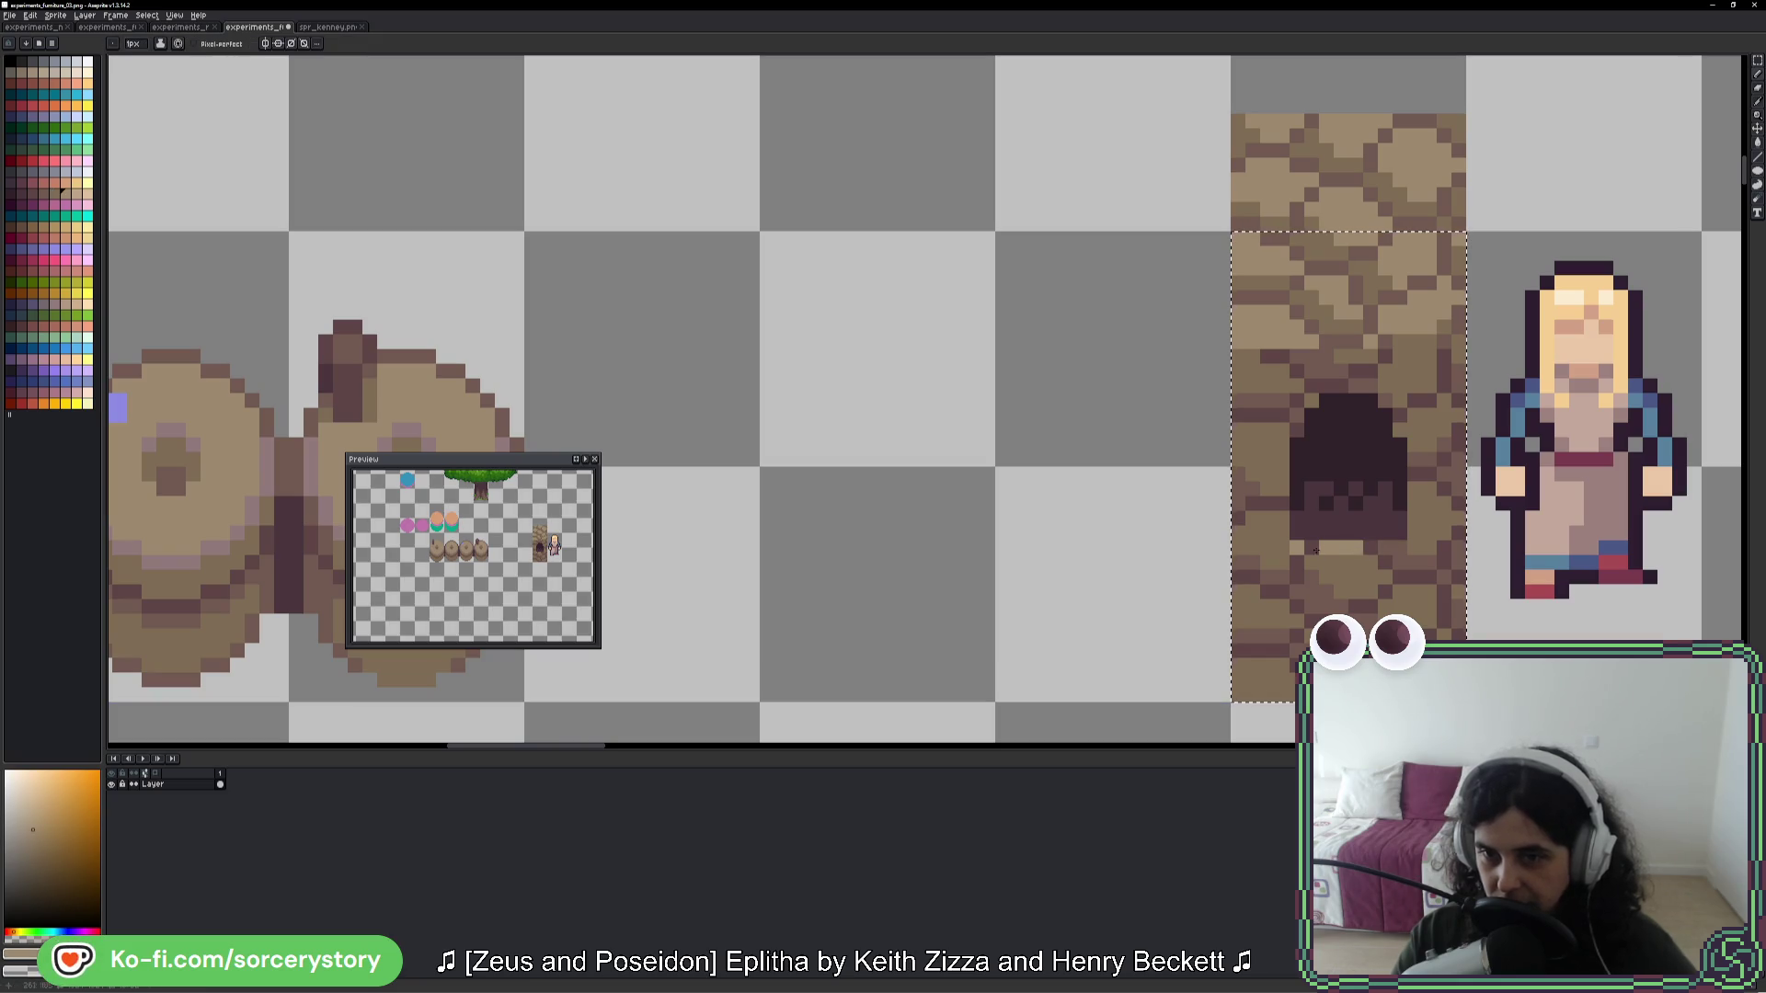
scroll(1388, 607, "down", 3)
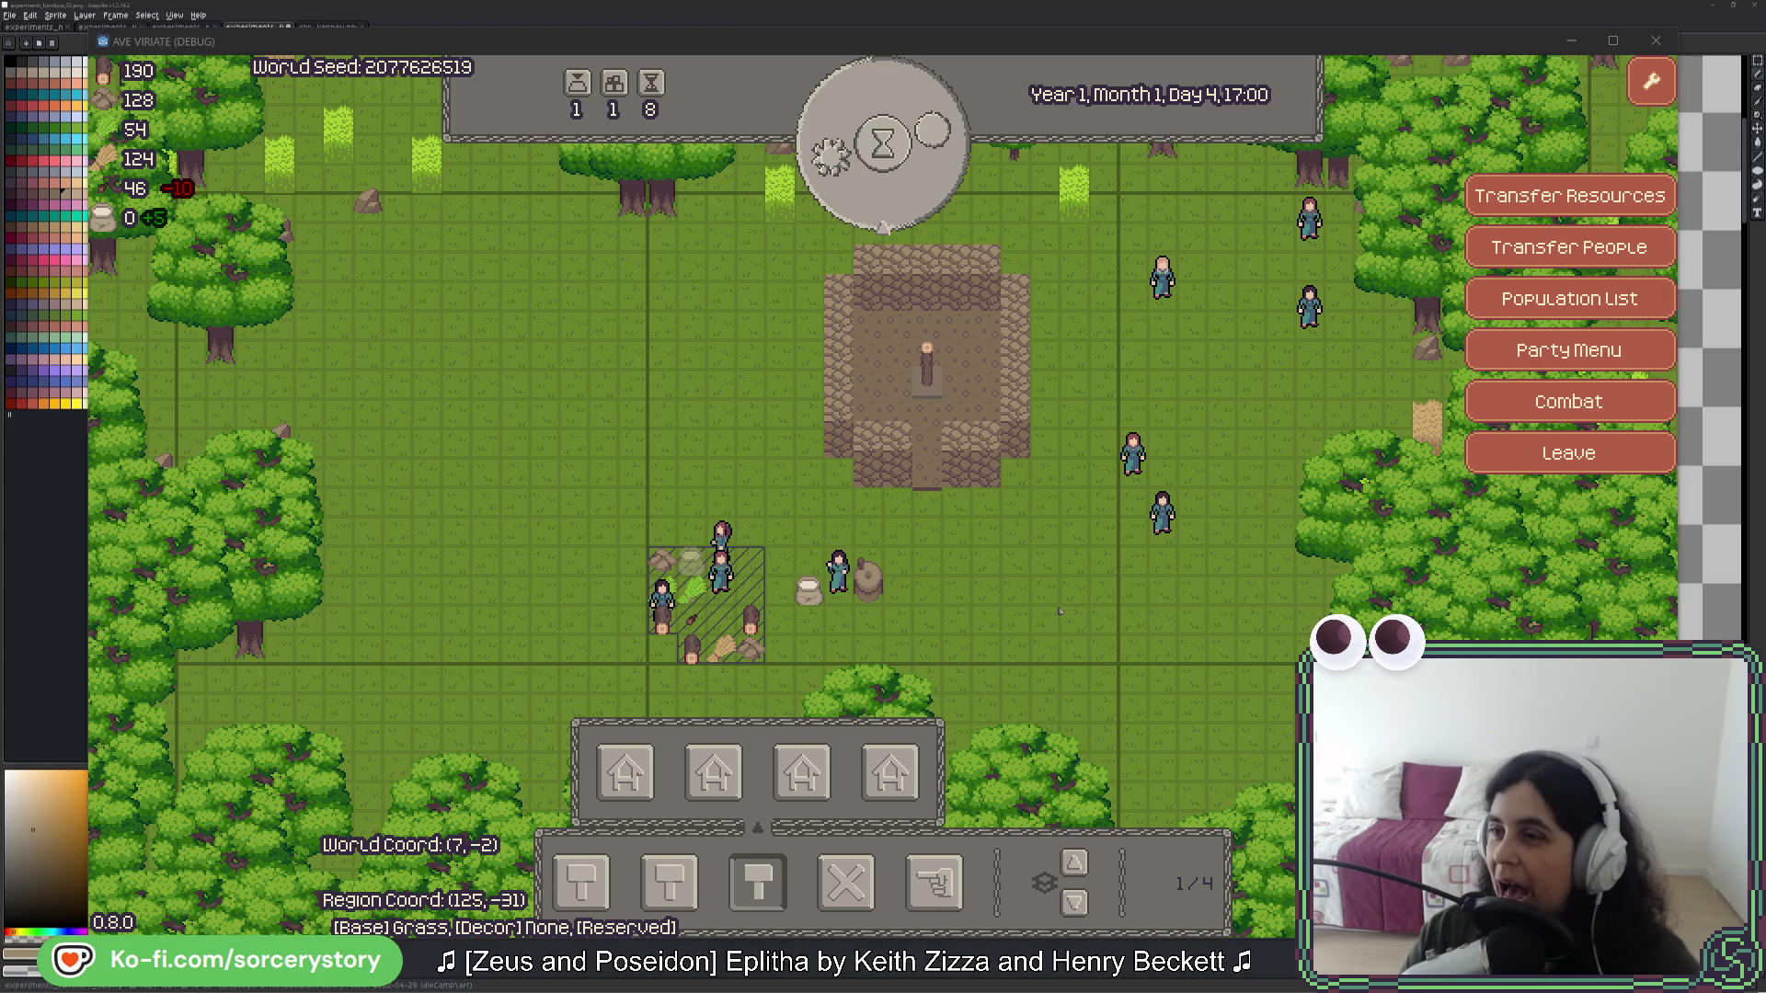
- Leave the running Ave Viriate game and return to the Aseprite sprite sheet
key("alt+Tab")
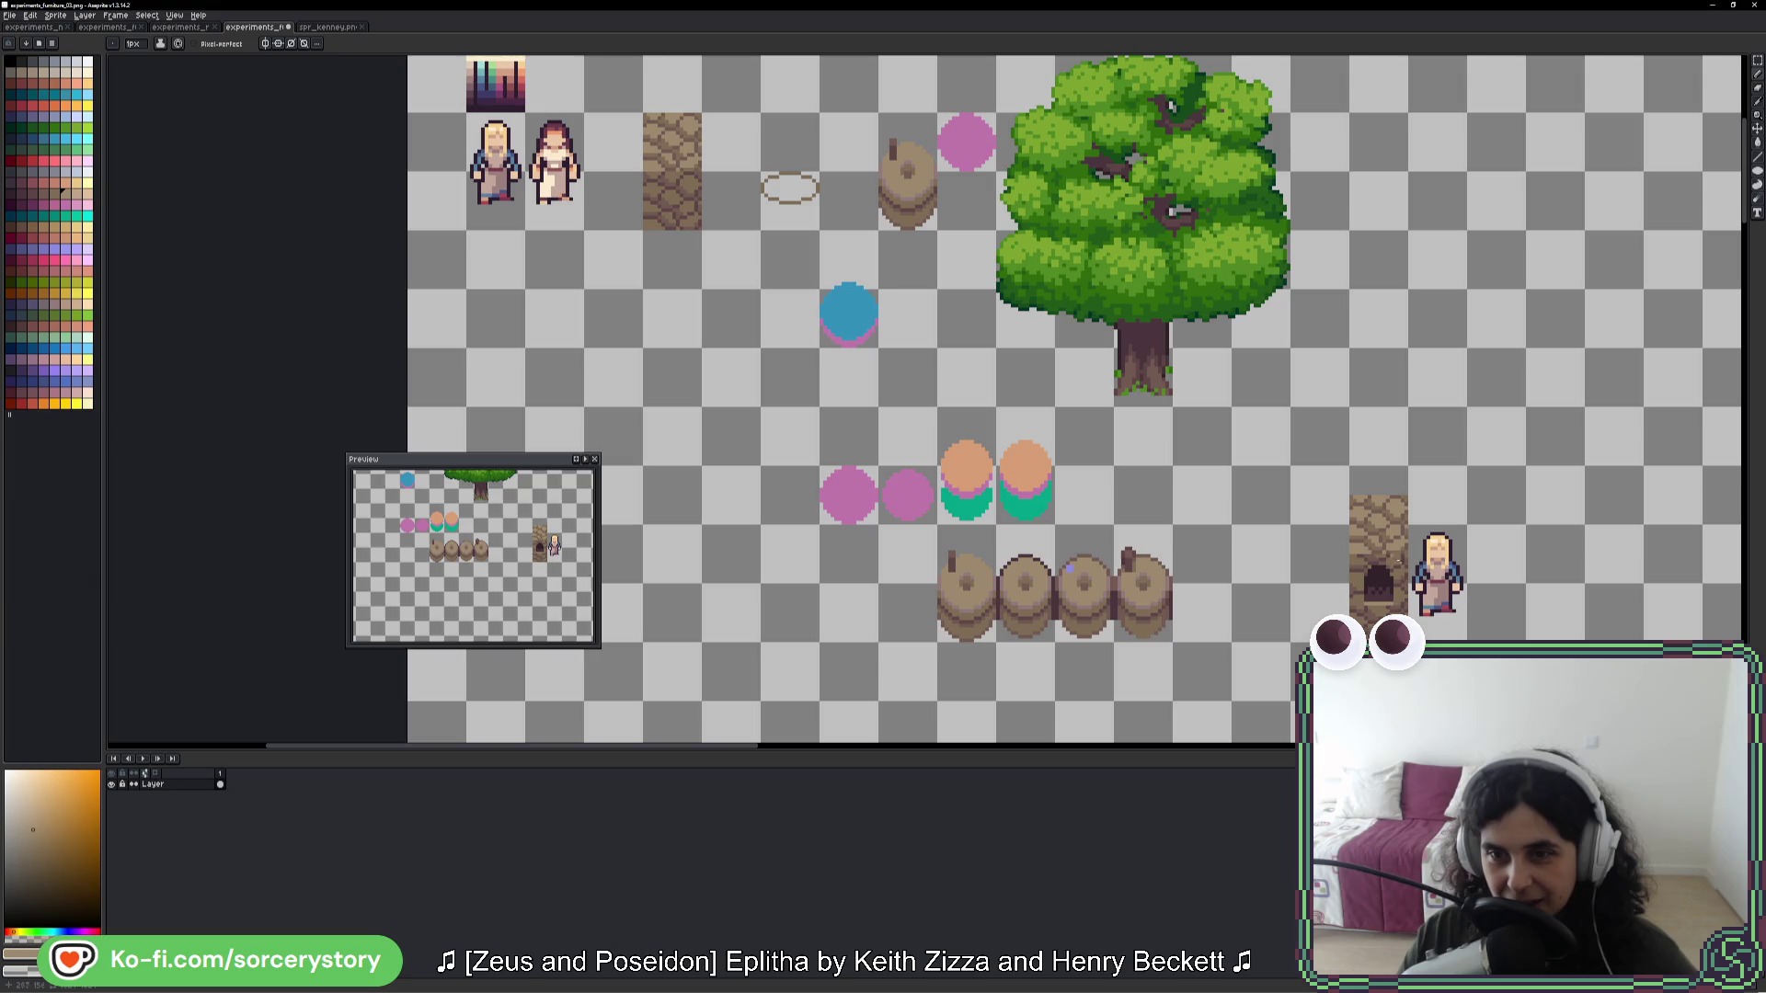
- Zoom and pan over the cobblestone doorway tile and character sprite, then return to the game
scroll(691, 464, "down", 1)
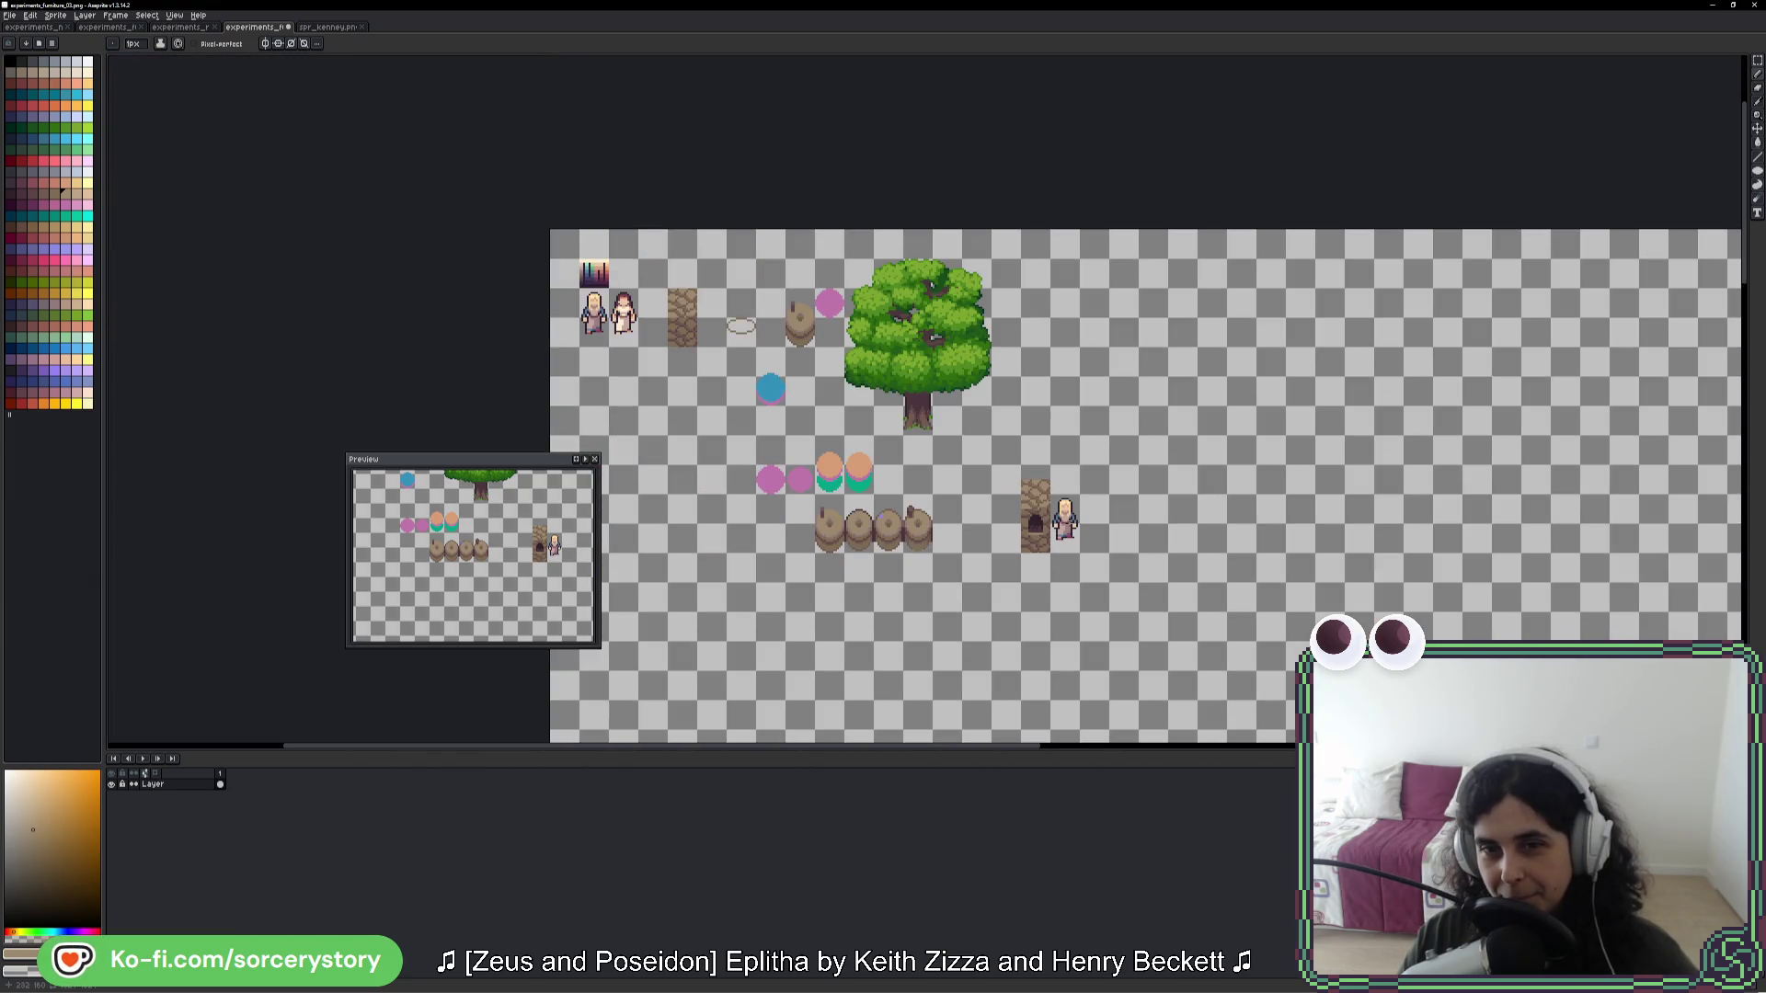
scroll(1056, 520, "up", 5)
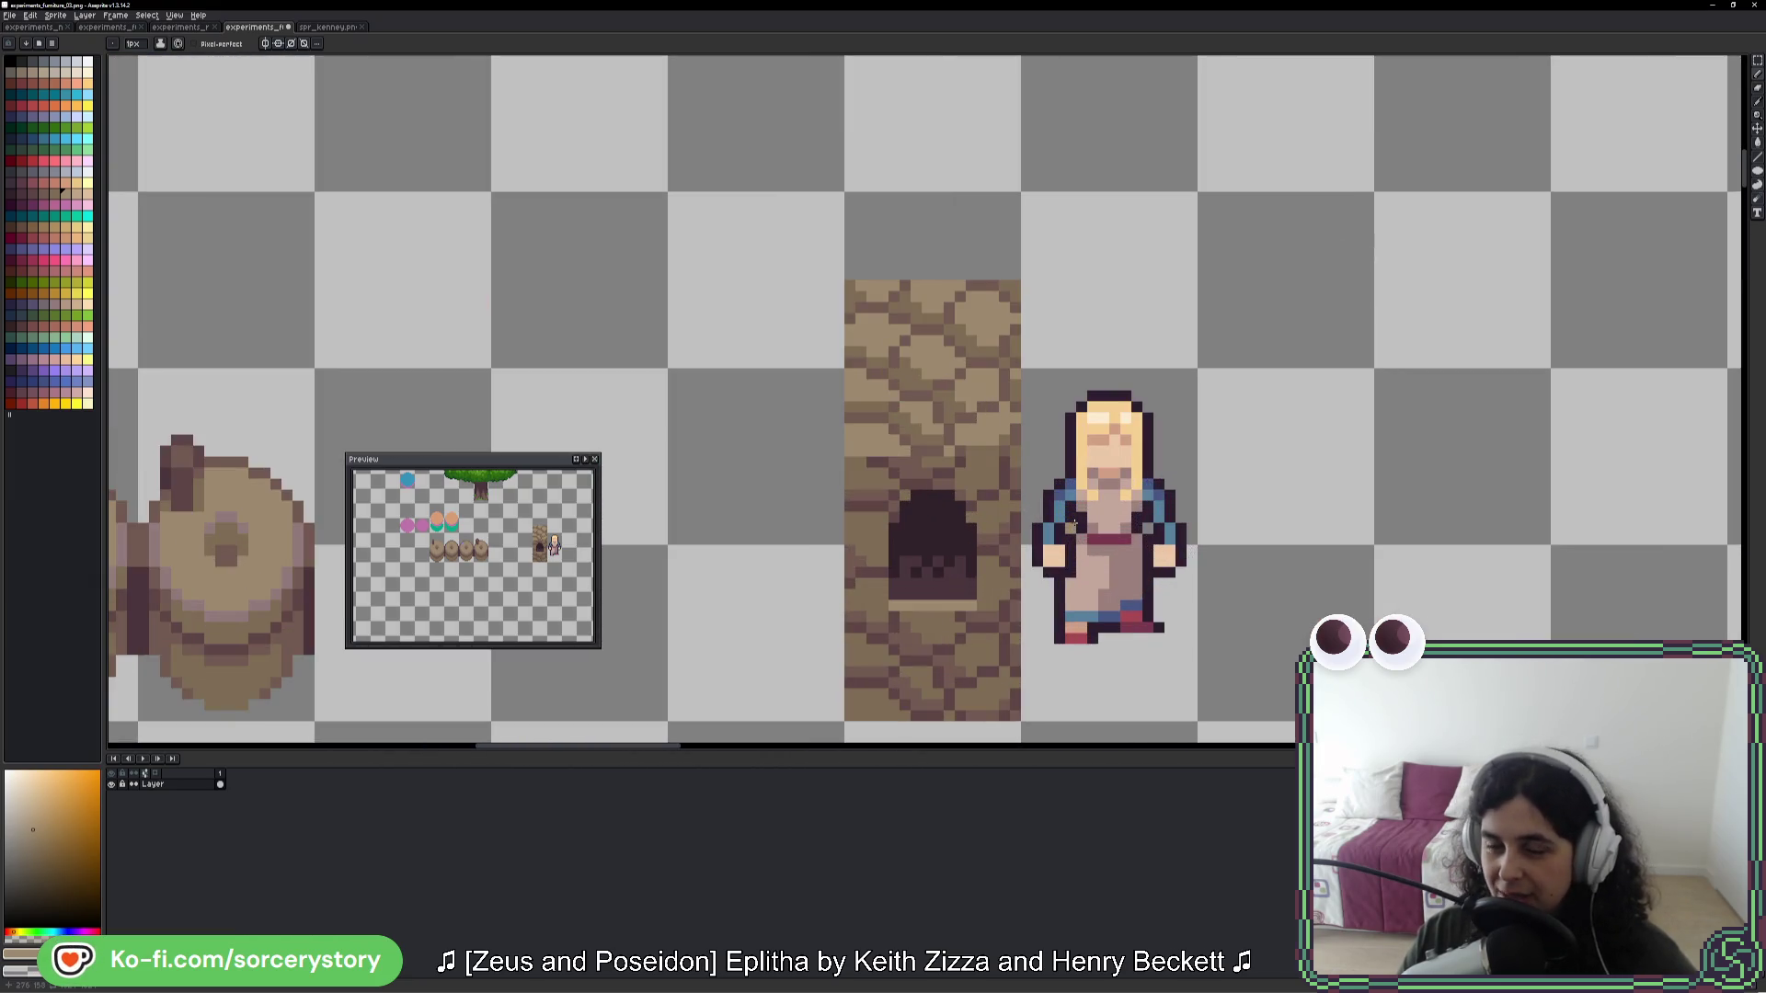
left_click_drag(1057, 581, 1043, 537)
scroll(1023, 474, "down", 3)
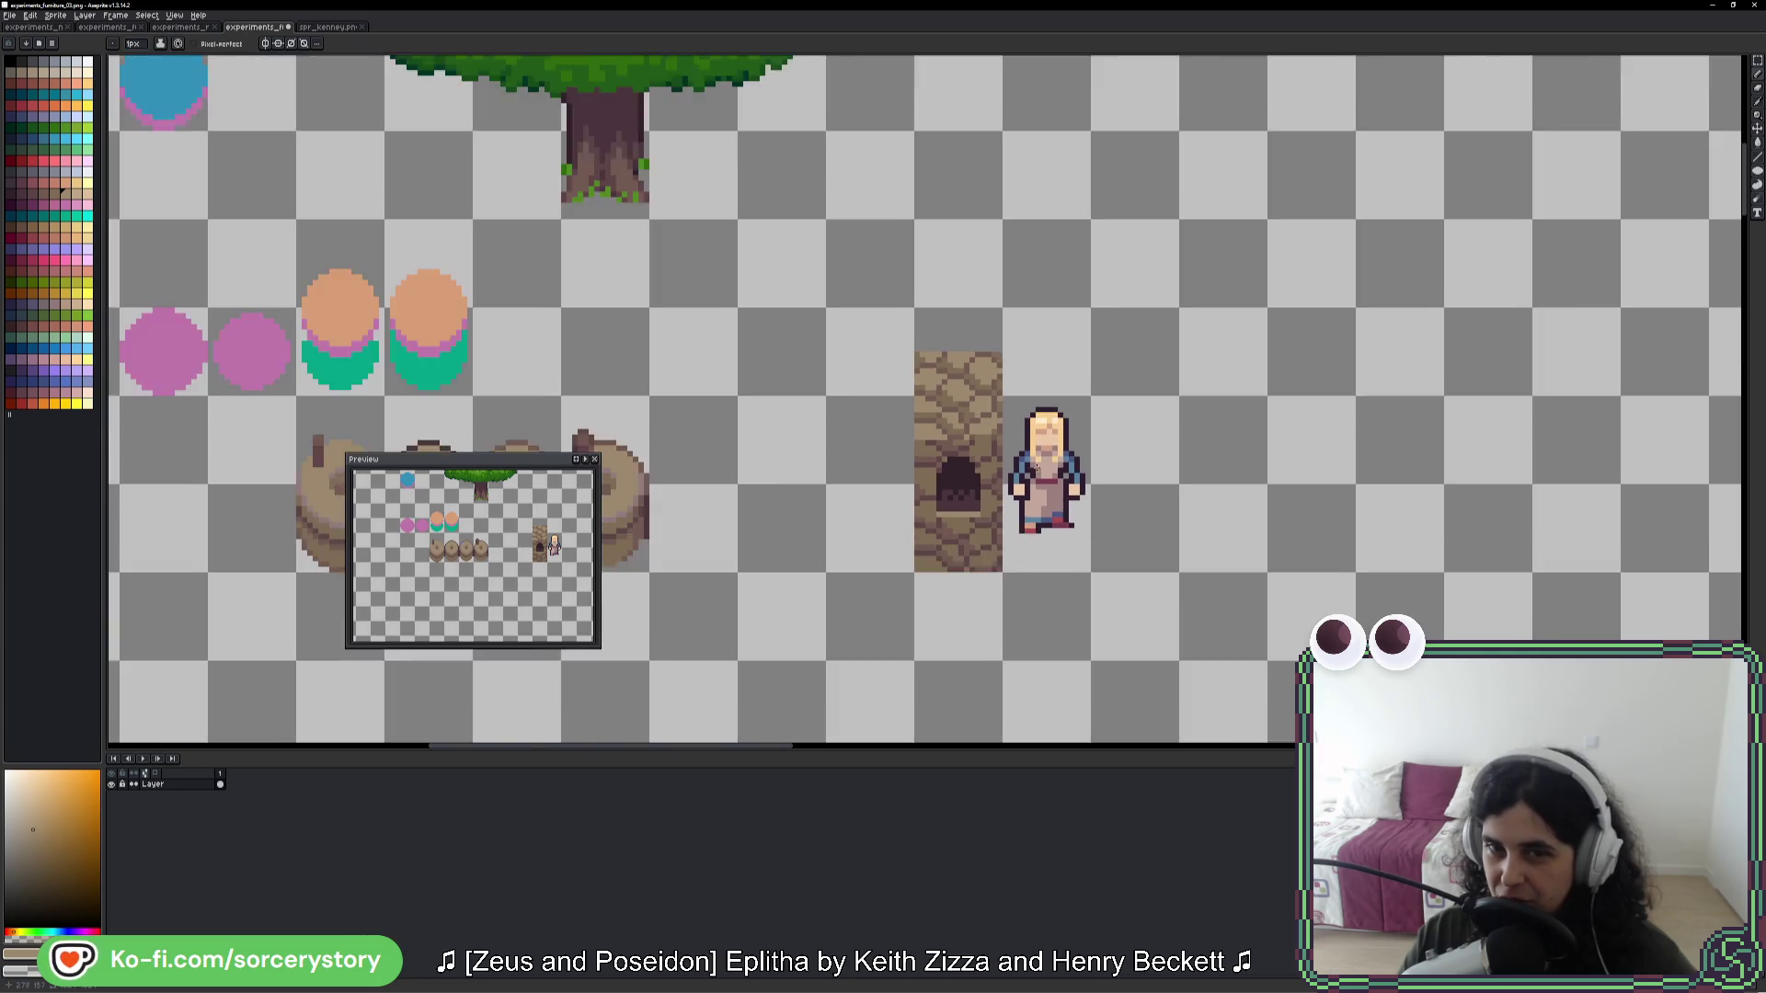
scroll(1023, 474, "down", 2)
key("alt+Tab")
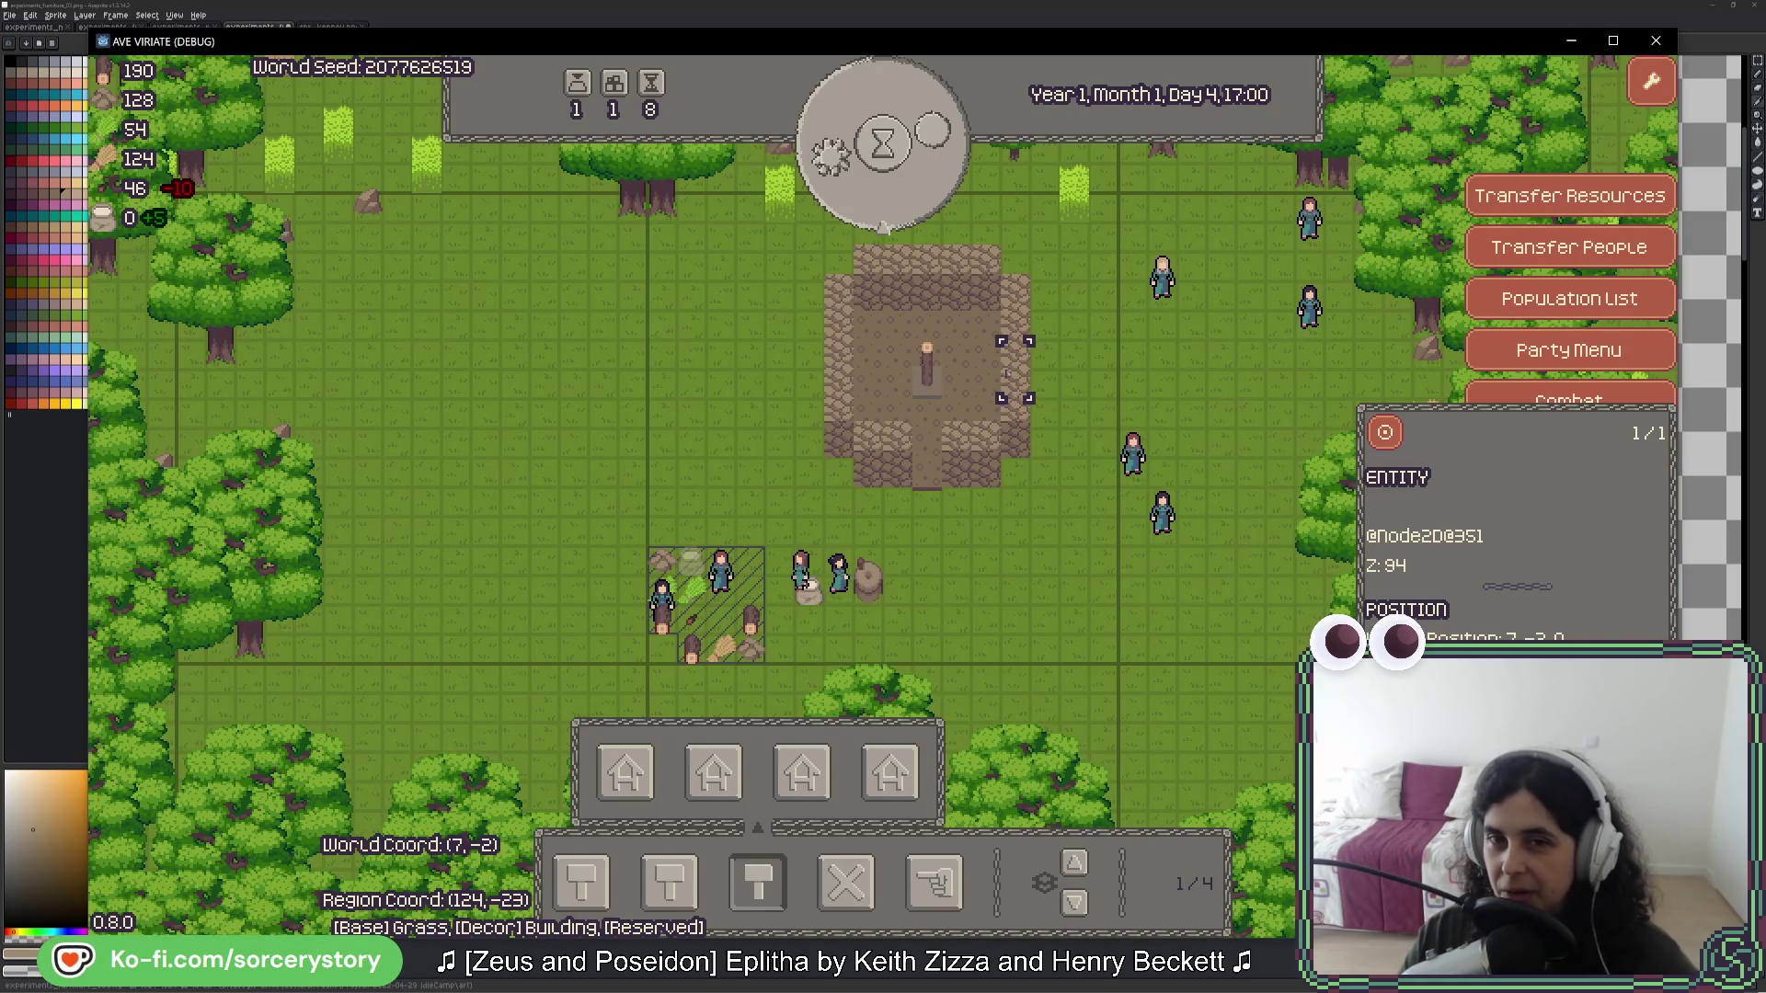
- Set the game's display scale to x4 in the Options dialog
left_click(1651, 81)
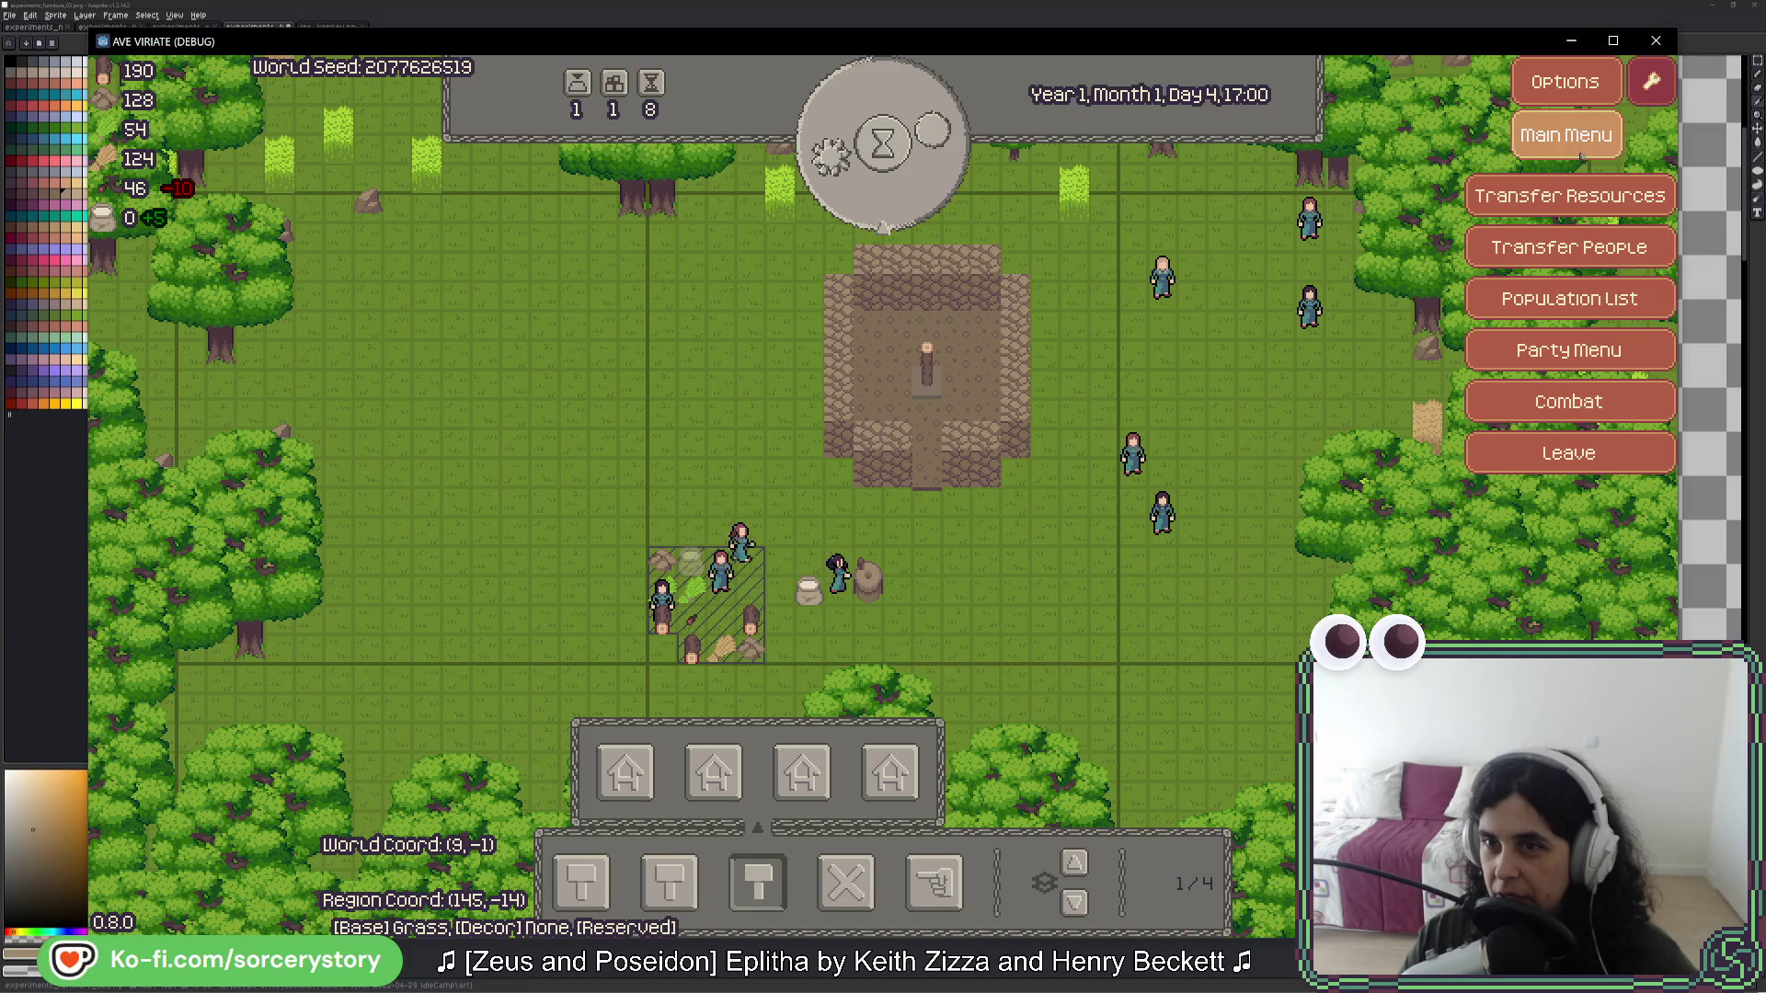
left_click(1574, 95)
left_click(685, 496)
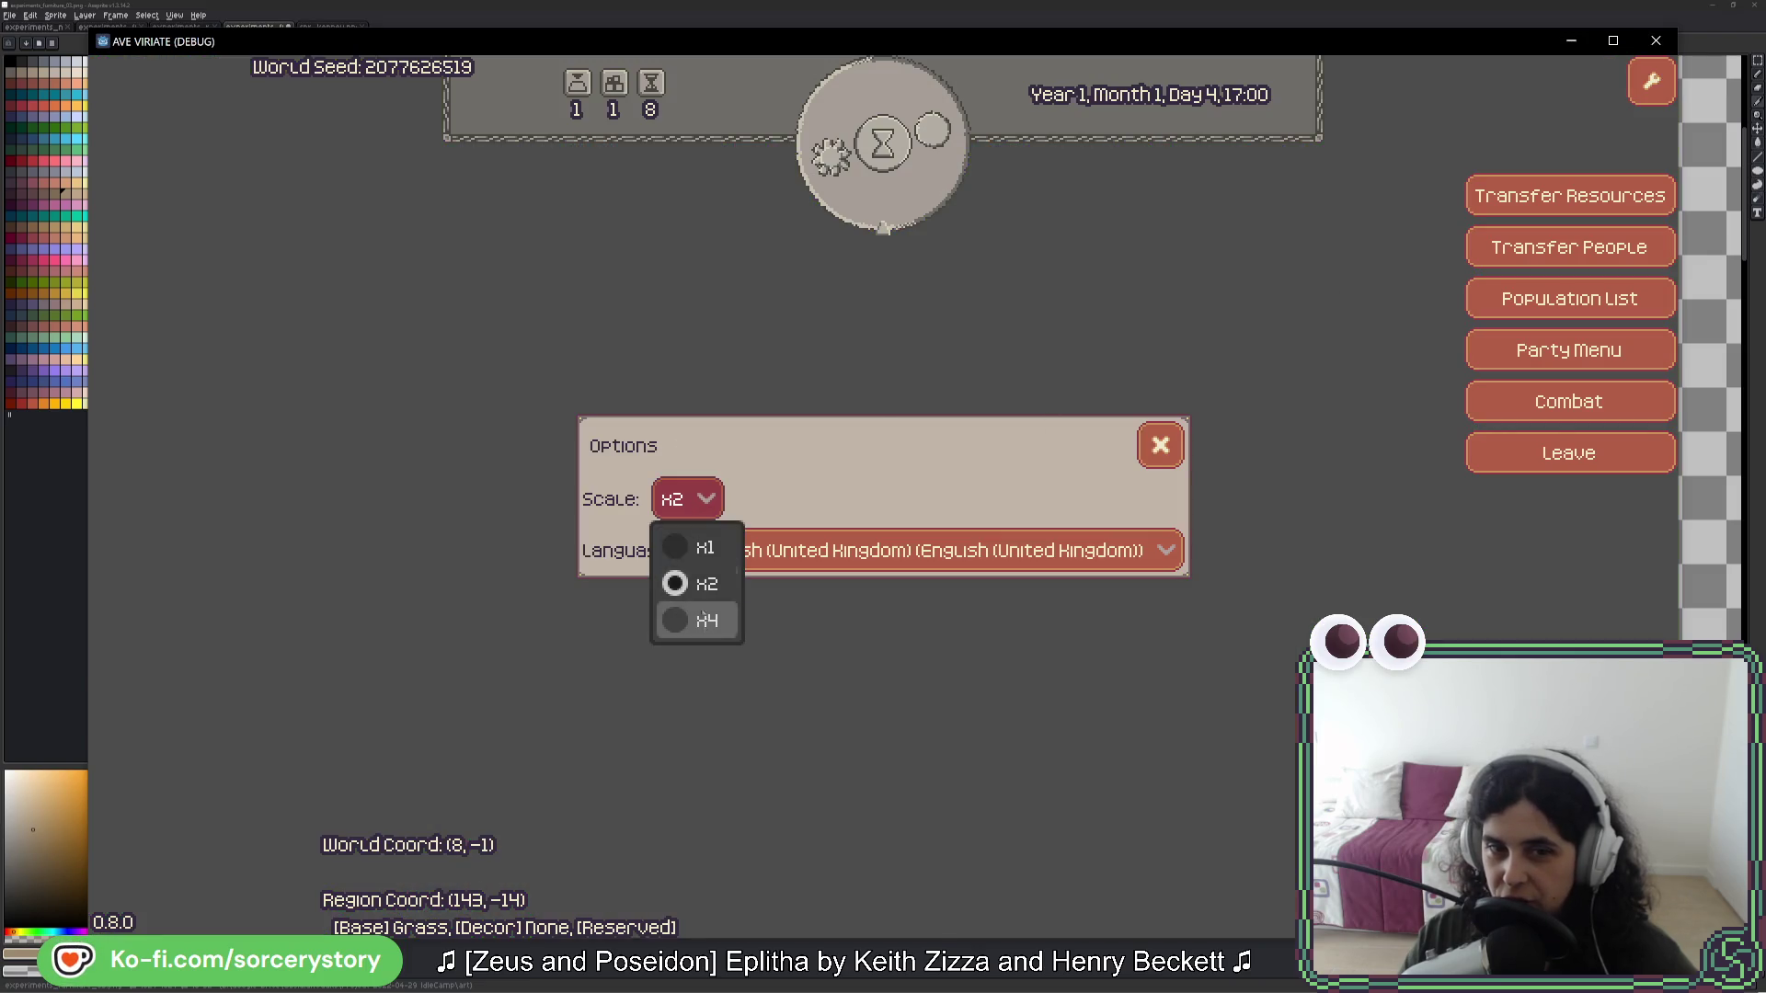
left_click(760, 617)
left_click(1438, 394)
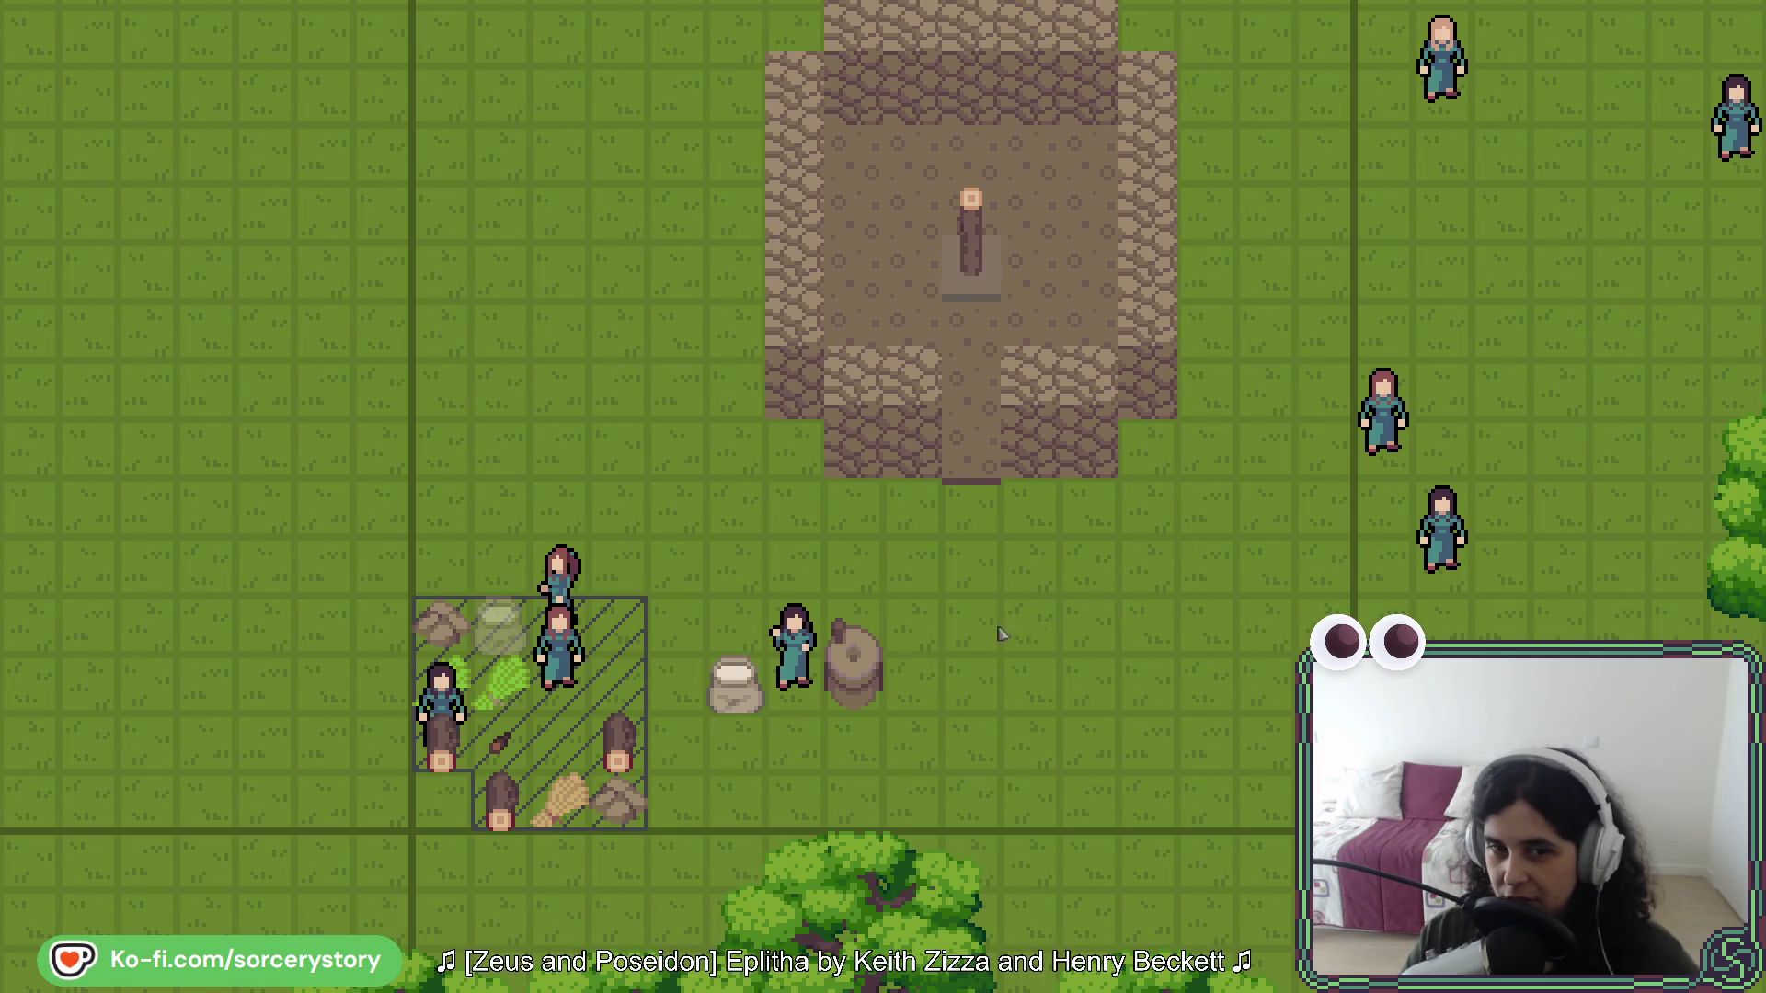
- Inspect the grouped villagers and one on the right, then switch to Aseprite
left_click(797, 701)
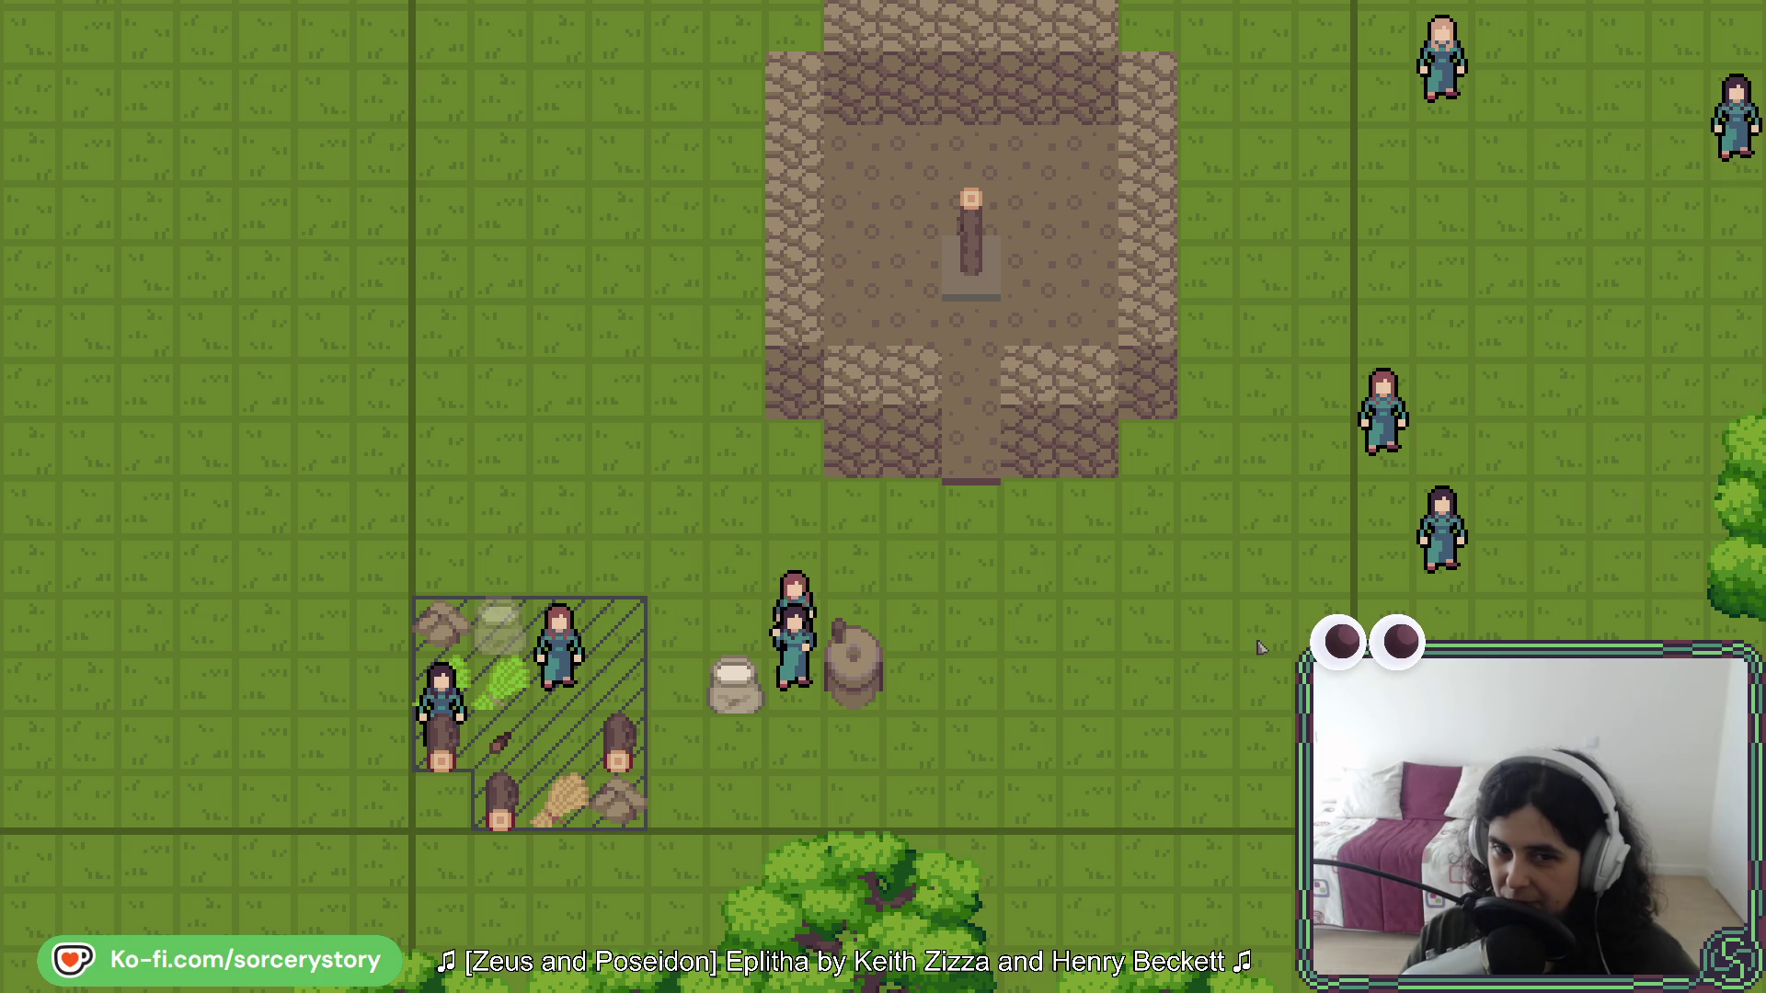
left_click(736, 681)
left_click(1040, 635)
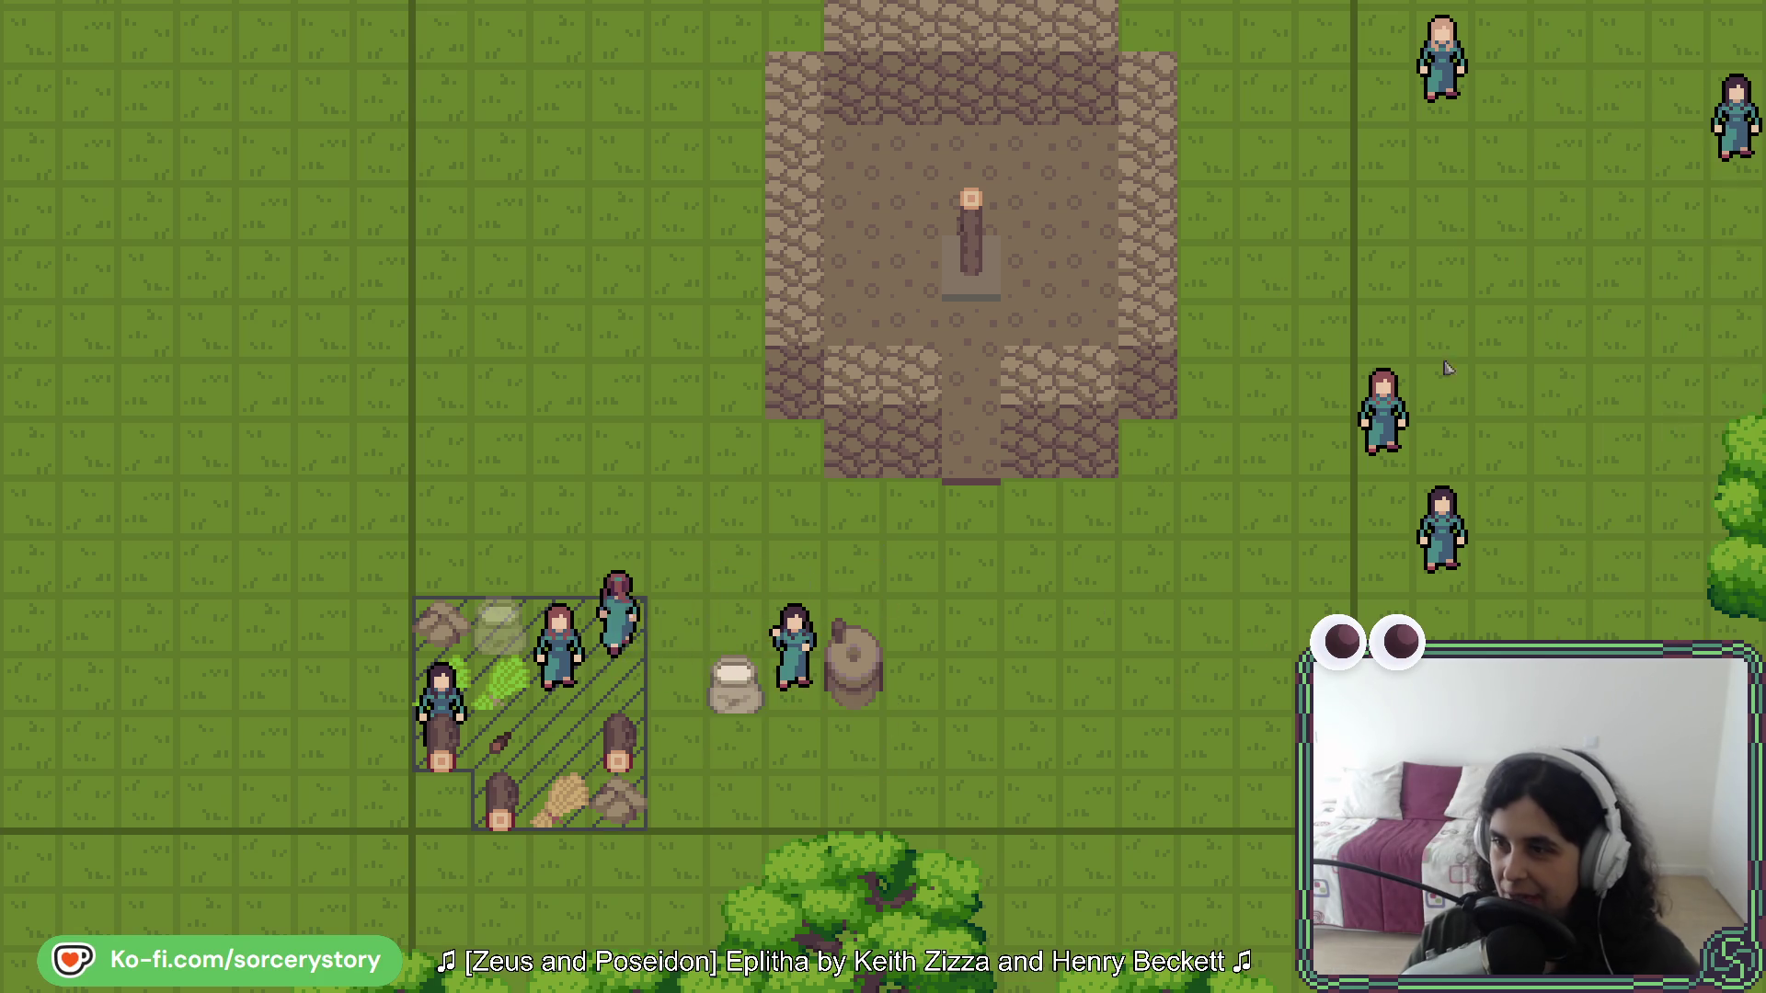
left_click(1415, 463)
left_click(1018, 721)
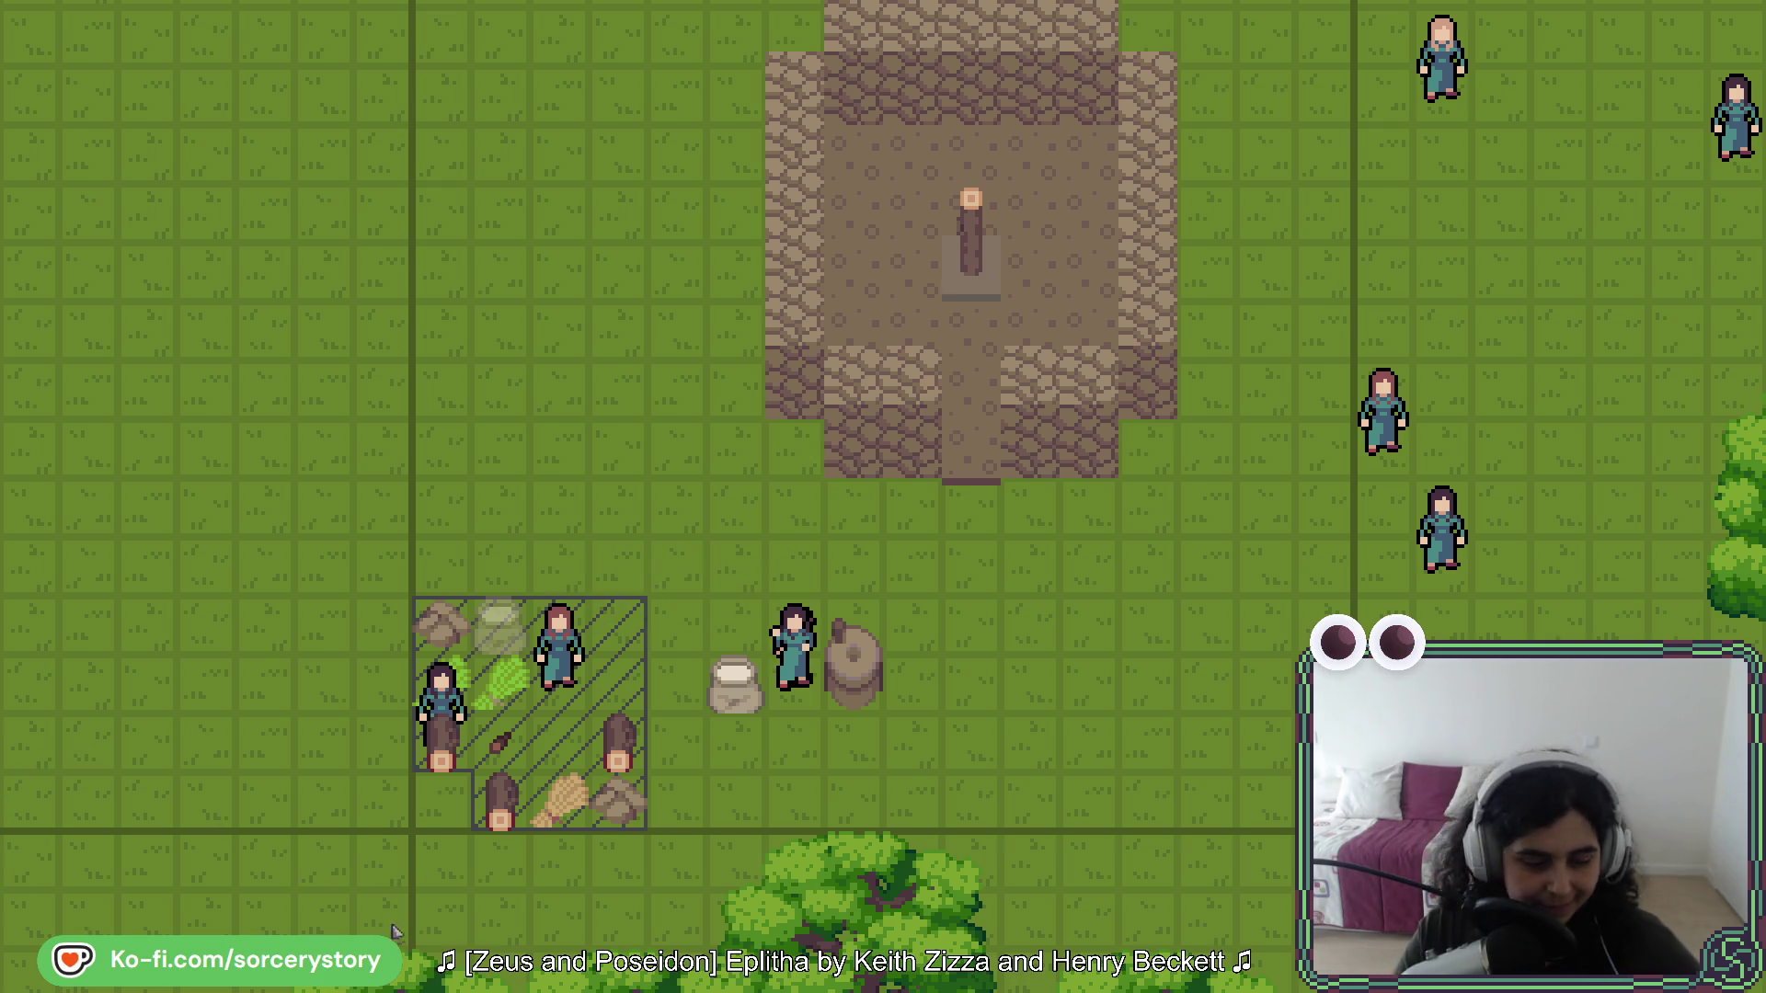
key("alt+Tab")
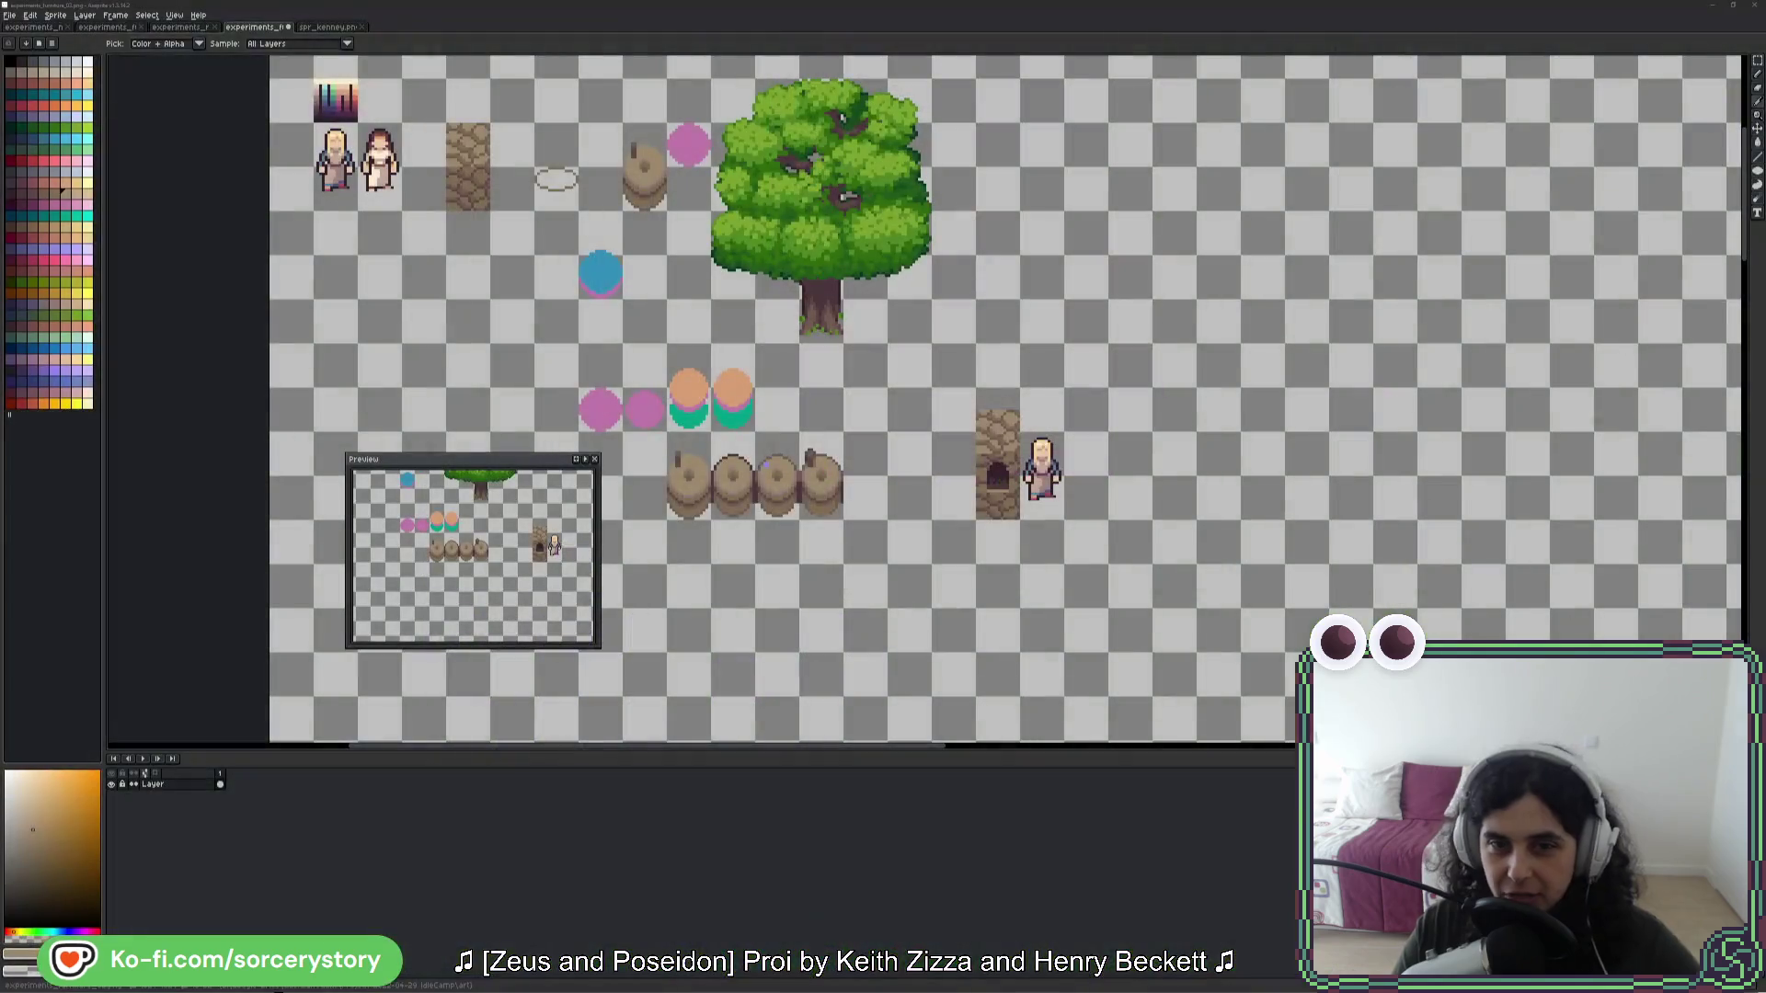
- Return to the Godot editor and relaunch the Ave Viriate debug build with Run Project
key("alt+Tab")
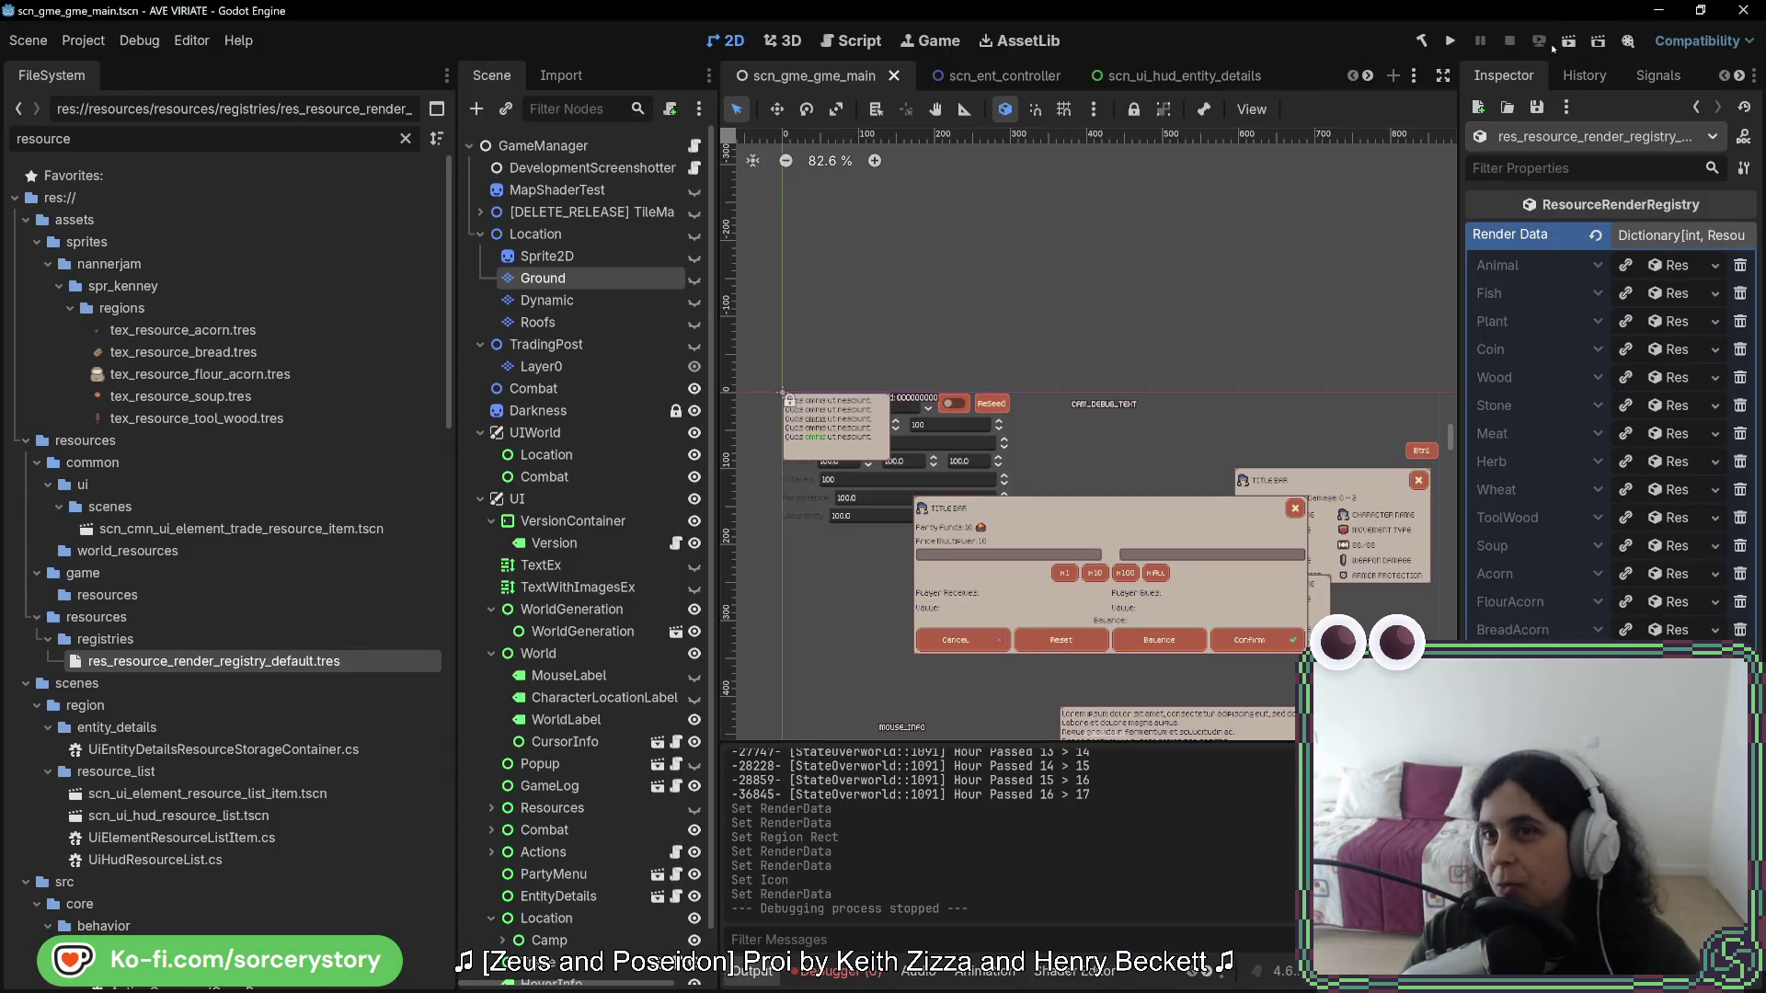
left_click(1449, 42)
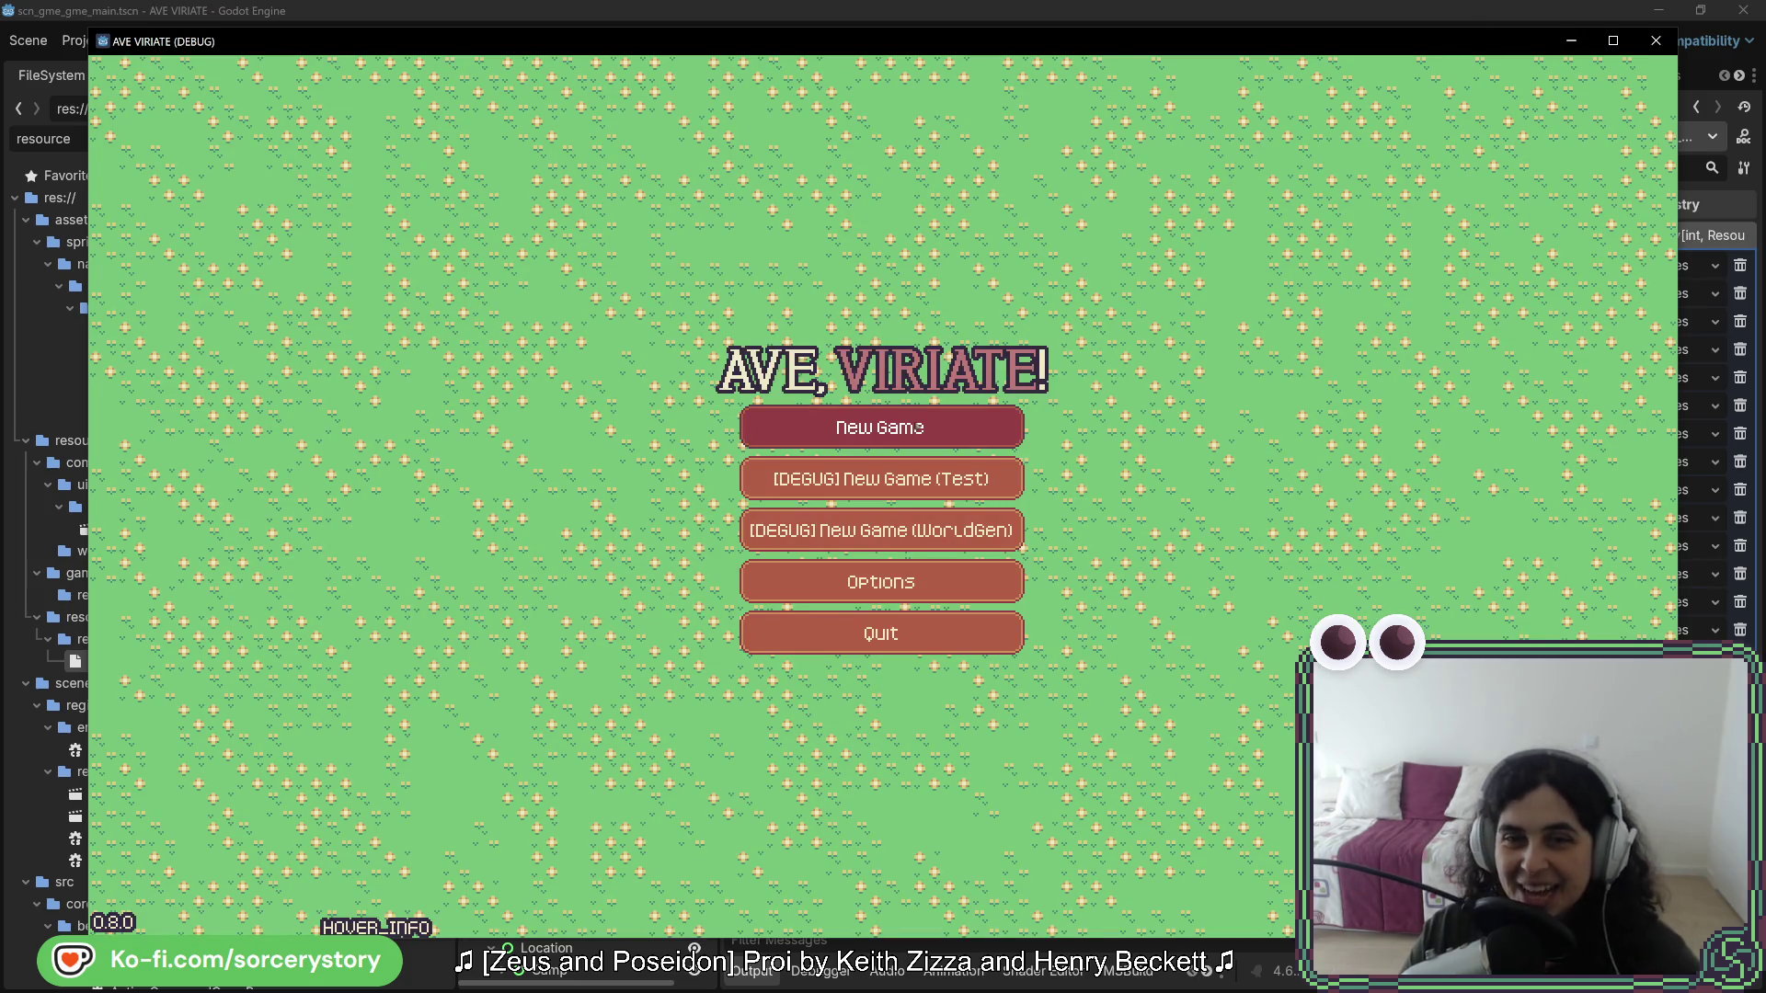
- Start a new test game, visit the settlement and mark a forest area for extraction
key("Return")
left_click(1082, 555)
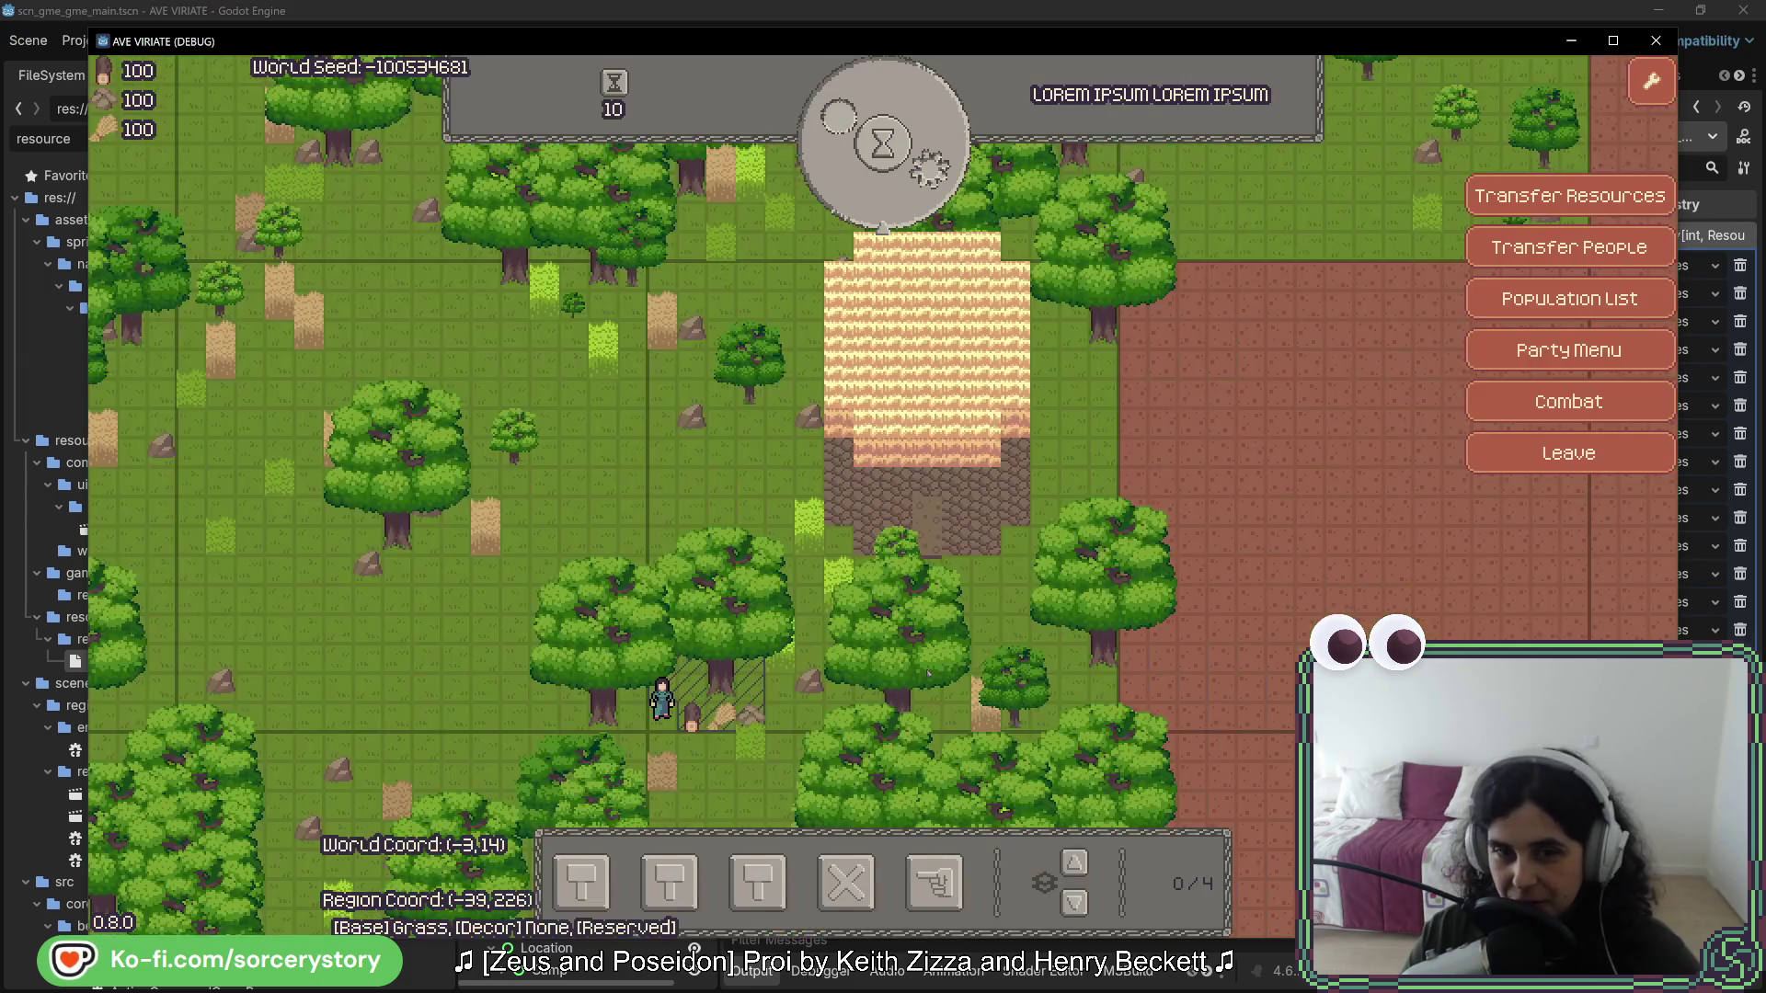
left_click(935, 883)
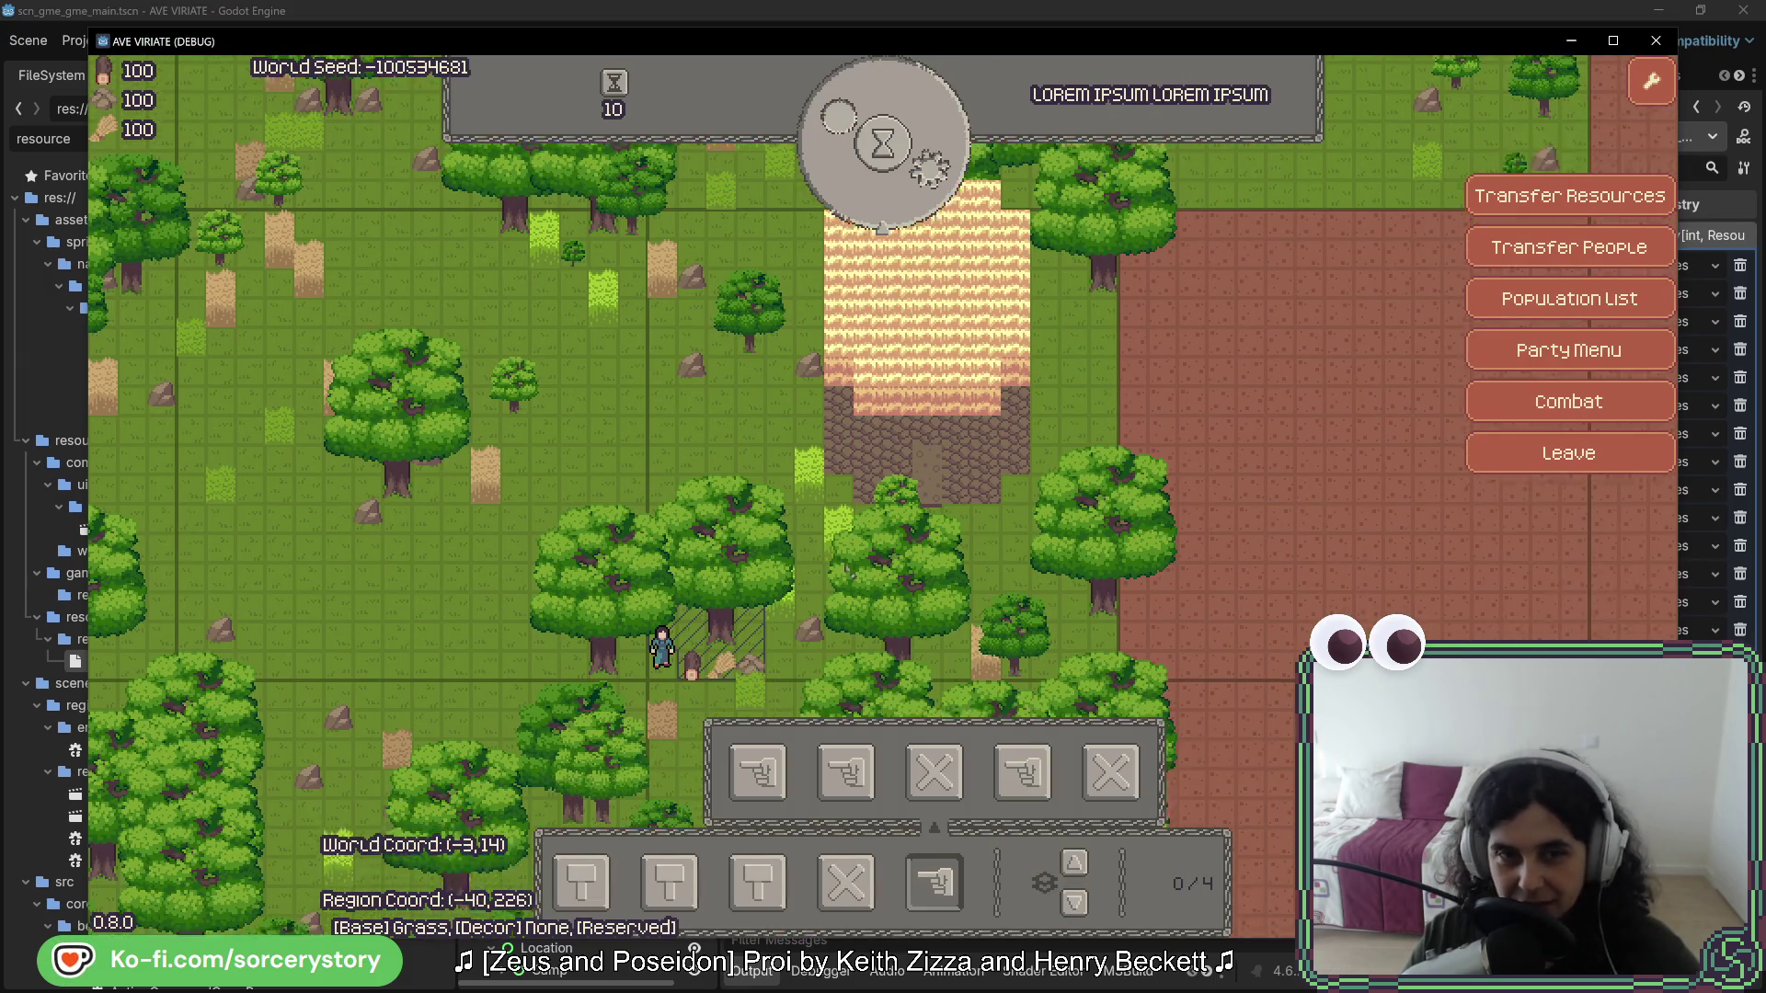
key("s")
left_click_drag(377, 708, 1123, 152)
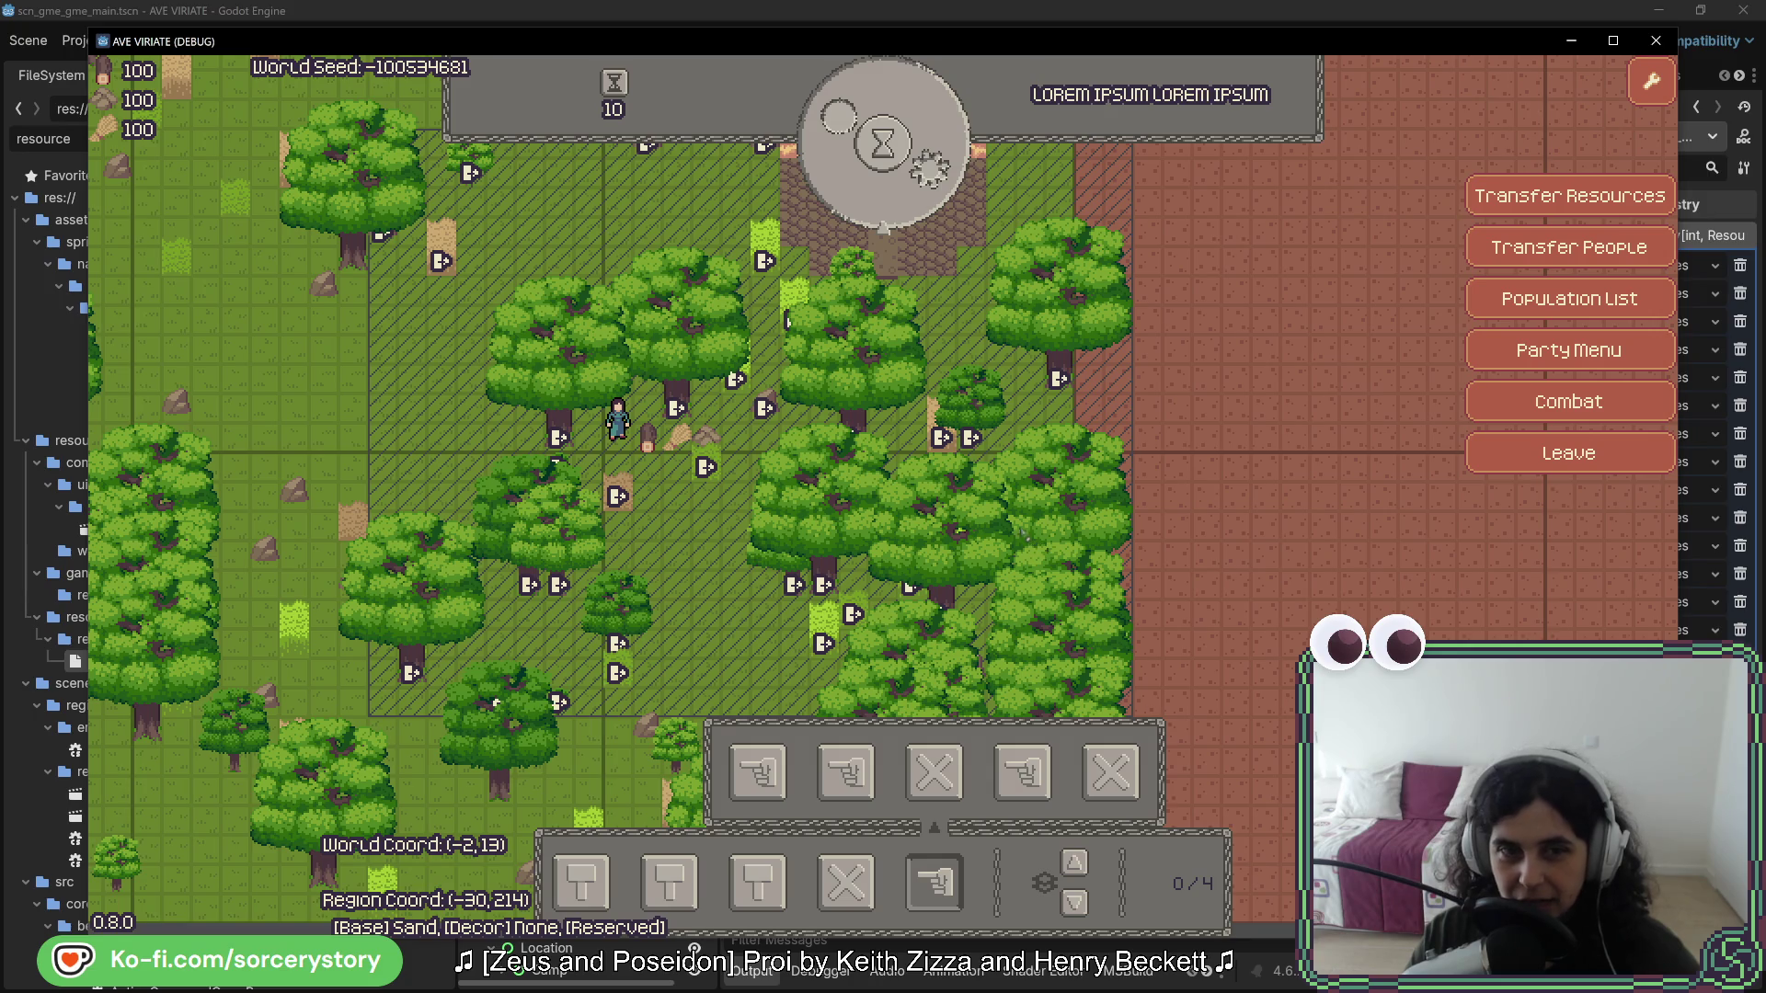
key("w")
left_click(906, 179)
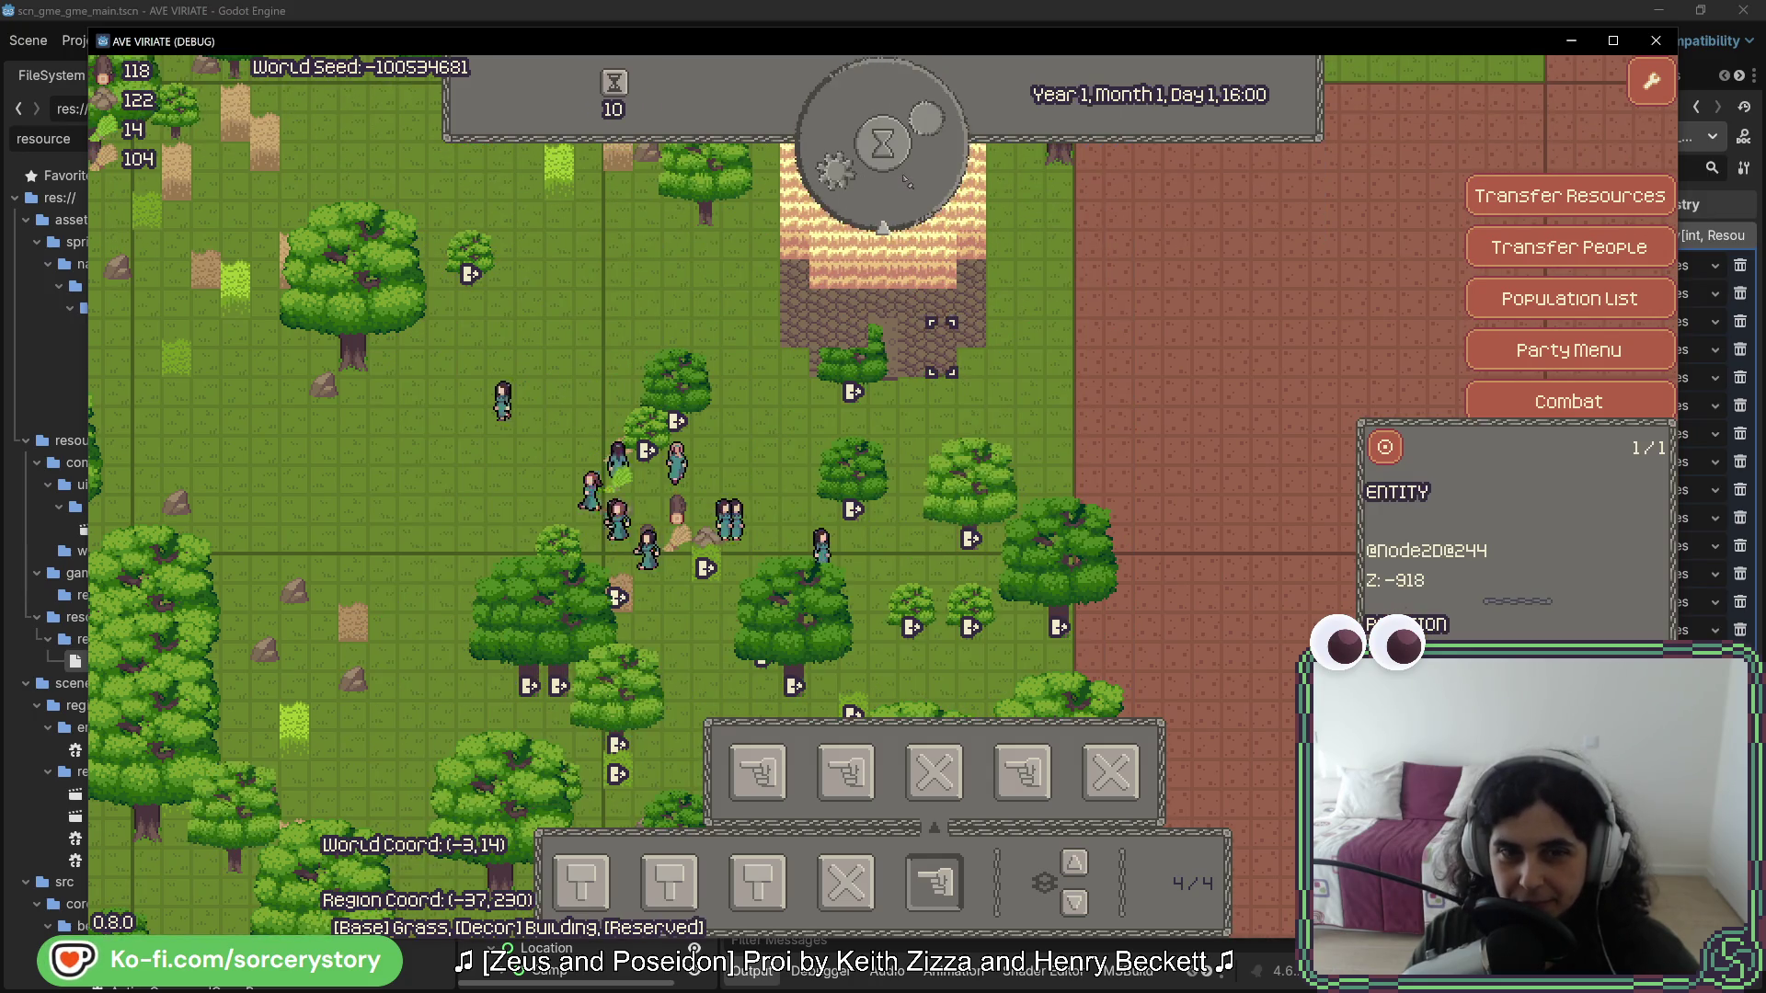
left_click(906, 179)
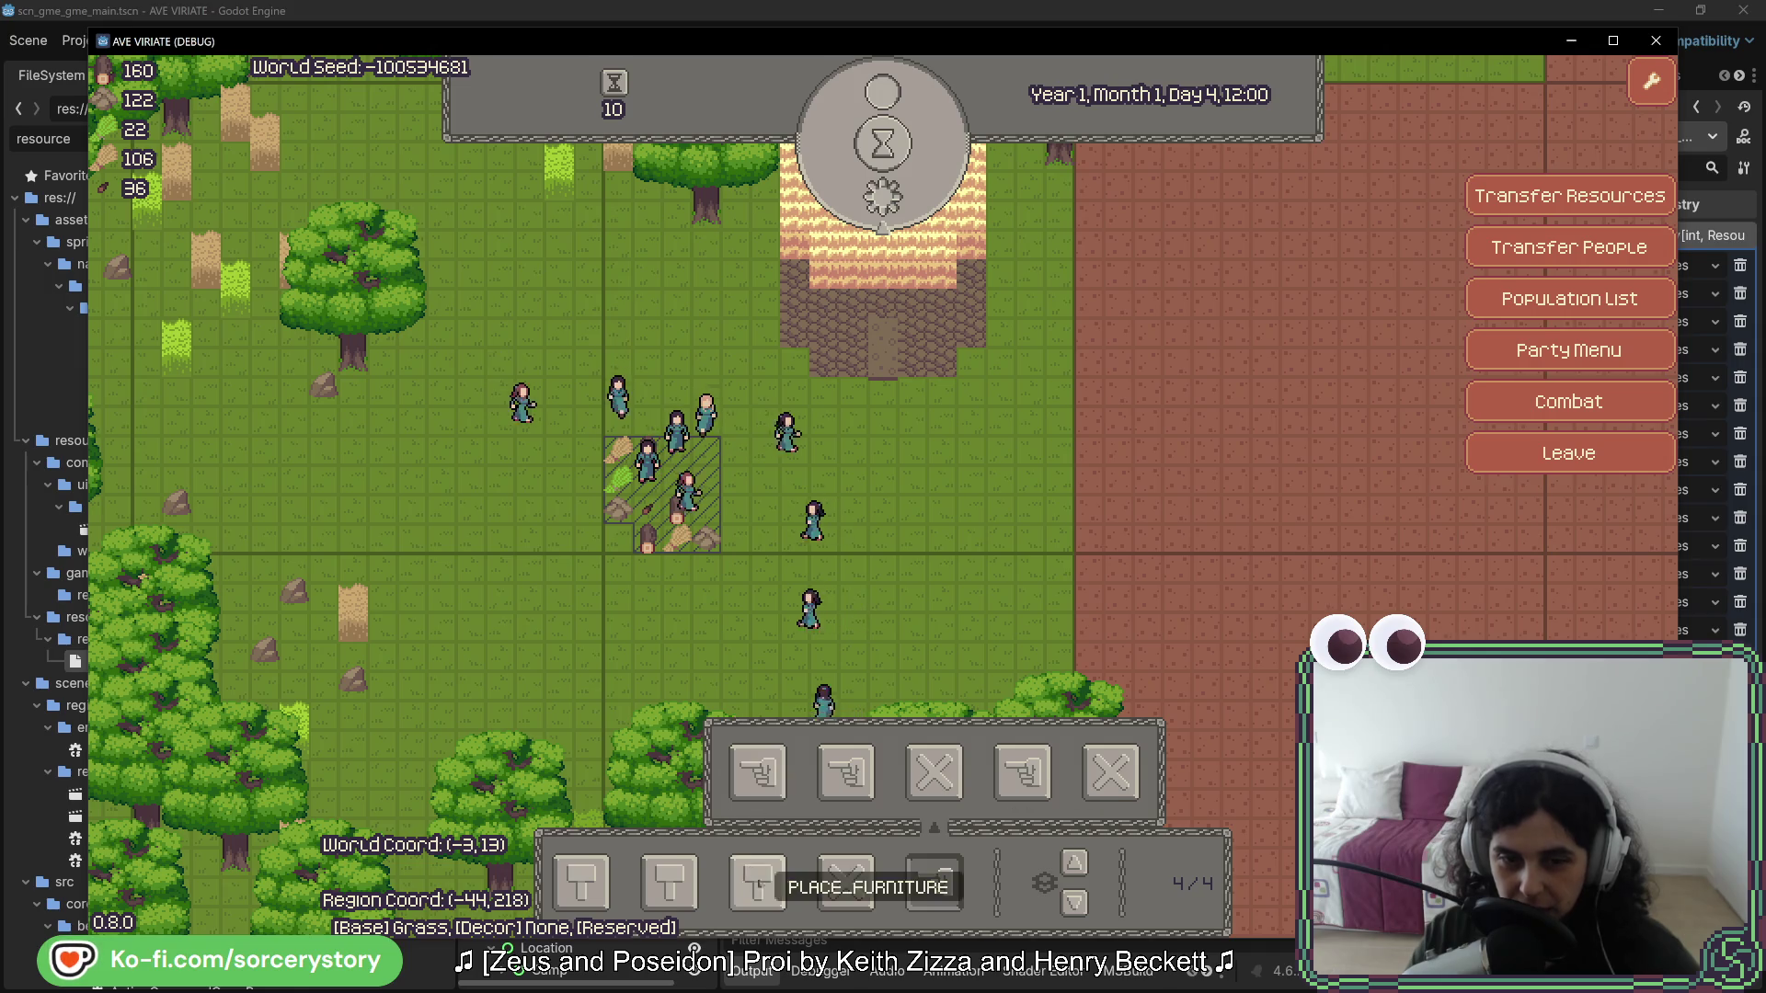
- Place a milling stone inside the settlement building and pass one hour
left_click(756, 883)
left_click(888, 773)
left_click(854, 258)
left_click(874, 193)
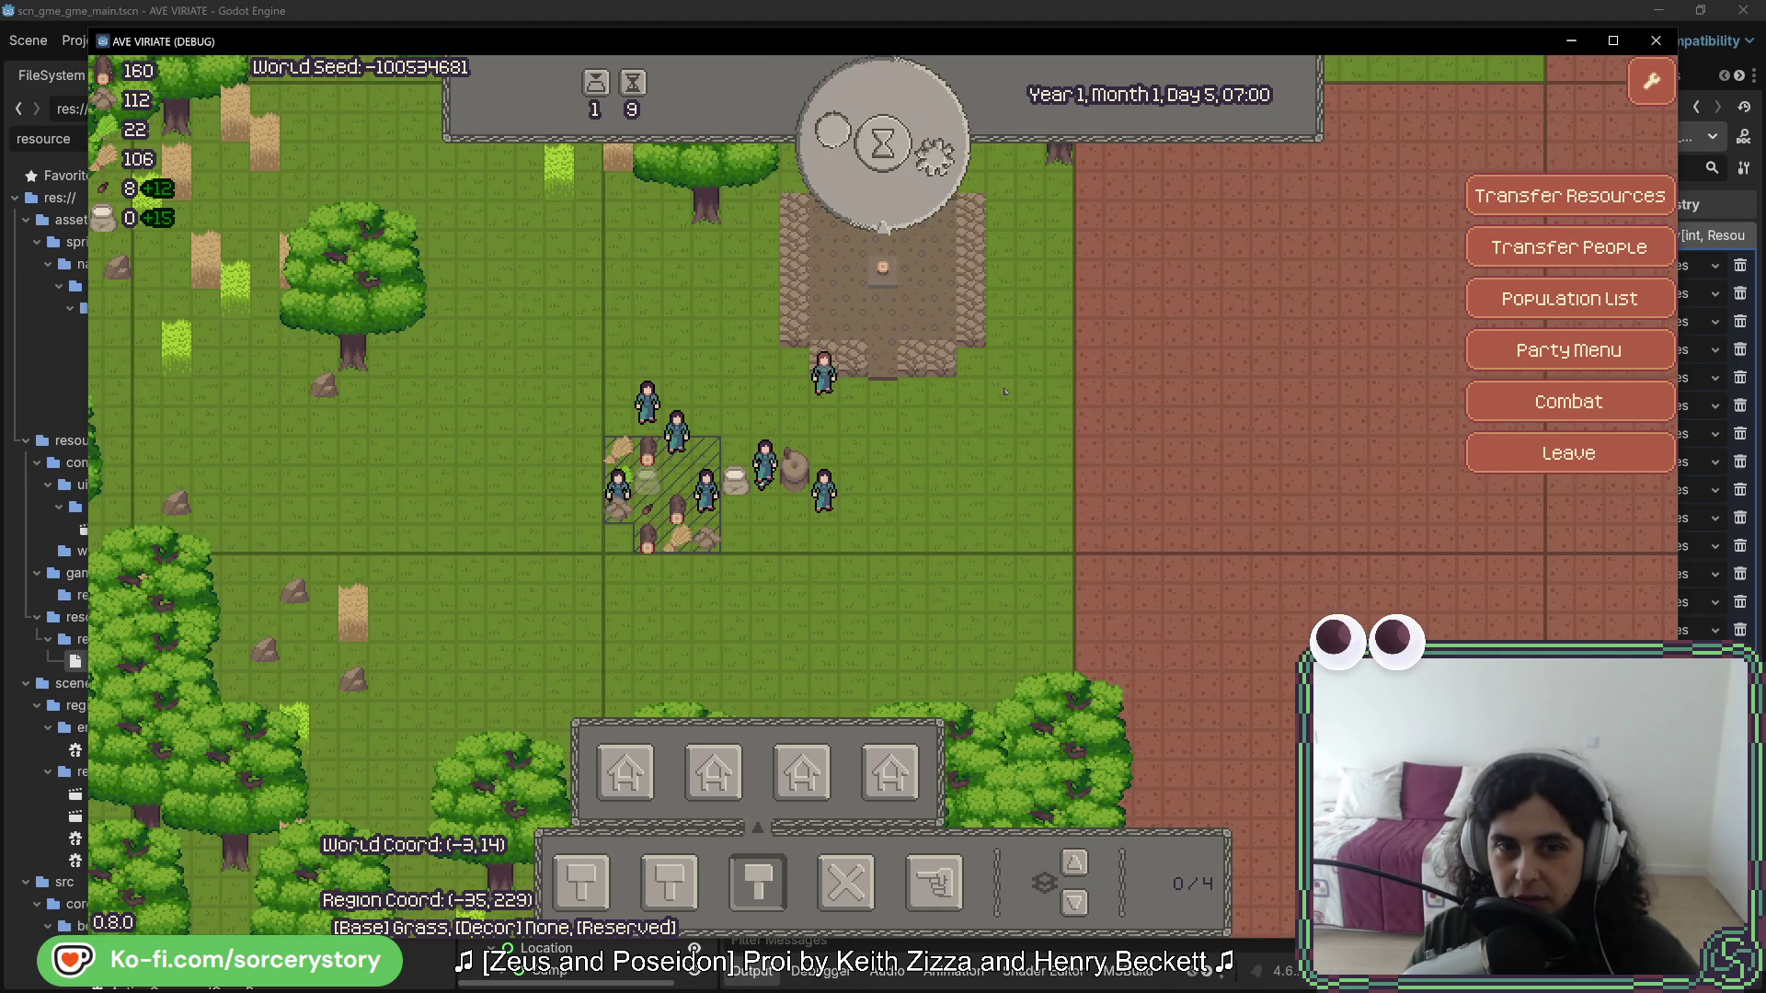
left_click(906, 238)
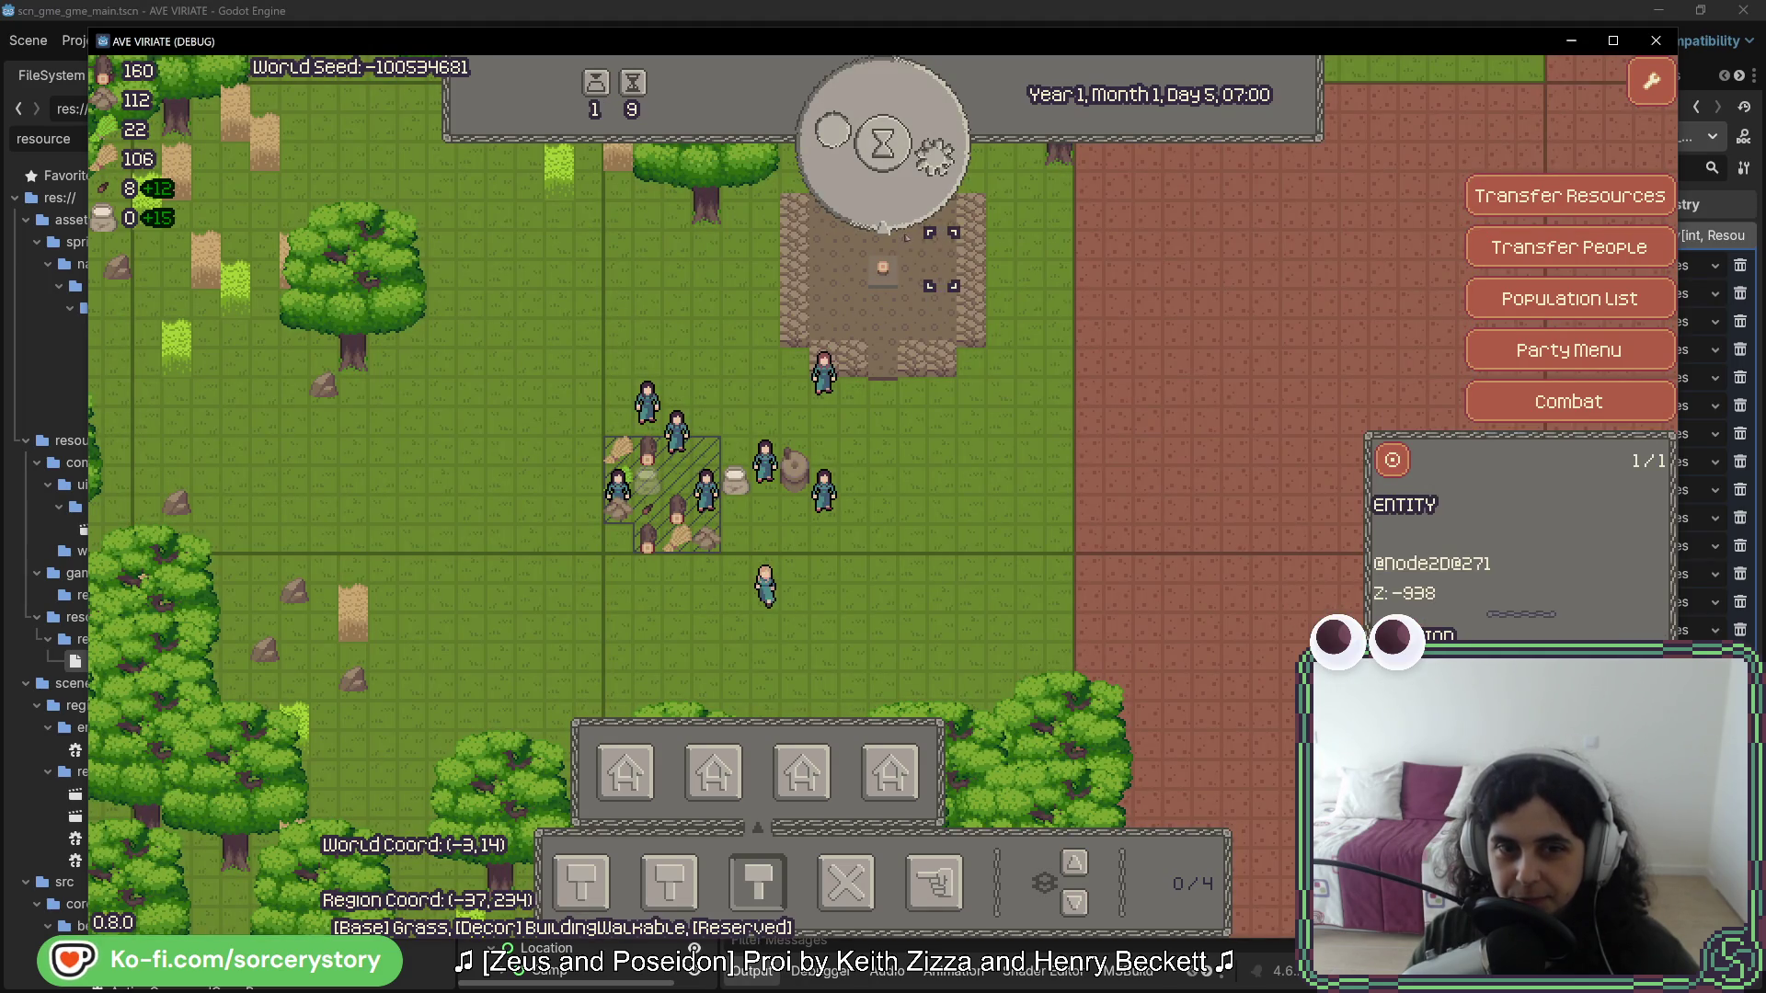
left_click(1095, 727)
- Mark the wheat, rocks and tree for harvesting, pass an hour, then close the game
left_click(935, 884)
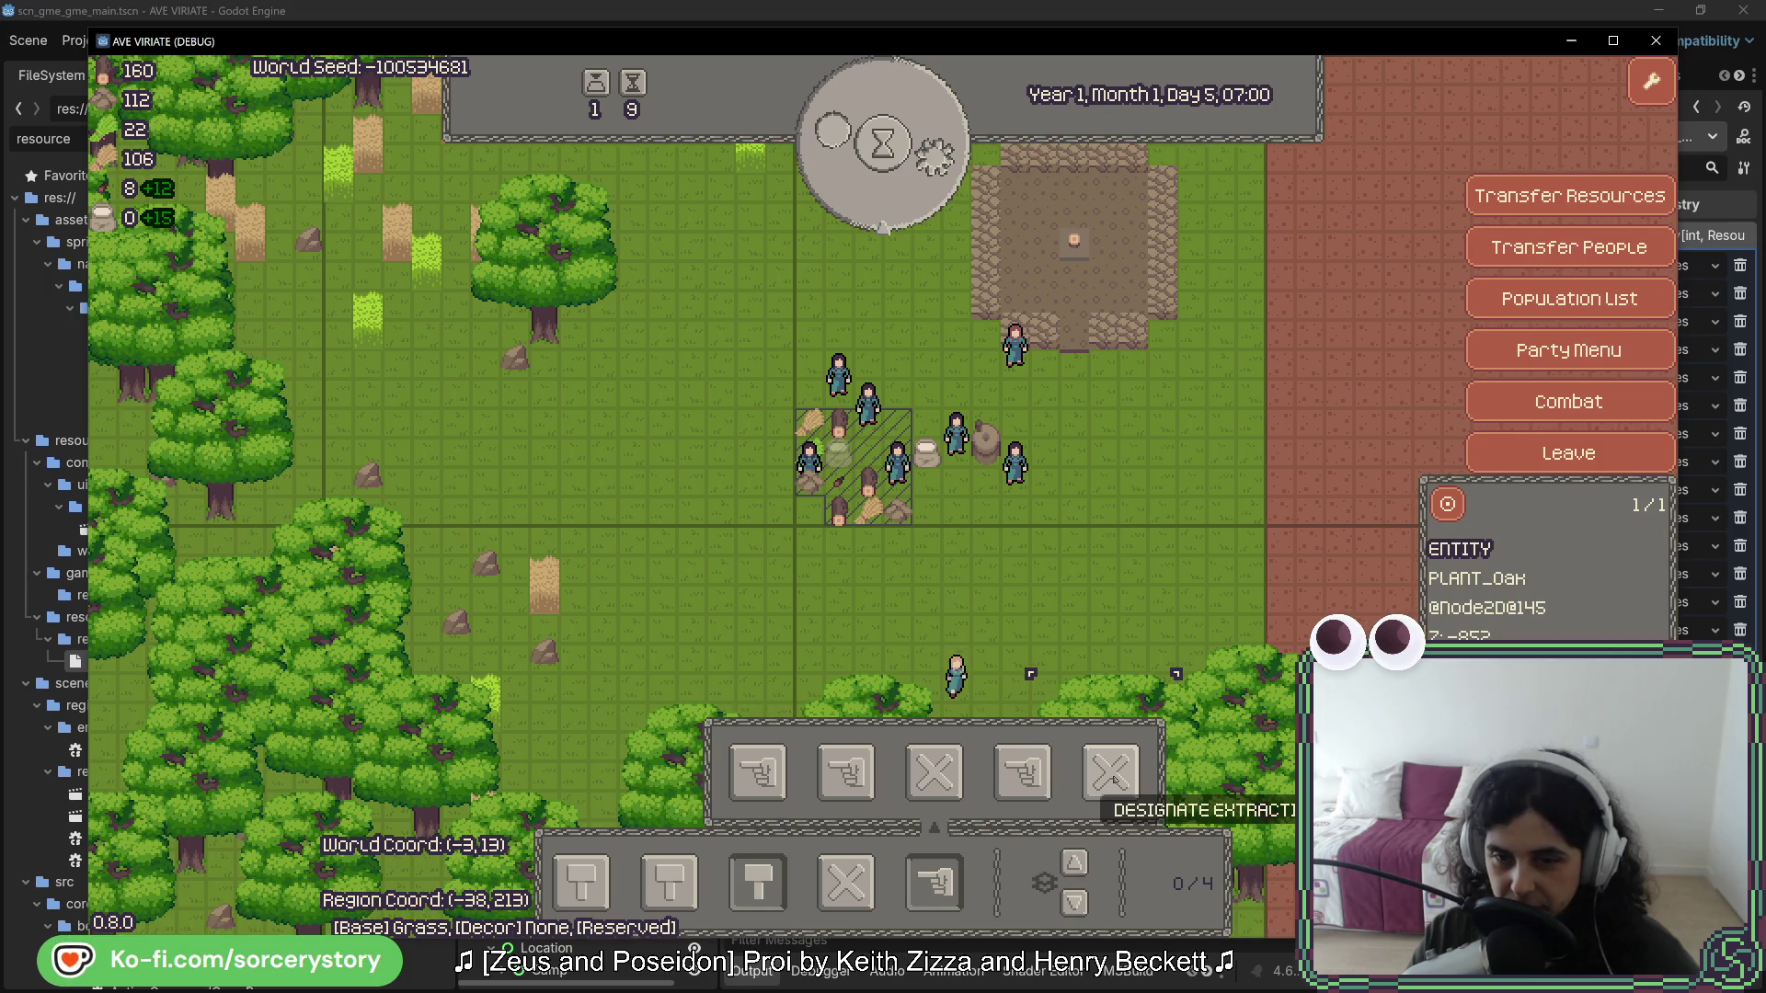
key("a")
left_click(403, 234)
mouse_move(449, 145)
left_mouse_down()
mouse_move(768, 529)
mouse_move(724, 497)
left_mouse_up()
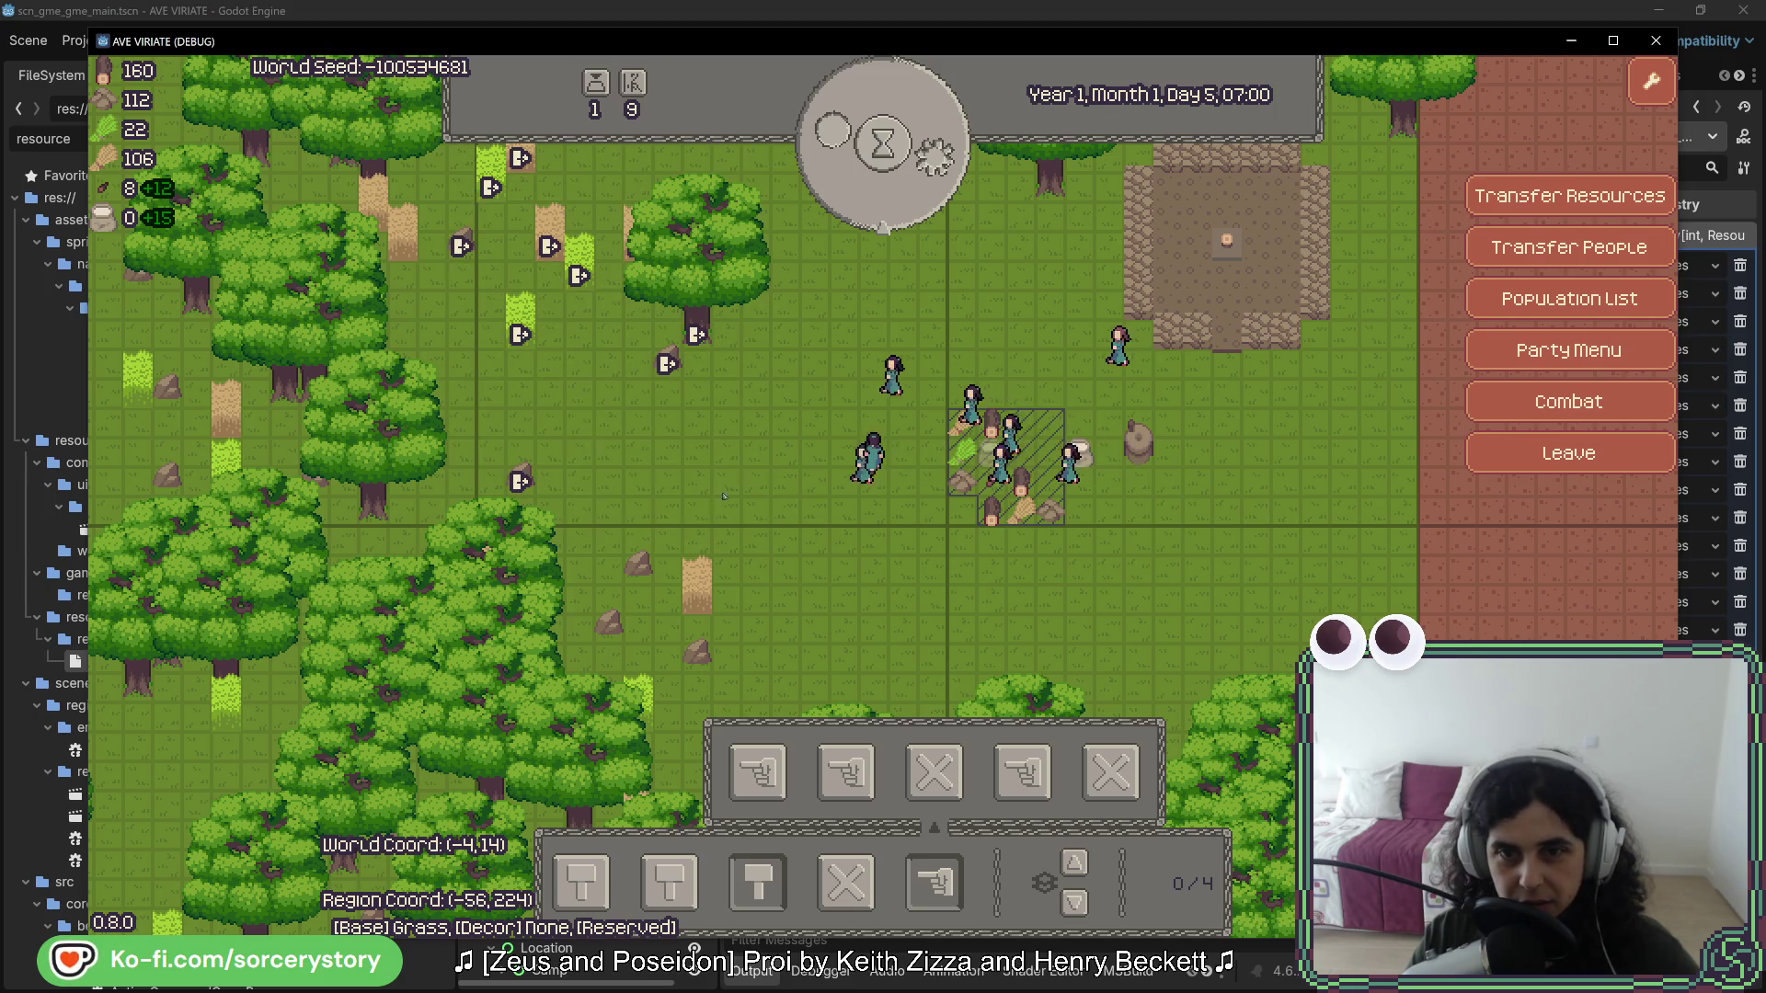
left_click(891, 182)
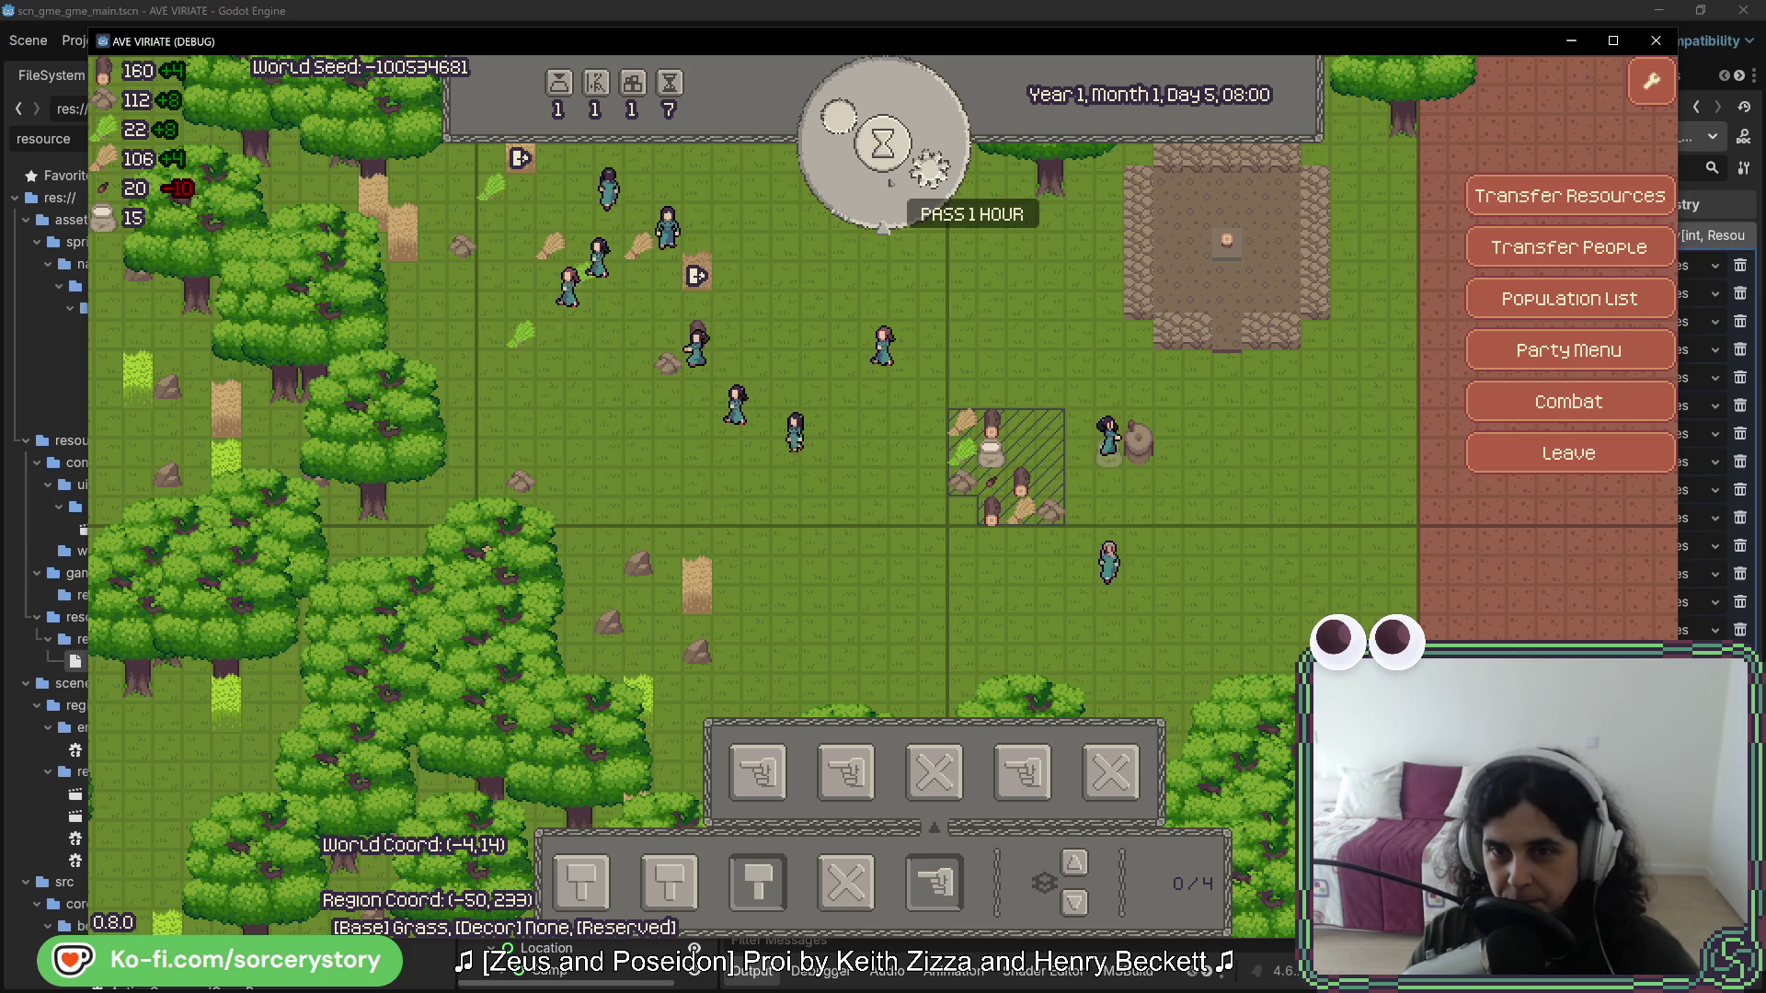
left_click(1007, 464)
key("w")
key("d")
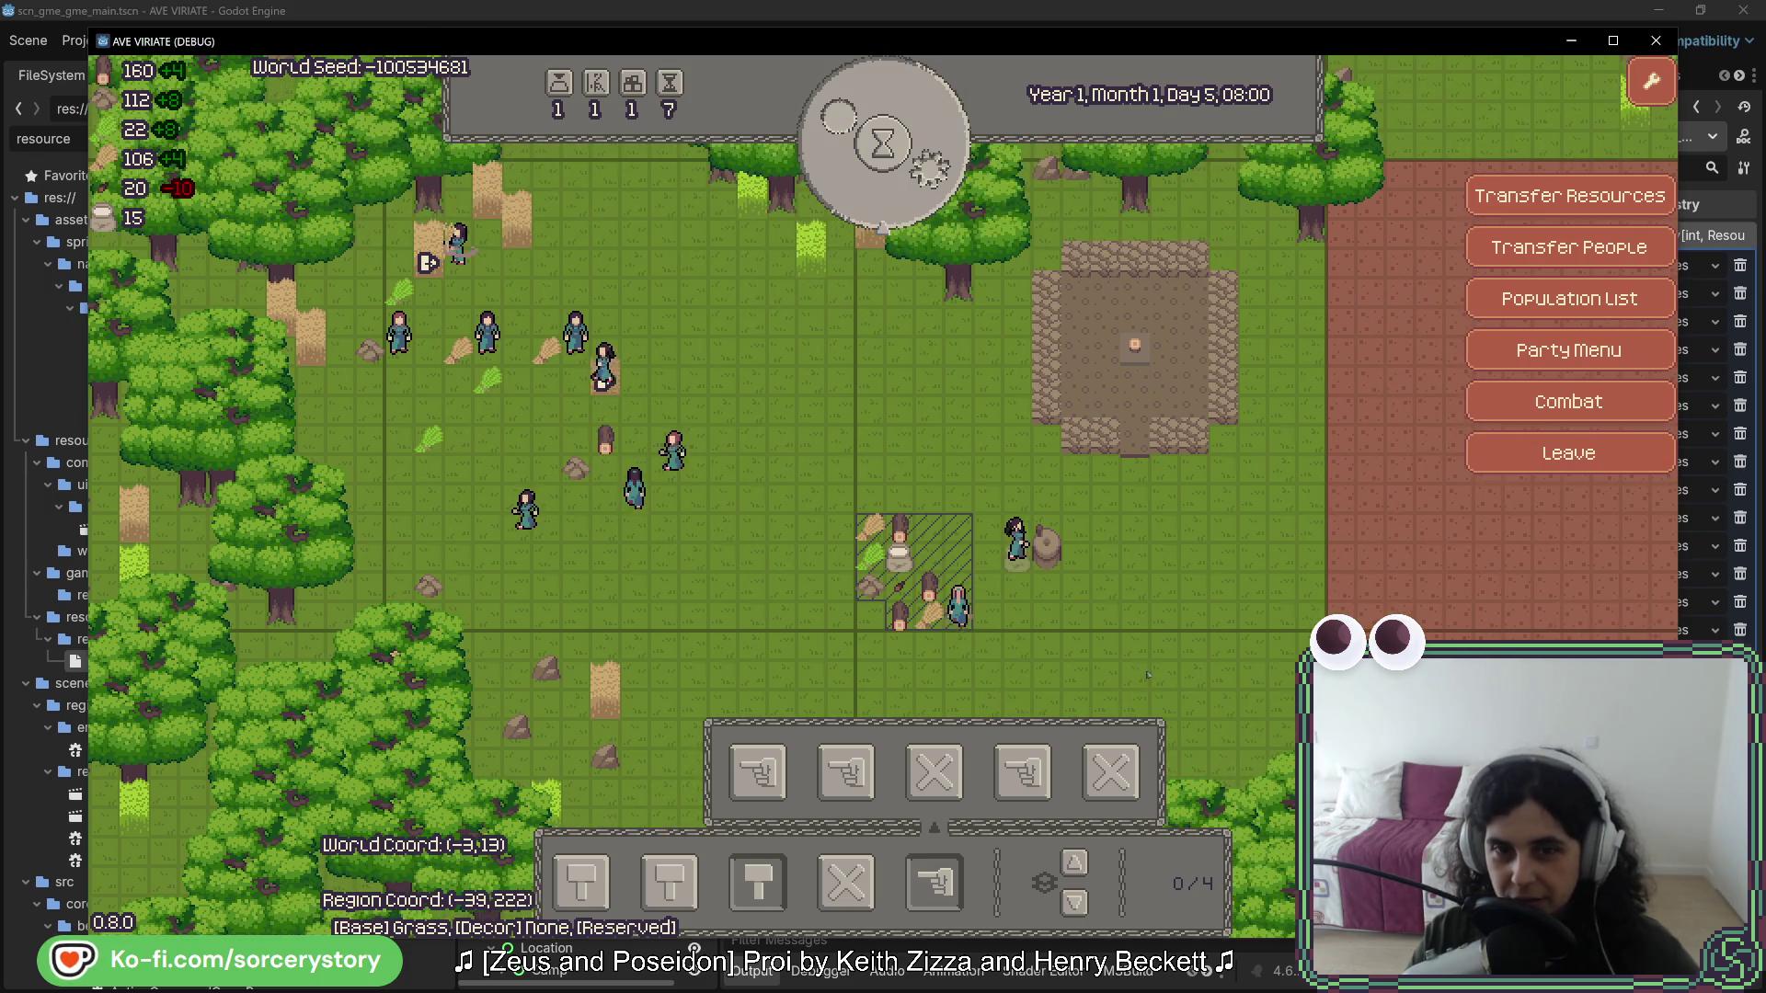
key("F8")
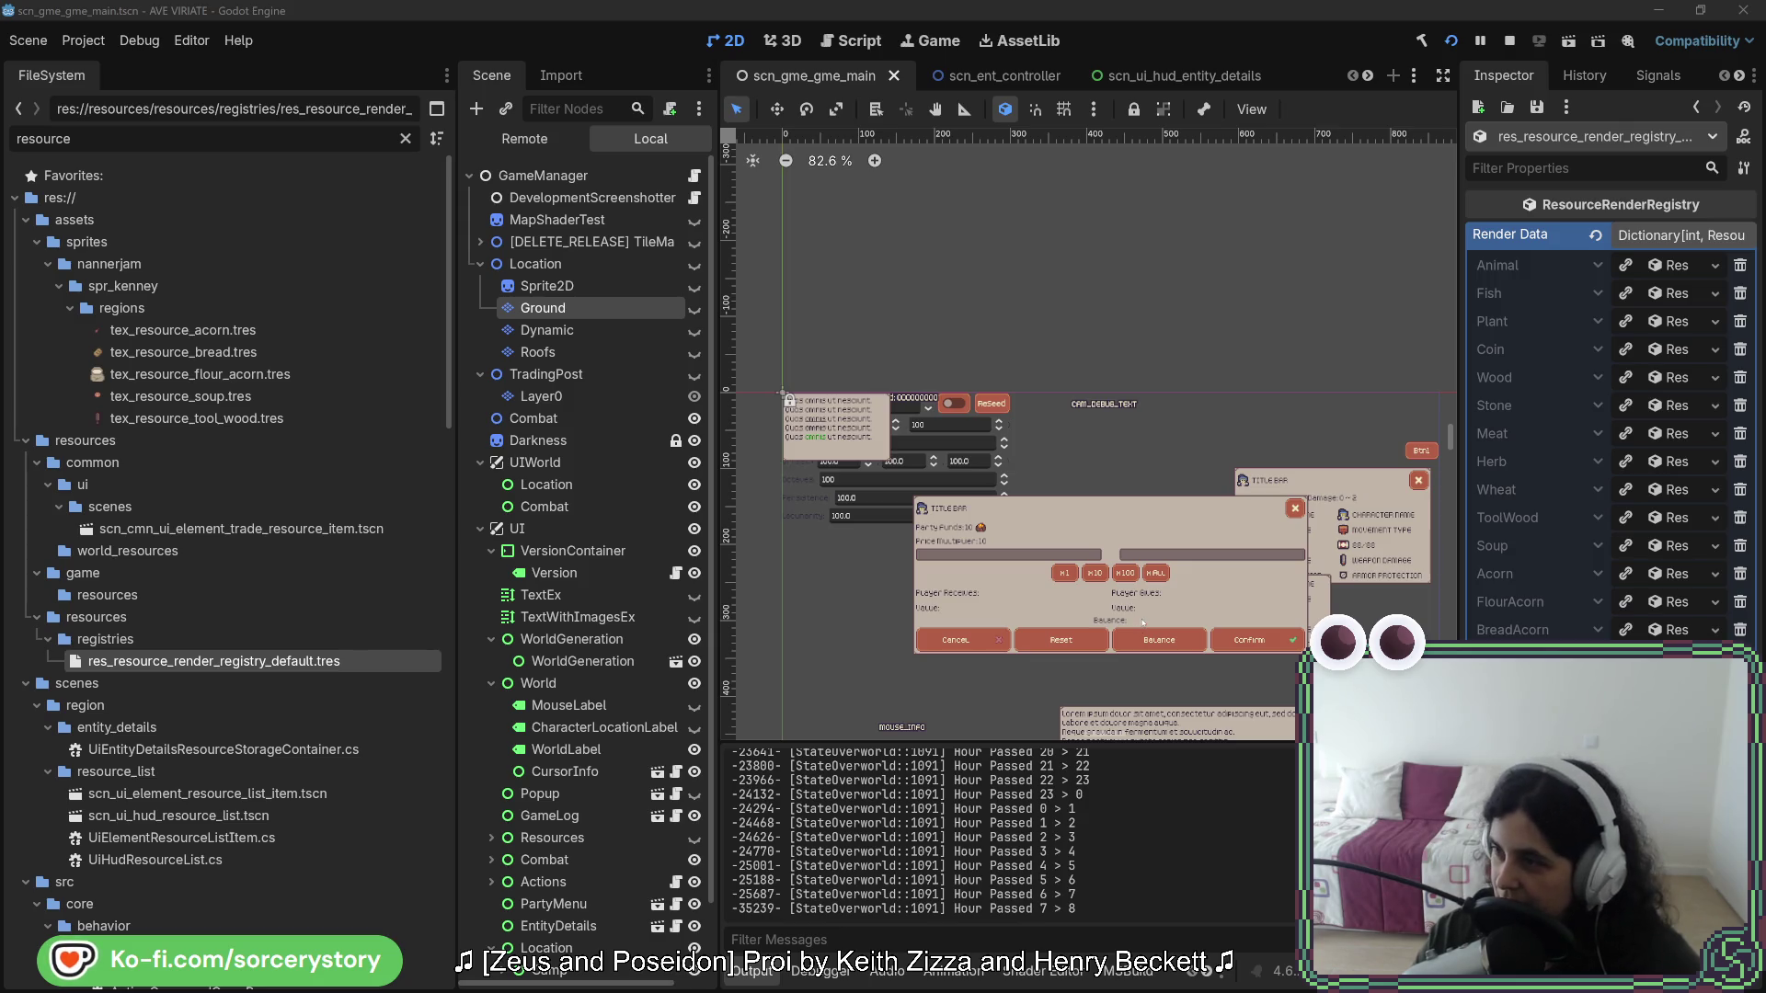
- Switch to Aseprite and zoom in on the cobblestone doorway tile and character, then back out
key("alt+Tab")
scroll(1175, 513, "up", 3)
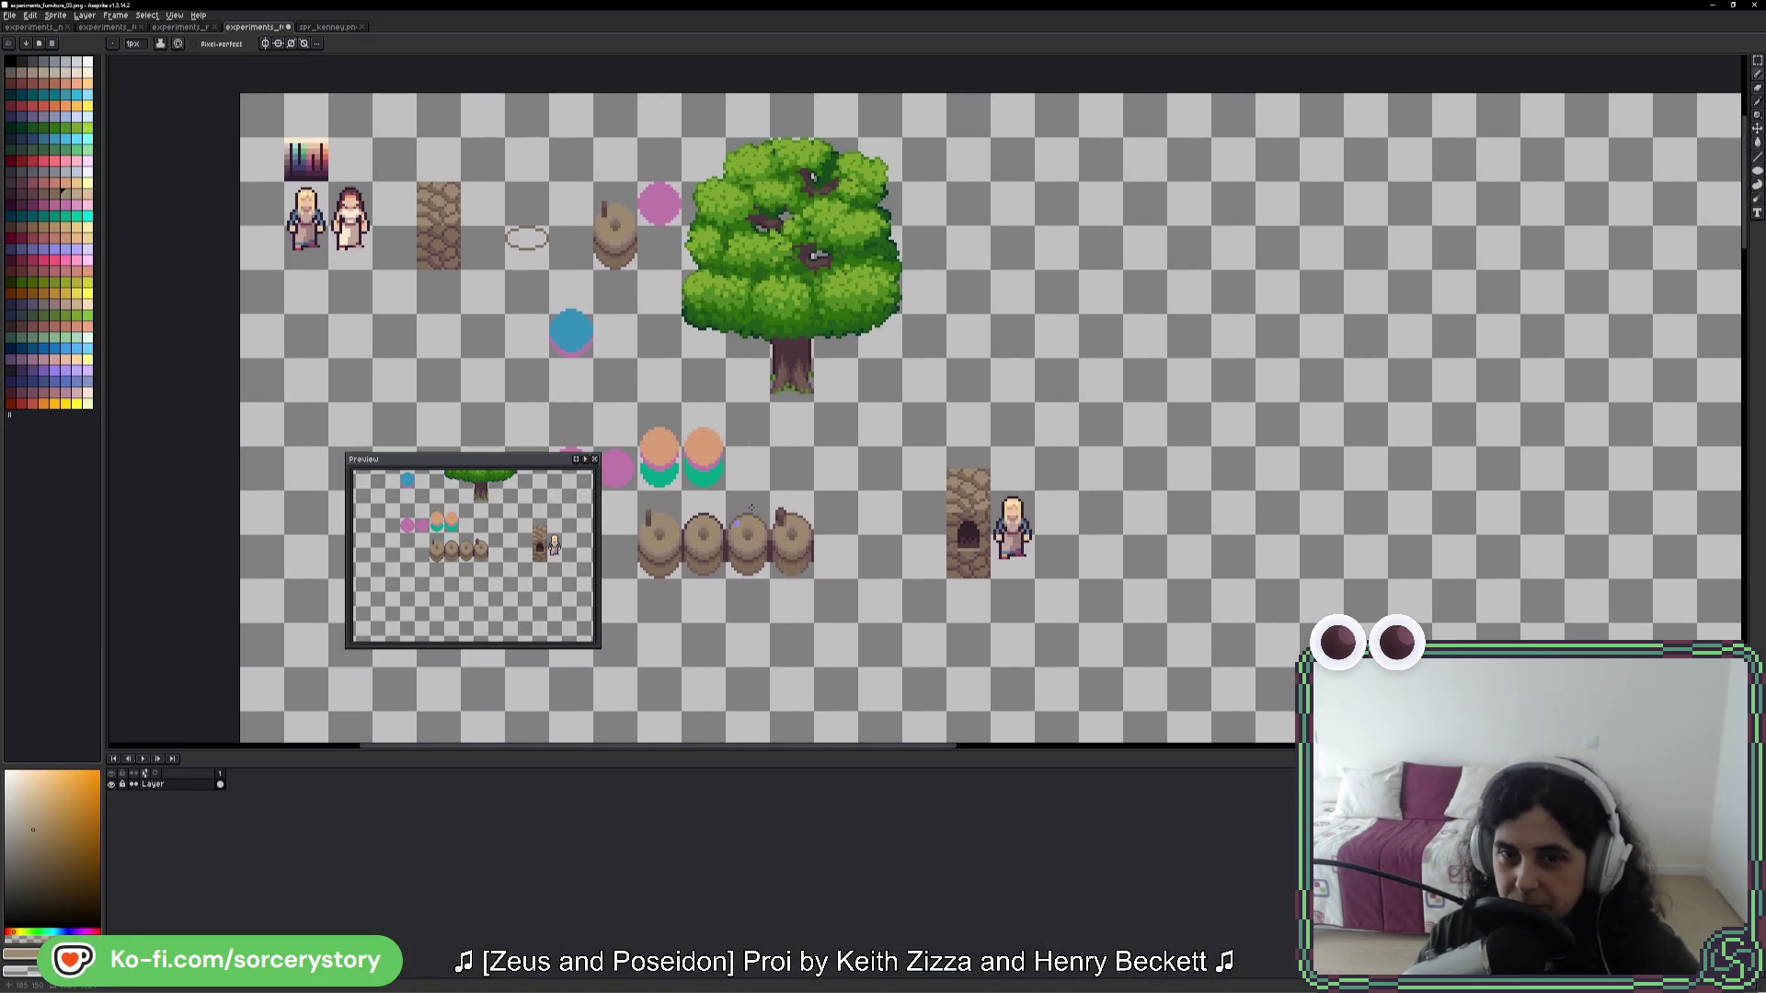
scroll(1176, 513, "up", 3)
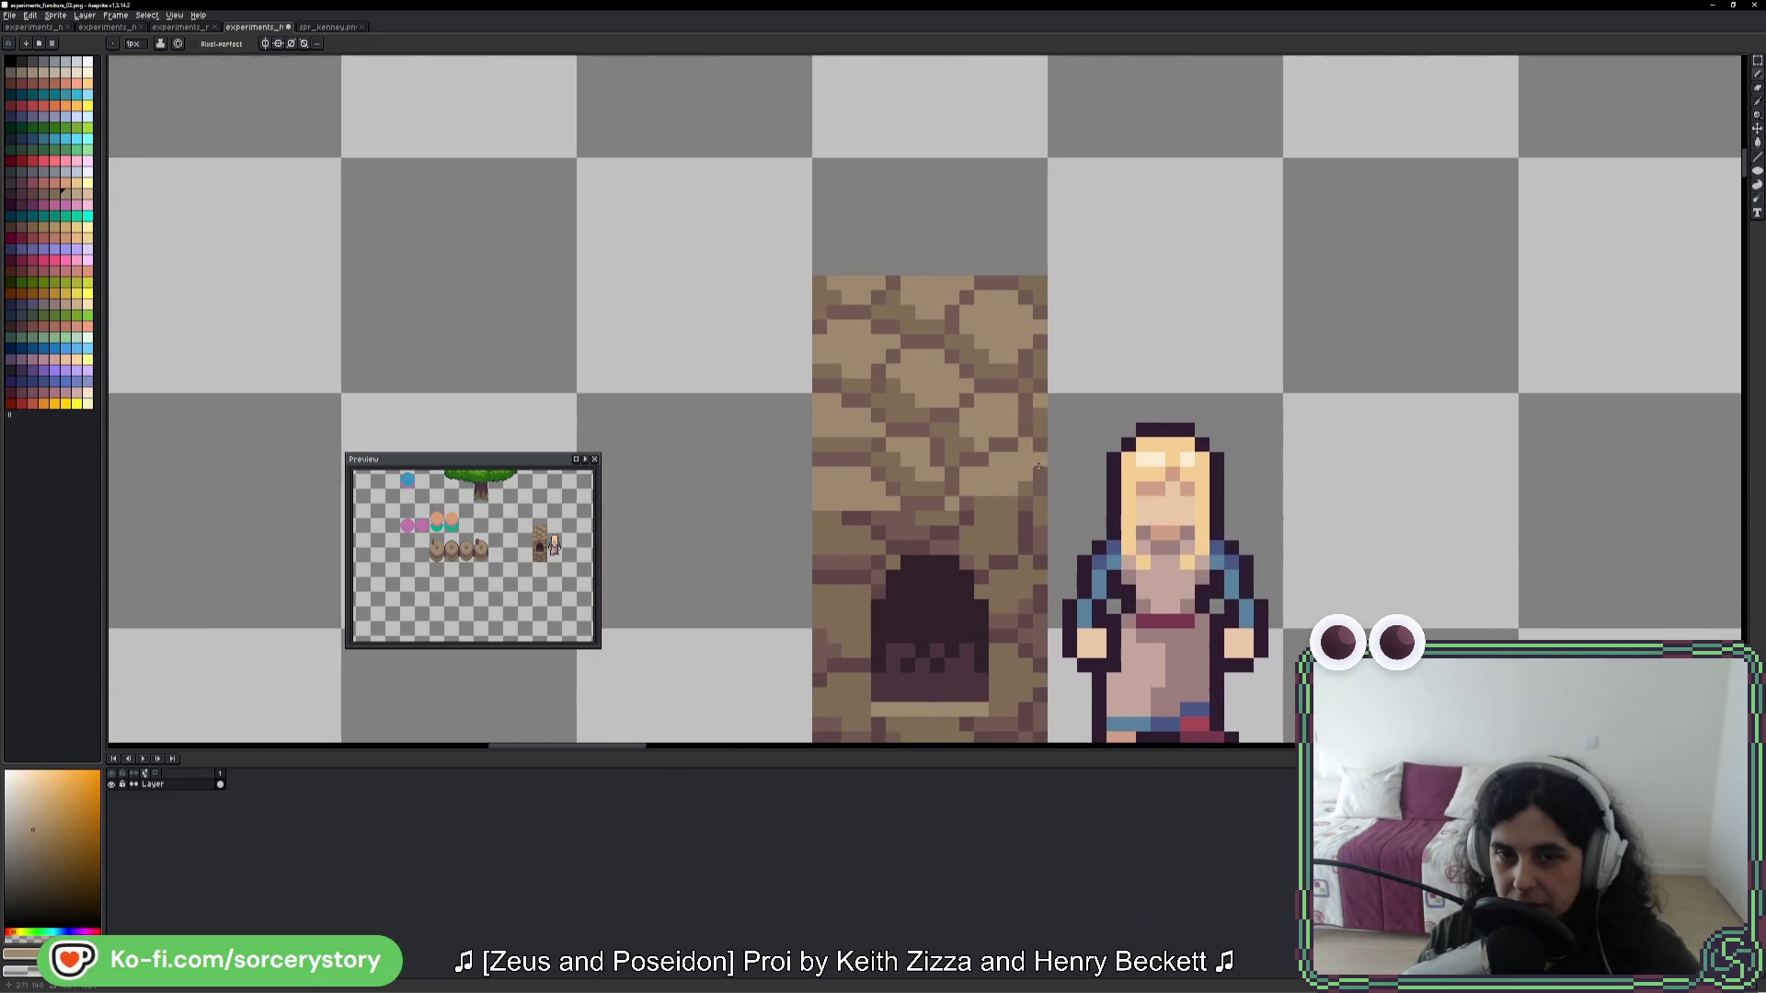
scroll(994, 468, "down", 4)
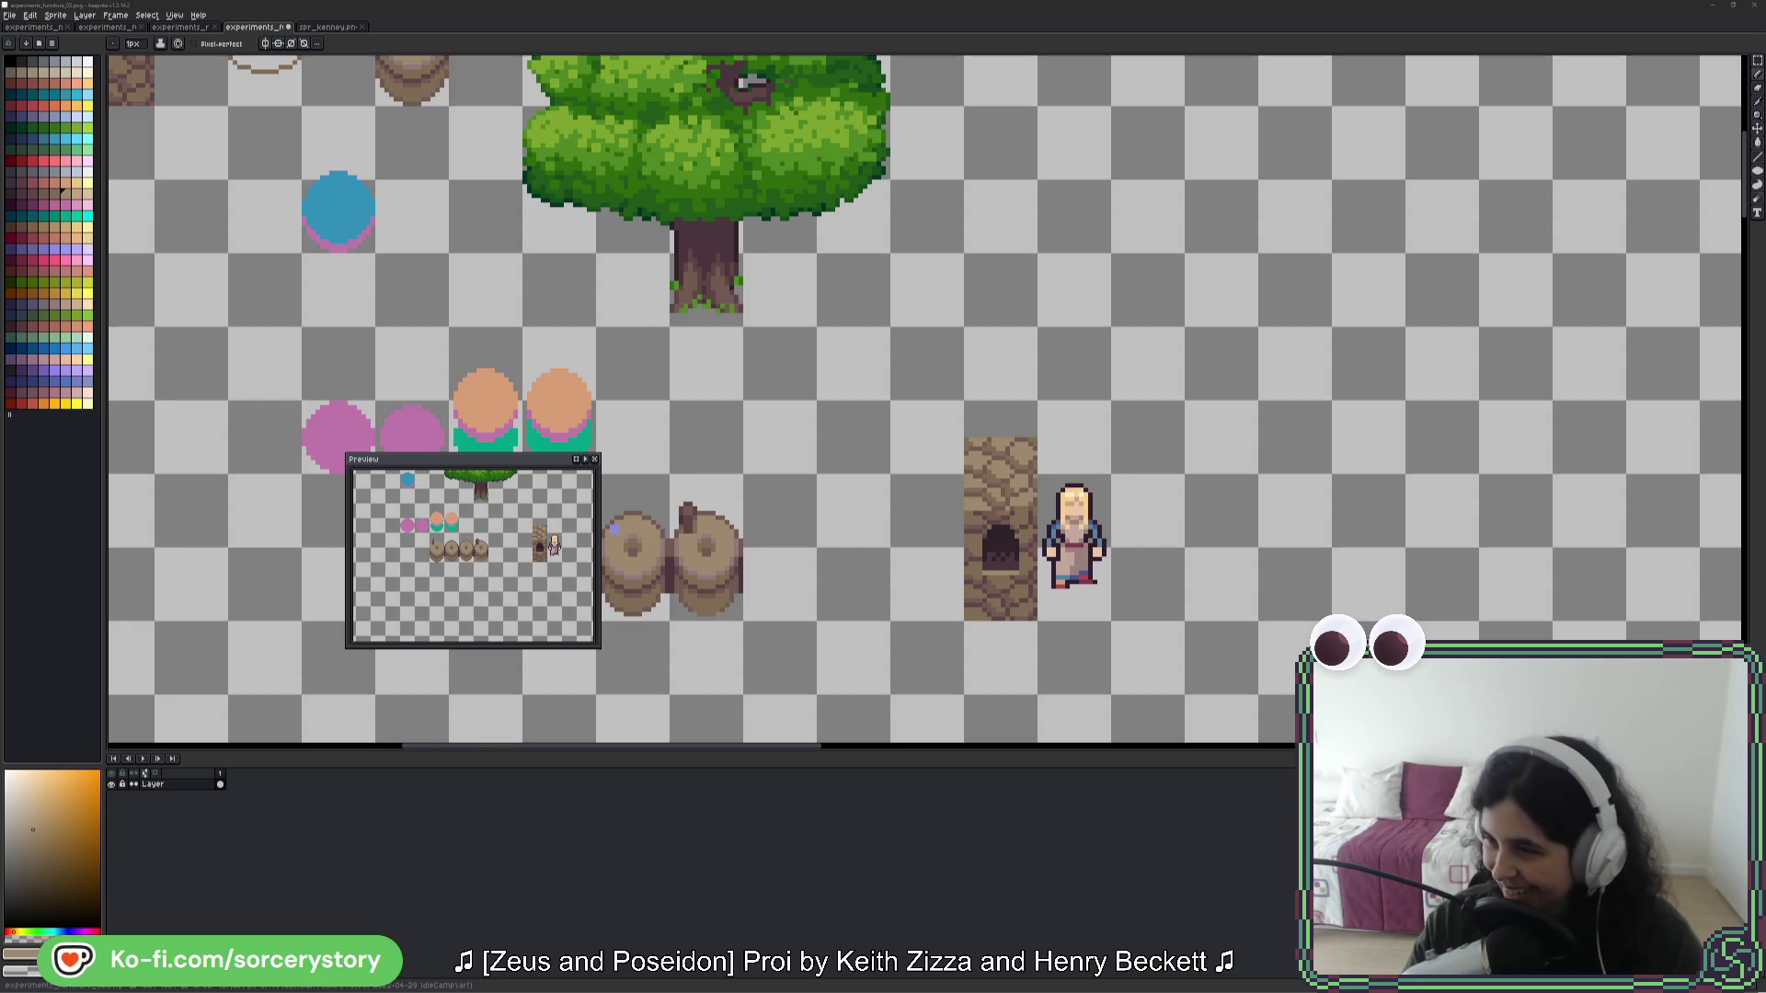
- Drag the browser window with the brick-walled platformer reference over the left of the canvas
left_click_drag(1303, 223, 731, 223)
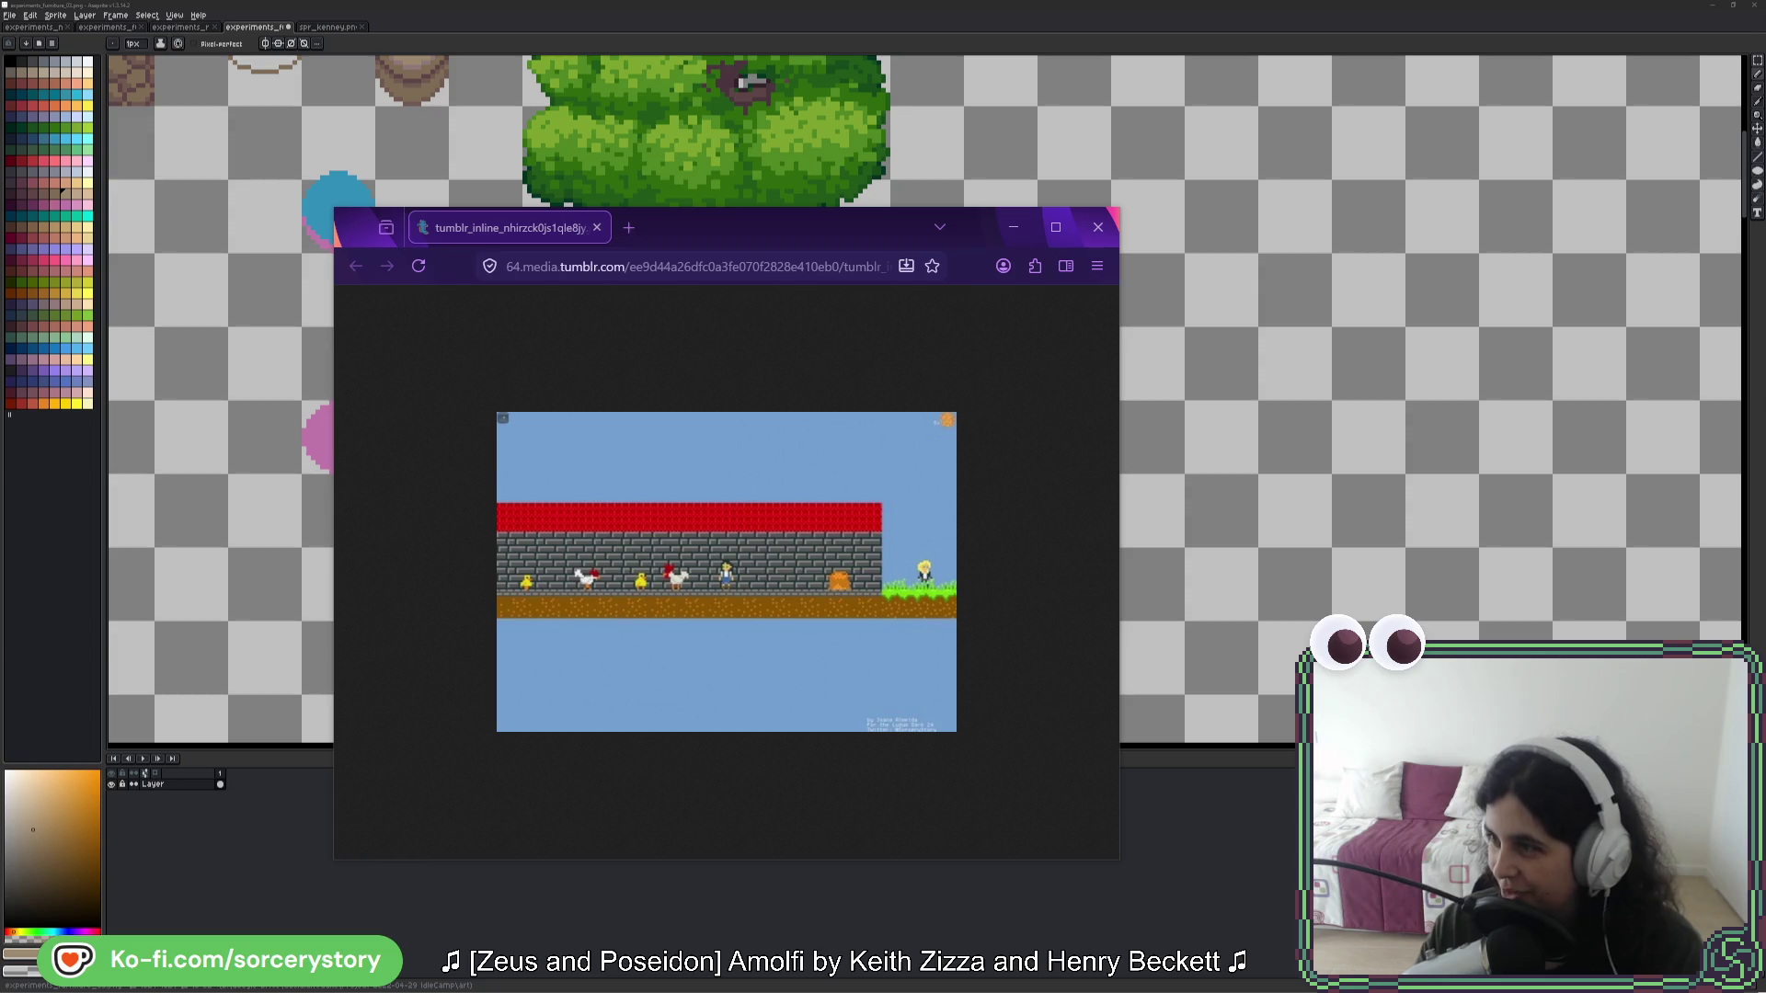
mouse_move(1721, 189)
left_mouse_down()
mouse_move(1306, 190)
mouse_move(797, 135)
left_mouse_up()
scroll(701, 586, "down", 5)
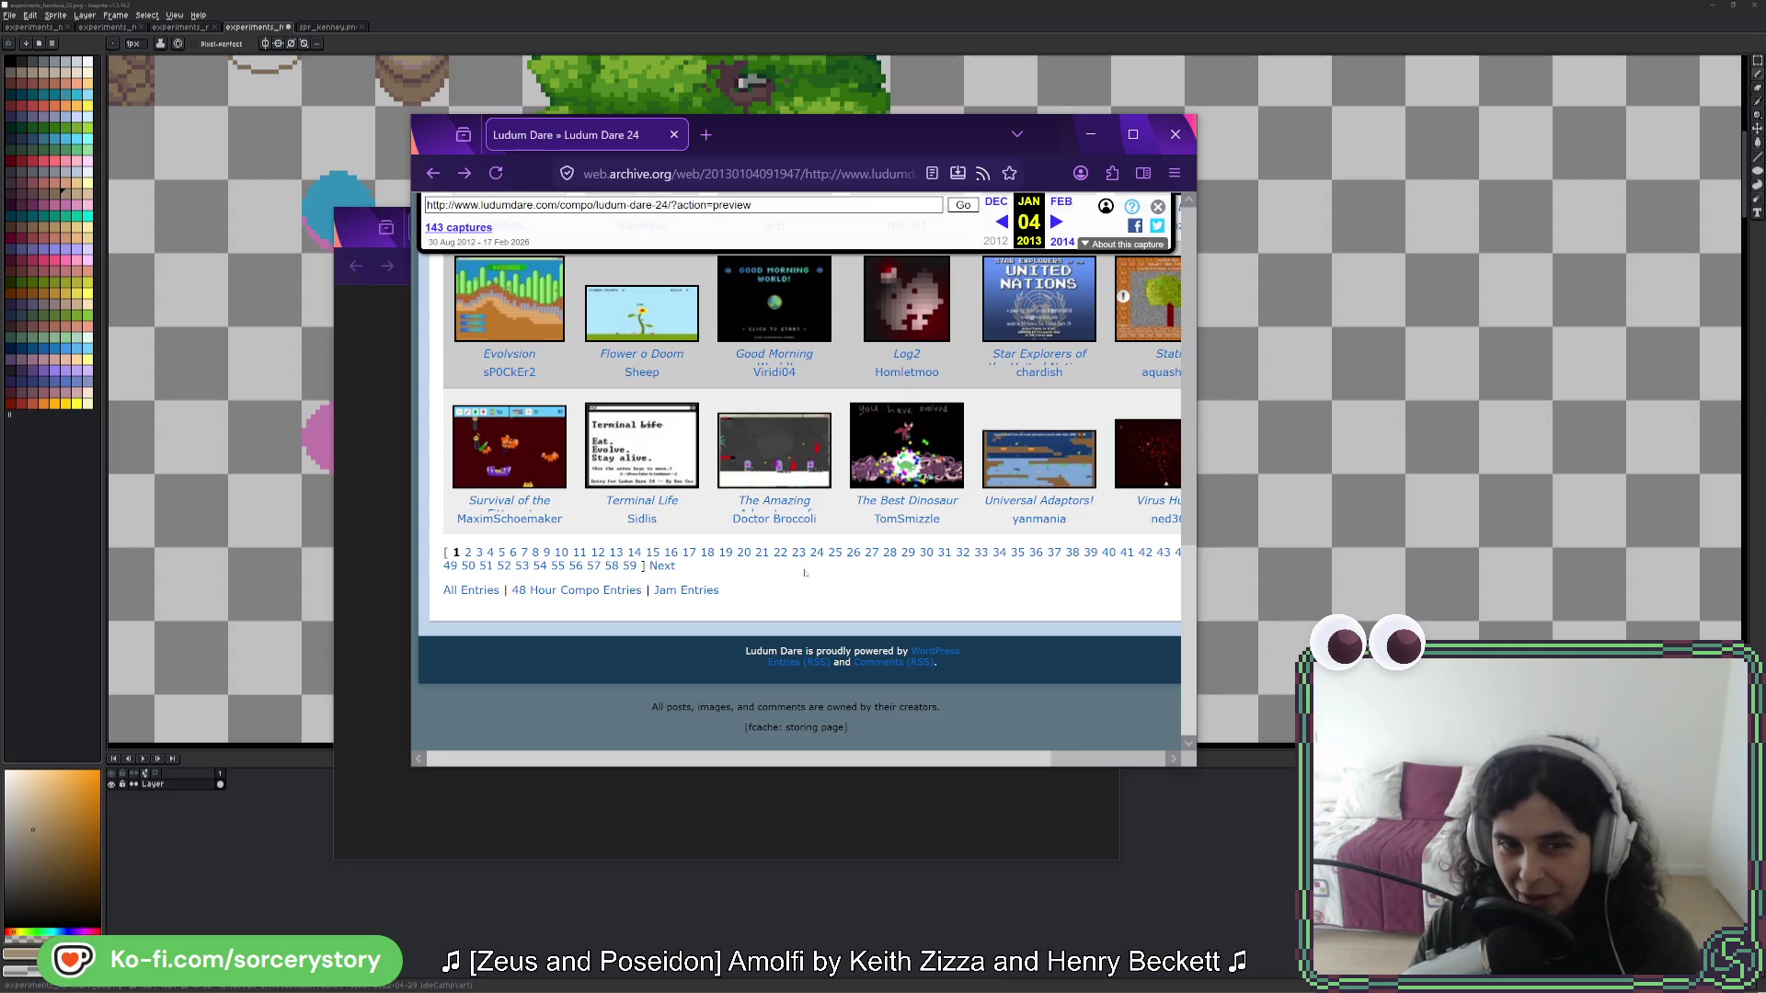
scroll(1049, 607, "up", 1)
scroll(1048, 607, "up", 4)
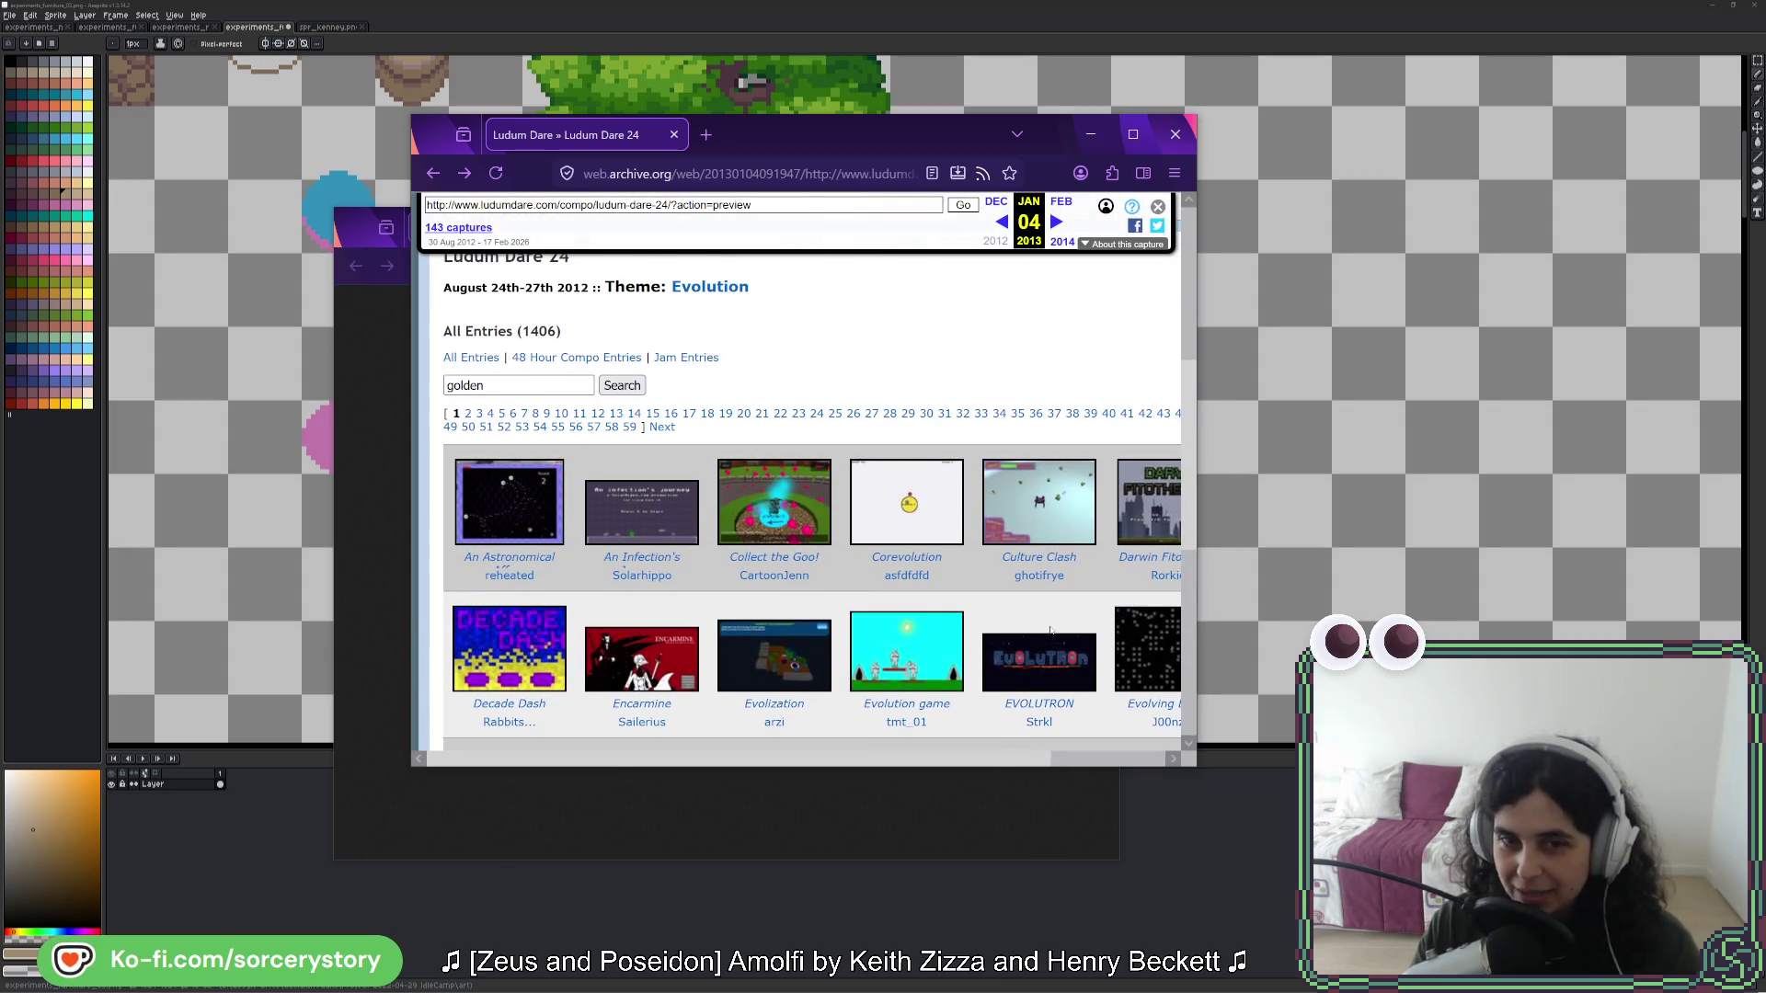
left_click(1091, 134)
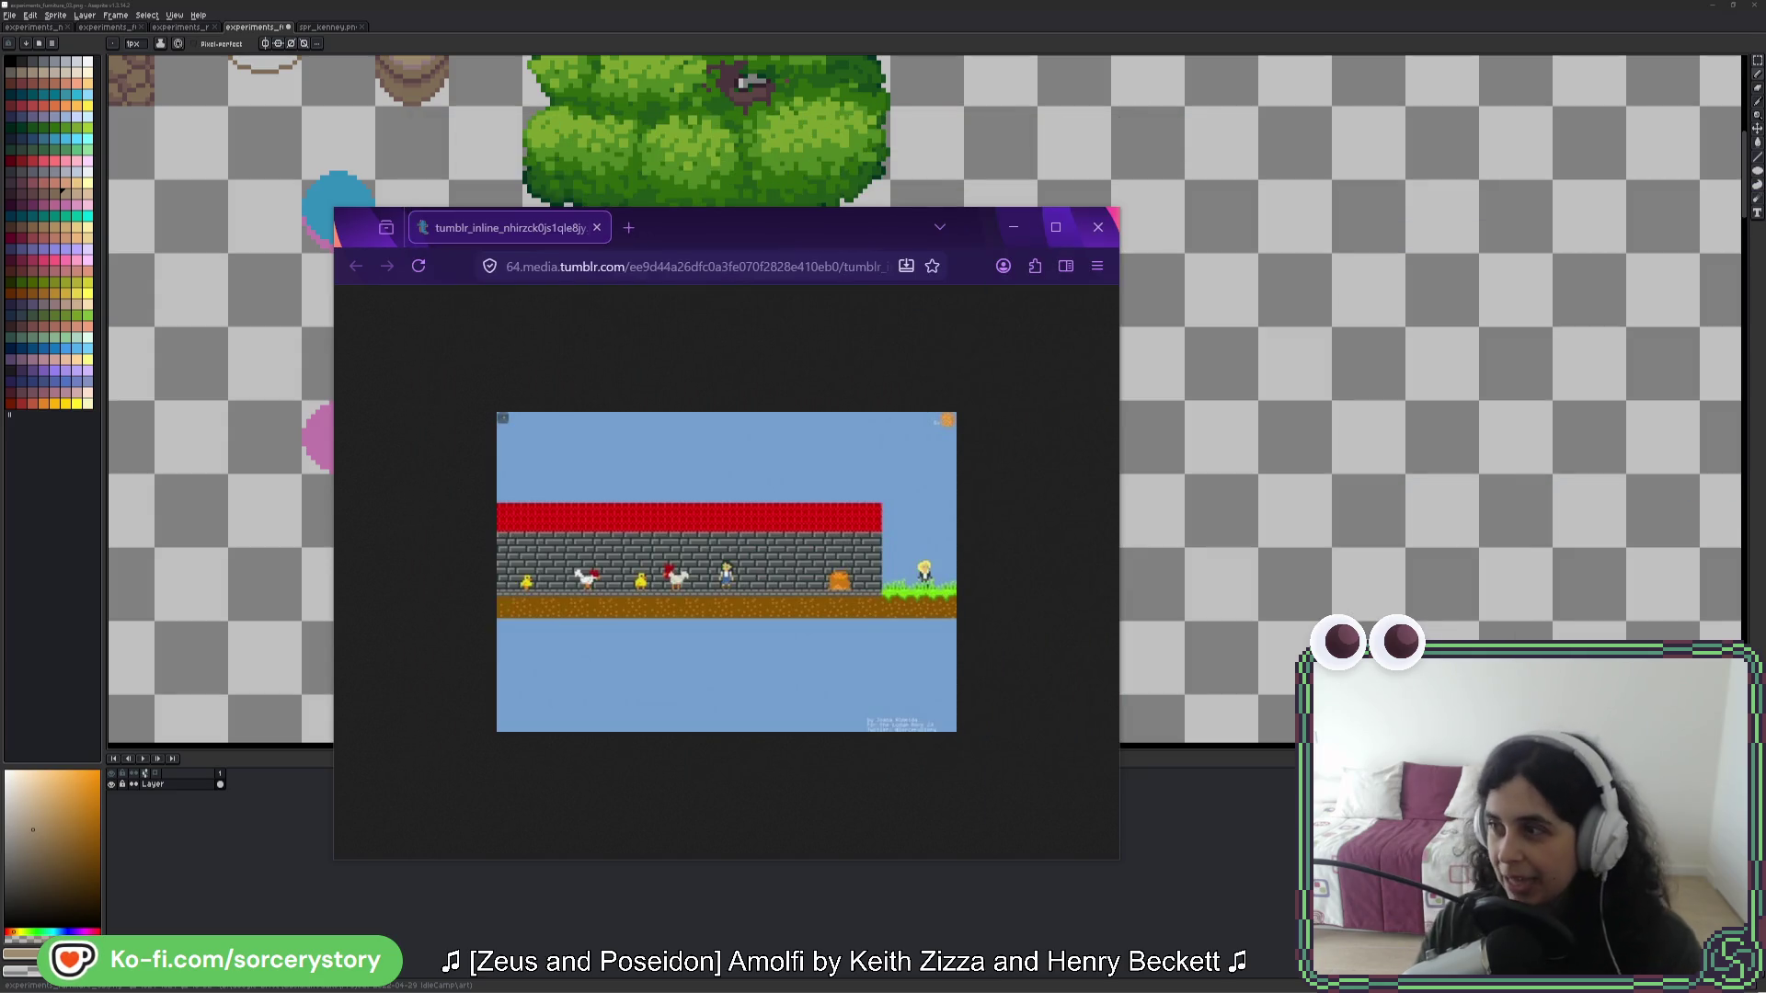